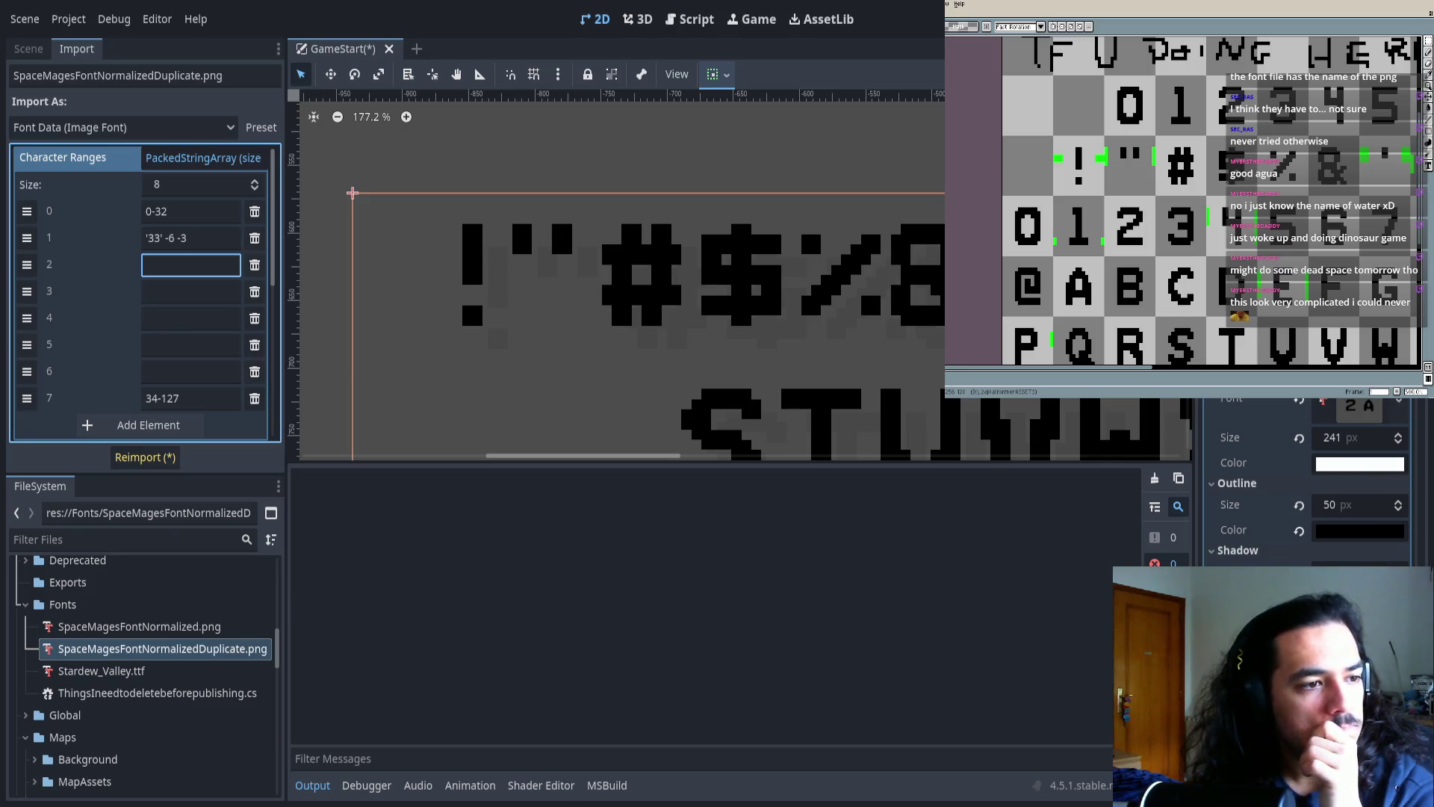
# - Switch to the font sheet in Aseprite and zoom in on its punctuation glyphs
pyautogui.hotkey('alt', 'Tab')
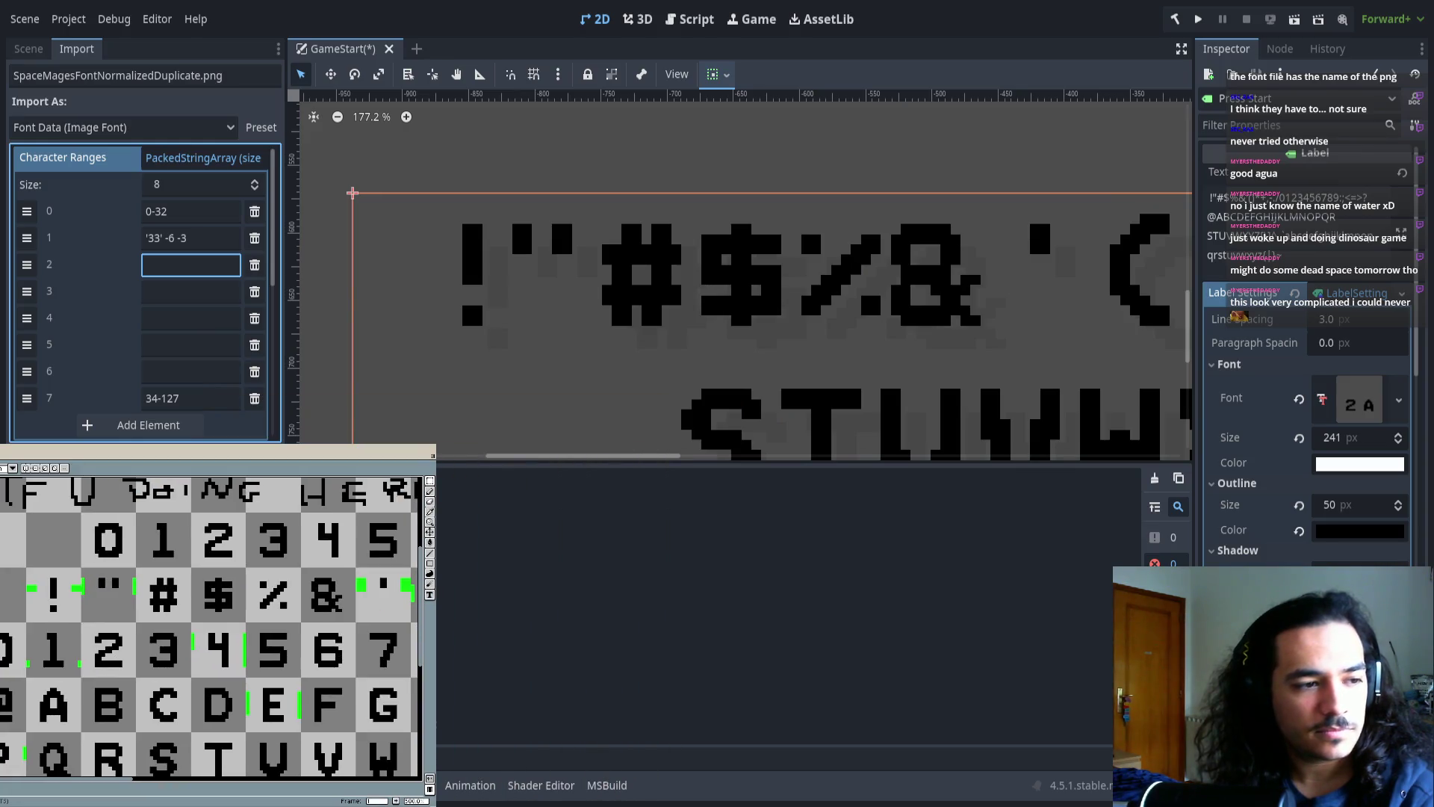
pyautogui.scroll(-3, 56, 716)
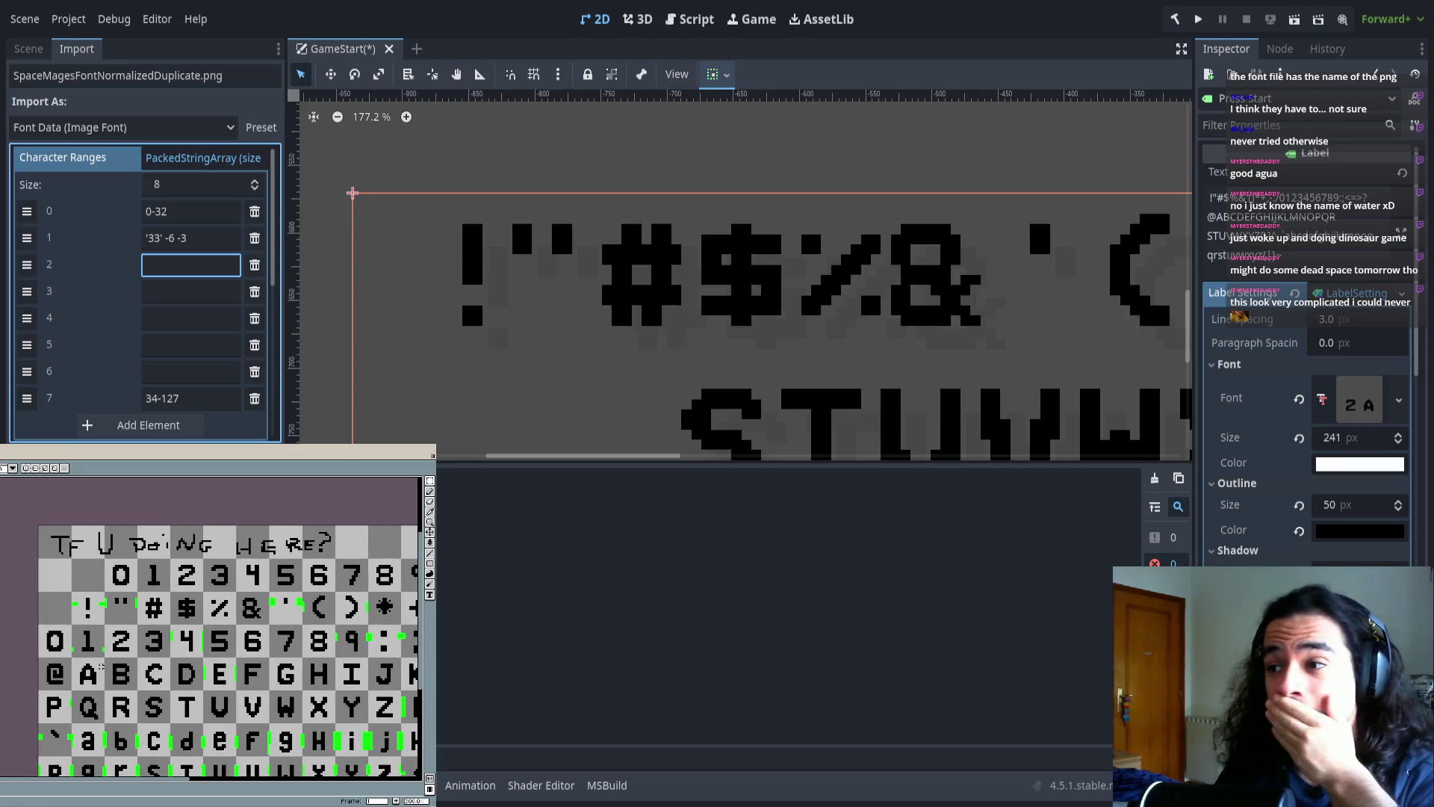
pyautogui.scroll(3, 101, 667)
pyautogui.moveTo(11, 613); pyautogui.dragTo(2, 608)
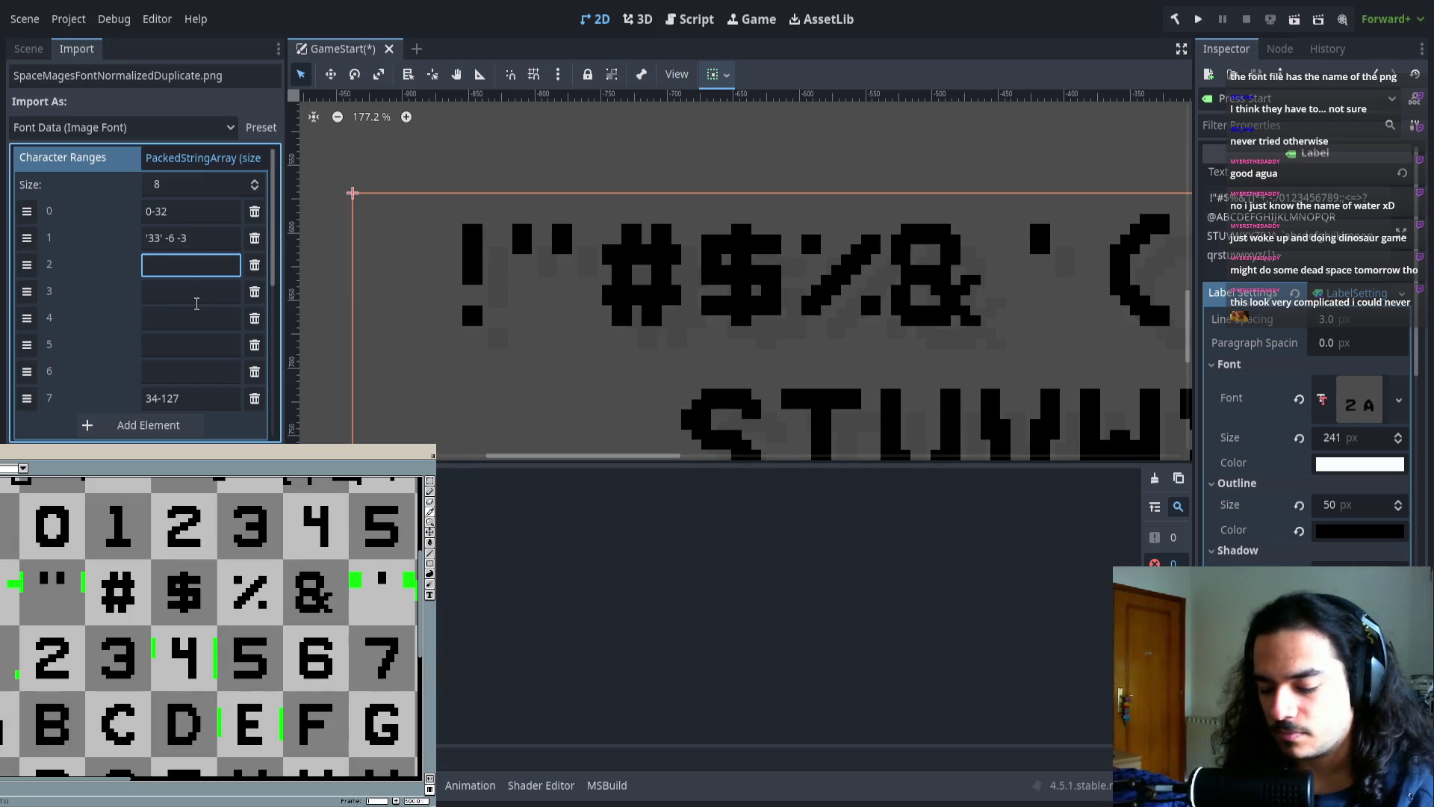
# - Enter character range 2 as '34' -2 -1
pyautogui.write("'")
pyautogui.press('BackSpace')
pyautogui.write('42')
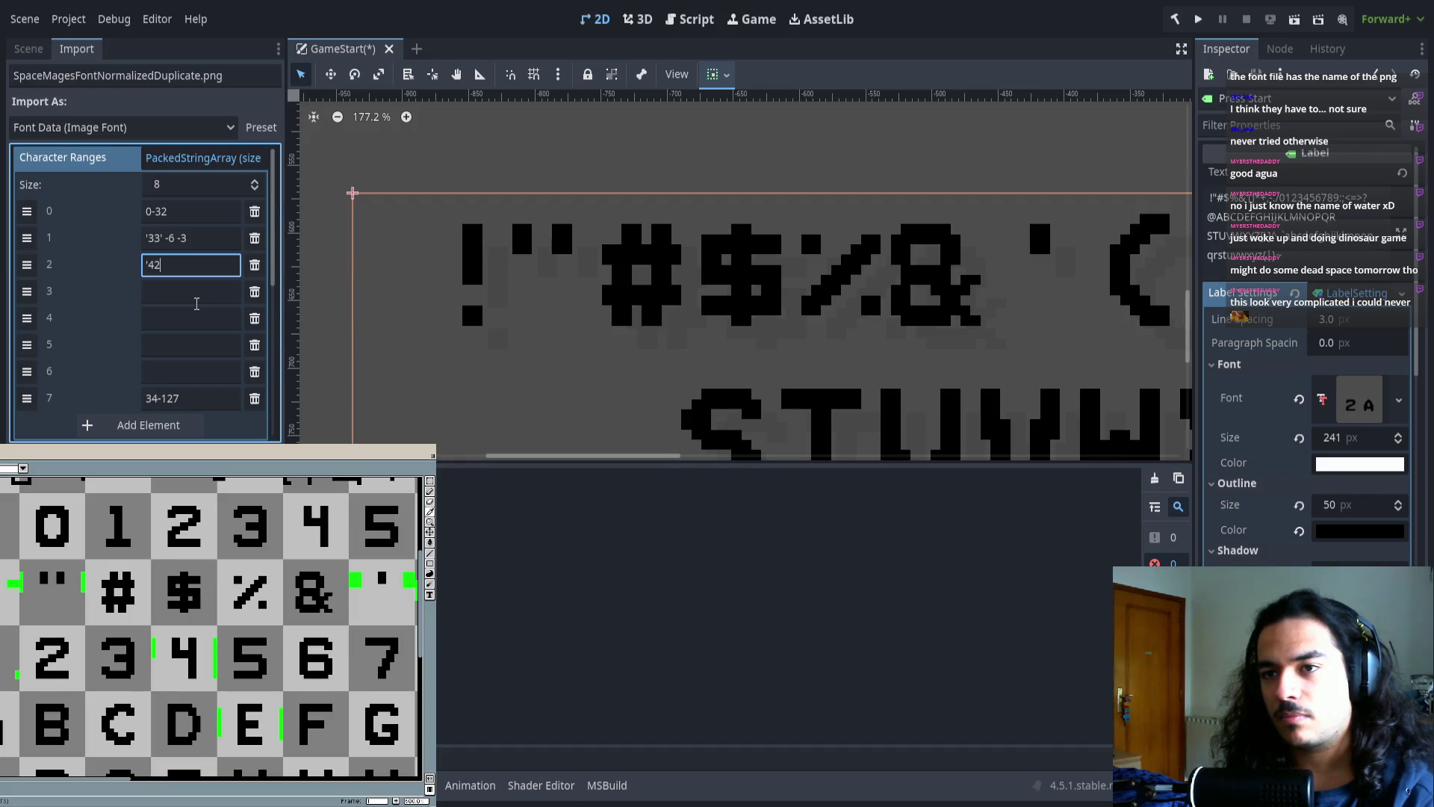
pyautogui.press('BackSpace')
pyautogui.write("34'")
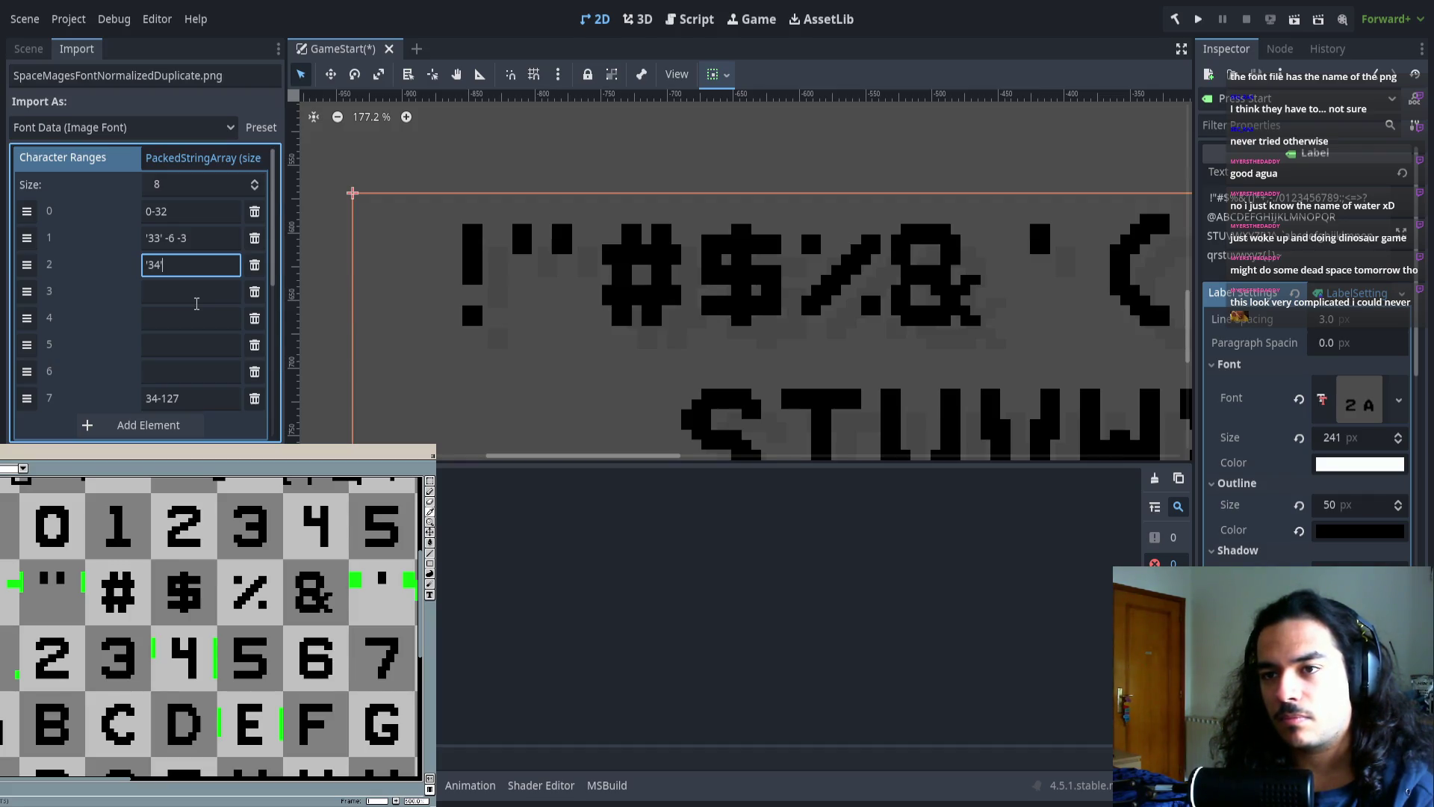
pyautogui.write(' -2 -1')
pyautogui.press('Tab')
pyautogui.press('Tab')
# - Fill range 3 with 35-38 and begin range 4 with 39
pyautogui.click(201, 300)
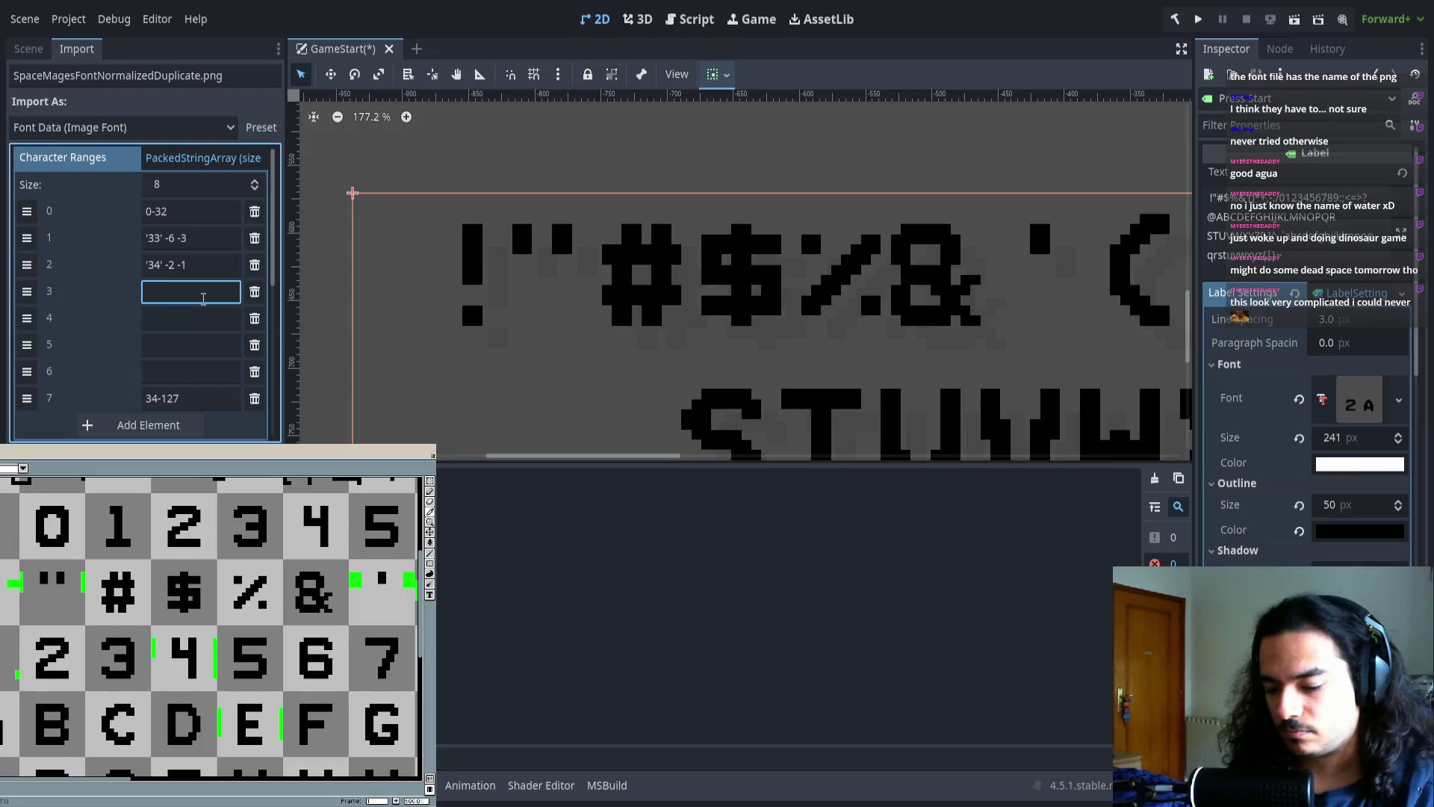
pyautogui.write('35-')
pyautogui.press('Tab')
pyautogui.press('Tab')
pyautogui.click(202, 299)
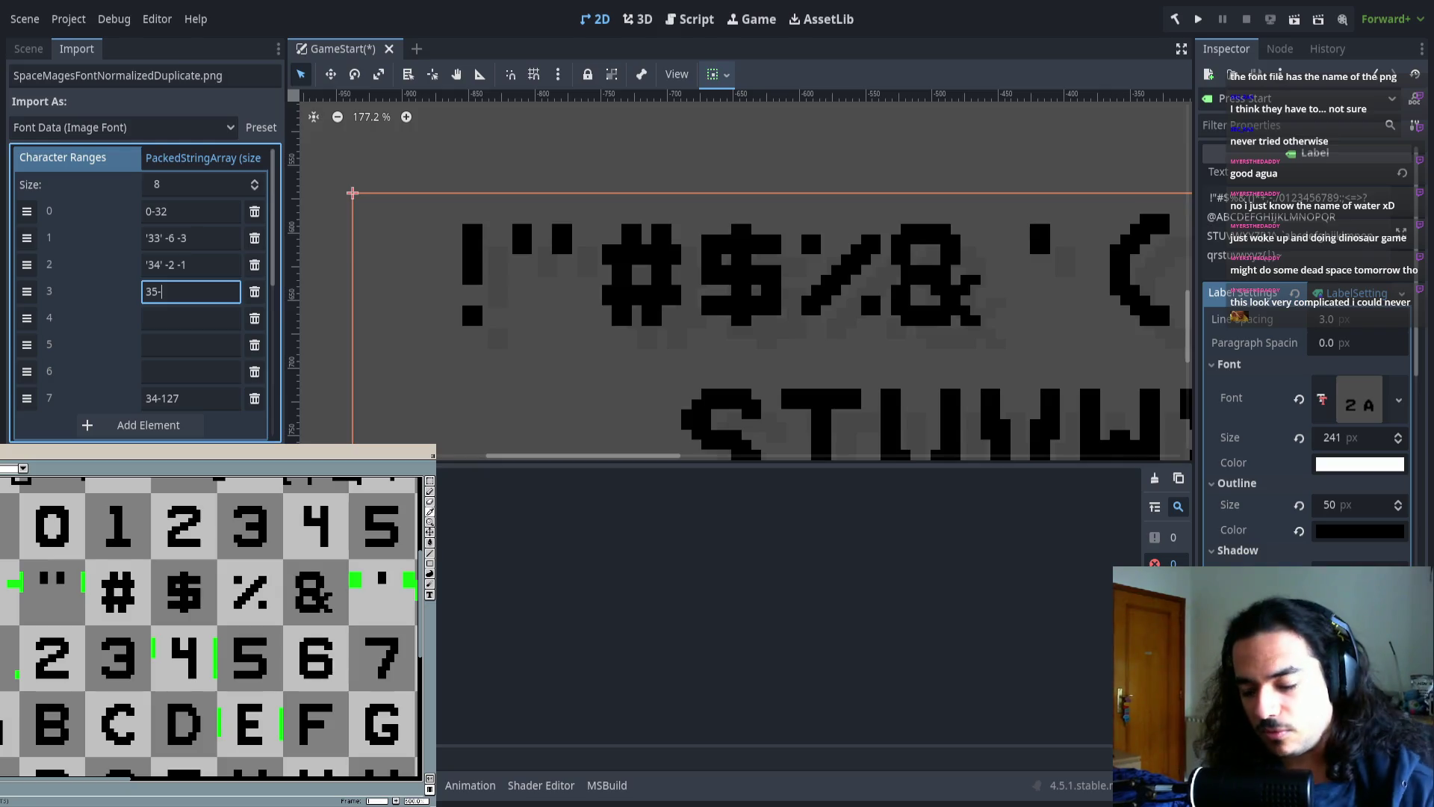
pyautogui.write('38')
pyautogui.click(177, 314)
pyautogui.write("39' -8 -4")
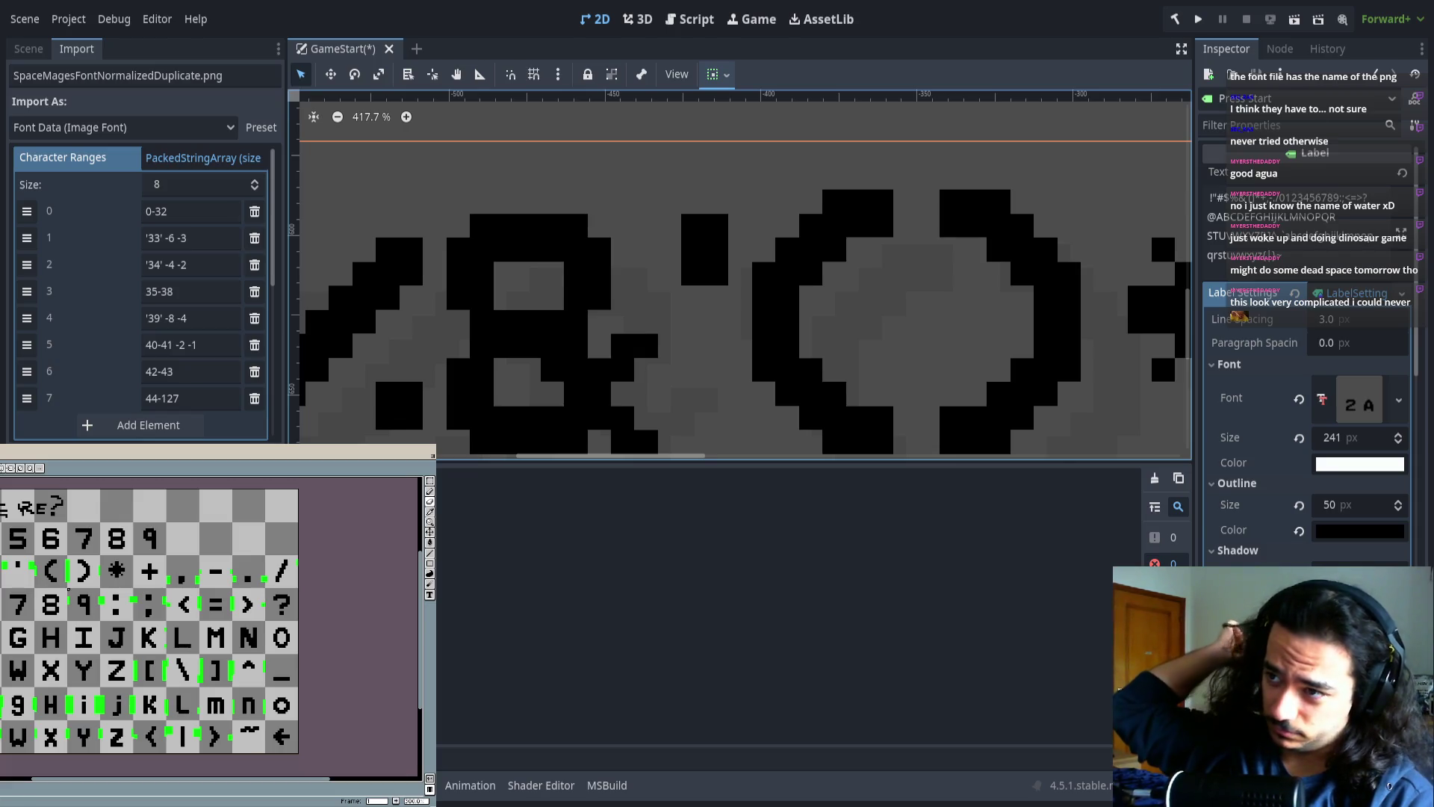
pyautogui.scroll(5, 30, 560)
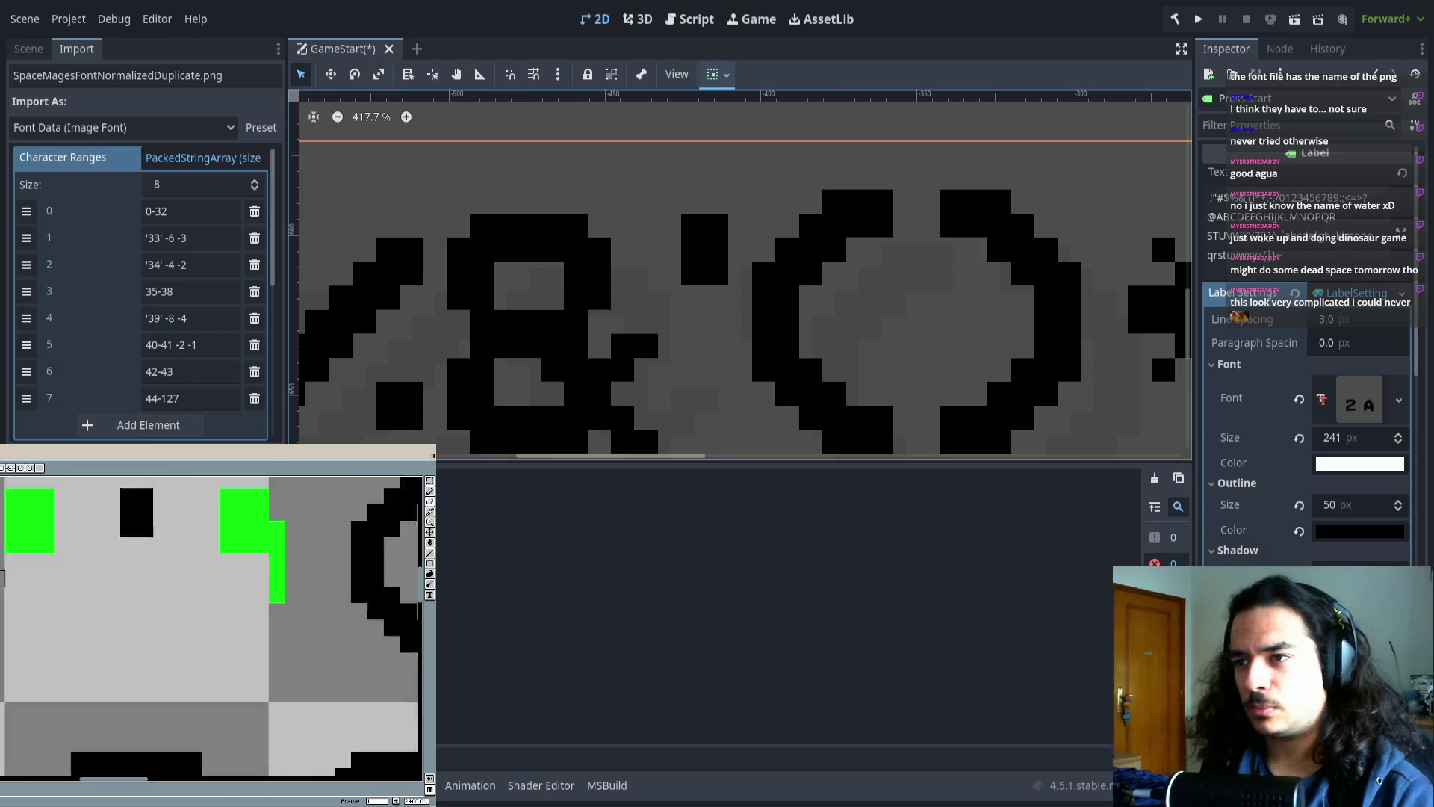
pyautogui.scroll(-4, 86, 582)
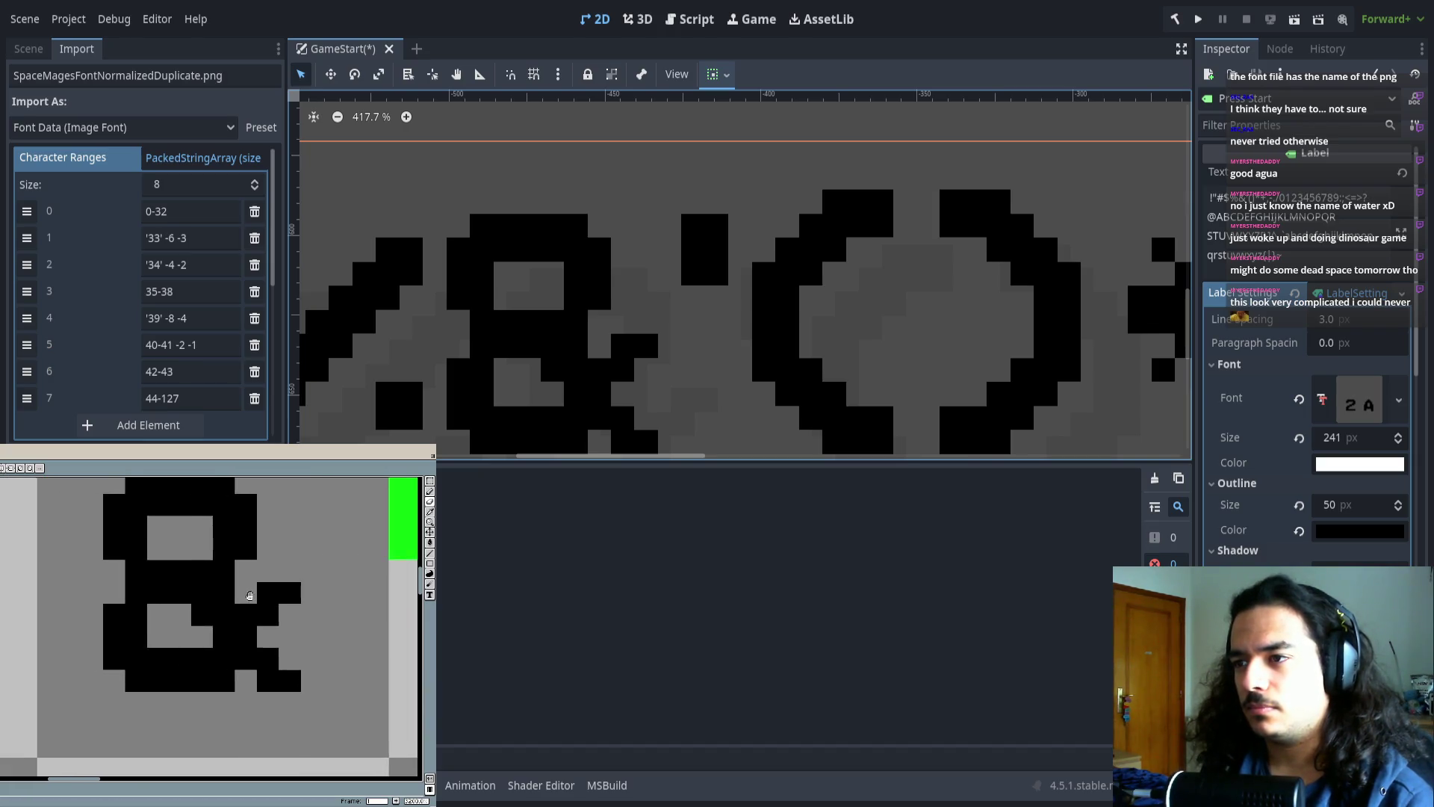
pyautogui.scroll(3, 190, 614)
pyautogui.scroll(-3, 191, 614)
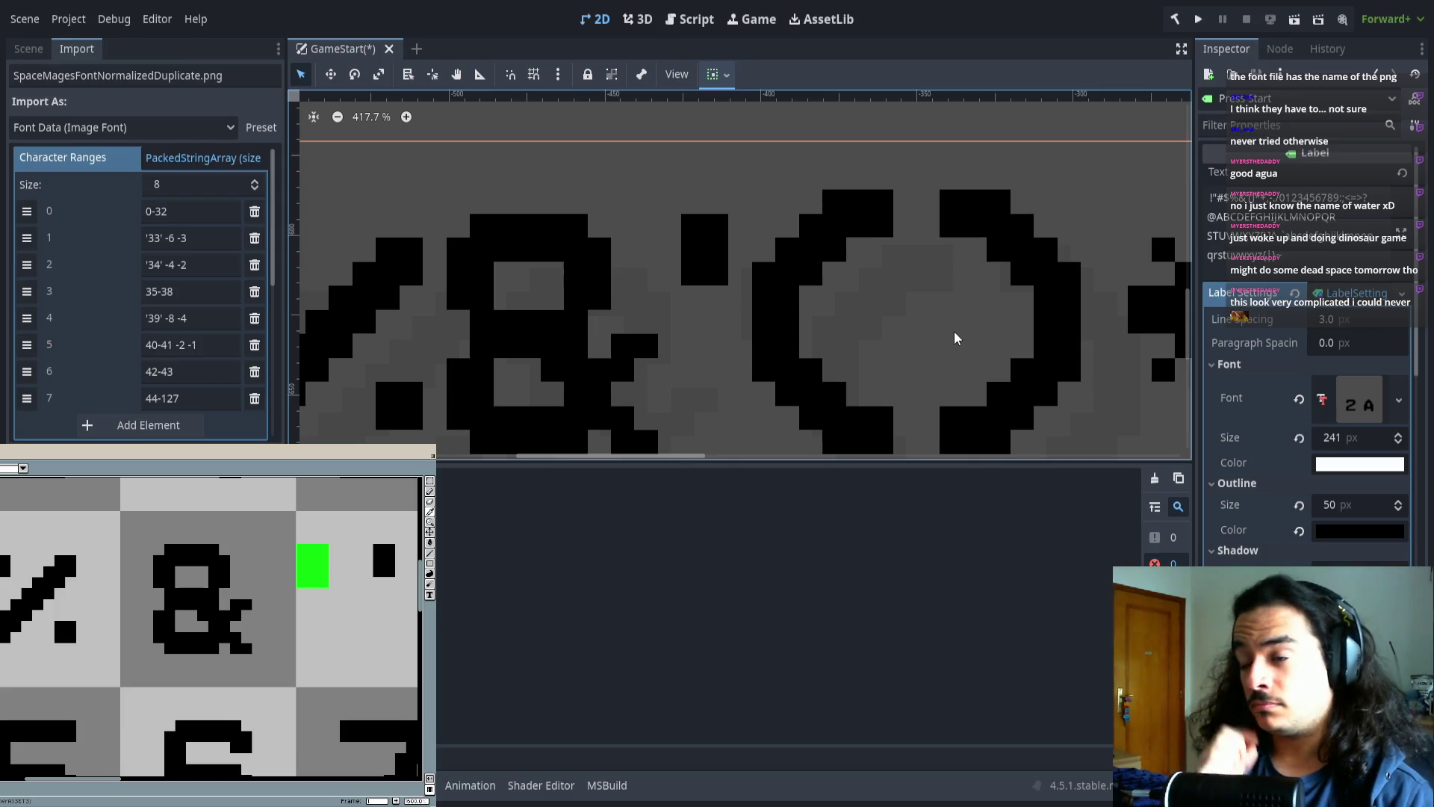
pyautogui.hscroll(-3, 596, 336)
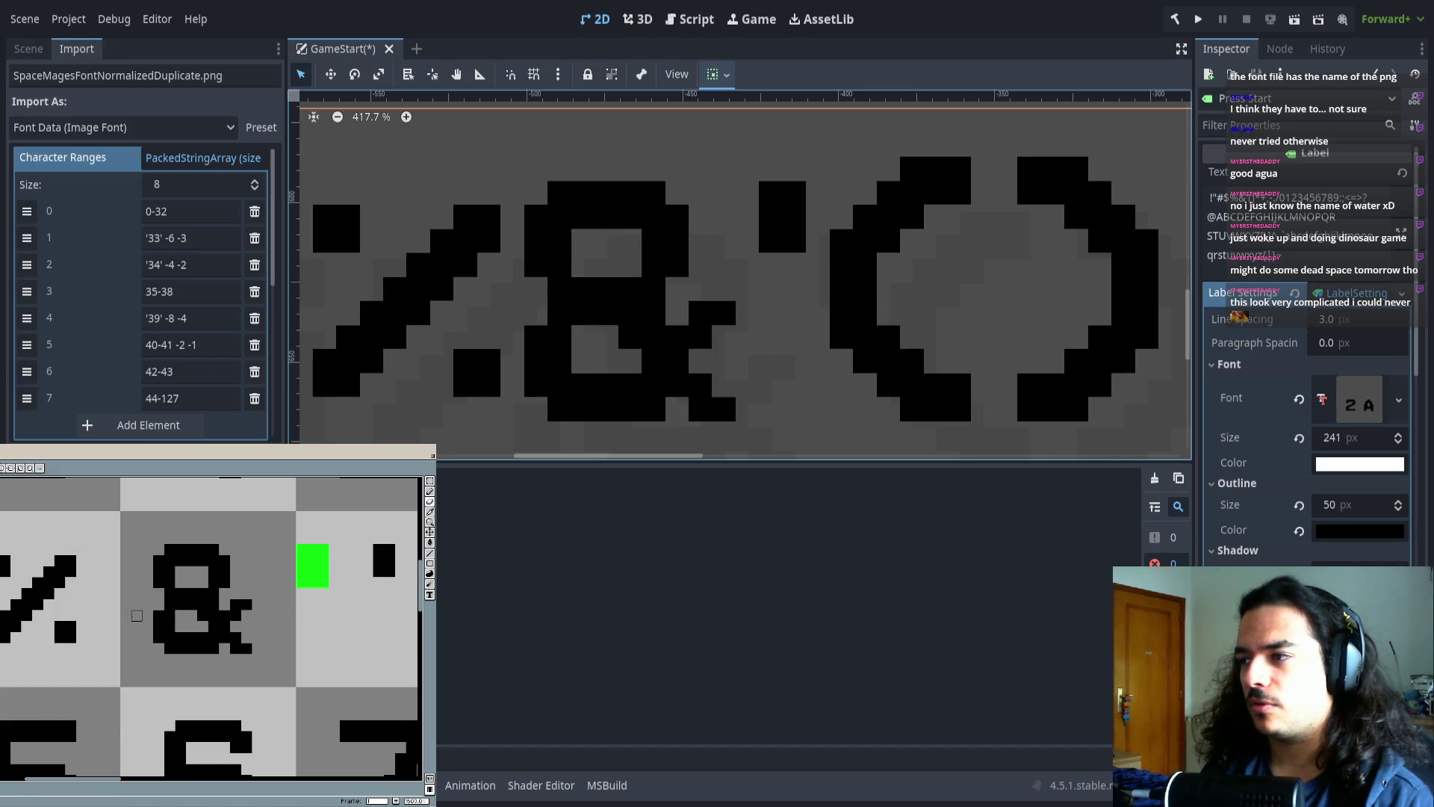
pyautogui.moveTo(137, 614)
pyautogui.mouseDown()
pyautogui.moveTo(79, 613)
pyautogui.moveTo(276, 605)
pyautogui.moveTo(136, 607)
pyautogui.mouseUp()
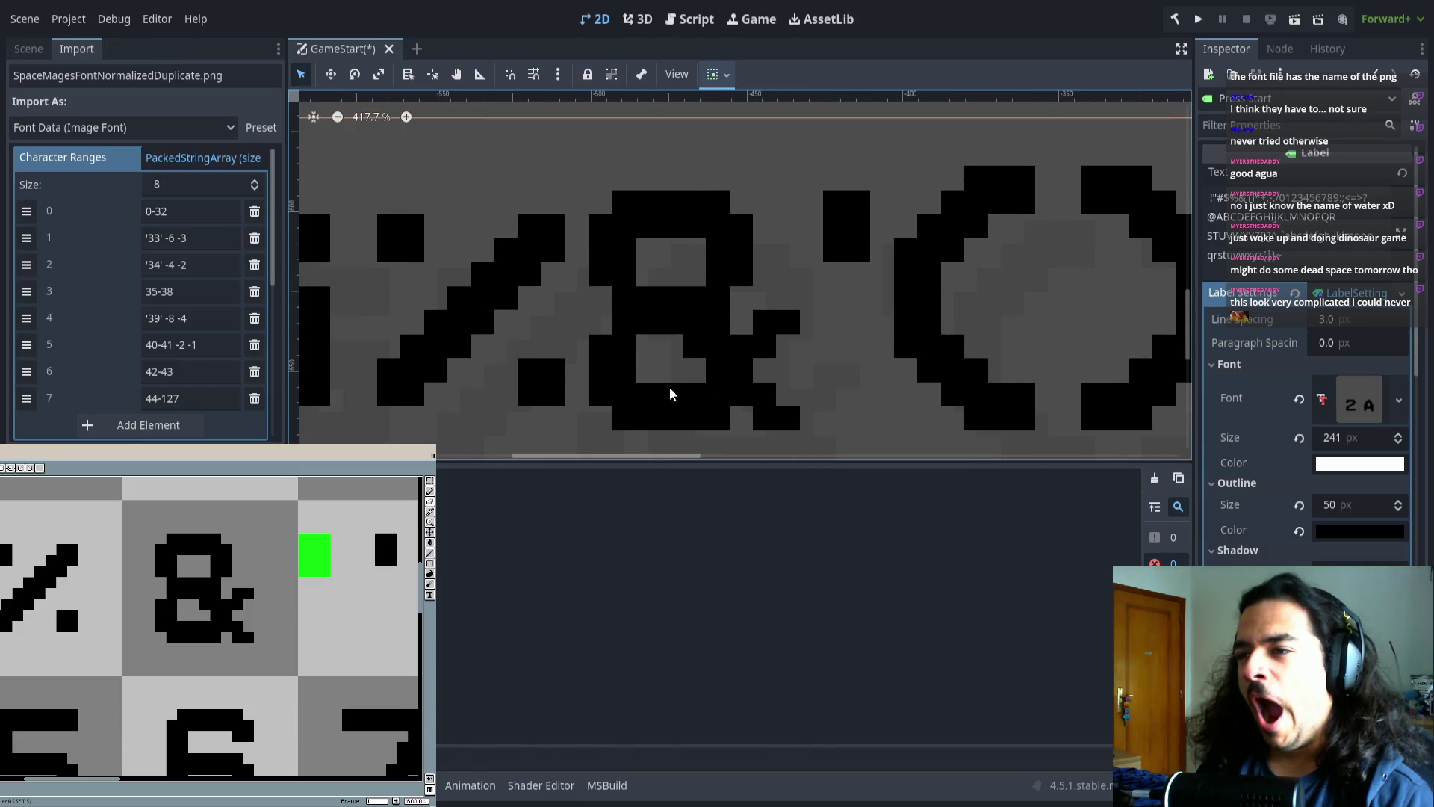
pyautogui.moveTo(574, 387); pyautogui.dragTo(647, 378)
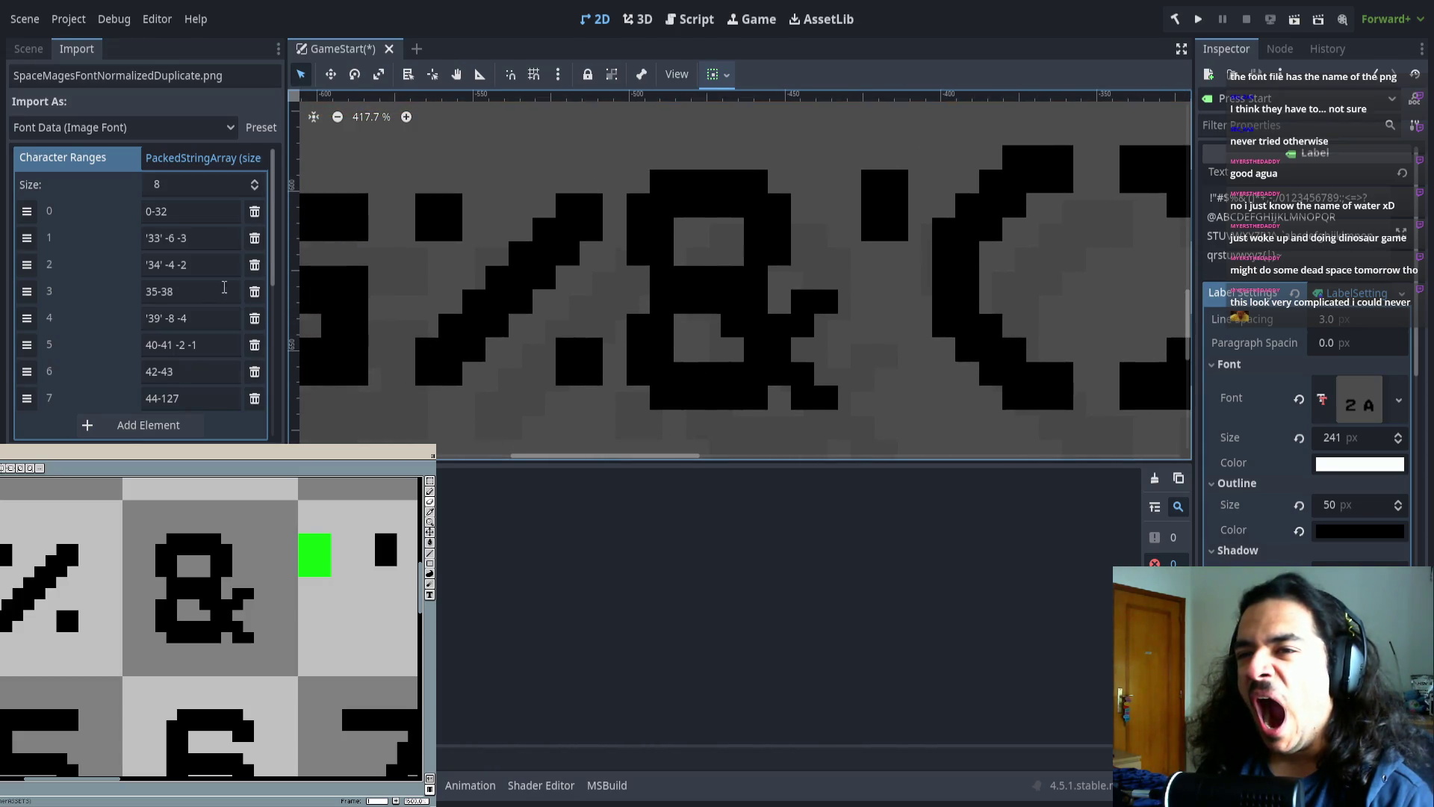
pyautogui.hscroll(3, 728, 325)
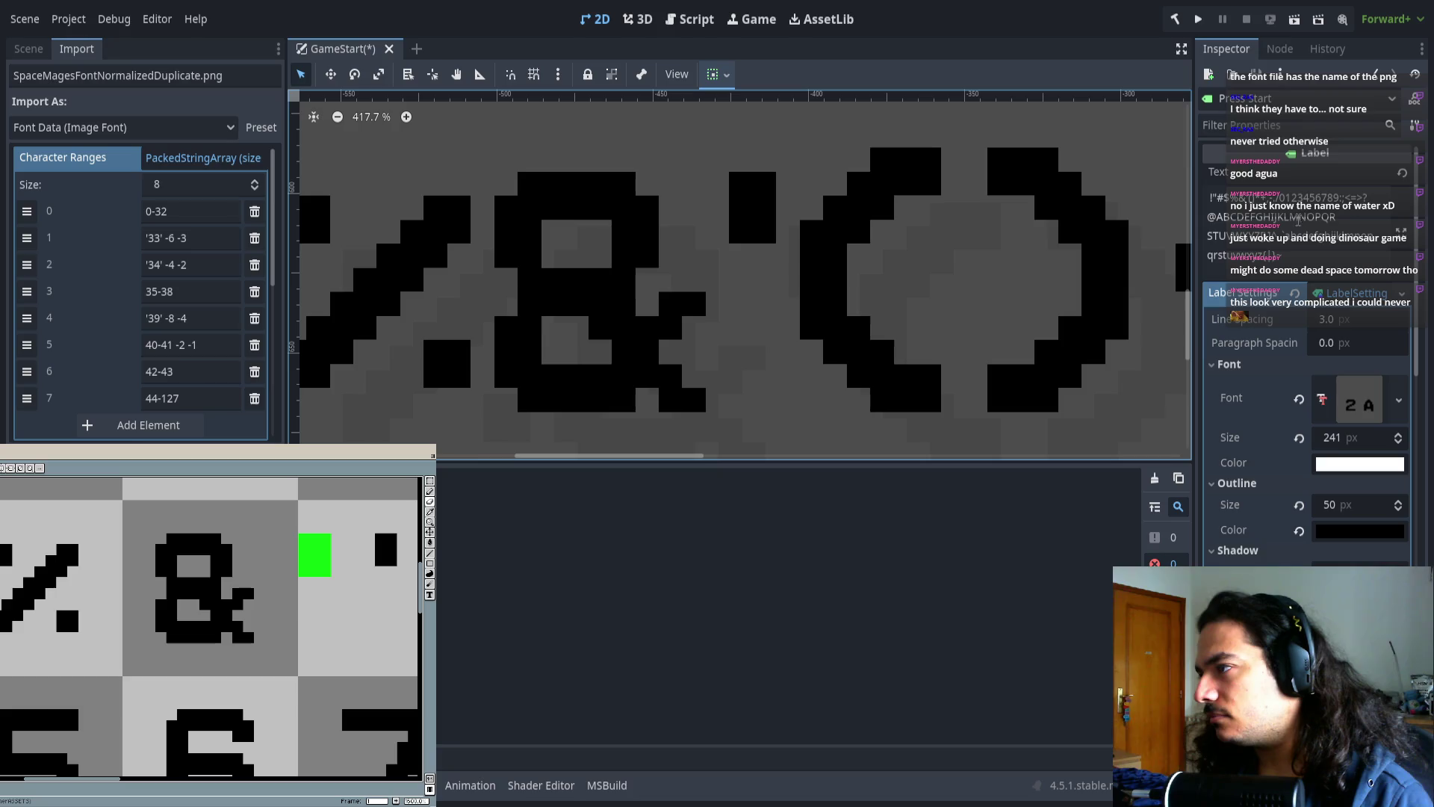
pyautogui.moveTo(925, 329)
pyautogui.mouseDown()
pyautogui.moveTo(663, 308)
pyautogui.moveTo(783, 336)
pyautogui.mouseUp()
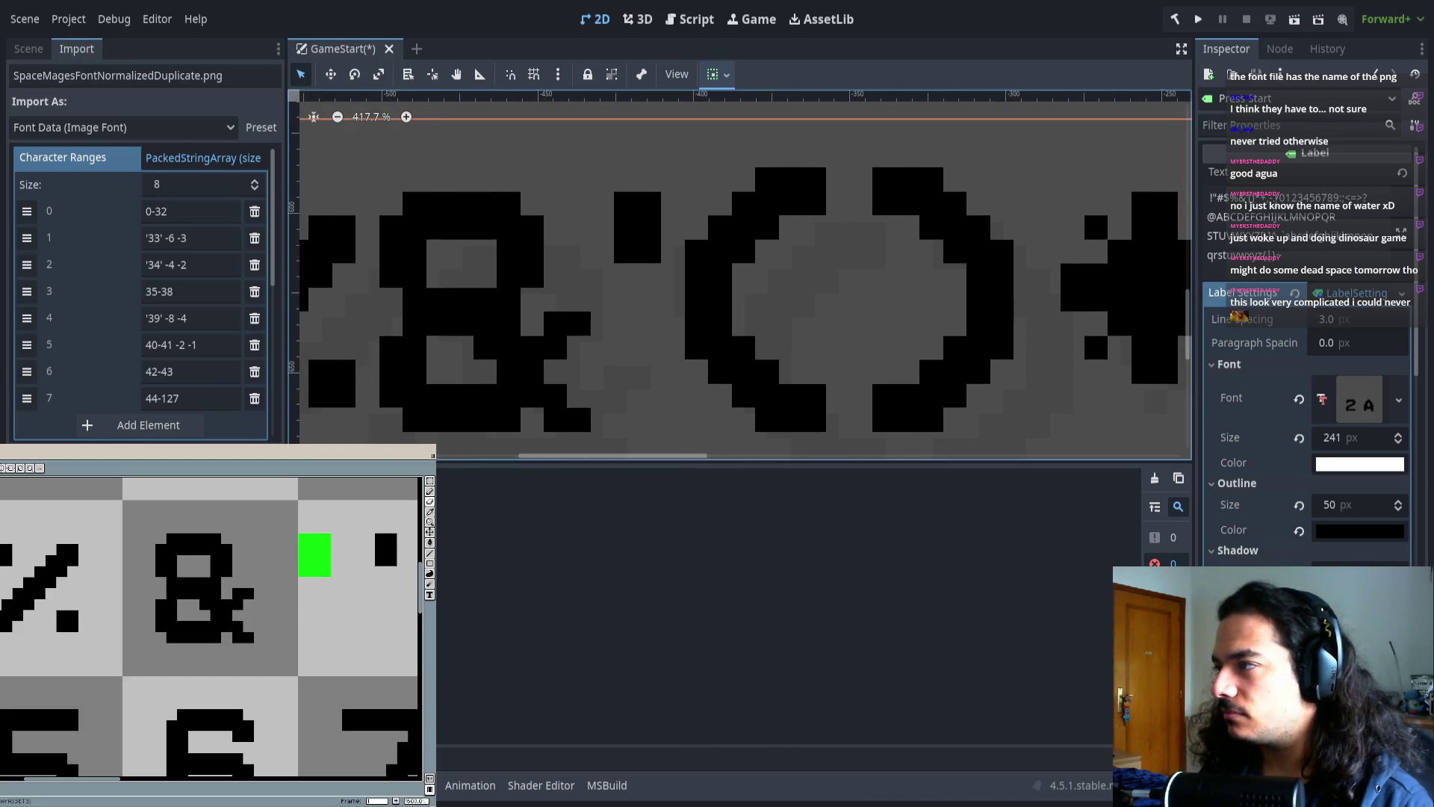
pyautogui.click(1296, 224)
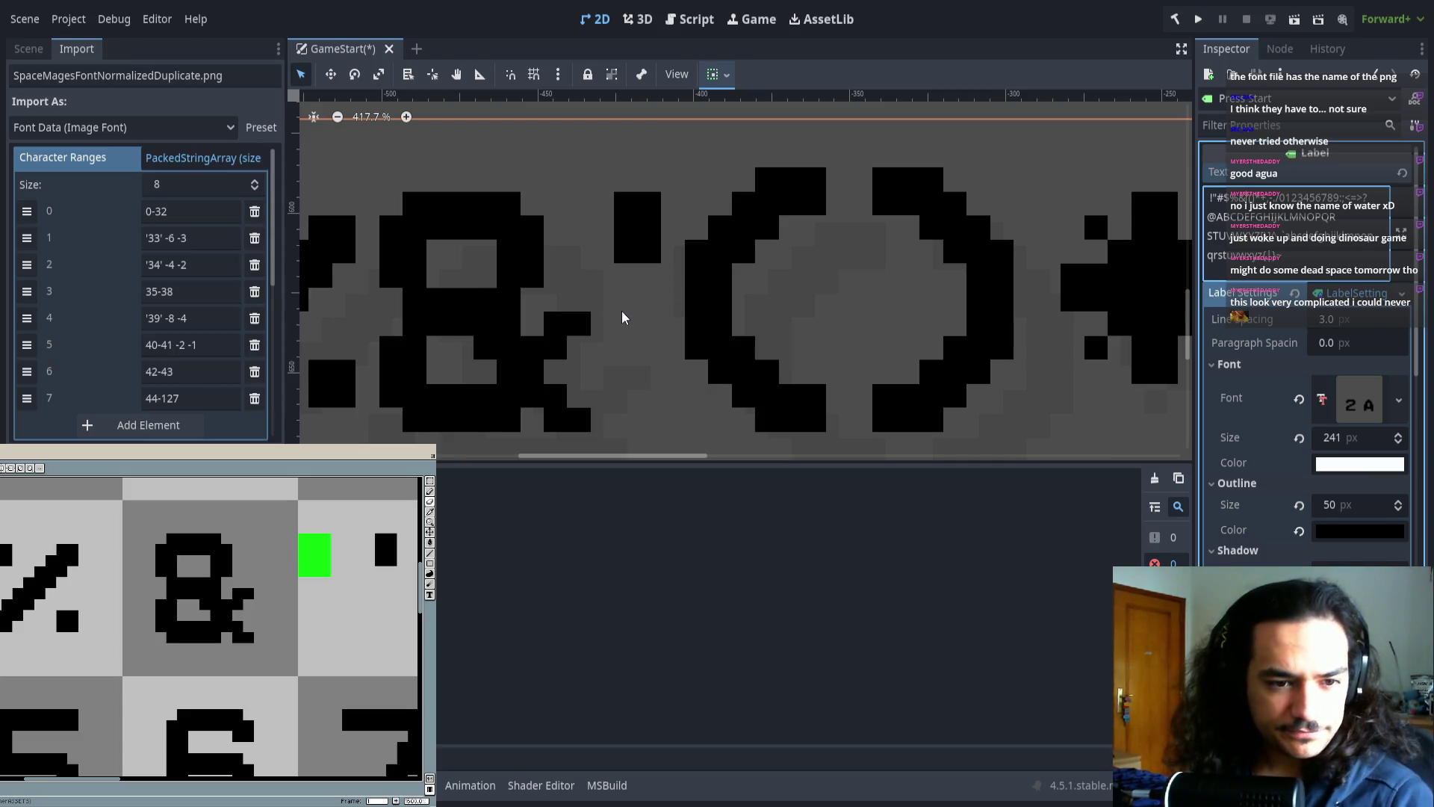
# - Pan and zoom the 2D viewport to inspect the punctuation in the Label preview
pyautogui.hscroll(1, 729, 260)
pyautogui.hscroll(10, 729, 260)
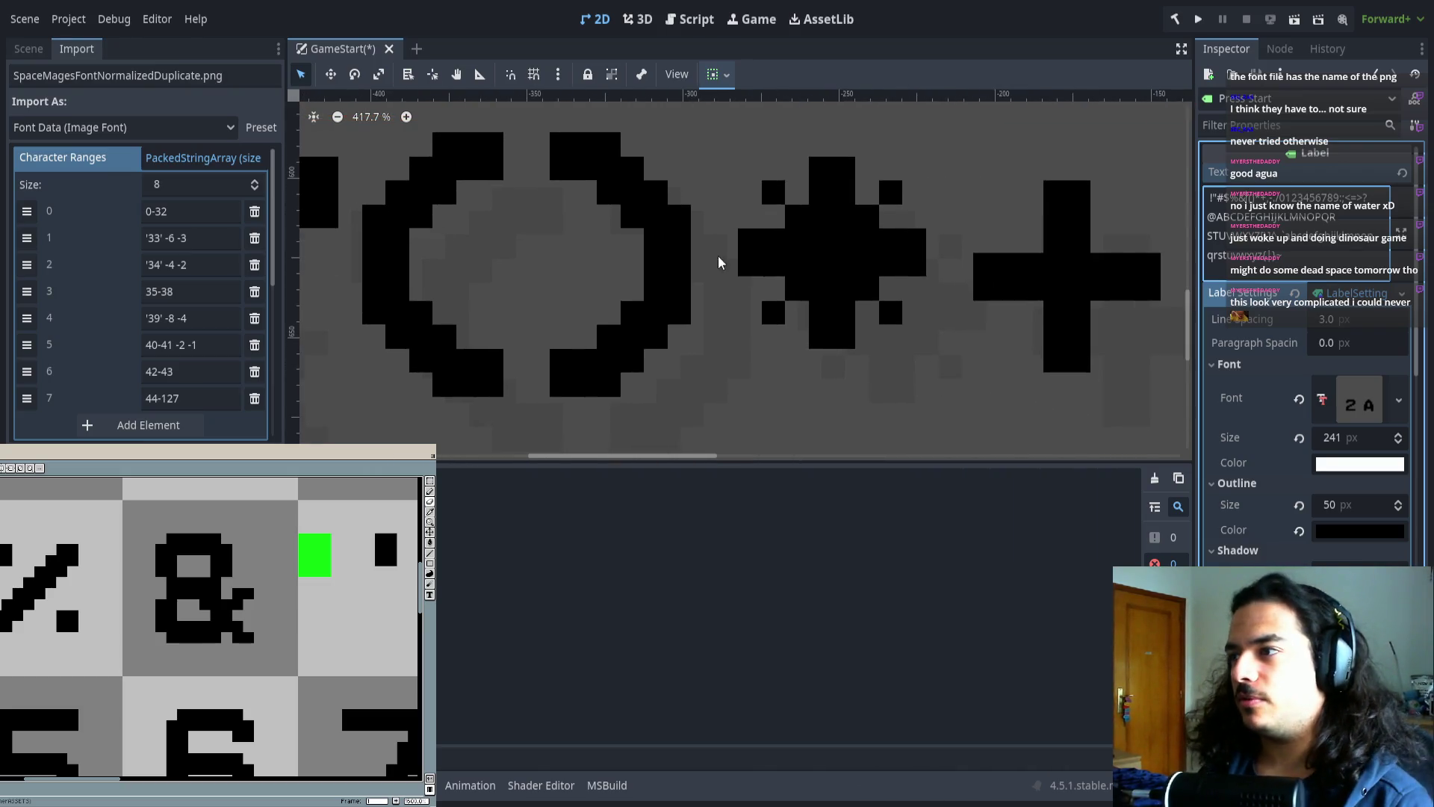
pyautogui.scroll(-1, 439, 266)
pyautogui.scroll(-2, 807, 272)
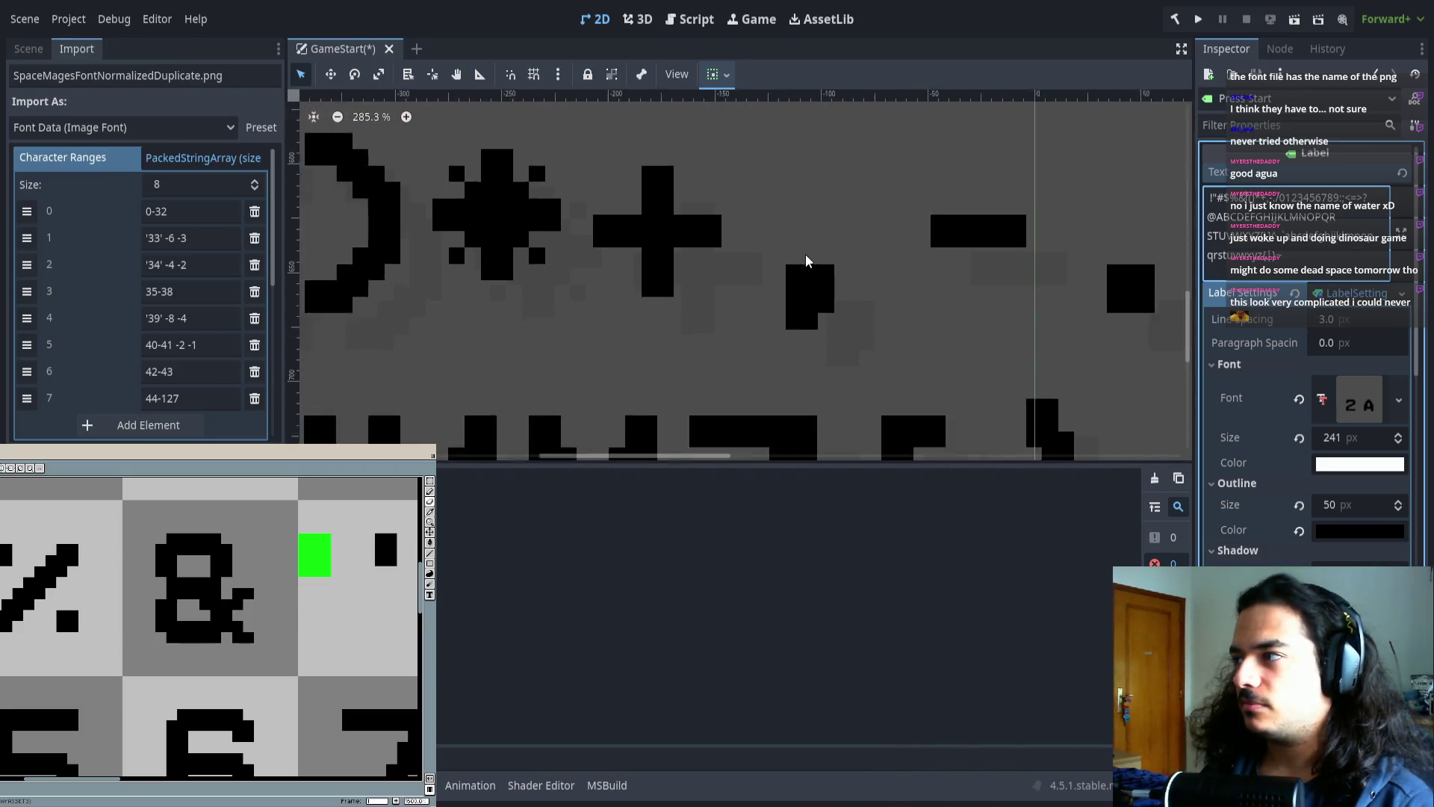
pyautogui.hscroll(-5, 745, 276)
pyautogui.hscroll(-4, 745, 277)
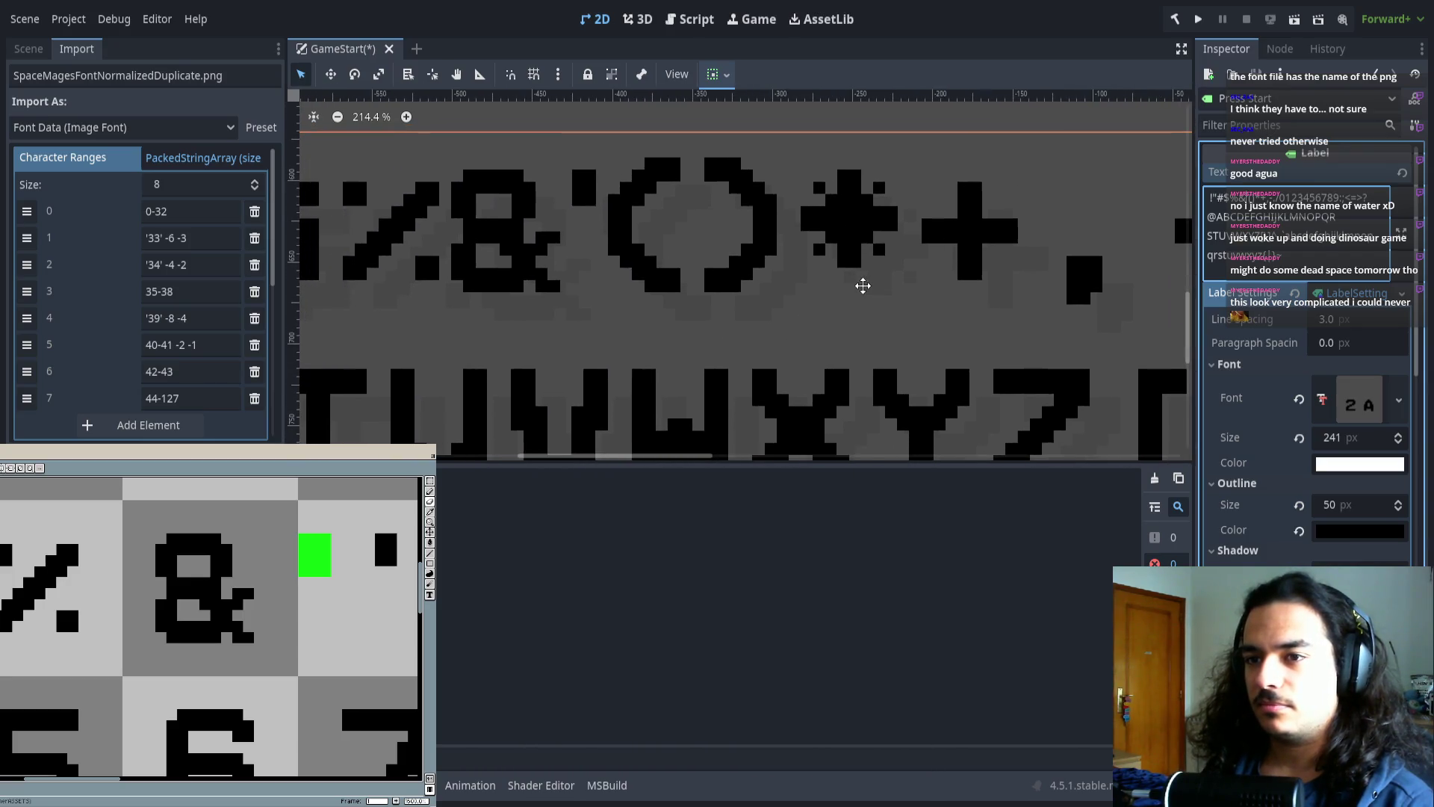
pyautogui.scroll(-1, 576, 272)
pyautogui.scroll(-2, 586, 269)
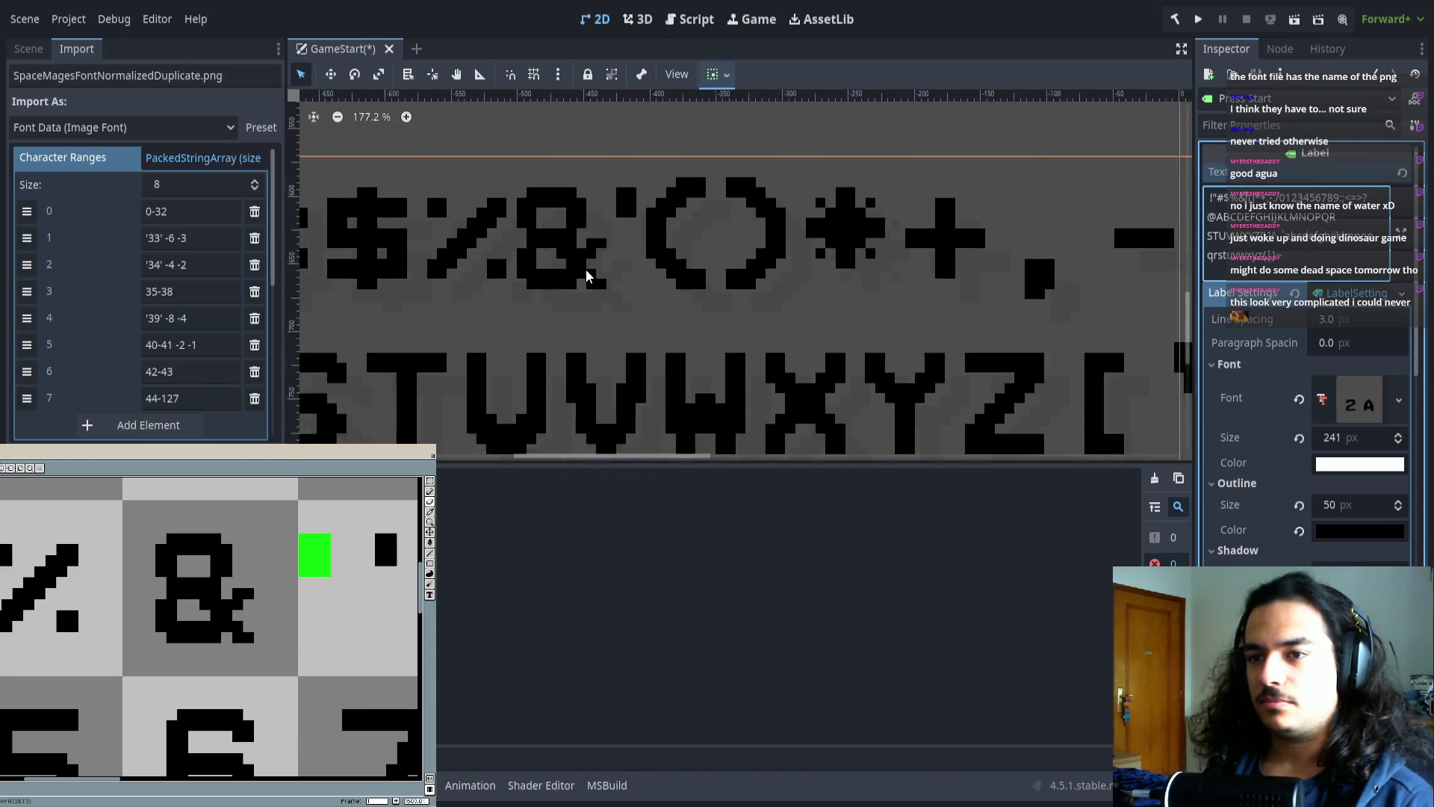
pyautogui.hscroll(6, 661, 269)
pyautogui.scroll(2, 550, 266)
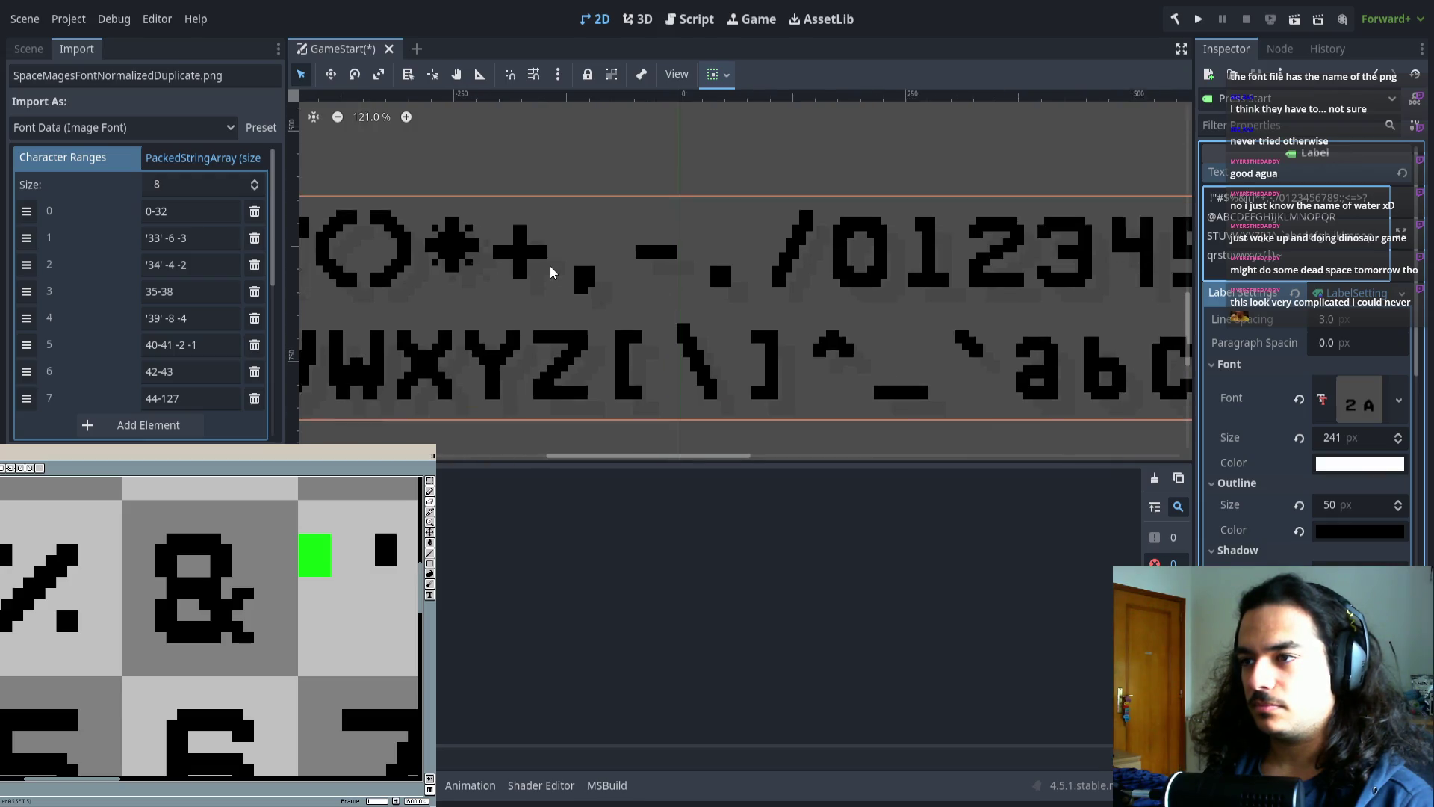
pyautogui.hscroll(-3, 593, 266)
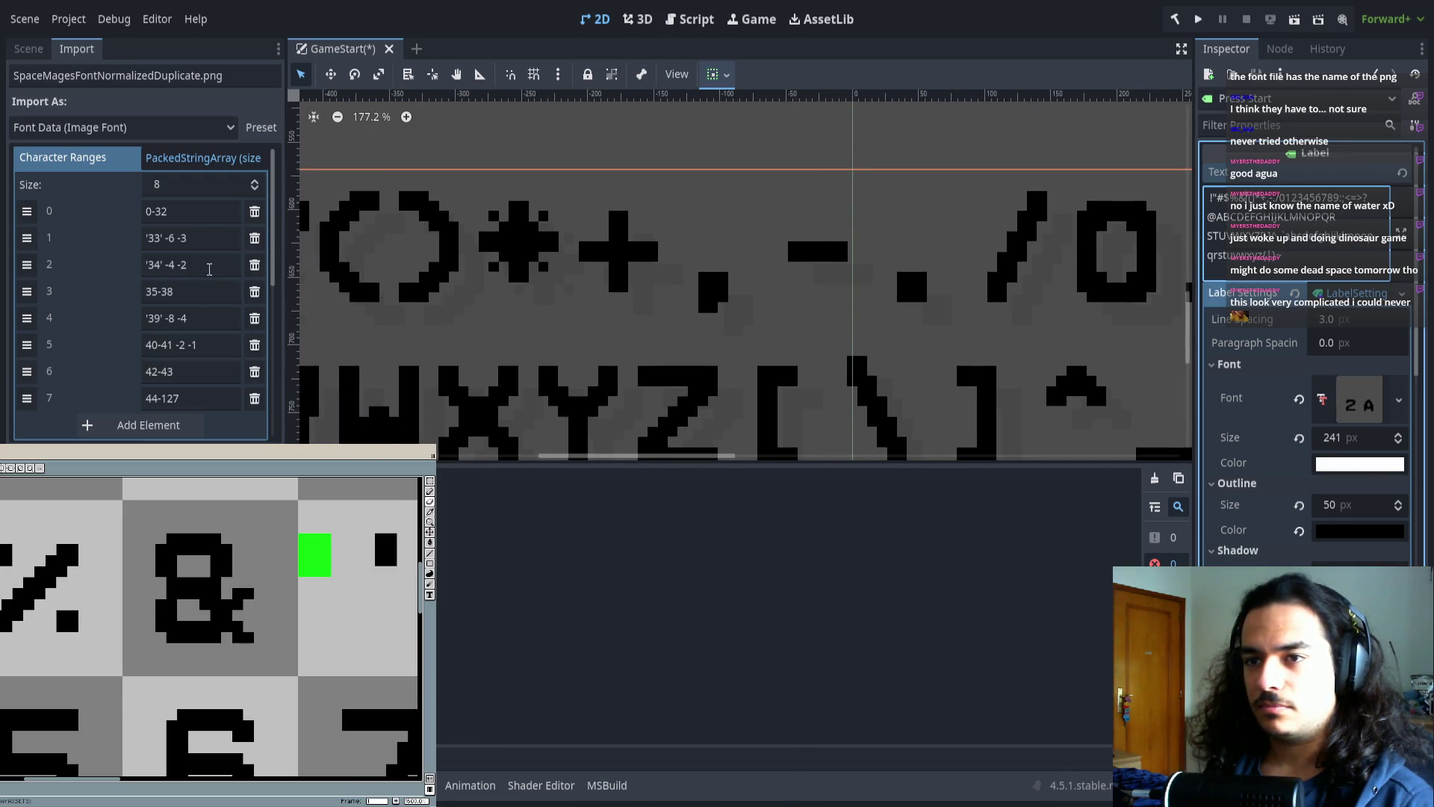
# - Review the 40-41 range and add a ninth, empty character range entry
pyautogui.click(213, 344)
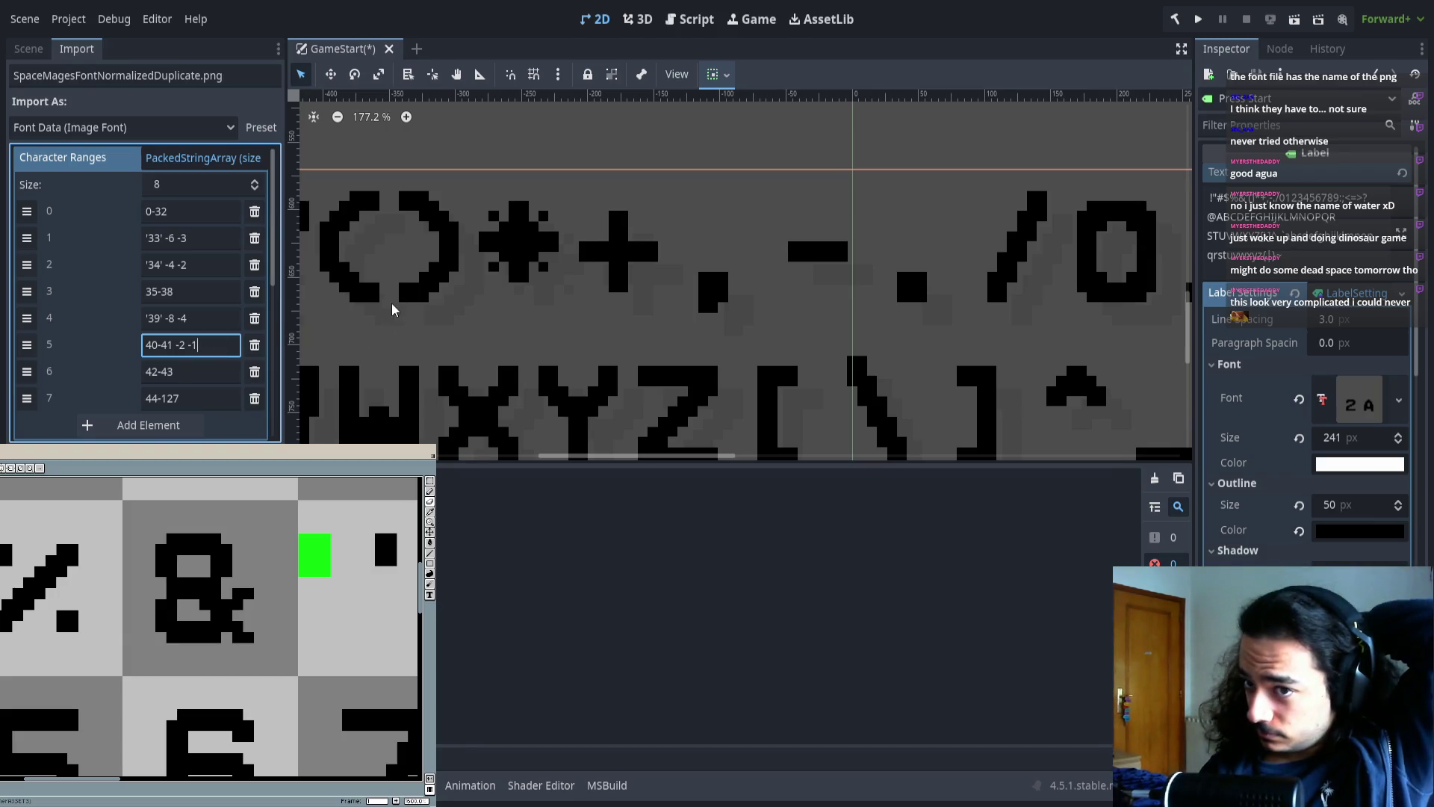
pyautogui.hscroll(-1, 426, 297)
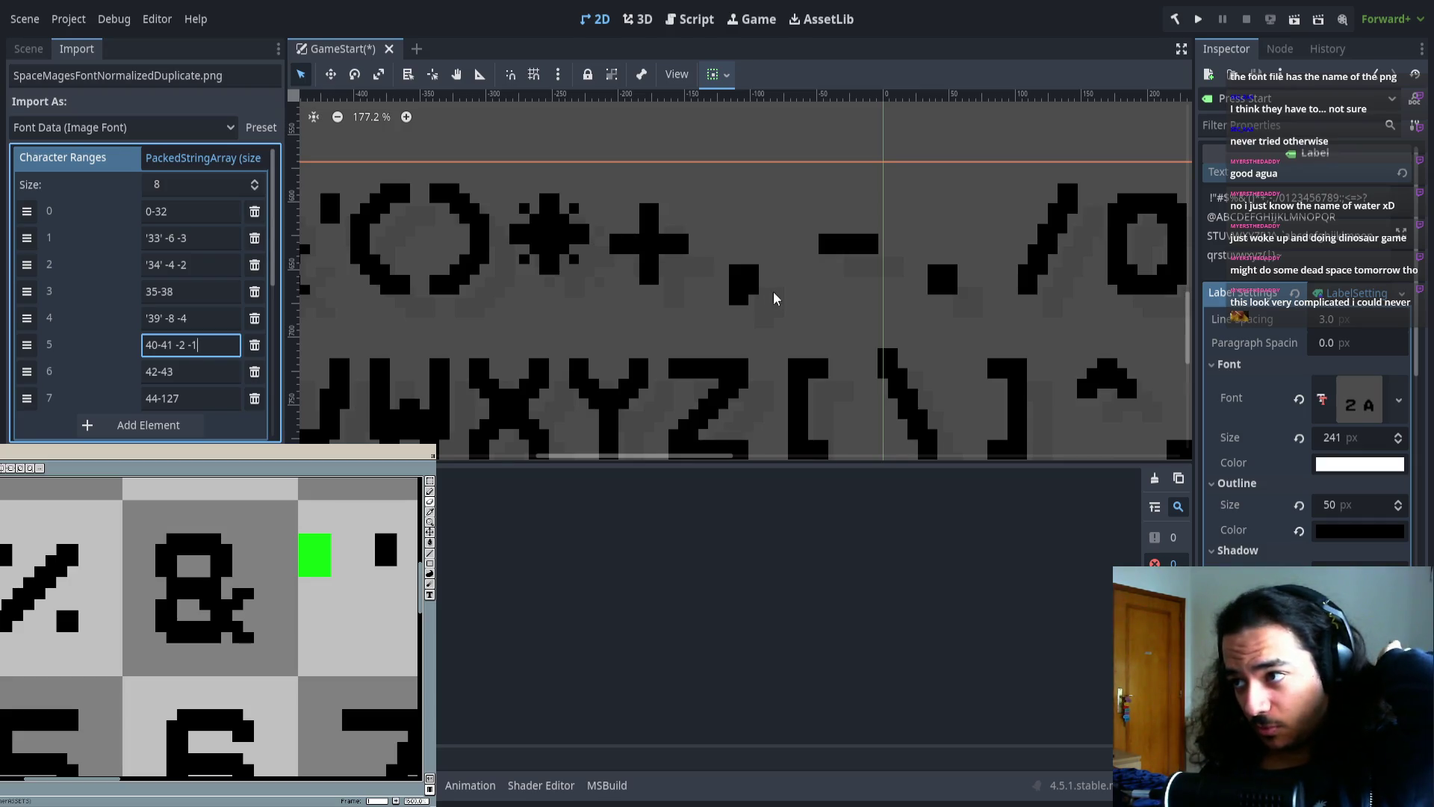
pyautogui.click(177, 425)
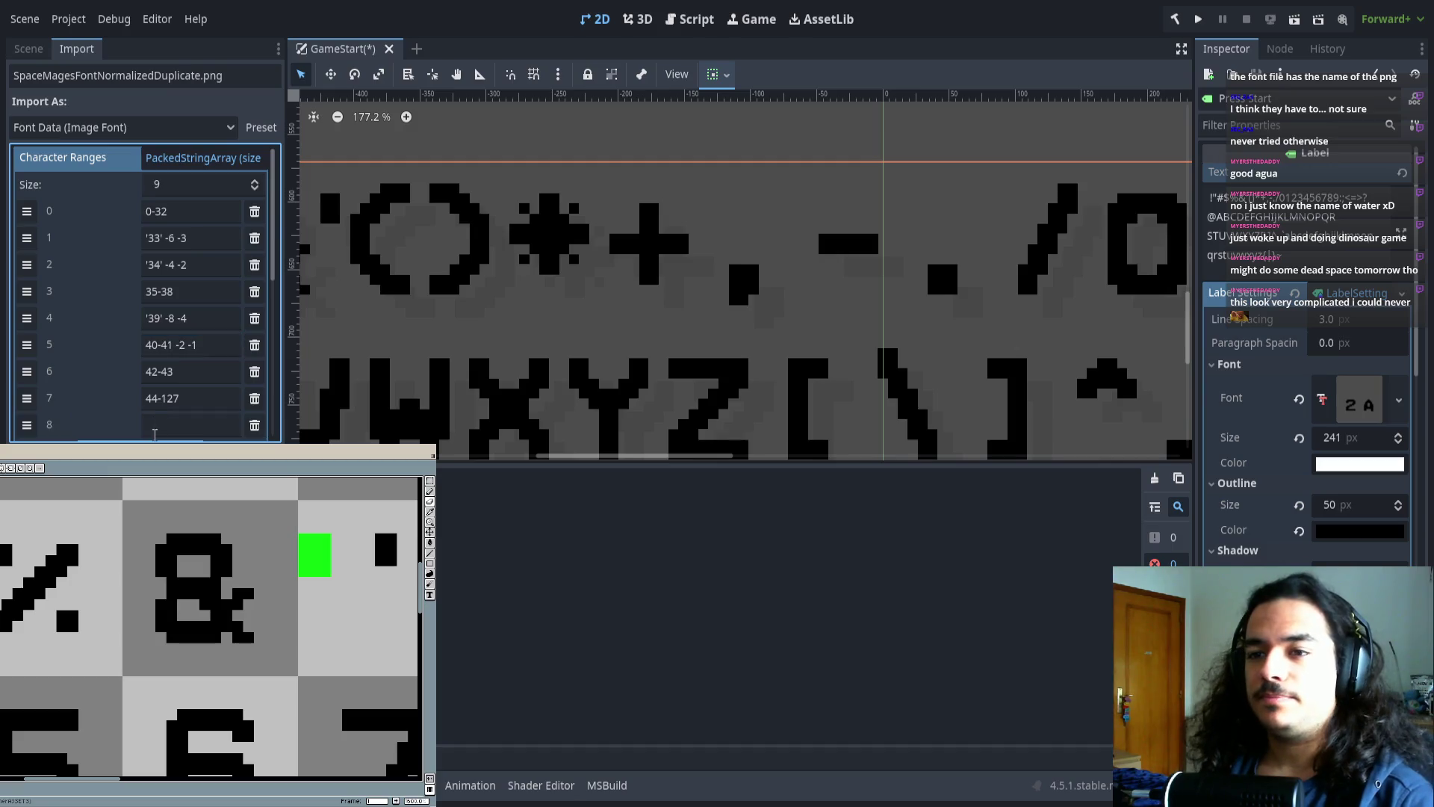
# - Add five more empty character ranges and move 44-127 to the end of the list
pyautogui.click(146, 268)
pyautogui.click(137, 295)
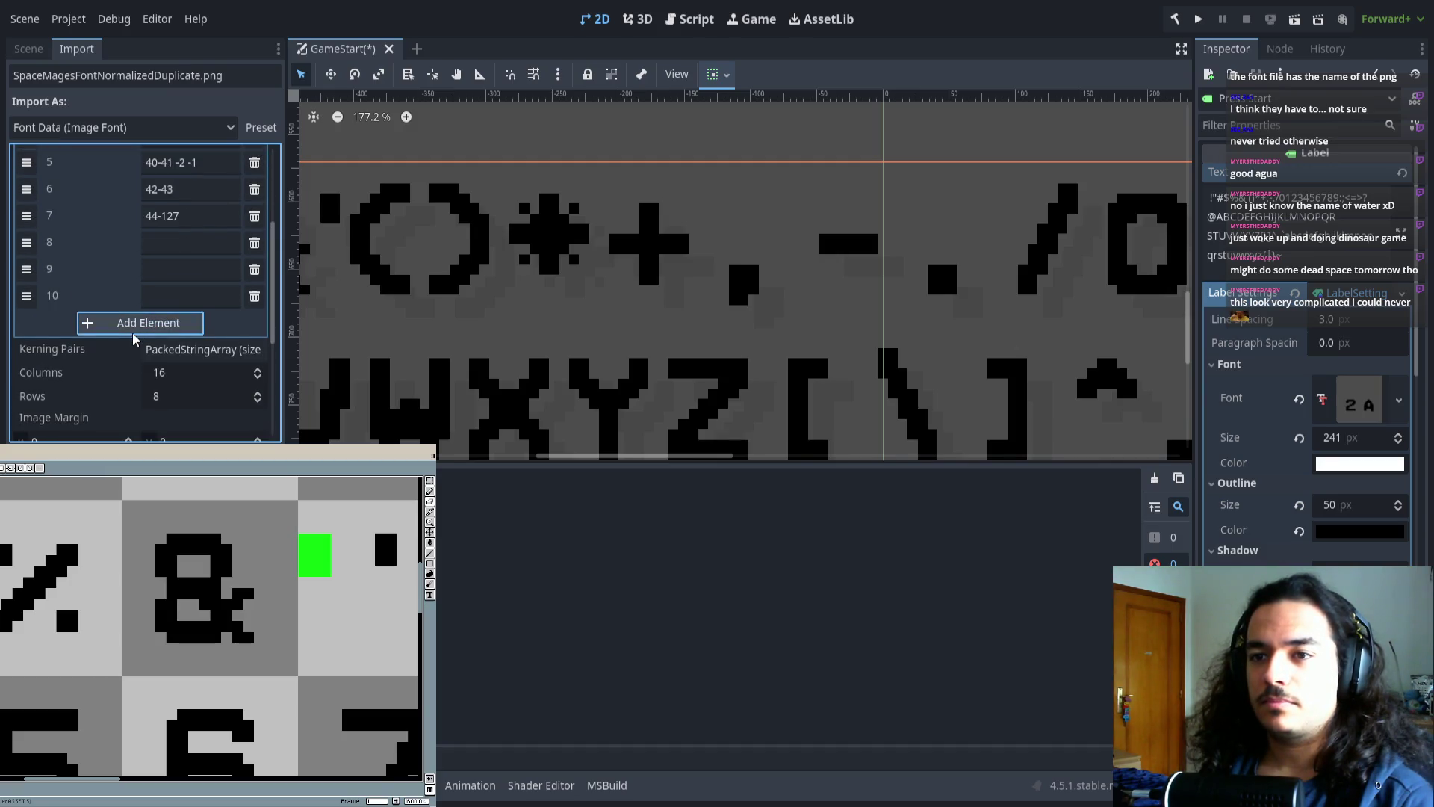
pyautogui.click(137, 323)
pyautogui.click(131, 349)
pyautogui.click(129, 361)
pyautogui.moveTo(27, 216); pyautogui.dragTo(26, 375)
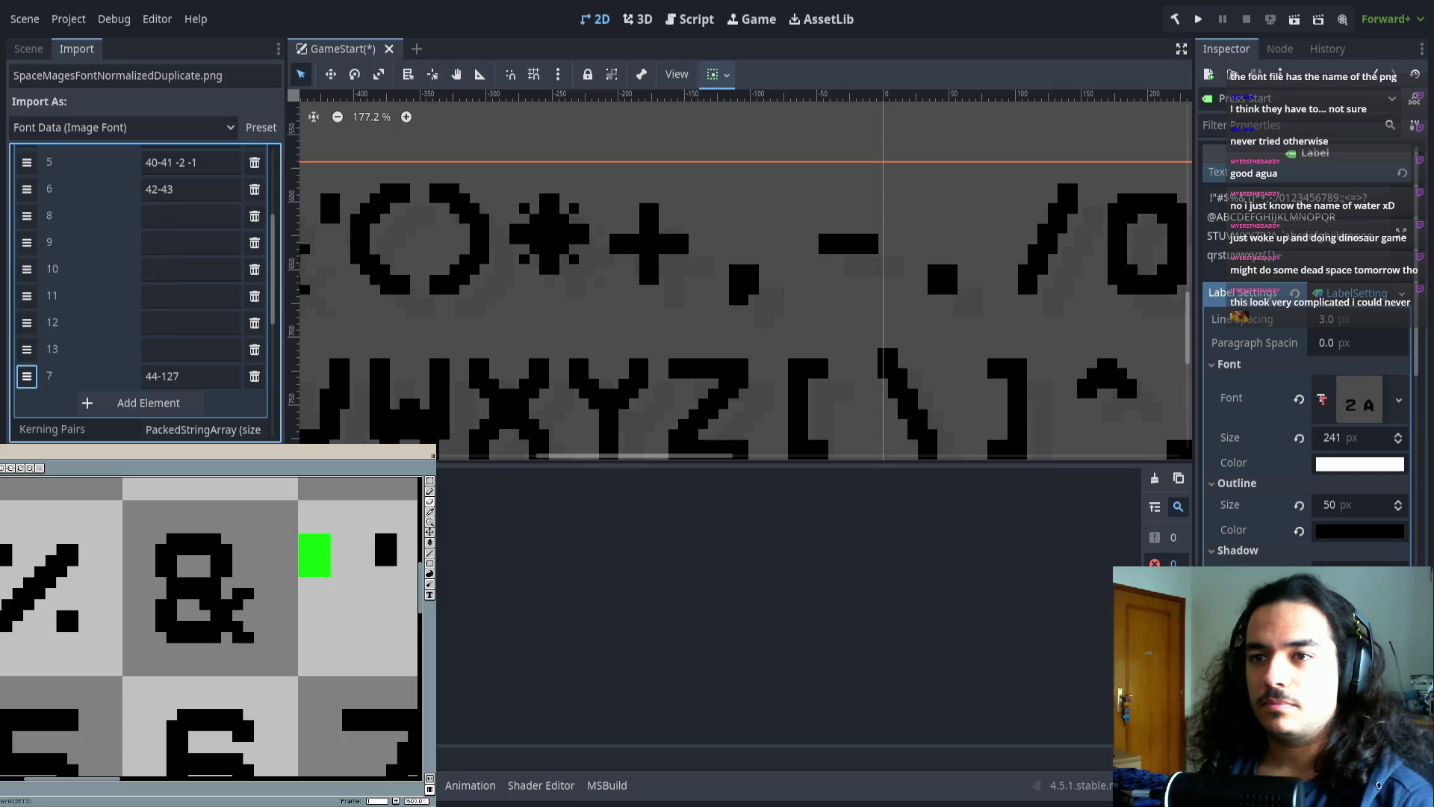
# - Select empty range 7 and move the font sheet window aside to reveal the file list
pyautogui.click(163, 217)
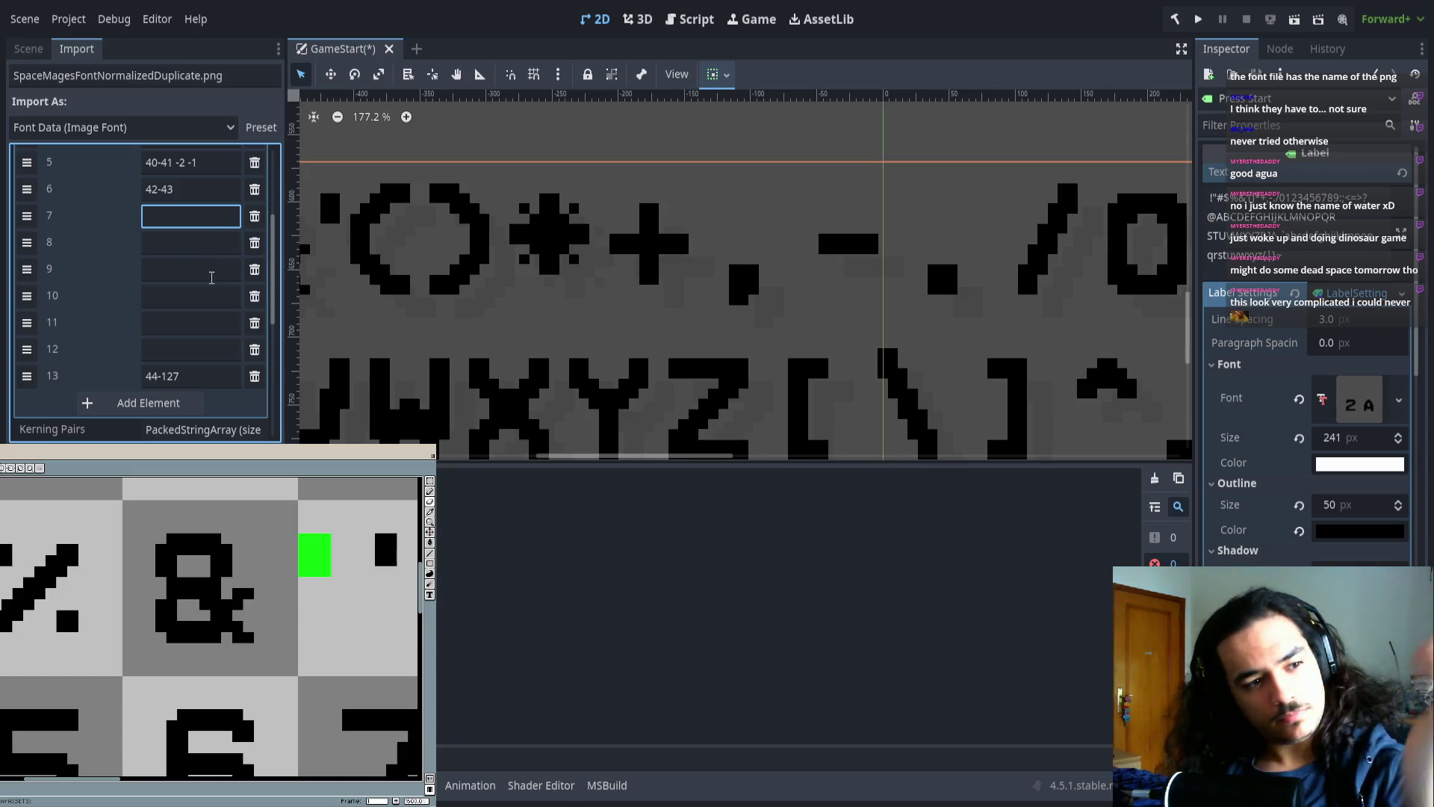
pyautogui.scroll(-5, 212, 628)
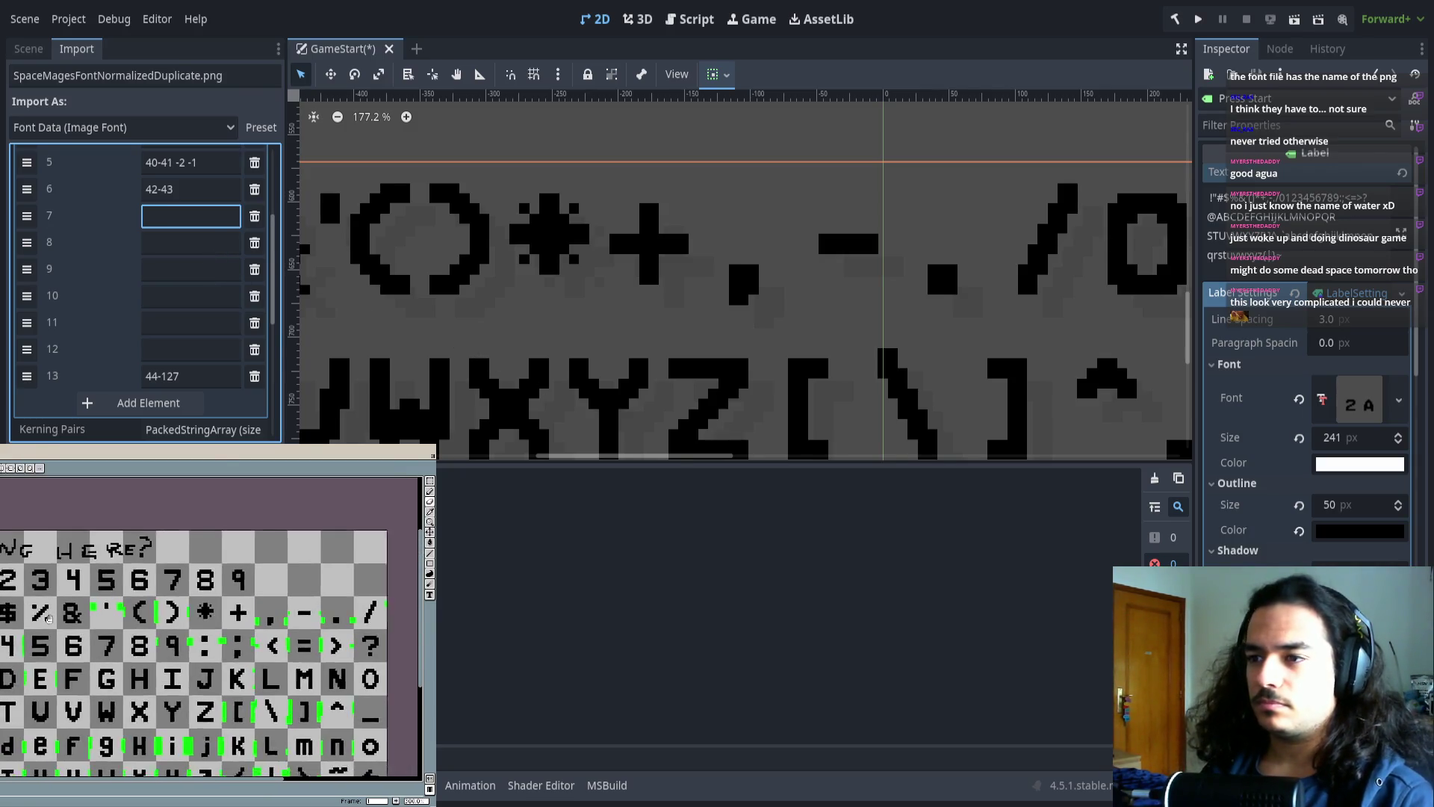
pyautogui.hscroll(-2, 213, 627)
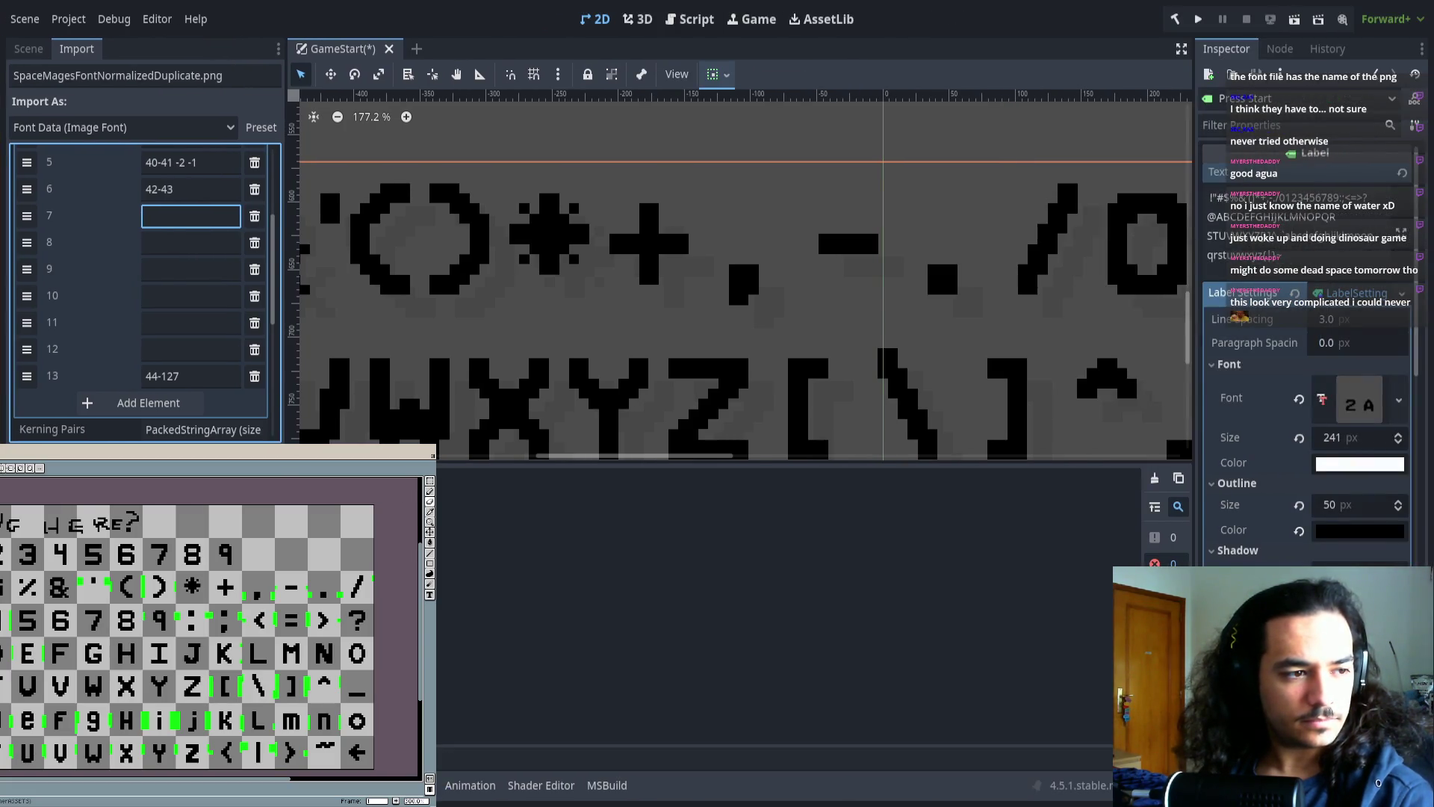
pyautogui.moveTo(224, 451); pyautogui.dragTo(354, 451)
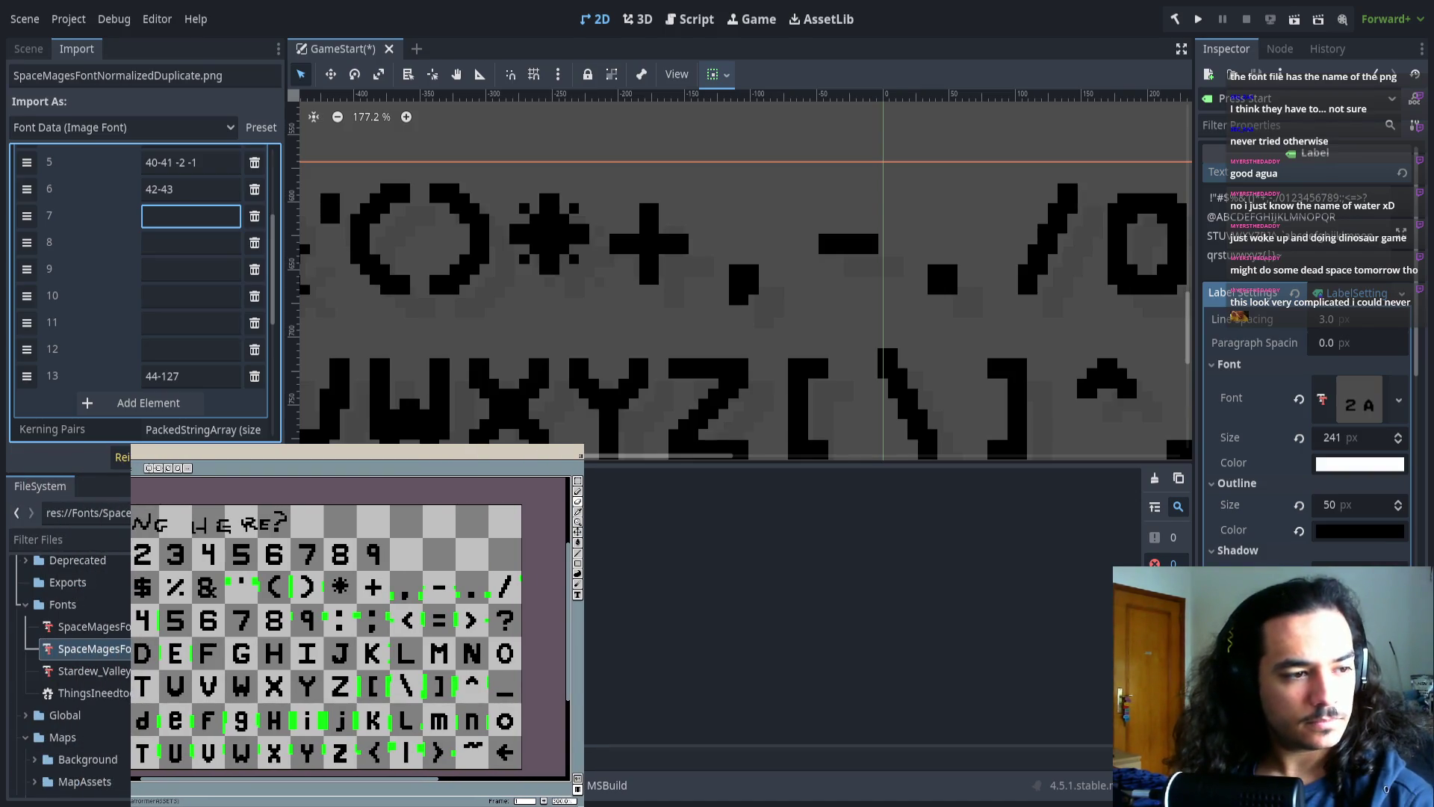
# - Move the font sheet window to the left edge and widen it to show more glyphs
pyautogui.moveTo(355, 451)
pyautogui.mouseDown()
pyautogui.moveTo(207, 451)
pyautogui.moveTo(354, 452)
pyautogui.mouseUp()
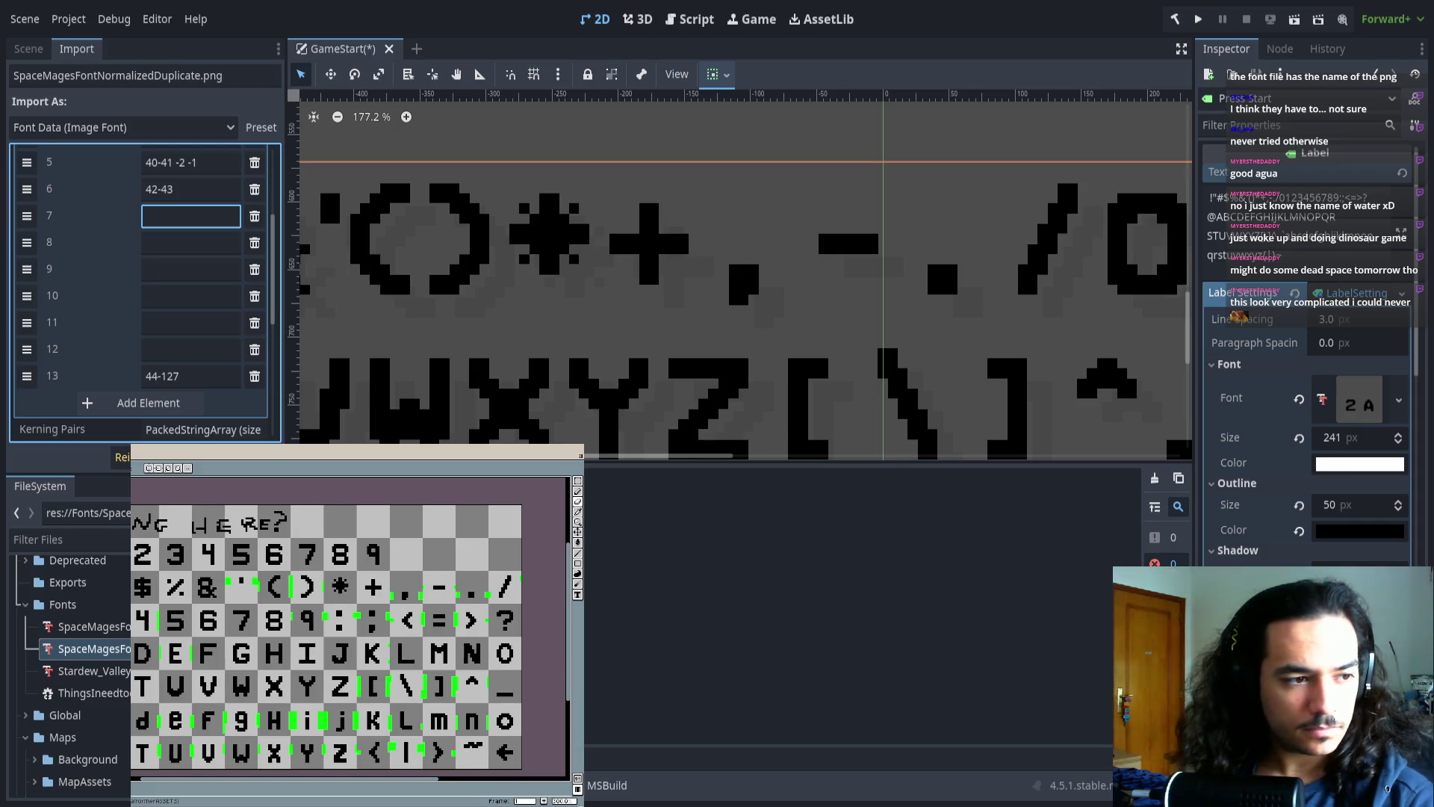
pyautogui.moveTo(131, 620); pyautogui.dragTo(109, 620)
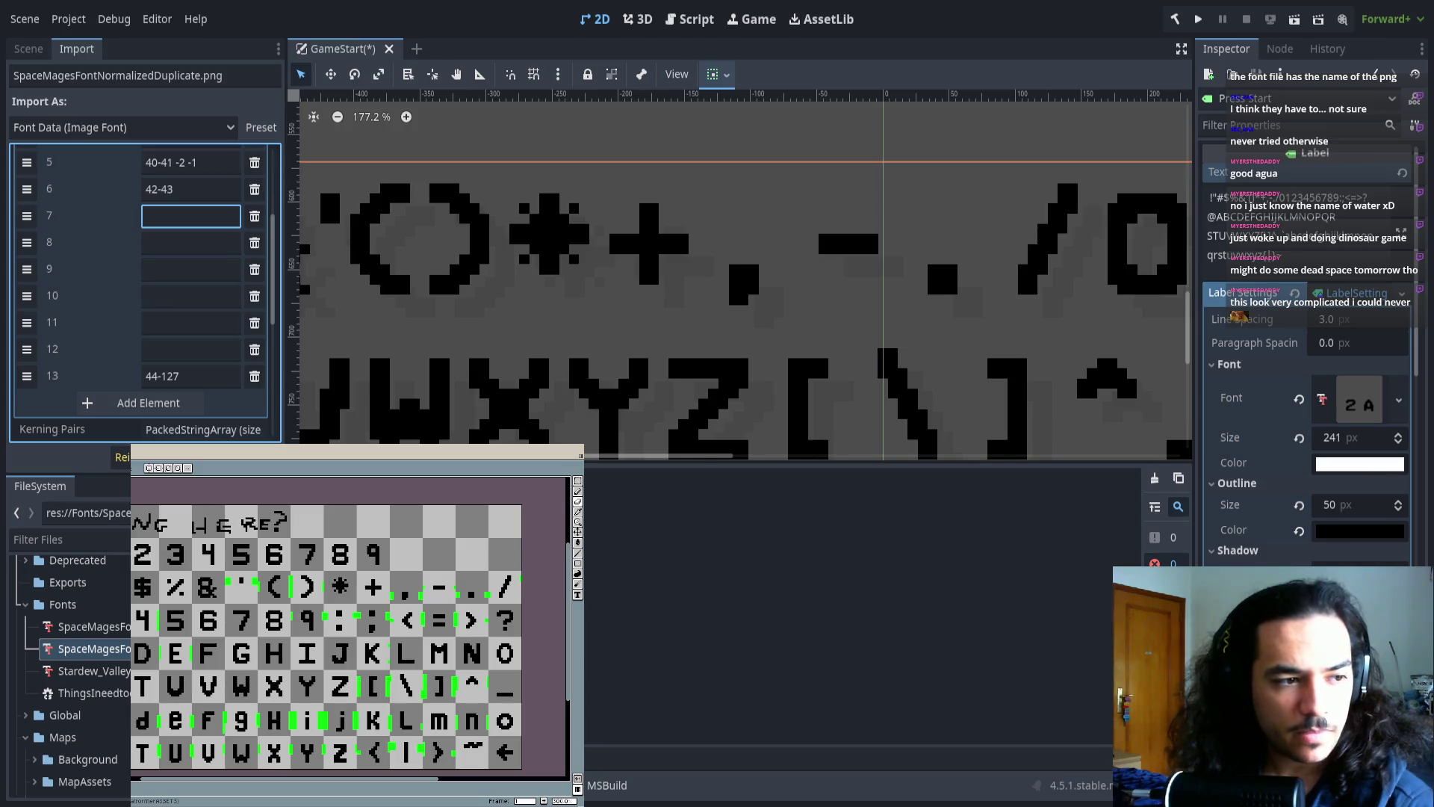
pyautogui.moveTo(131, 598)
pyautogui.mouseDown()
pyautogui.moveTo(205, 598)
pyautogui.moveTo(0, 597)
pyautogui.mouseUp()
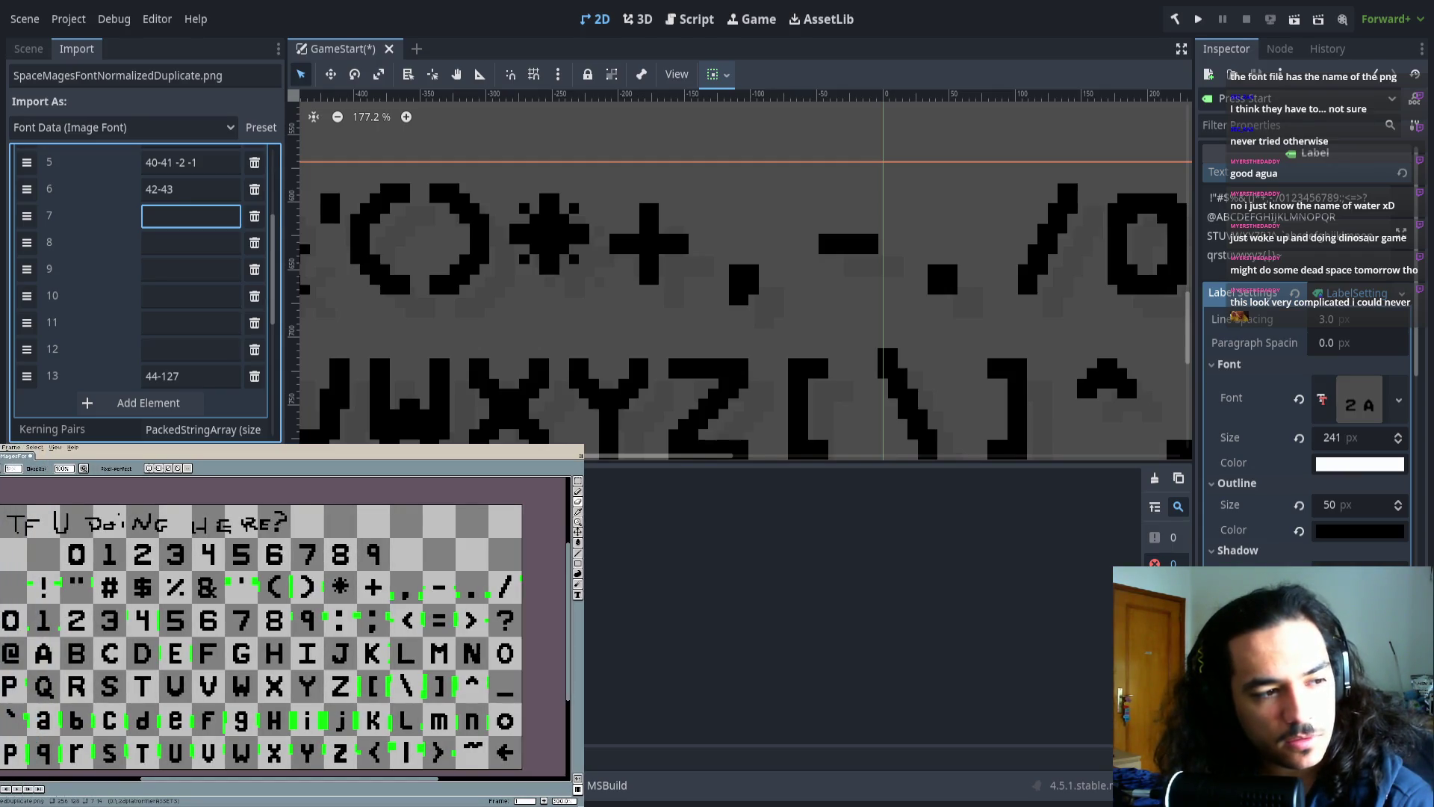
pyautogui.moveTo(298, 447); pyautogui.dragTo(376, 411)
pyautogui.moveTo(77, 598)
pyautogui.mouseDown()
pyautogui.moveTo(36, 598)
pyautogui.moveTo(73, 597)
pyautogui.mouseUp()
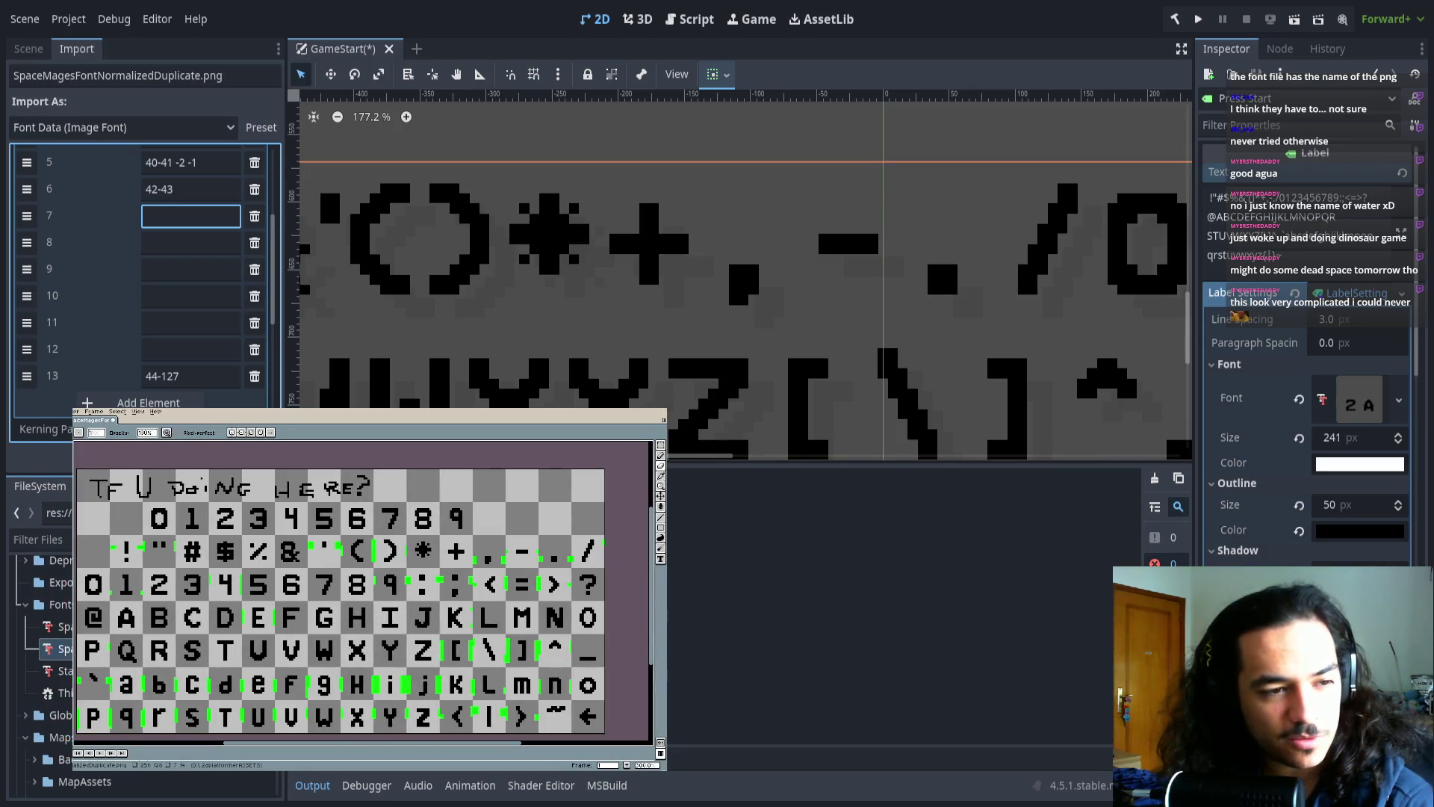
pyautogui.moveTo(667, 598); pyautogui.dragTo(607, 597)
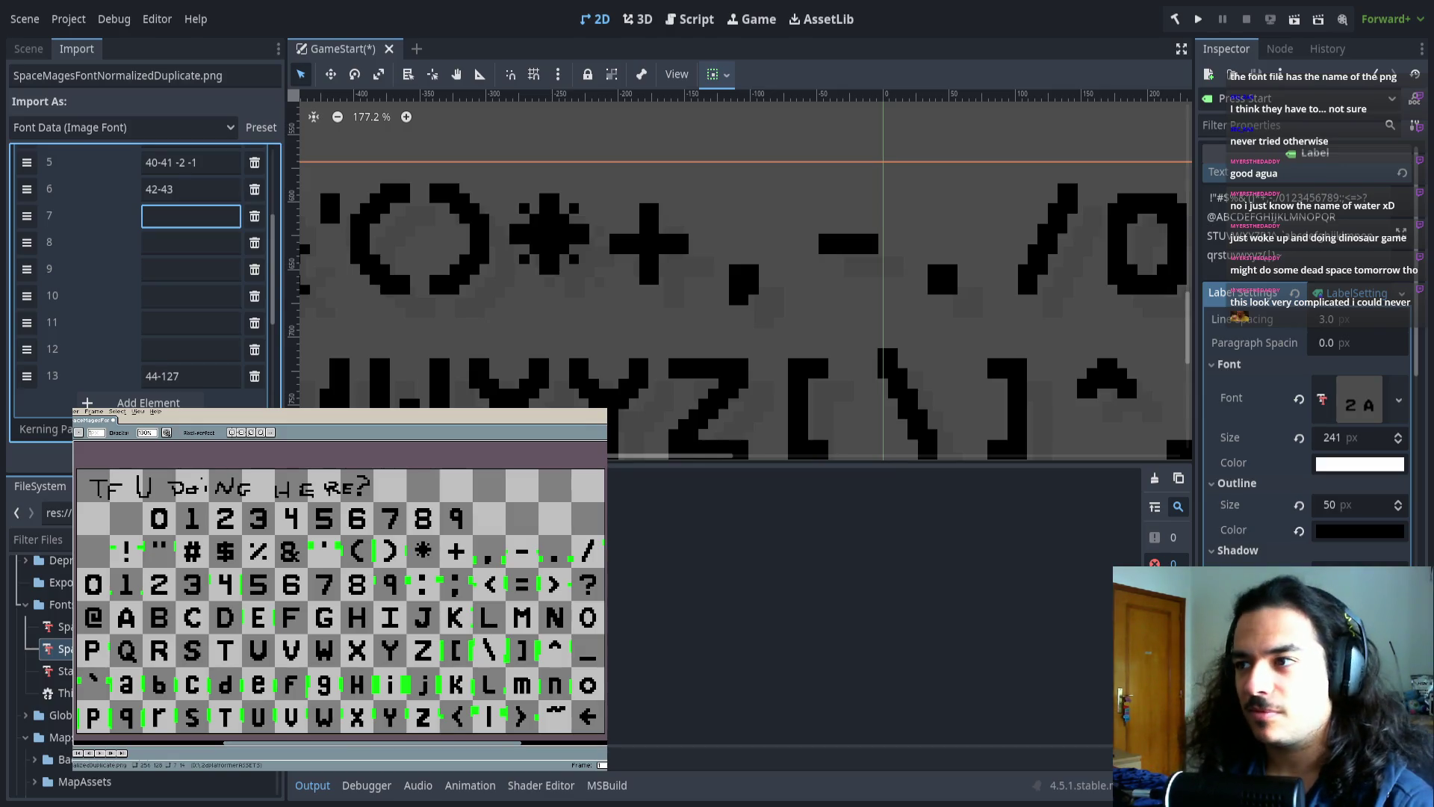
pyautogui.moveTo(306, 590); pyautogui.dragTo(310, 576)
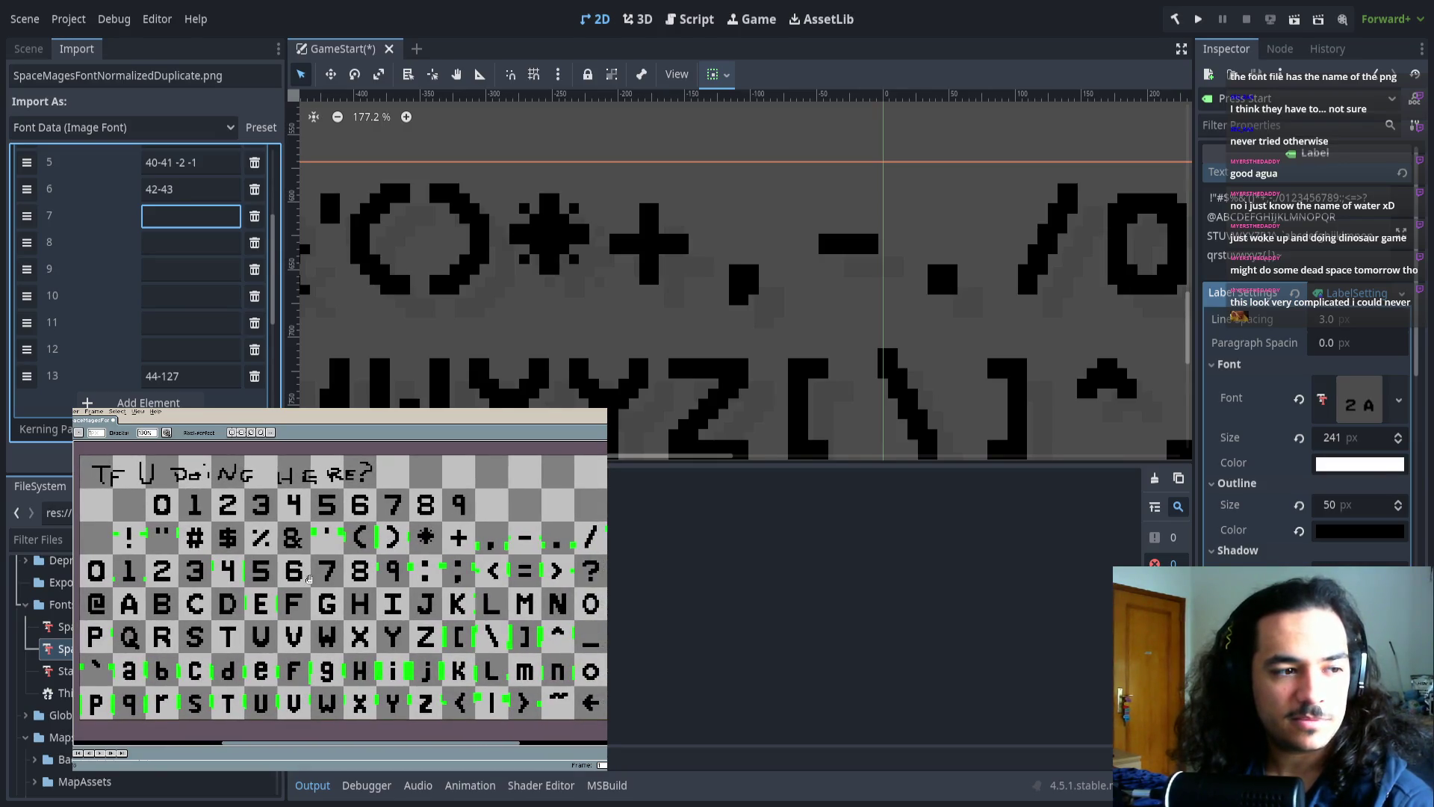
# - Resize the font sheet window and settle it into the bottom-left corner
pyautogui.press('i')
pyautogui.moveTo(73, 752)
pyautogui.mouseDown()
pyautogui.moveTo(32, 752)
pyautogui.moveTo(69, 752)
pyautogui.mouseUp()
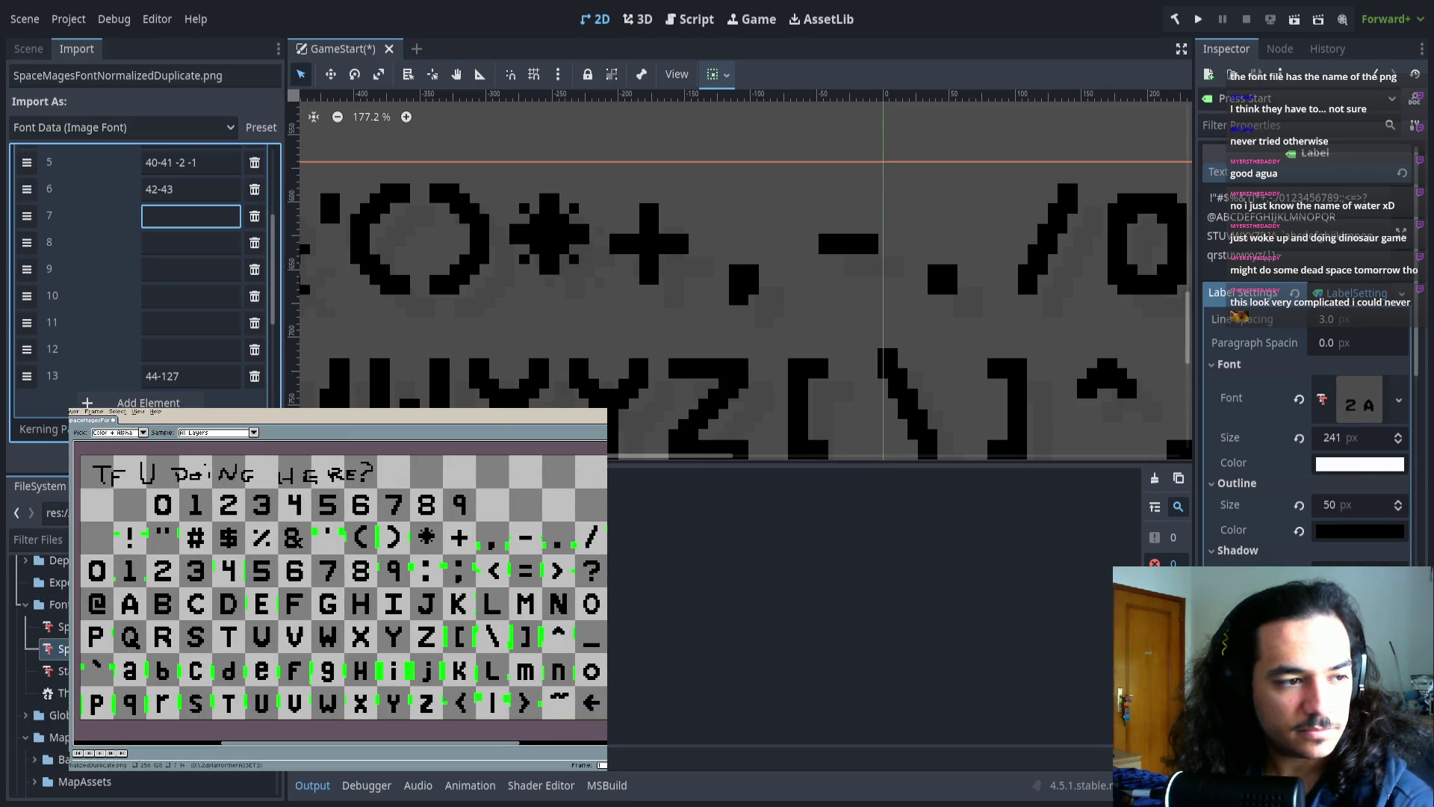
pyautogui.moveTo(607, 598); pyautogui.dragTo(652, 598)
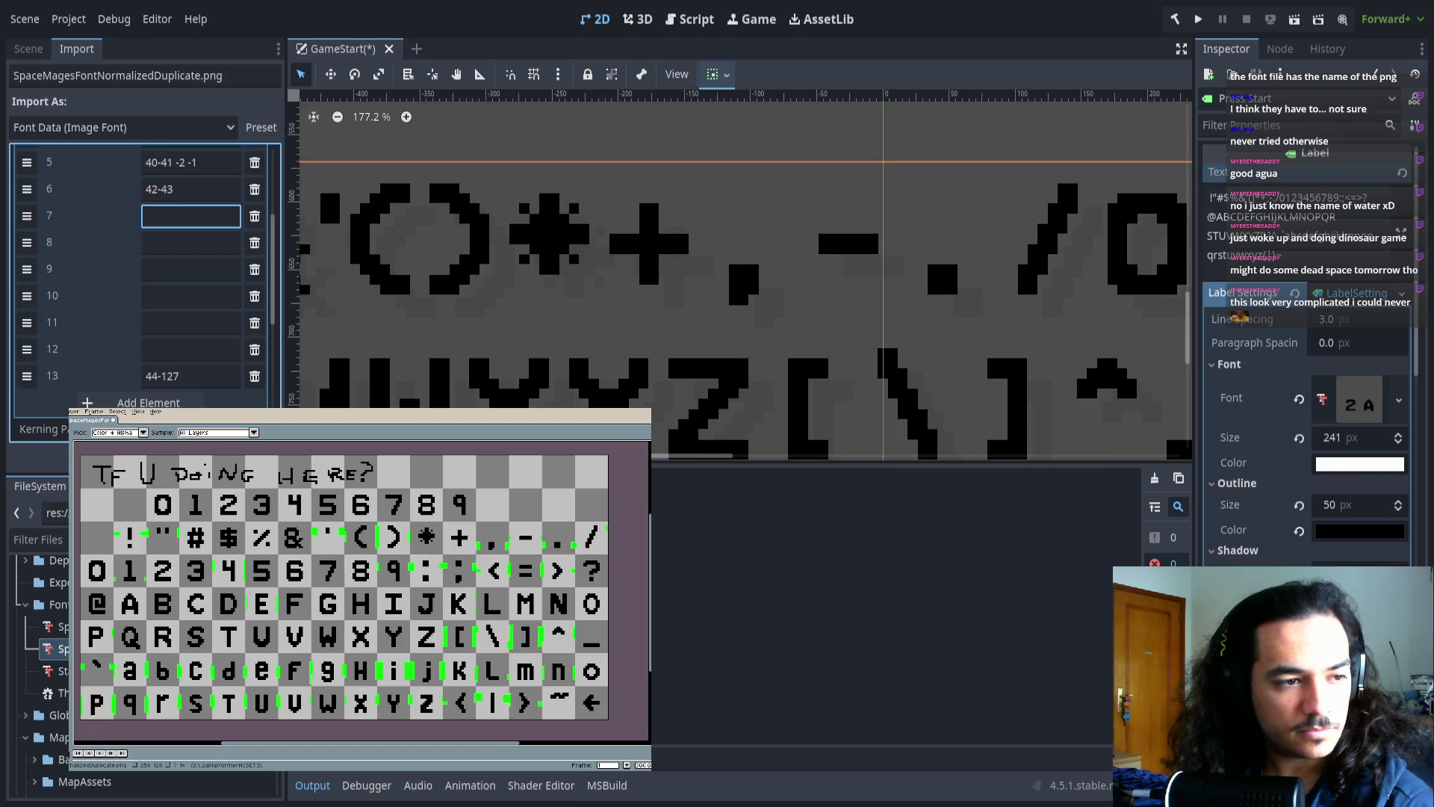
pyautogui.press('b')
pyautogui.moveTo(358, 408); pyautogui.dragTo(359, 440)
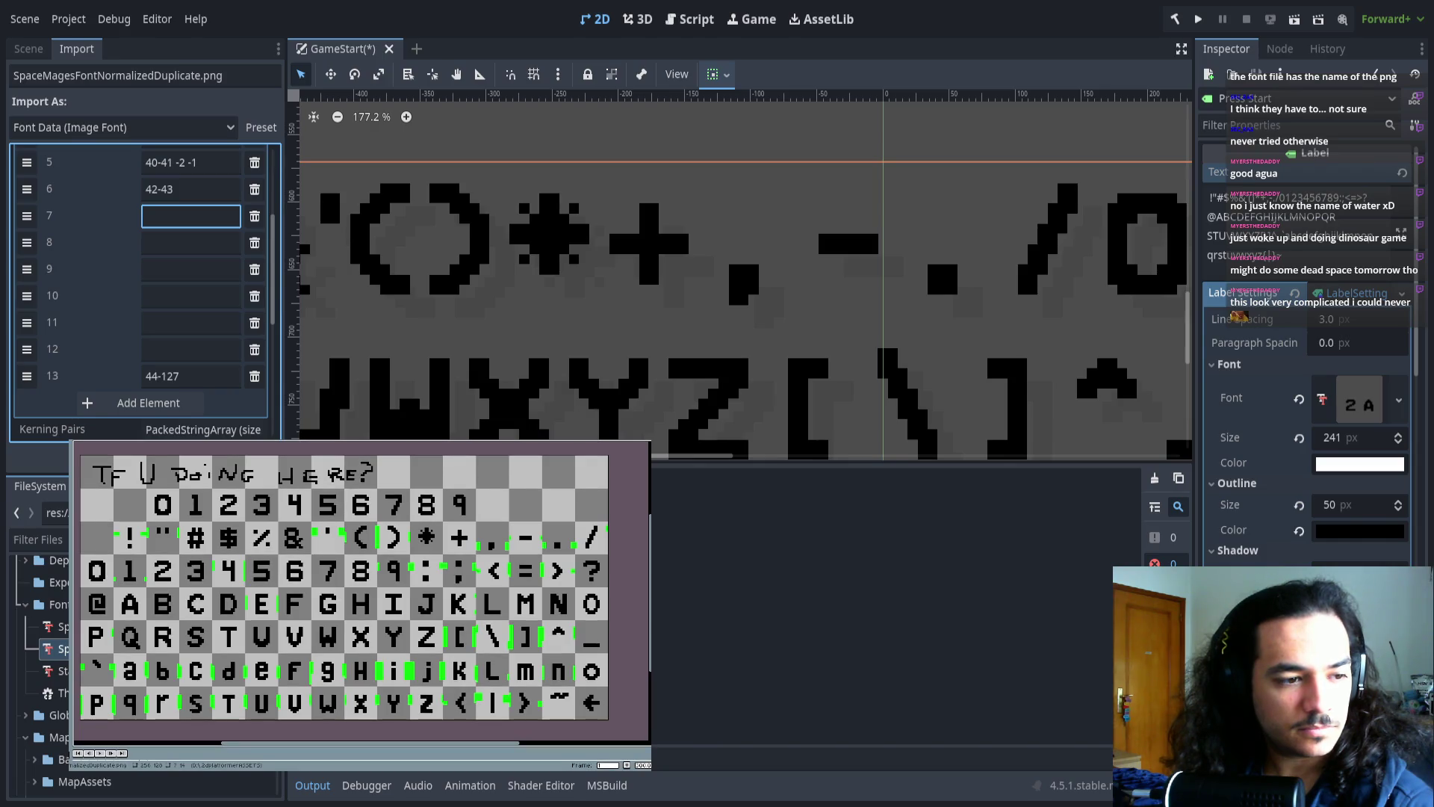
pyautogui.moveTo(358, 771); pyautogui.dragTo(358, 742)
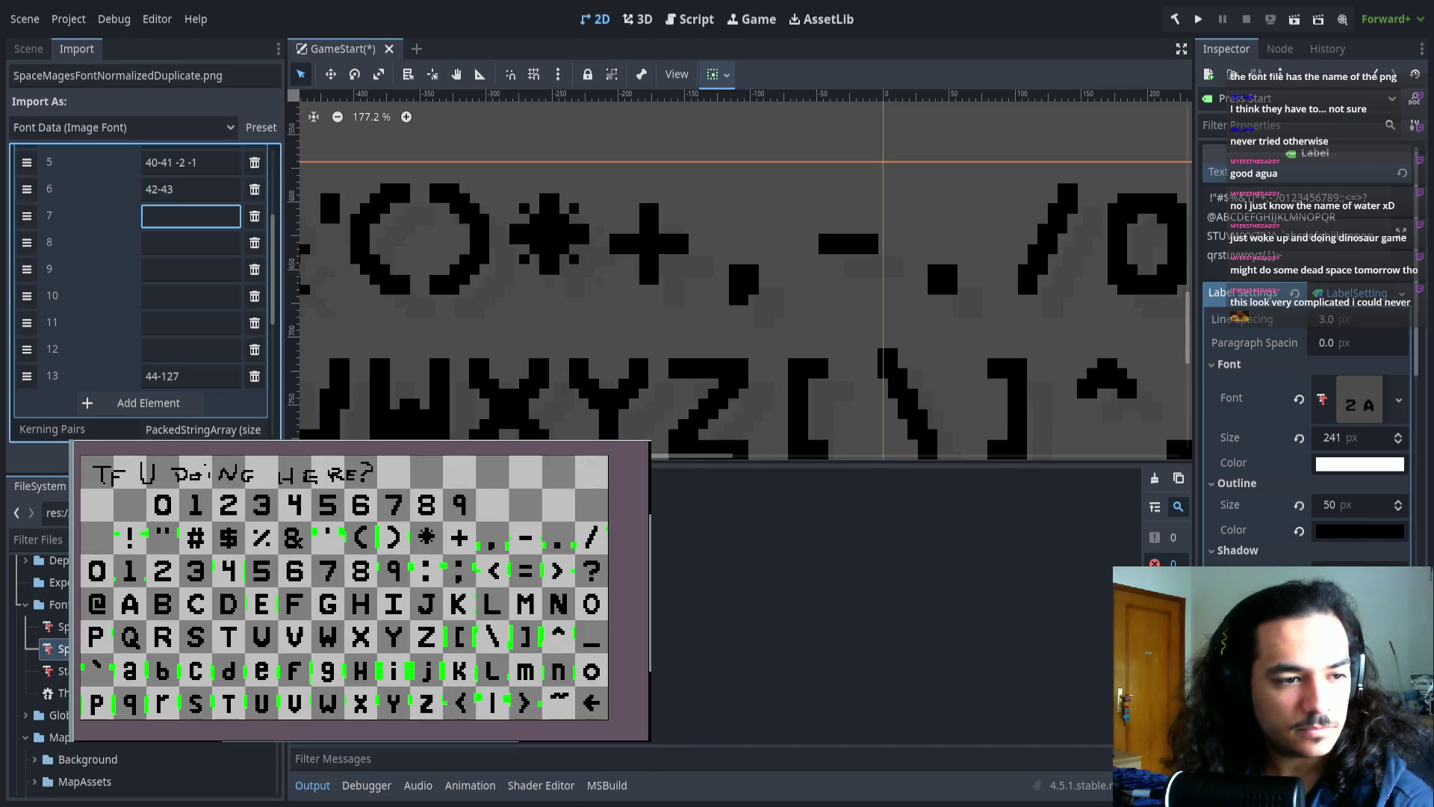
pyautogui.moveTo(190, 634); pyautogui.dragTo(204, 630)
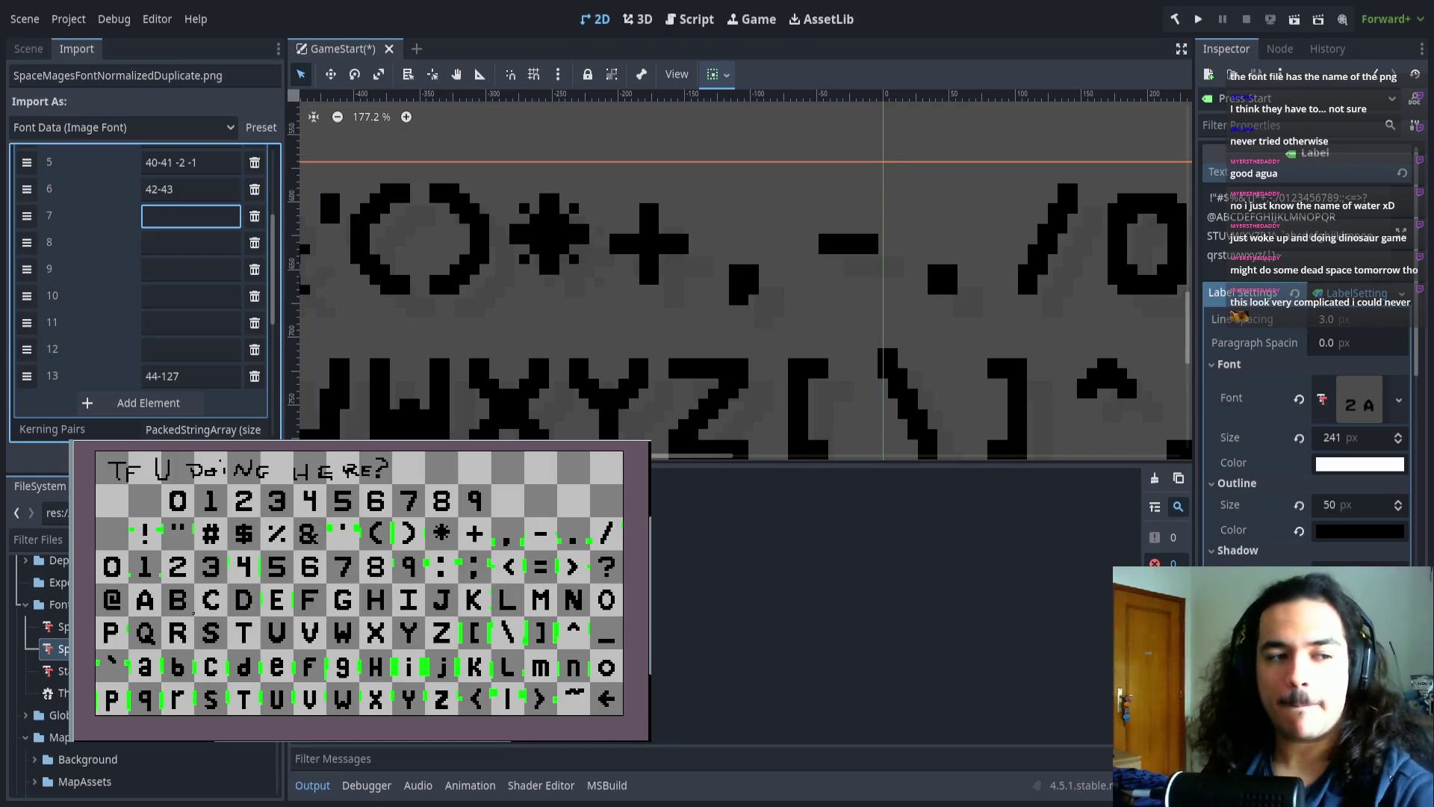
pyautogui.moveTo(205, 630)
pyautogui.mouseDown()
pyautogui.moveTo(138, 669)
pyautogui.moveTo(138, 695)
pyautogui.mouseUp()
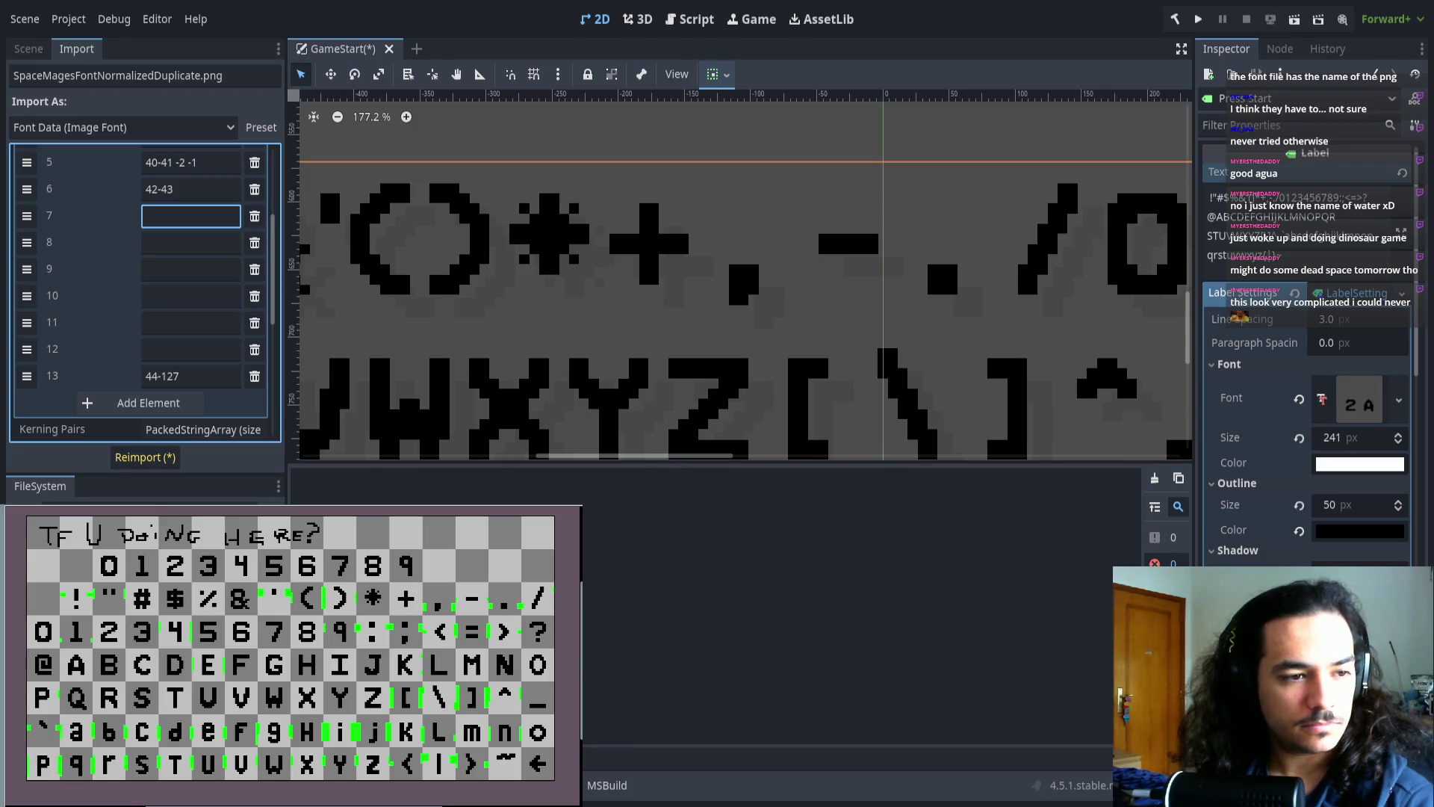
pyautogui.moveTo(582, 506); pyautogui.dragTo(515, 540)
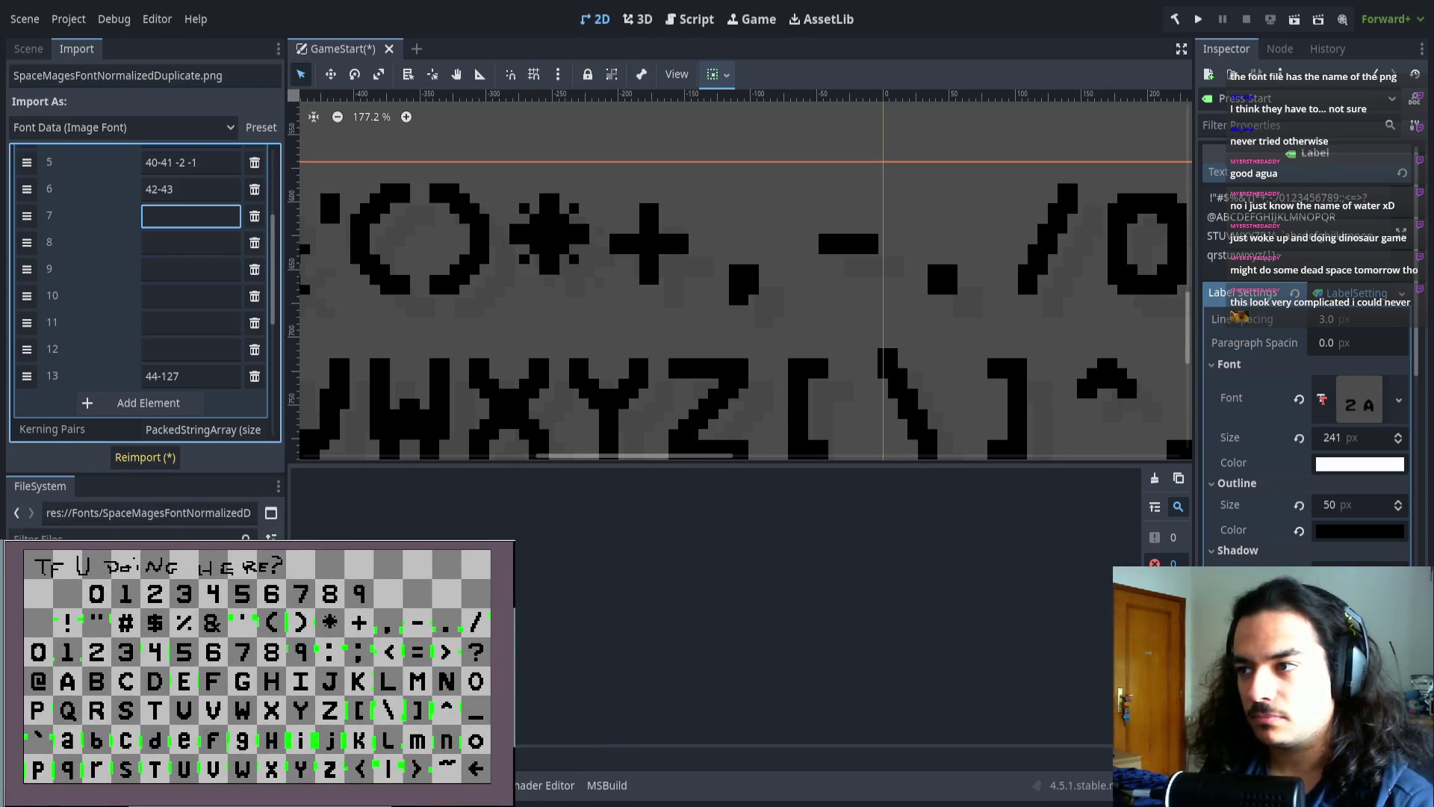
# - Enlarge the 2D view and pan the Label preview to show other glyphs
pyautogui.moveTo(717, 461); pyautogui.dragTo(739, 602)
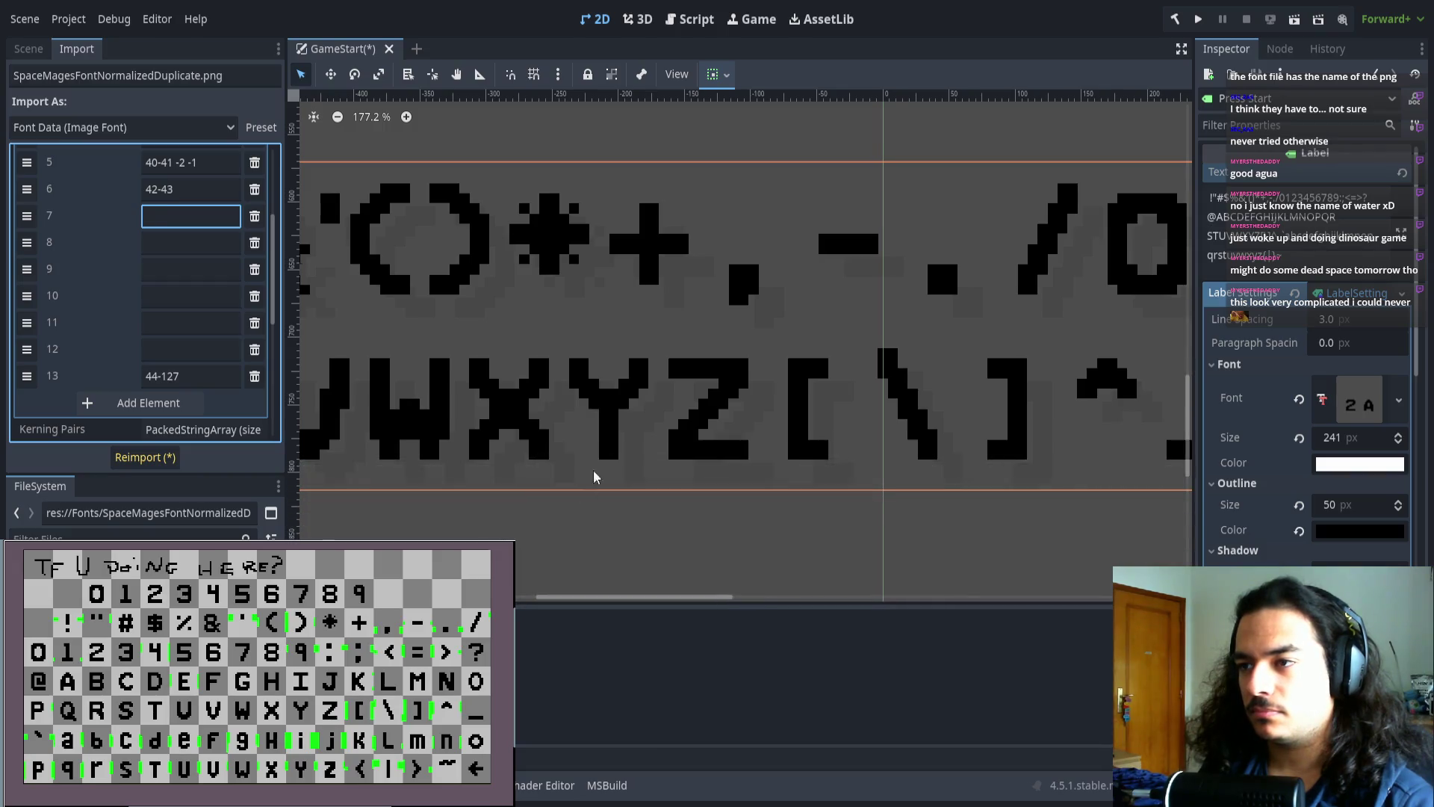
pyautogui.scroll(-2, 660, 432)
pyautogui.moveTo(659, 432); pyautogui.dragTo(826, 458)
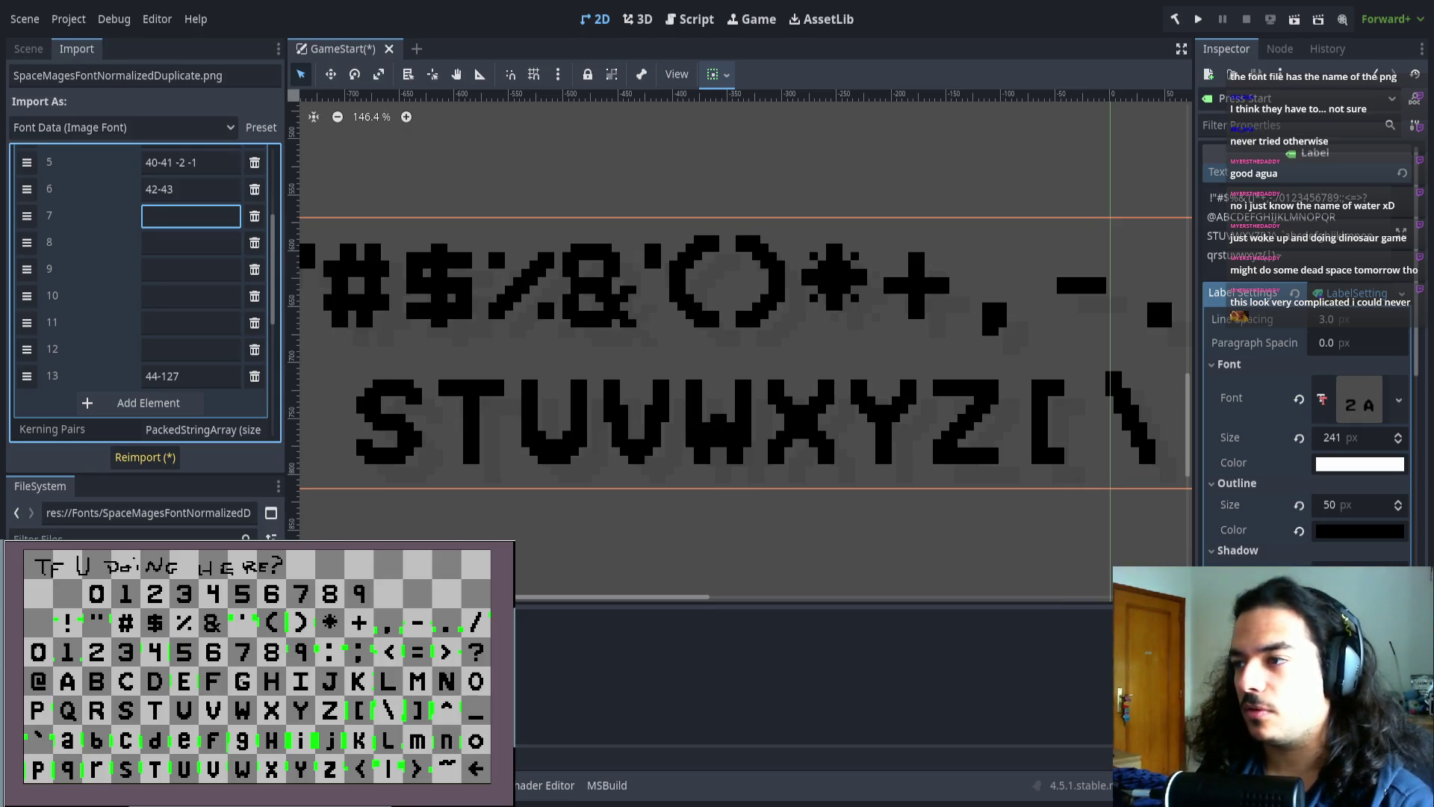
# - Zoom the font sheet onto the + , - . glyphs and scroll the Label preview to the punctuation row
pyautogui.scroll(5, 267, 676)
pyautogui.hscroll(3, 267, 675)
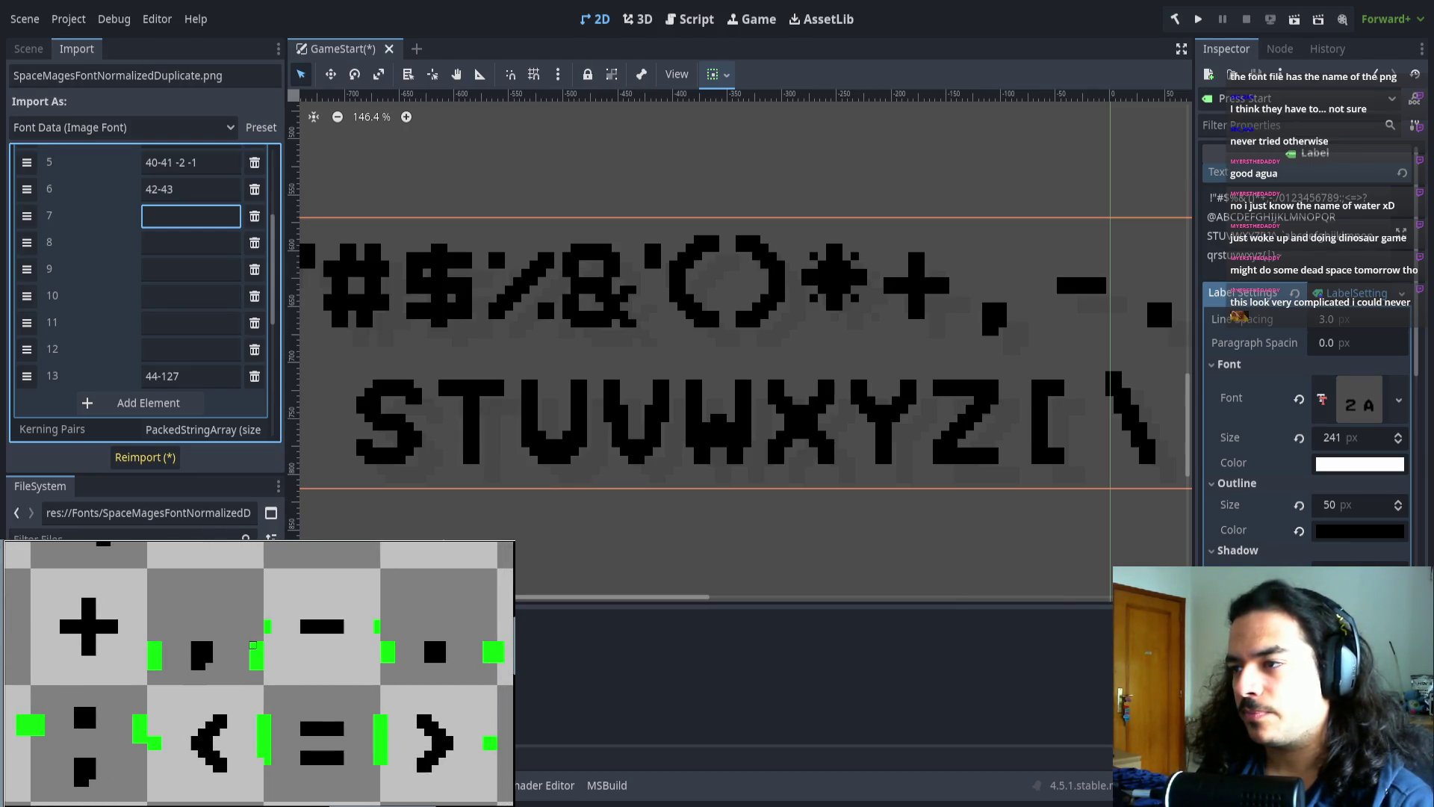
pyautogui.hscroll(1, 250, 671)
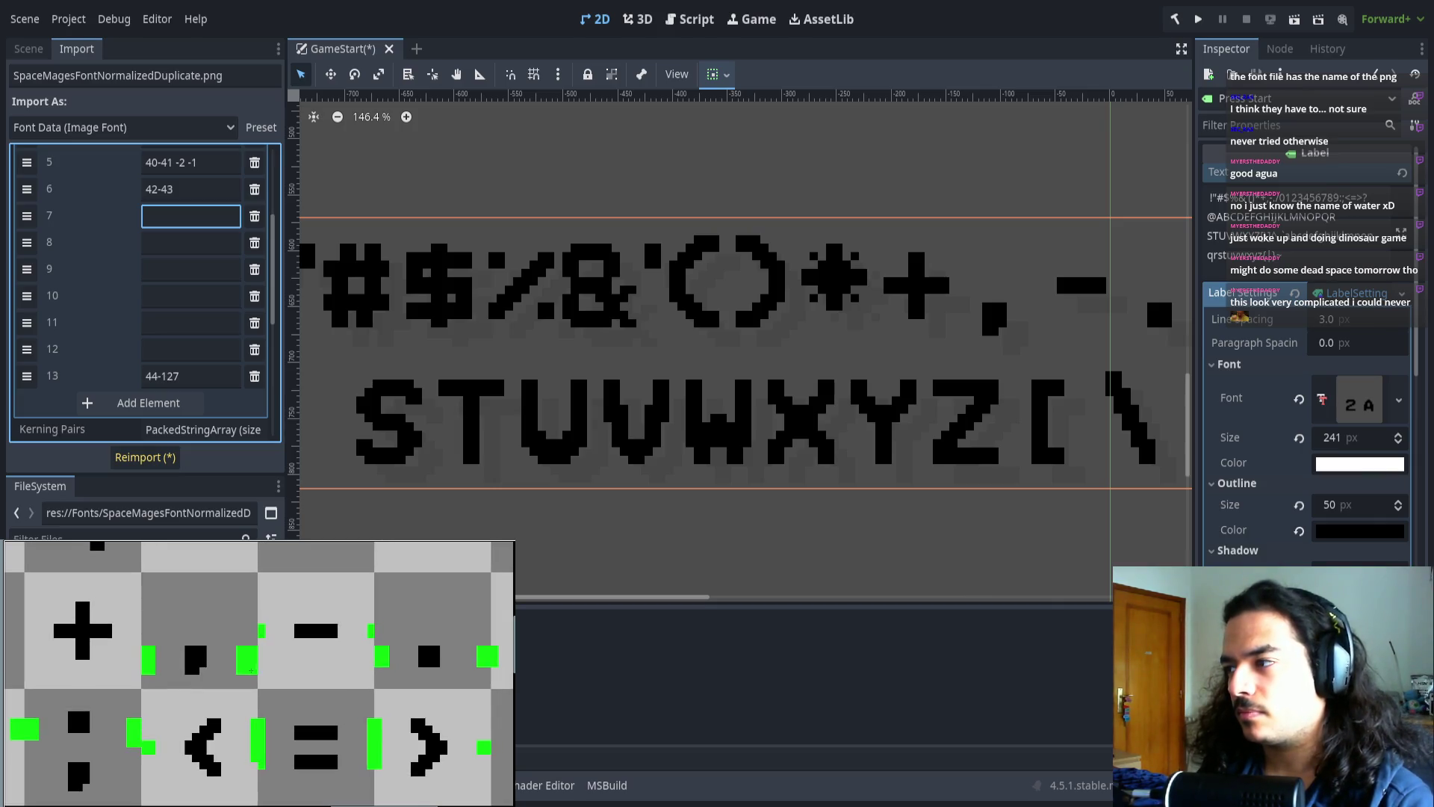
pyautogui.hscroll(3, 282, 633)
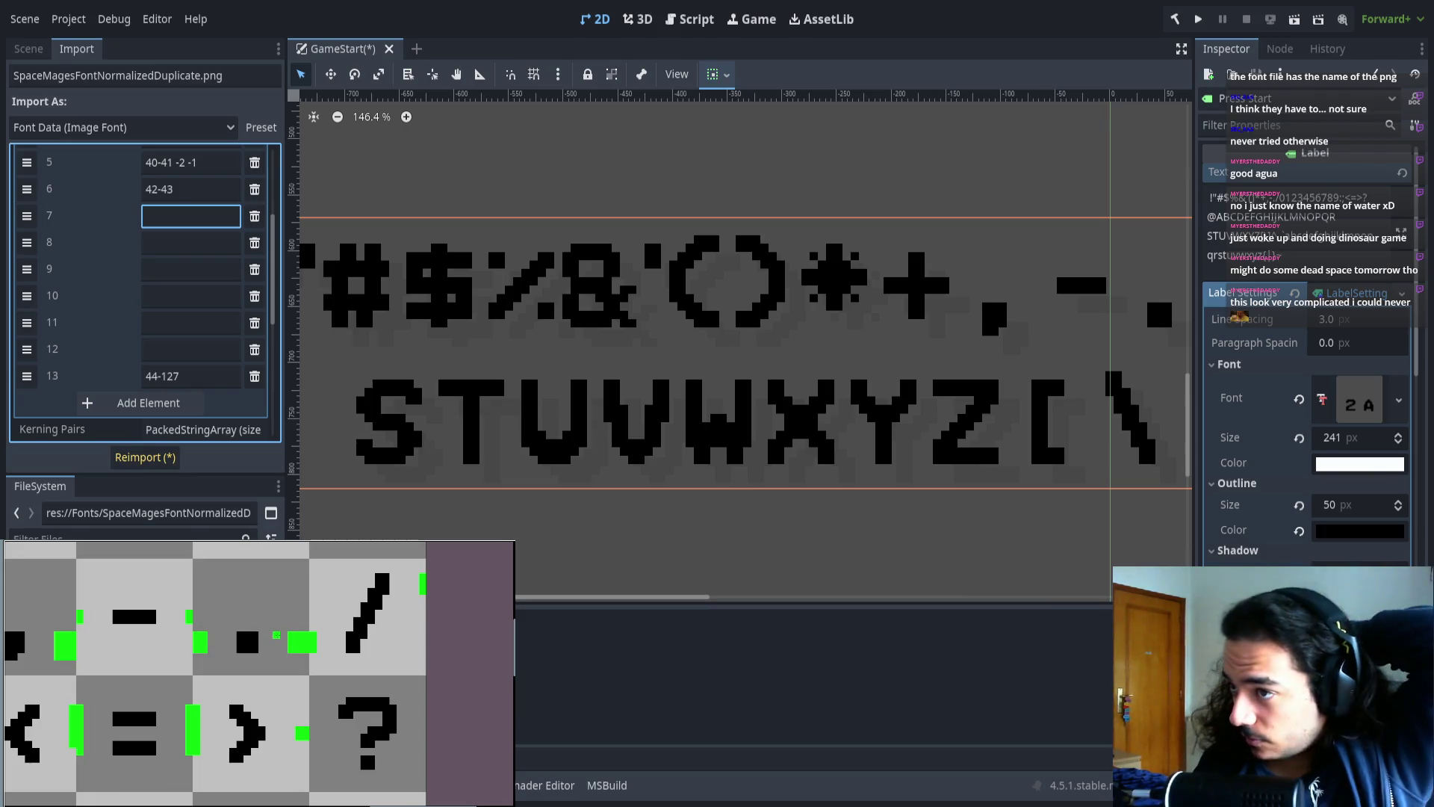
pyautogui.moveTo(197, 647); pyautogui.dragTo(323, 641)
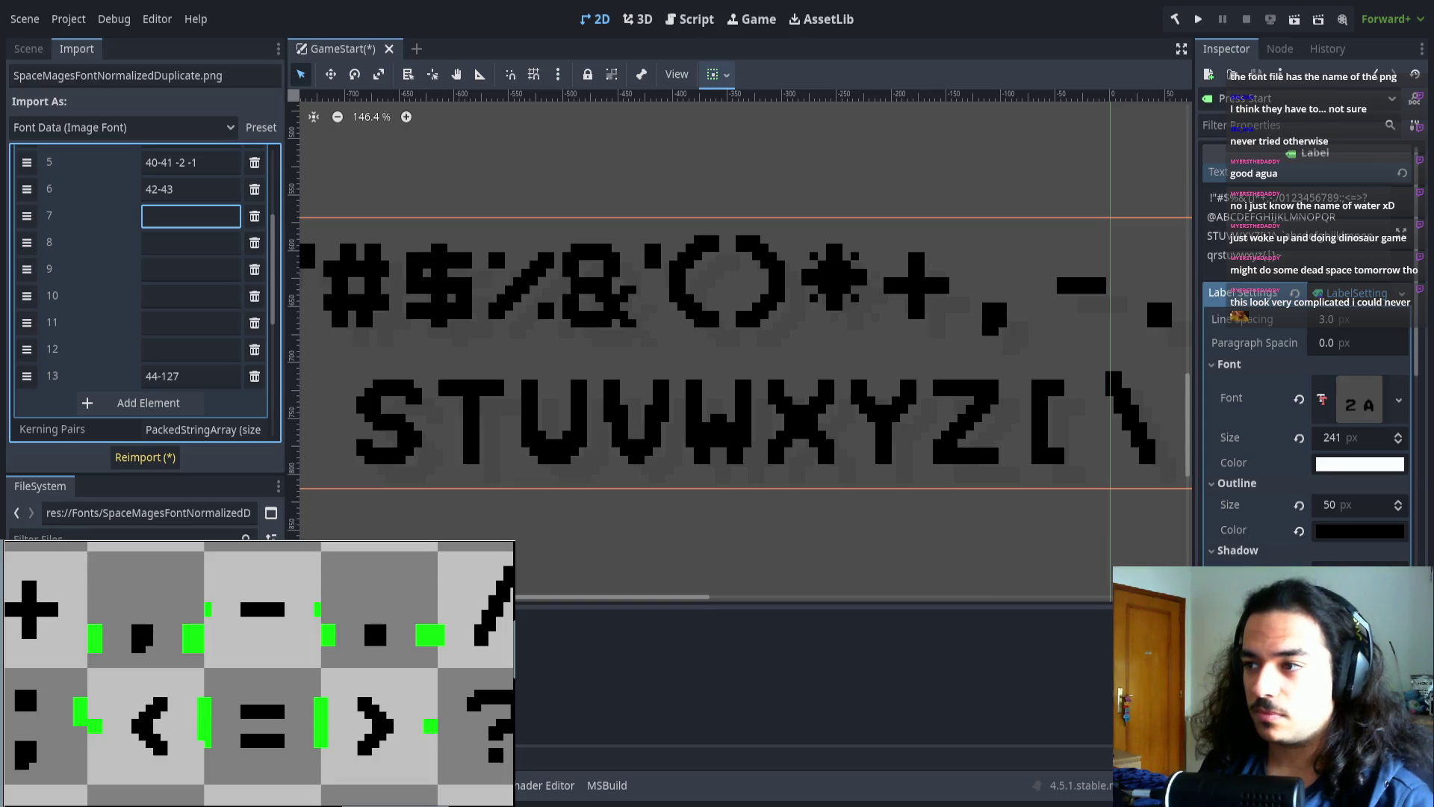
pyautogui.hscroll(5, 722, 365)
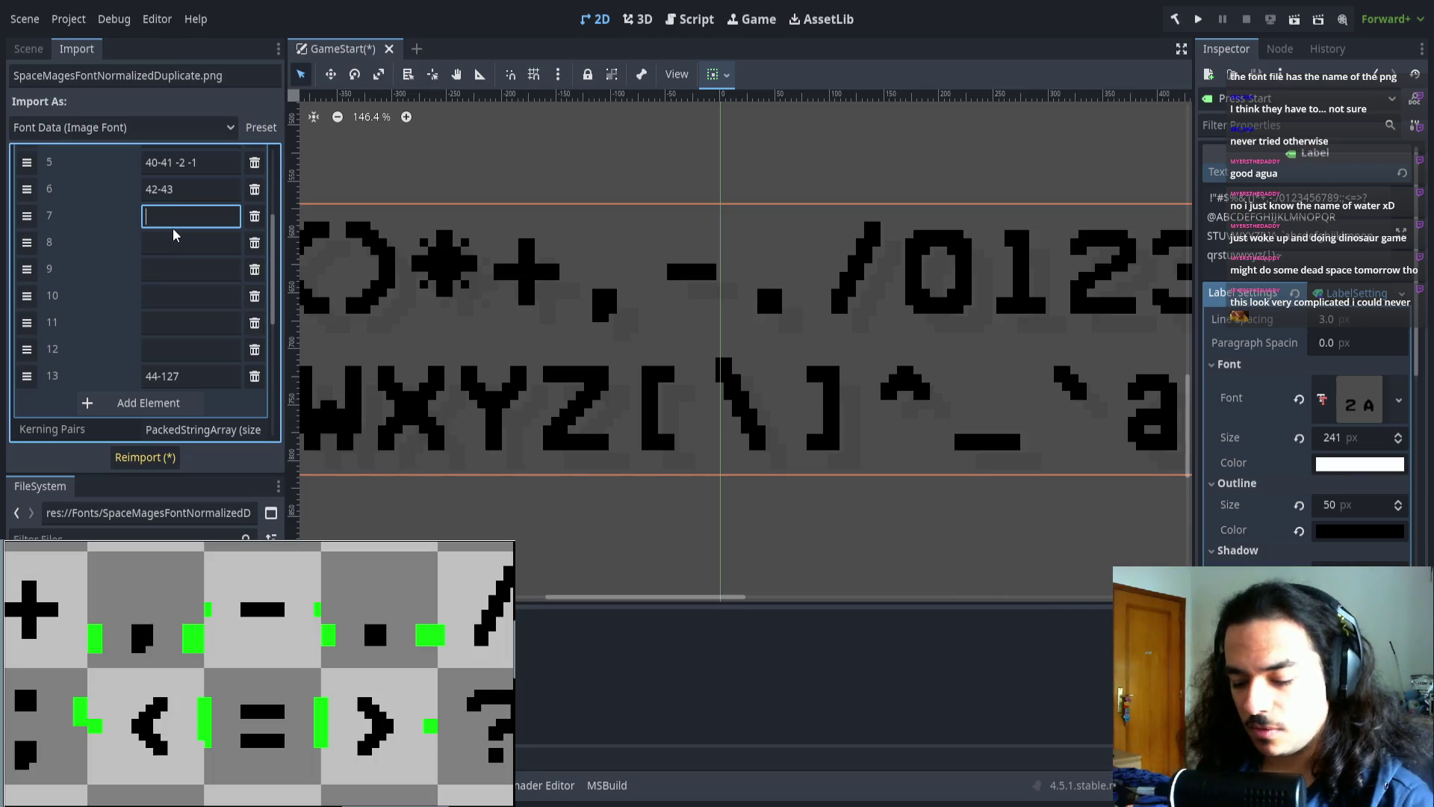
# - Edit the final range and row 8's entry ('41), reimporting after each change
pyautogui.write("44' -5 -3")
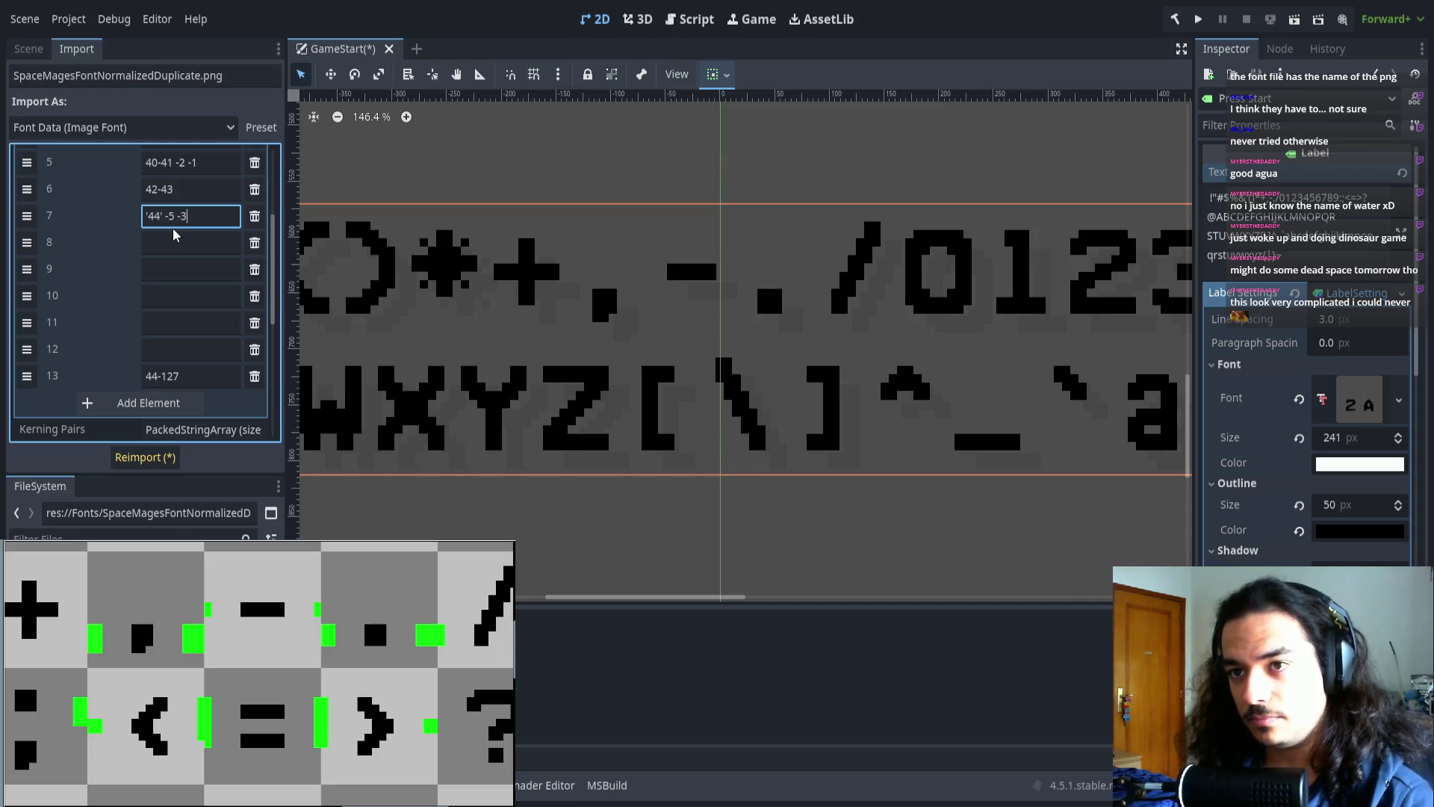
pyautogui.click(159, 372)
pyautogui.write('5')
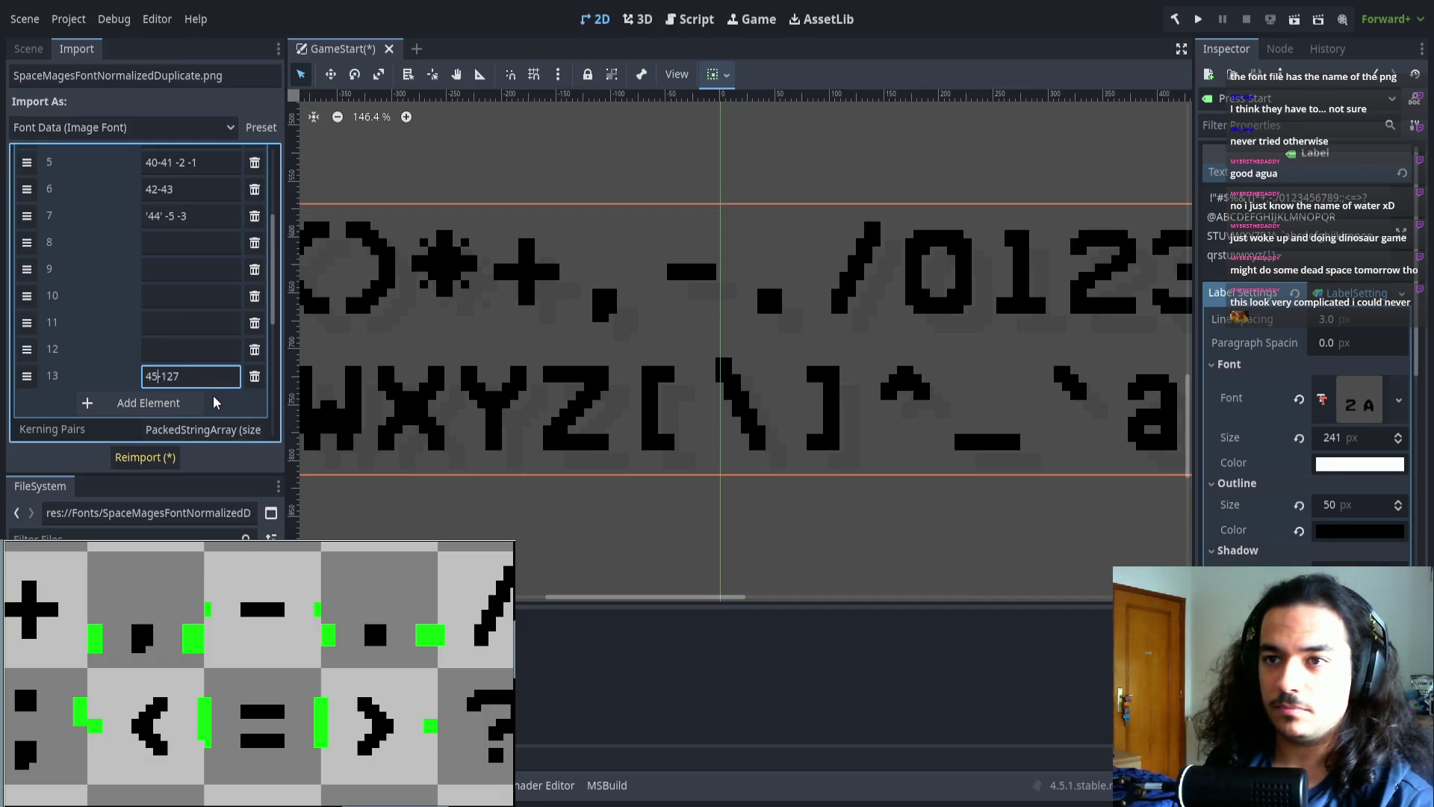
pyautogui.click(145, 457)
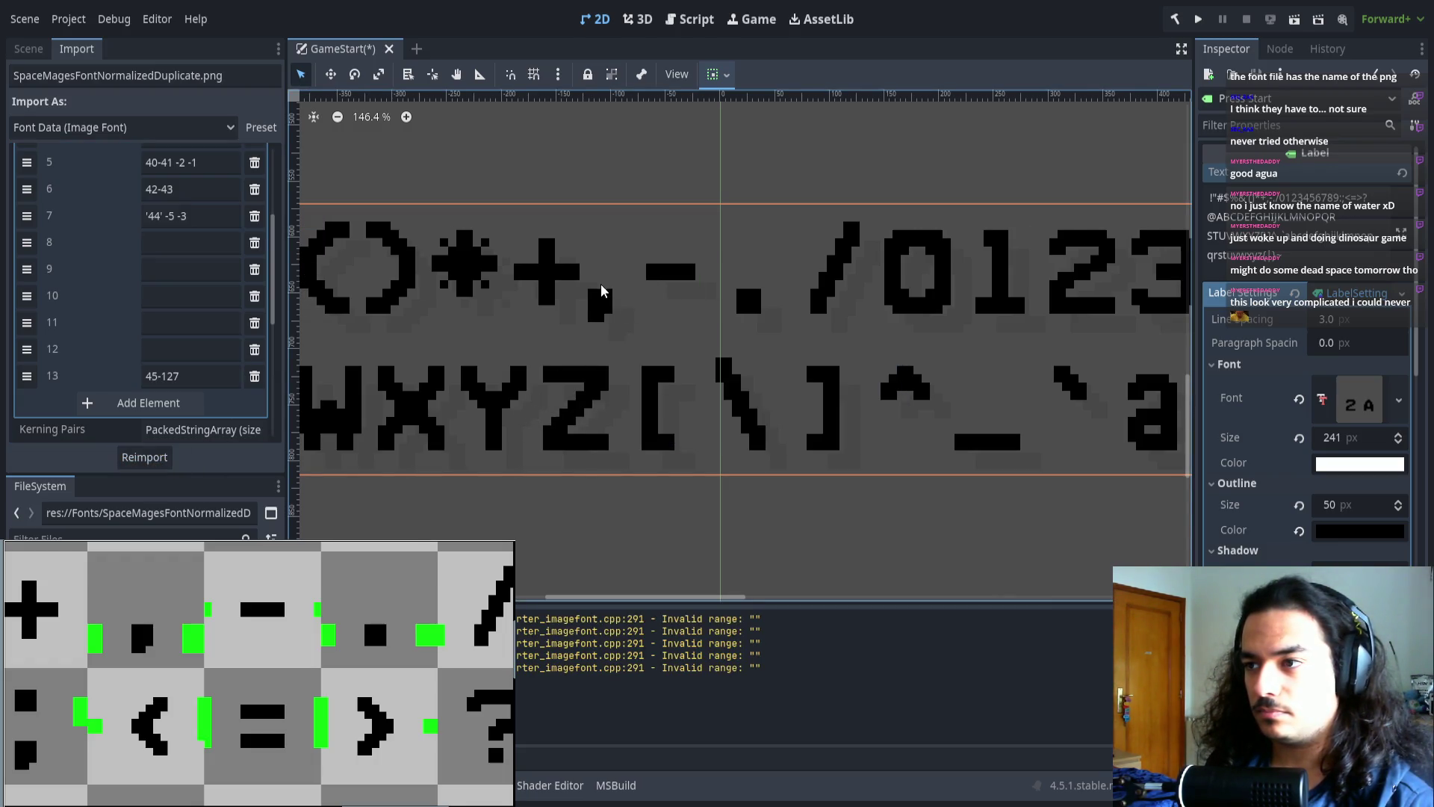
pyautogui.scroll(2, 601, 303)
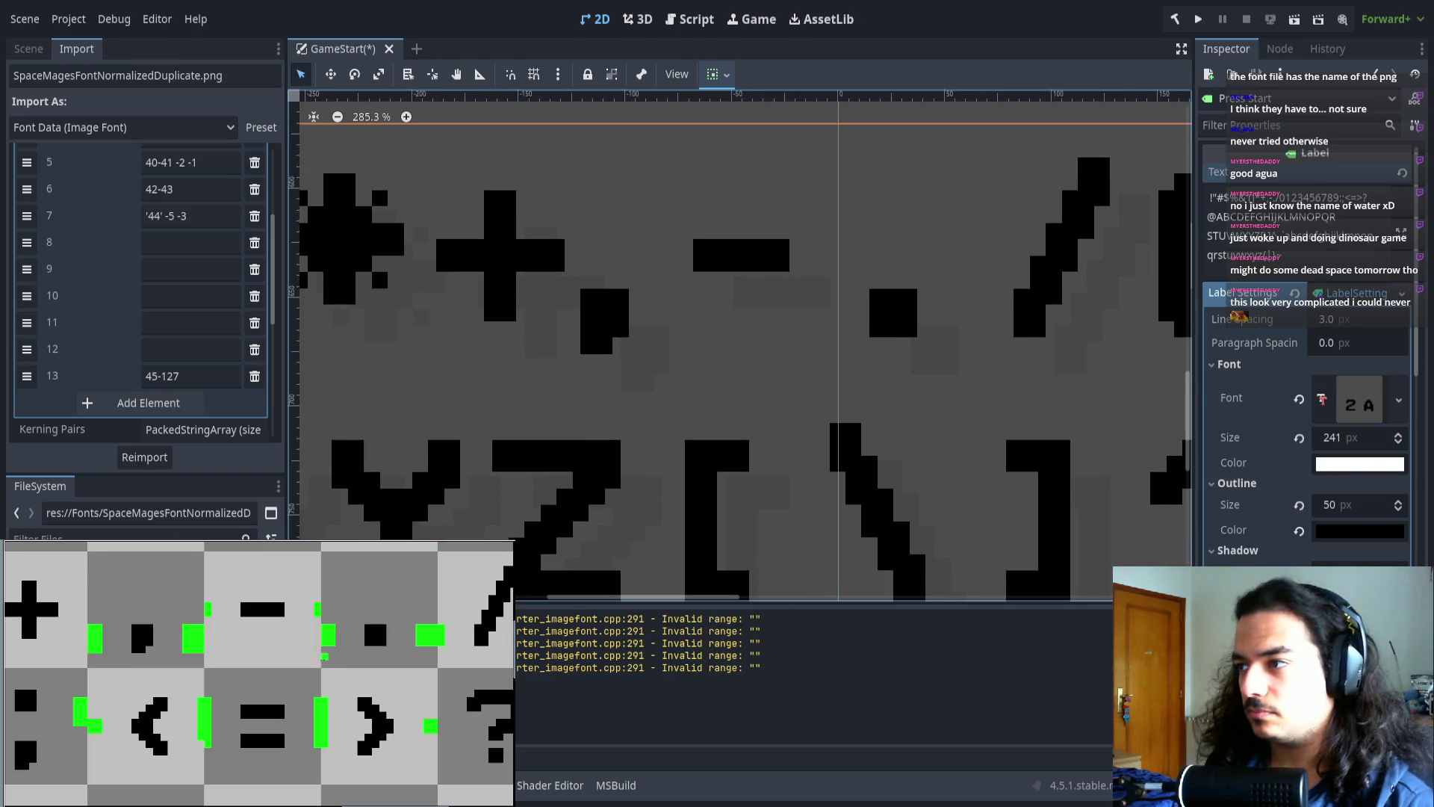
pyautogui.hscroll(1, 323, 656)
pyautogui.click(194, 242)
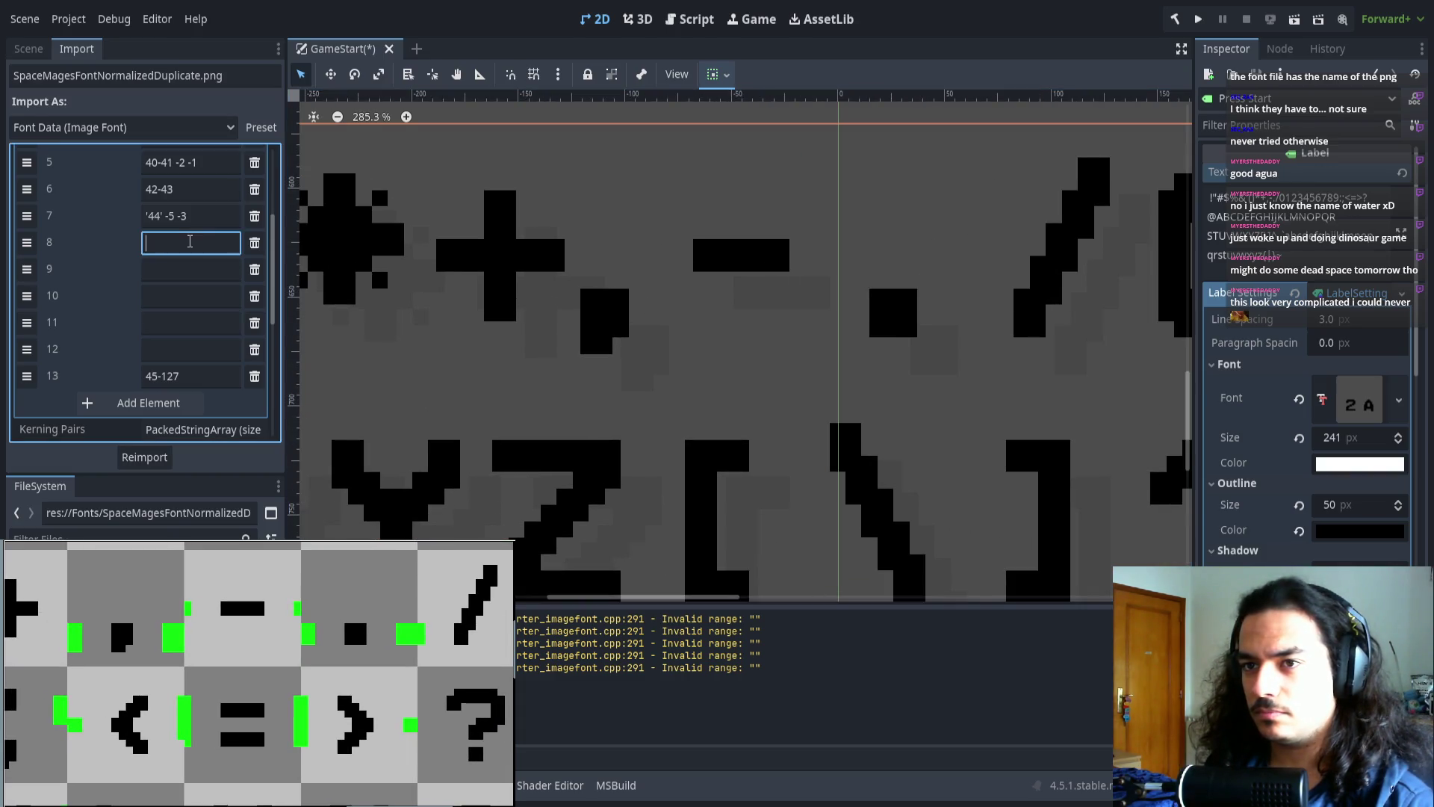
pyautogui.write("'45' -2 -")
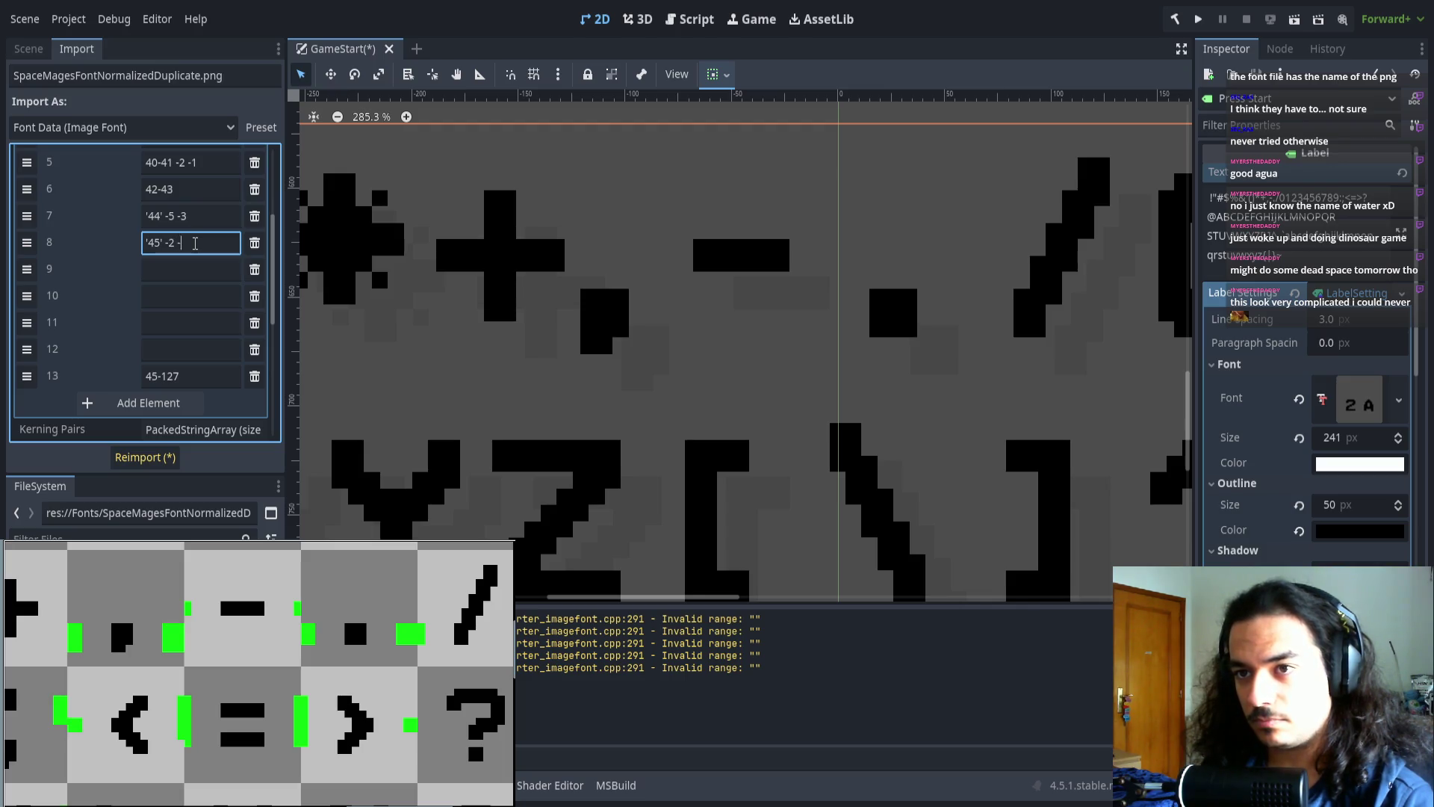
pyautogui.write('1')
pyautogui.click(144, 458)
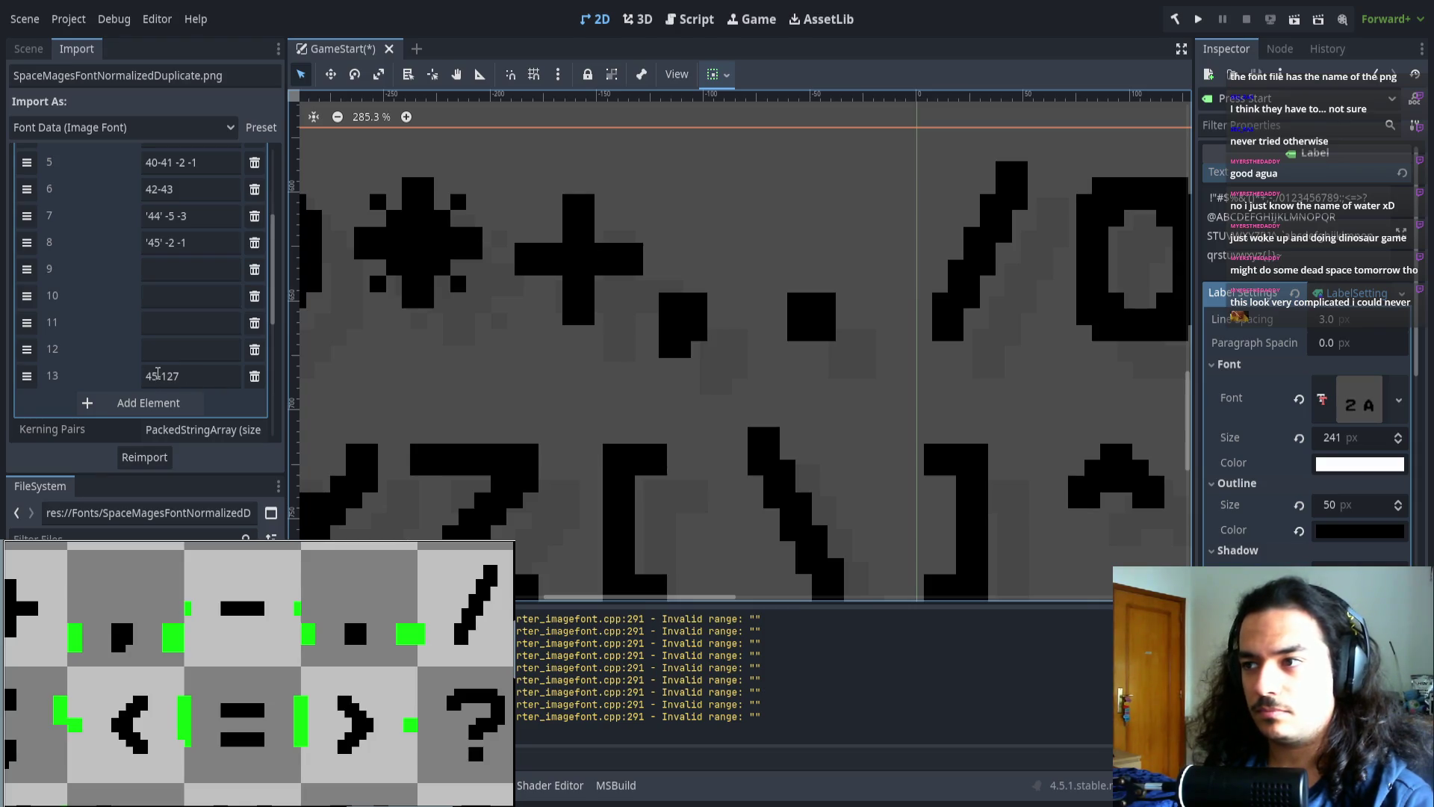
# - Change the last character range to 46-127 and reimport
pyautogui.click(151, 376)
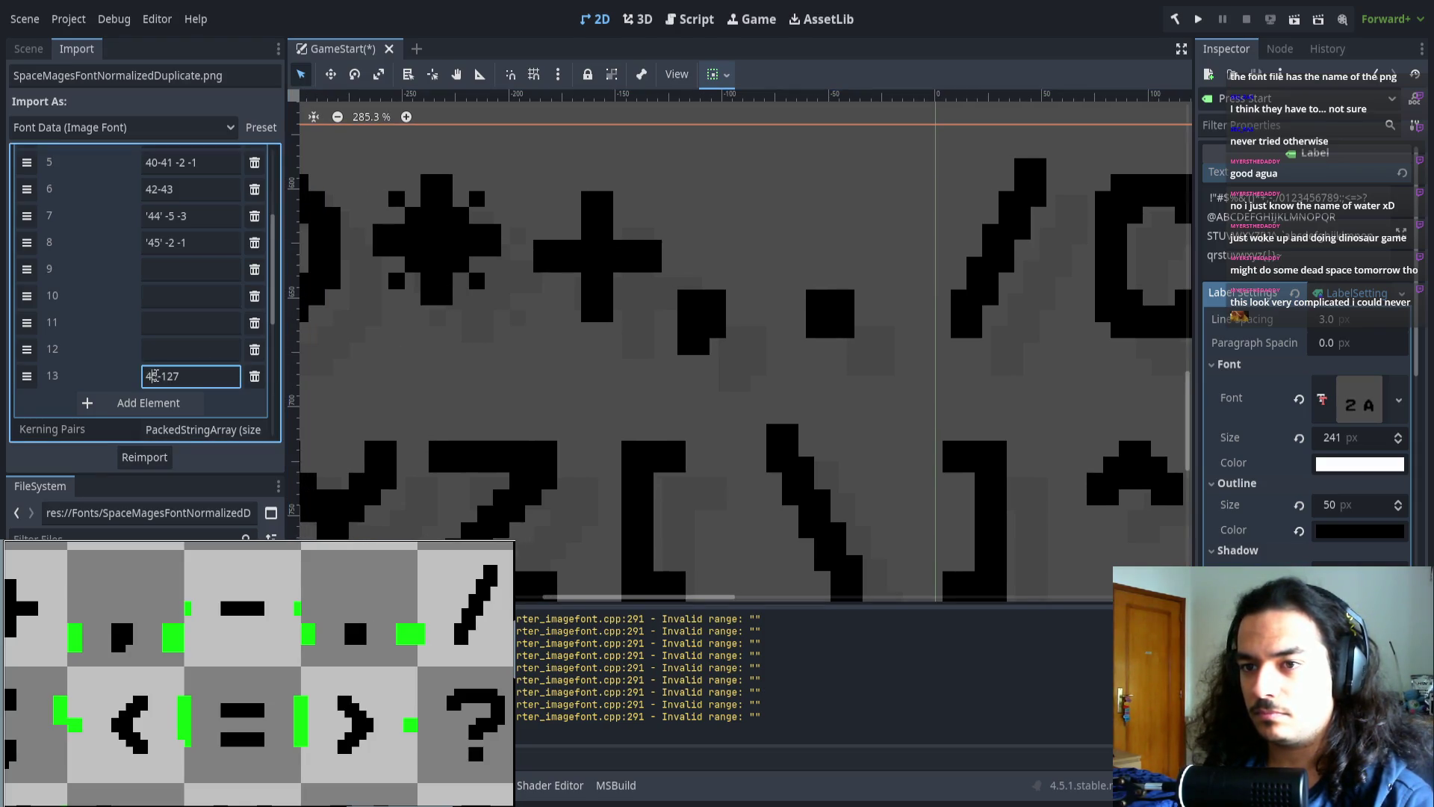
pyautogui.write('6')
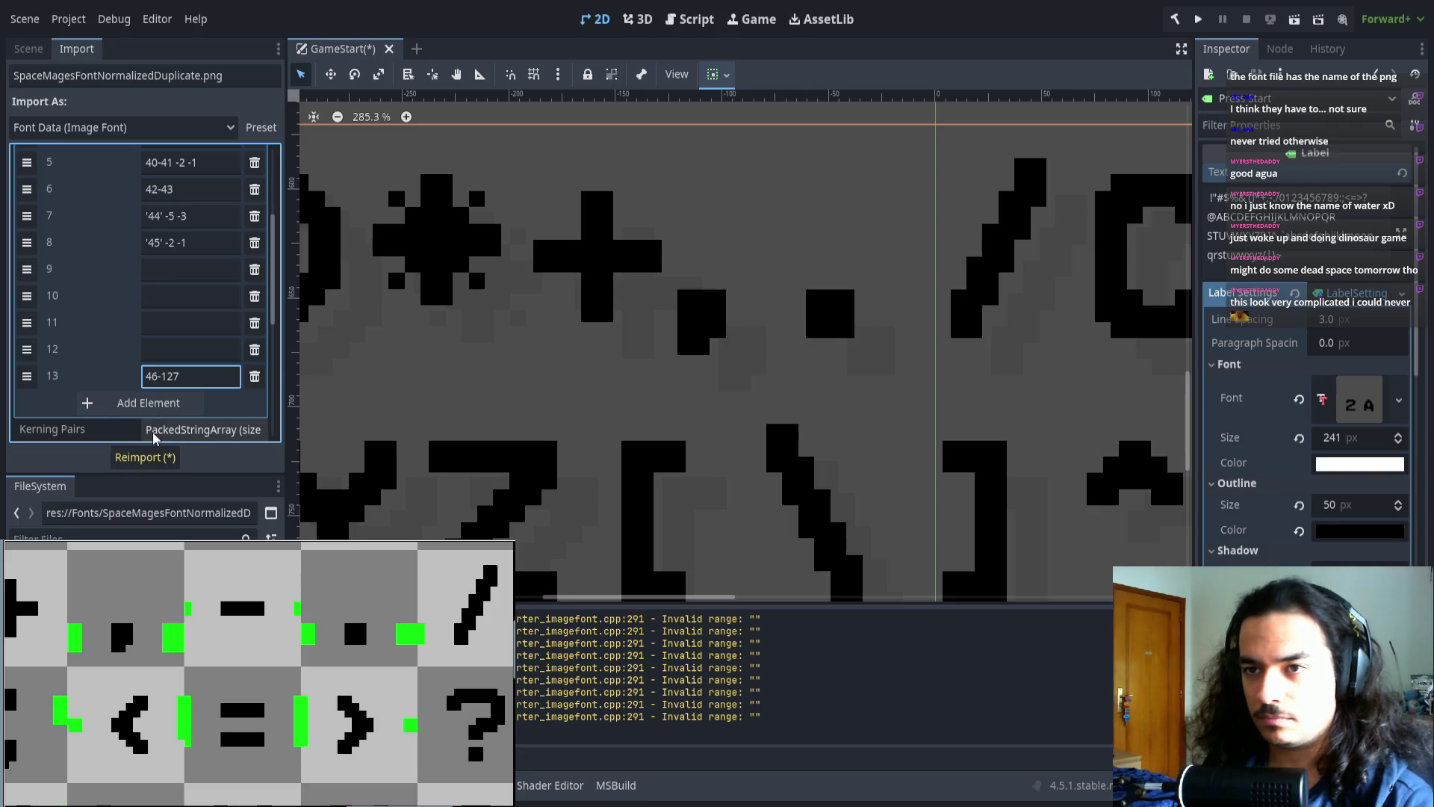
pyautogui.click(147, 455)
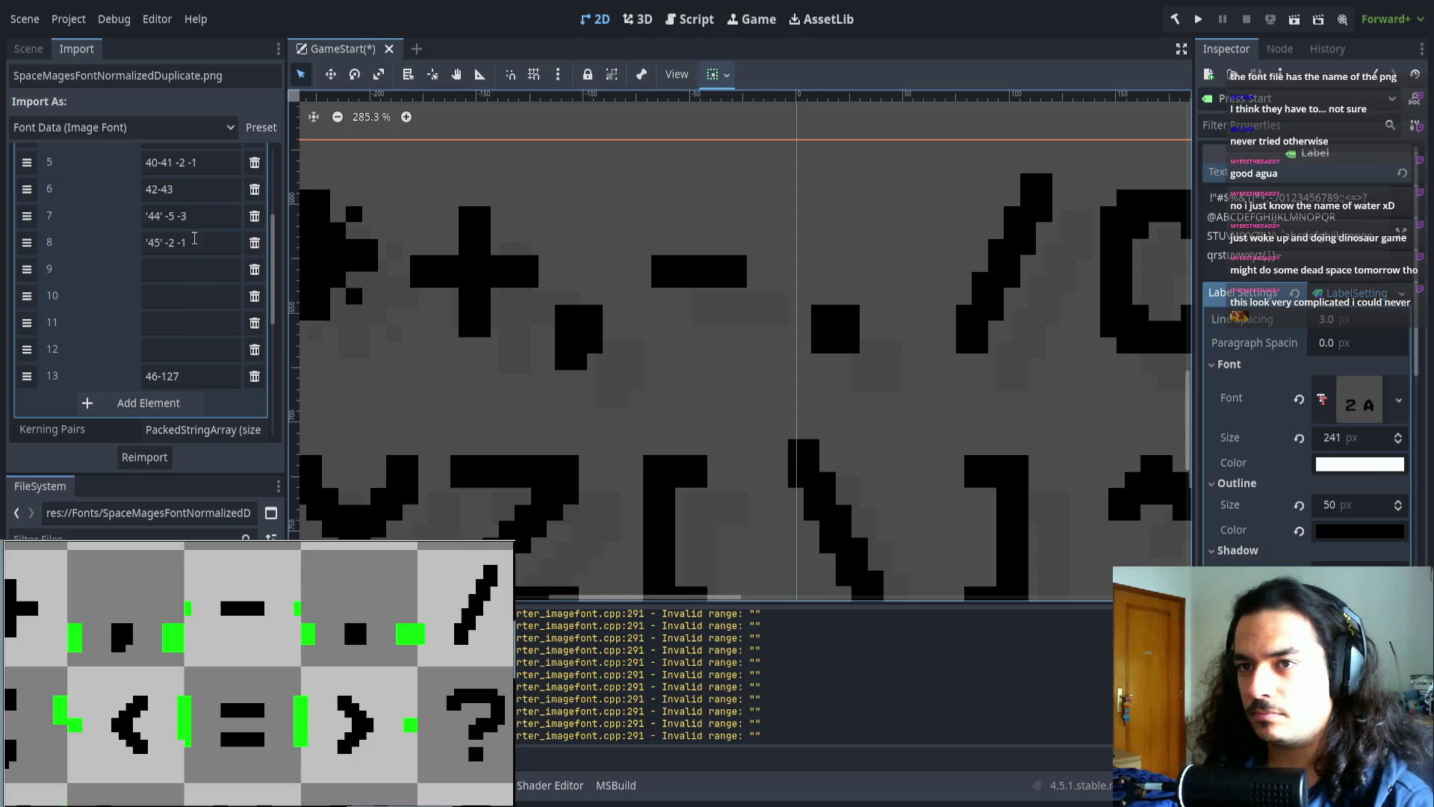
# - Shift the comma's offset to -6, then to -7, reimporting each time
pyautogui.click(173, 218)
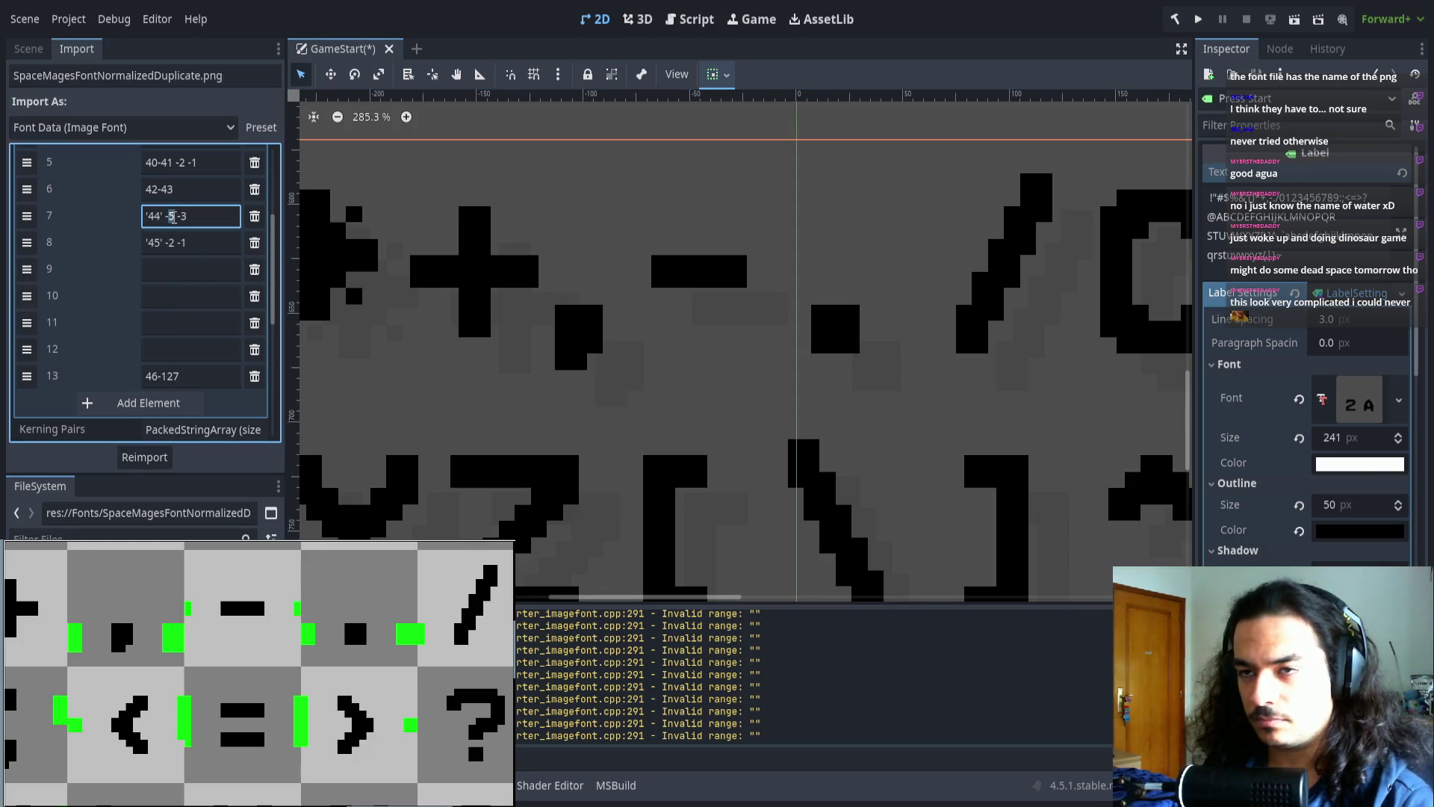
pyautogui.press('BackSpace')
pyautogui.write('6')
pyautogui.click(153, 459)
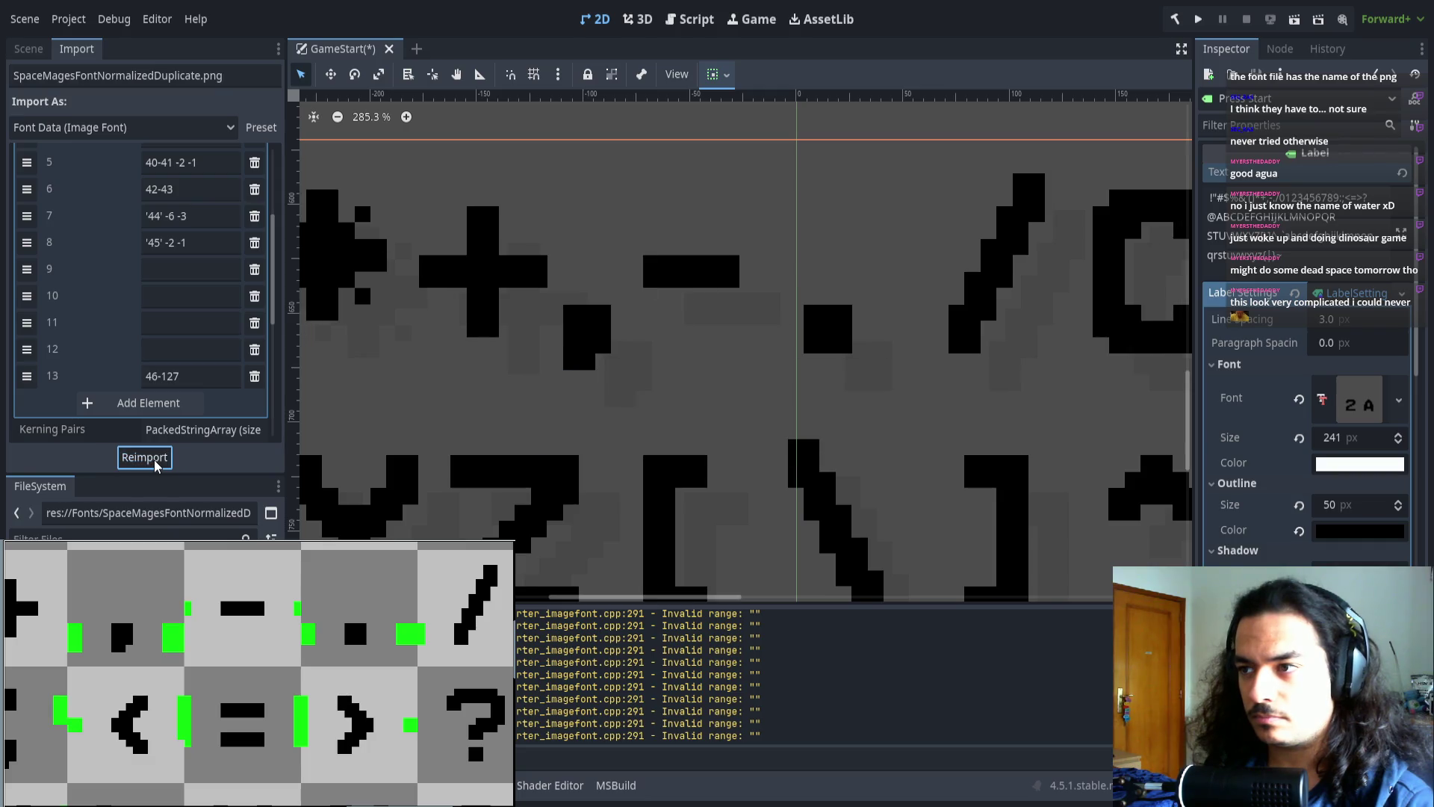
pyautogui.click(173, 215)
pyautogui.press('BackSpace')
pyautogui.write('7')
pyautogui.click(144, 457)
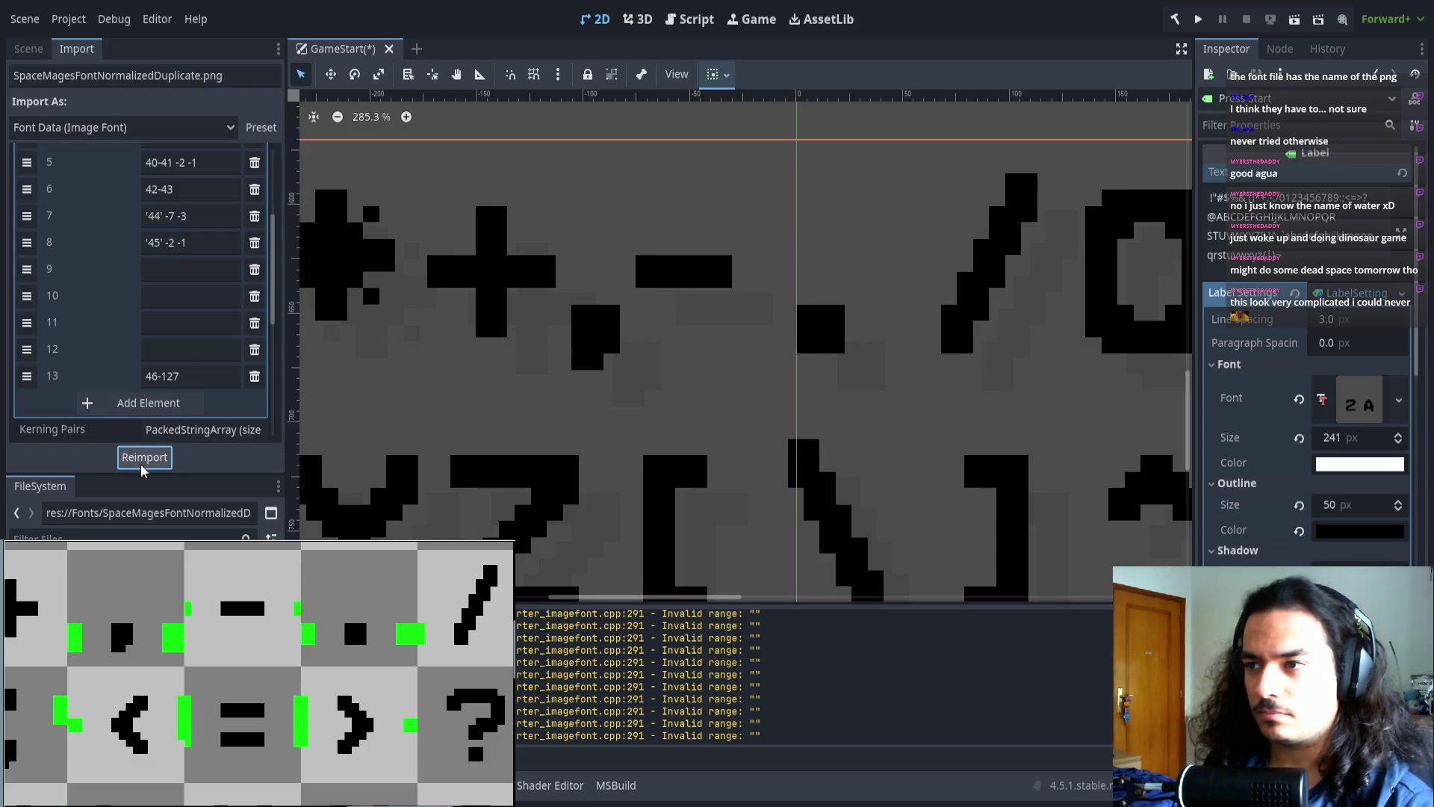
pyautogui.scroll(-5, 148, 407)
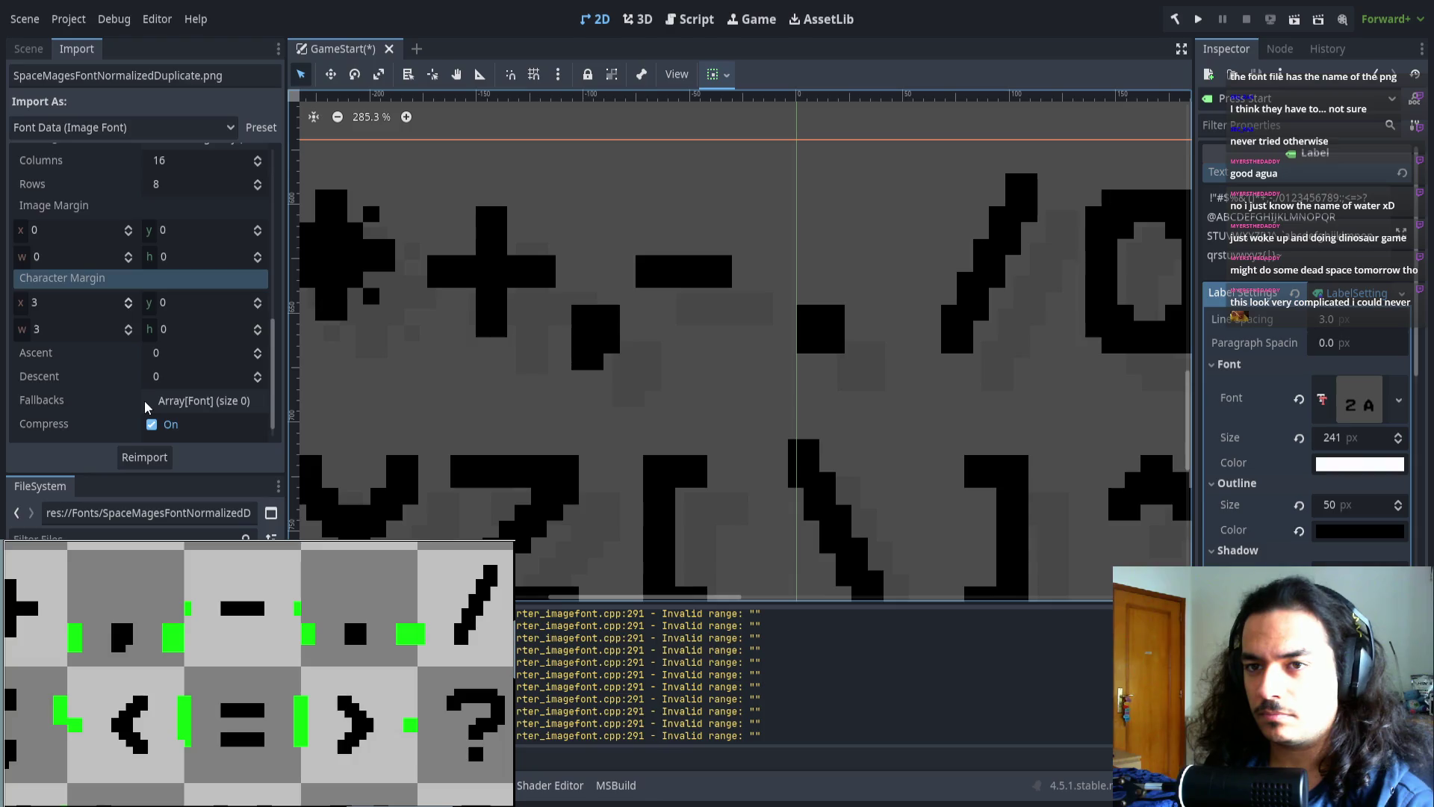
# - Pan and zoom the font sheet and Label preview to inspect the reimported glyphs
pyautogui.scroll(3, 147, 407)
pyautogui.hscroll(-8, 471, 311)
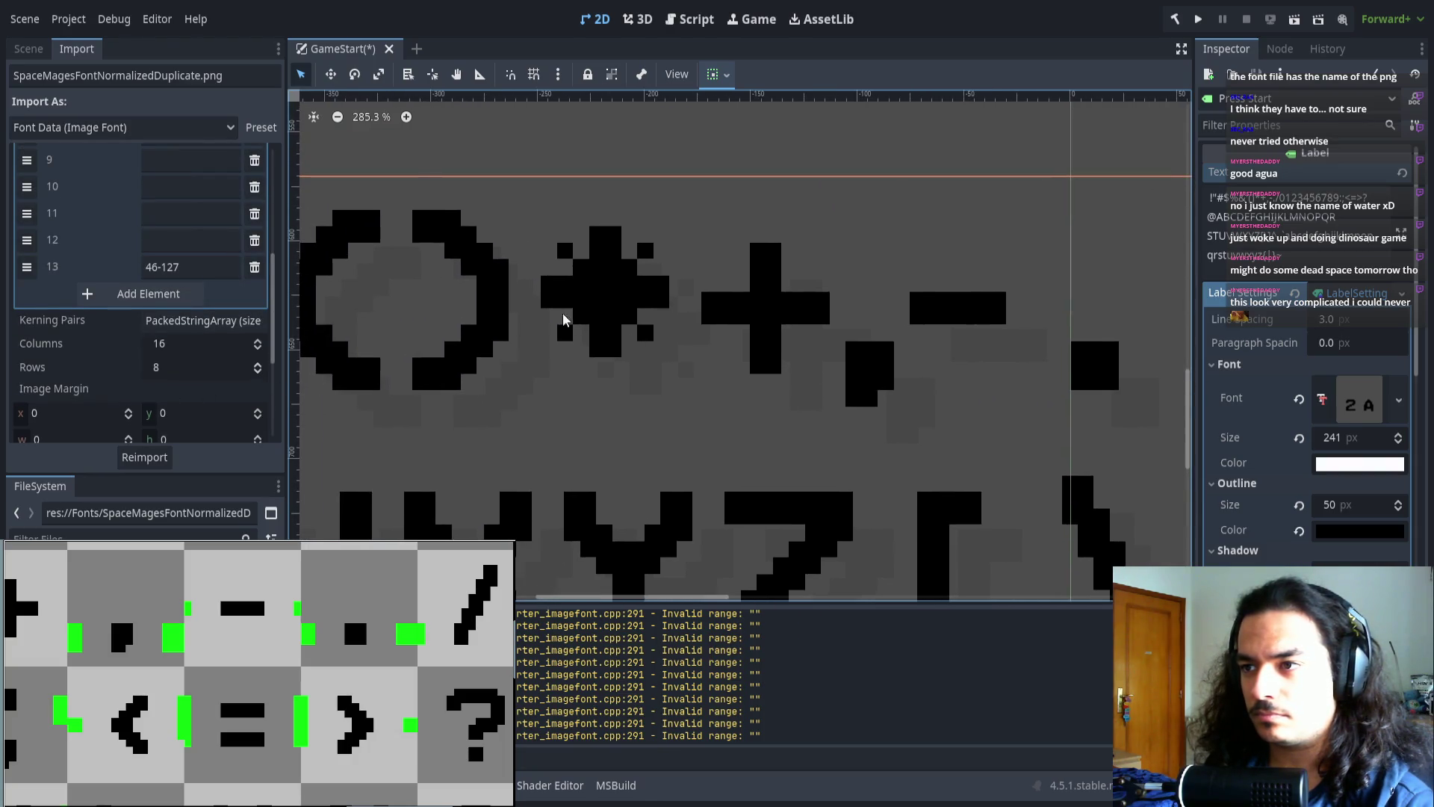
pyautogui.hscroll(-6, 864, 327)
pyautogui.hscroll(4, 906, 321)
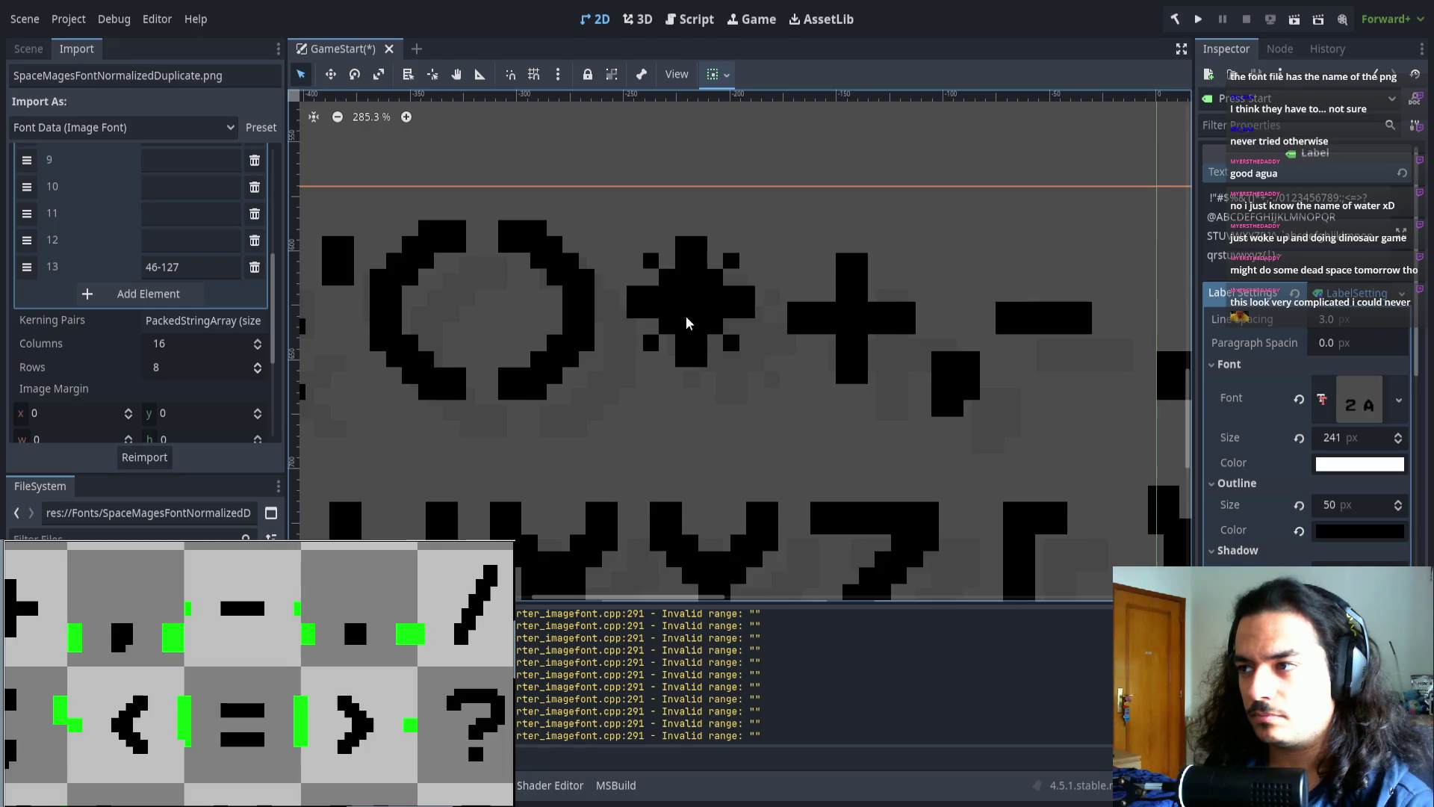
pyautogui.hscroll(3, 687, 323)
pyautogui.hscroll(2, 551, 323)
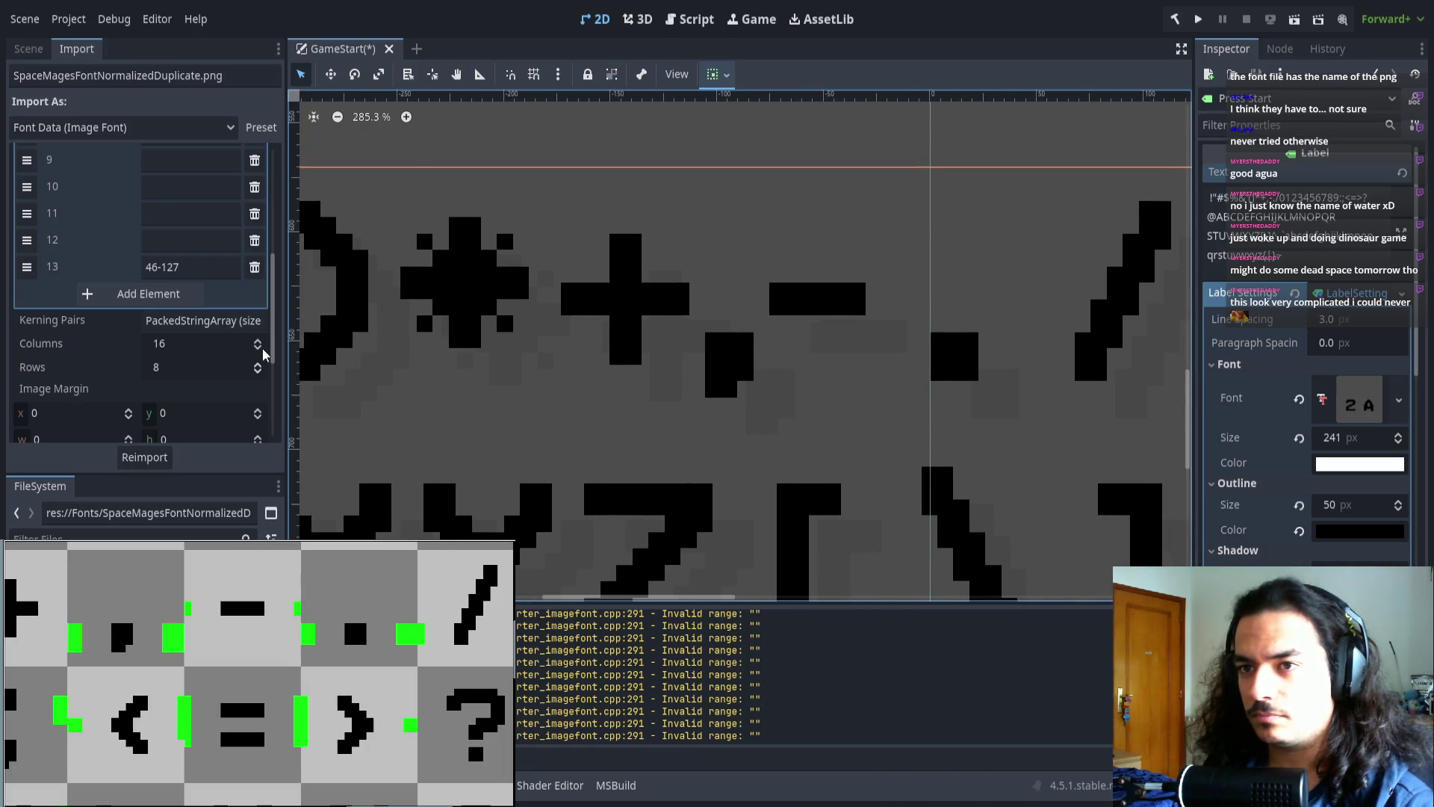
pyautogui.scroll(3, 263, 354)
pyautogui.moveTo(194, 647); pyautogui.dragTo(432, 650)
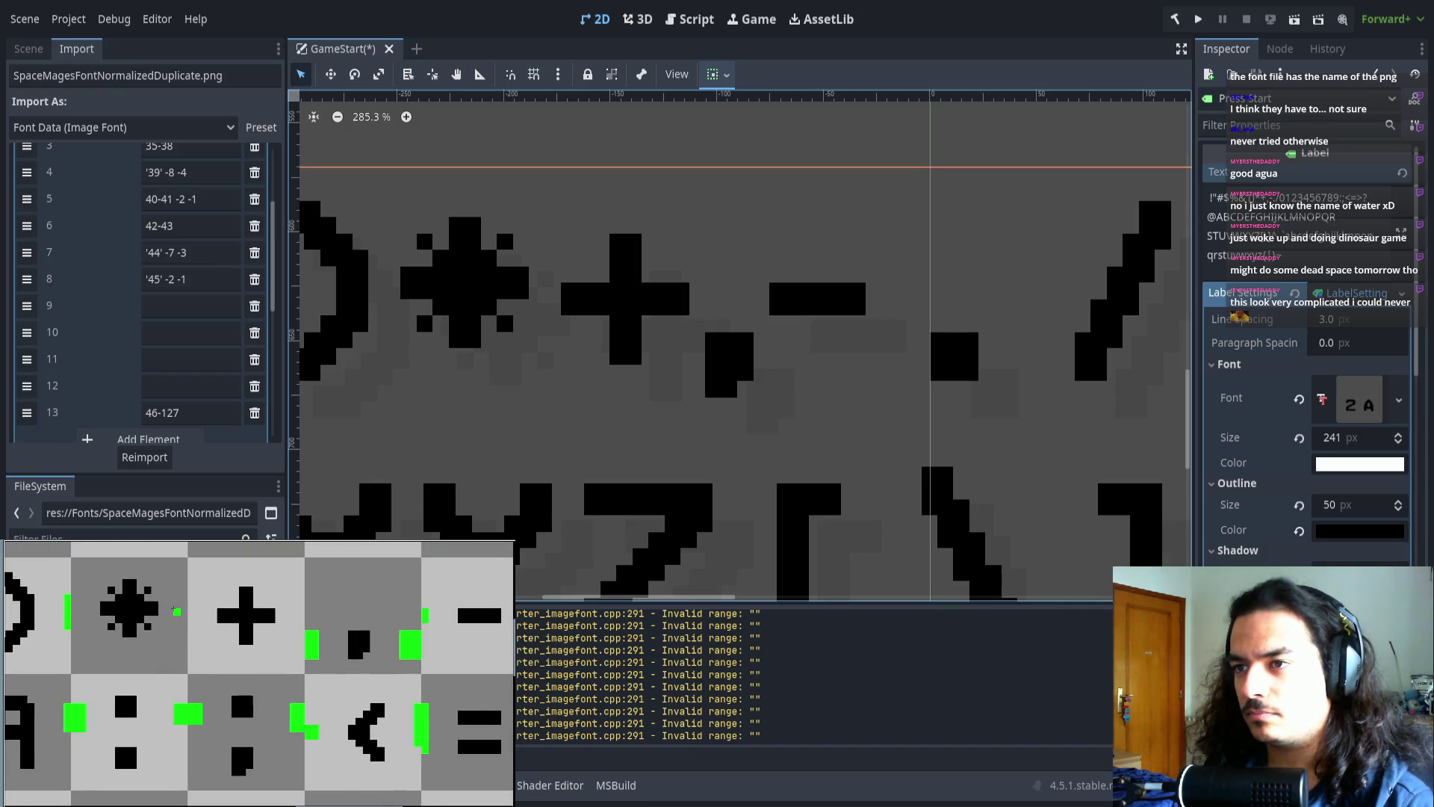
pyautogui.hscroll(-2, 176, 611)
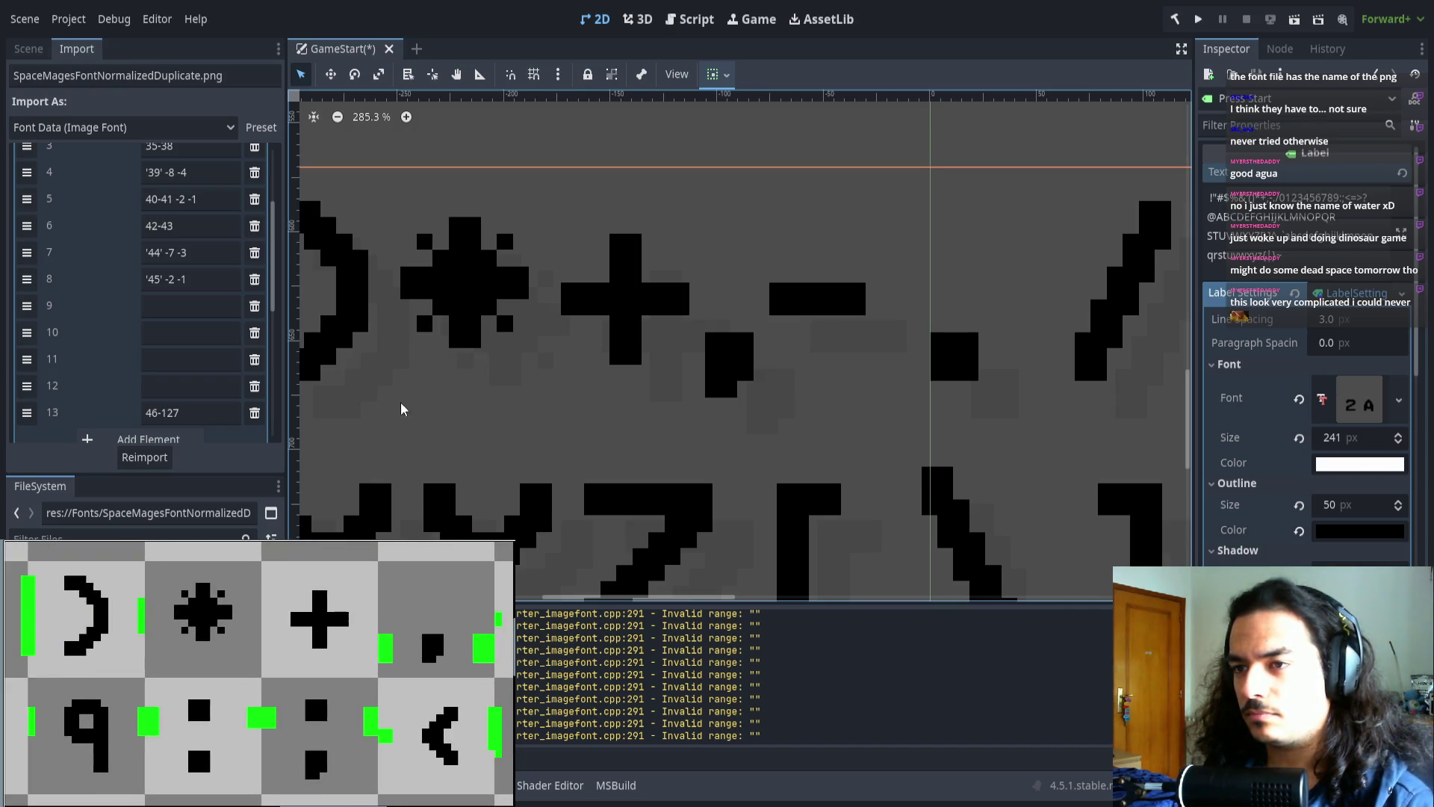
pyautogui.scroll(-5, 118, 423)
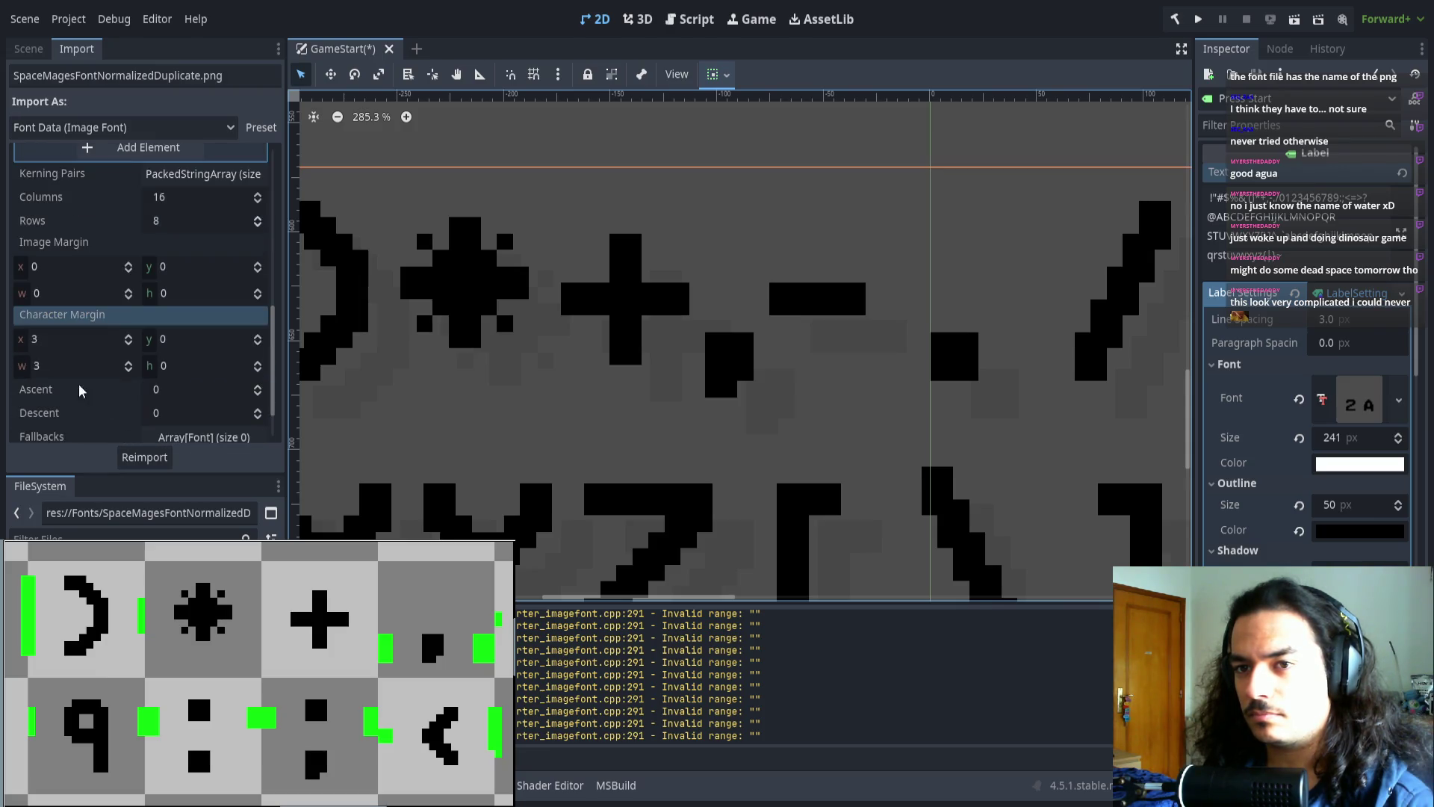
# - Try character margin x 4, then restore it to 3 and reimport
pyautogui.doubleClick(56, 341)
pyautogui.write('4')
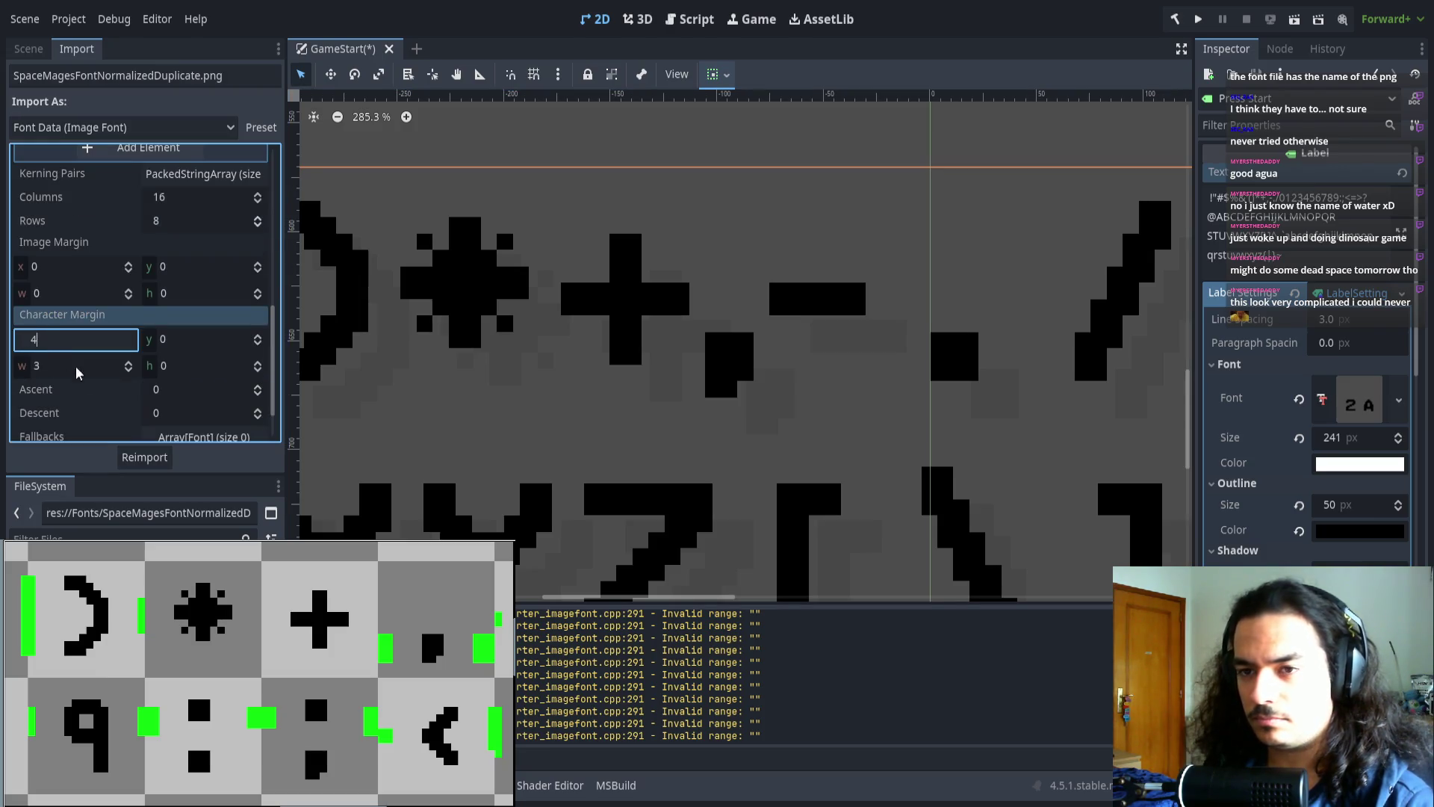
pyautogui.click(145, 458)
pyautogui.moveTo(487, 357)
pyautogui.mouseDown()
pyautogui.moveTo(710, 343)
pyautogui.moveTo(608, 321)
pyautogui.moveTo(688, 339)
pyautogui.moveTo(669, 348)
pyautogui.mouseUp()
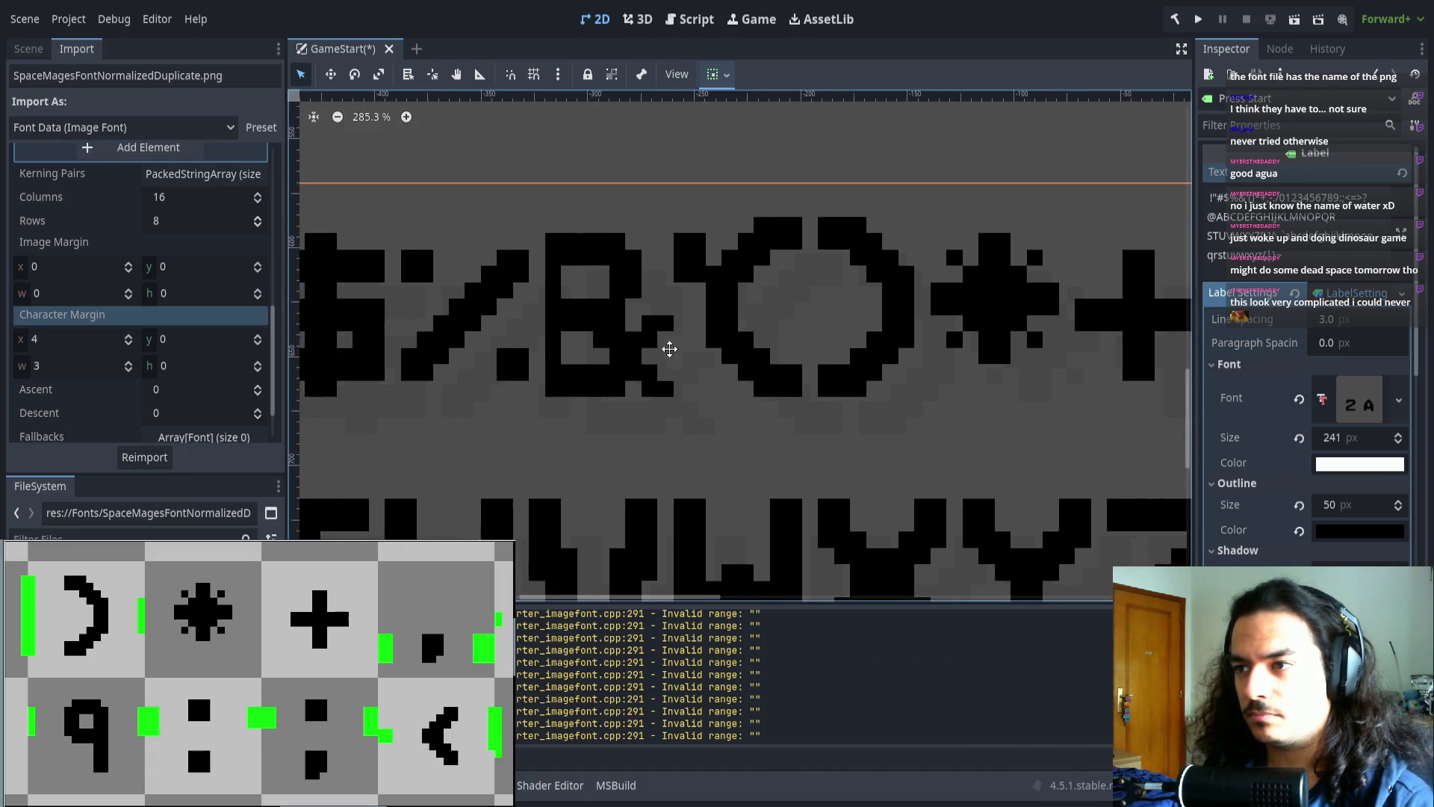
pyautogui.press('Down')
pyautogui.click(123, 460)
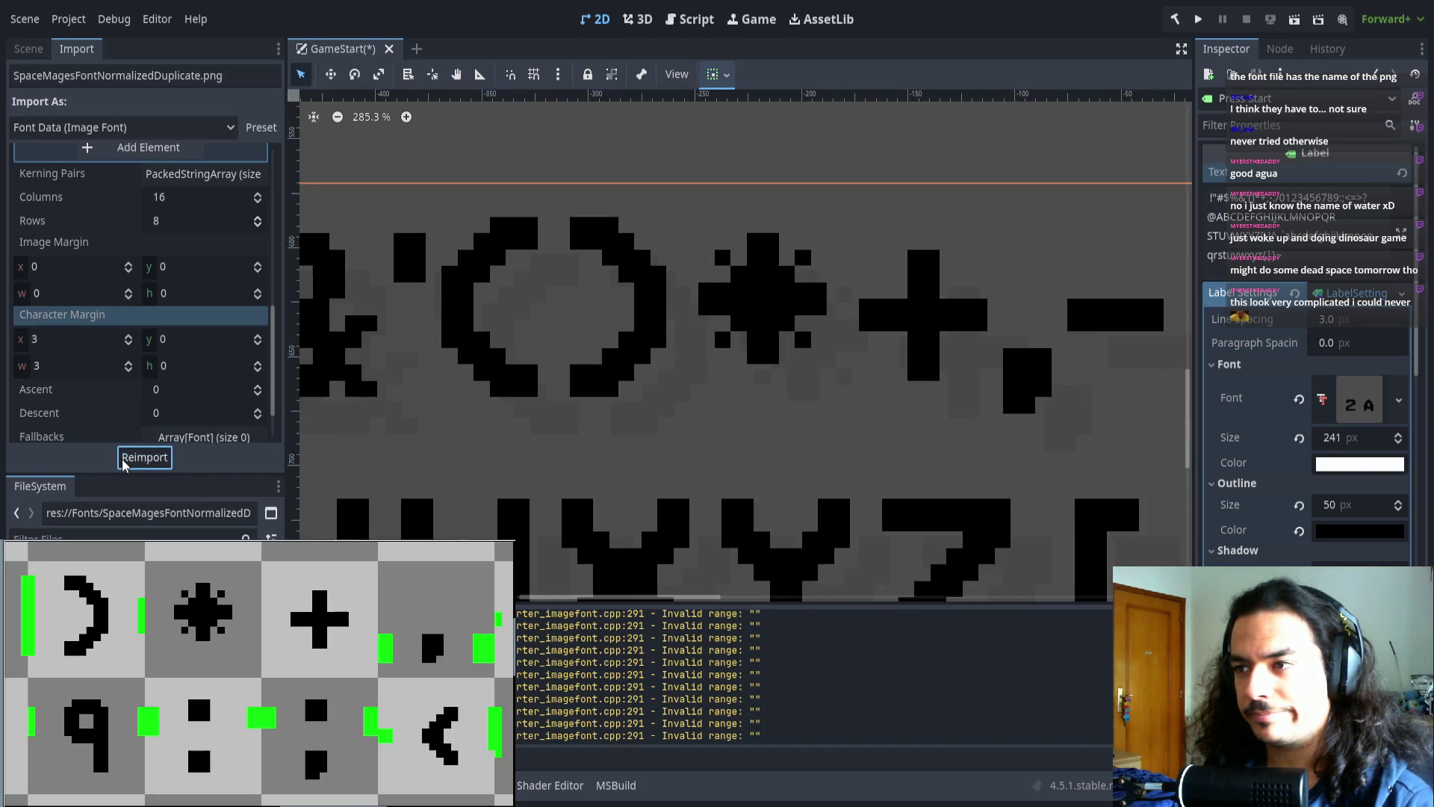
# - Set character margin width to 4, reimport, and inspect the glyphs
pyautogui.click(49, 366)
pyautogui.press('Up')
pyautogui.click(144, 457)
pyautogui.moveTo(403, 405)
pyautogui.mouseDown()
pyautogui.moveTo(580, 349)
pyautogui.moveTo(554, 388)
pyautogui.moveTo(621, 359)
pyautogui.mouseUp()
pyautogui.scroll(-8, 554, 361)
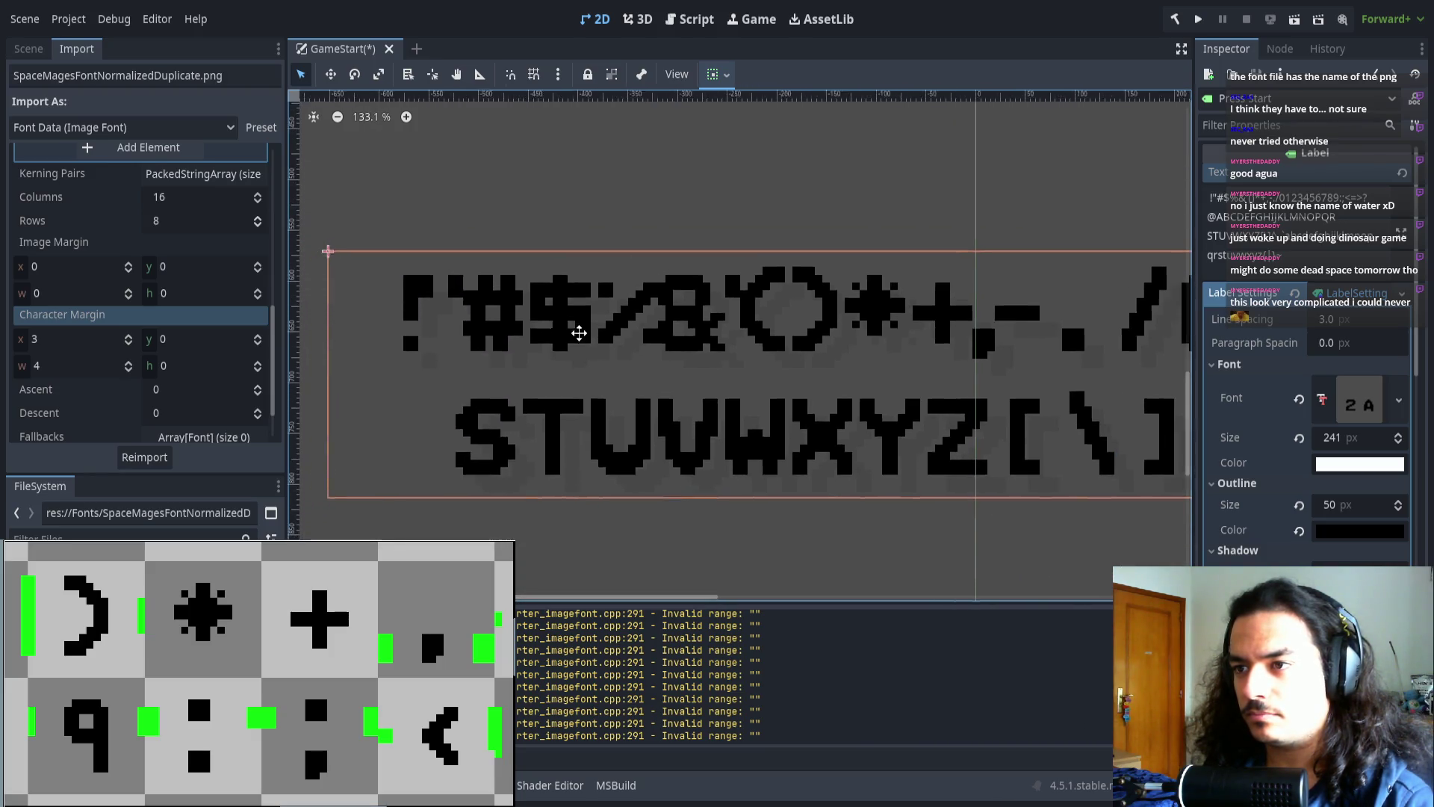
pyautogui.scroll(4, 583, 329)
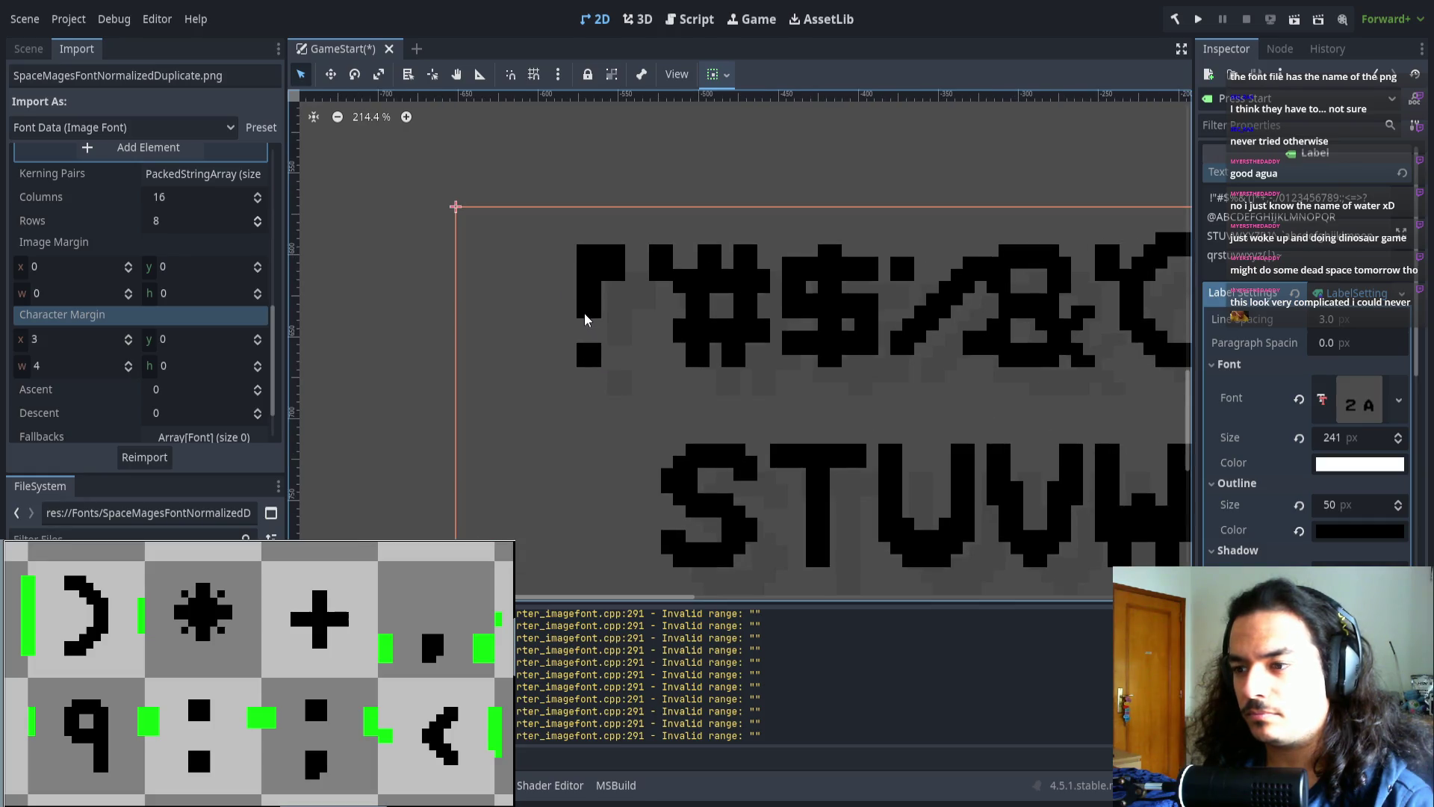
pyautogui.hscroll(6, 585, 319)
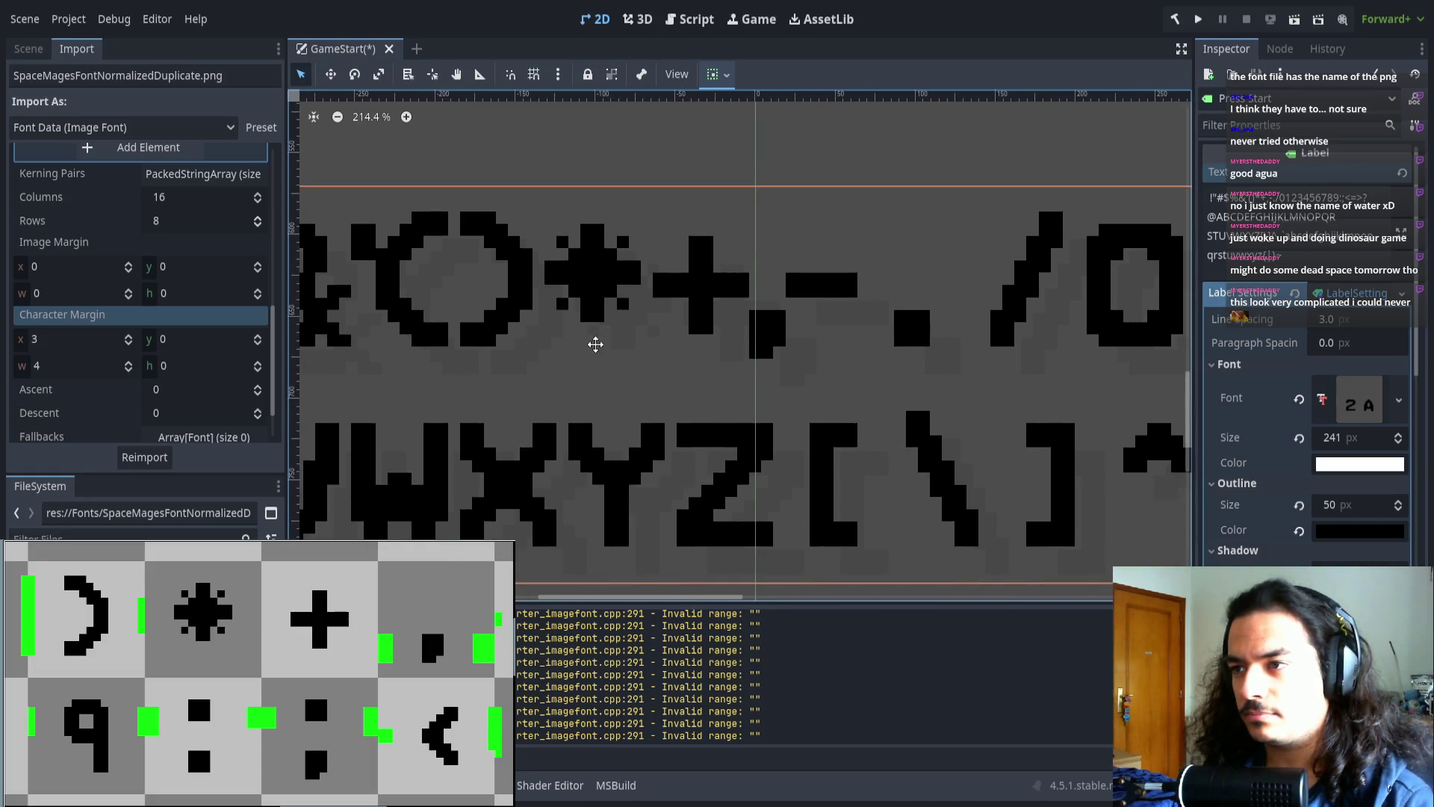
pyautogui.hscroll(2, 596, 345)
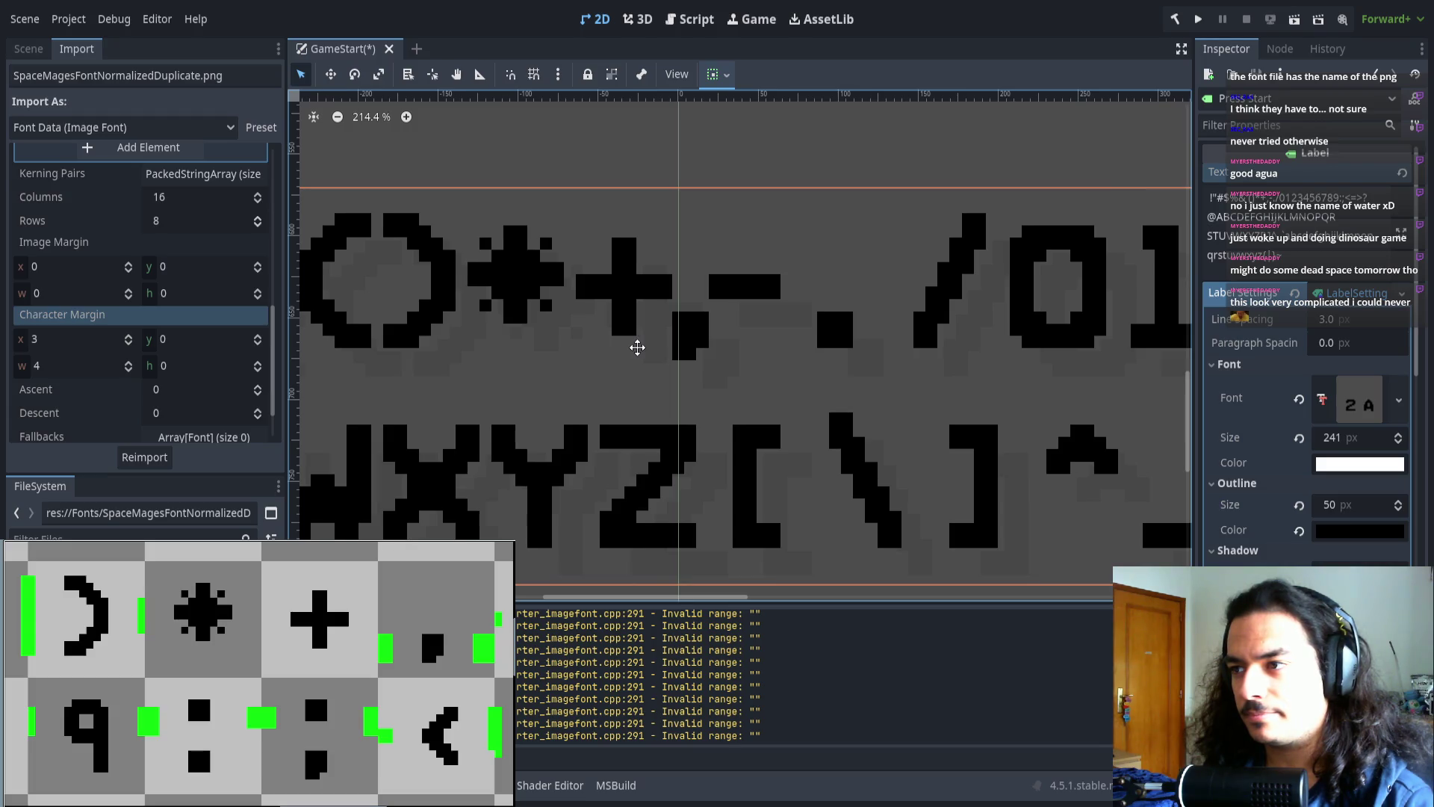
pyautogui.scroll(9, 678, 336)
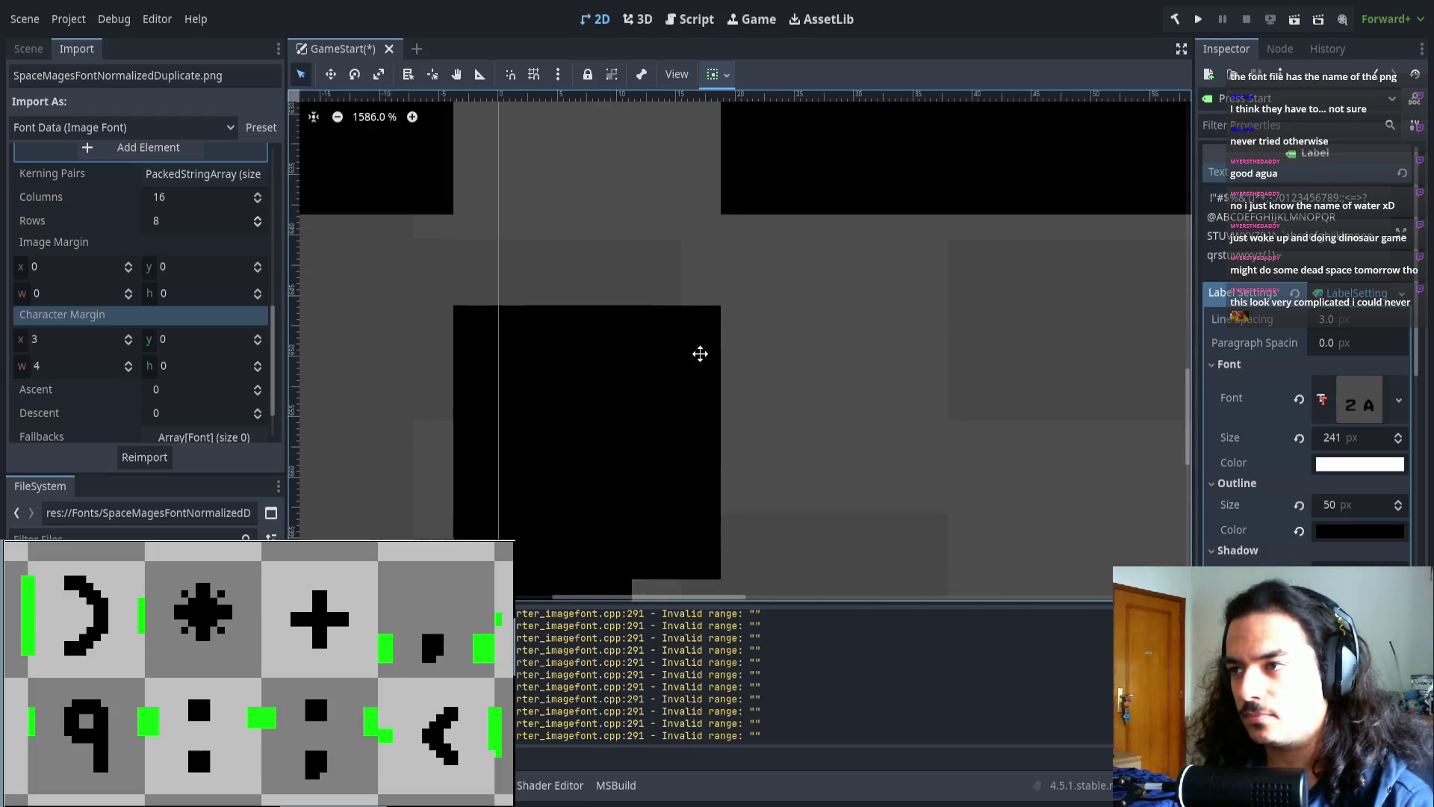
pyautogui.hscroll(-2, 700, 354)
pyautogui.hscroll(-2, 702, 344)
pyautogui.scroll(2, 528, 225)
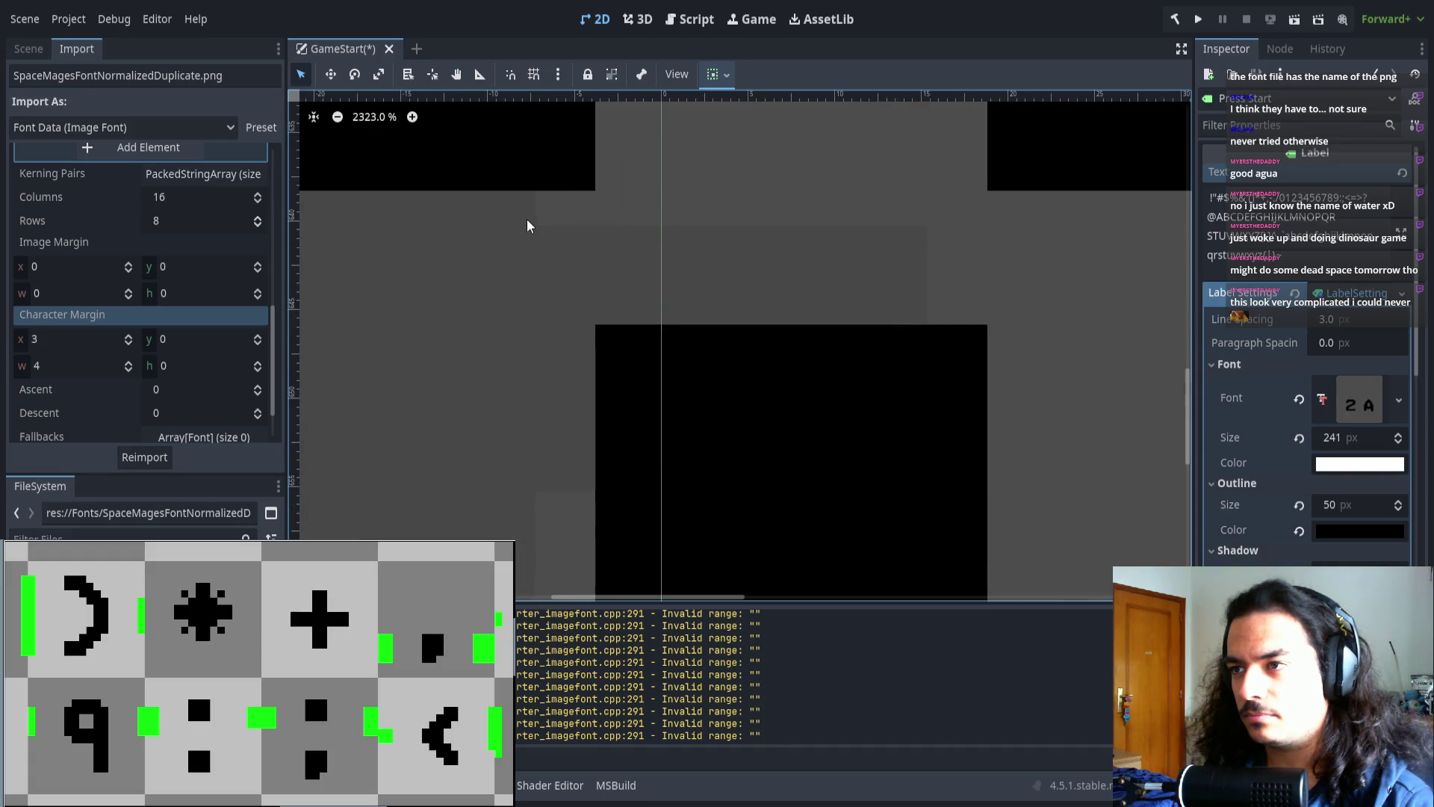
pyautogui.scroll(2, 576, 256)
pyautogui.scroll(2, 586, 339)
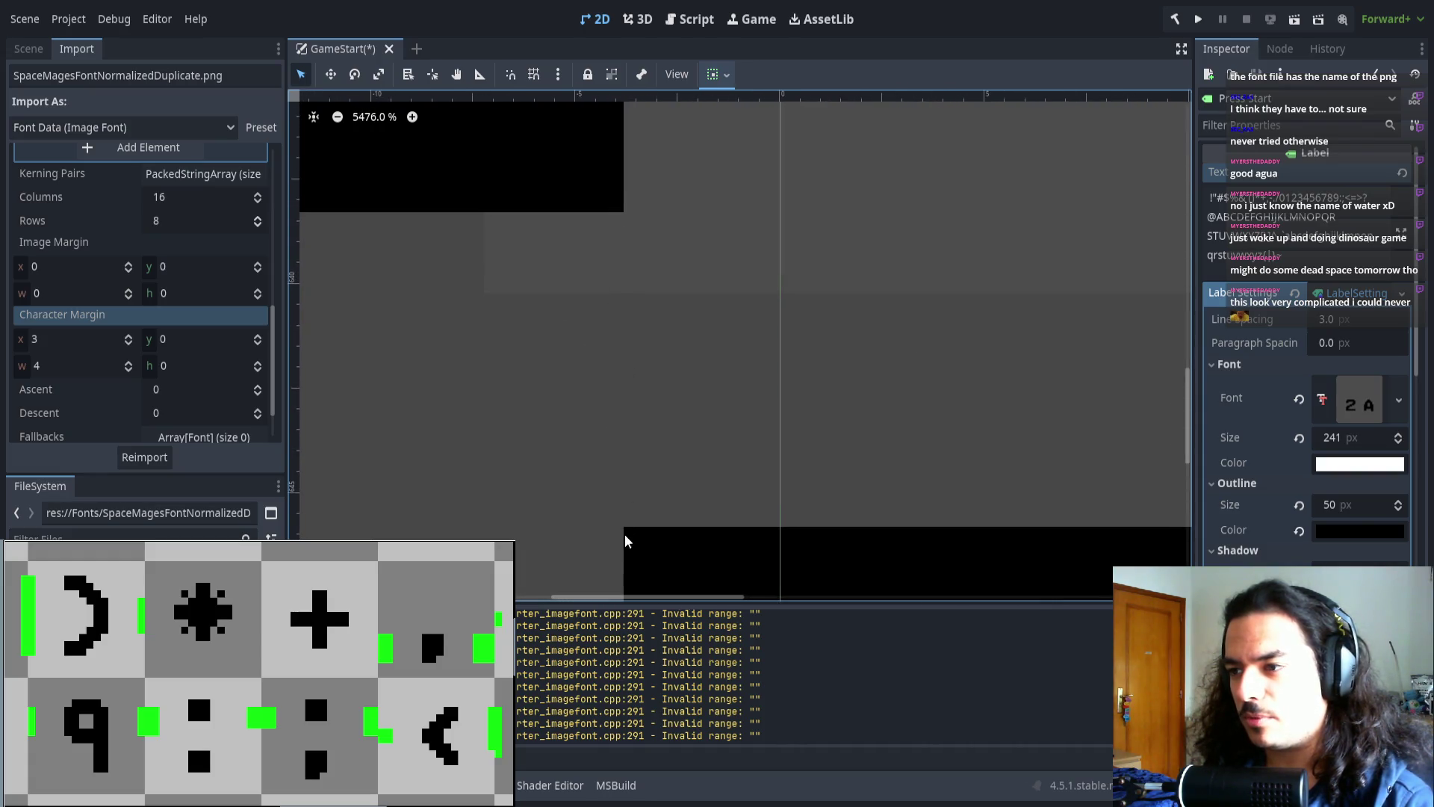
pyautogui.scroll(-10, 660, 426)
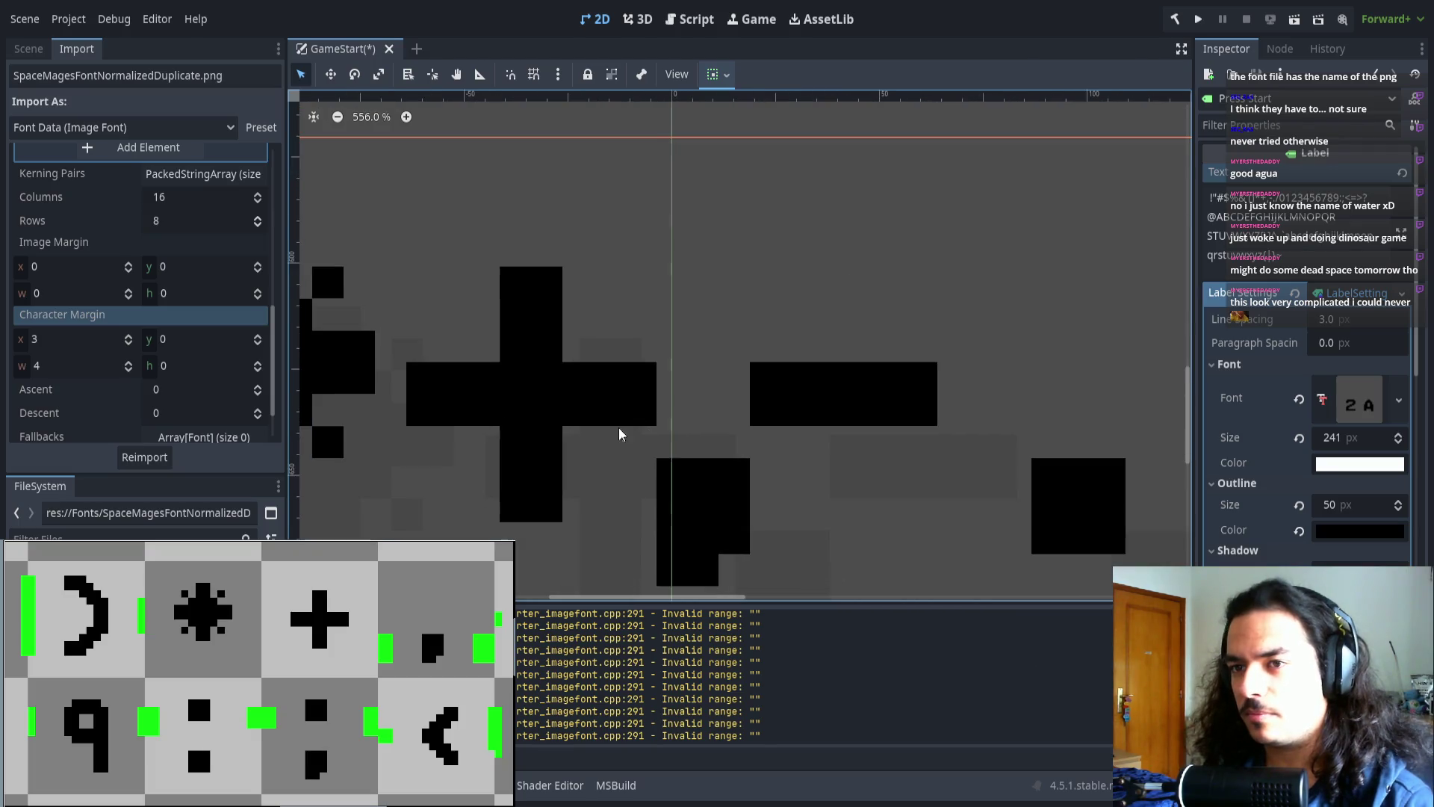
# - Set character margin width back to 3 and reimport, checking the punctuation
pyautogui.click(75, 365)
pyautogui.write('3')
pyautogui.press('Return')
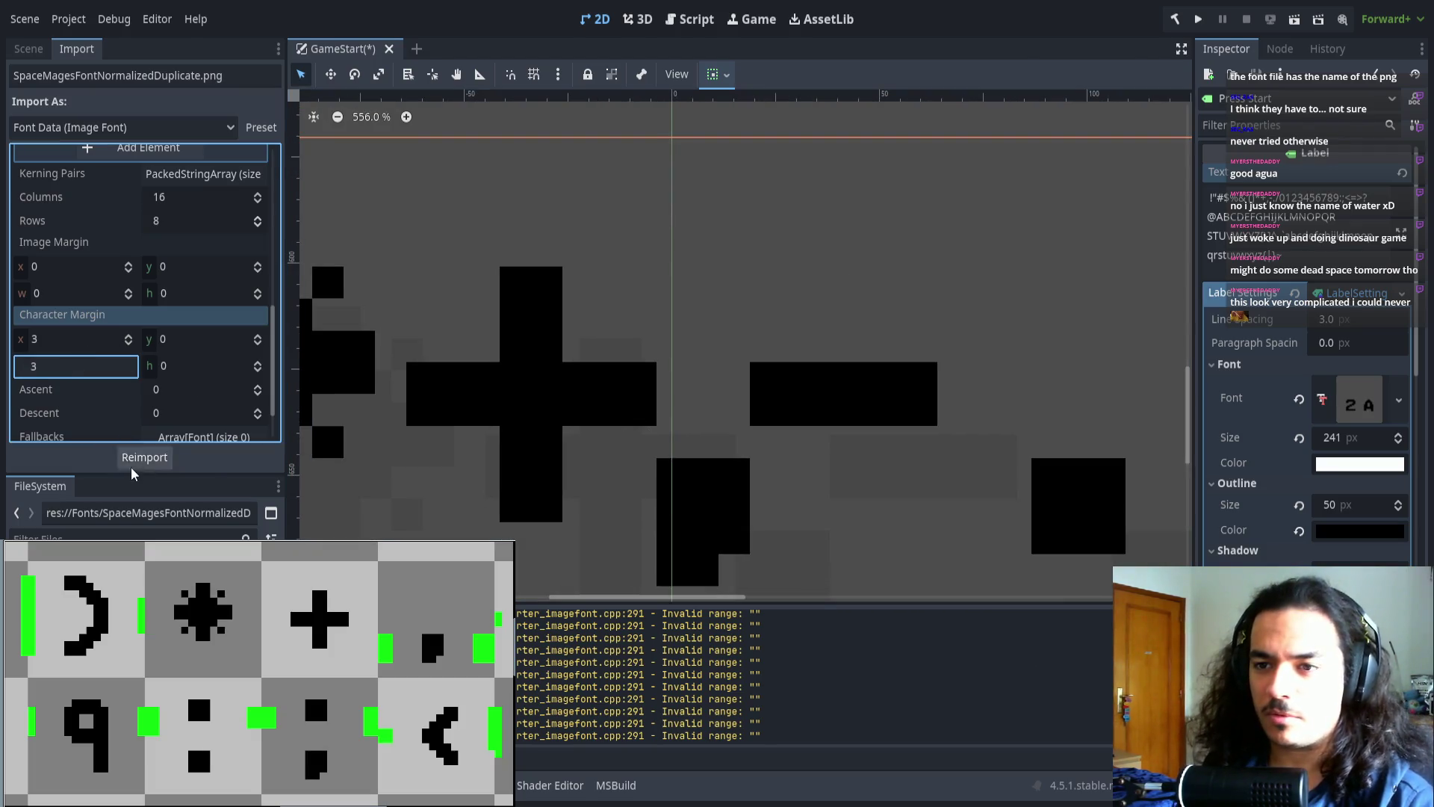
pyautogui.click(135, 461)
pyautogui.scroll(-5, 579, 461)
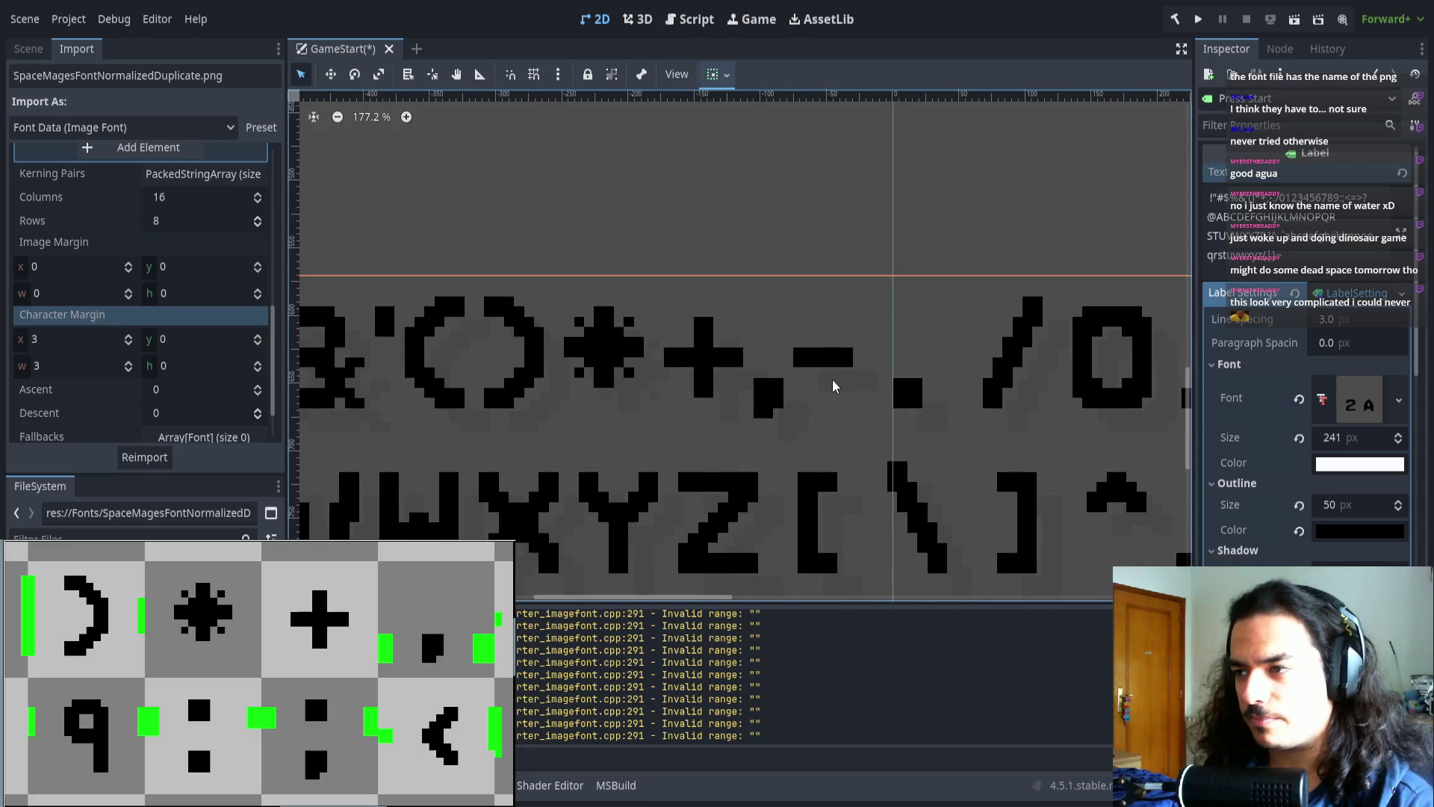
pyautogui.scroll(2, 784, 388)
pyautogui.scroll(2, 784, 389)
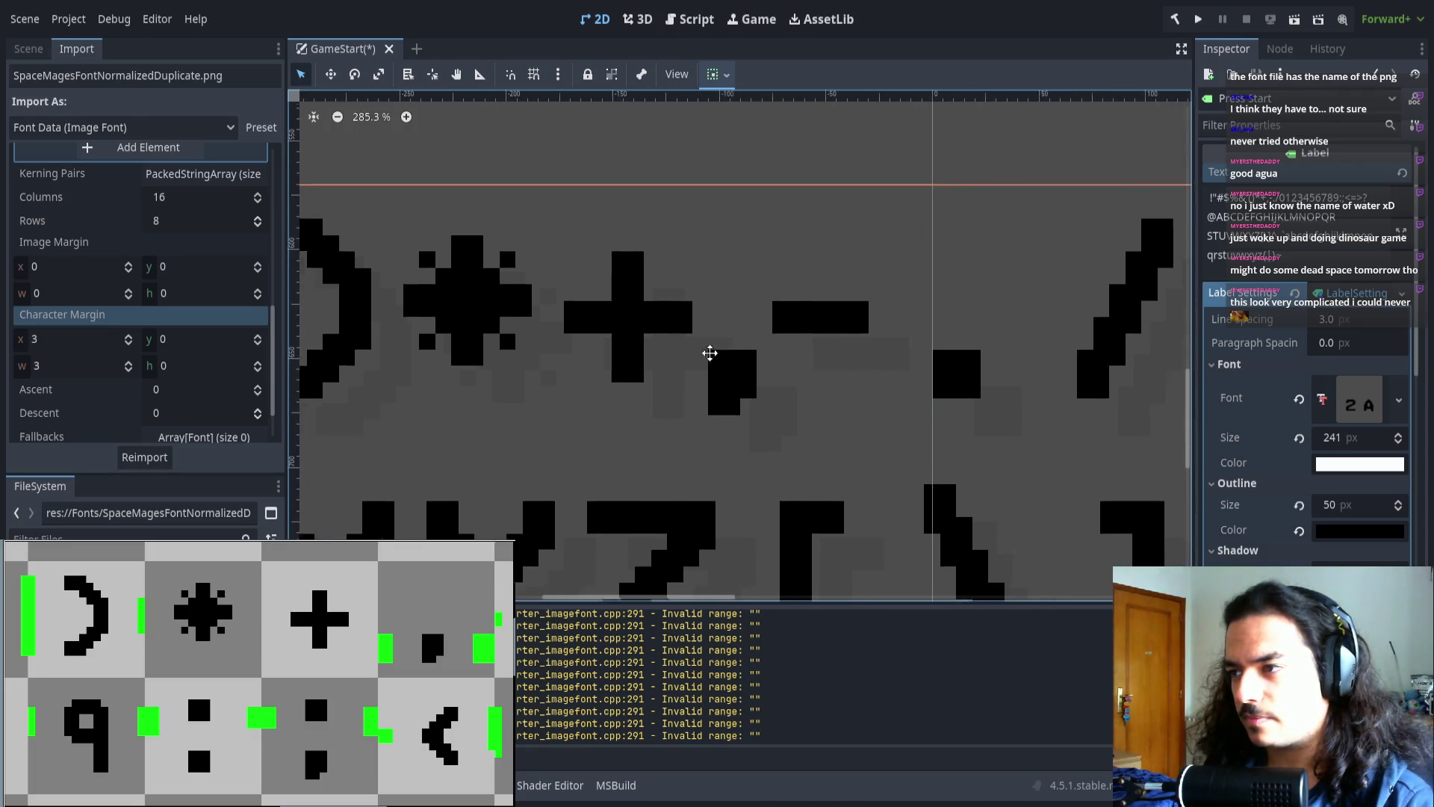
pyautogui.moveTo(711, 352); pyautogui.dragTo(774, 348)
pyautogui.hscroll(5, 774, 348)
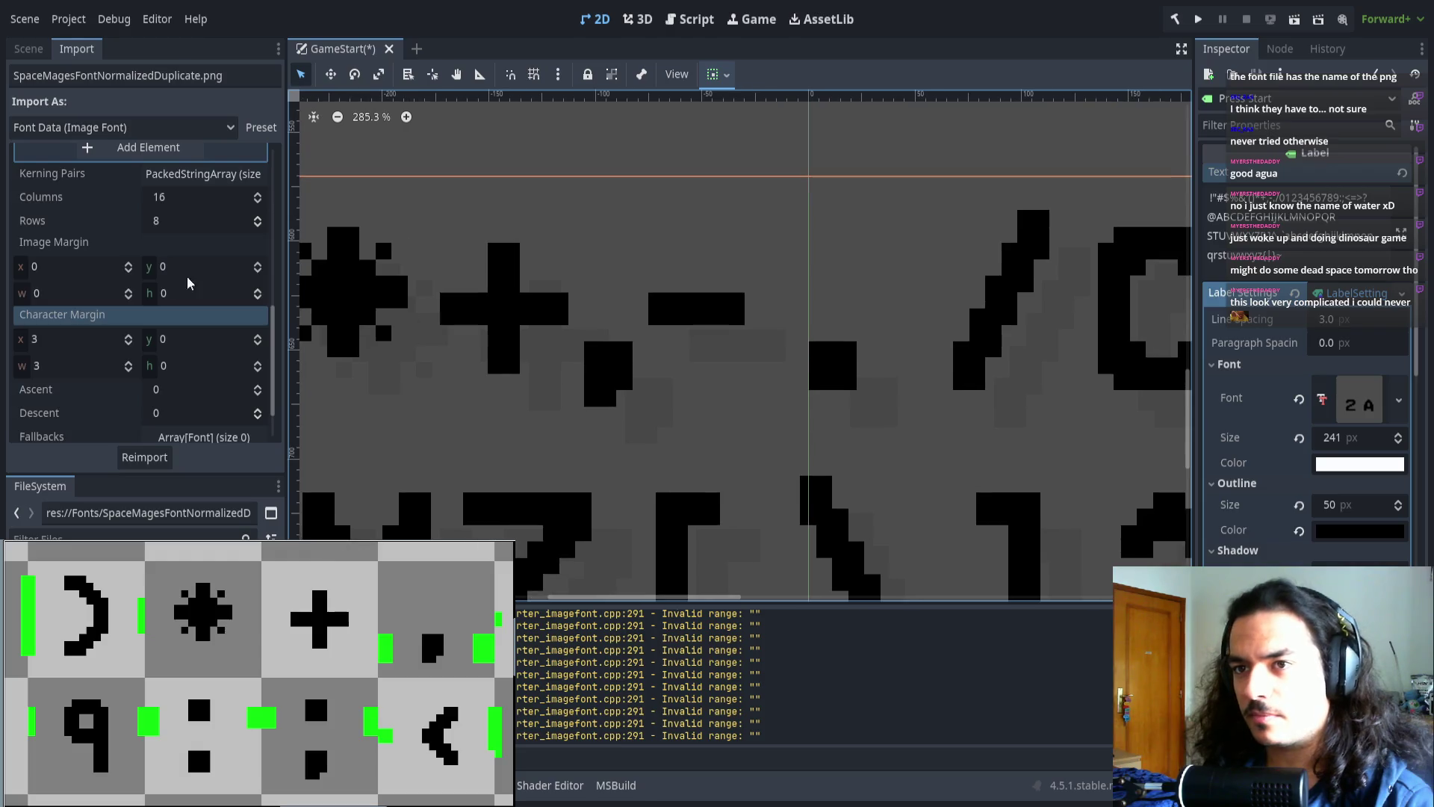
pyautogui.scroll(5, 154, 293)
# - Select the comma's '44' range entry to edit its offsets
pyautogui.click(194, 352)
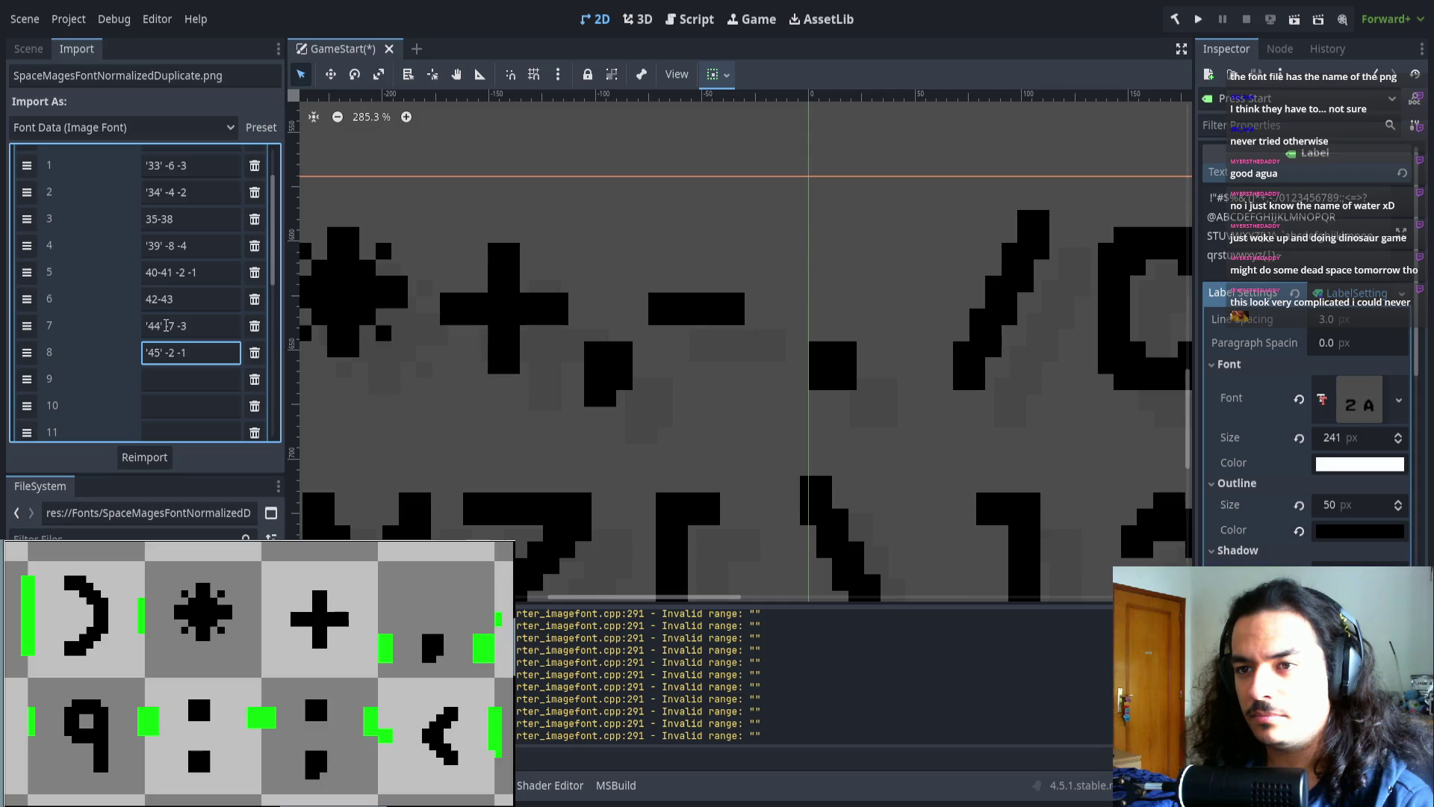
pyautogui.click(171, 325)
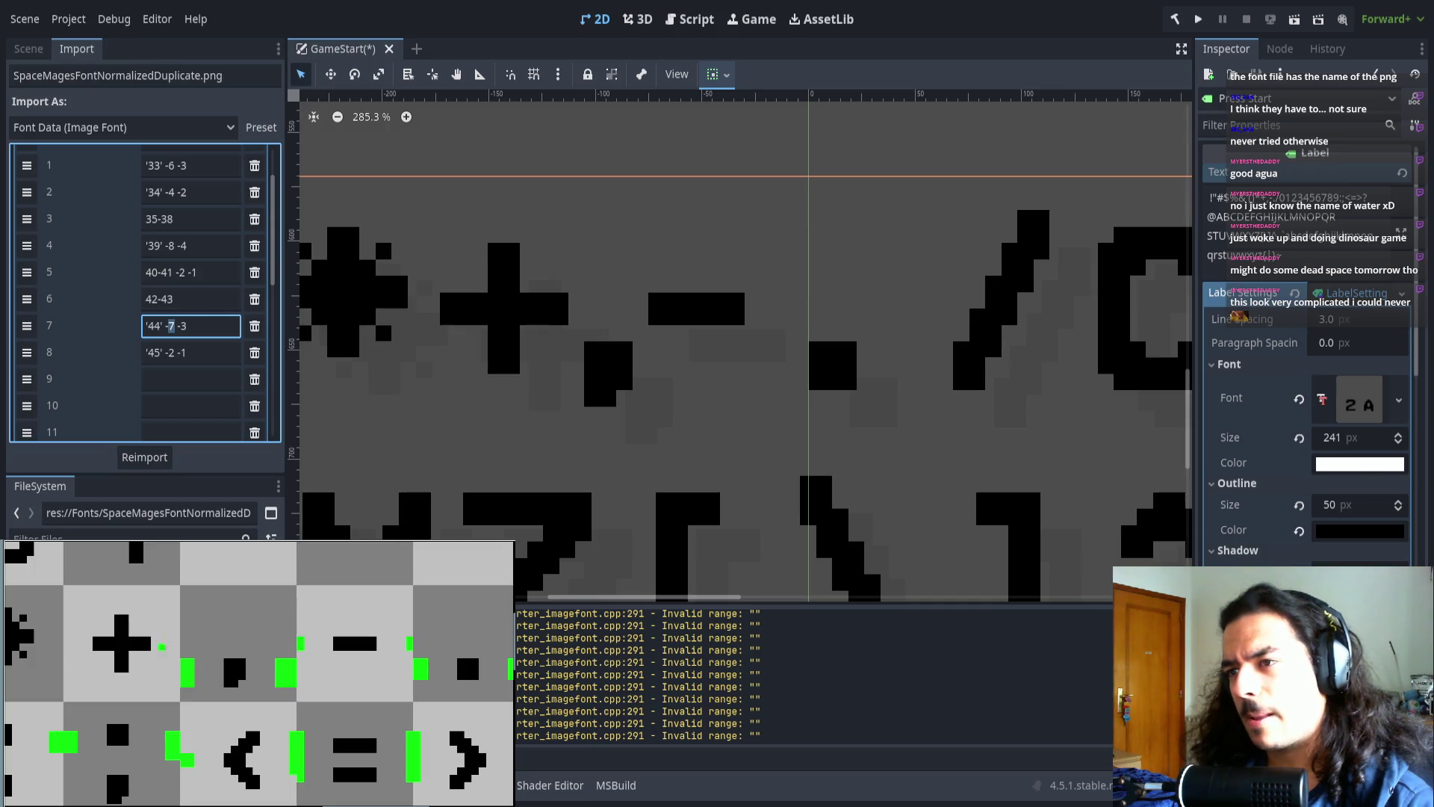
pyautogui.hscroll(-3, 568, 396)
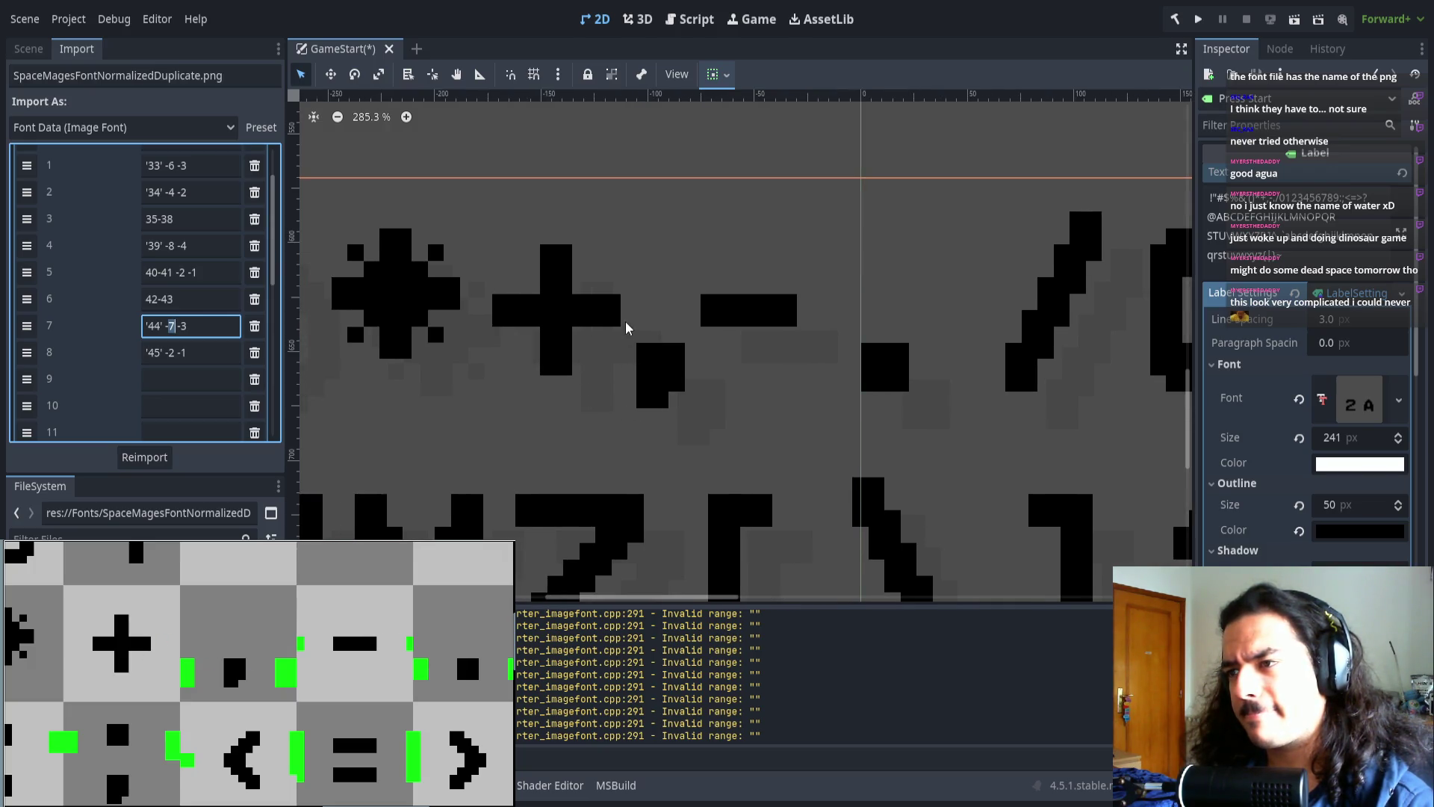
pyautogui.hscroll(-4, 523, 331)
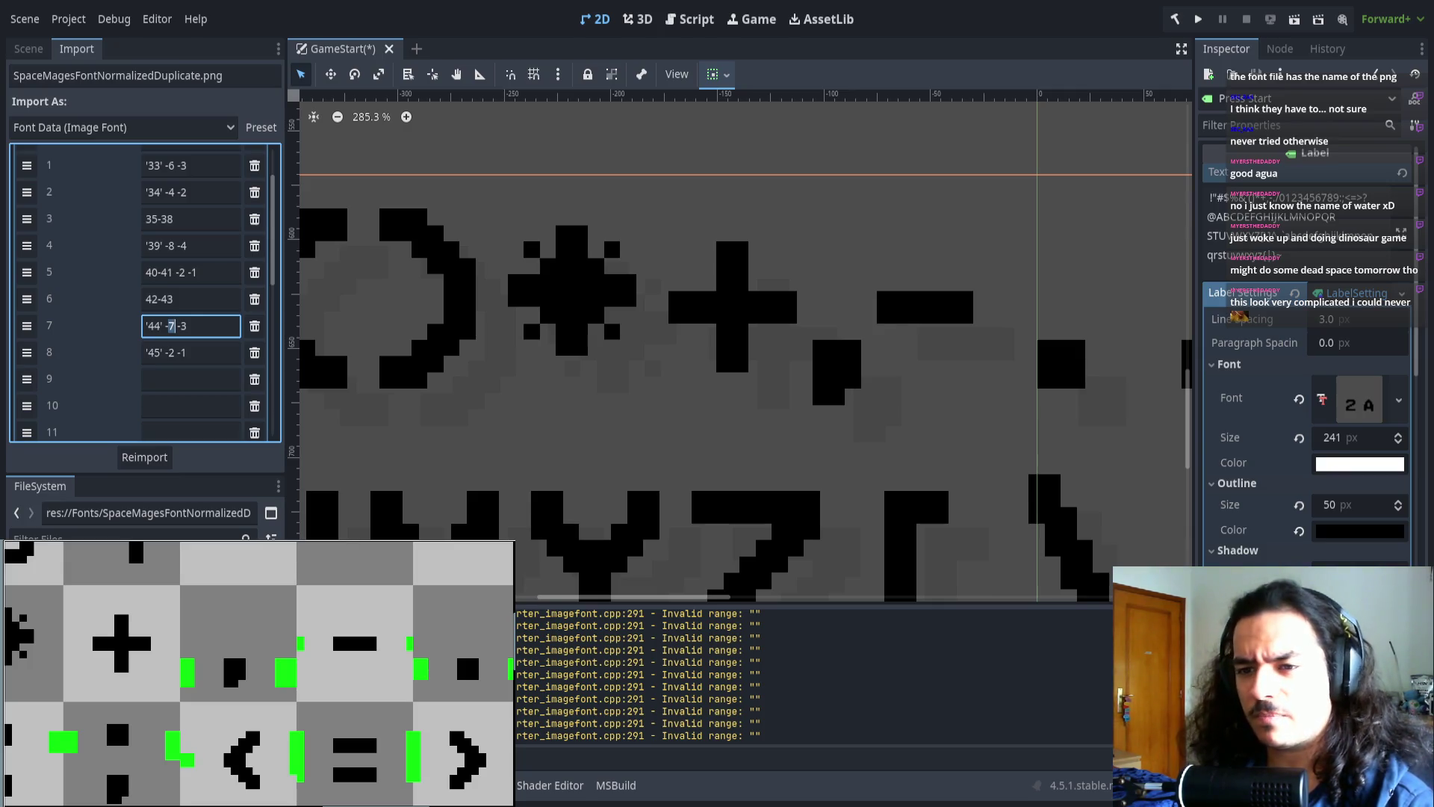
pyautogui.scroll(-10, 102, 378)
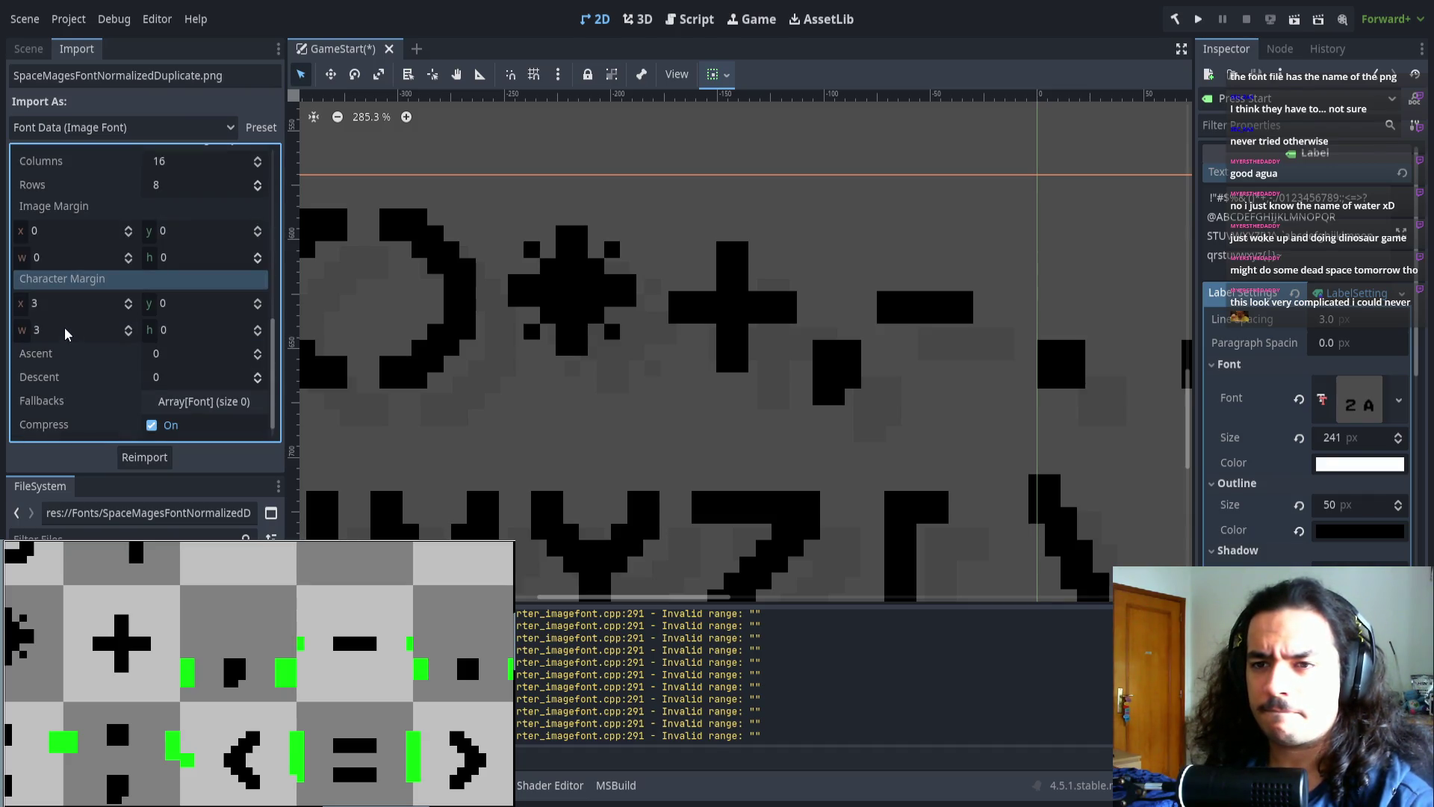
pyautogui.scroll(10, 112, 336)
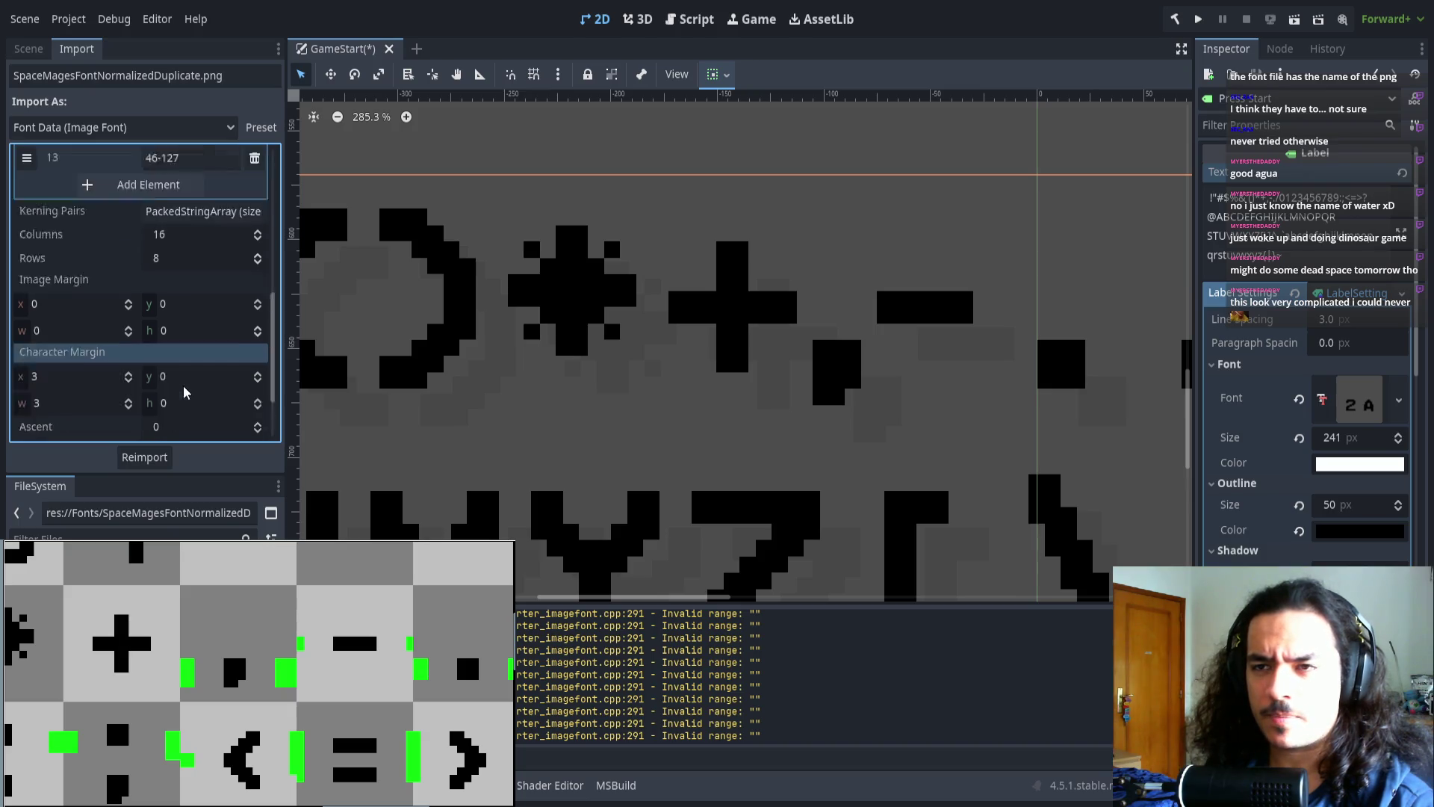
pyautogui.hscroll(-5, 848, 336)
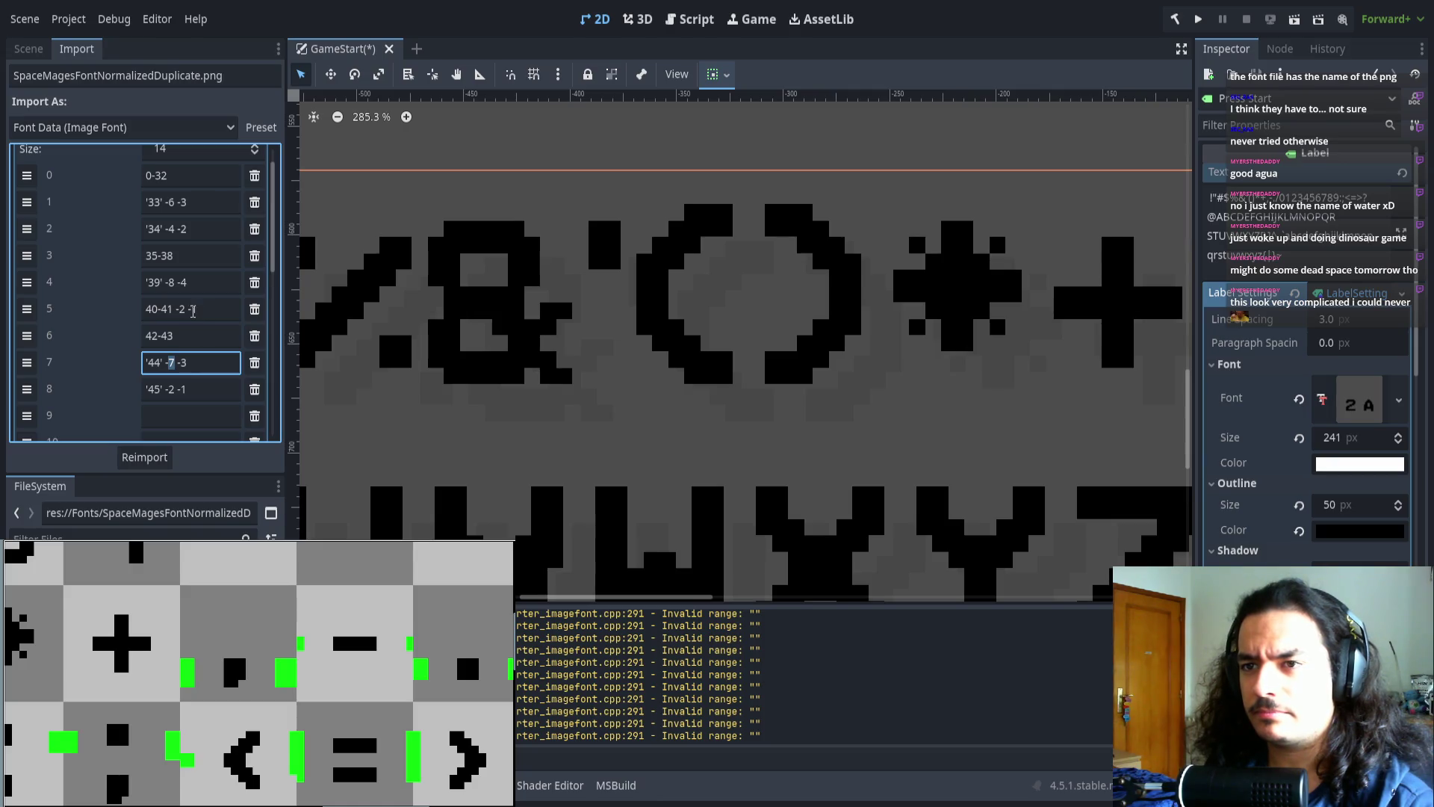
# - Delete the 8 from the apostrophe's '39' range so its offsets read - -4
pyautogui.click(171, 282)
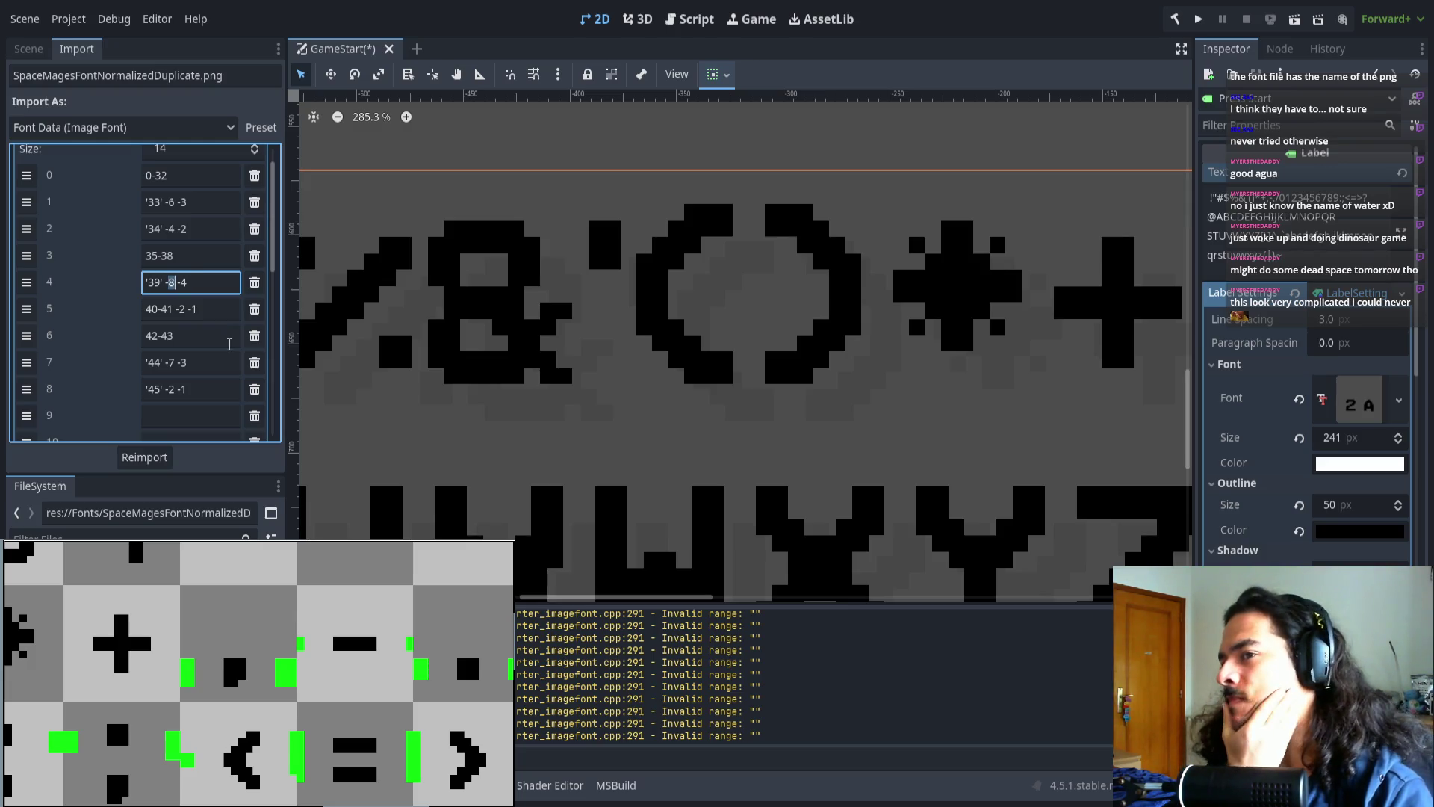
pyautogui.hscroll(-4, 586, 304)
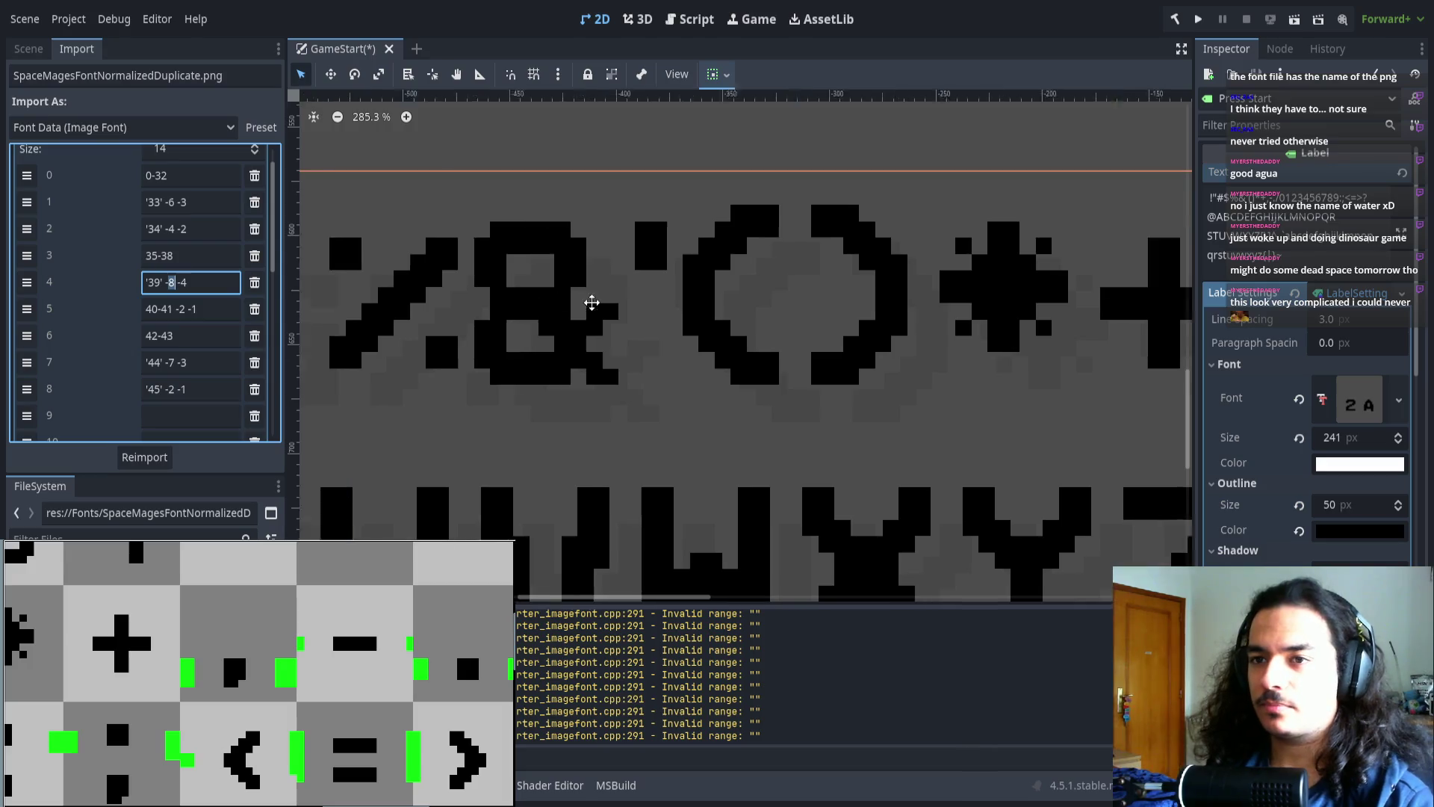
pyautogui.hscroll(-2, 673, 342)
pyautogui.hscroll(20, 693, 345)
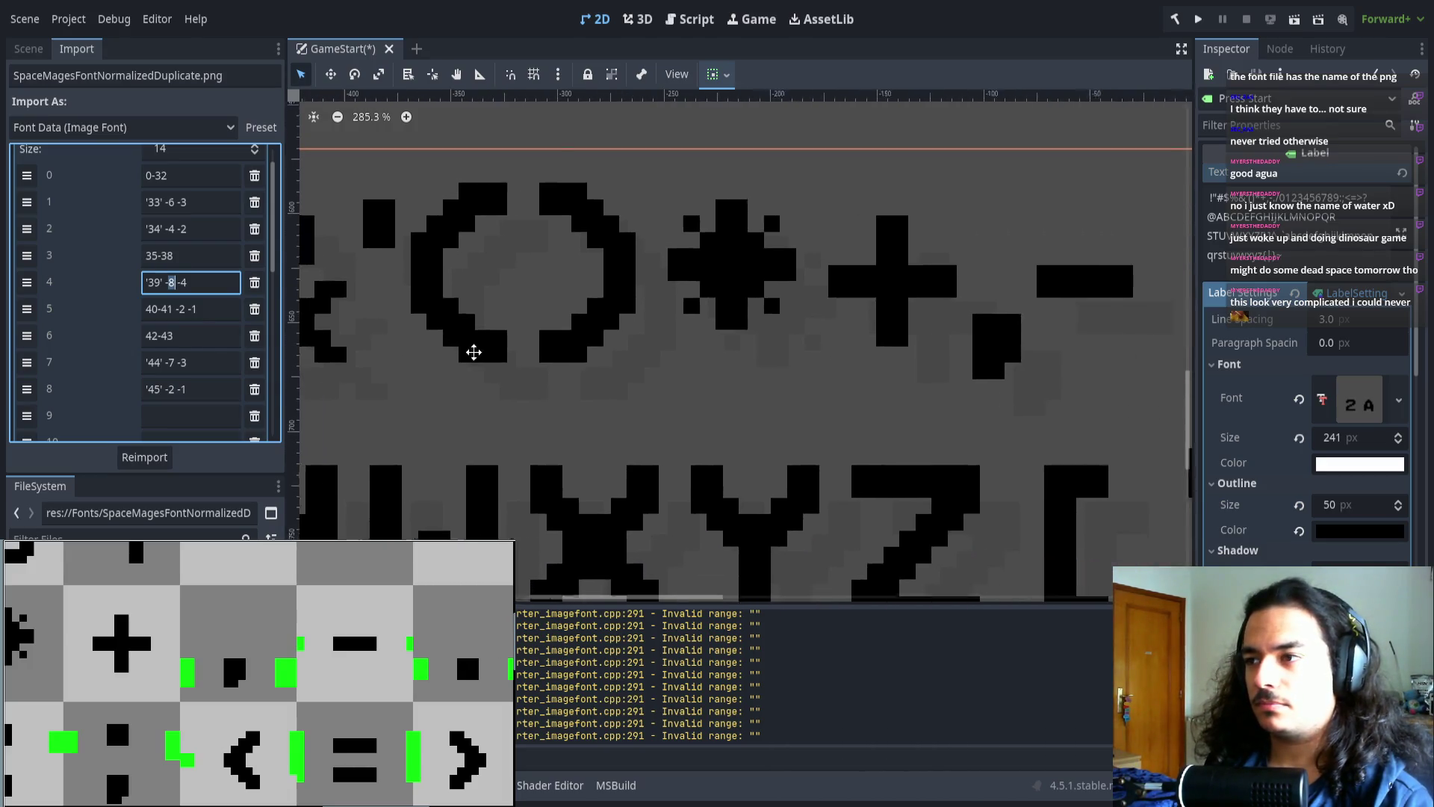
pyautogui.hscroll(-1, 672, 364)
pyautogui.scroll(-2, 134, 336)
pyautogui.scroll(-7, 991, 358)
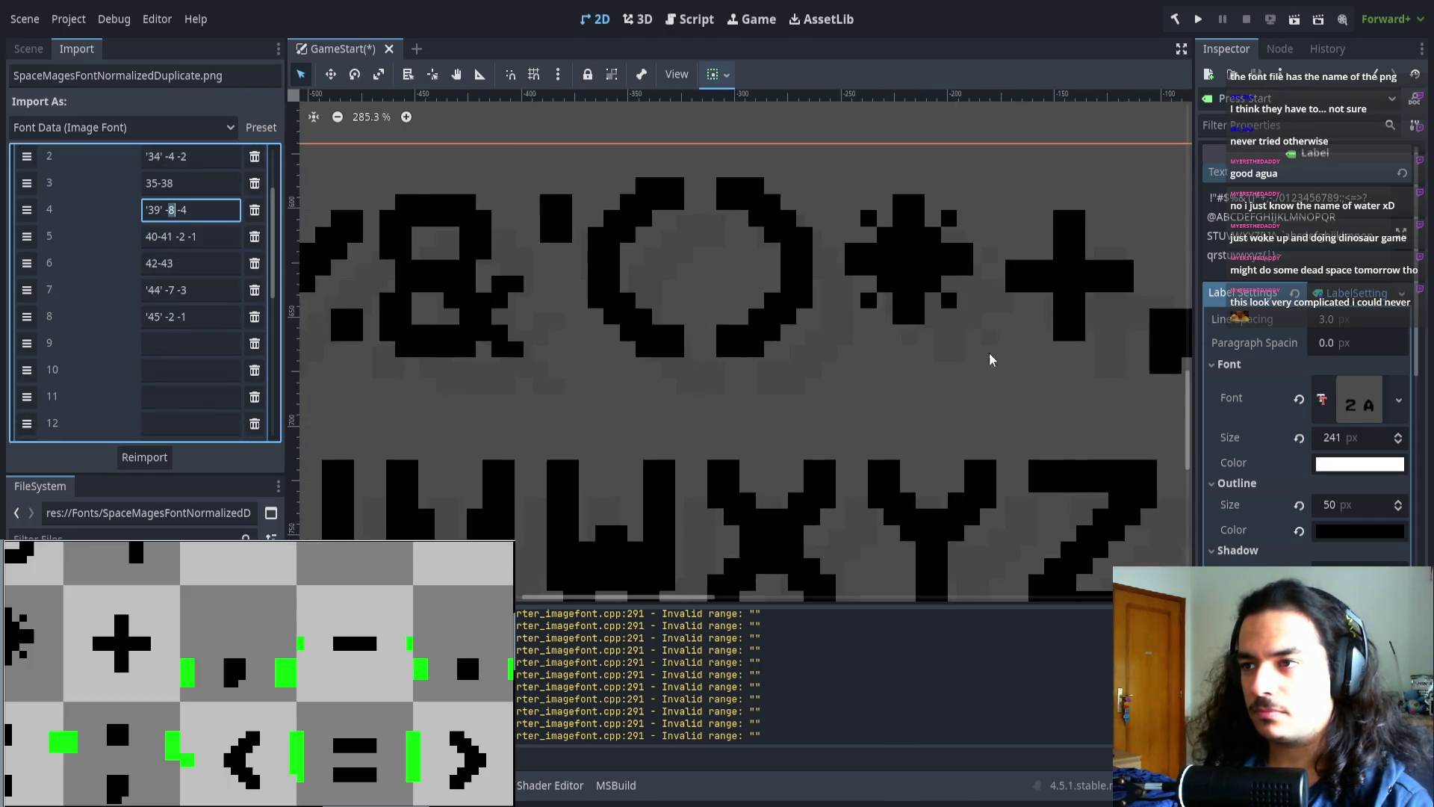
pyautogui.scroll(3, 730, 348)
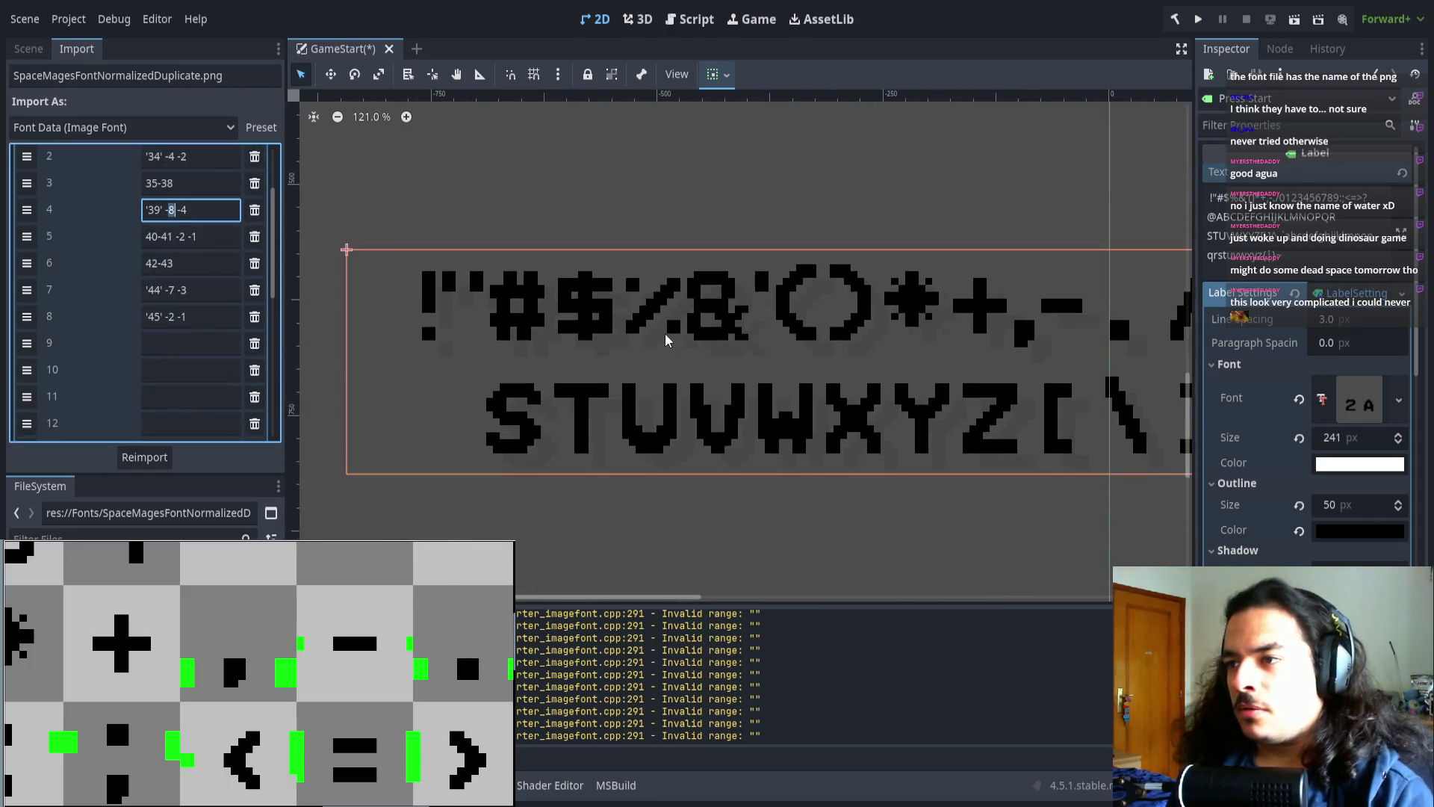
pyautogui.scroll(5, 609, 270)
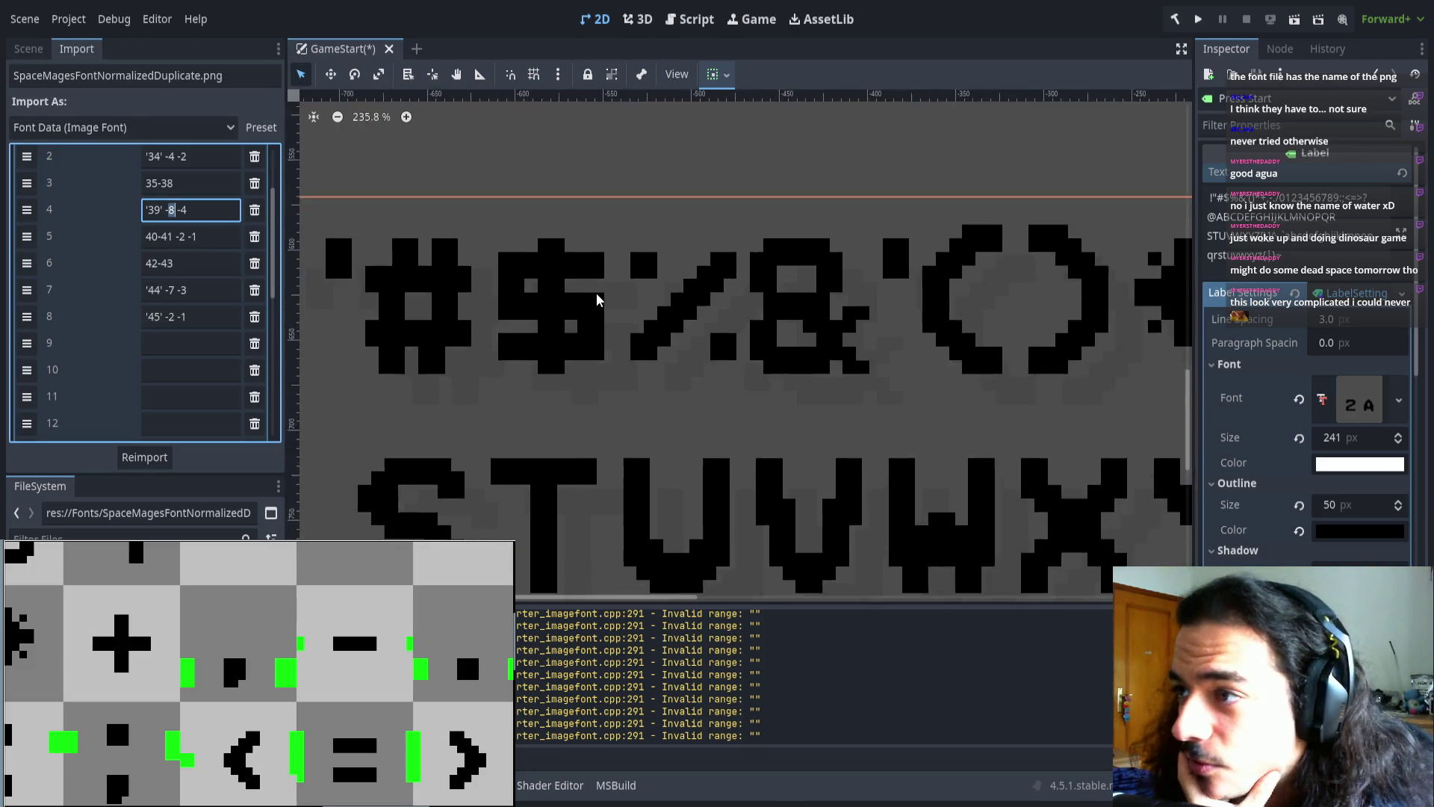
pyautogui.hscroll(-5, 609, 273)
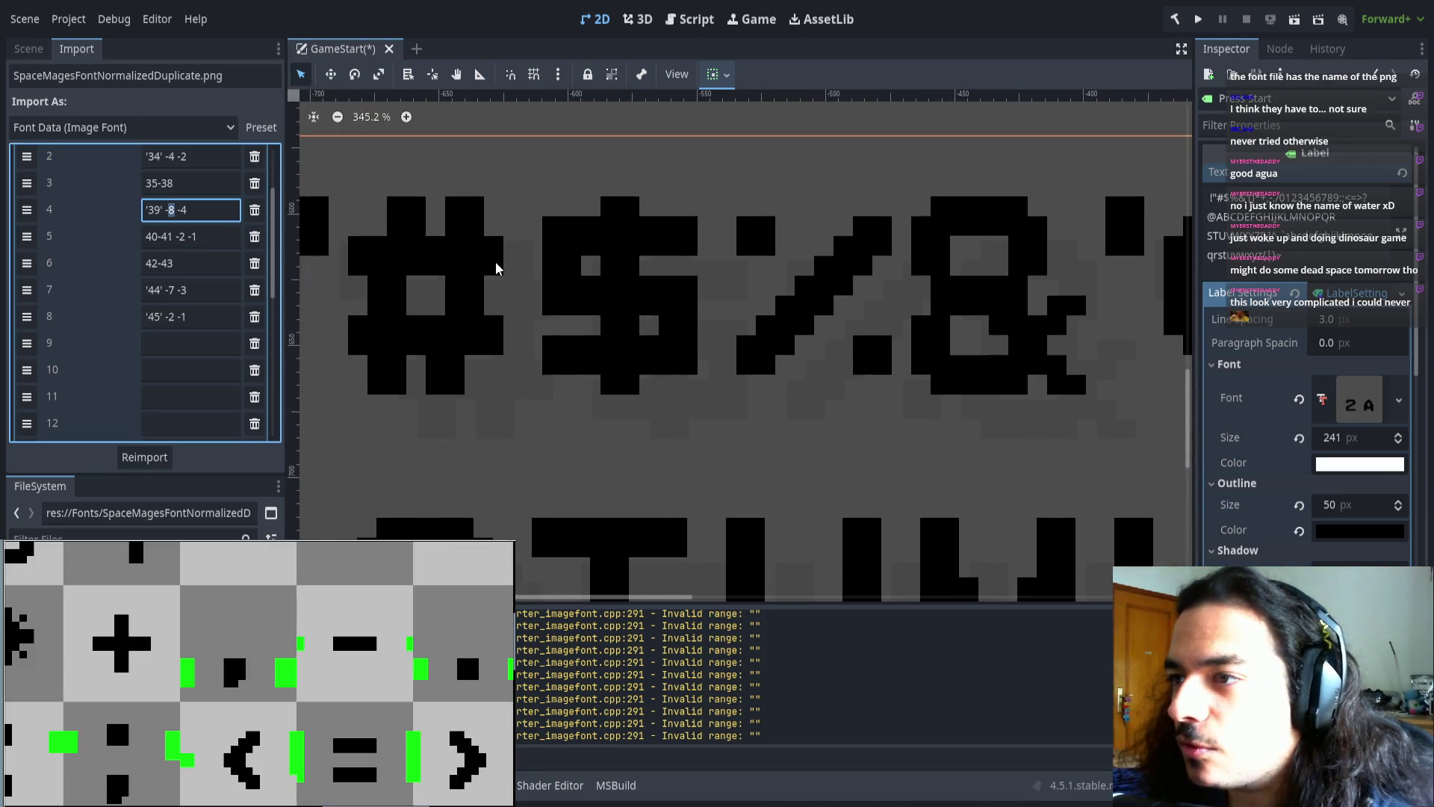
pyautogui.press('BackSpace')
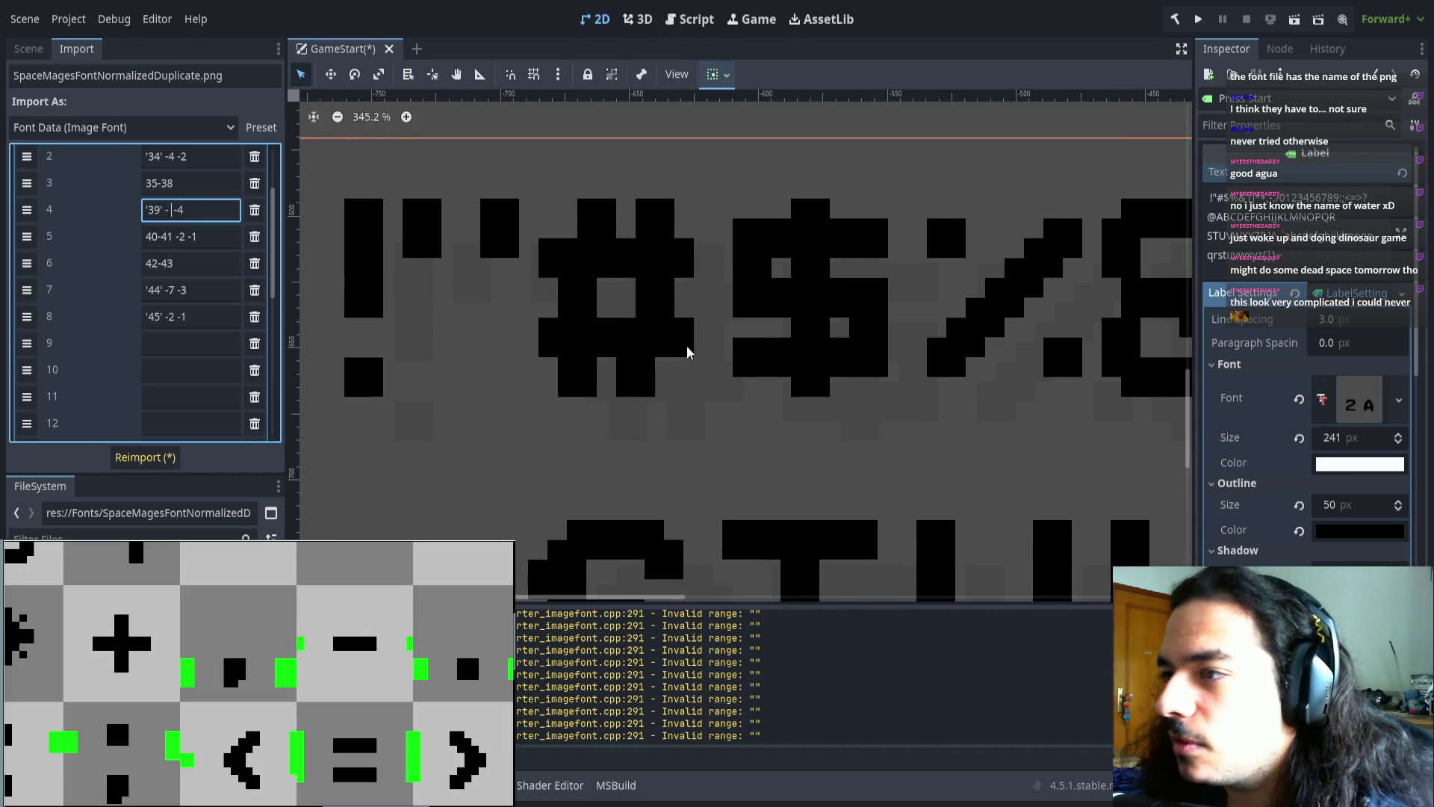
# - Pan the glyph sheet and select the & glyph to inspect it
pyautogui.moveTo(156, 628); pyautogui.dragTo(355, 637)
pyautogui.scroll(-3, 355, 637)
pyautogui.scroll(5, 190, 634)
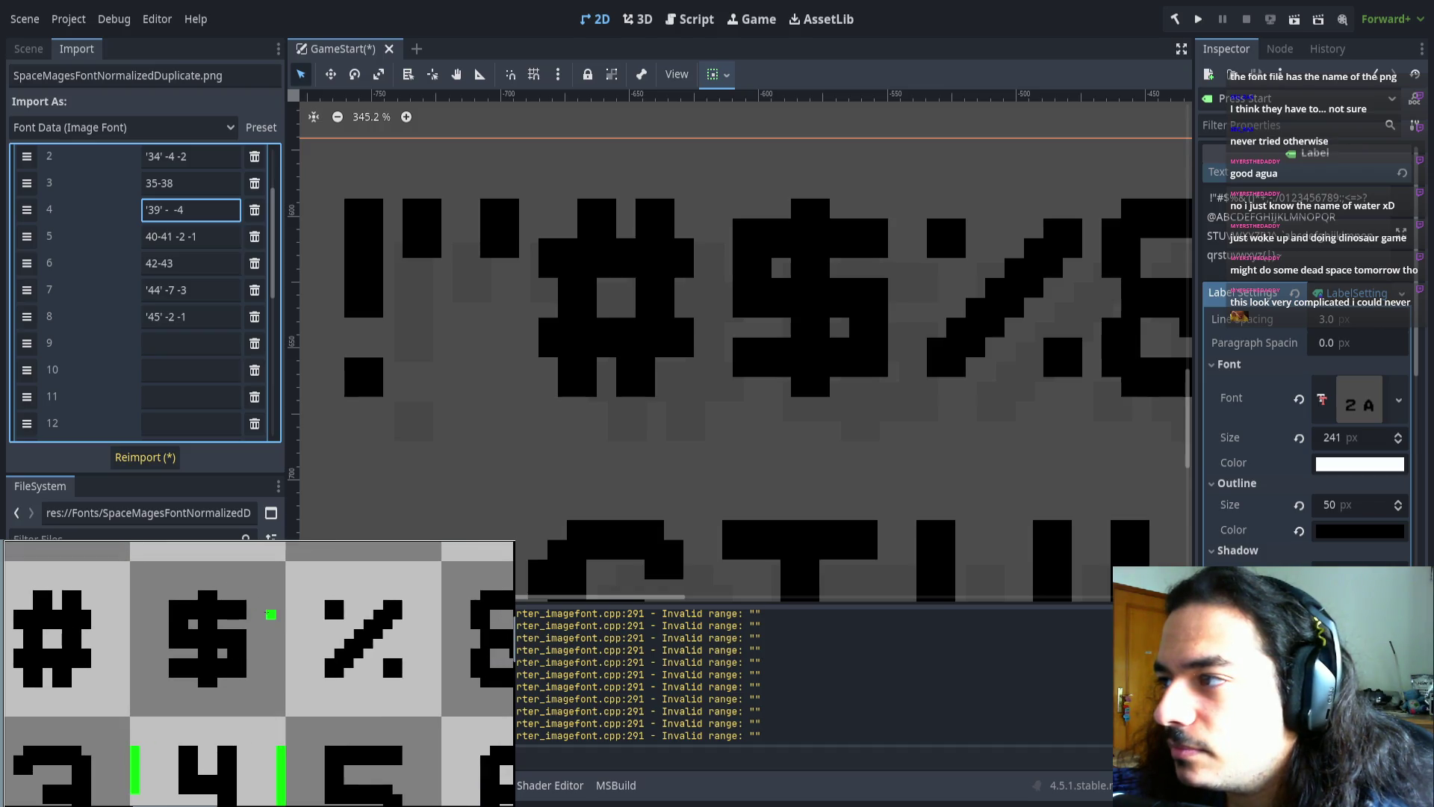
pyautogui.scroll(-3, 249, 650)
pyautogui.scroll(5, 249, 651)
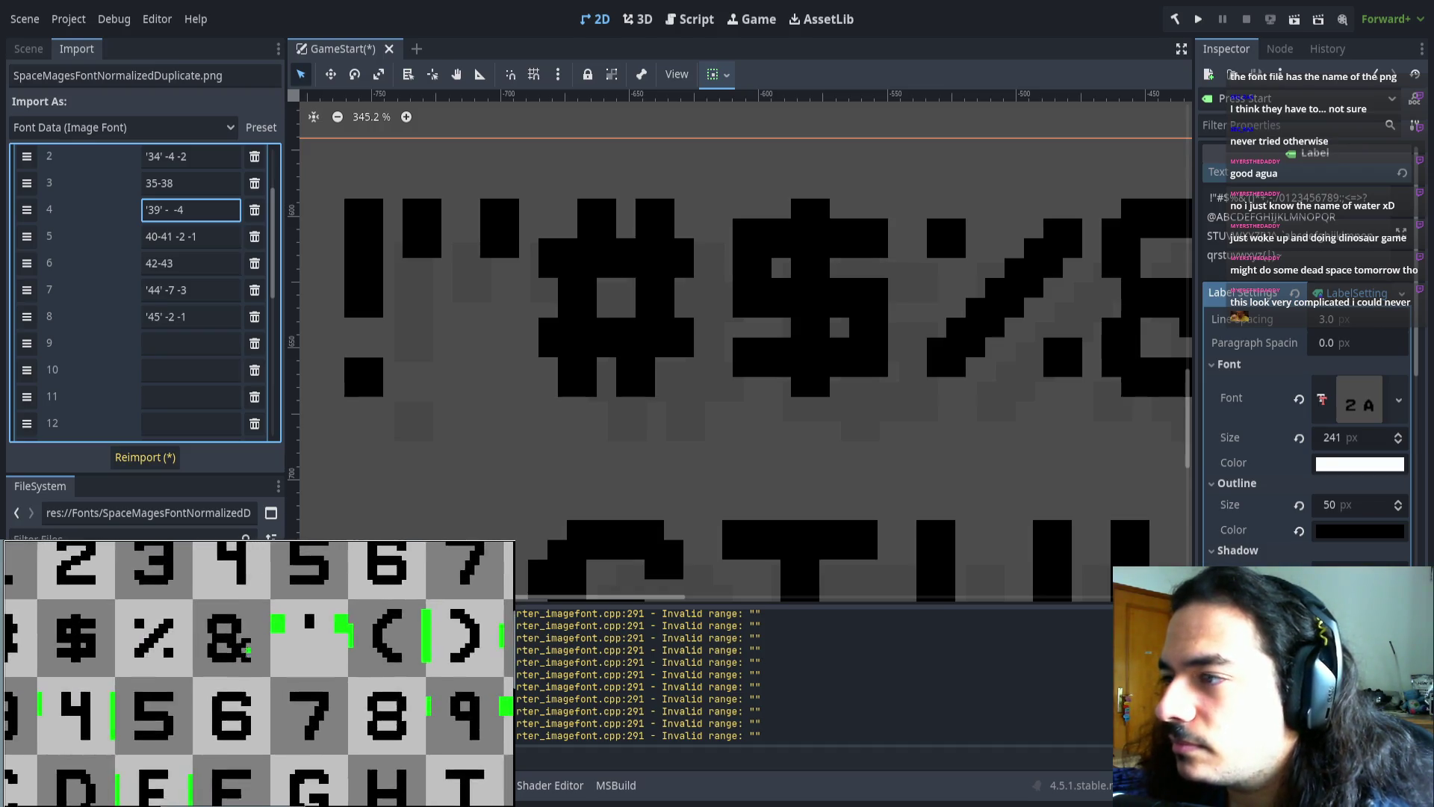
pyautogui.moveTo(169, 580)
pyautogui.mouseDown()
pyautogui.moveTo(210, 700)
pyautogui.moveTo(192, 670)
pyautogui.mouseUp()
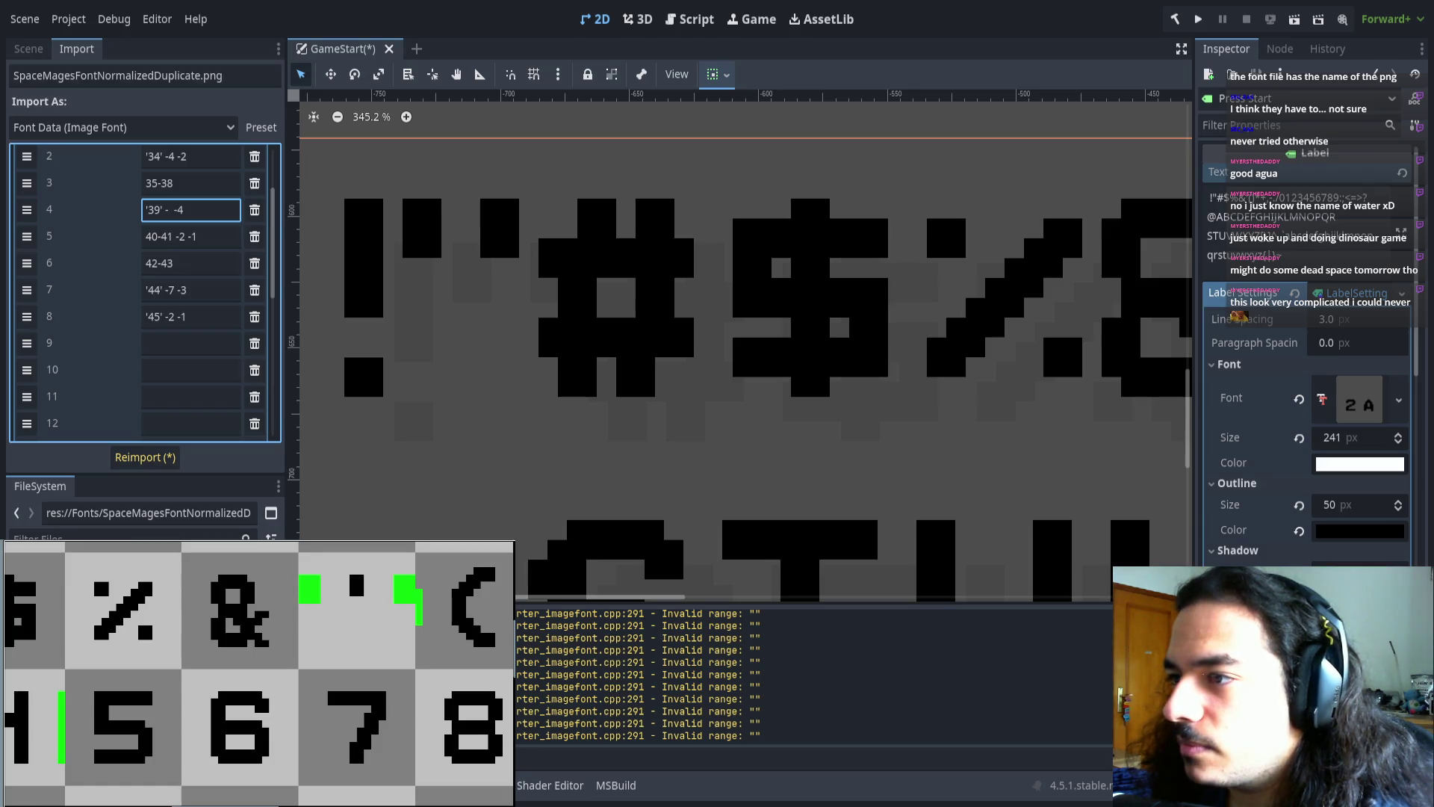
pyautogui.scroll(-3, 679, 280)
# - Reimport the font with character margin x 4 and w 4, then check the Label preview
pyautogui.scroll(-5, 46, 342)
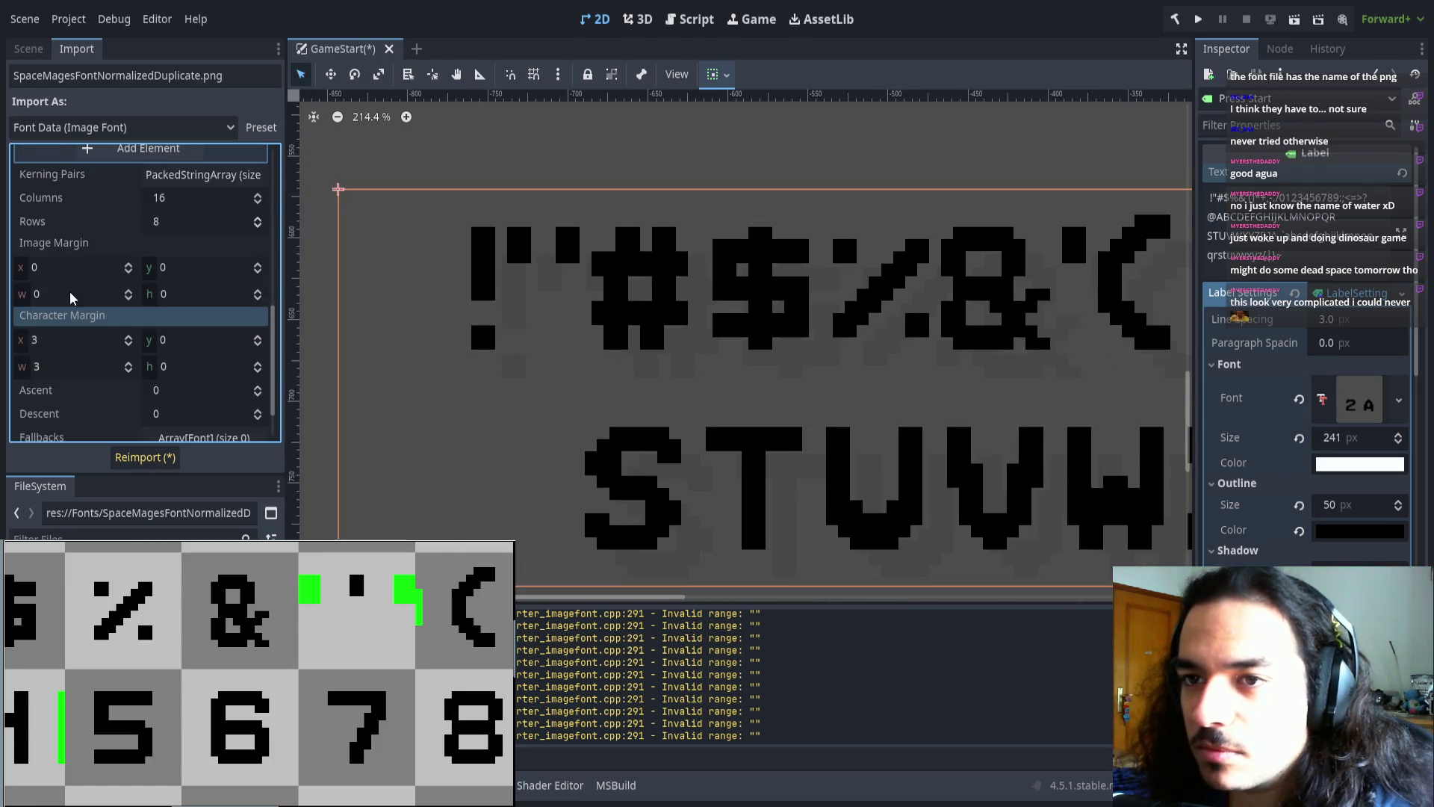
pyautogui.scroll(1, 45, 342)
pyautogui.scroll(1, 48, 366)
pyautogui.click(144, 457)
pyautogui.scroll(-1, 733, 368)
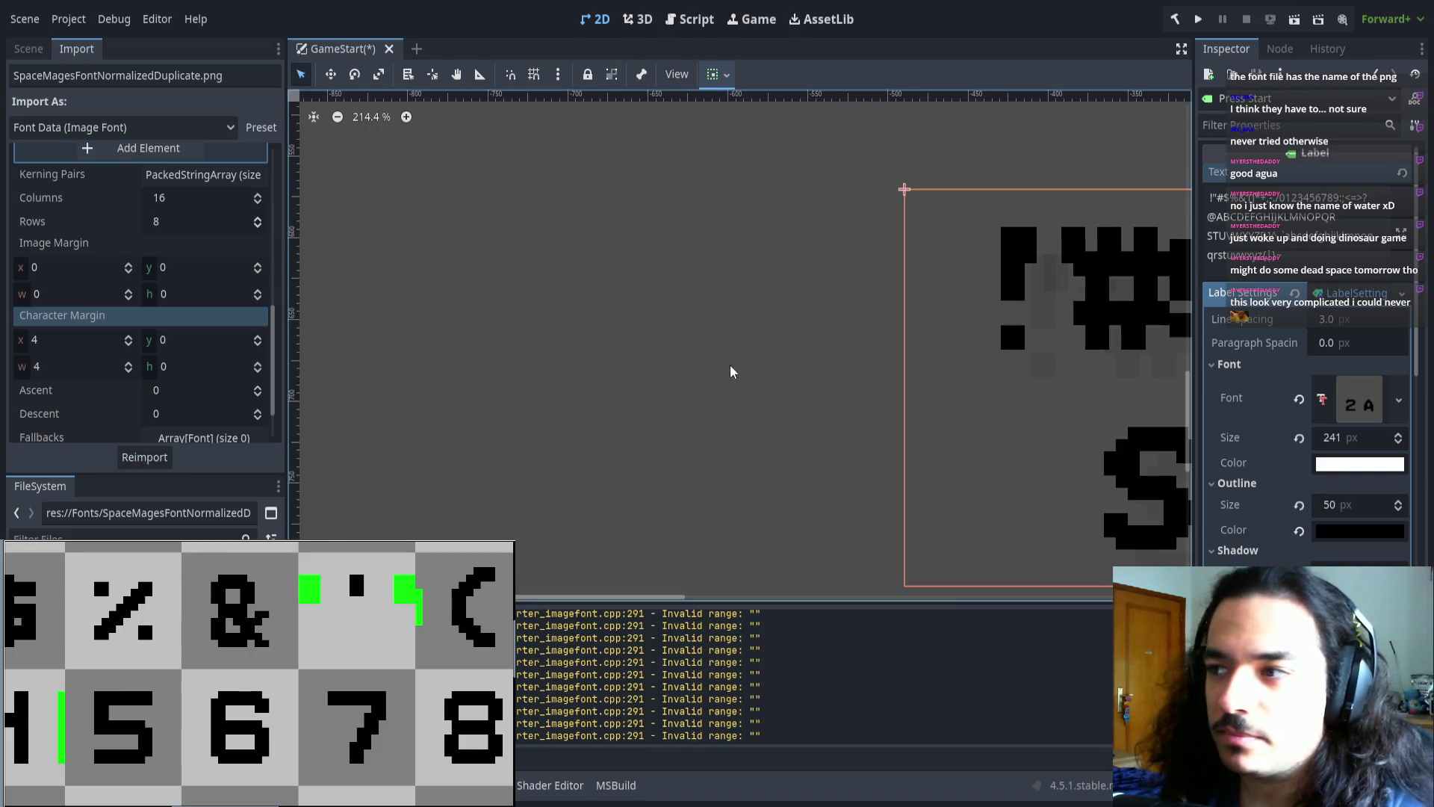
pyautogui.scroll(-6, 889, 386)
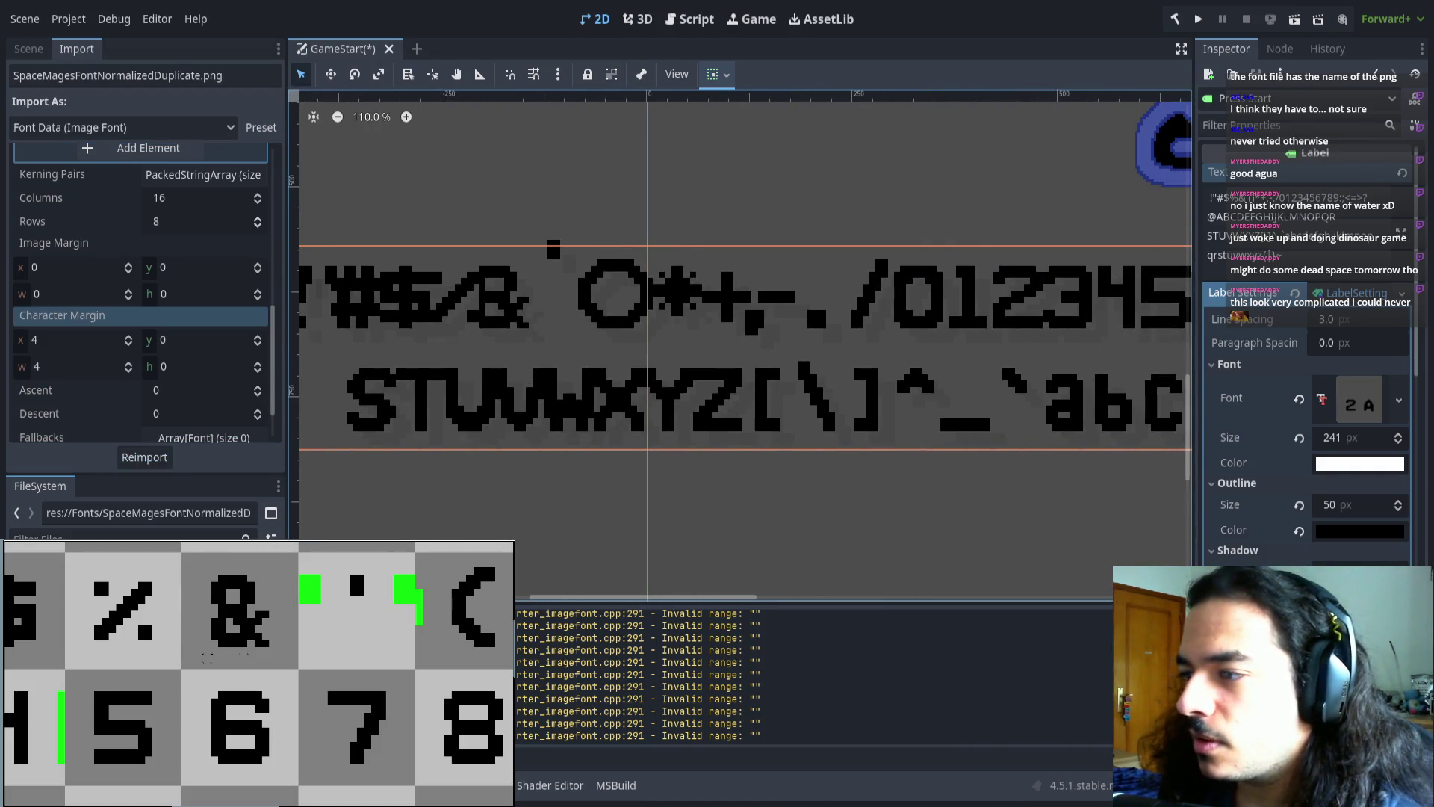
pyautogui.scroll(-4, 200, 716)
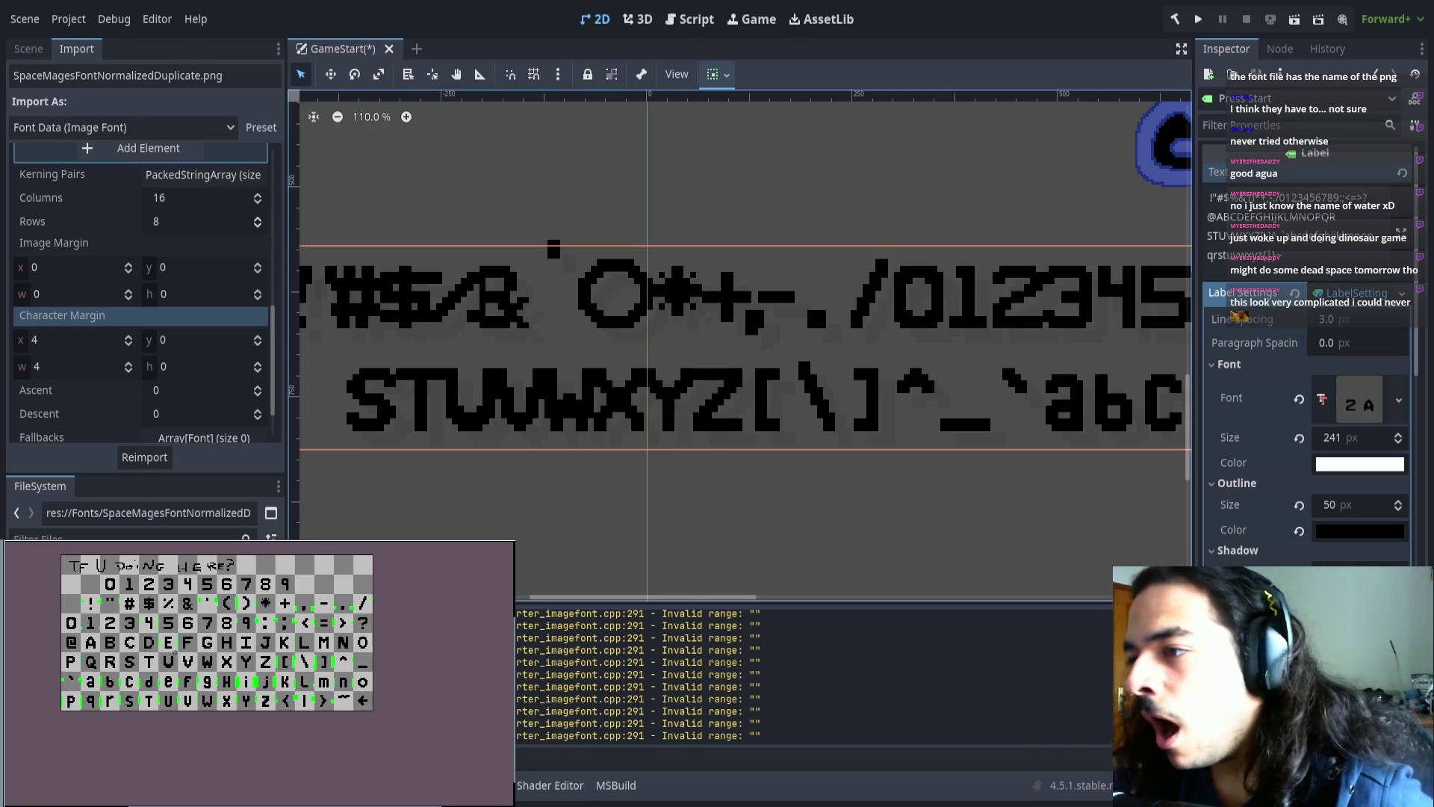
# - Narrow the 8 glyph by moving its right side in, then check the 7 glyph's tile
pyautogui.scroll(5, 186, 619)
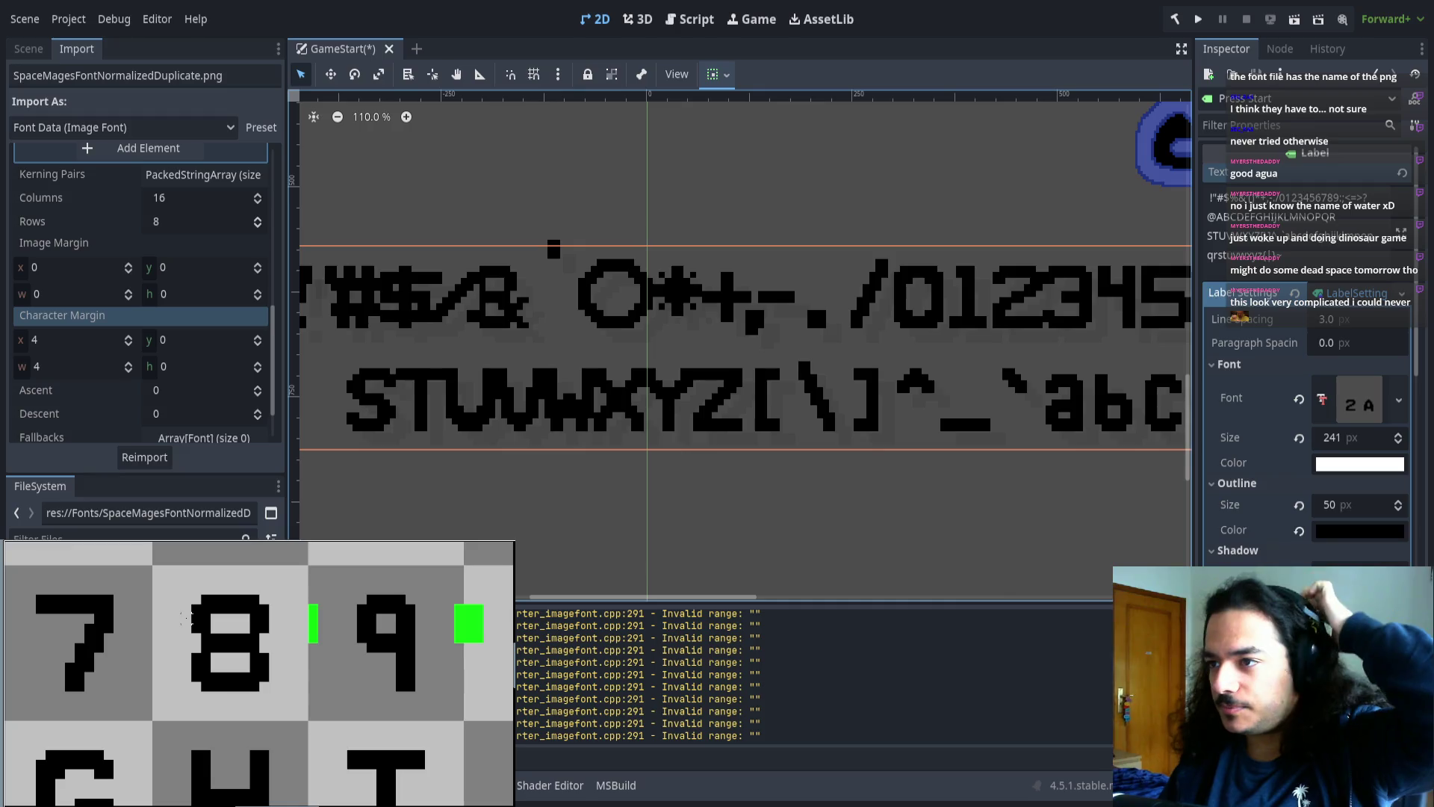
pyautogui.moveTo(166, 589); pyautogui.dragTo(232, 702)
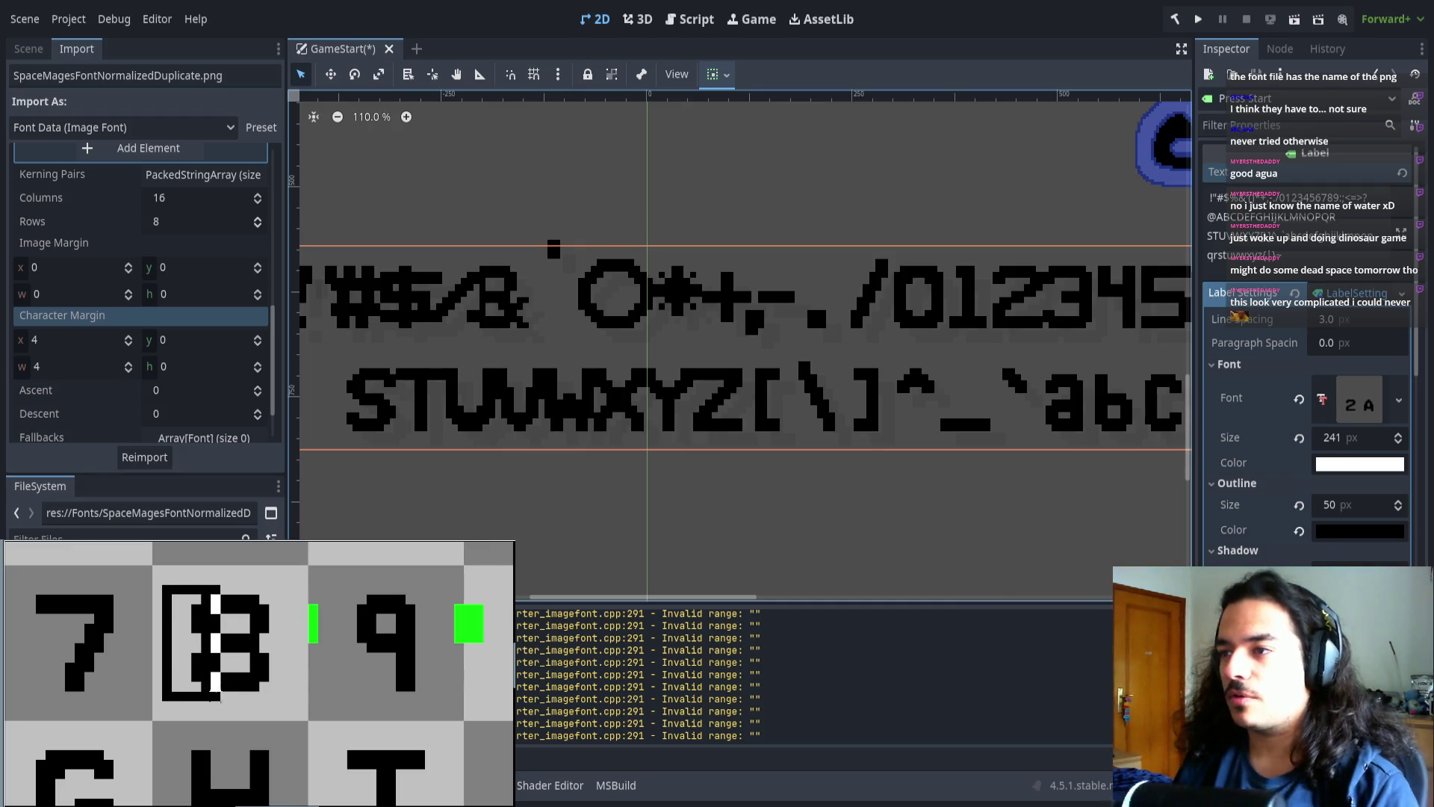
pyautogui.click(280, 605)
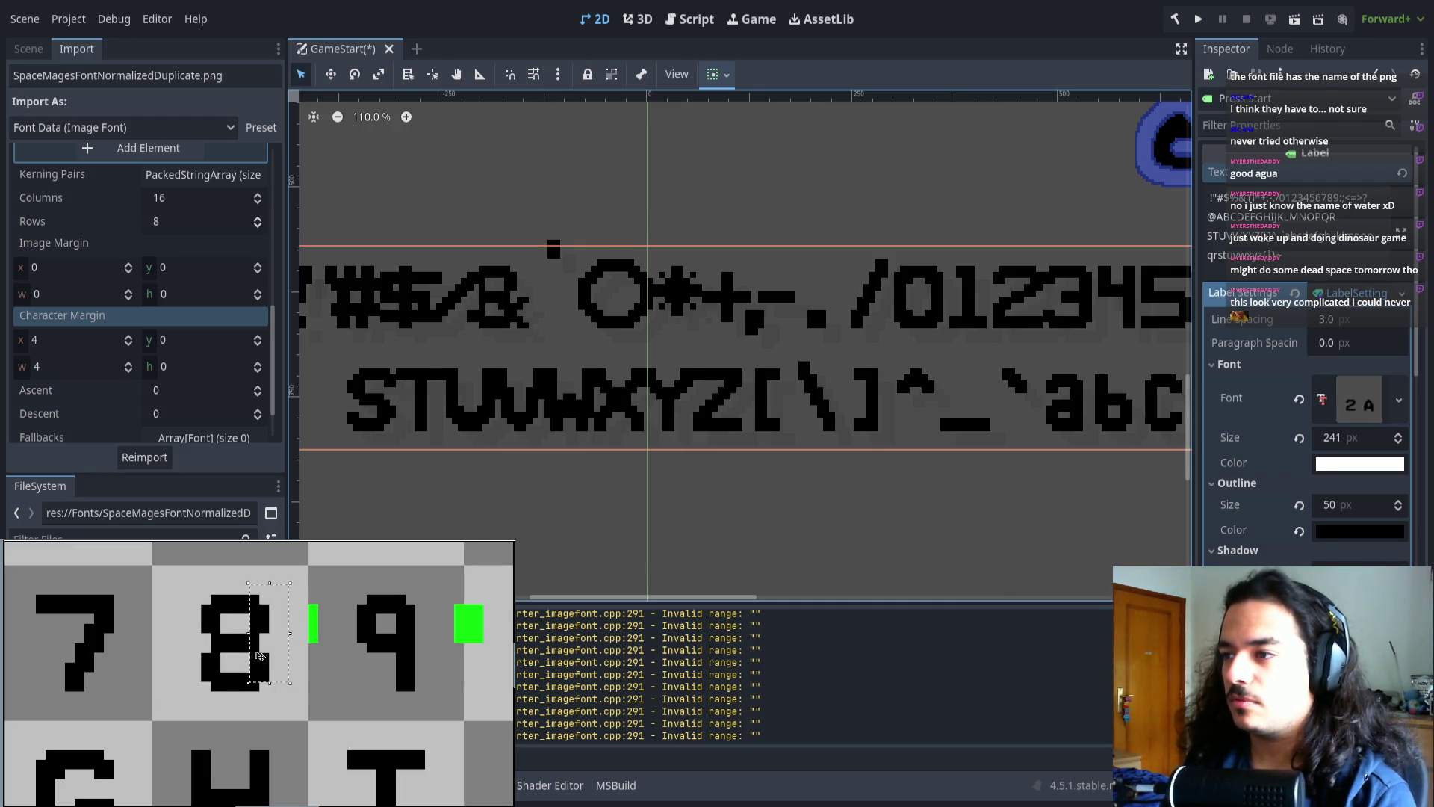
pyautogui.moveTo(280, 712)
pyautogui.mouseDown()
pyautogui.moveTo(238, 600)
pyautogui.moveTo(250, 635)
pyautogui.mouseUp()
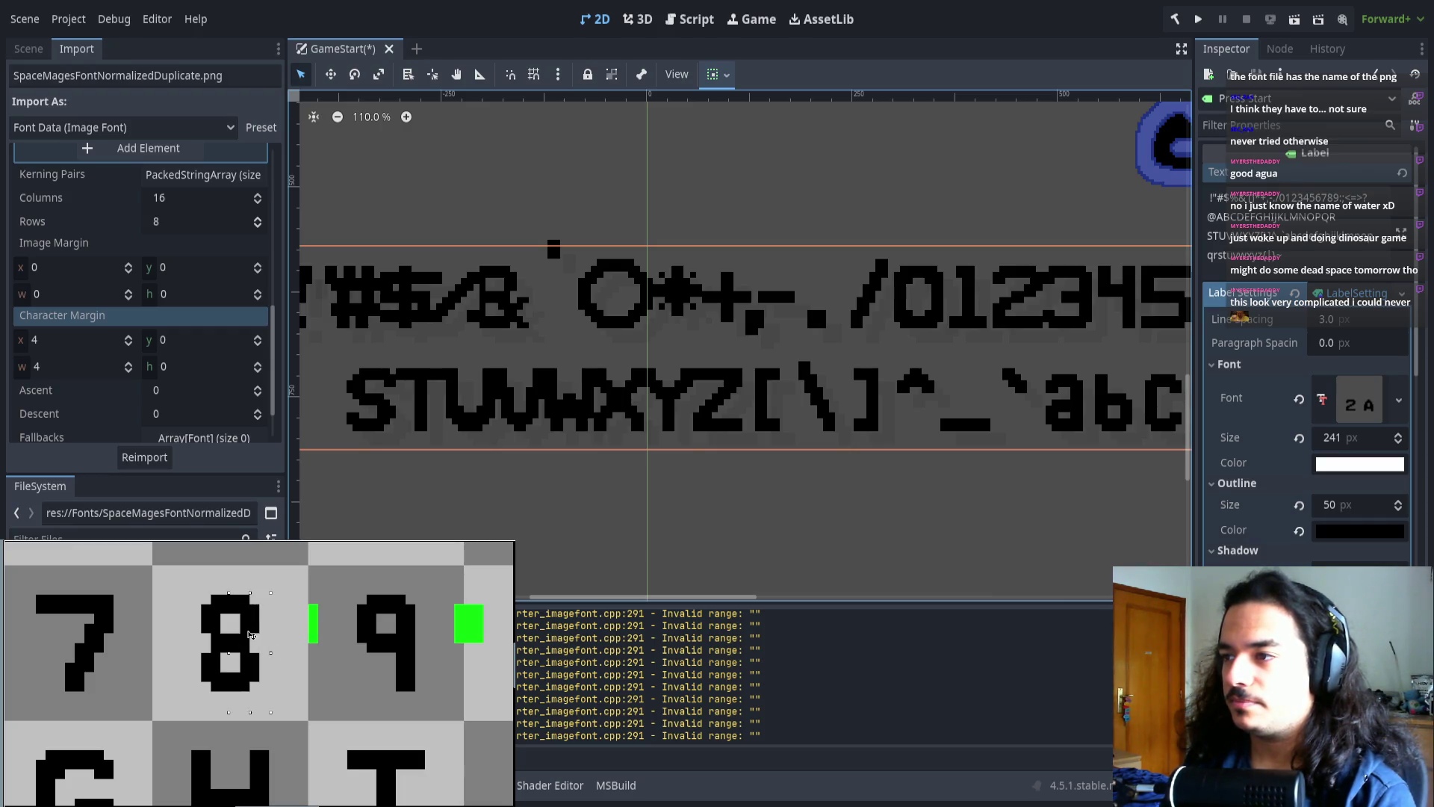
pyautogui.scroll(-5, 273, 677)
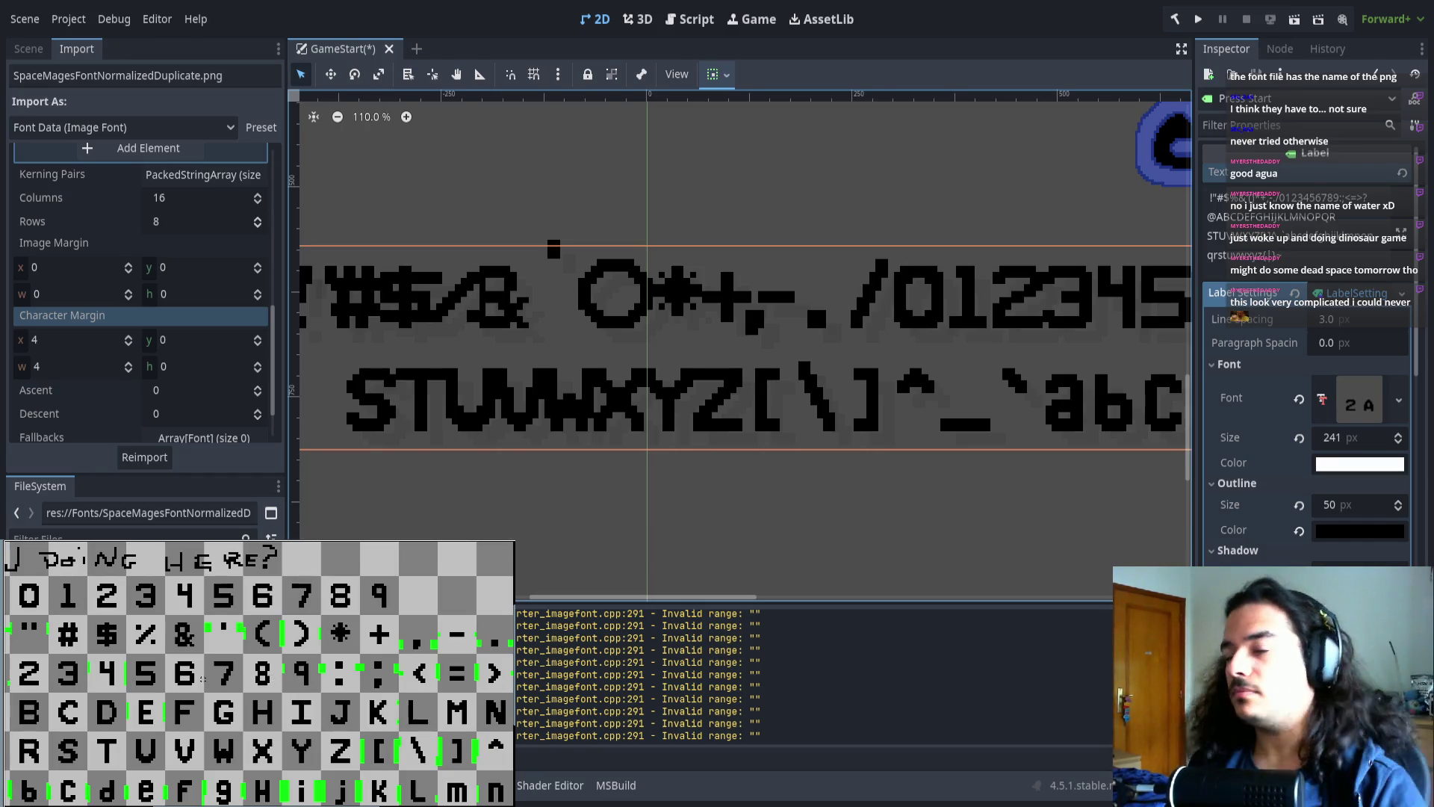
pyautogui.hscroll(-3, 202, 672)
pyautogui.hscroll(2, 199, 669)
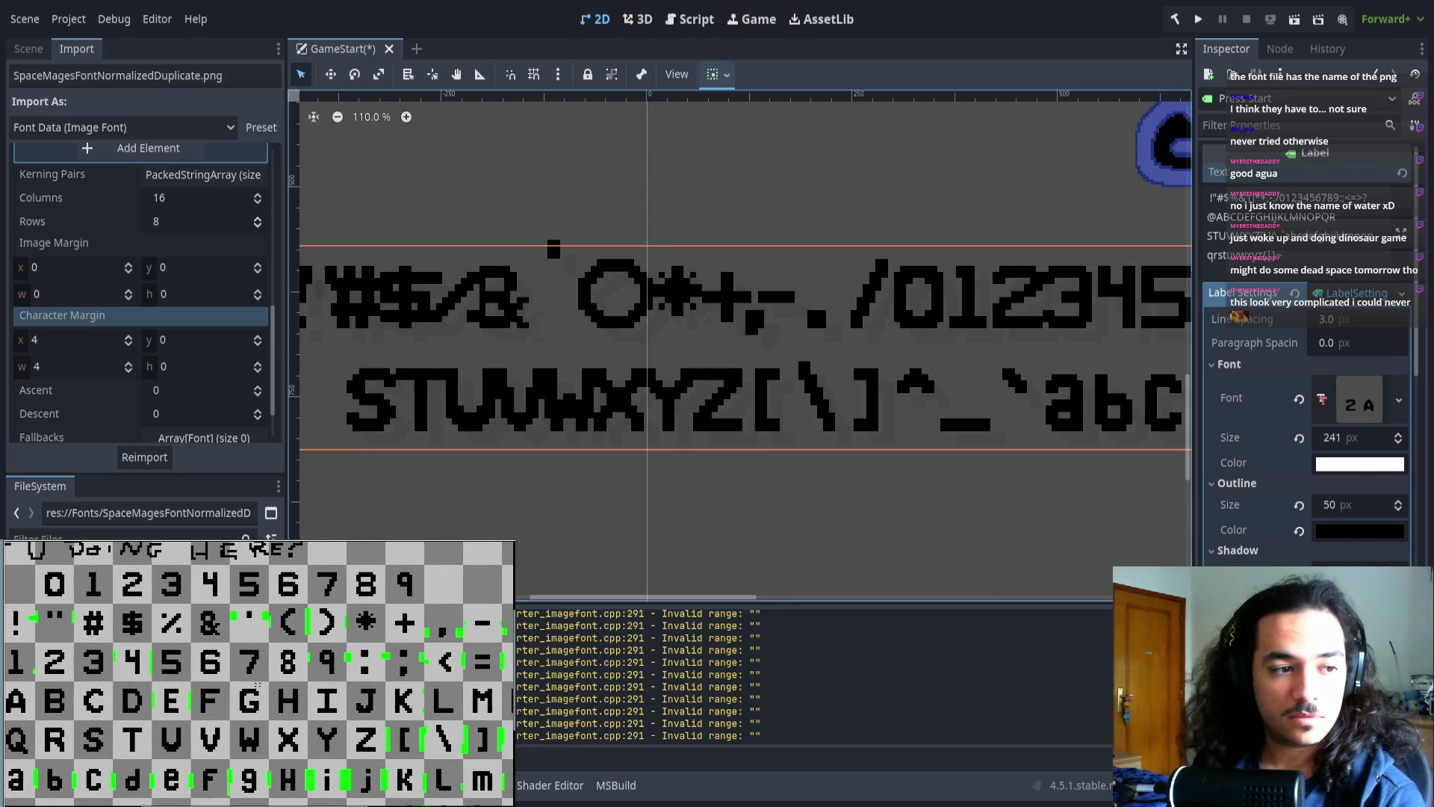
pyautogui.scroll(5, 327, 626)
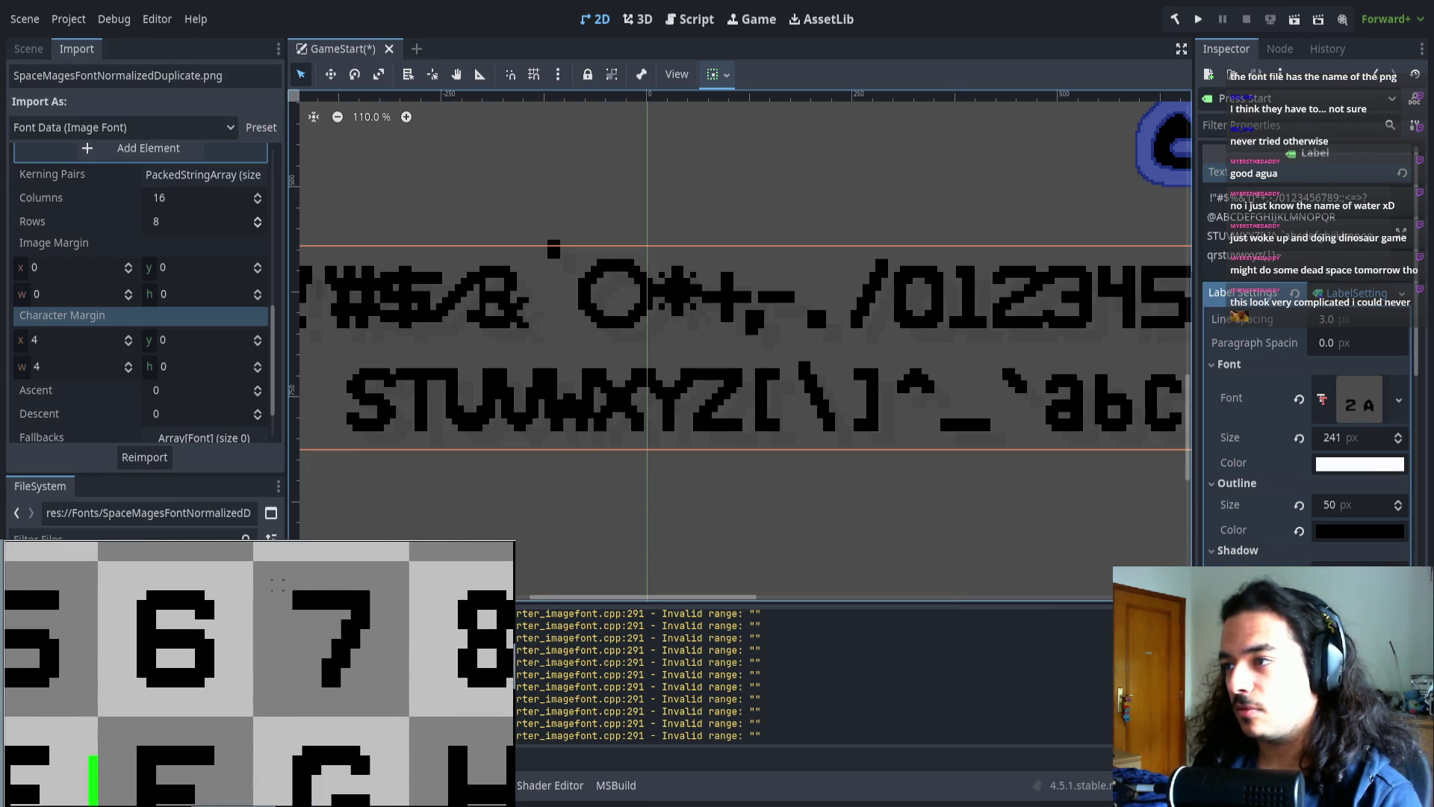
pyautogui.moveTo(278, 584); pyautogui.dragTo(334, 630)
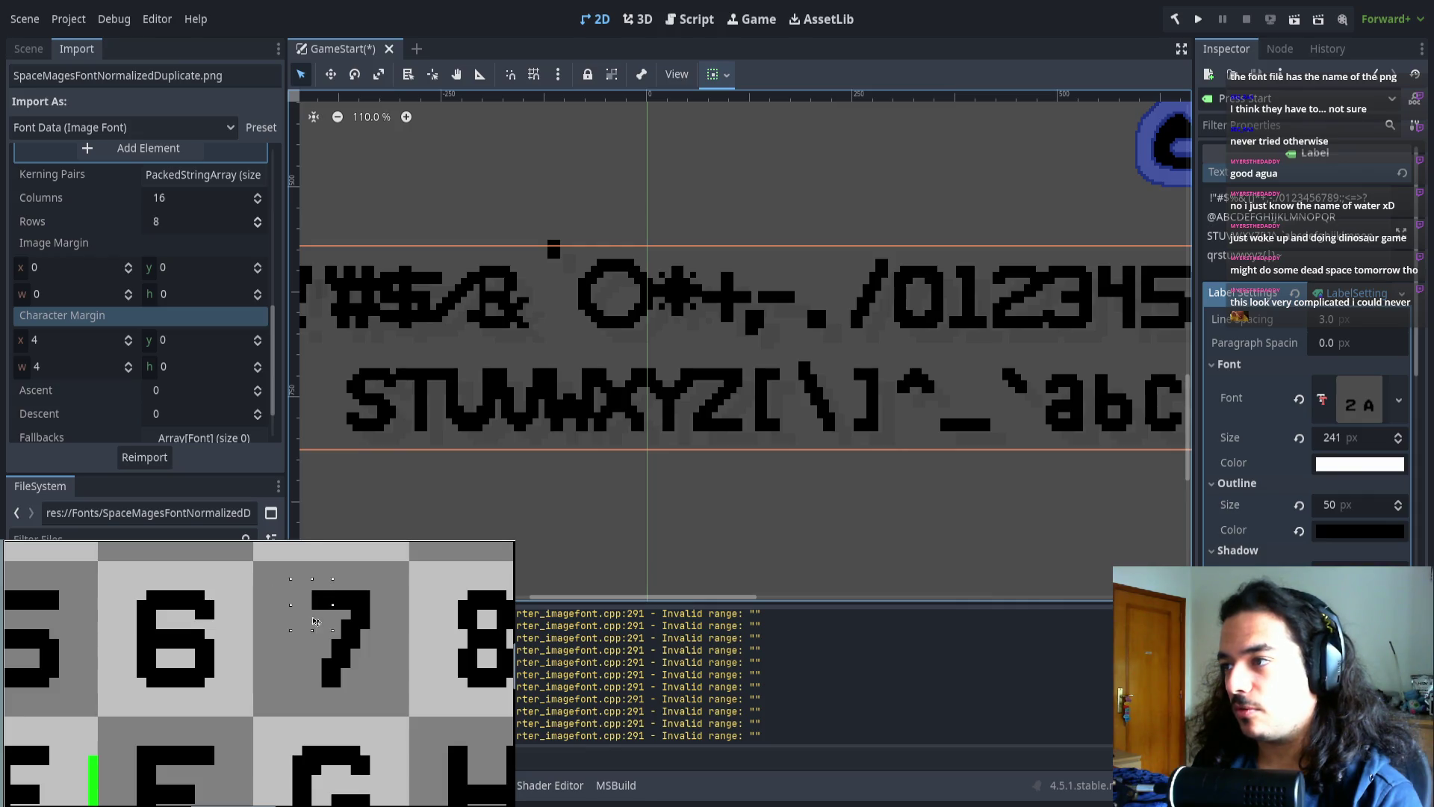
pyautogui.hscroll(3, 286, 652)
pyautogui.moveTo(257, 576); pyautogui.dragTo(338, 695)
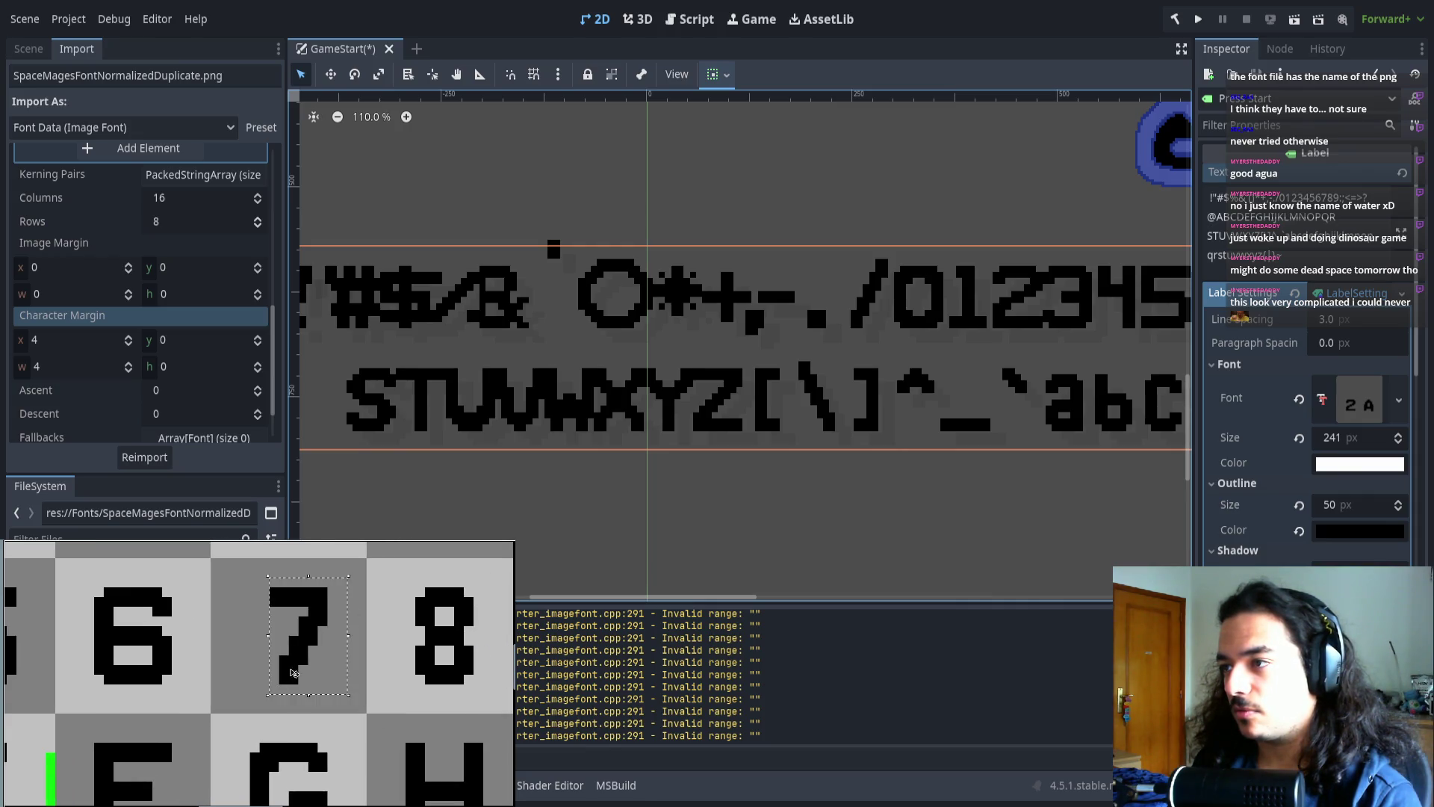
pyautogui.click(288, 663)
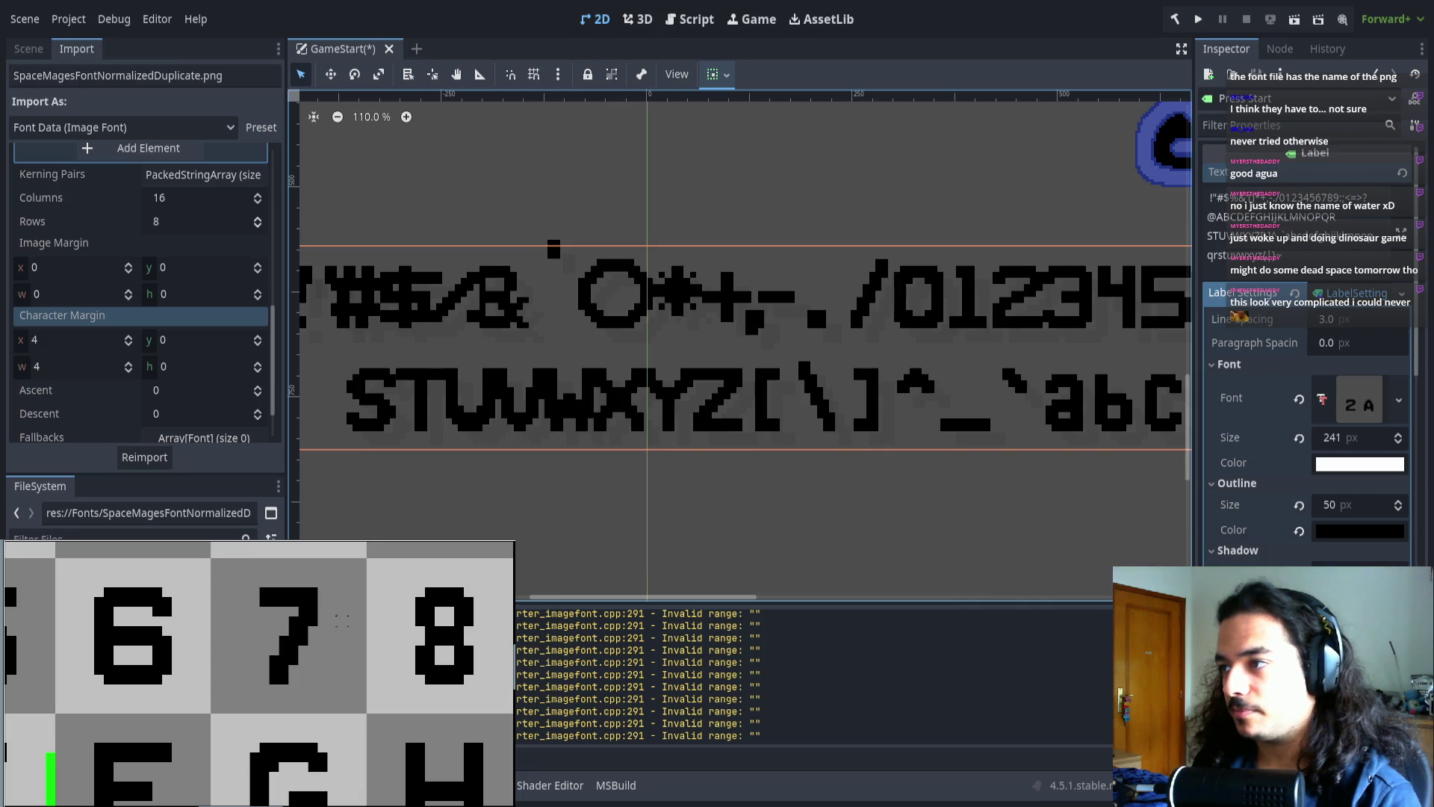
# - Nudge the right part of the 6 glyph left and leave the 5 glyph whole
pyautogui.hscroll(-2, 224, 642)
pyautogui.moveTo(228, 569); pyautogui.dragTo(176, 716)
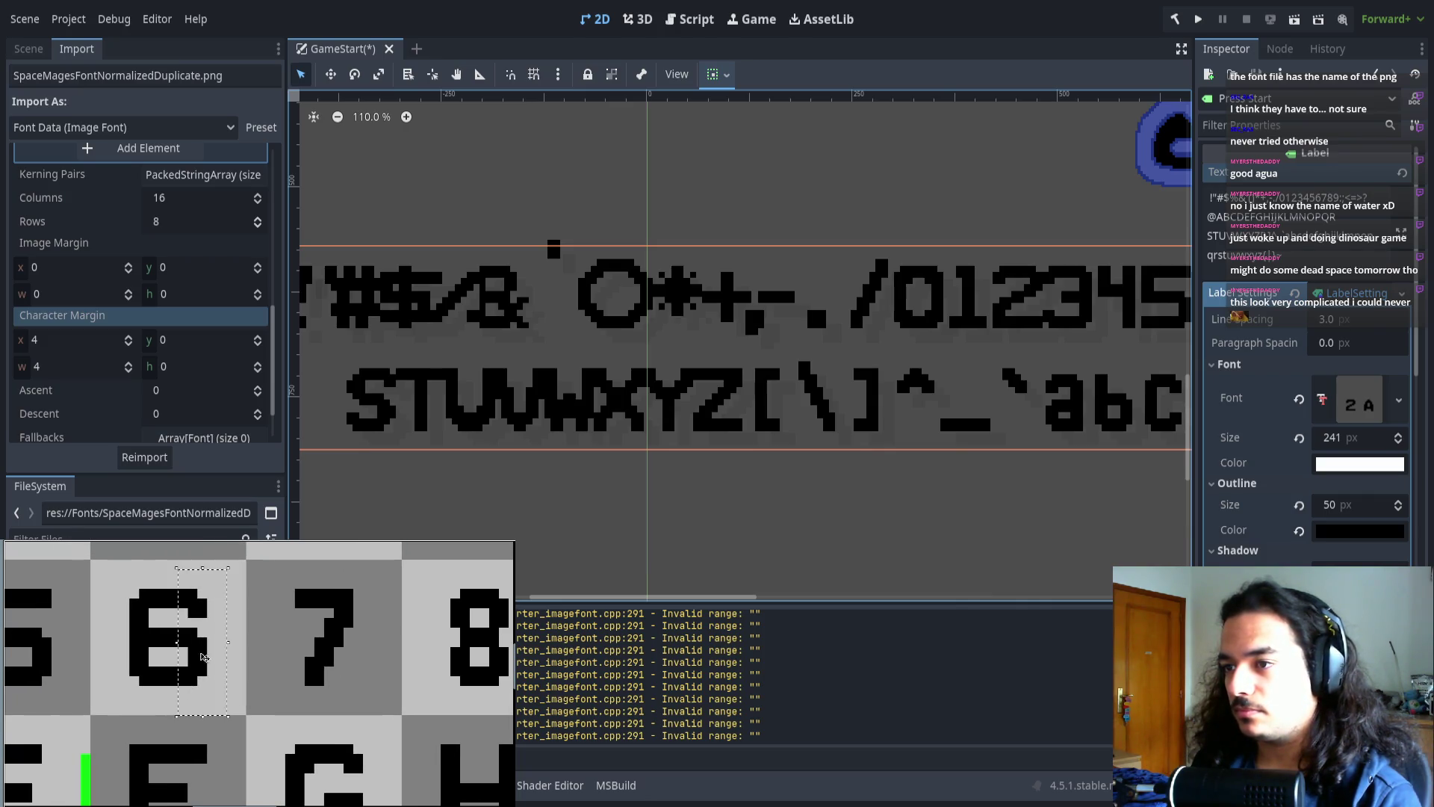
pyautogui.moveTo(202, 657); pyautogui.dragTo(196, 651)
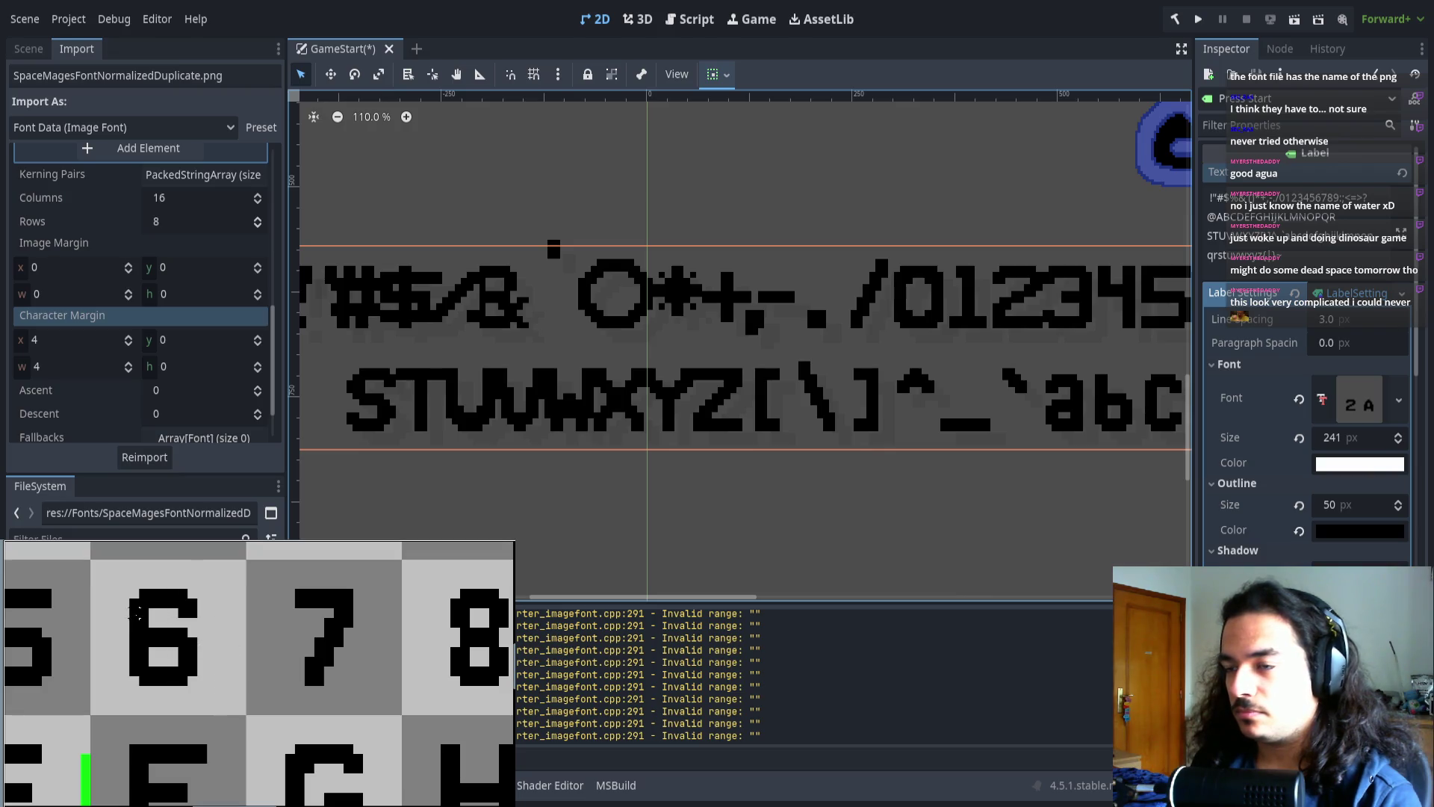
pyautogui.moveTo(110, 569); pyautogui.dragTo(158, 694)
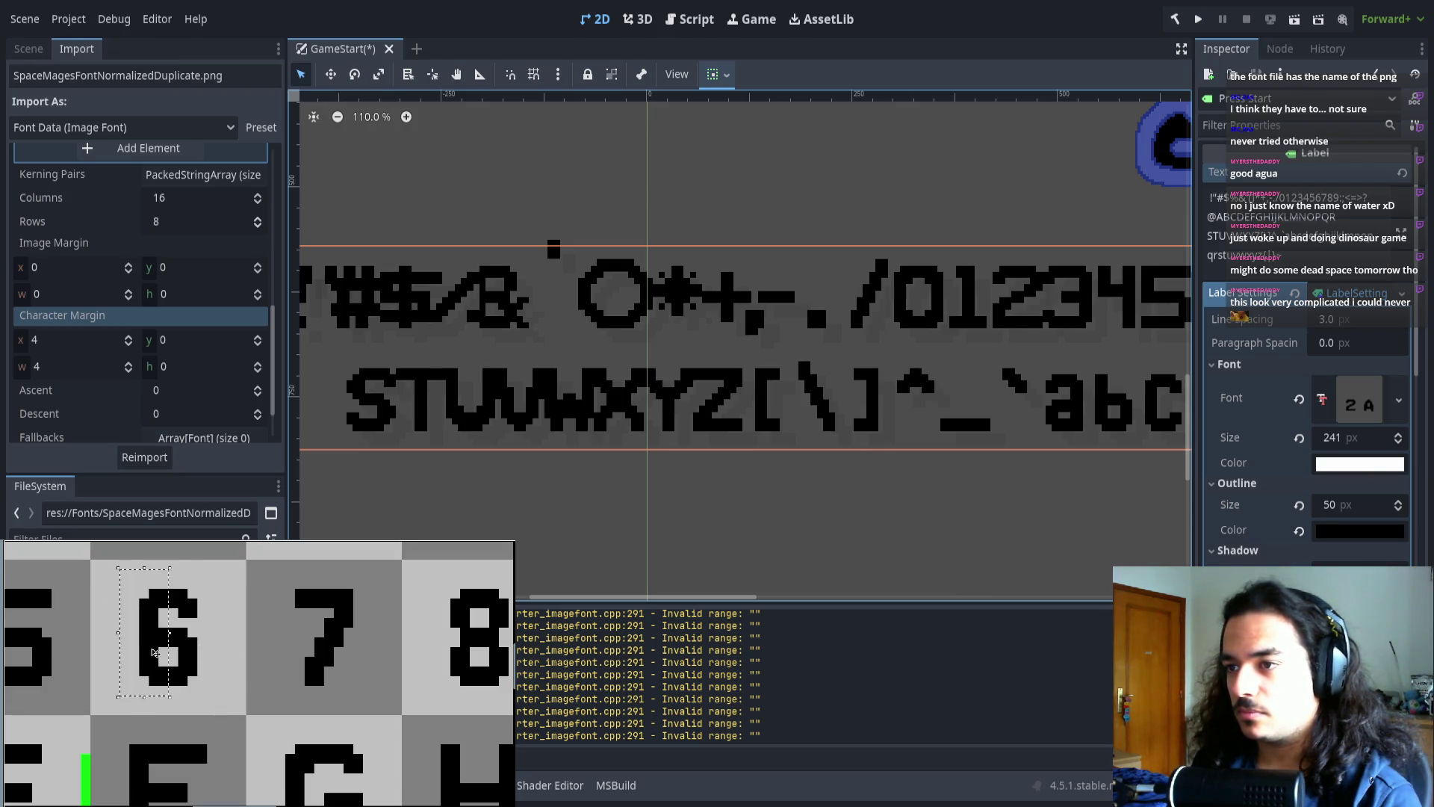
pyautogui.scroll(-3, 240, 640)
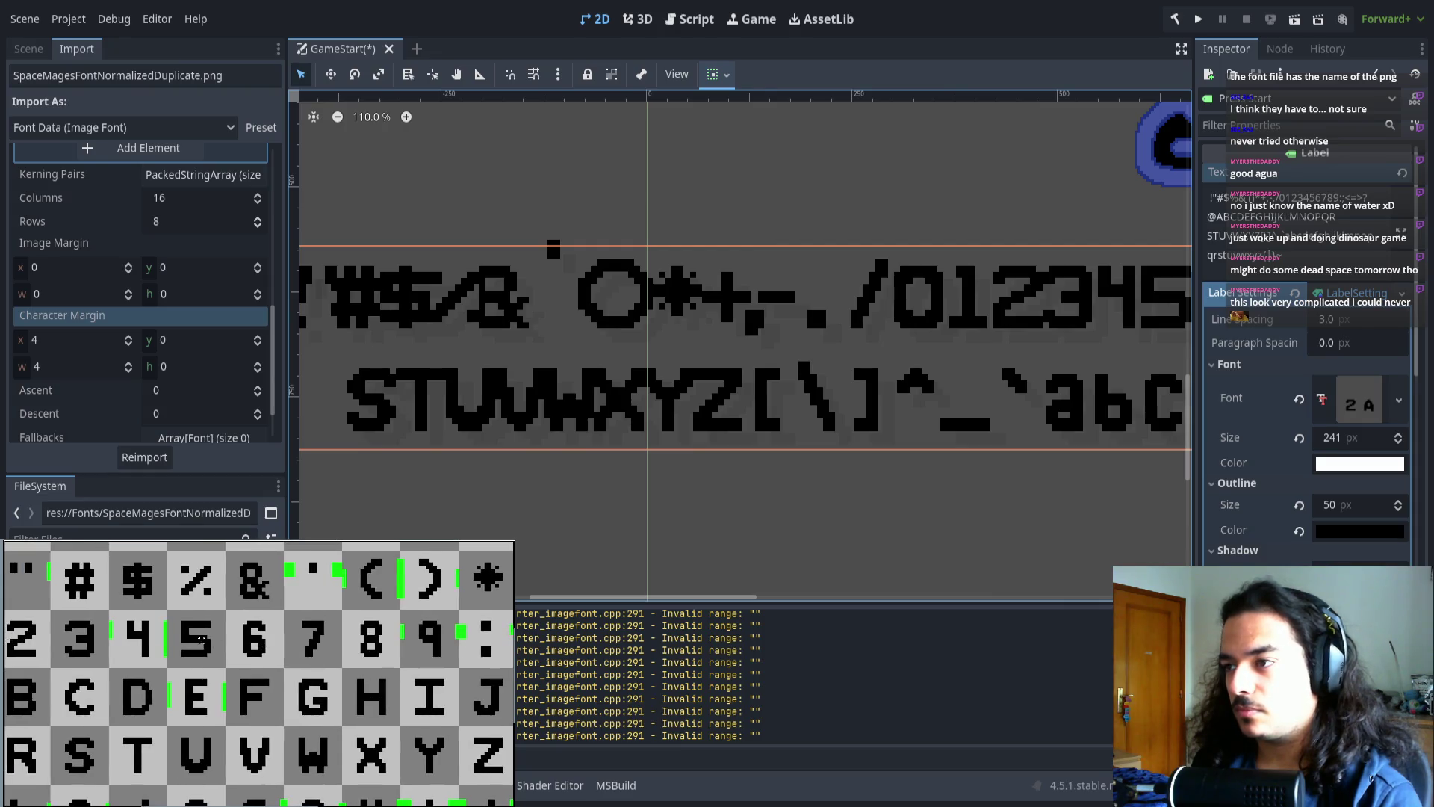
pyautogui.scroll(3, 240, 640)
pyautogui.moveTo(288, 576); pyautogui.dragTo(245, 676)
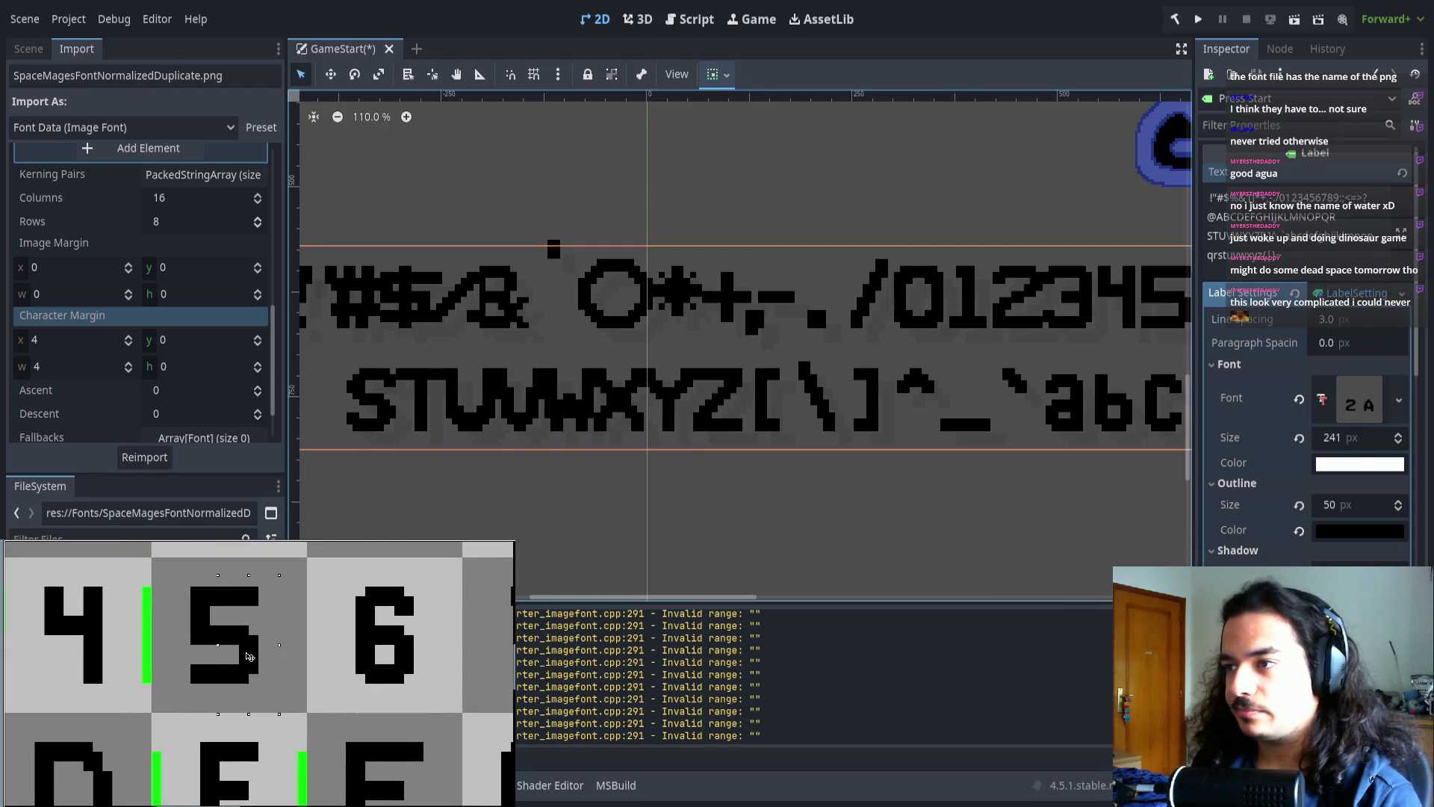
pyautogui.moveTo(161, 576)
pyautogui.mouseDown()
pyautogui.moveTo(218, 689)
pyautogui.moveTo(271, 673)
pyautogui.moveTo(159, 642)
pyautogui.mouseUp()
pyautogui.hotkey('ctrl', 'd')
# - Repair the 3 glyph by moving its misaligned strip back into place
pyautogui.scroll(-1, 161, 642)
pyautogui.scroll(-2, 160, 641)
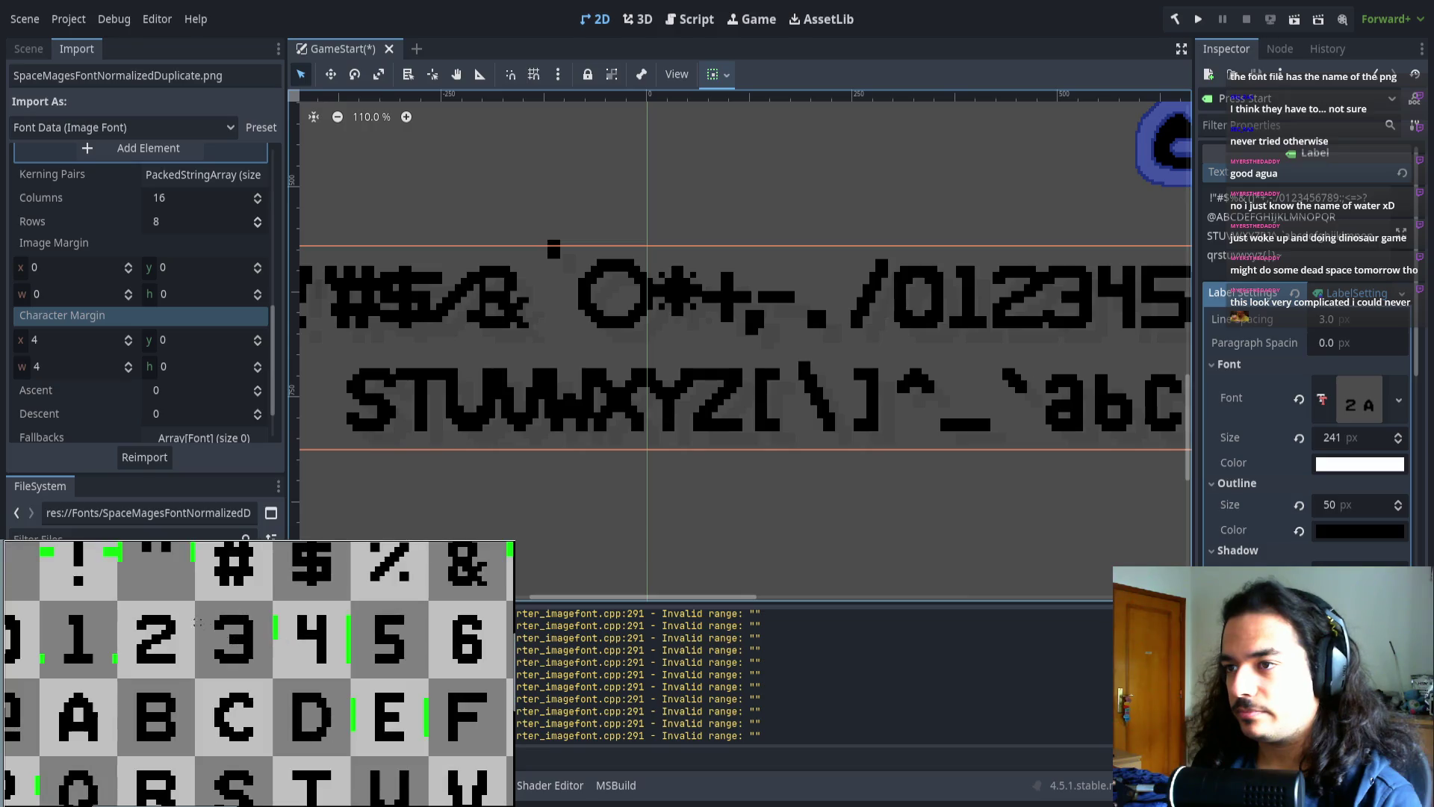
pyautogui.scroll(4, 224, 642)
pyautogui.moveTo(256, 574)
pyautogui.mouseDown()
pyautogui.moveTo(262, 664)
pyautogui.moveTo(234, 663)
pyautogui.mouseUp()
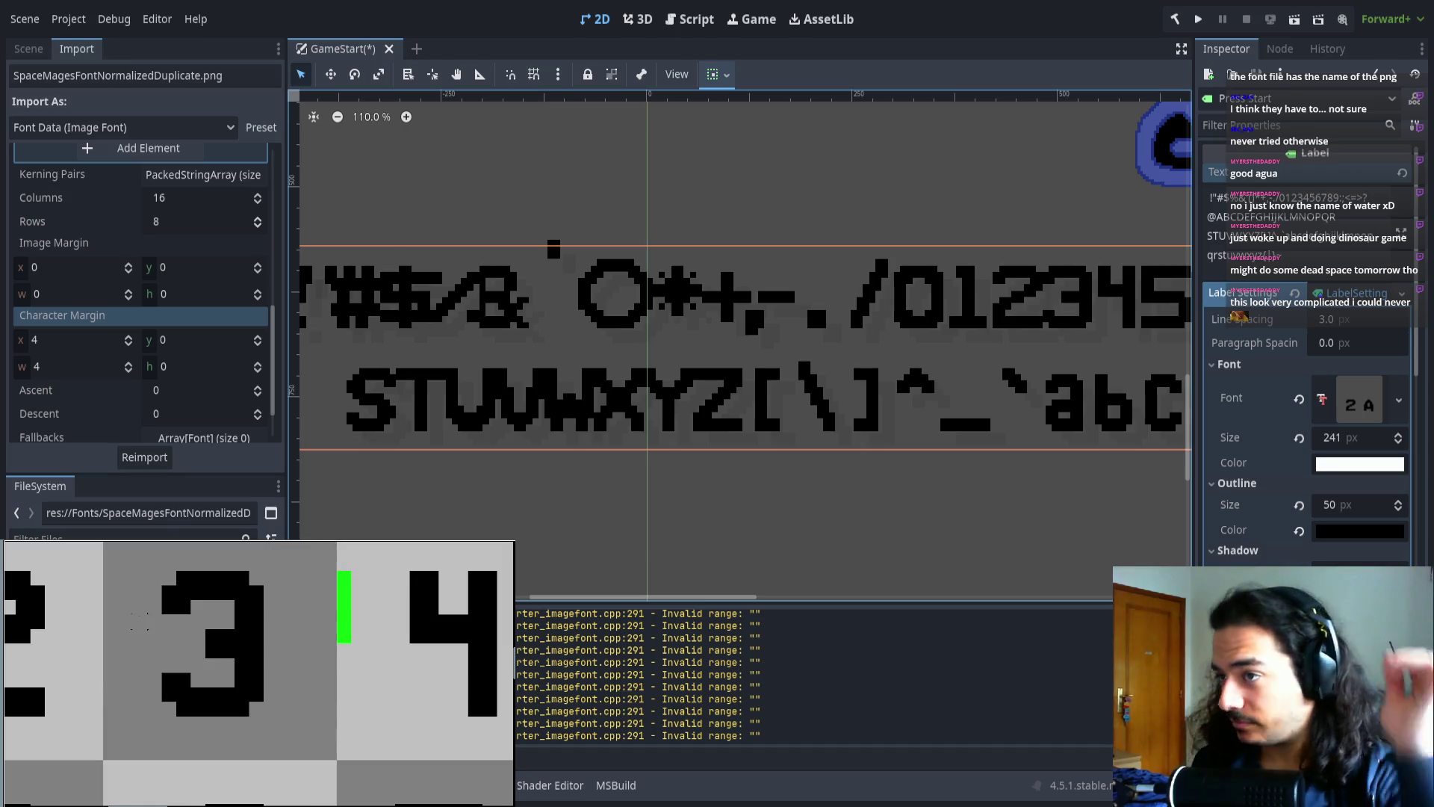
pyautogui.scroll(-1, 154, 597)
pyautogui.moveTo(151, 631); pyautogui.dragTo(168, 635)
pyautogui.click(192, 647)
# - Shift the 2 glyph slightly to the right
pyautogui.hscroll(-3, 192, 646)
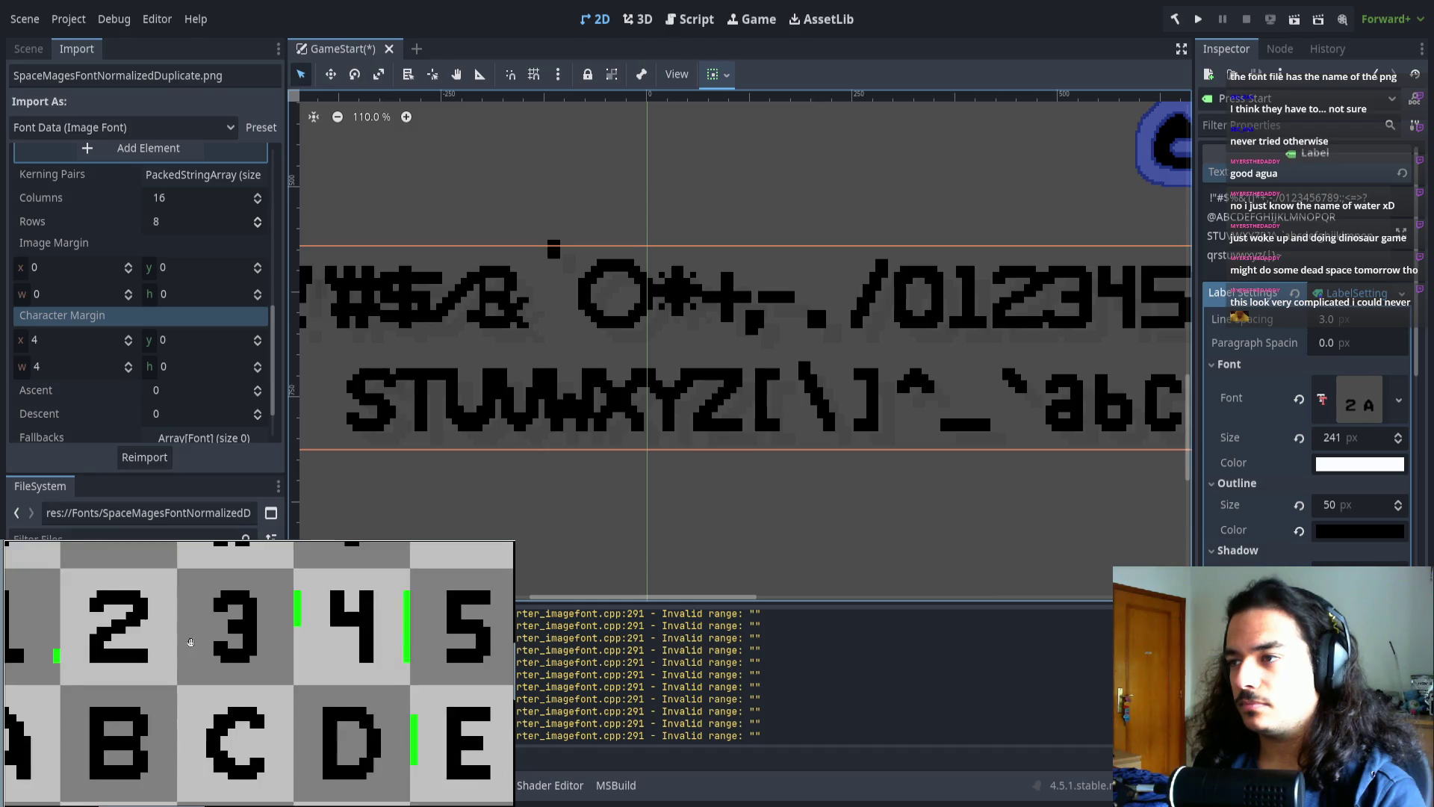
pyautogui.moveTo(230, 575); pyautogui.dragTo(200, 695)
pyautogui.click(226, 641)
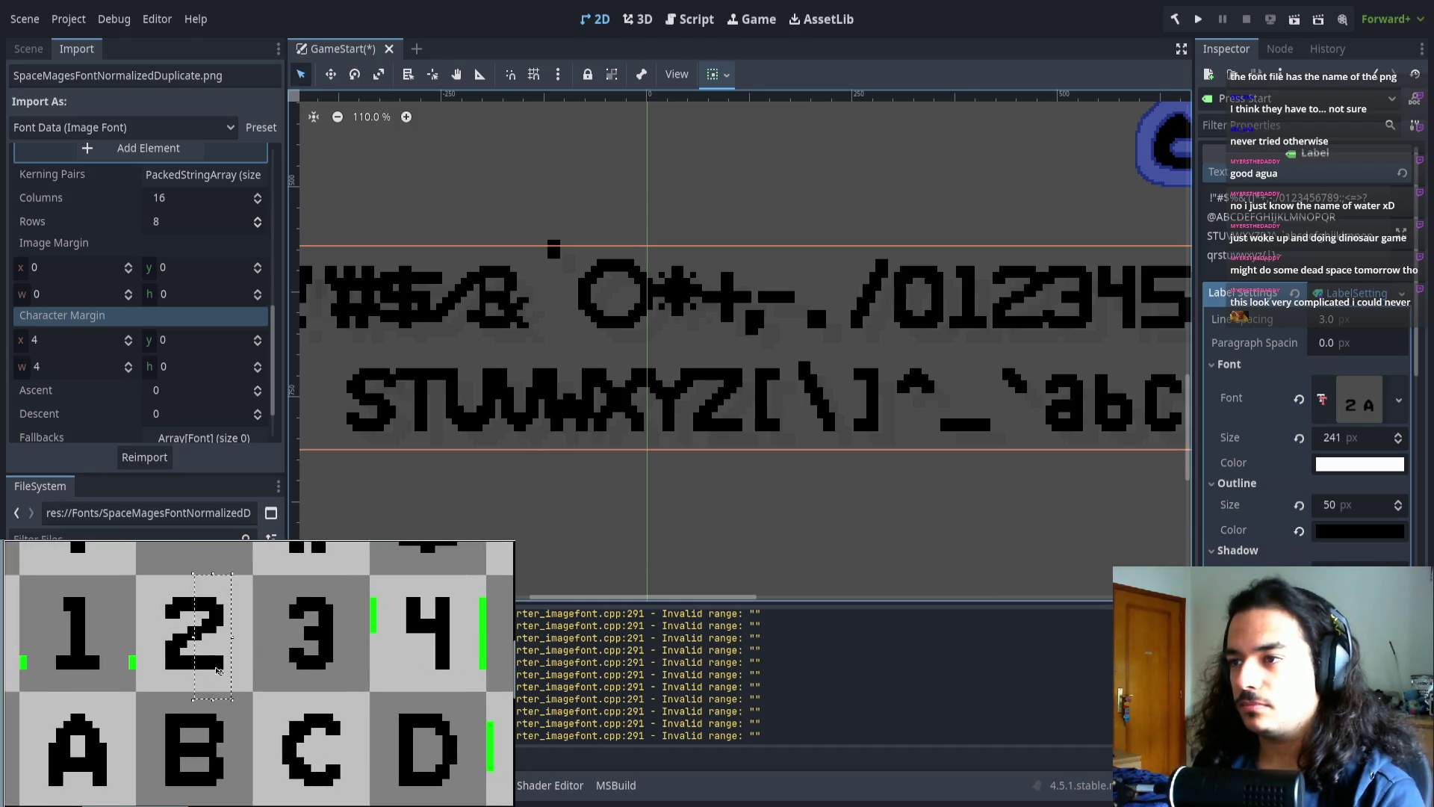
pyautogui.moveTo(150, 587)
pyautogui.mouseDown()
pyautogui.moveTo(196, 670)
pyautogui.moveTo(186, 634)
pyautogui.mouseUp()
pyautogui.click(213, 638)
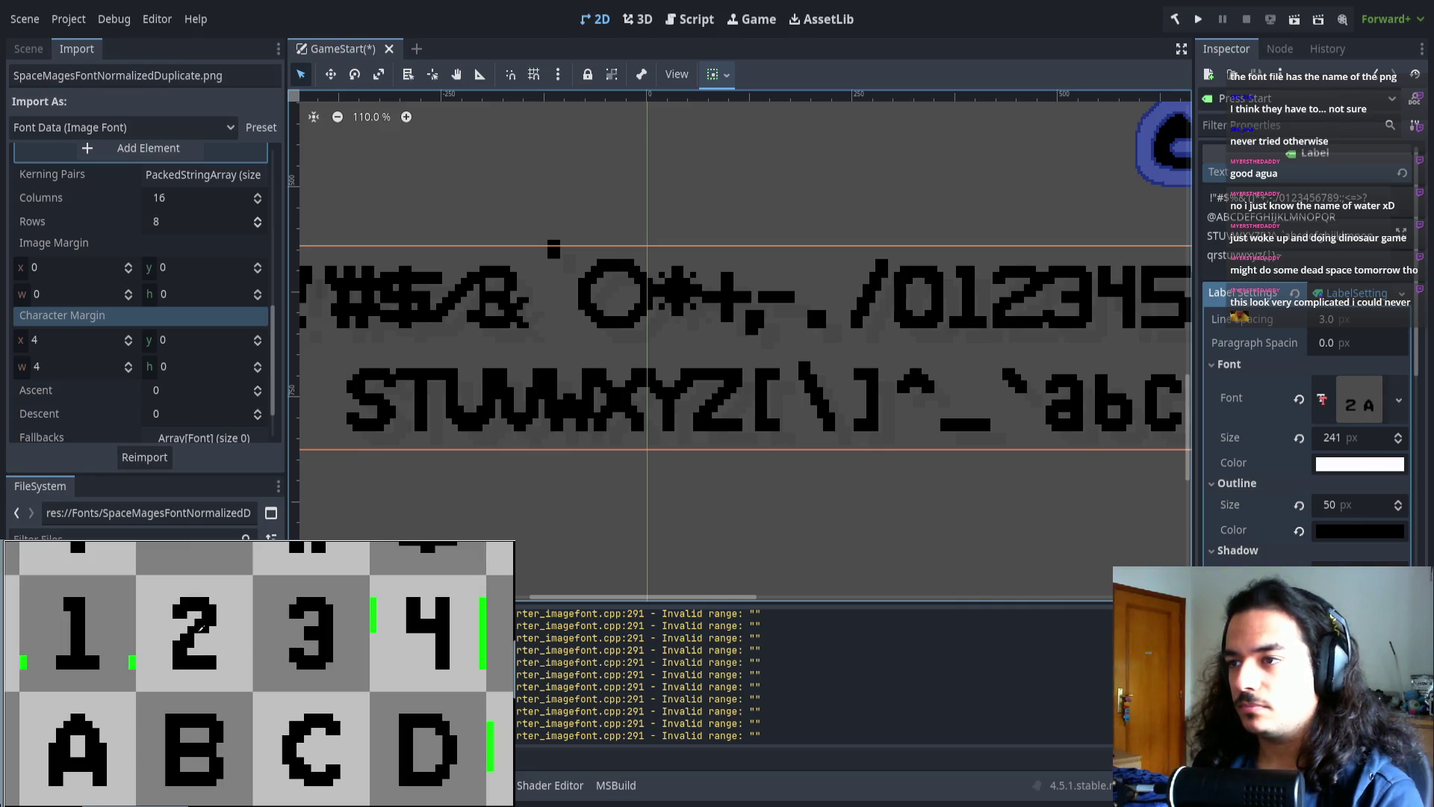
# - Join the split 0 glyph's left half to its right half
pyautogui.hscroll(-3, 196, 632)
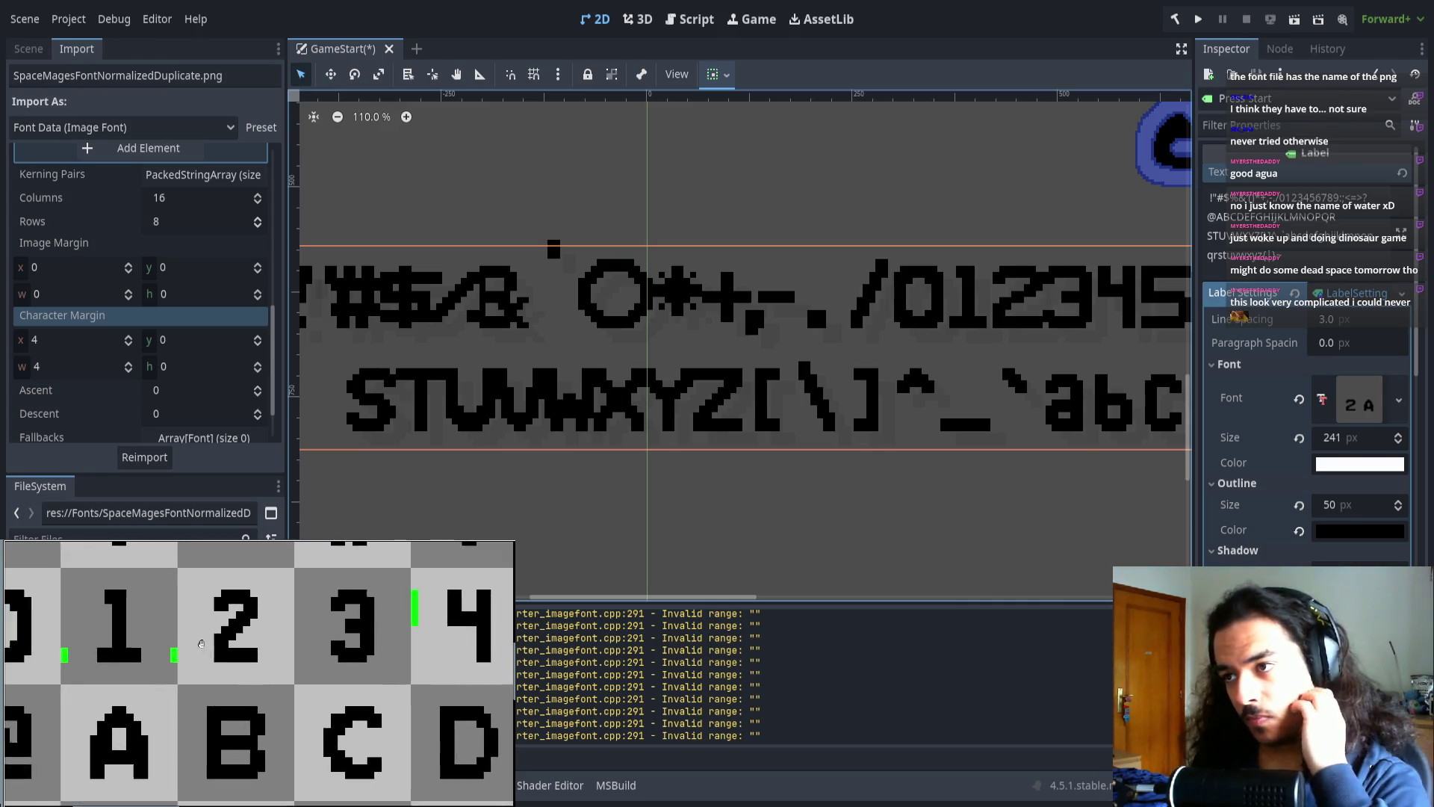
pyautogui.hscroll(-4, 219, 642)
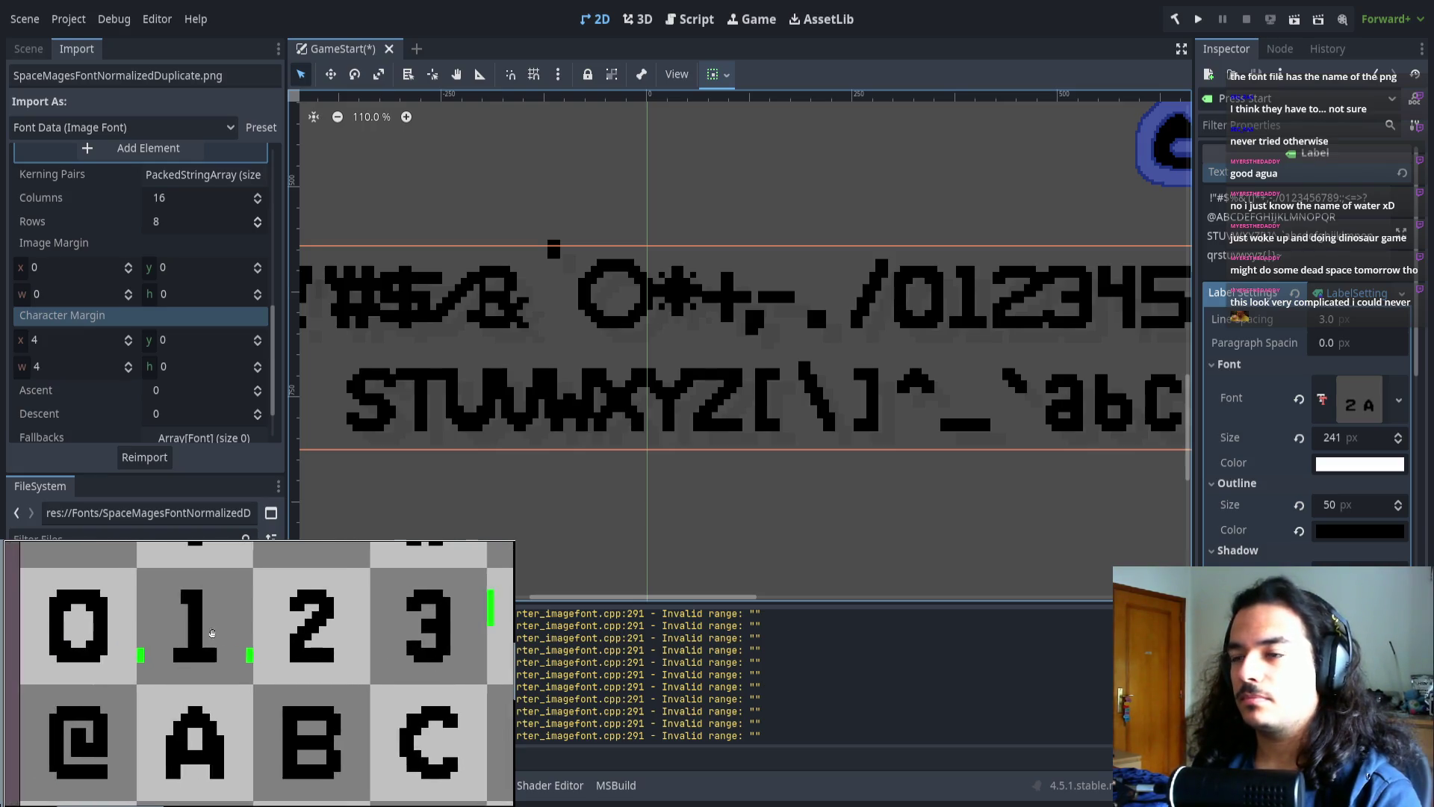
pyautogui.scroll(-3, 189, 641)
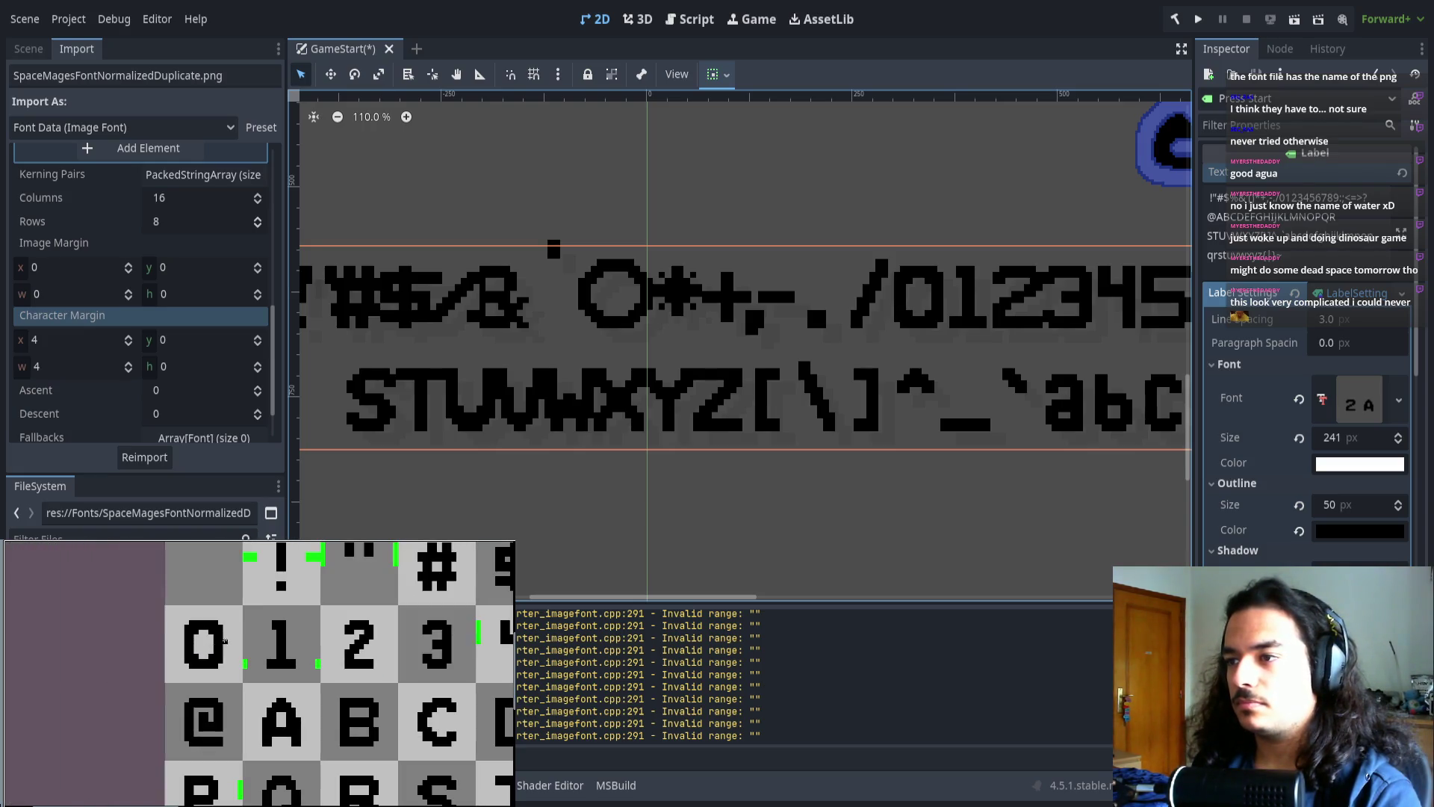
pyautogui.scroll(3, 232, 642)
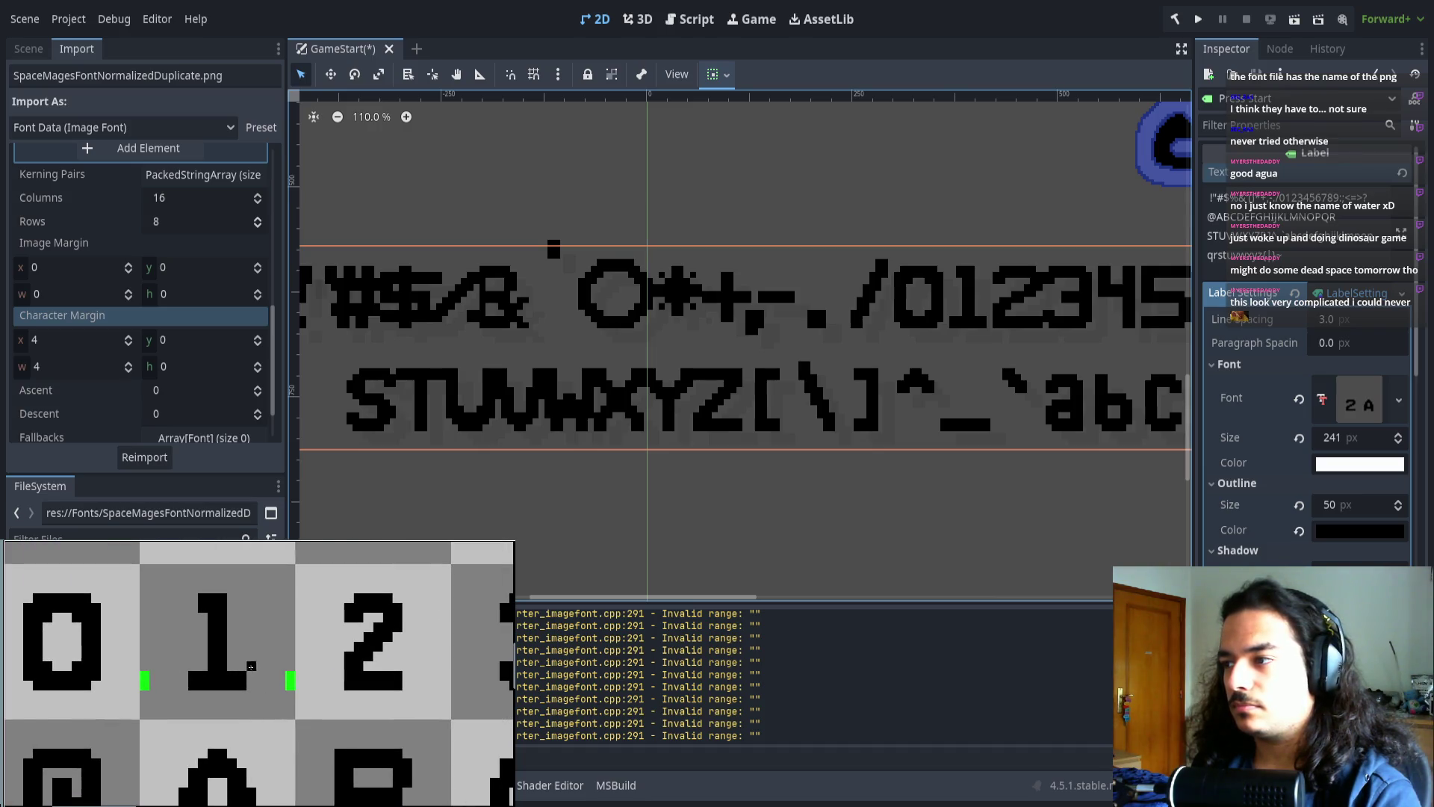
pyautogui.hscroll(-5, 319, 675)
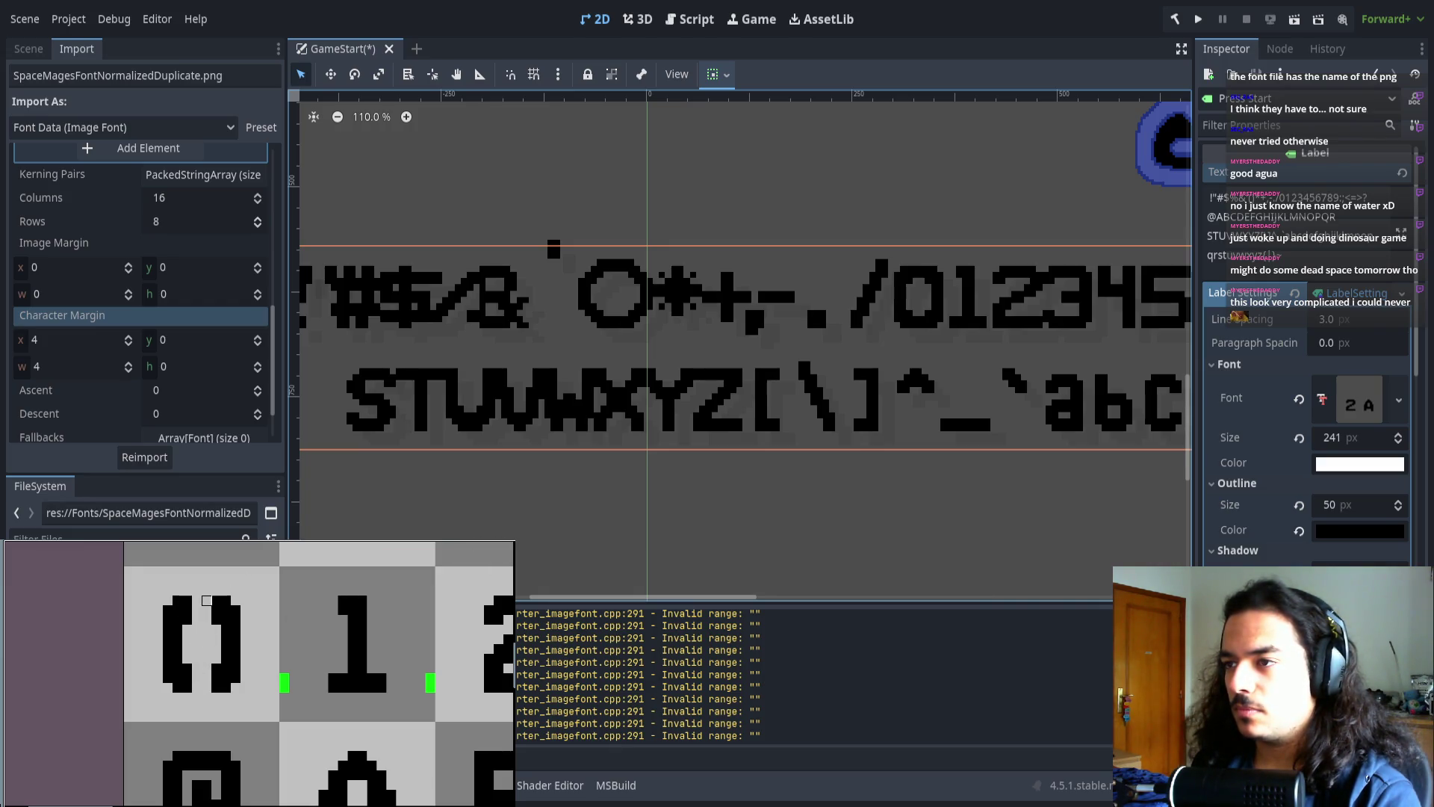
pyautogui.moveTo(261, 575); pyautogui.dragTo(192, 712)
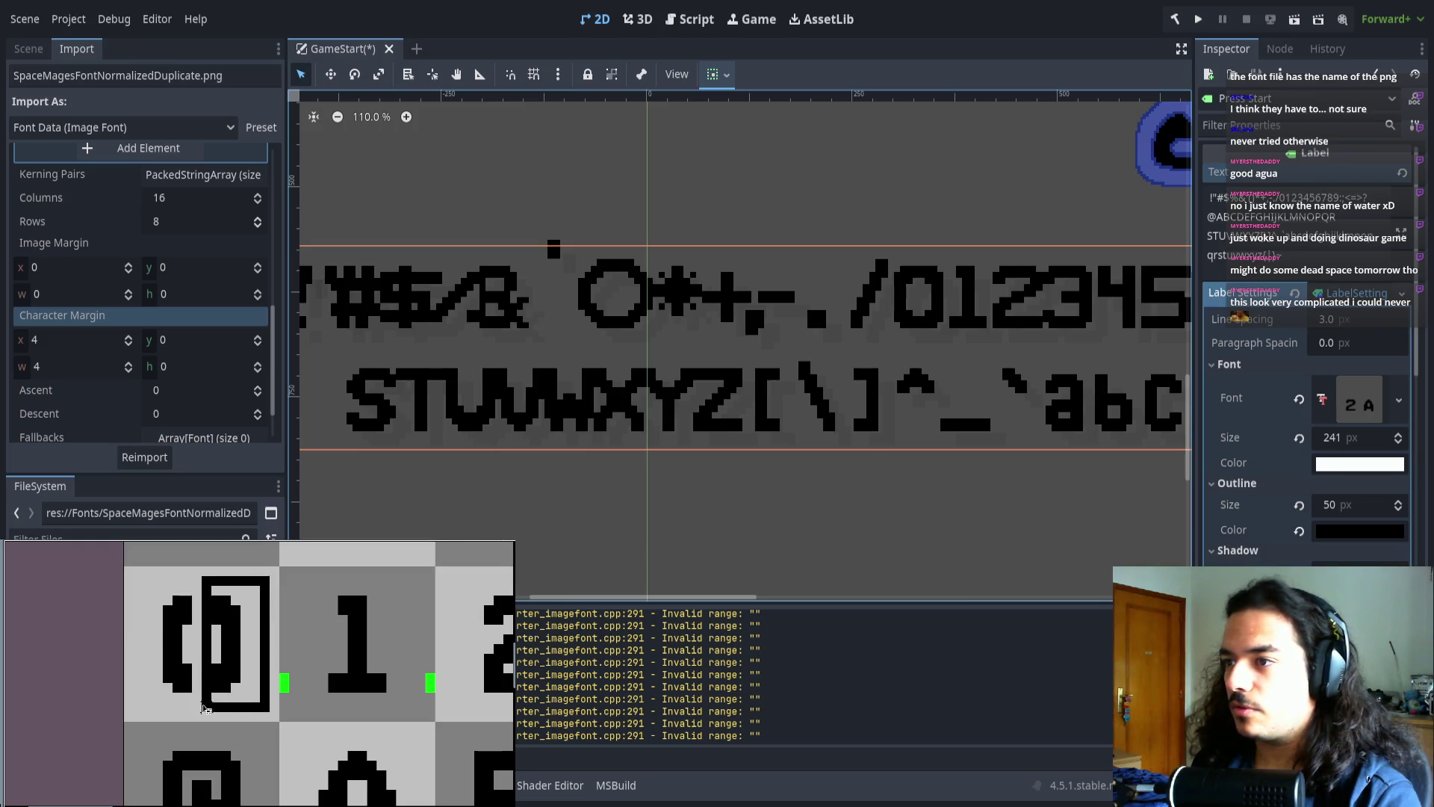
pyautogui.moveTo(142, 584)
pyautogui.mouseDown()
pyautogui.moveTo(192, 694)
pyautogui.moveTo(186, 662)
pyautogui.mouseUp()
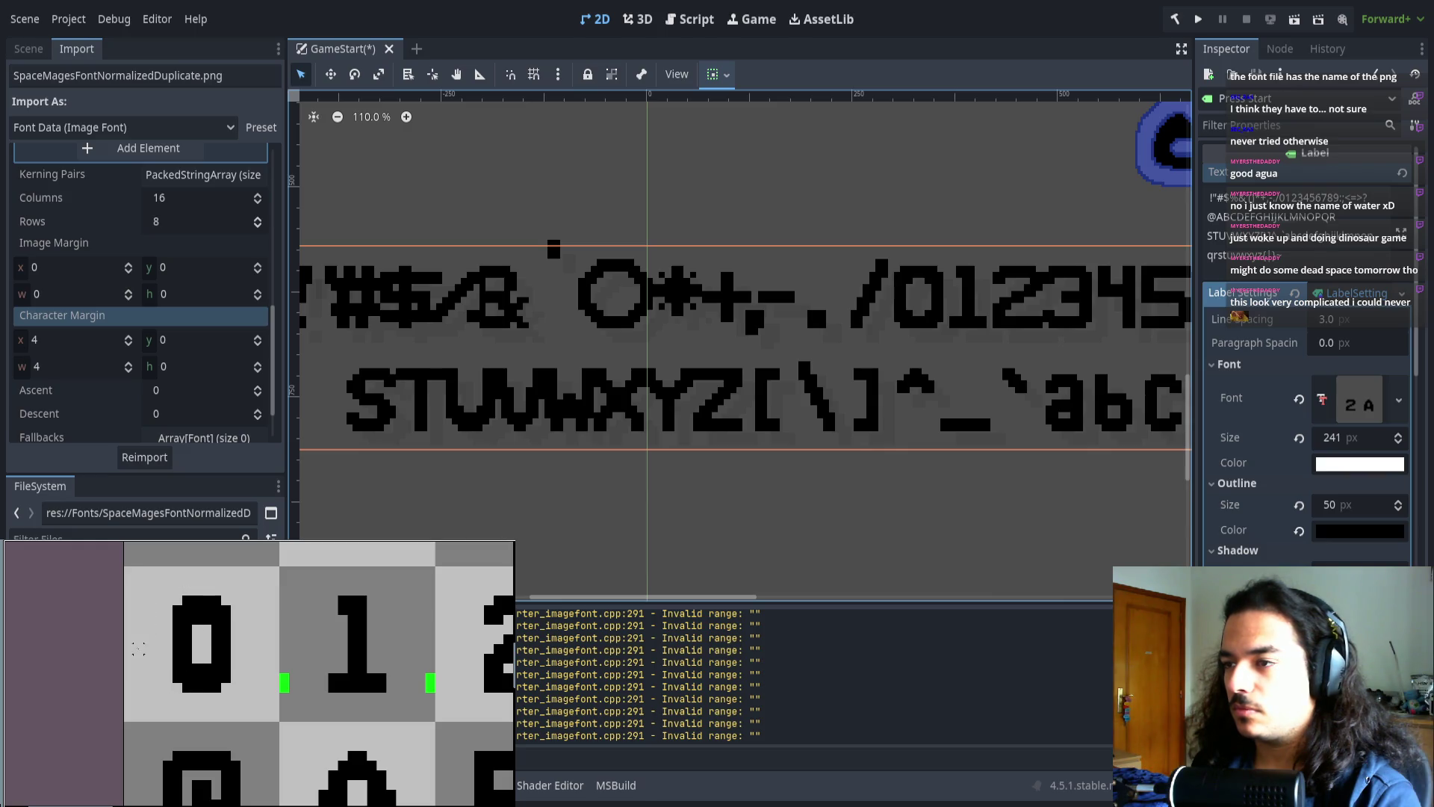
pyautogui.scroll(-2, 218, 670)
pyautogui.scroll(-1, 218, 670)
pyautogui.scroll(3, 219, 657)
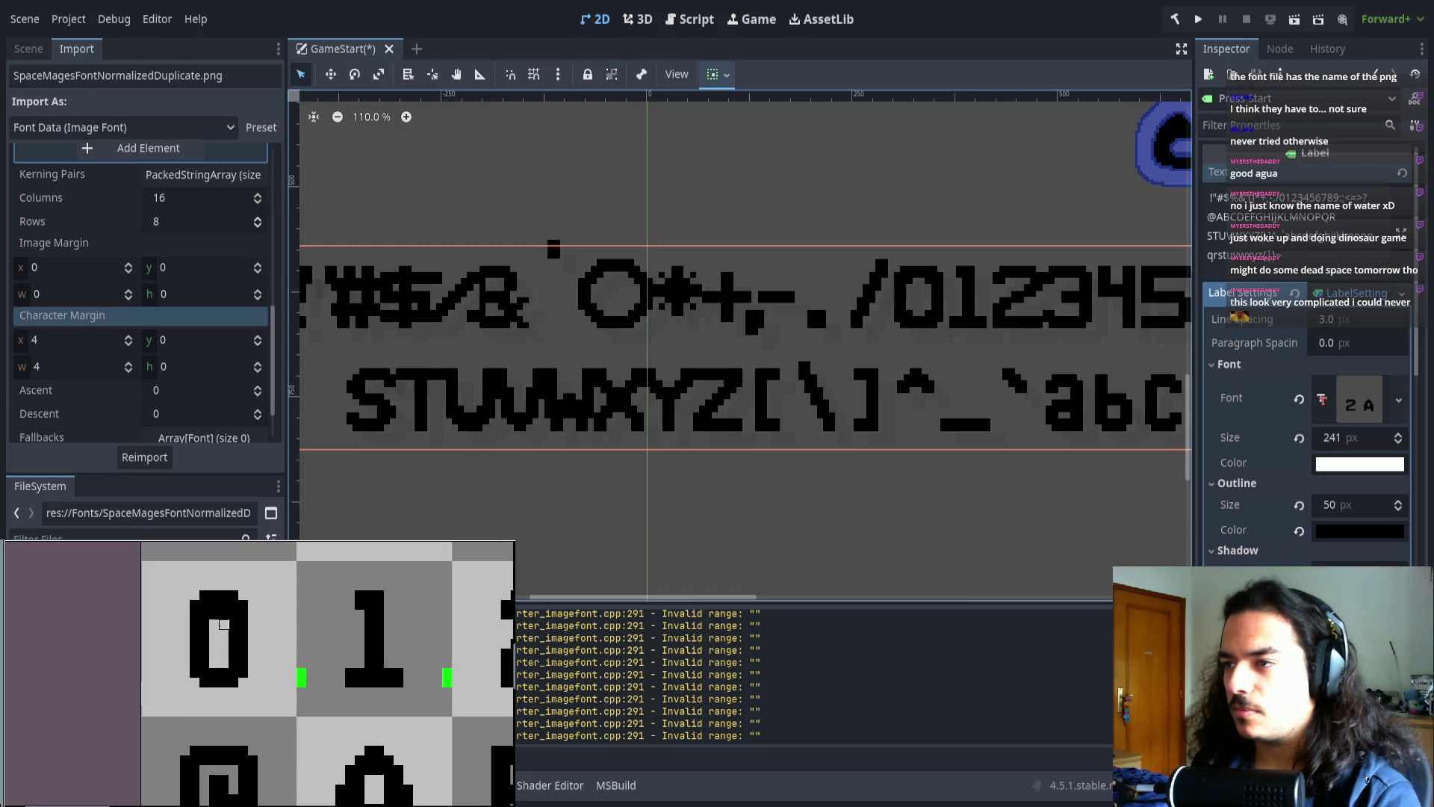
pyautogui.scroll(-1, 224, 654)
pyautogui.scroll(-5, 252, 655)
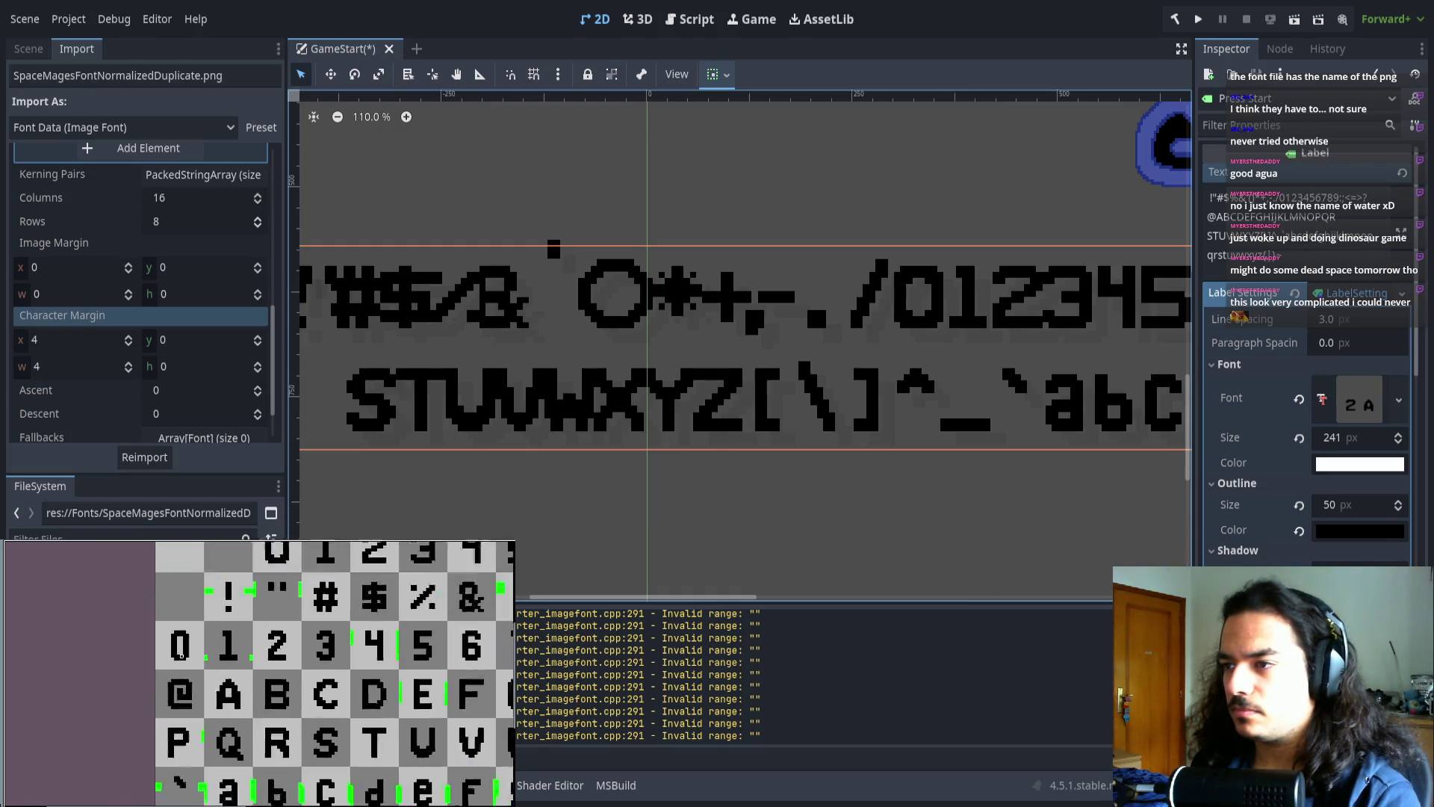
pyautogui.scroll(1, 106, 645)
pyautogui.scroll(-1, 102, 647)
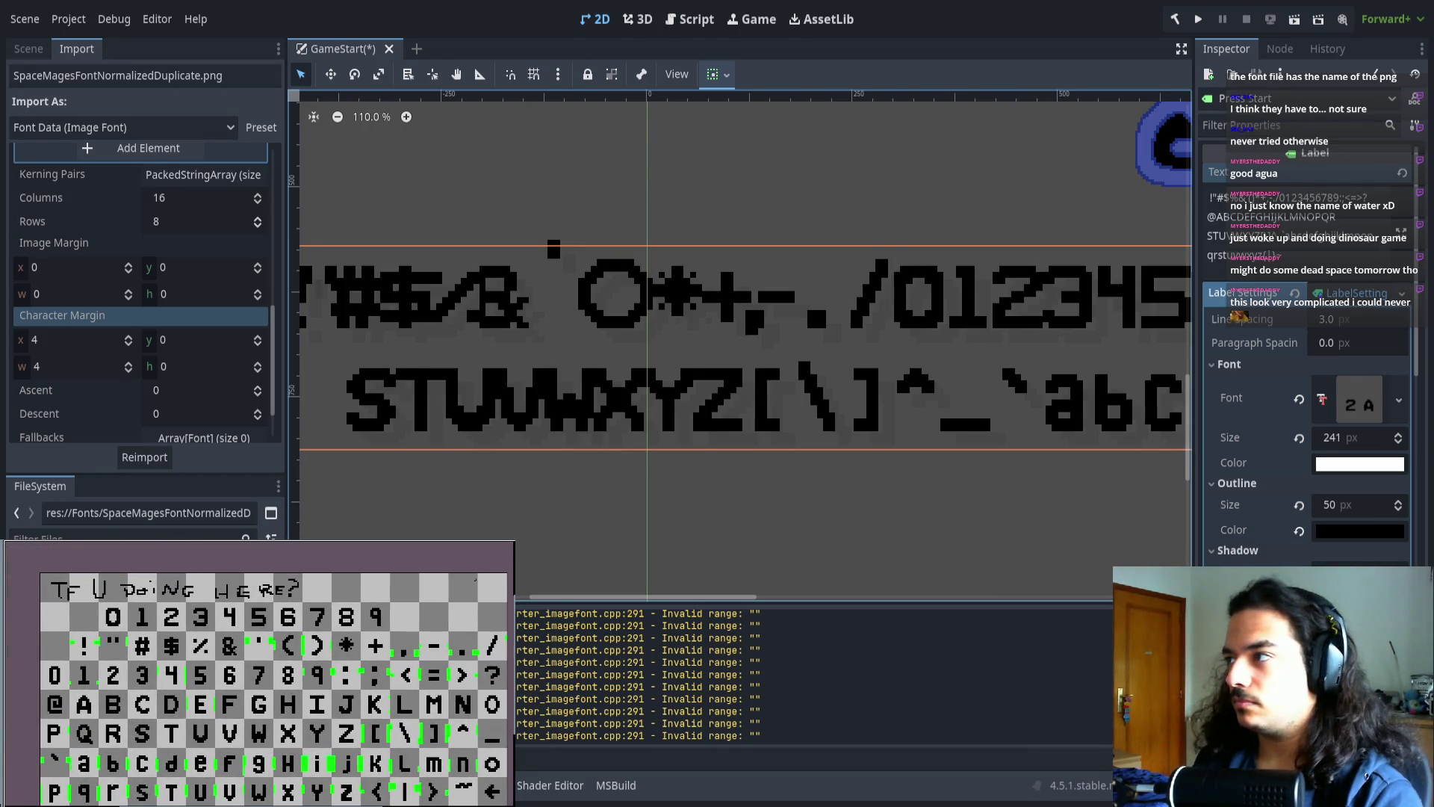
pyautogui.moveTo(99, 602); pyautogui.dragTo(389, 629)
pyautogui.press('Delete')
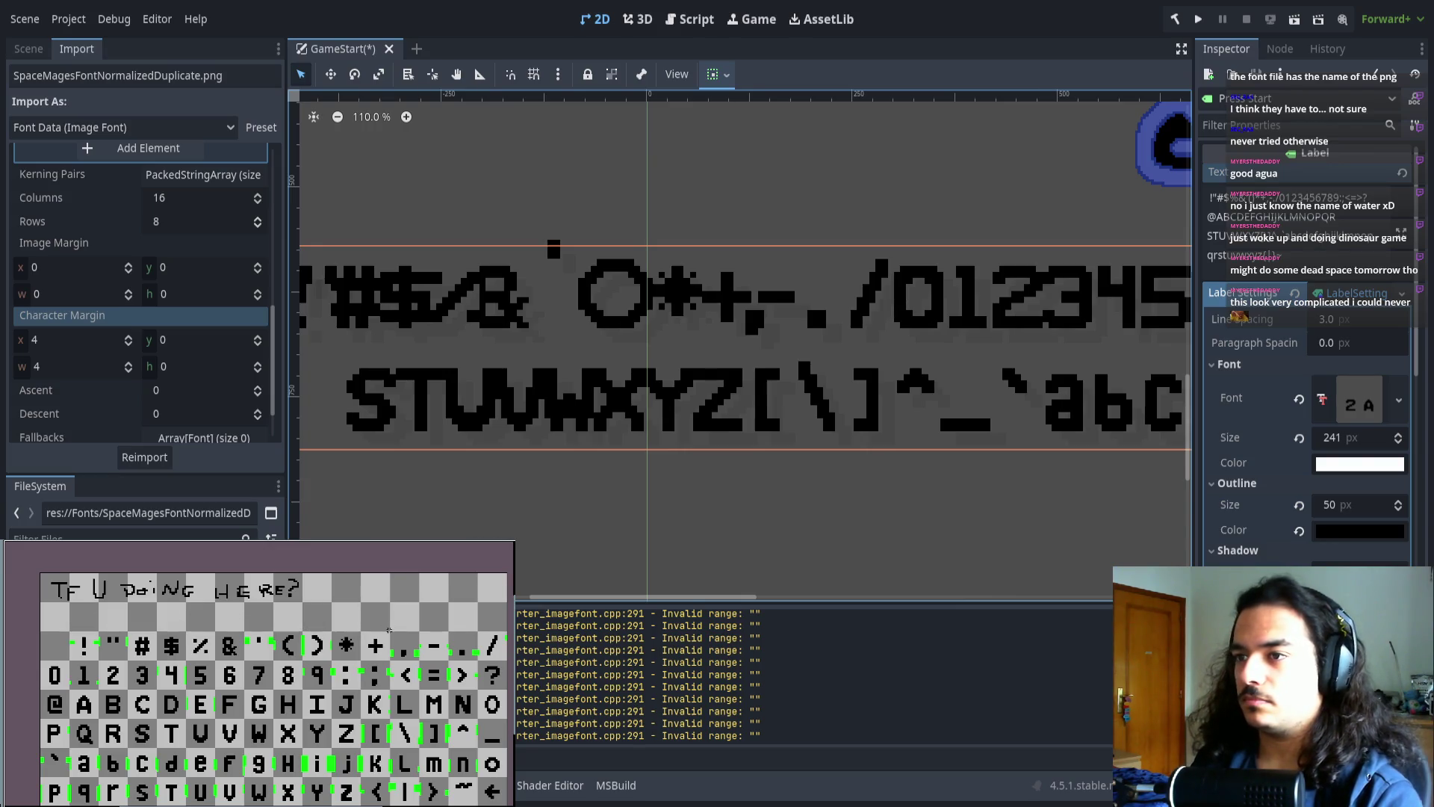
# - Pan and zoom the glyph sheet, then recentre the canvas on the label text
pyautogui.moveTo(222, 706)
pyautogui.mouseDown()
pyautogui.moveTo(235, 661)
pyautogui.moveTo(198, 655)
pyautogui.moveTo(216, 659)
pyautogui.mouseUp()
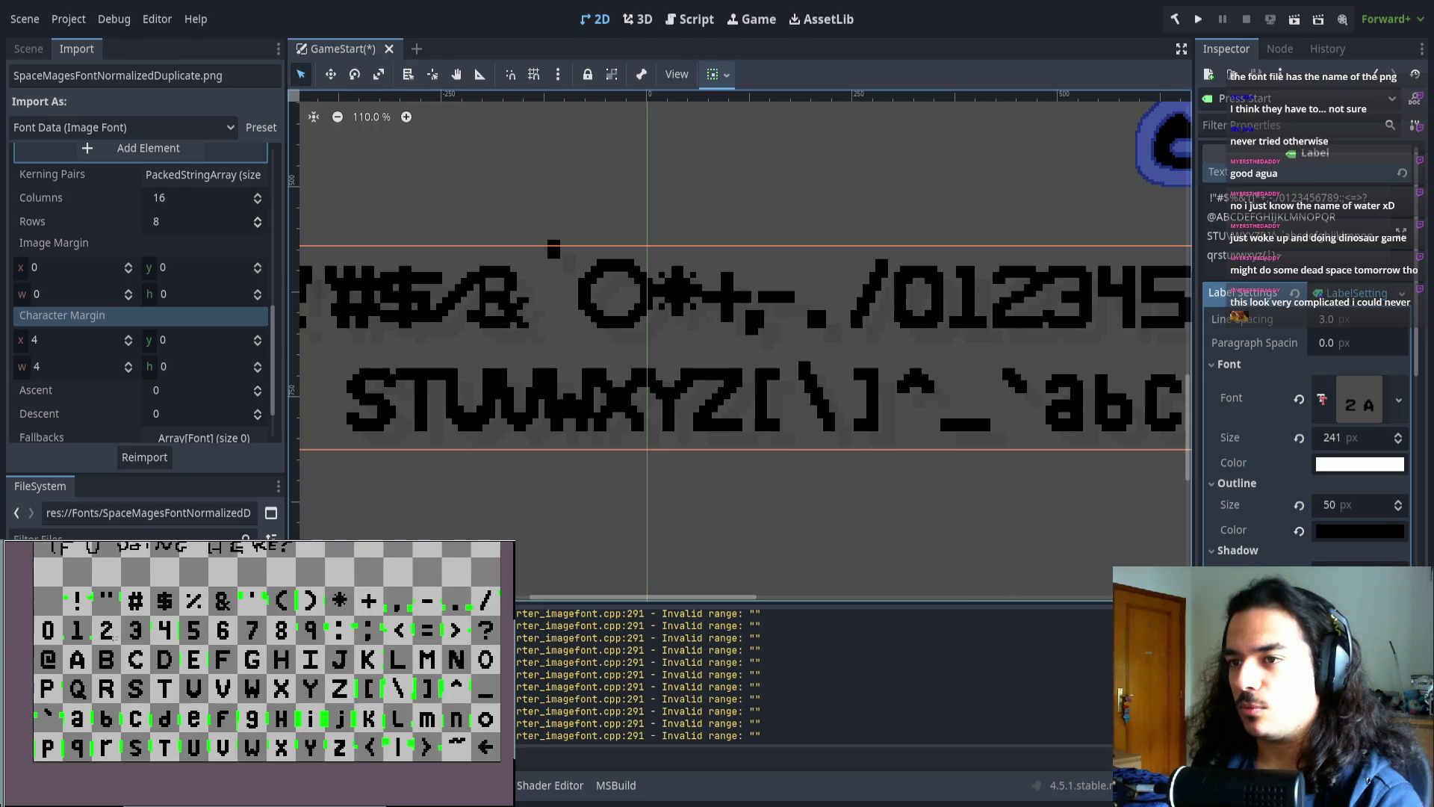
pyautogui.moveTo(110, 638); pyautogui.dragTo(118, 641)
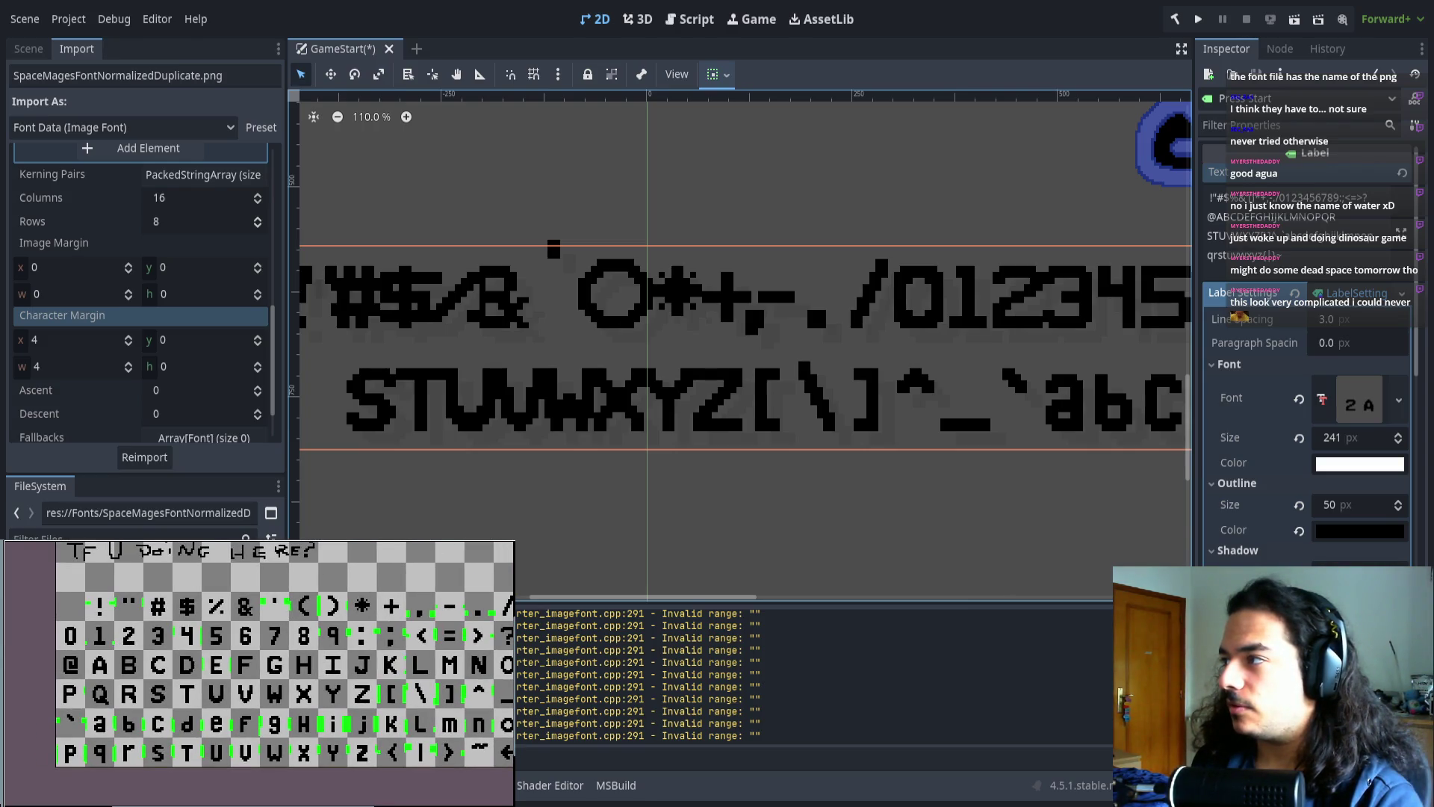
pyautogui.hscroll(1, 505, 579)
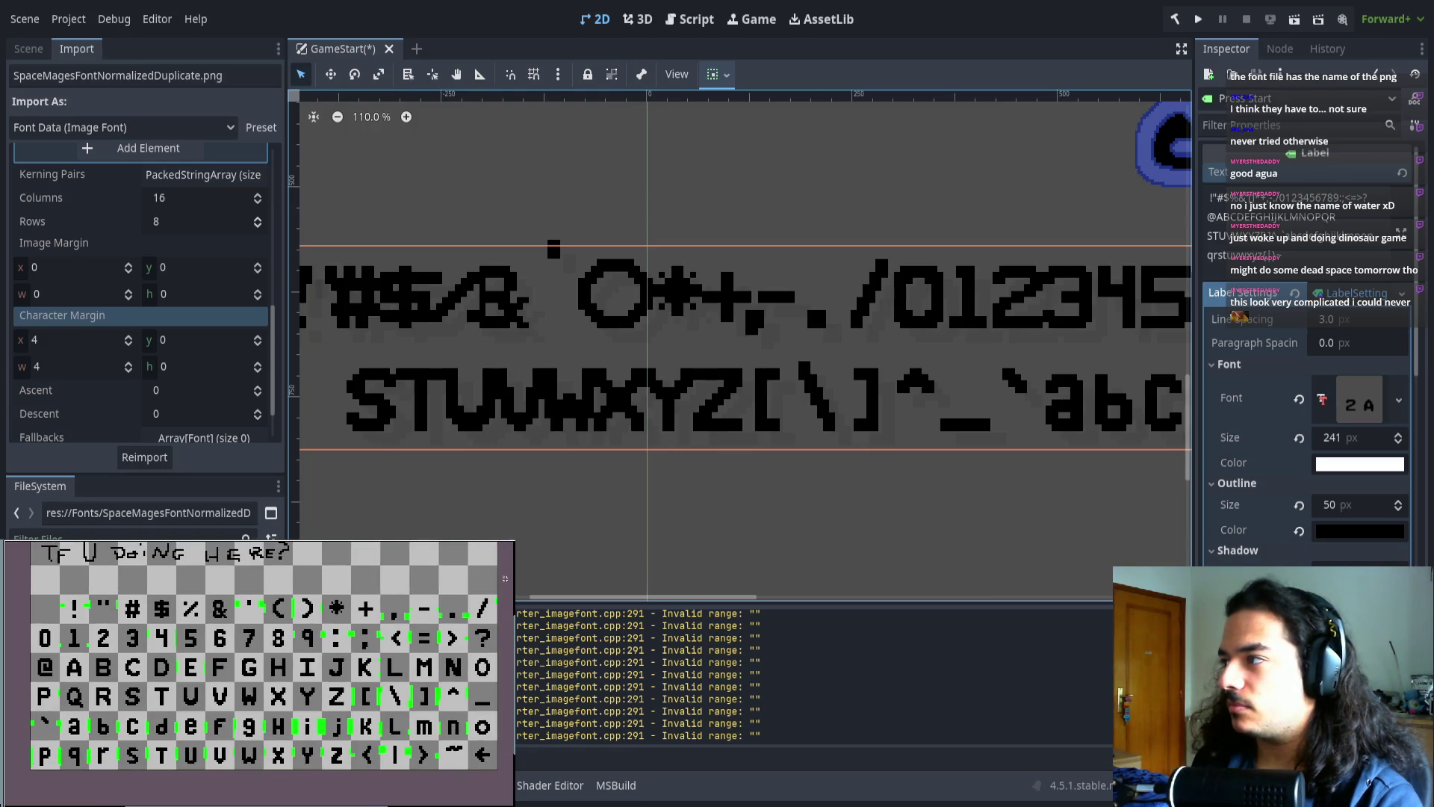
pyautogui.scroll(2, 214, 649)
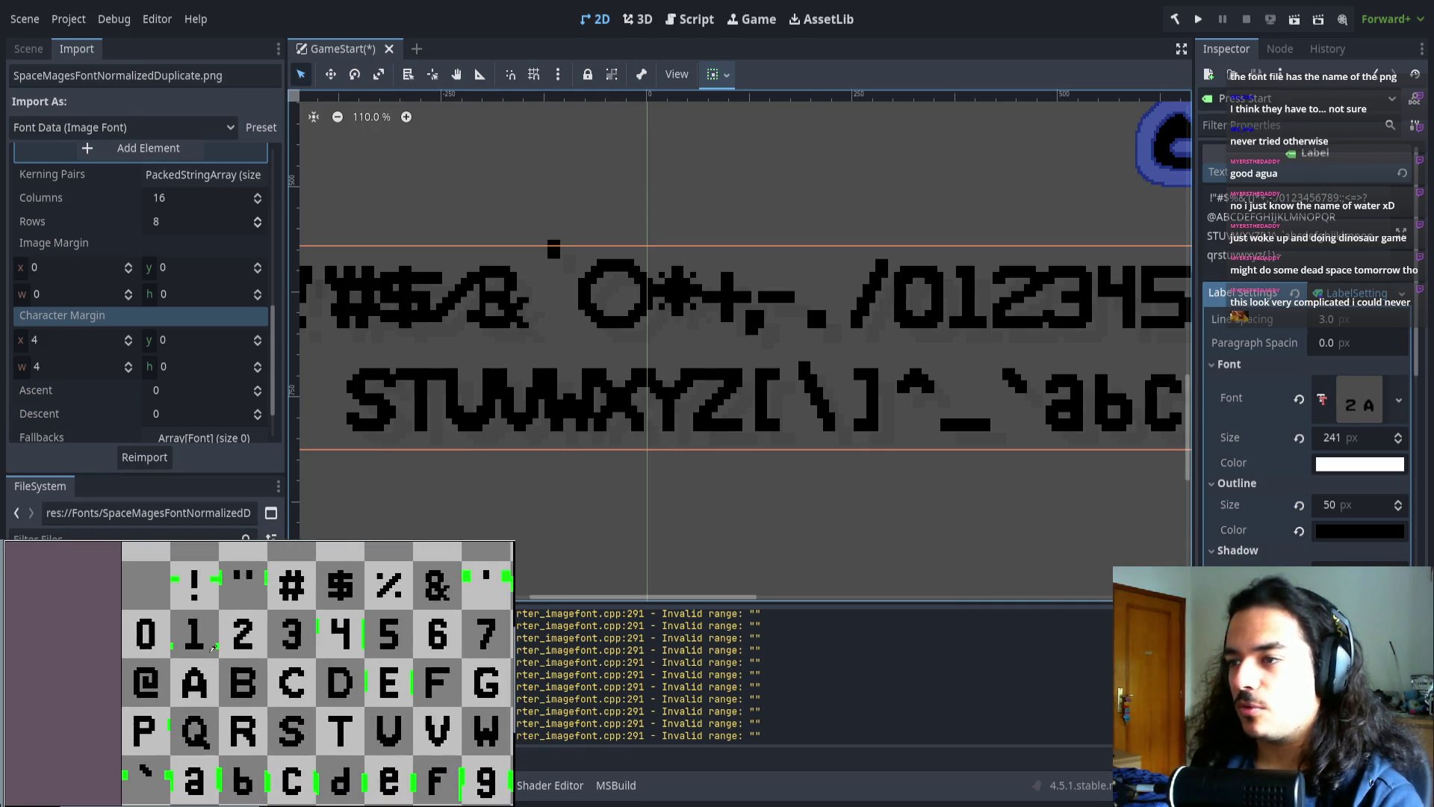
pyautogui.scroll(2, 221, 647)
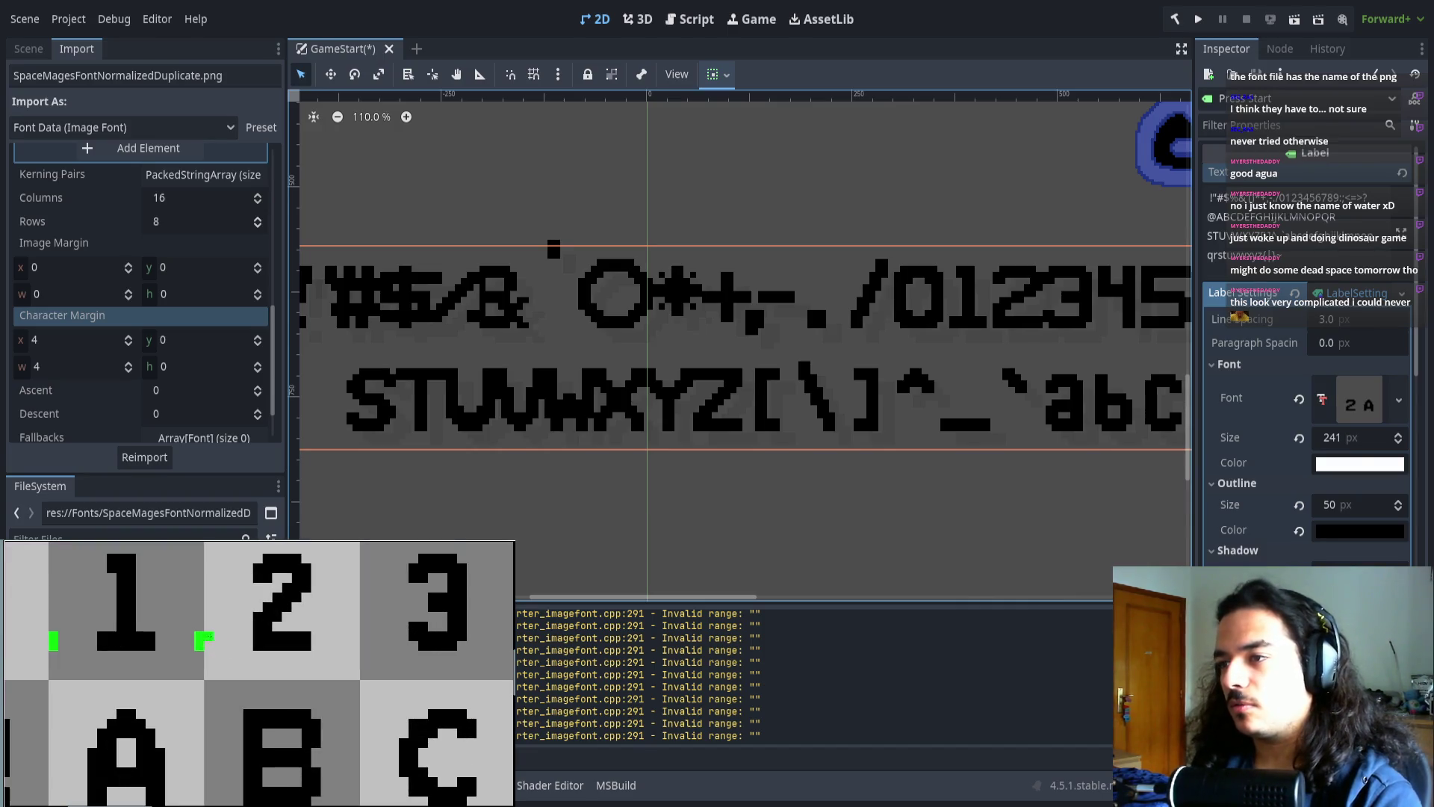
pyautogui.scroll(2, 235, 639)
pyautogui.hscroll(1, 239, 637)
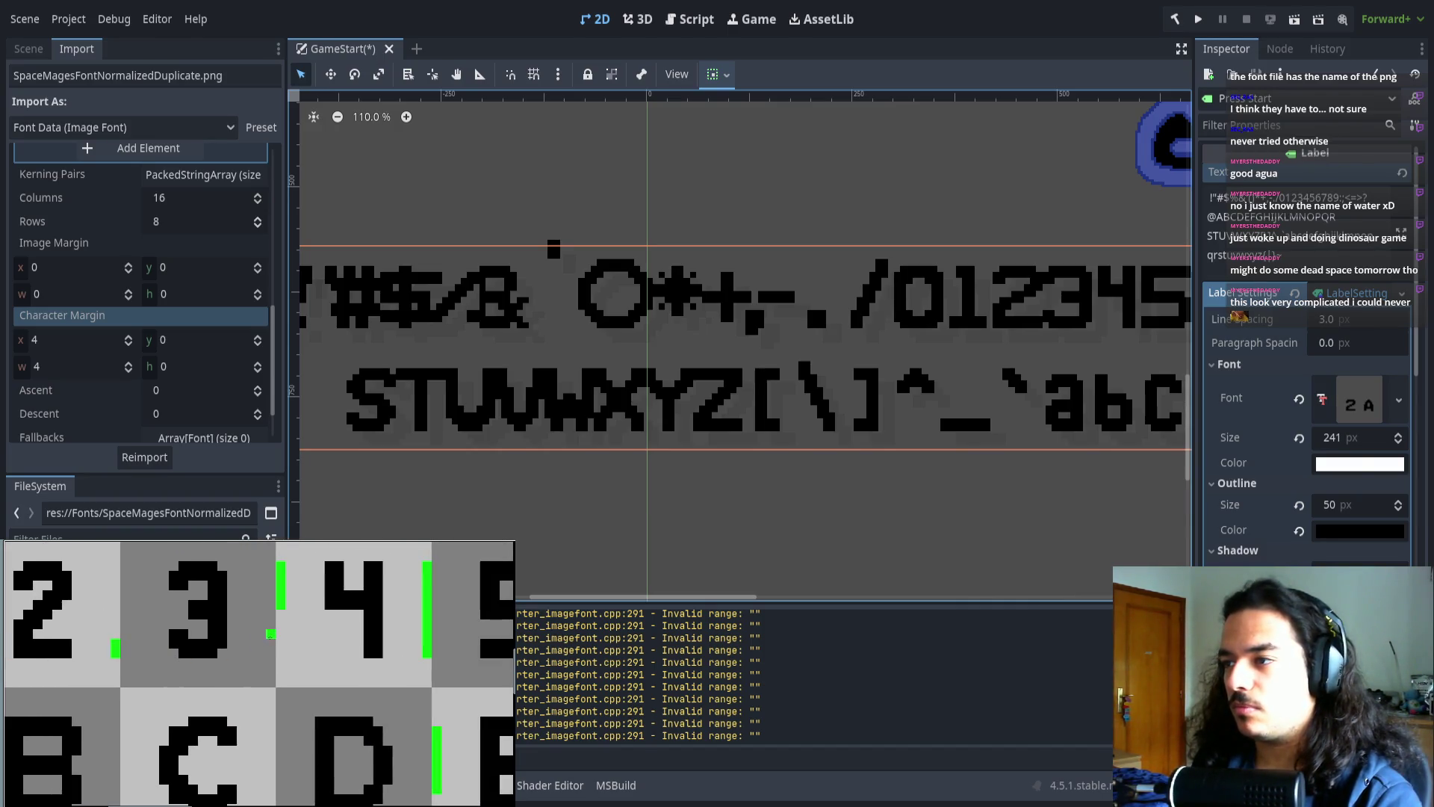
pyautogui.hscroll(1, 124, 635)
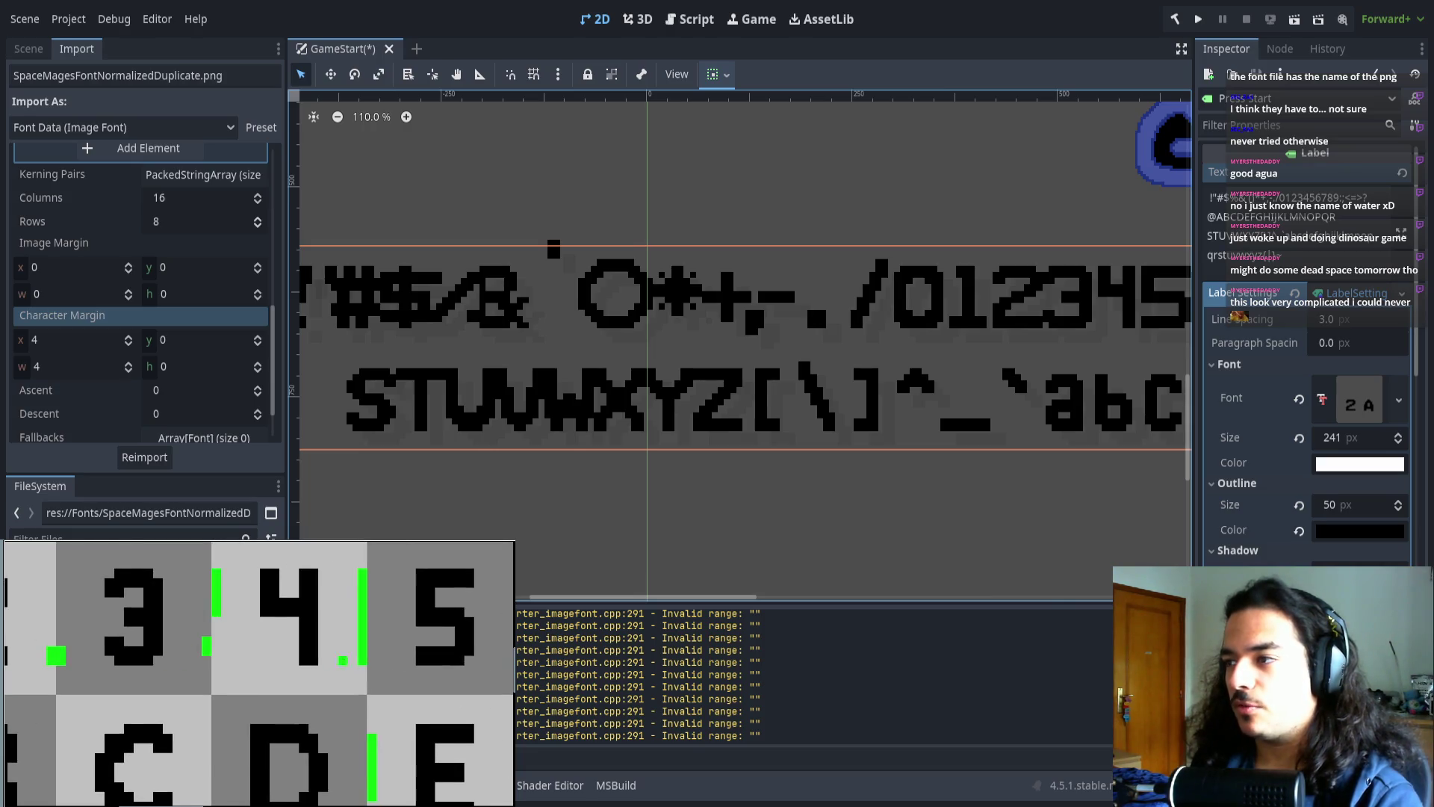
pyautogui.hscroll(1, 185, 659)
pyautogui.hscroll(1, 186, 661)
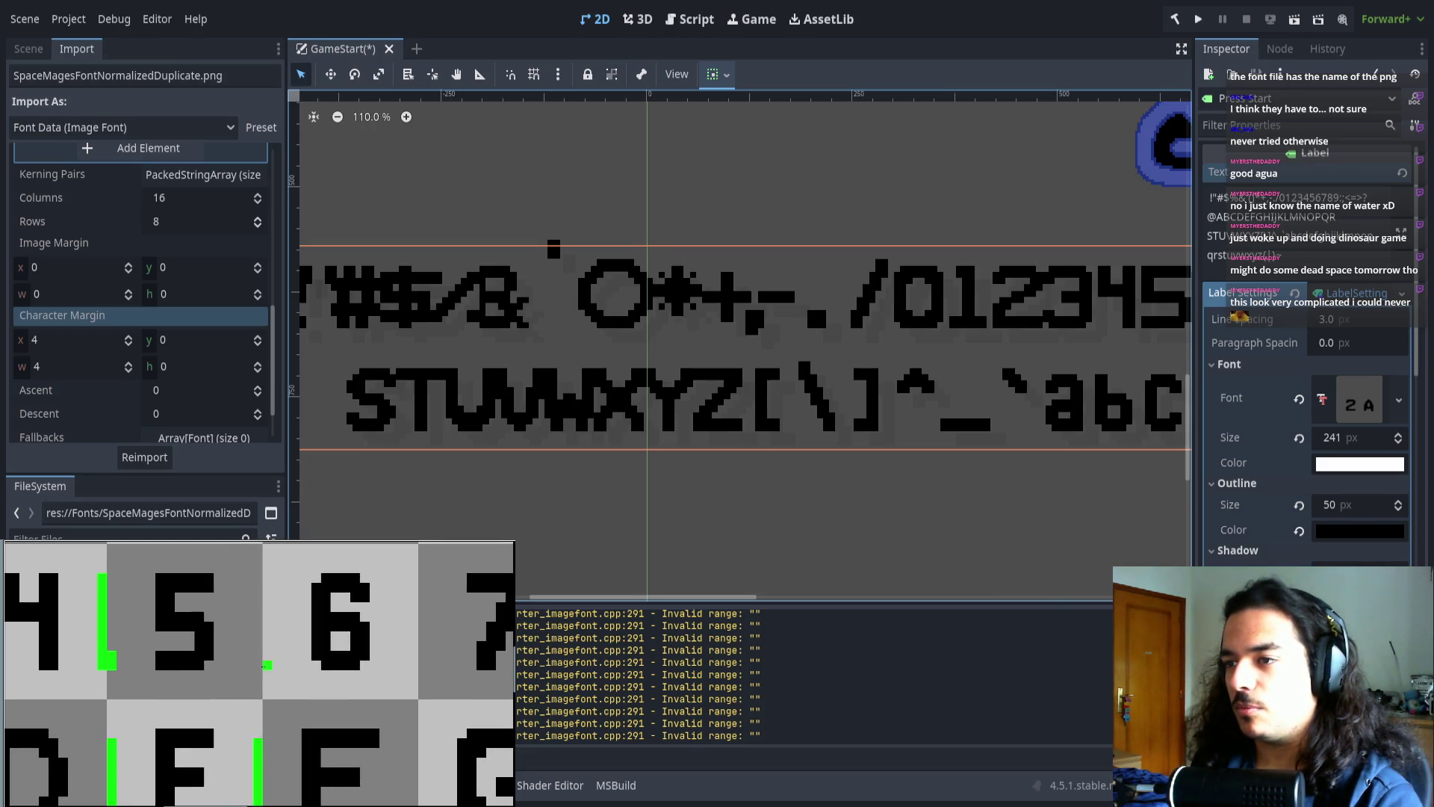
pyautogui.hscroll(1, 230, 671)
pyautogui.moveTo(230, 670); pyautogui.dragTo(253, 667)
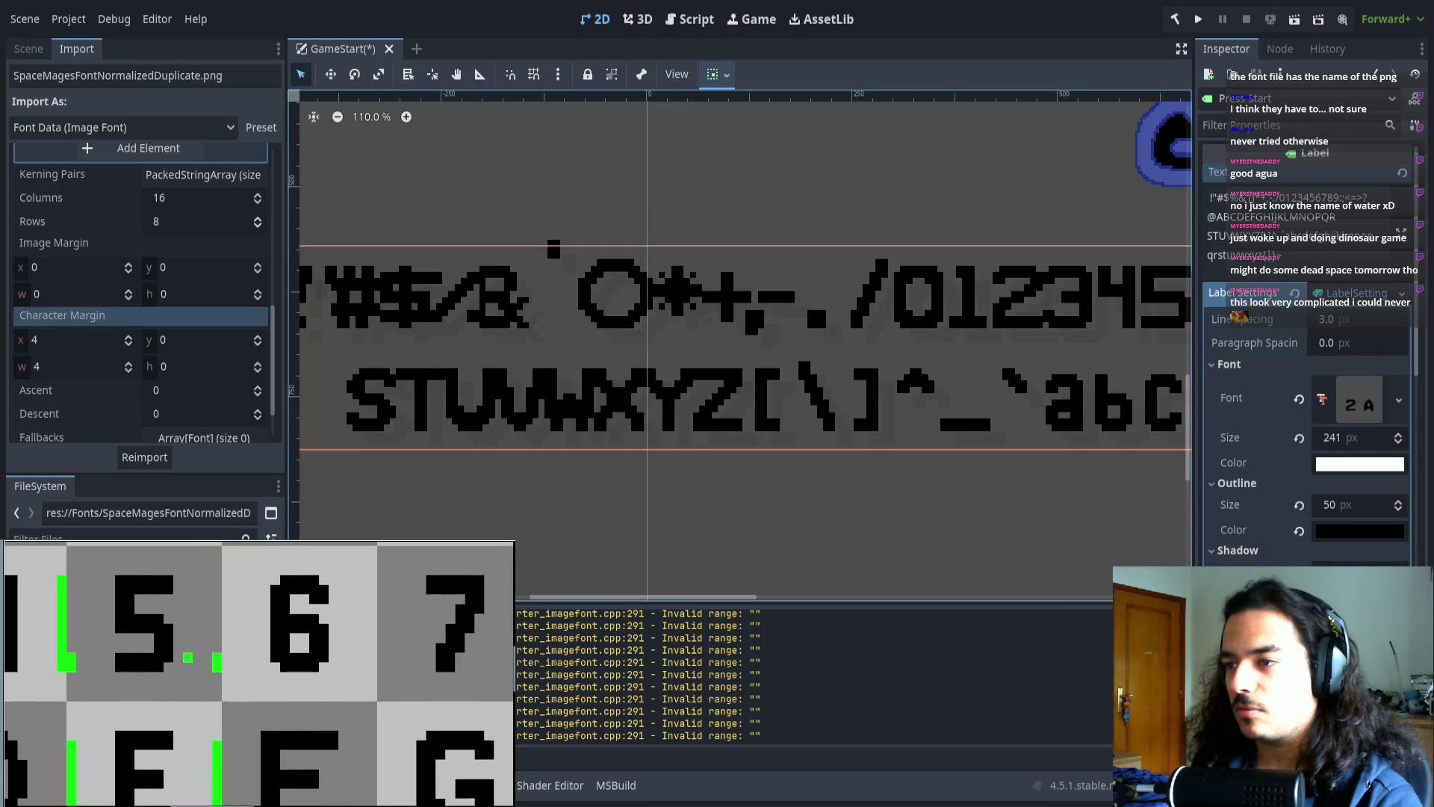
pyautogui.hscroll(2, 186, 658)
pyautogui.hscroll(3, 280, 681)
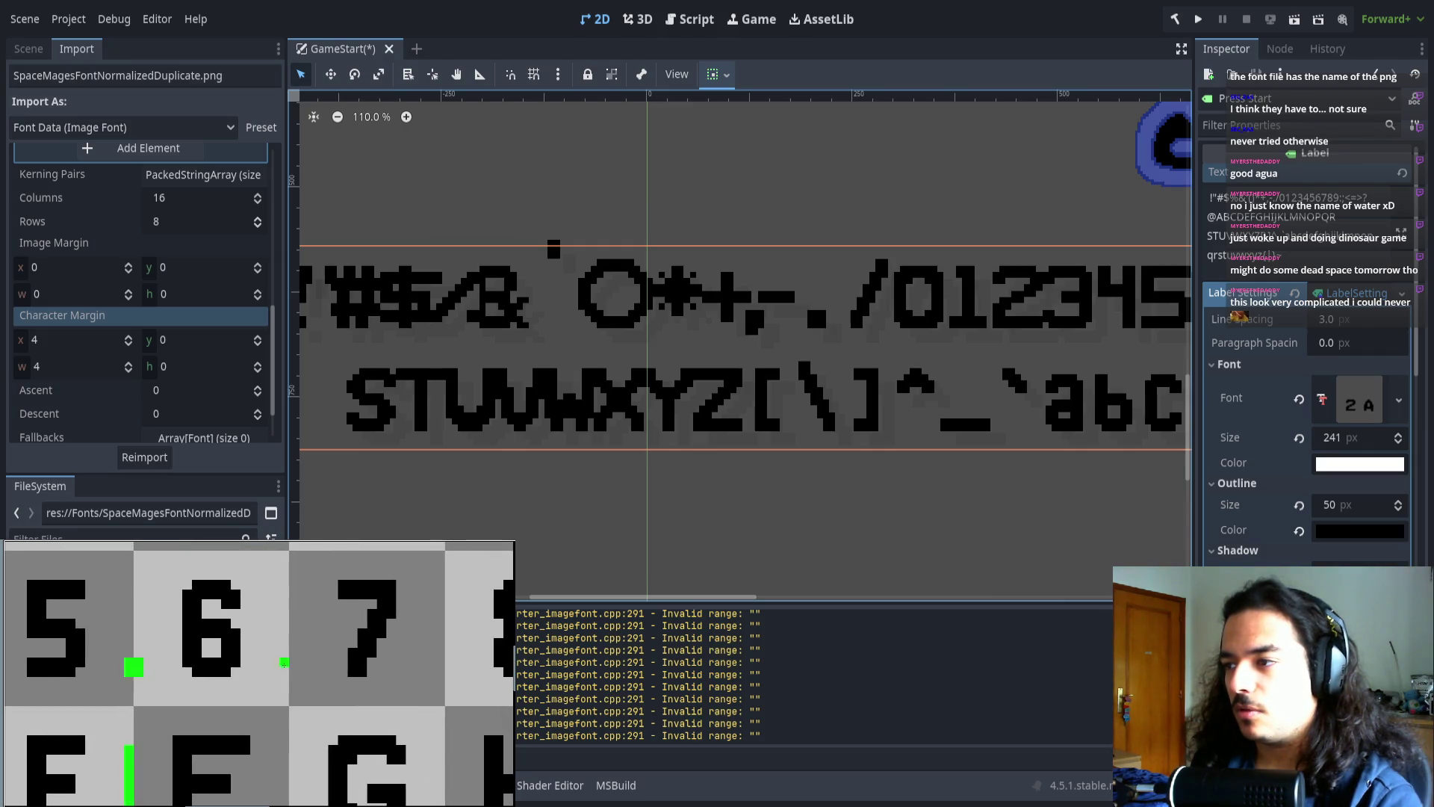
pyautogui.hscroll(2, 282, 672)
pyautogui.hscroll(2, 260, 586)
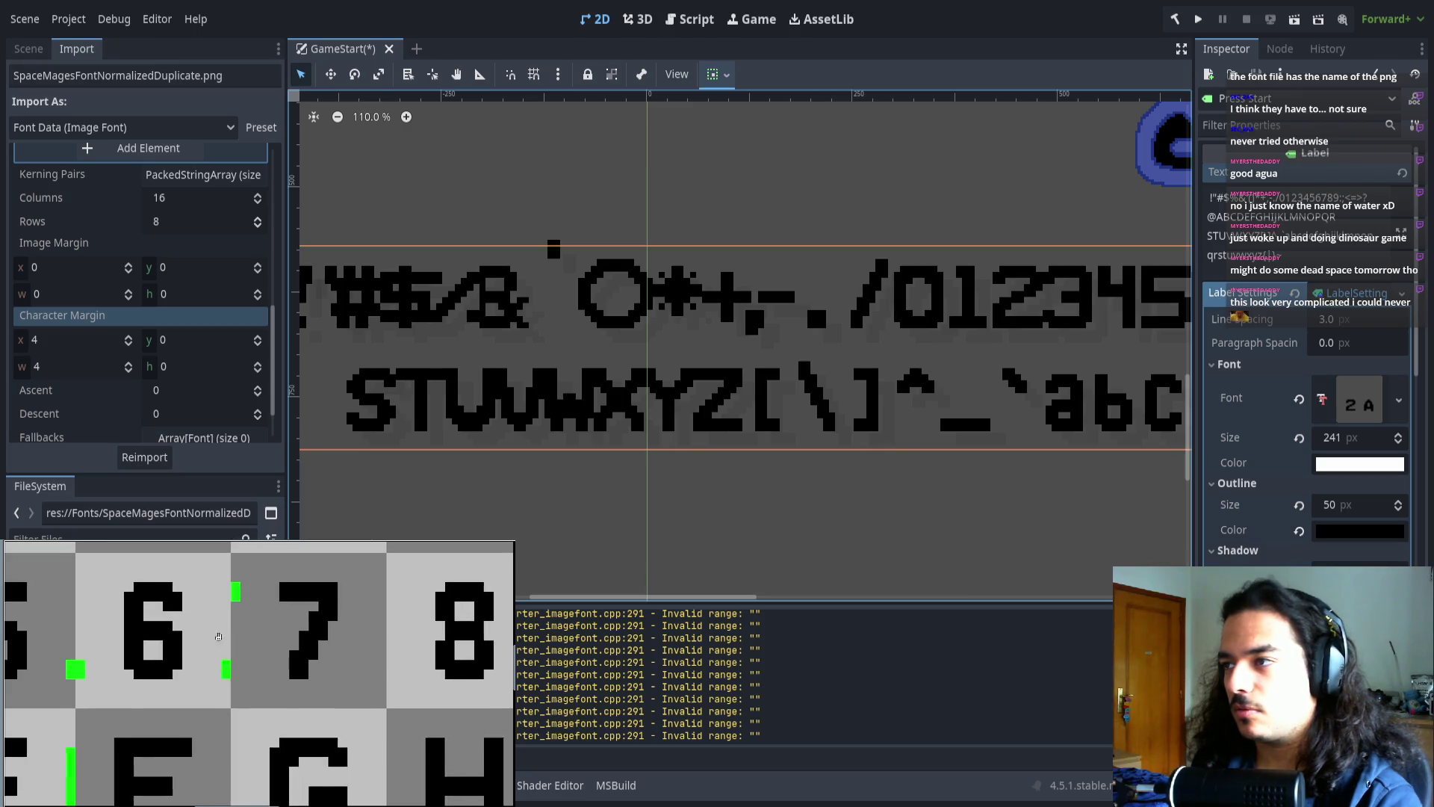
pyautogui.hscroll(5, 299, 597)
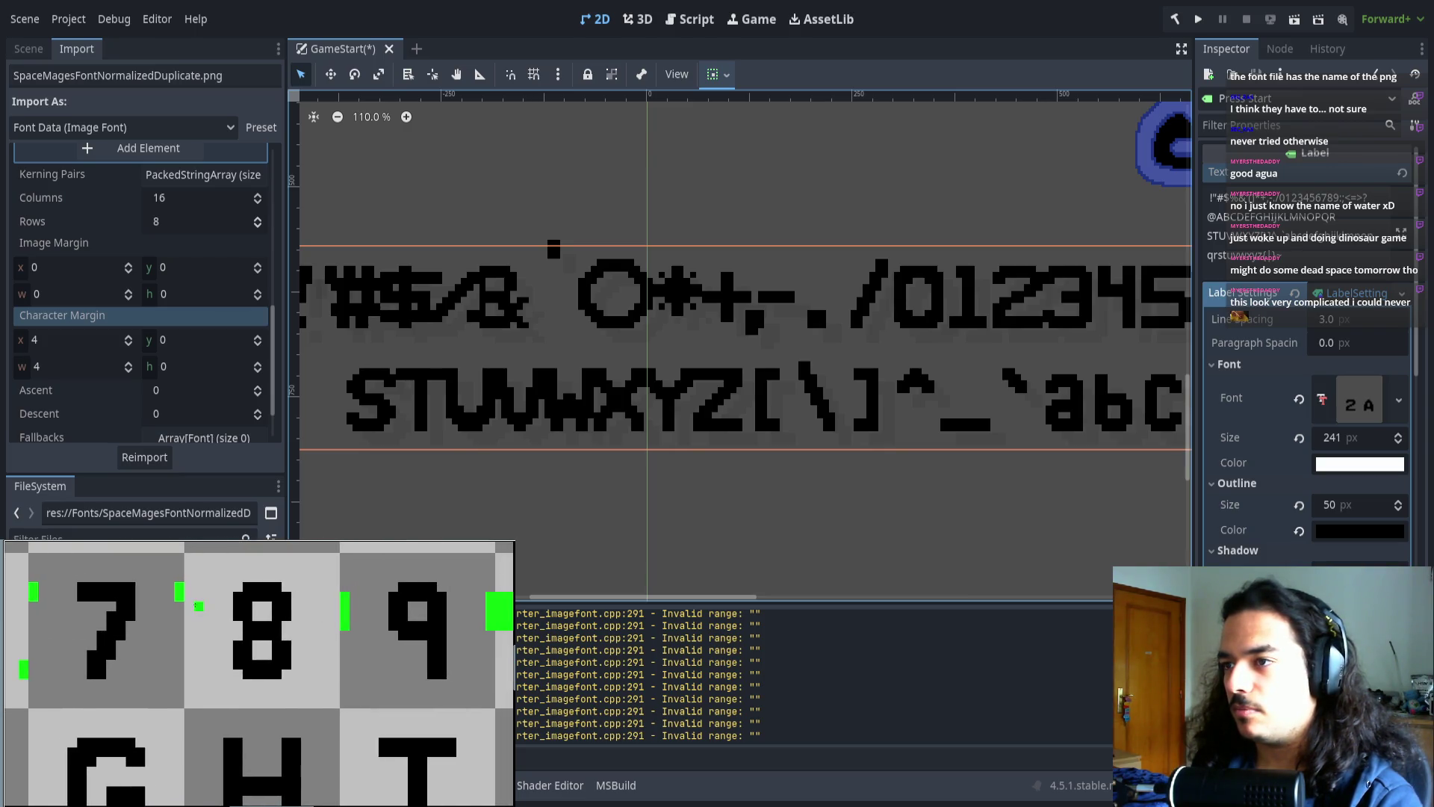
pyautogui.hscroll(2, 259, 673)
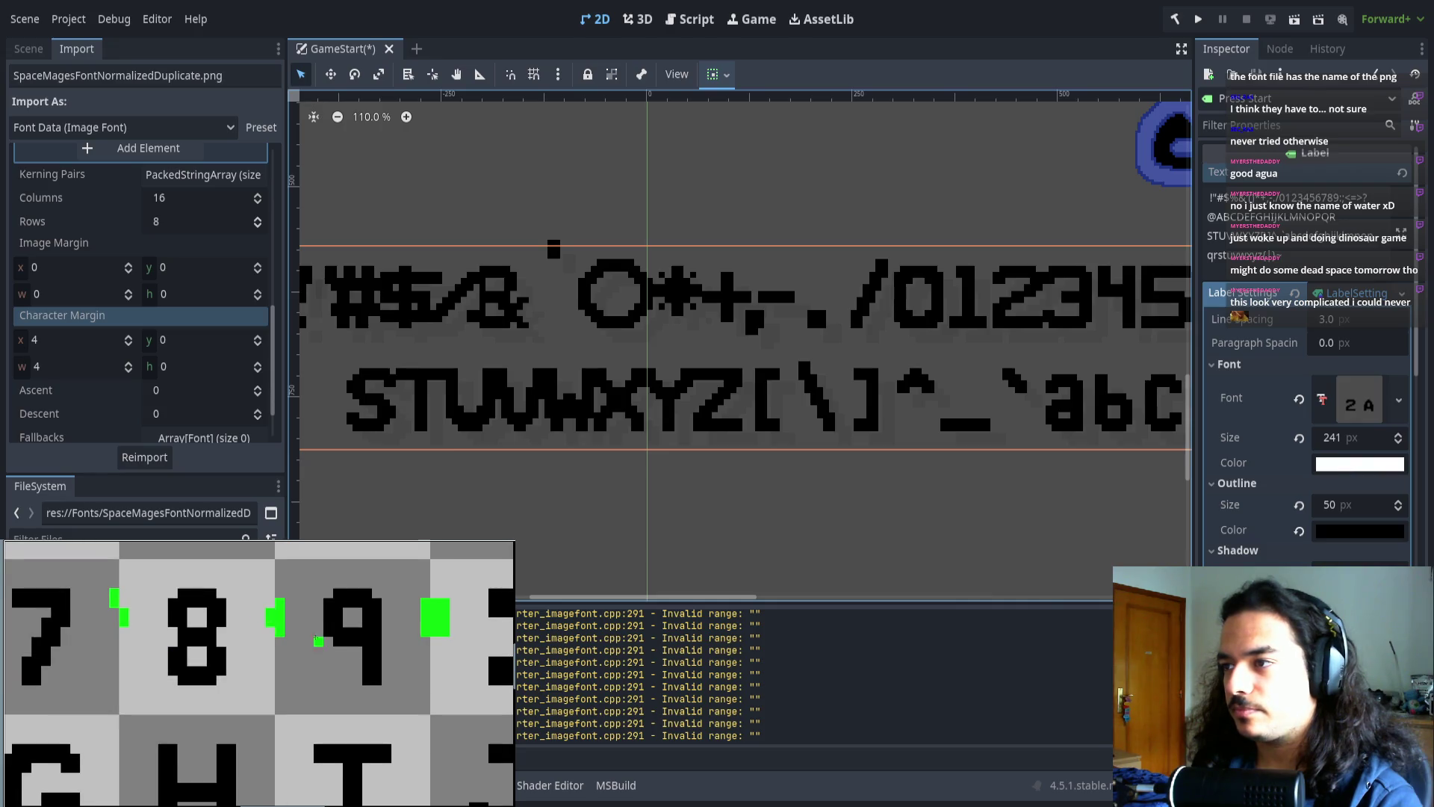
pyautogui.scroll(-4, 315, 639)
pyautogui.scroll(2, 196, 681)
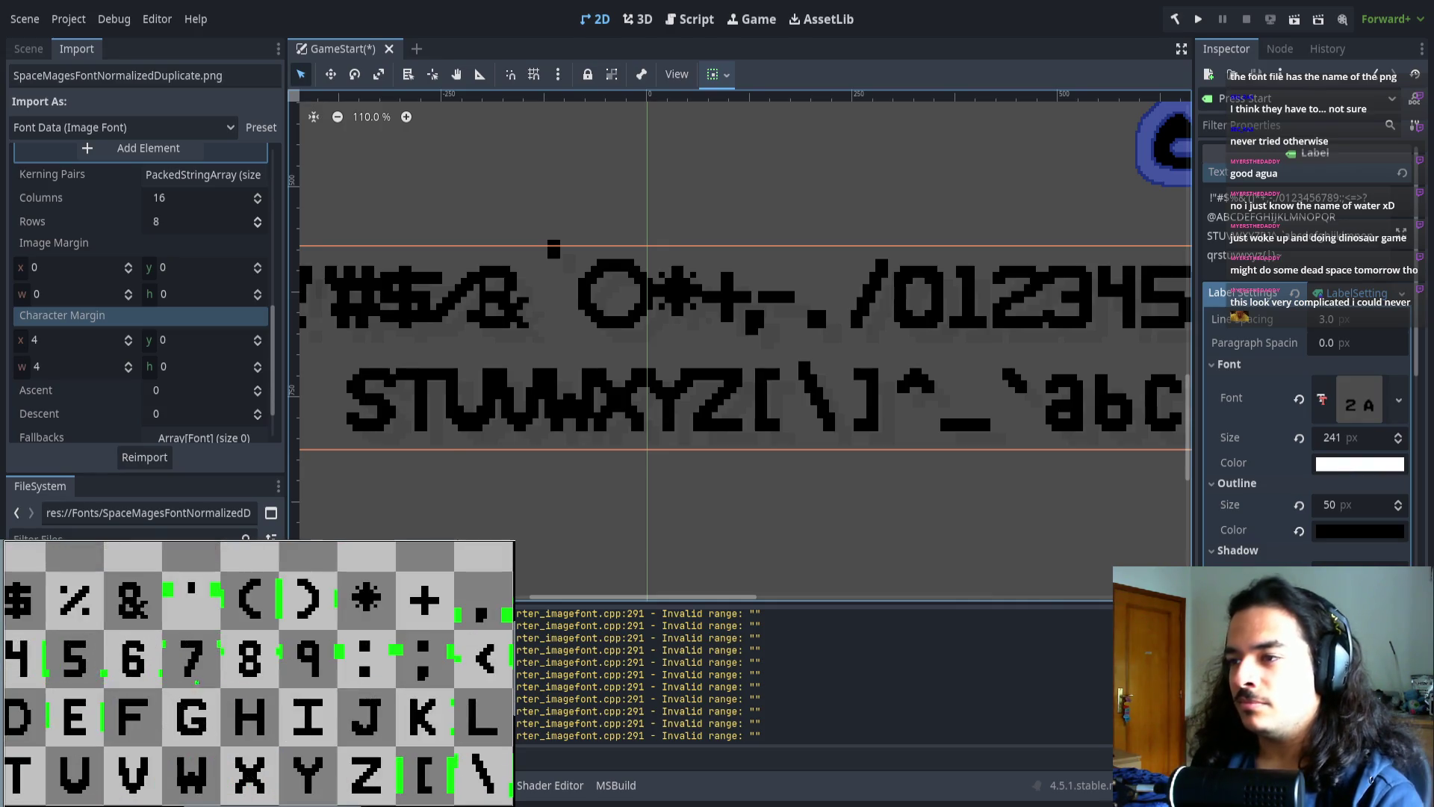
pyautogui.hscroll(2, 156, 665)
pyautogui.hscroll(-3, 224, 650)
pyautogui.scroll(1, 283, 635)
pyautogui.scroll(3, 284, 634)
pyautogui.scroll(-3, 261, 632)
pyautogui.scroll(1, 250, 629)
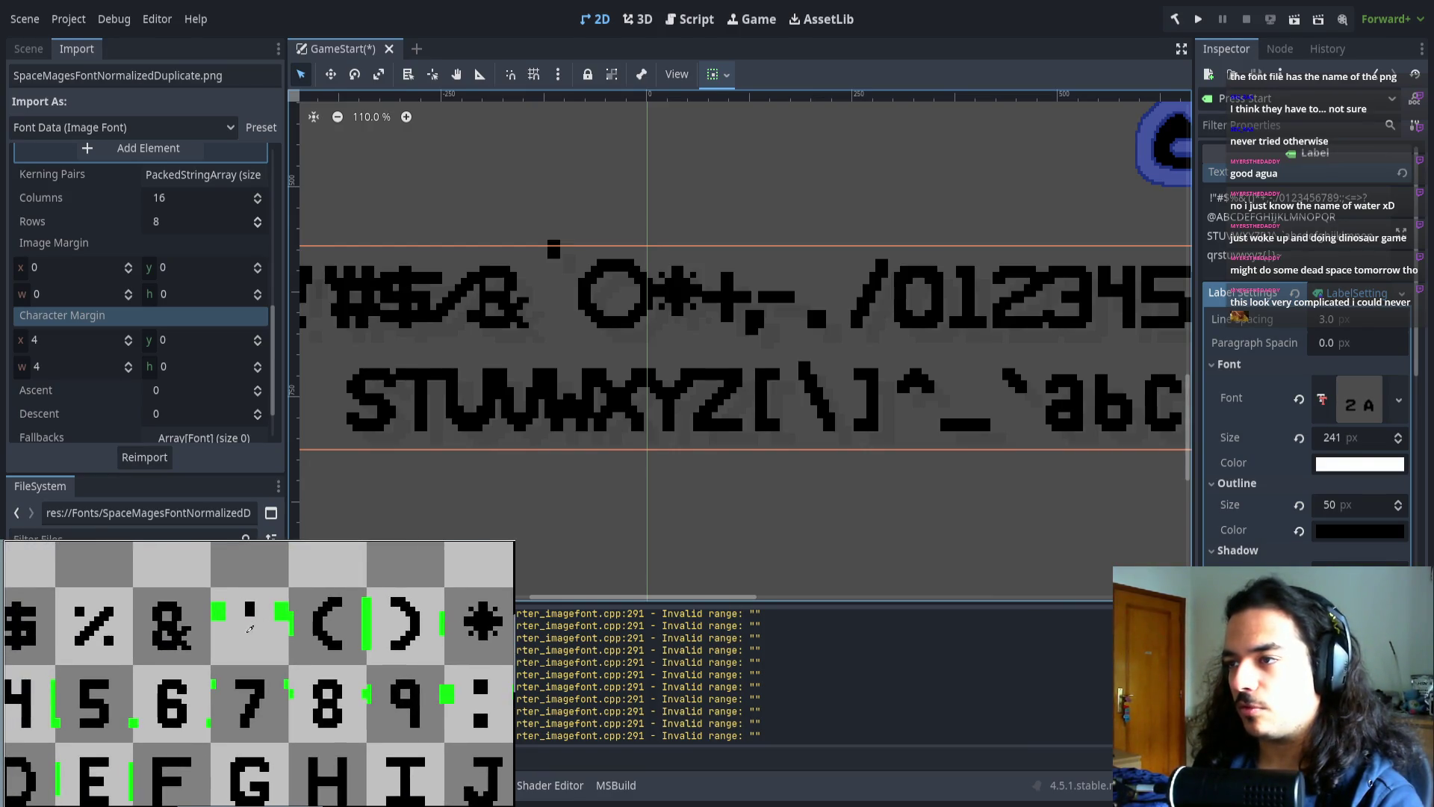
pyautogui.moveTo(401, 293)
pyautogui.mouseDown()
pyautogui.moveTo(790, 281)
pyautogui.moveTo(556, 258)
pyautogui.mouseUp()
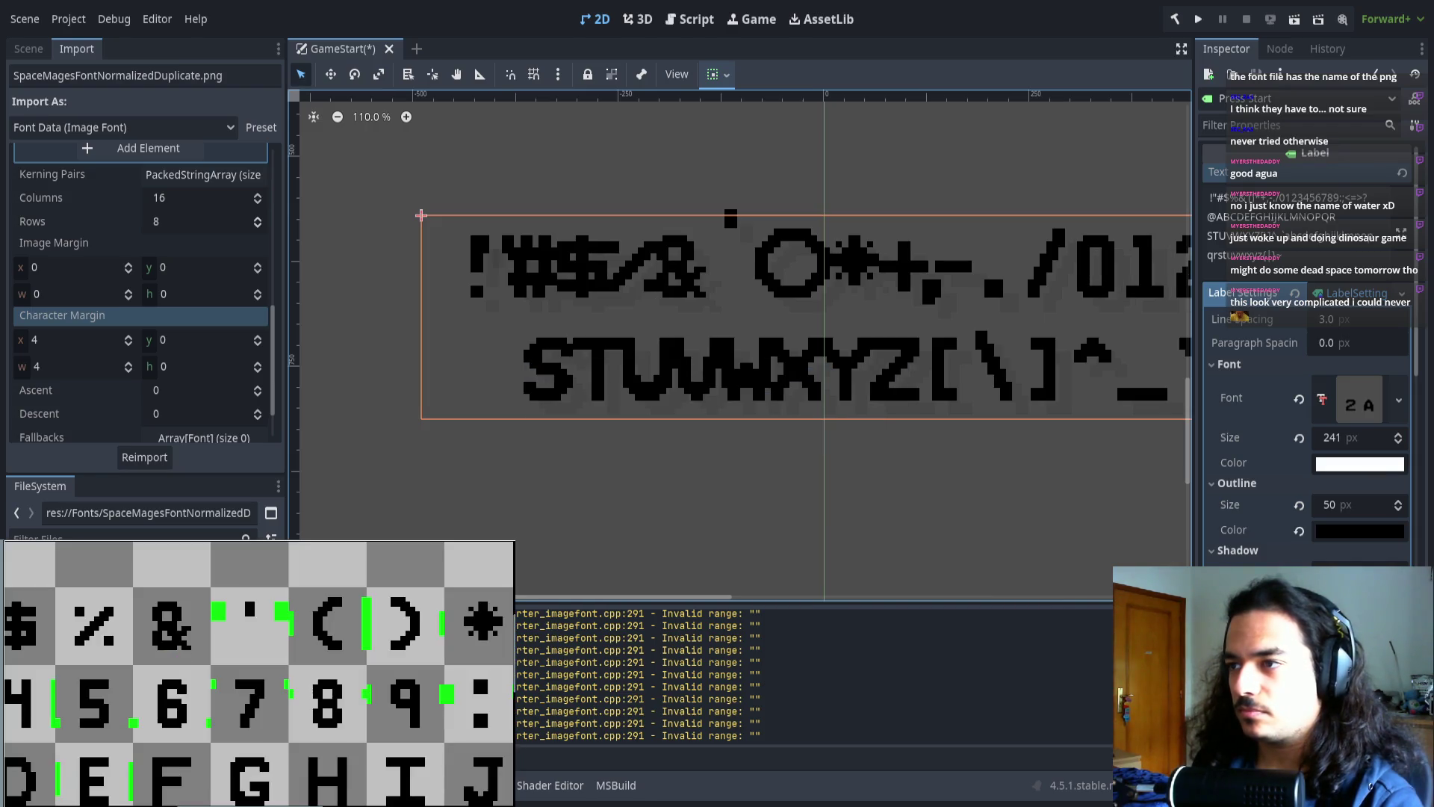
# - Set the '33' range offsets to -4 -2 and reimport the font
pyautogui.scroll(-3, 757, 419)
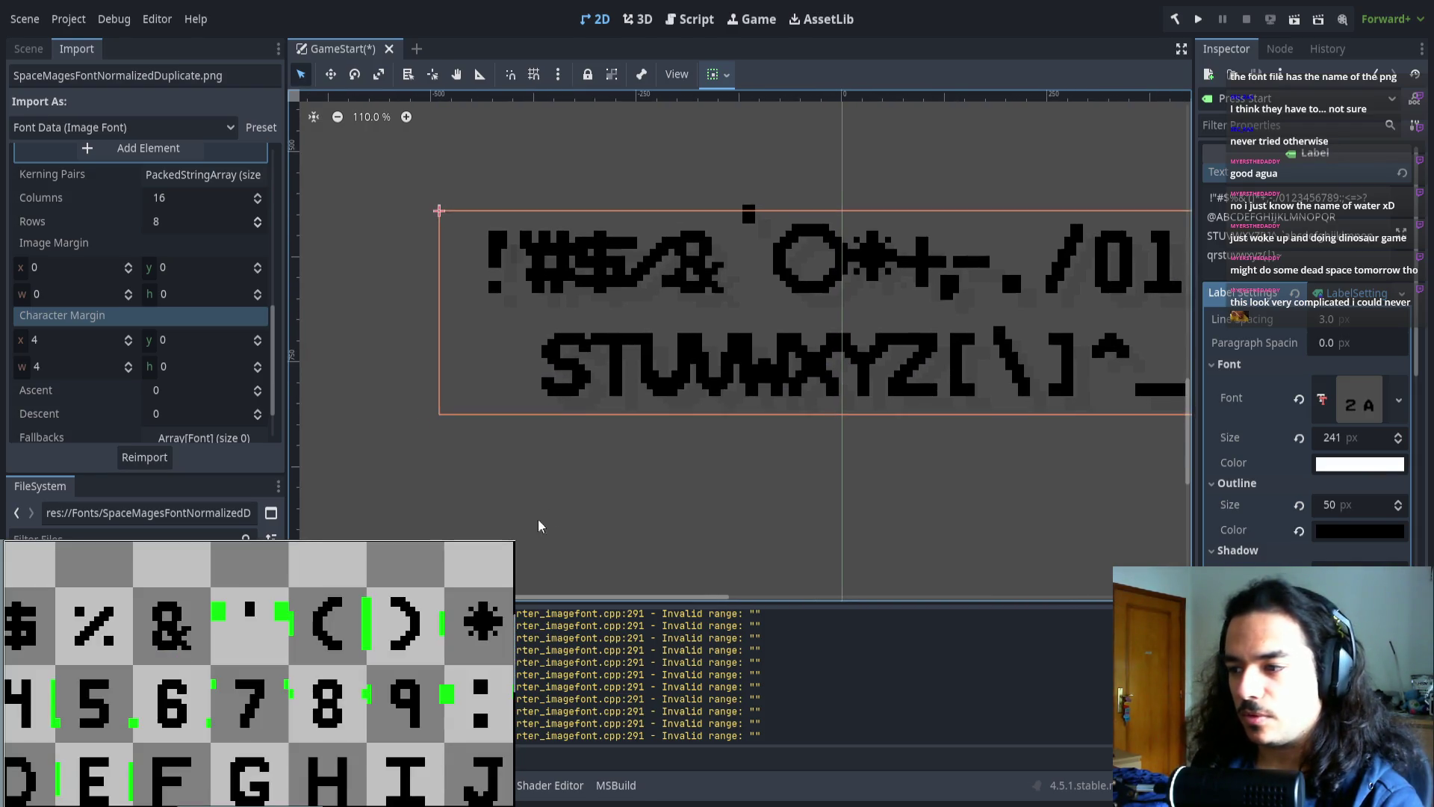
pyautogui.scroll(-3, 768, 440)
pyautogui.moveTo(810, 458)
pyautogui.mouseDown()
pyautogui.moveTo(510, 426)
pyautogui.moveTo(560, 410)
pyautogui.moveTo(426, 397)
pyautogui.moveTo(697, 435)
pyautogui.moveTo(854, 439)
pyautogui.mouseUp()
pyautogui.scroll(8, 112, 294)
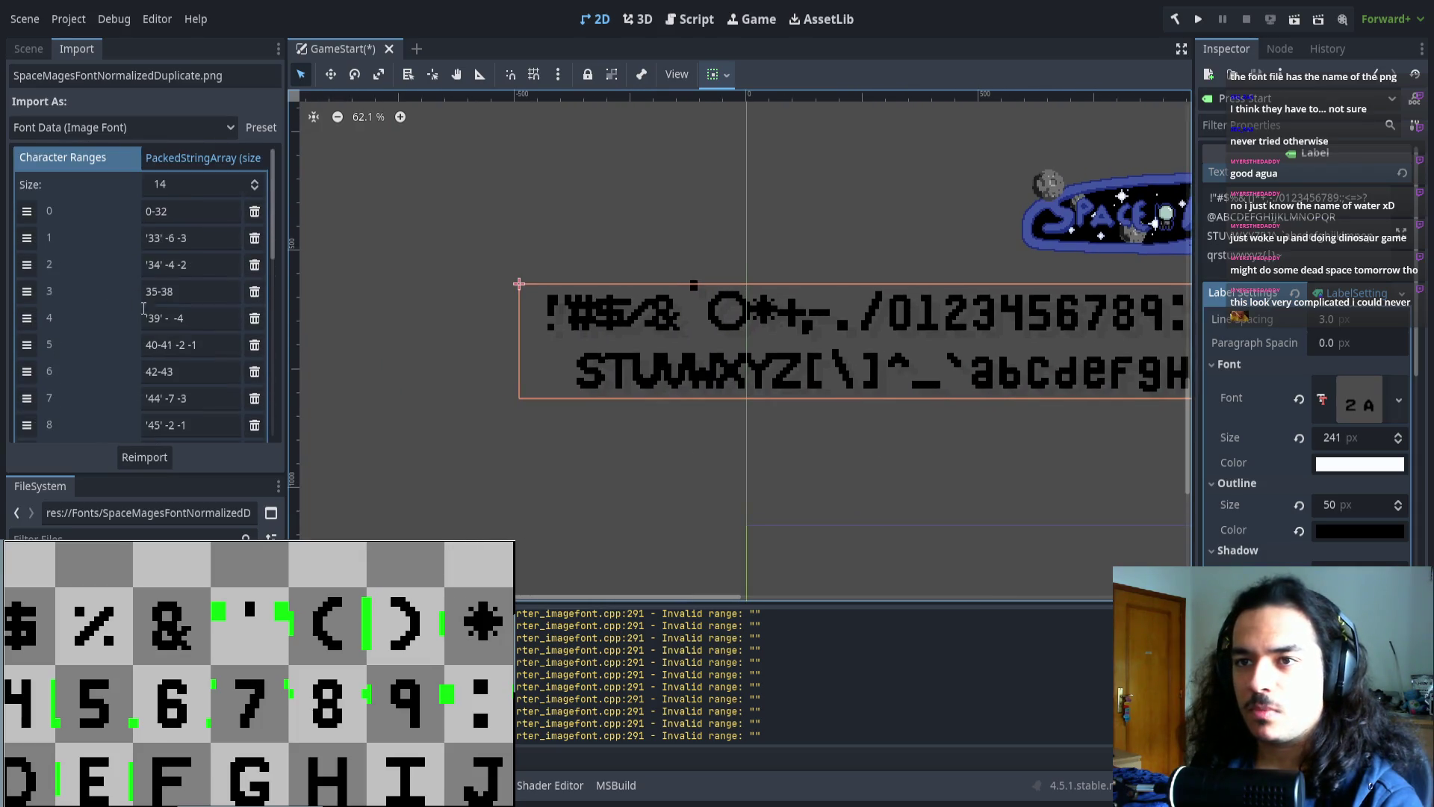
pyautogui.scroll(8, 562, 321)
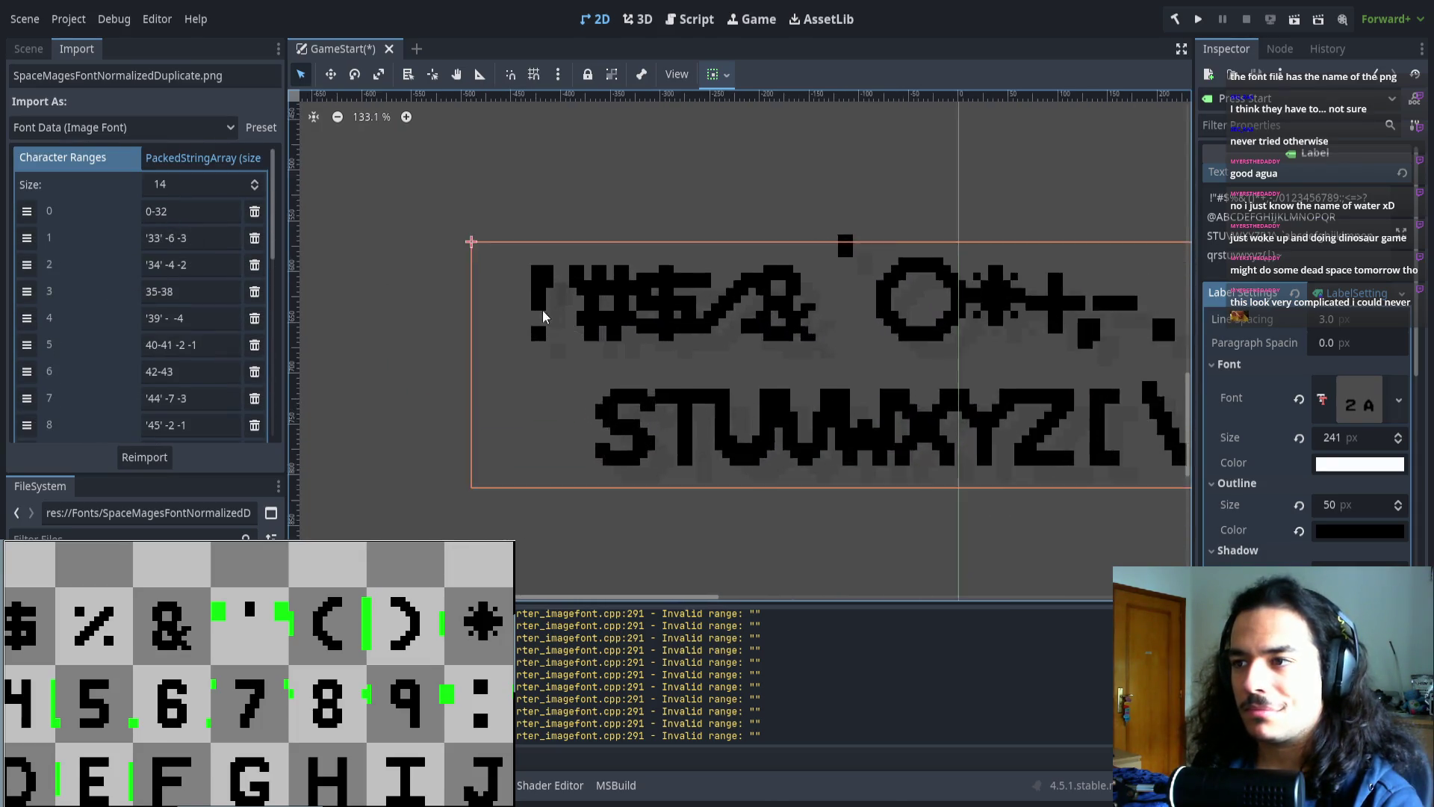
pyautogui.click(170, 239)
pyautogui.write('4')
pyautogui.click(148, 455)
# - Set the '34' range offsets to -2 -1 and reimport the font
pyautogui.doubleClick(170, 265)
pyautogui.write('2')
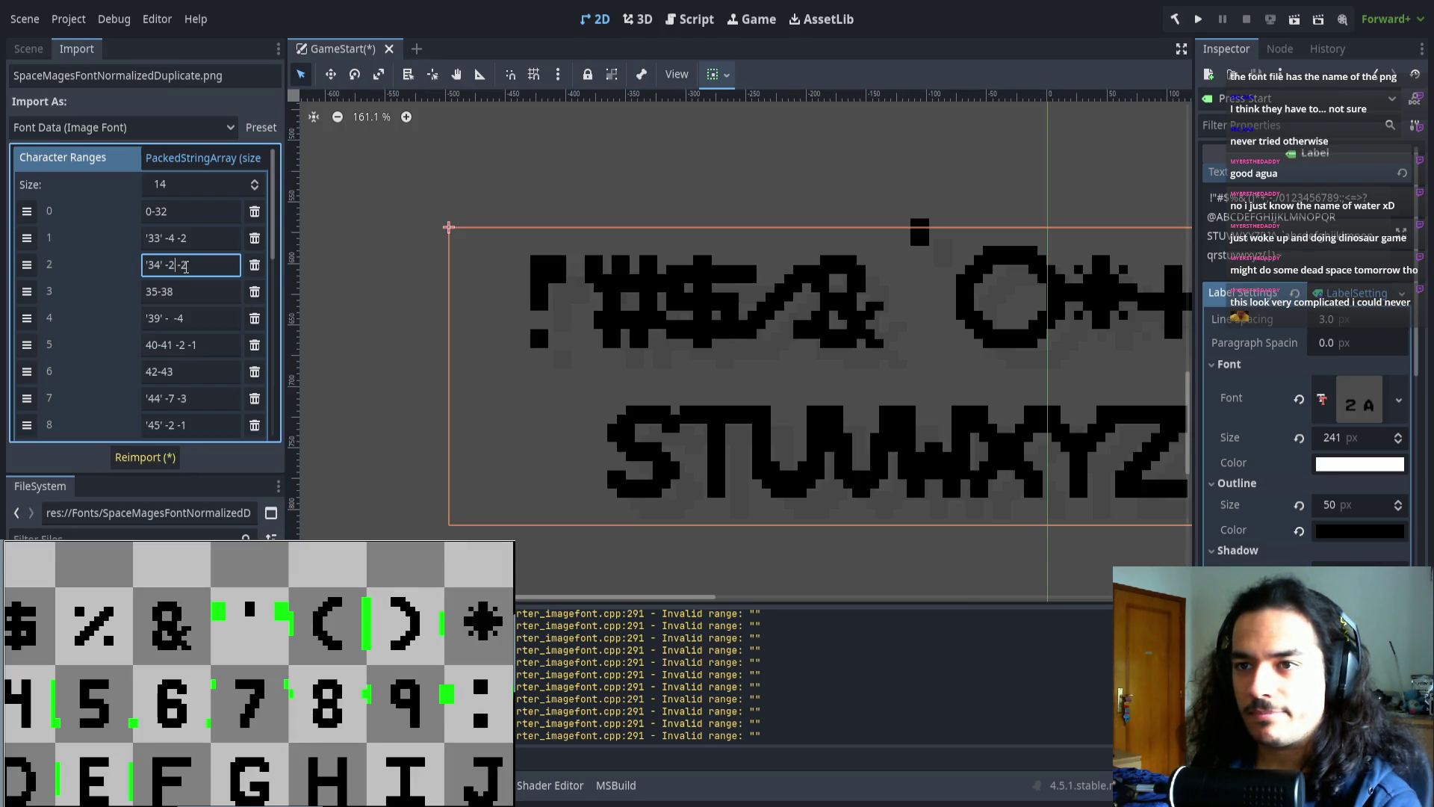
pyautogui.doubleClick(183, 266)
pyautogui.write('1')
pyautogui.click(142, 457)
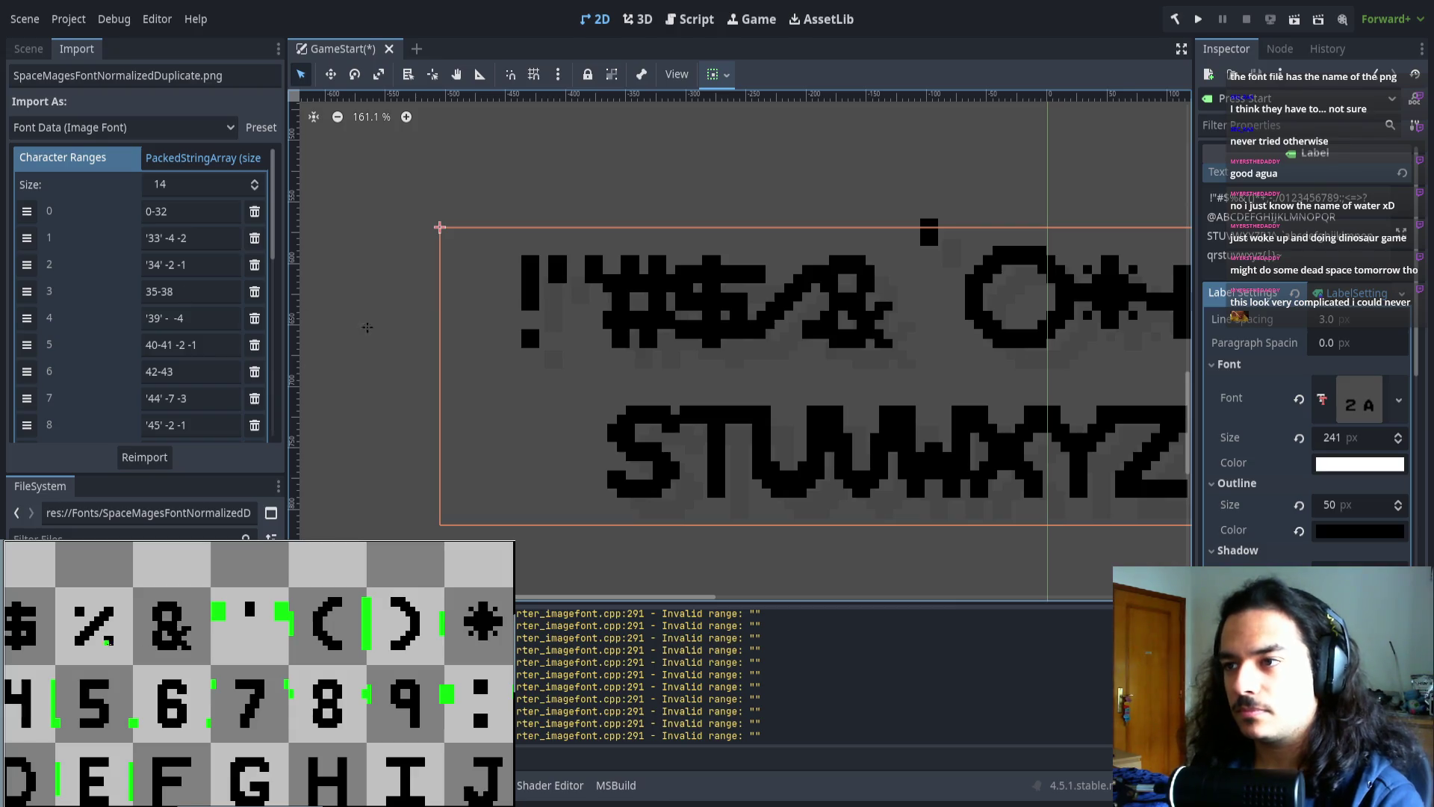
# - Pan the glyph sheet to the punctuation row and check the '34' and 35-38 range entries
pyautogui.moveTo(117, 611); pyautogui.dragTo(231, 631)
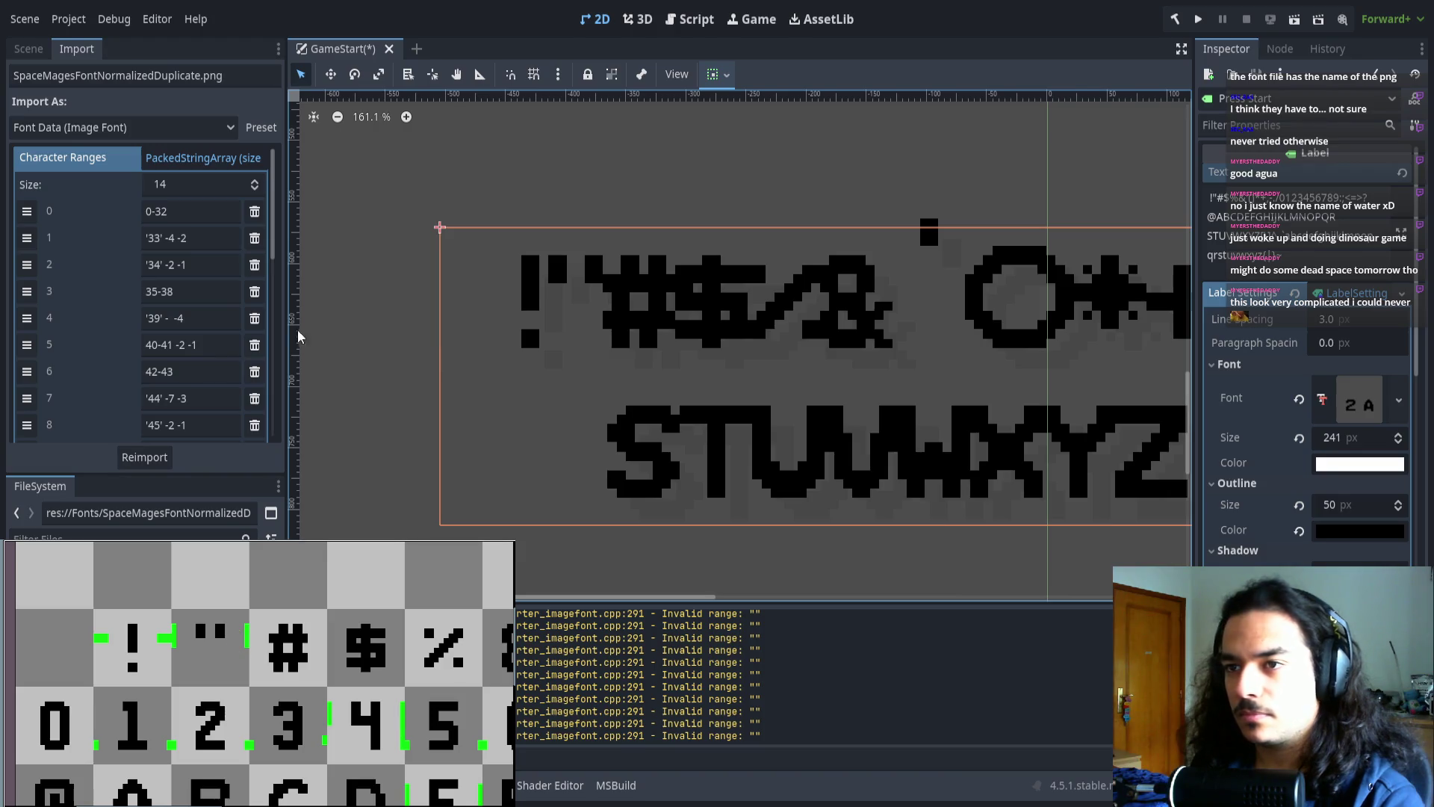
pyautogui.moveTo(231, 631); pyautogui.dragTo(151, 643)
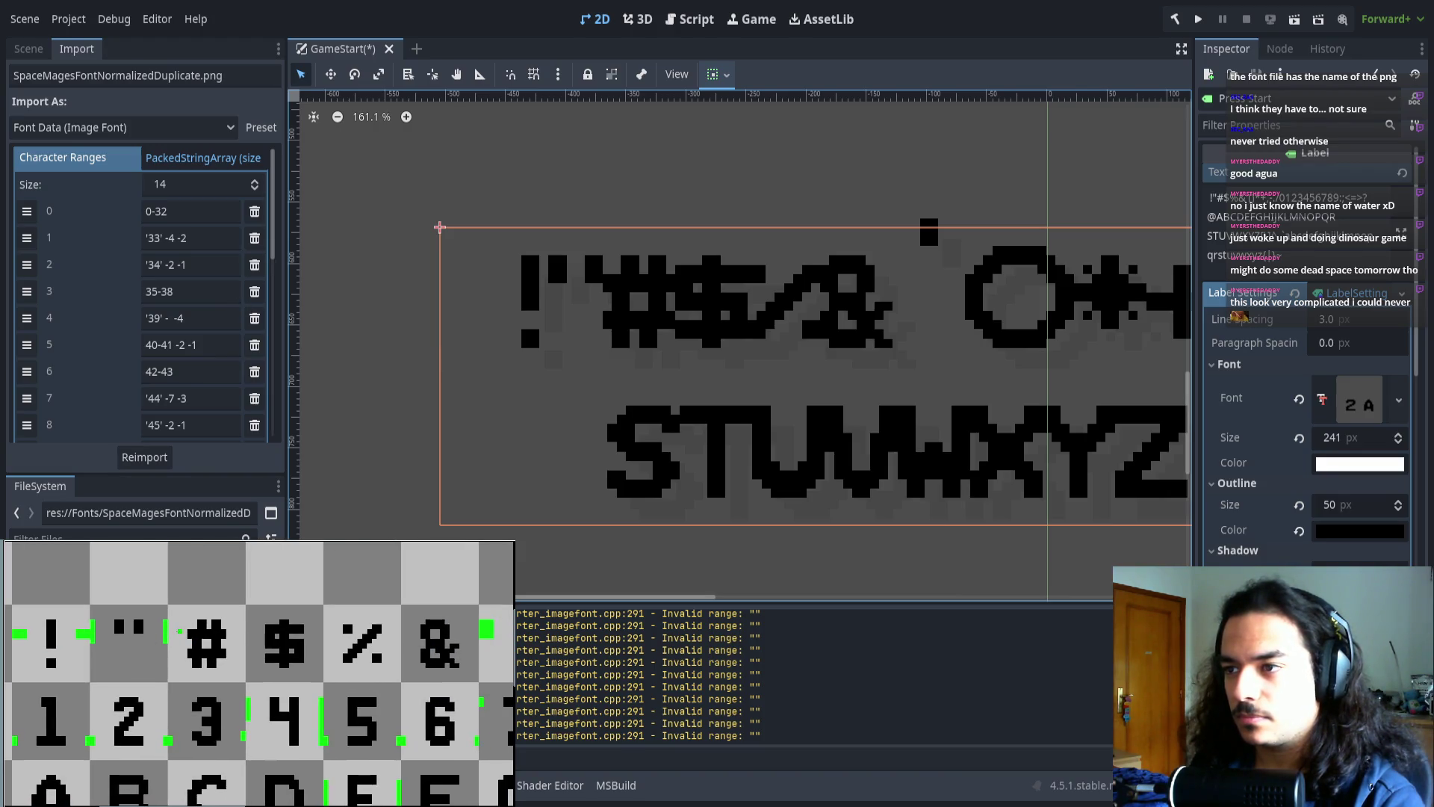
pyautogui.click(203, 263)
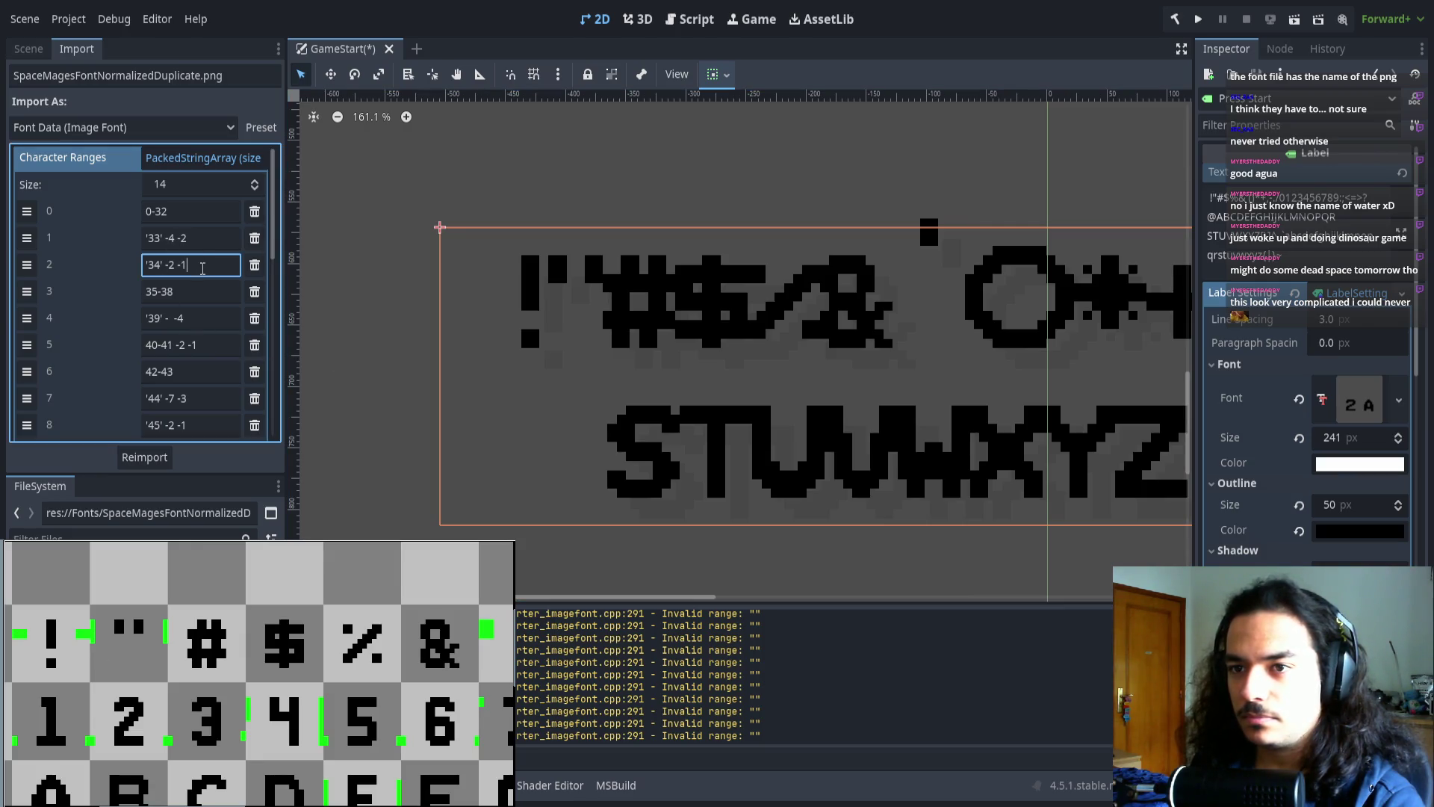
pyautogui.click(197, 289)
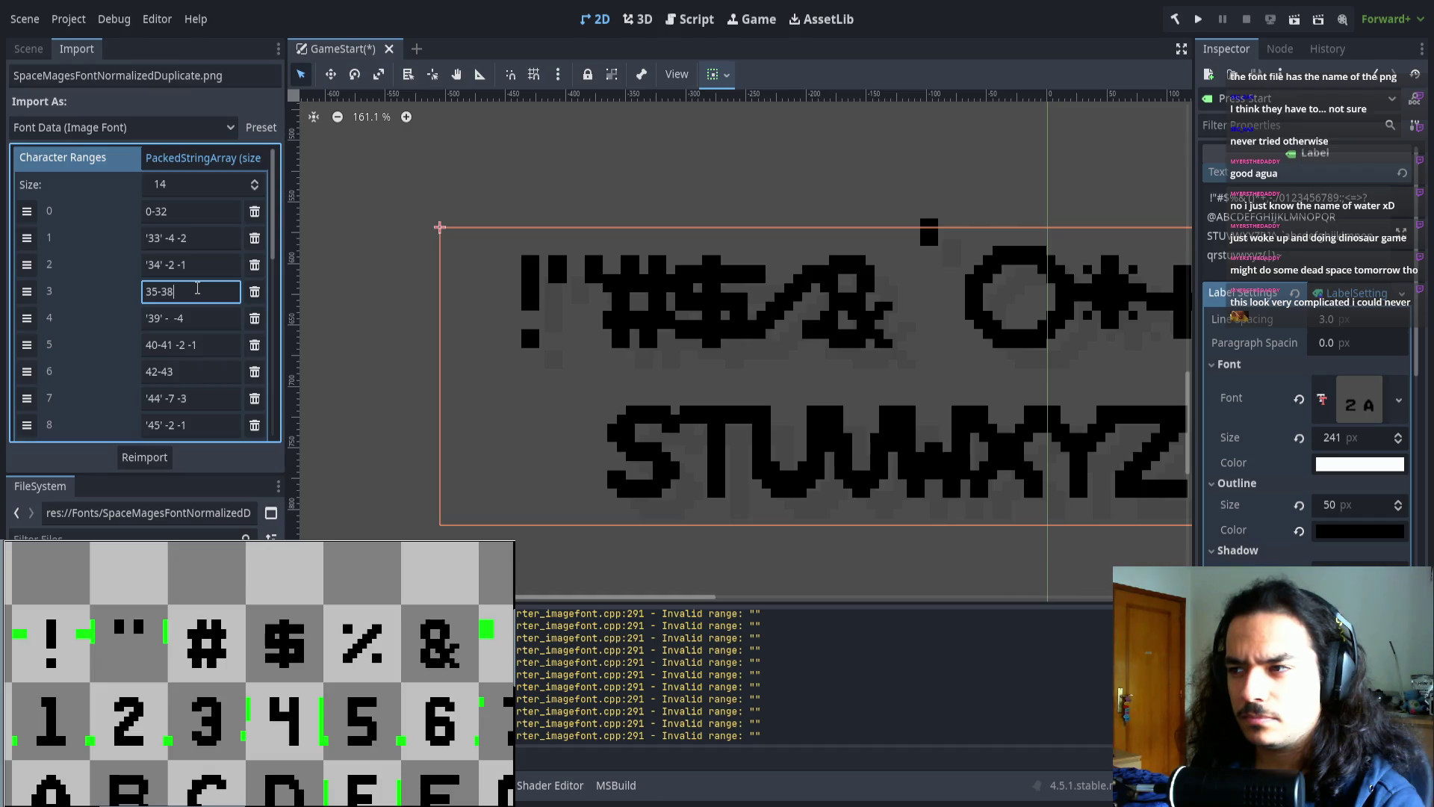
pyautogui.scroll(-10, 167, 361)
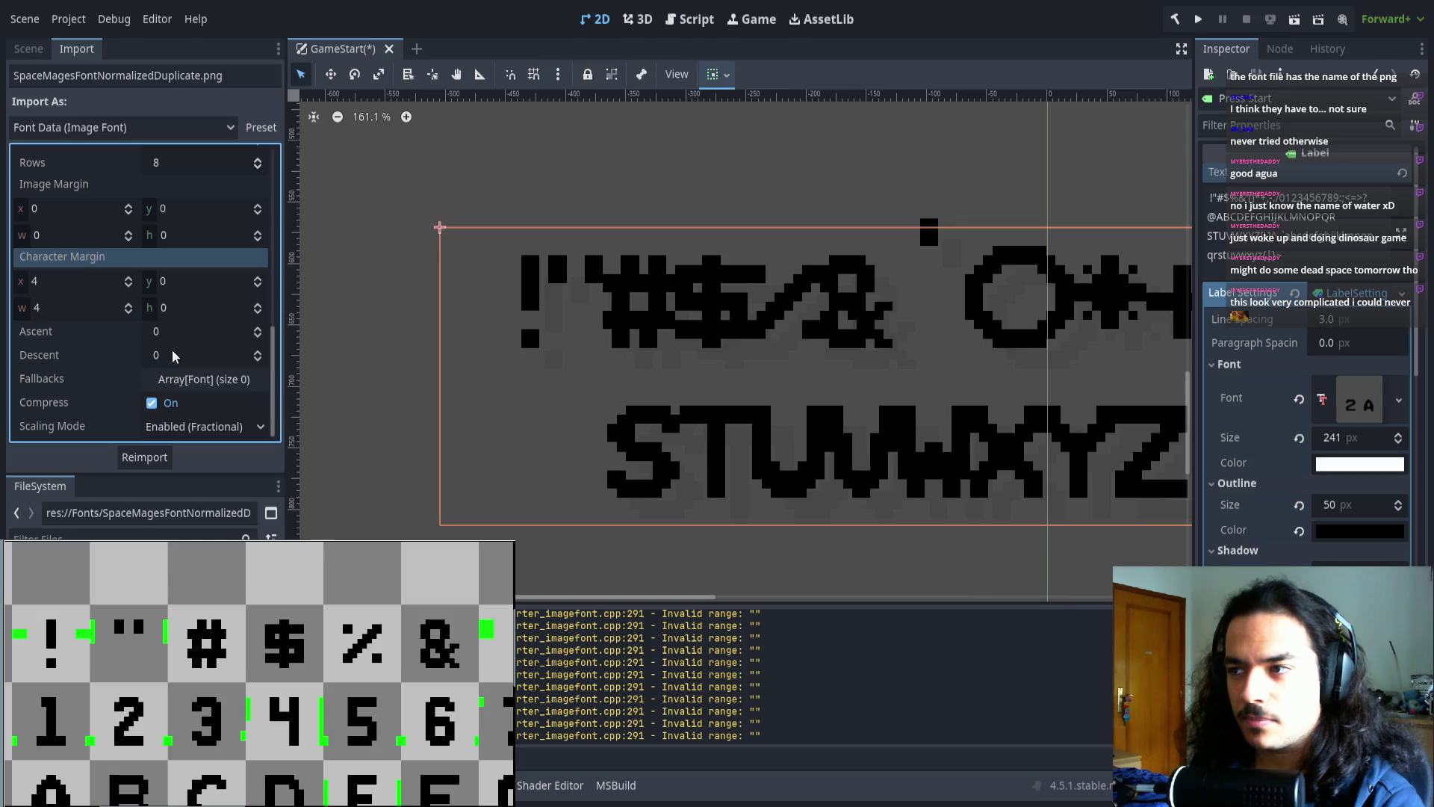
# - Set Character Margin x to 3 and reimport the font
pyautogui.scroll(8, 610, 359)
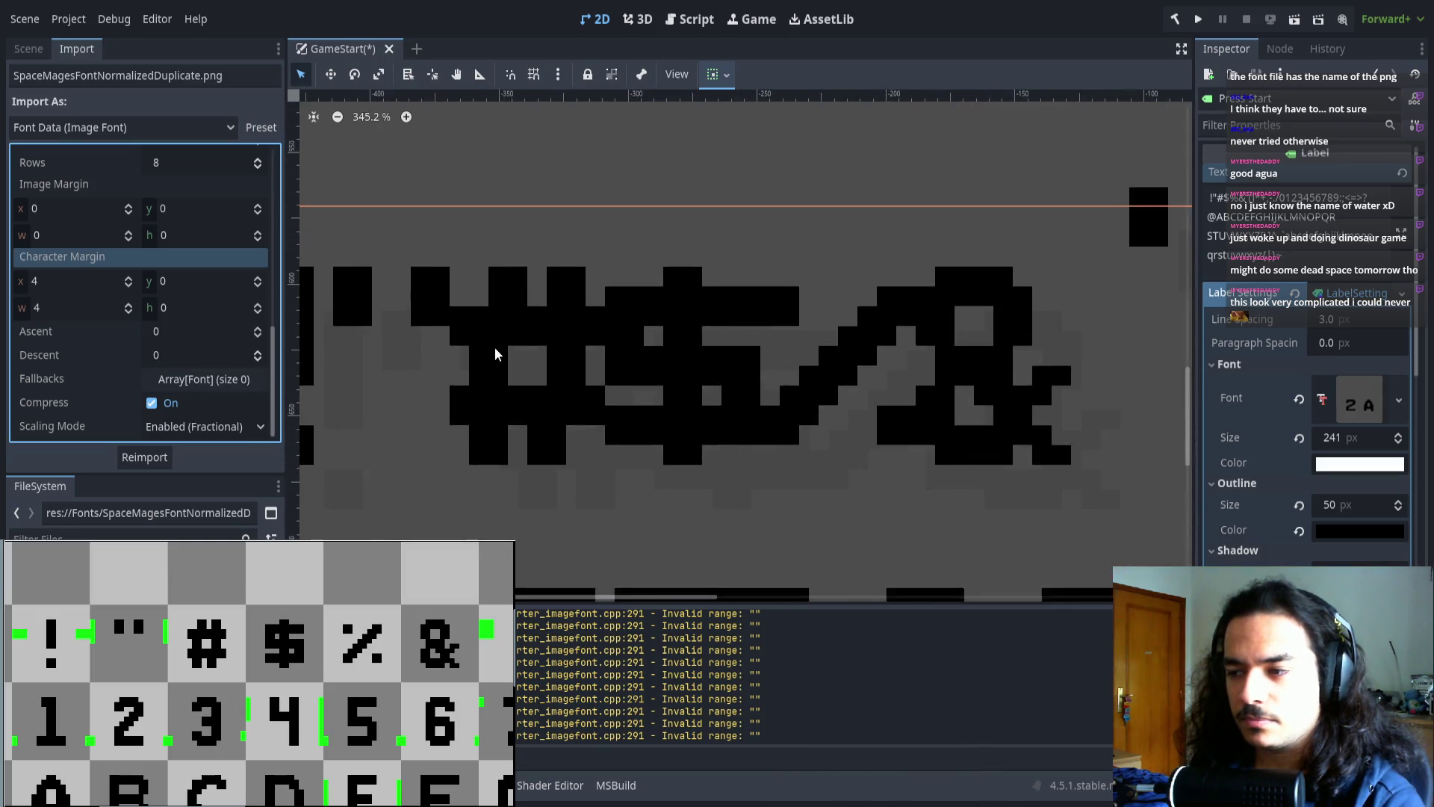
pyautogui.click(63, 284)
pyautogui.write('3')
pyautogui.click(142, 457)
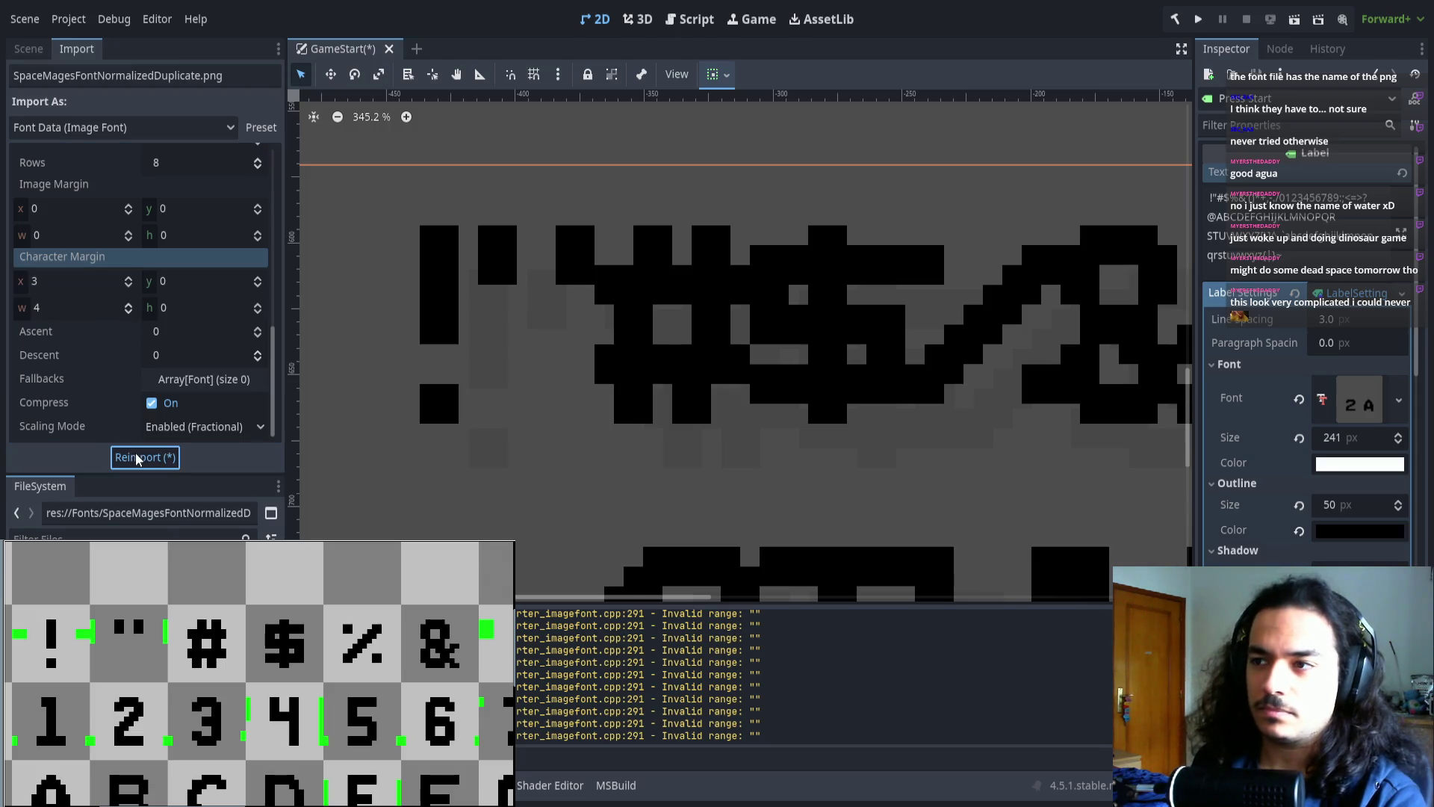
# - Review the re-rendered Label preview and select the apostrophe's '39' range entry
pyautogui.scroll(-4, 826, 314)
pyautogui.scroll(-1, 817, 295)
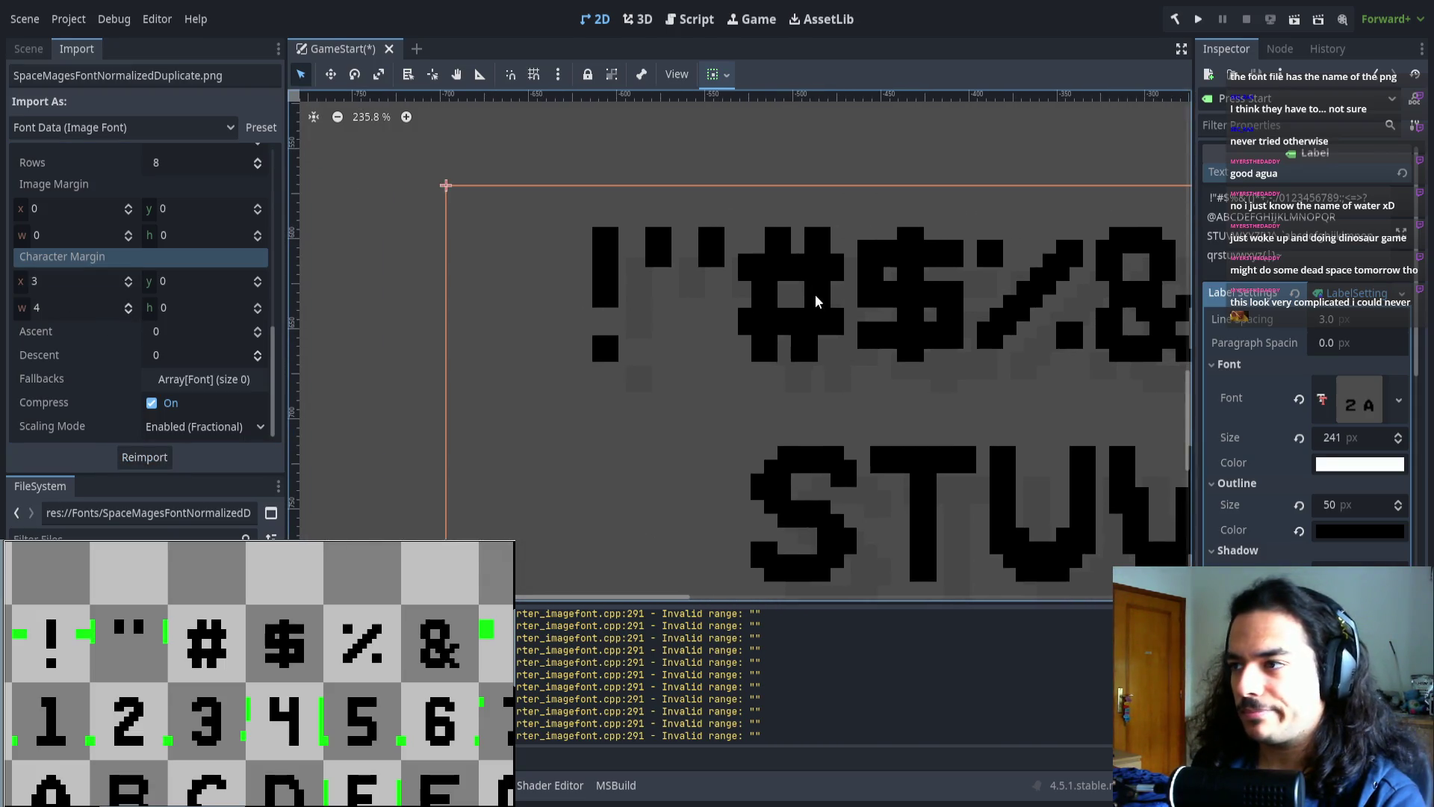
pyautogui.scroll(1, 682, 288)
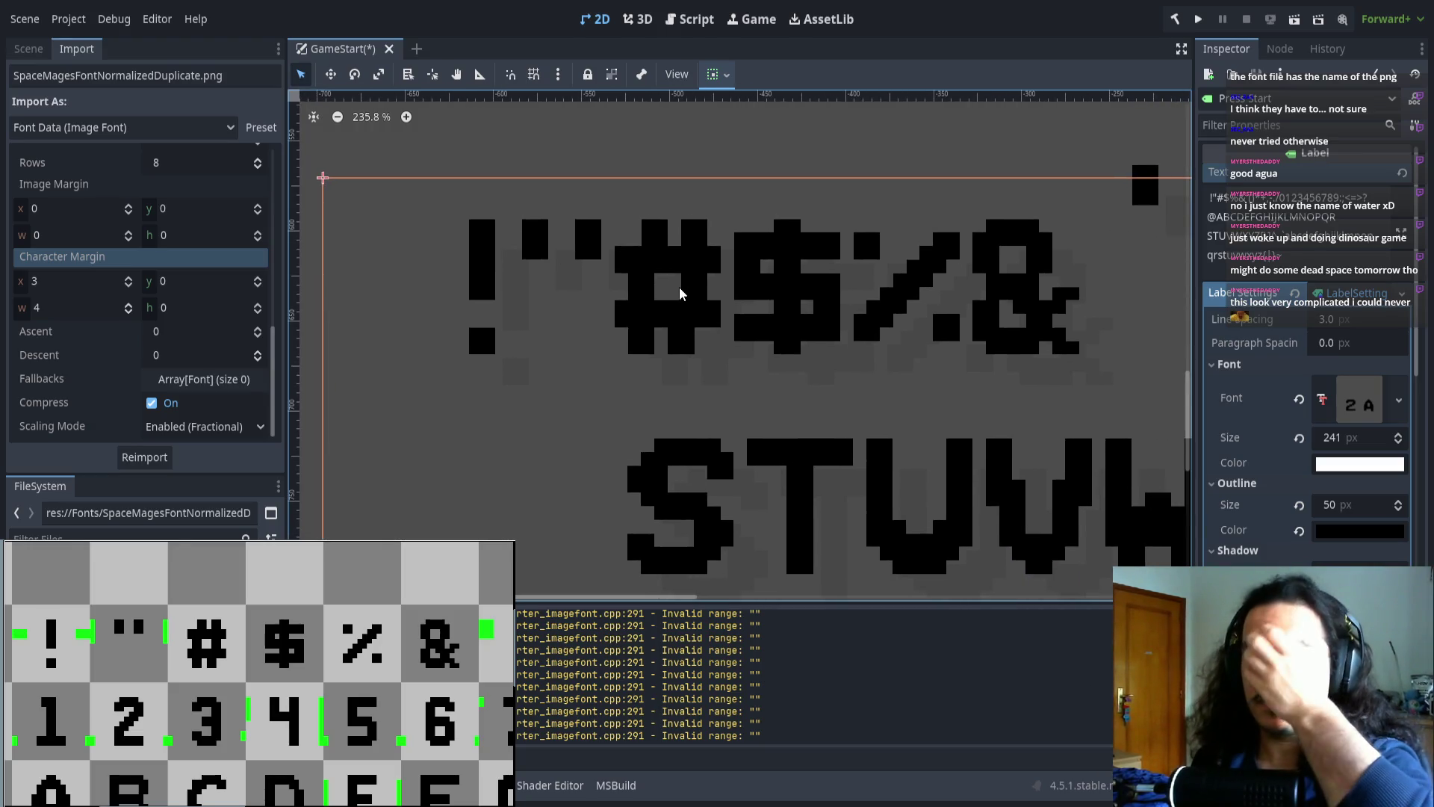
pyautogui.hscroll(2, 682, 297)
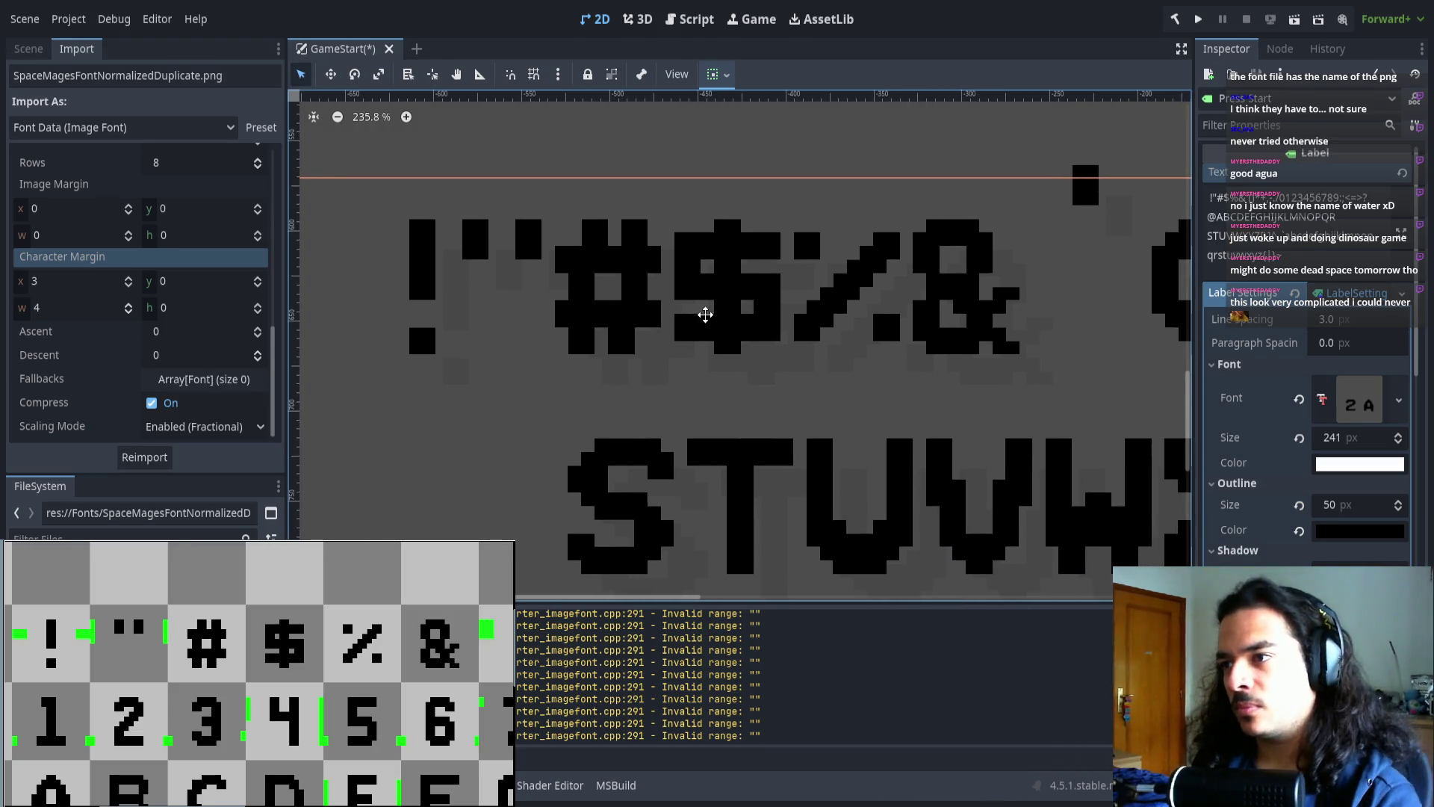
pyautogui.hscroll(2, 753, 310)
pyautogui.scroll(2, 755, 295)
pyautogui.hscroll(3, 711, 333)
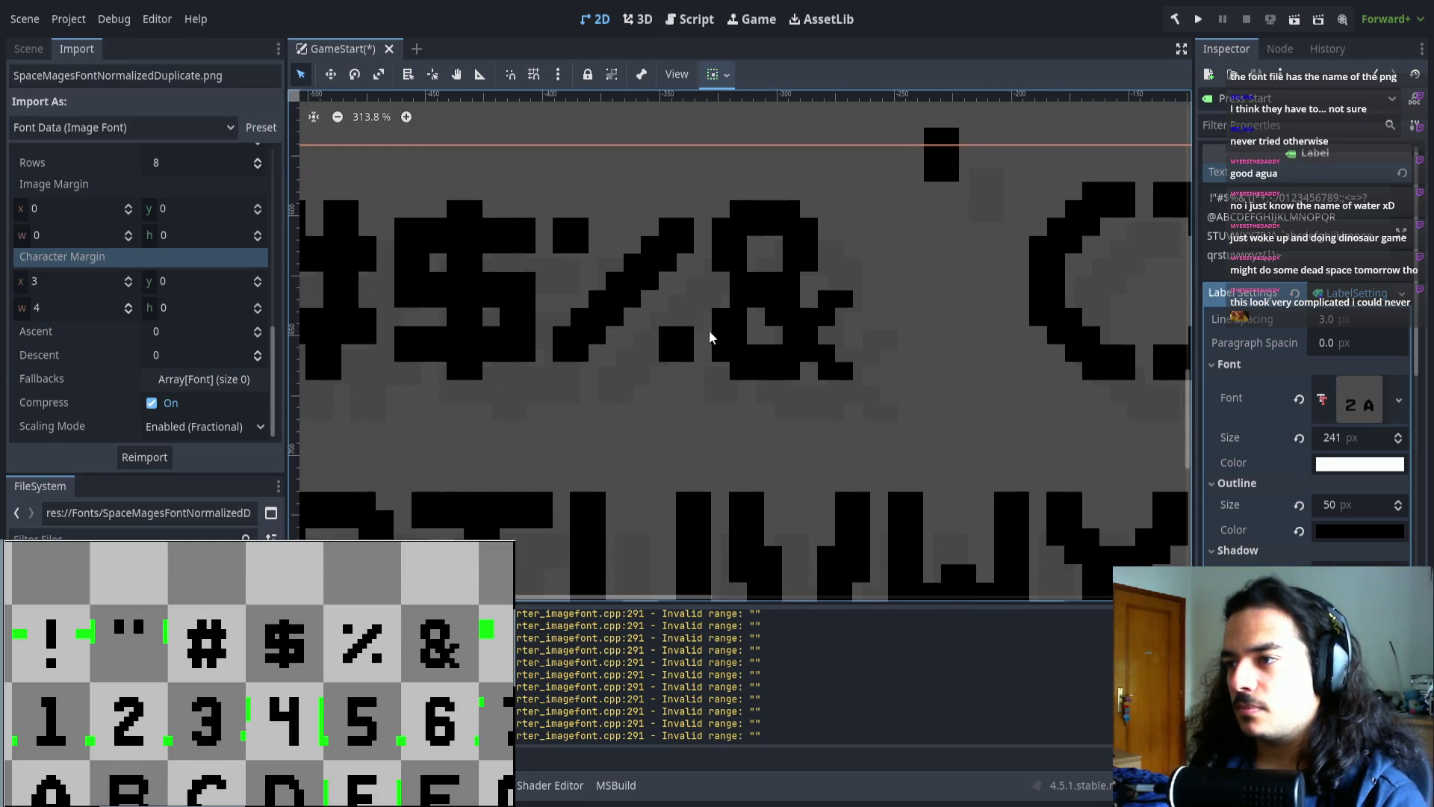
pyautogui.hscroll(2, 775, 347)
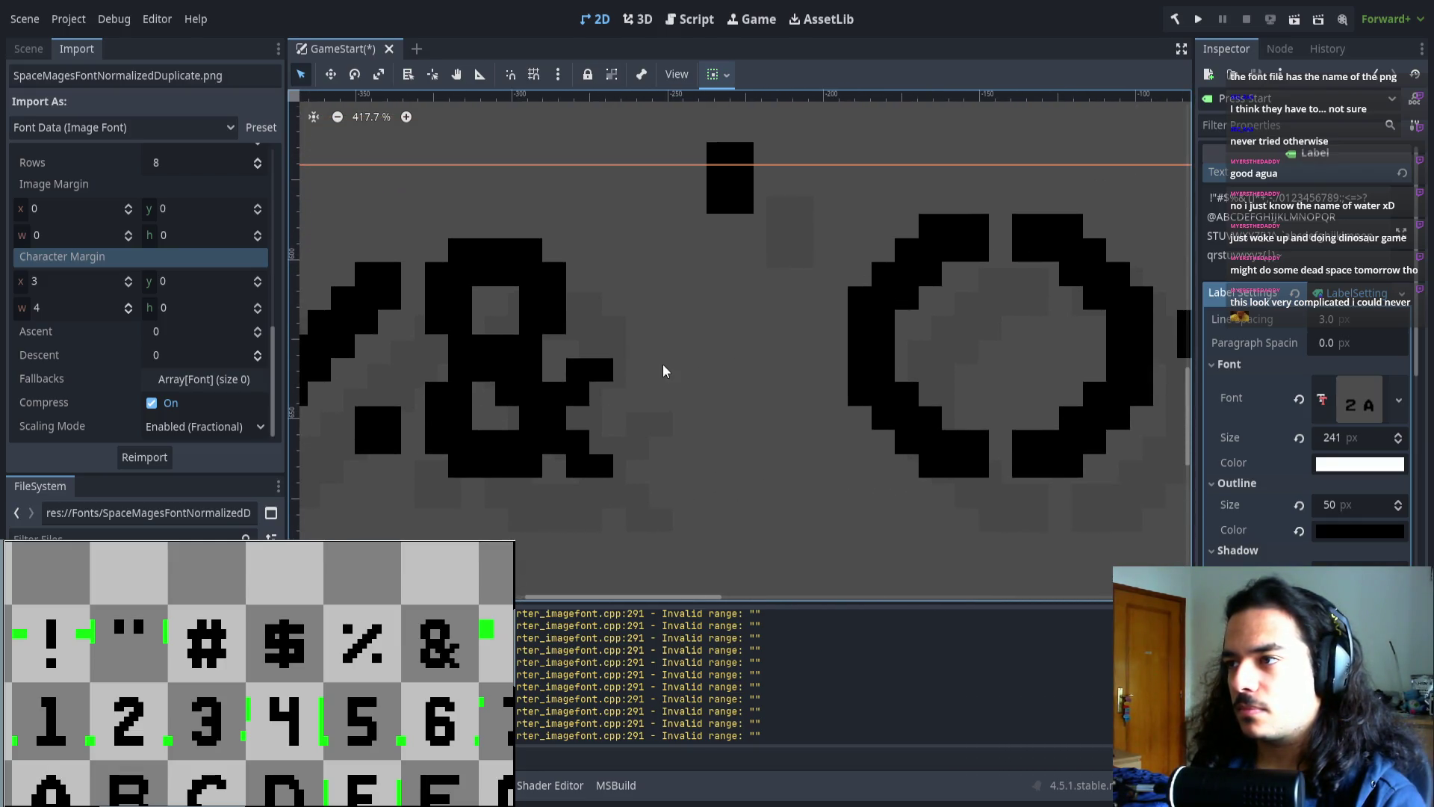
pyautogui.scroll(-4, 663, 371)
pyautogui.scroll(-8, 160, 291)
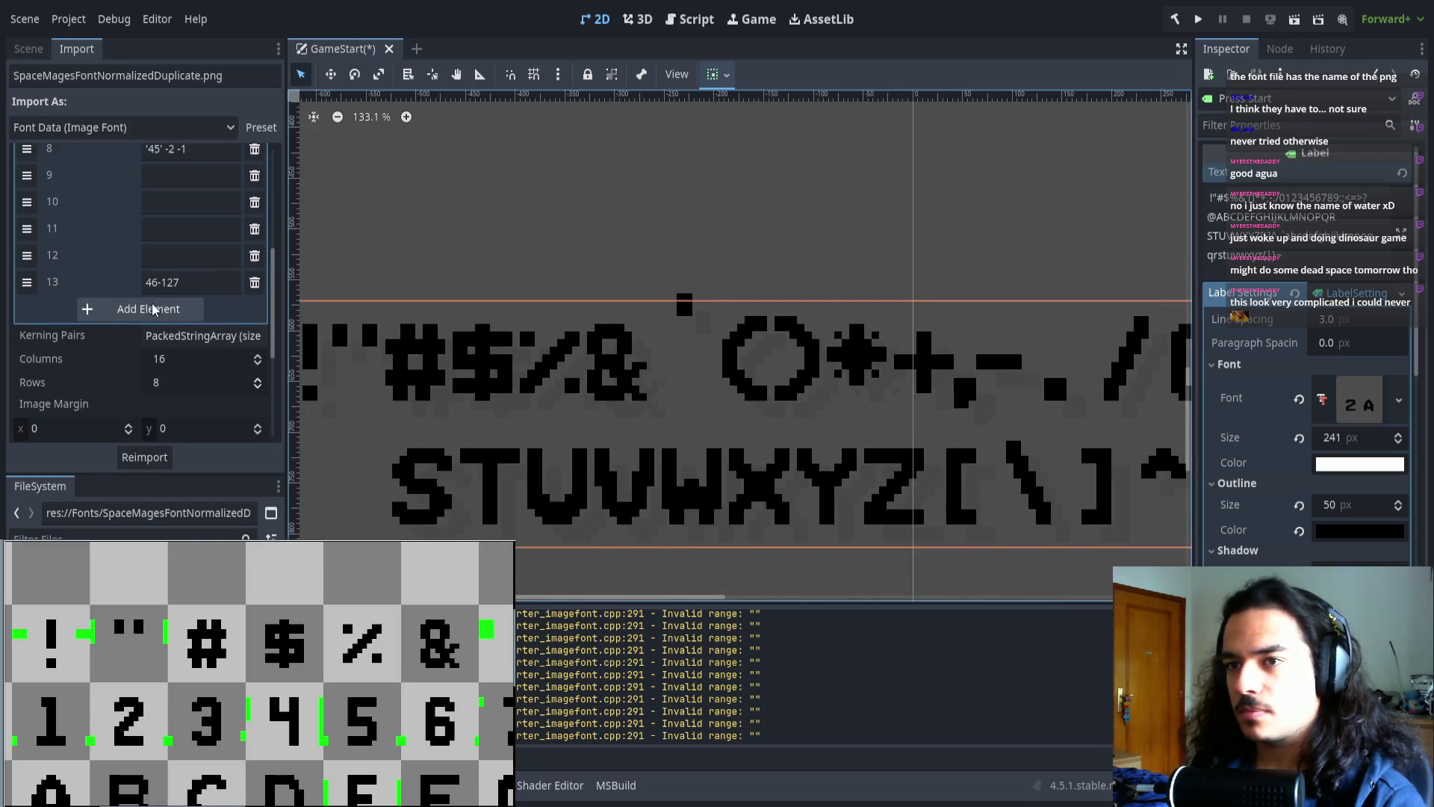
pyautogui.scroll(5, 679, 313)
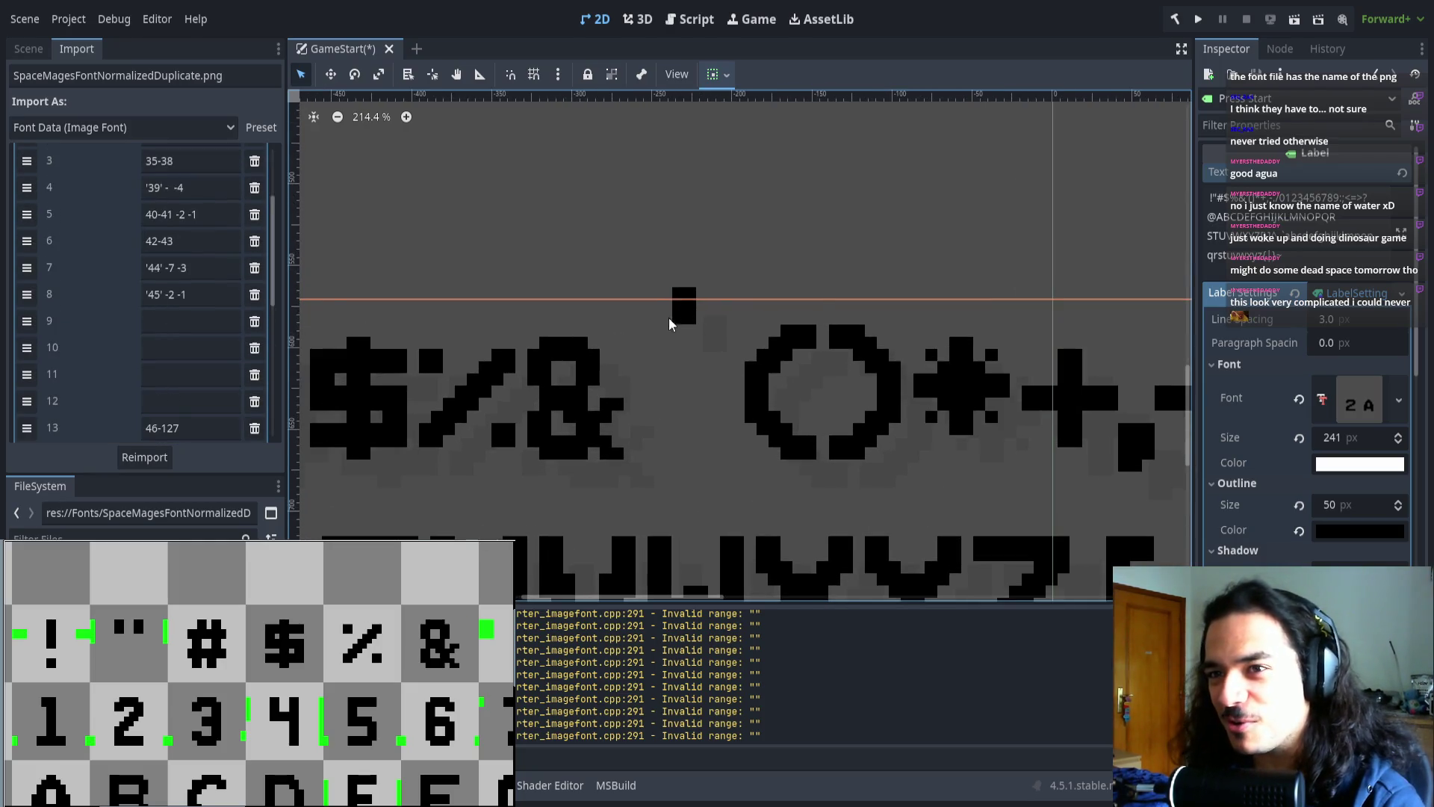
pyautogui.click(174, 189)
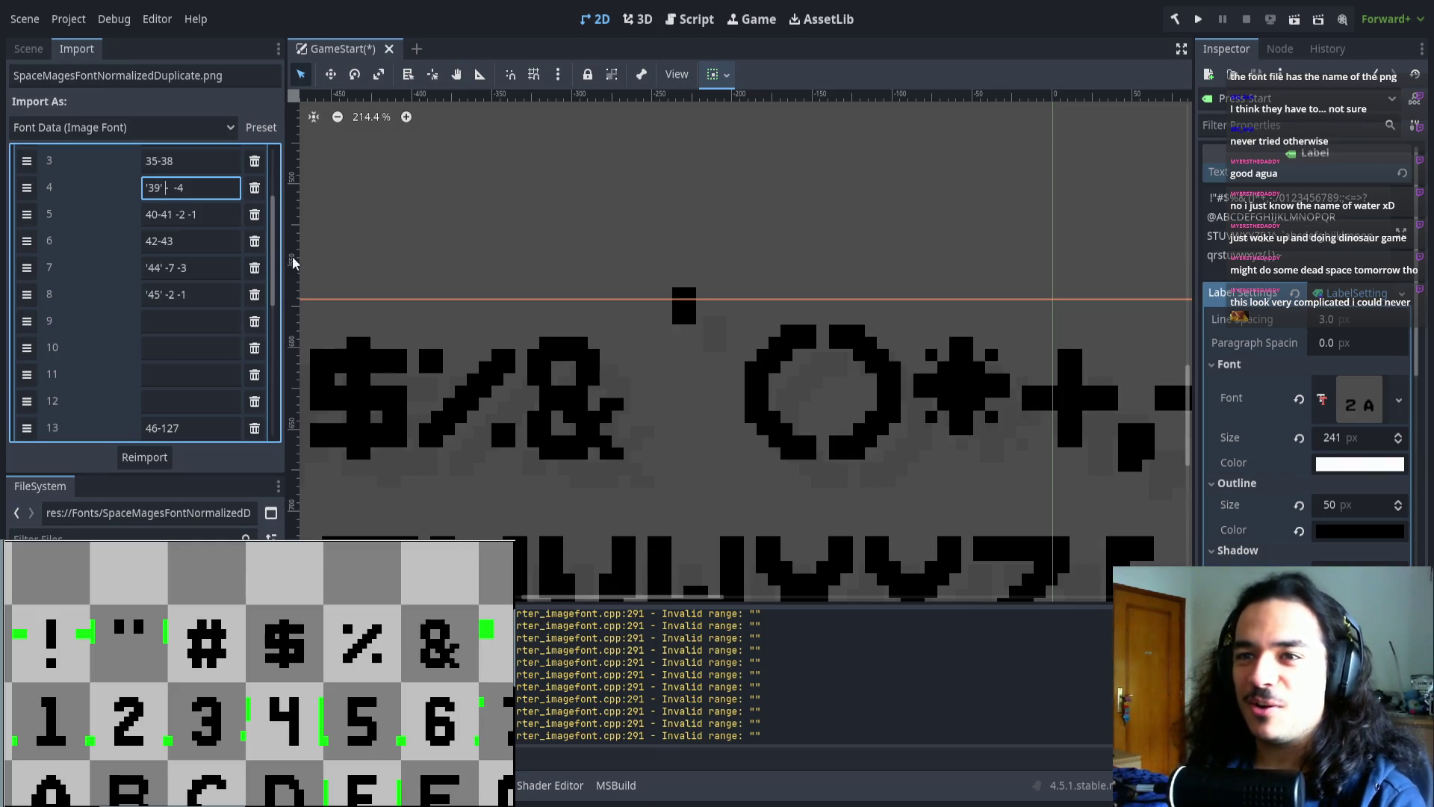
# - Trim the offset values in the apostrophe (39) range entry and reimport to check the glyph
pyautogui.scroll(3, 111, 321)
pyautogui.press('BackSpace')
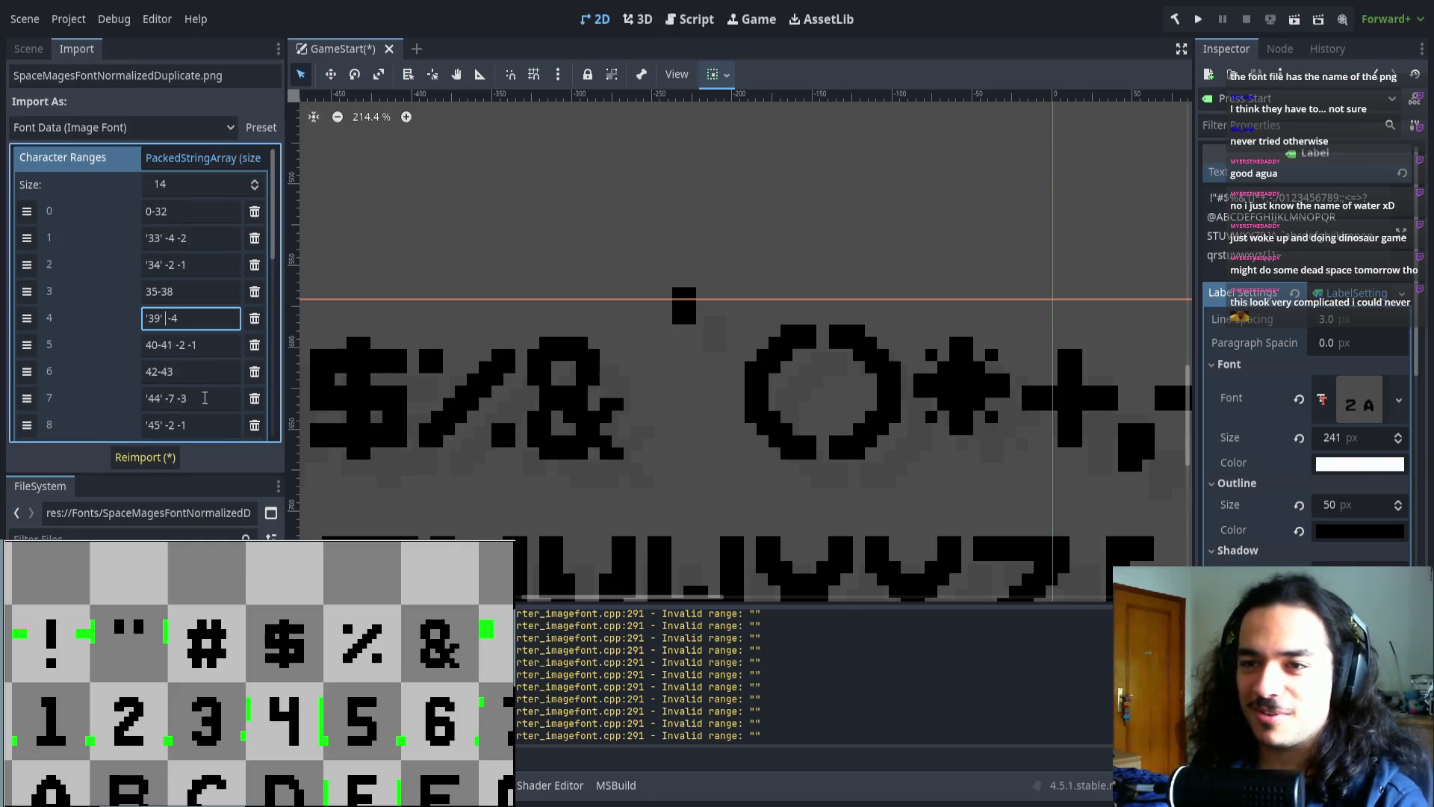
pyautogui.click(145, 457)
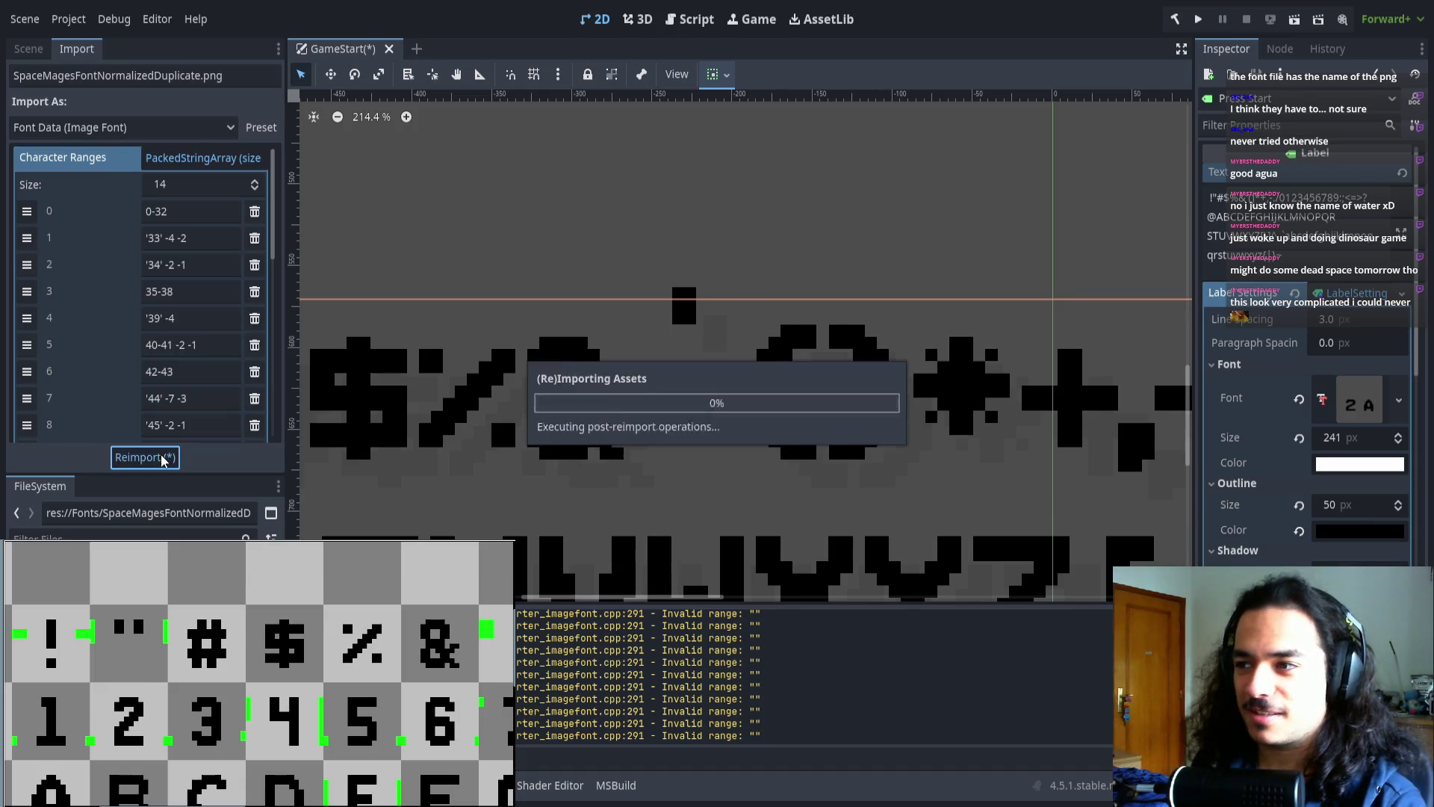
pyautogui.moveTo(691, 362)
pyautogui.mouseDown()
pyautogui.moveTo(694, 328)
pyautogui.moveTo(602, 318)
pyautogui.mouseUp()
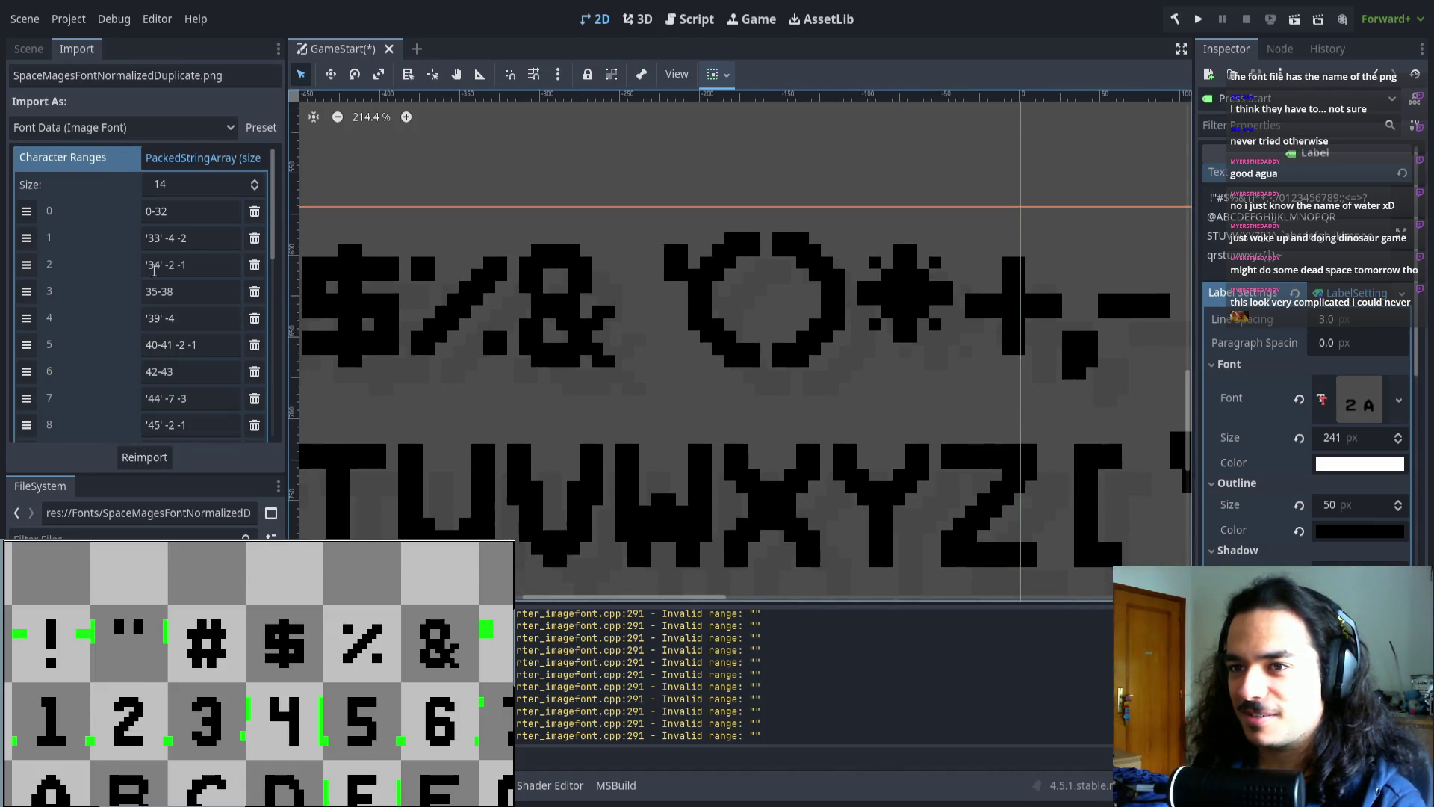
pyautogui.click(196, 318)
pyautogui.press('BackSpace')
pyautogui.click(145, 457)
# - Set character 39's range offsets to -6 -3 and reimport the font
pyautogui.click(183, 319)
pyautogui.write('-6 -3')
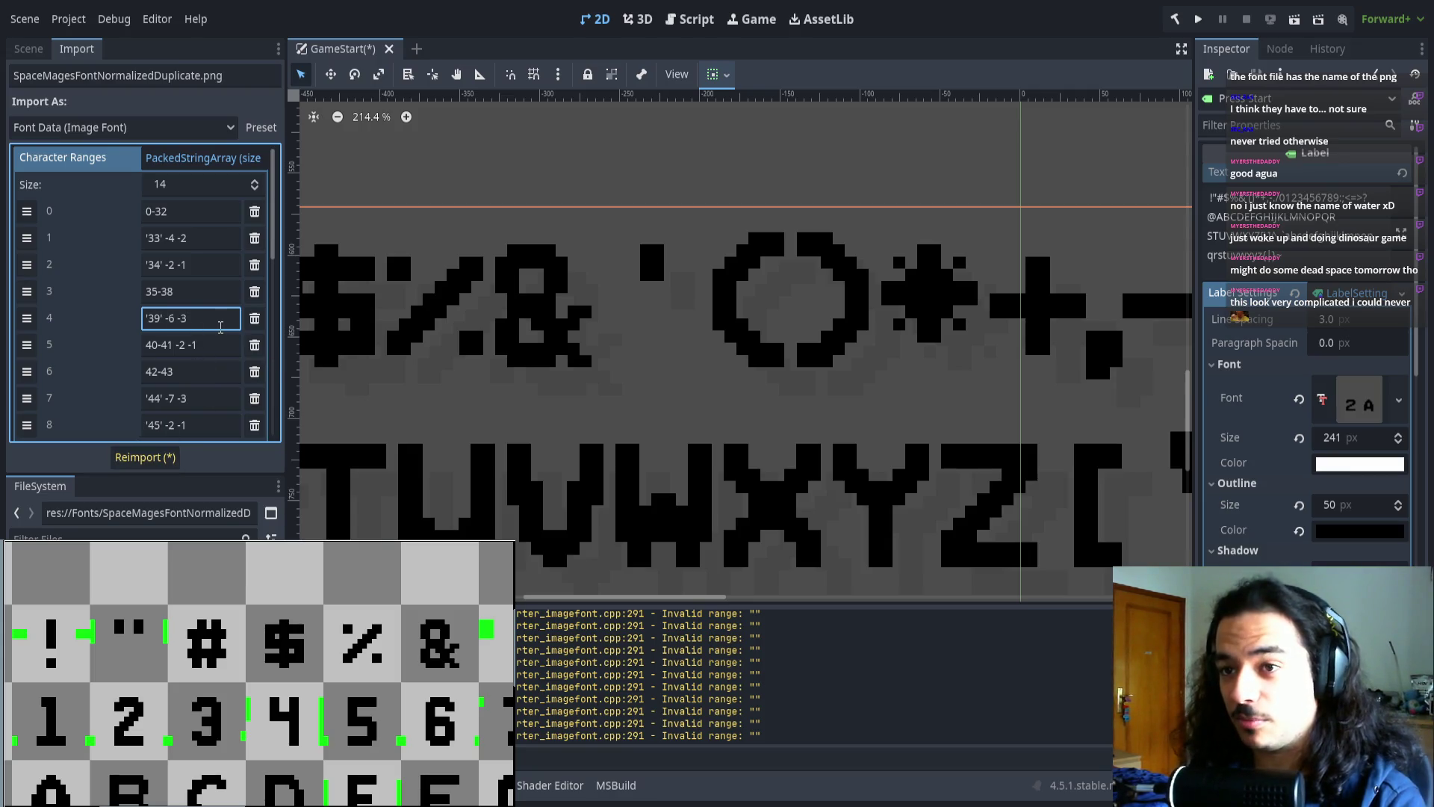
pyautogui.press('BackSpace')
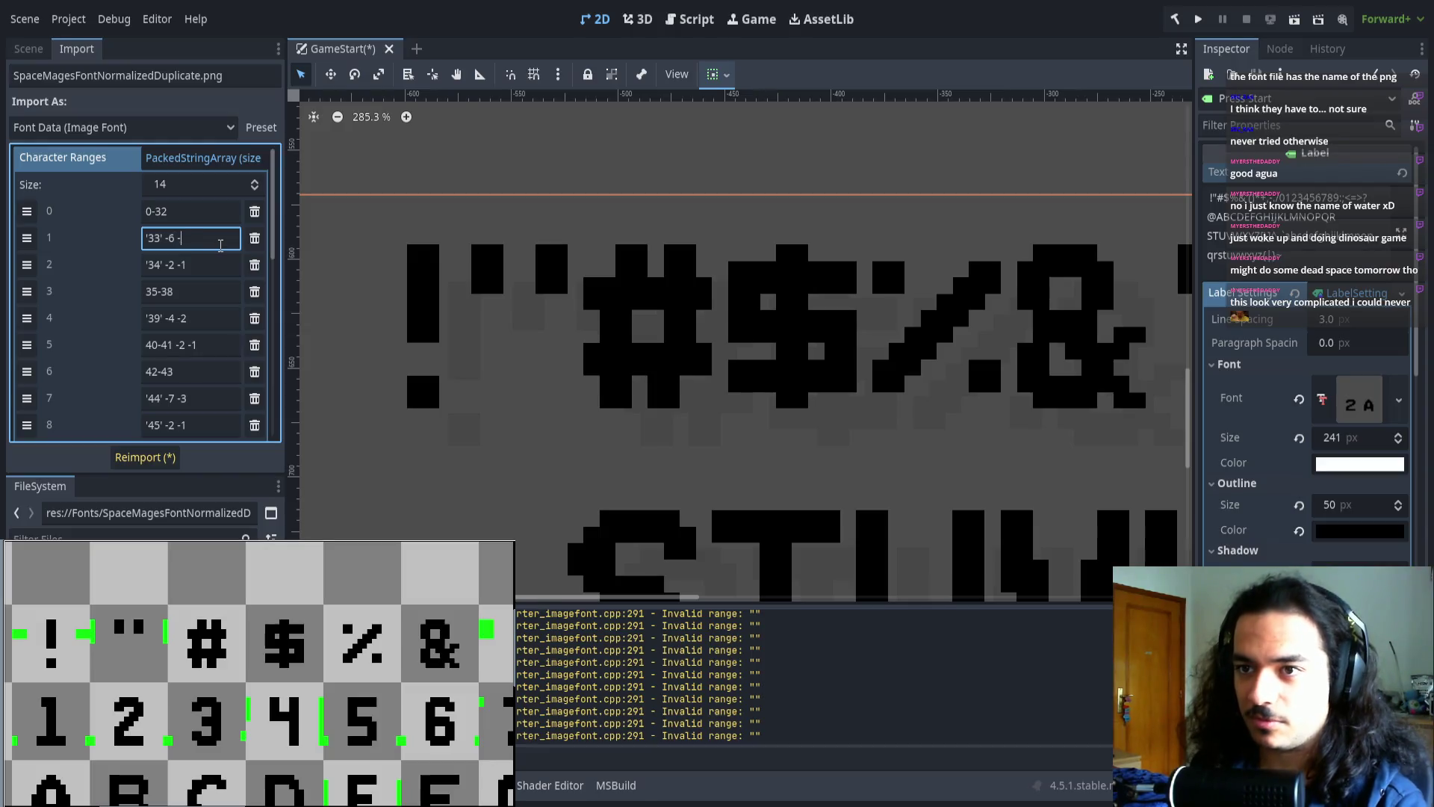
pyautogui.write('3')
pyautogui.click(221, 317)
pyautogui.write('3')
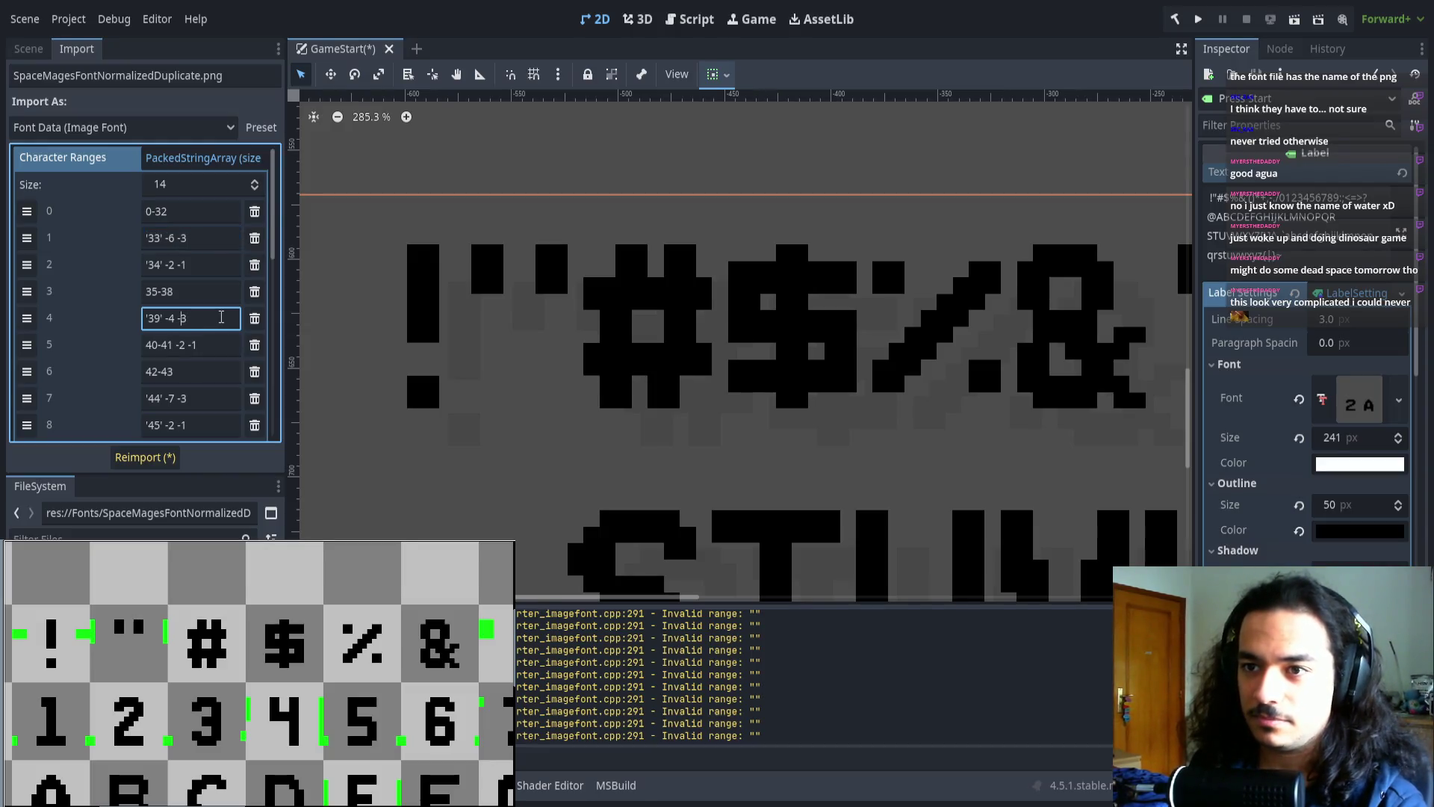
pyautogui.hotkey('shift', 'Left')
pyautogui.write('6')
pyautogui.click(144, 458)
pyautogui.moveTo(906, 386); pyautogui.dragTo(396, 346)
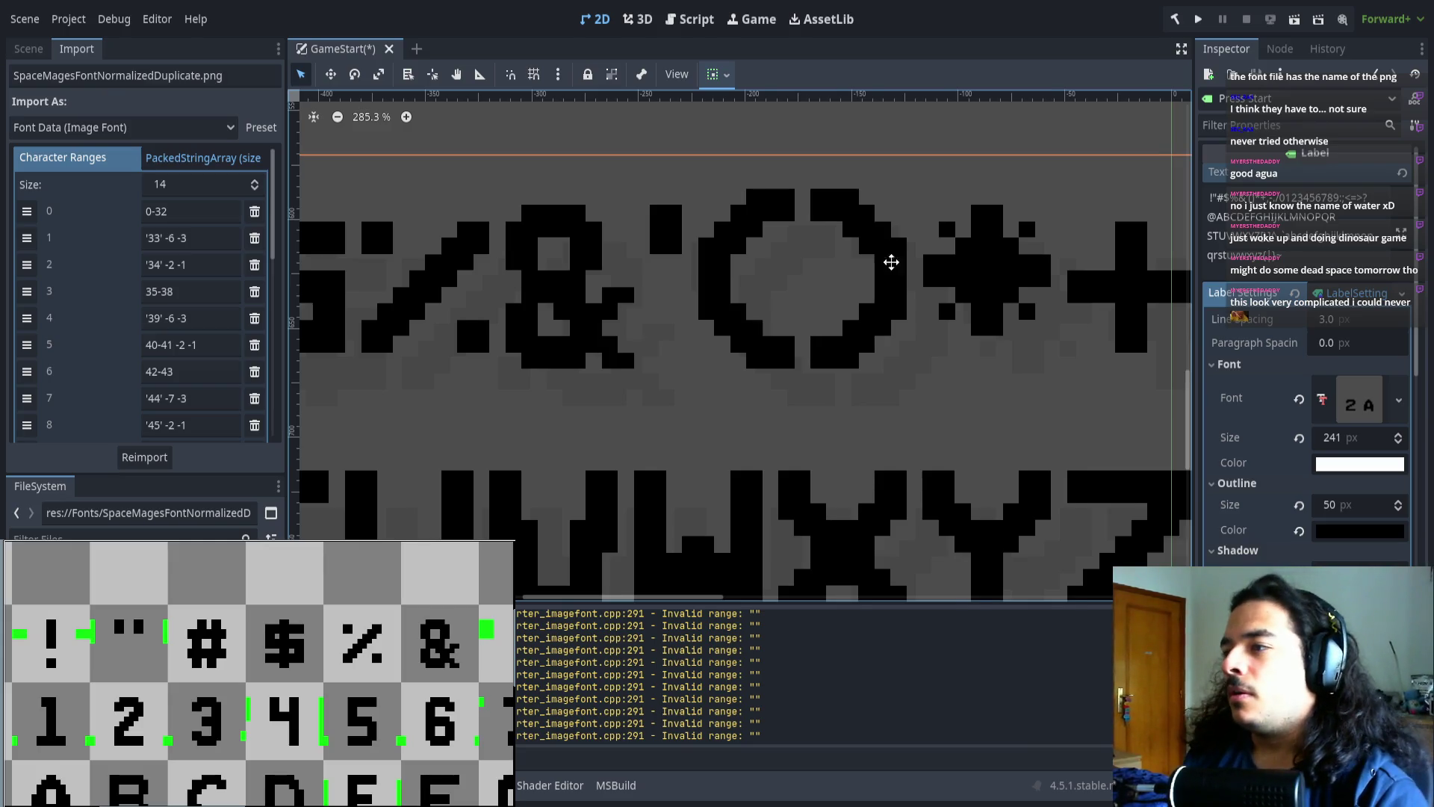
# - Change the comma (44) range's horizontal offset to 6 and reimport to preview it
pyautogui.scroll(3, 889, 256)
pyautogui.hscroll(3, 698, 298)
pyautogui.scroll(3, 526, 288)
pyautogui.hscroll(4, 531, 288)
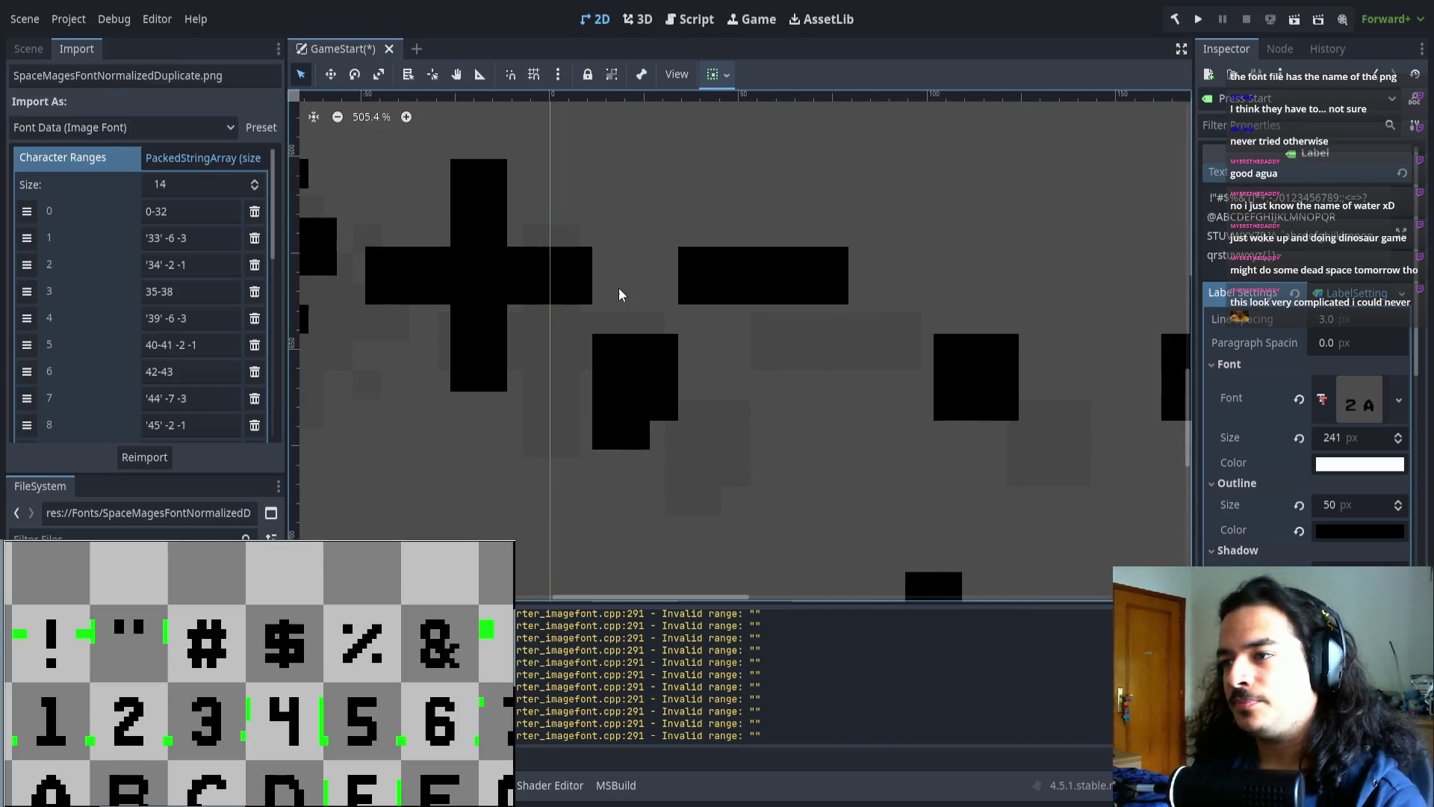
pyautogui.hscroll(-1, 611, 361)
pyautogui.scroll(-1, 164, 351)
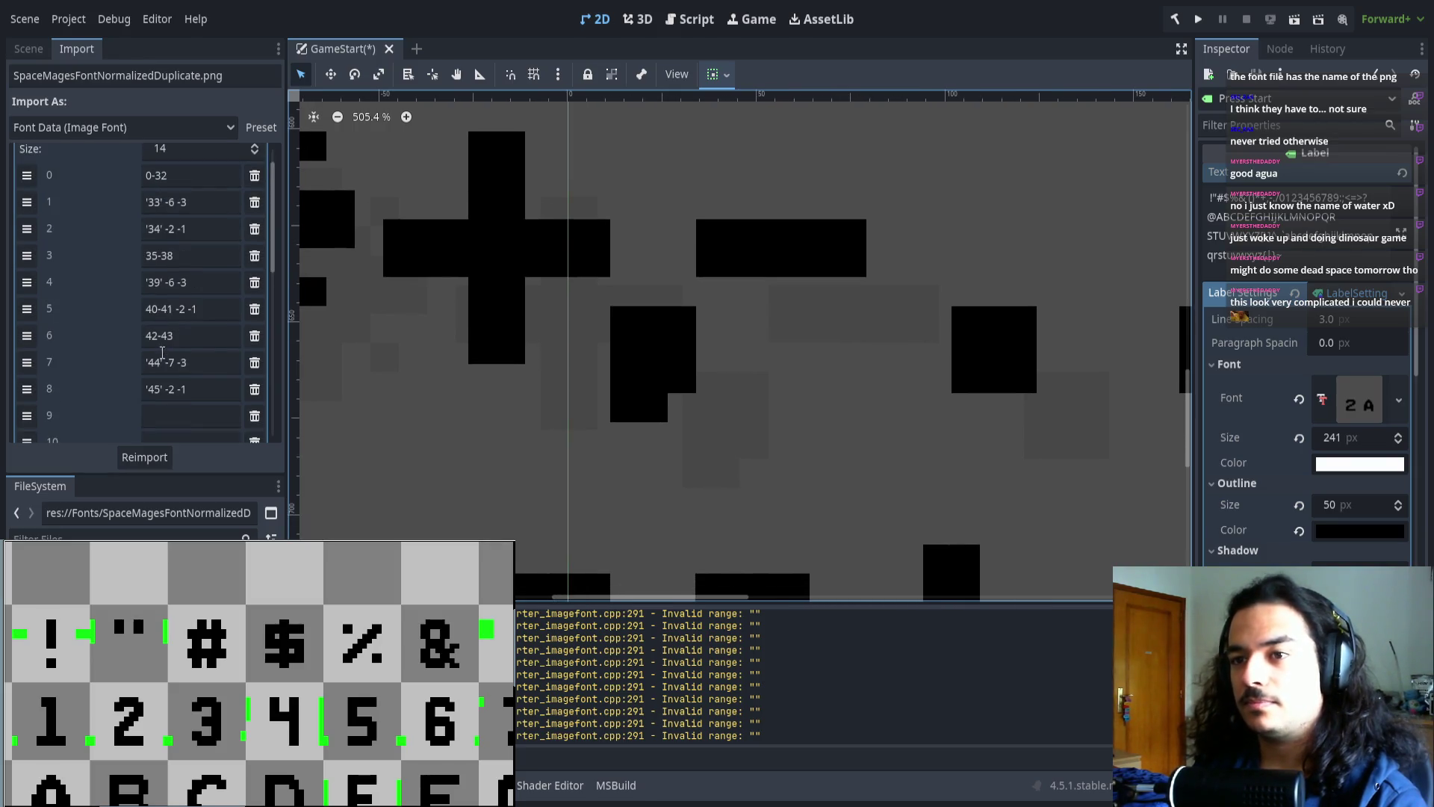
pyautogui.doubleClick(173, 363)
pyautogui.write('6')
pyautogui.click(165, 457)
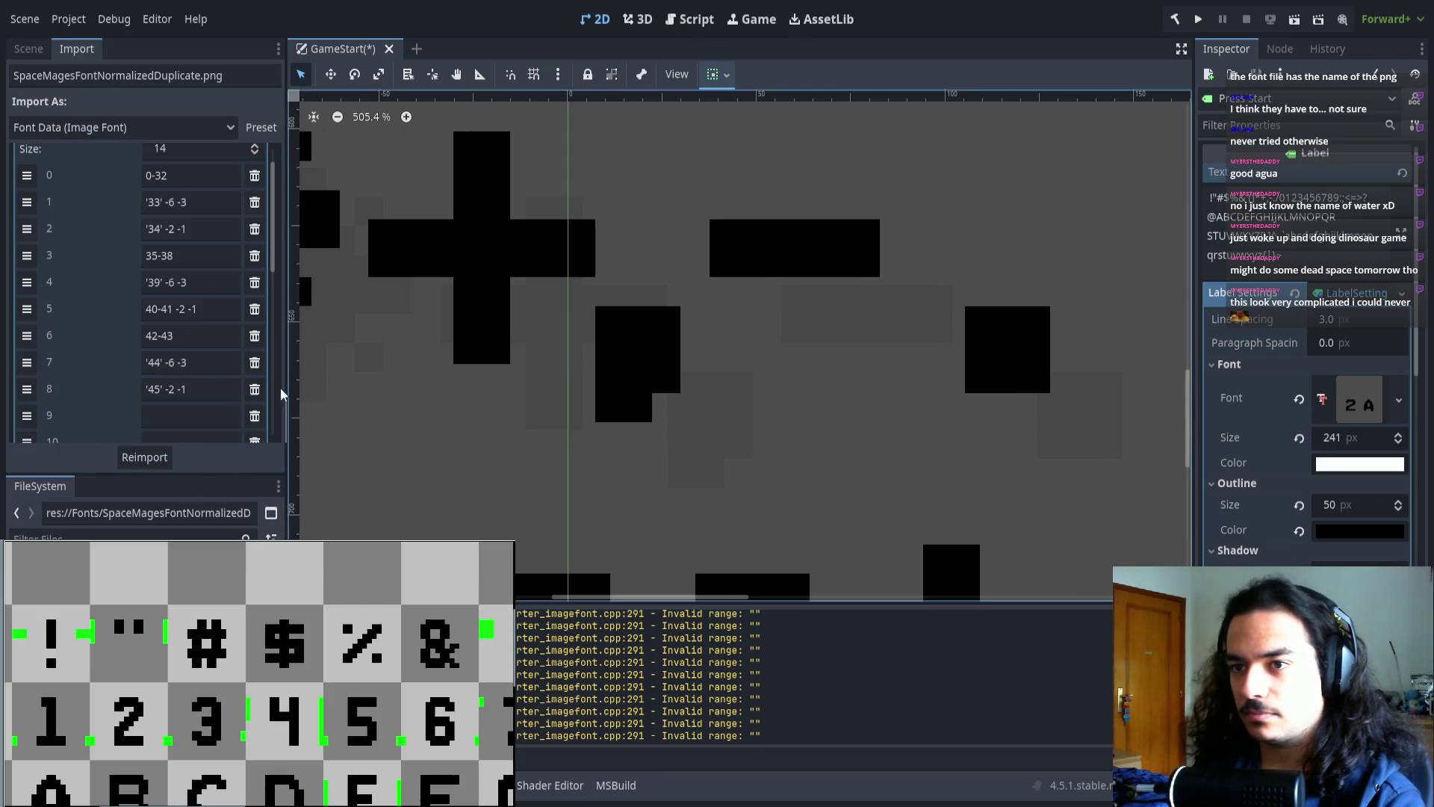
# - Adjust the comma range to offsets -5 -2 and reimport to check its alignment
pyautogui.click(188, 364)
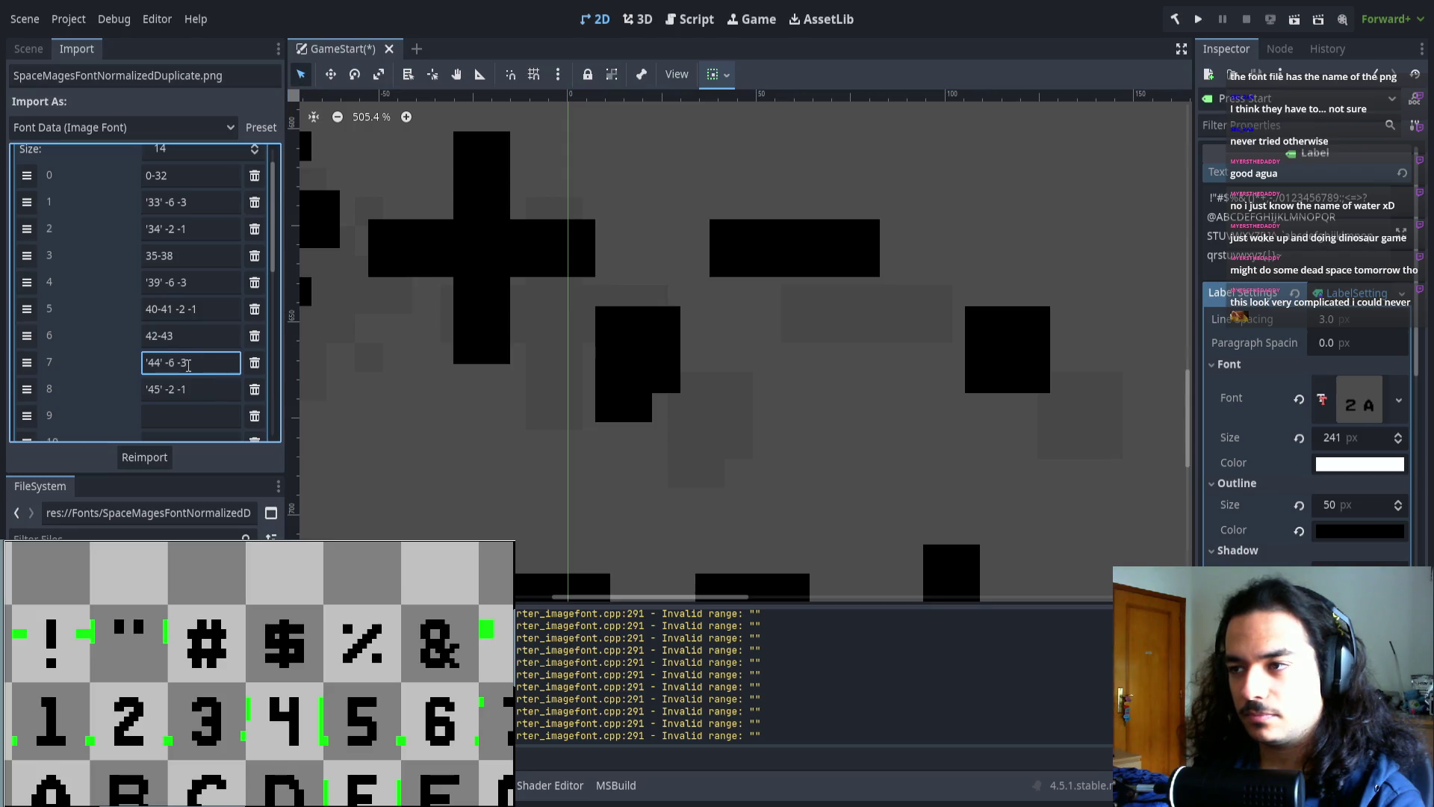
pyautogui.press('BackSpace')
pyautogui.write('2')
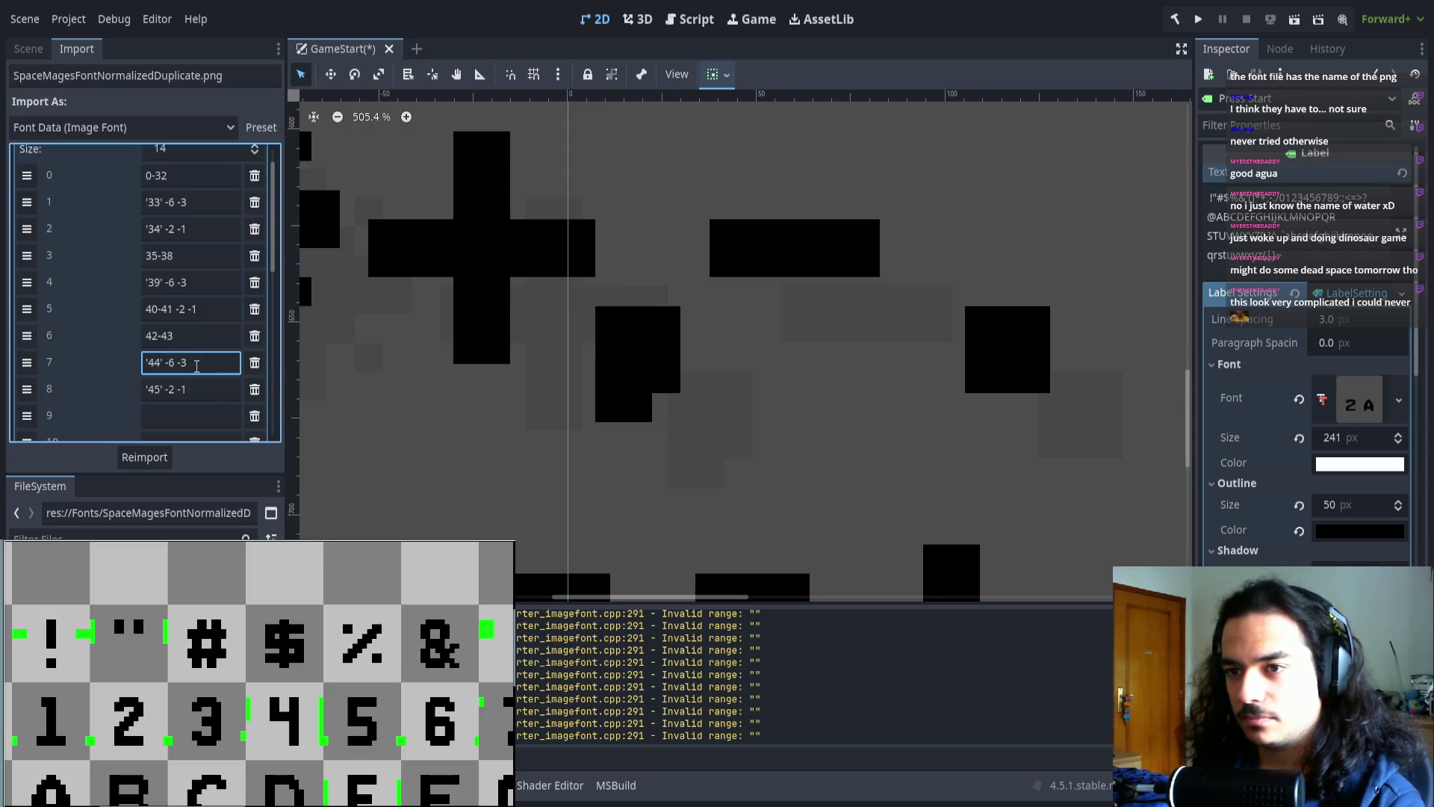
pyautogui.click(145, 458)
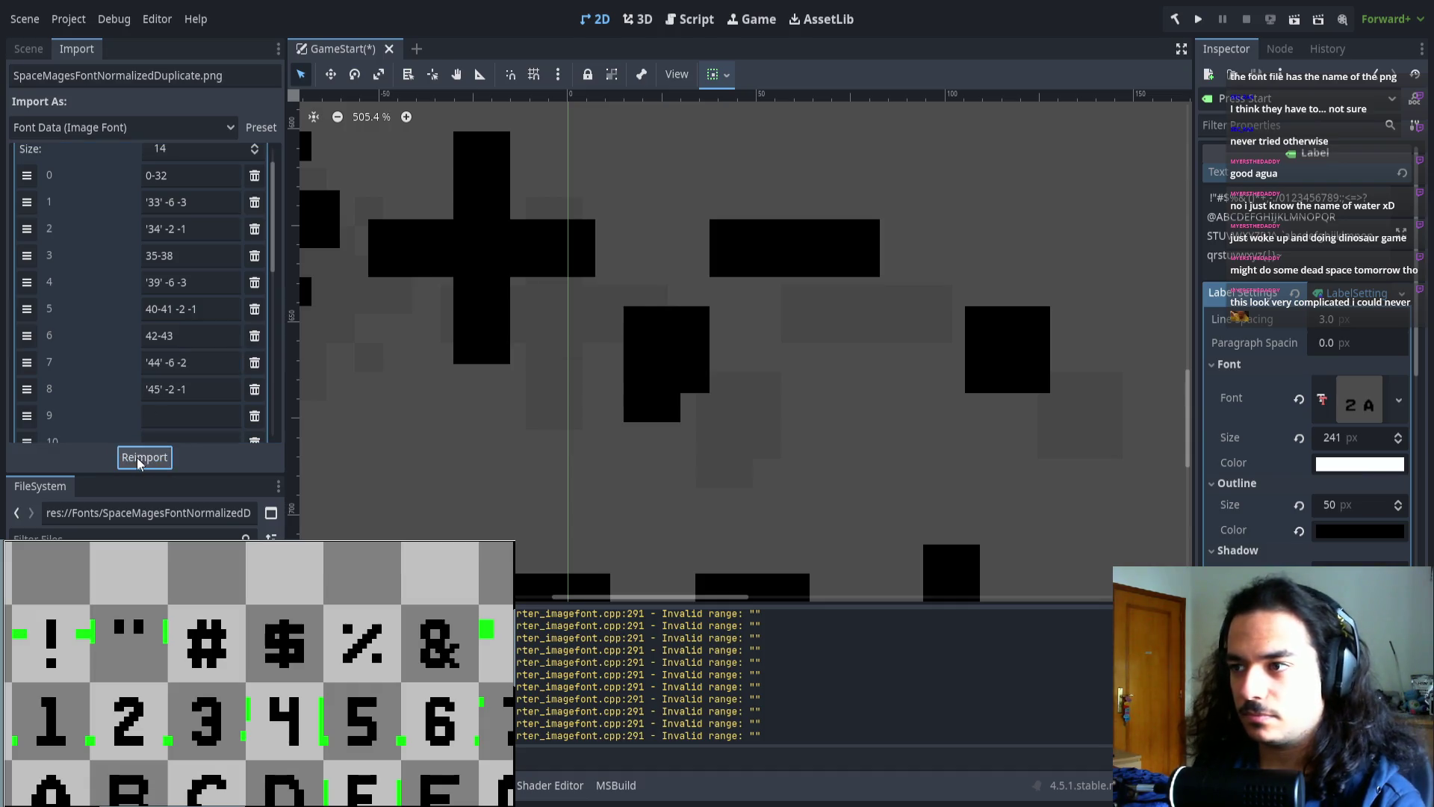
pyautogui.click(170, 364)
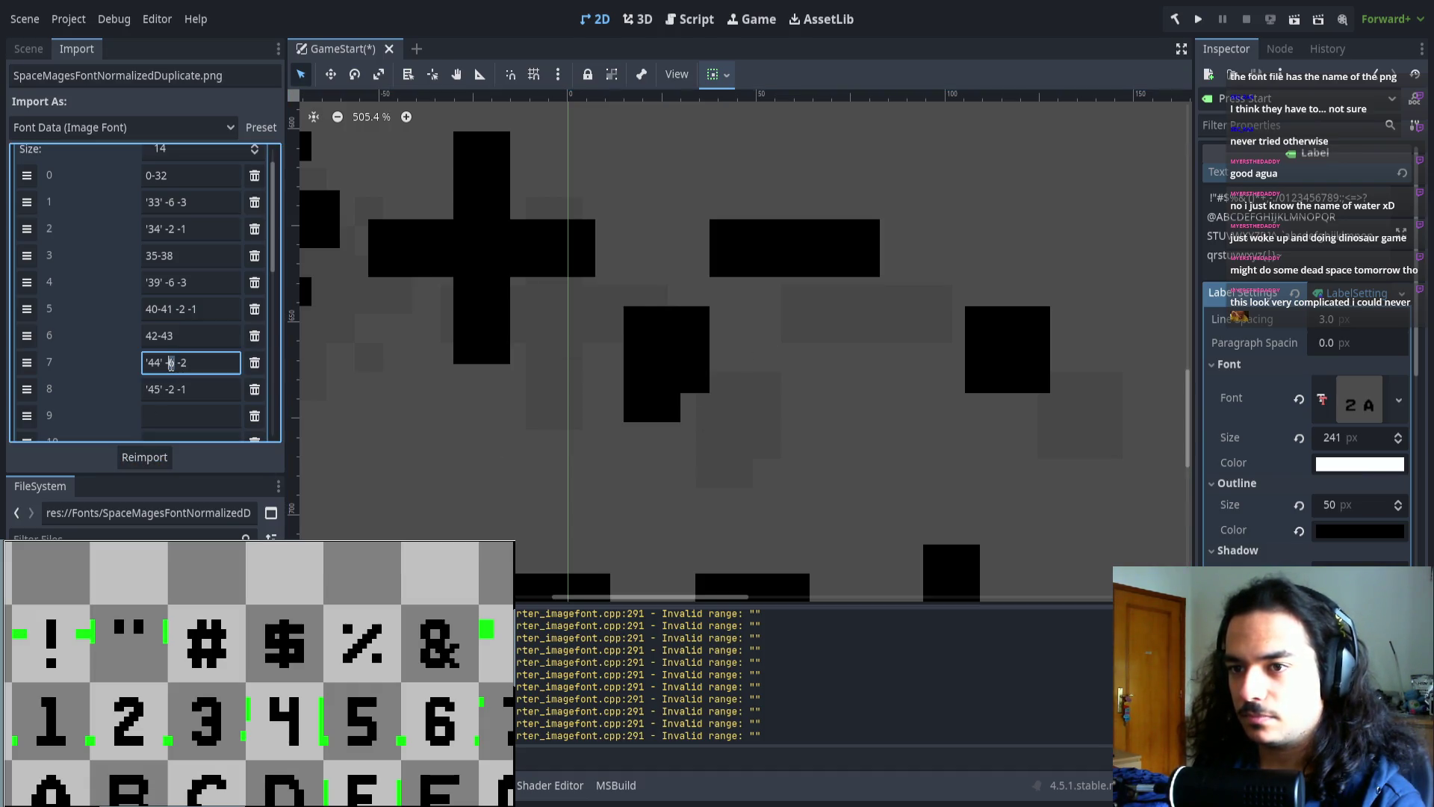
pyautogui.press('BackSpace')
pyautogui.write('5')
pyautogui.click(147, 457)
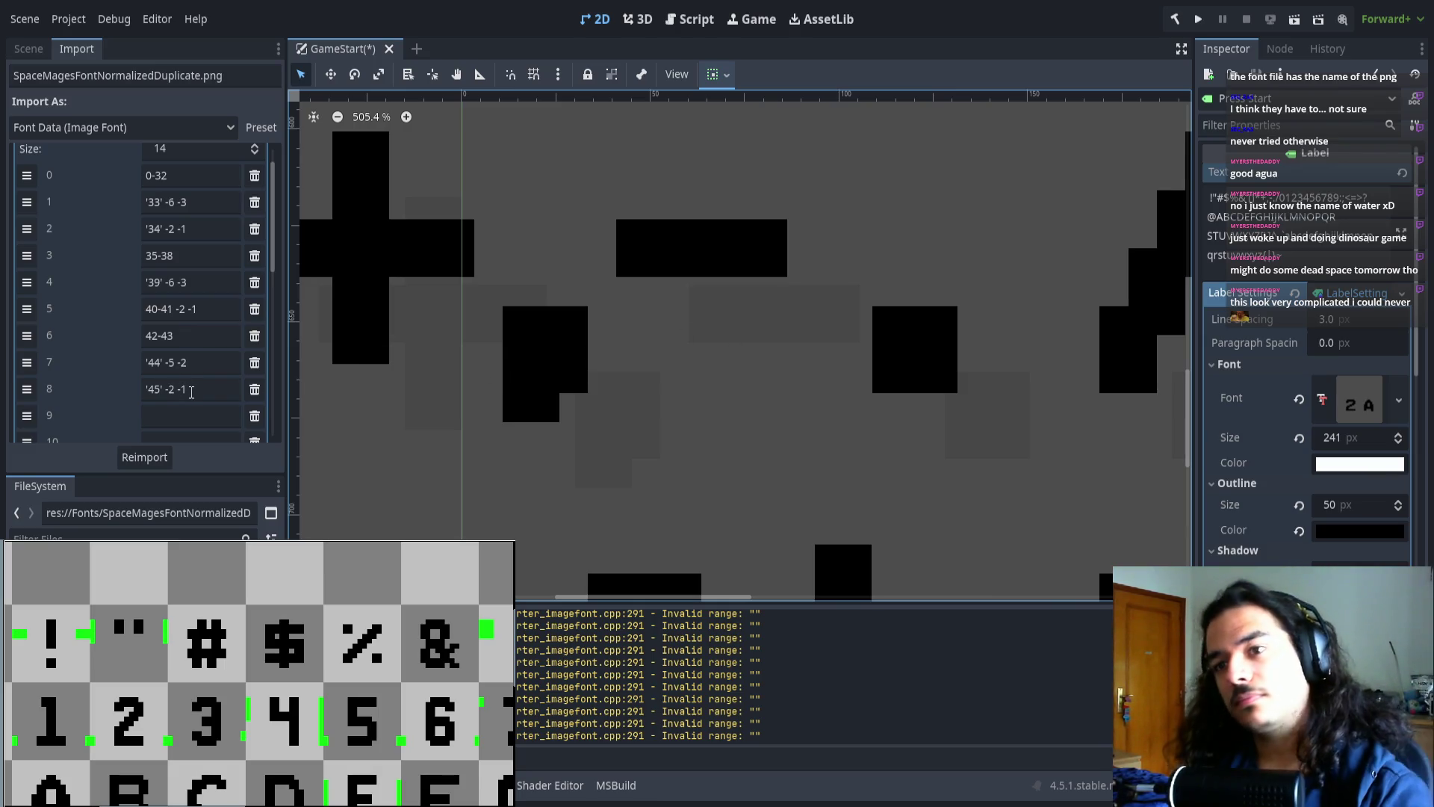
# - Add a '46' range for the period with offsets -5 -2 in row 9 and reimport
pyautogui.scroll(-1, 209, 407)
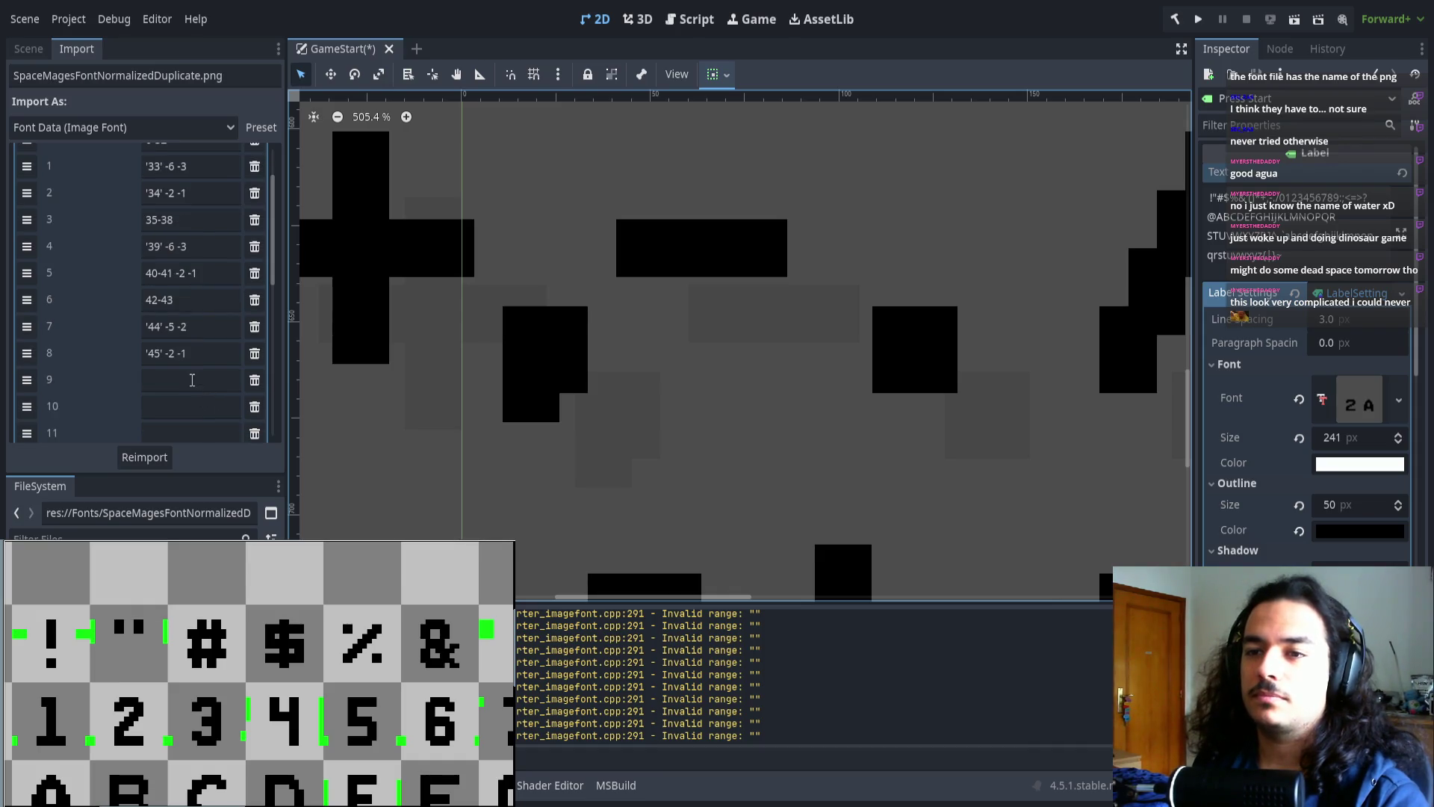
pyautogui.click(191, 379)
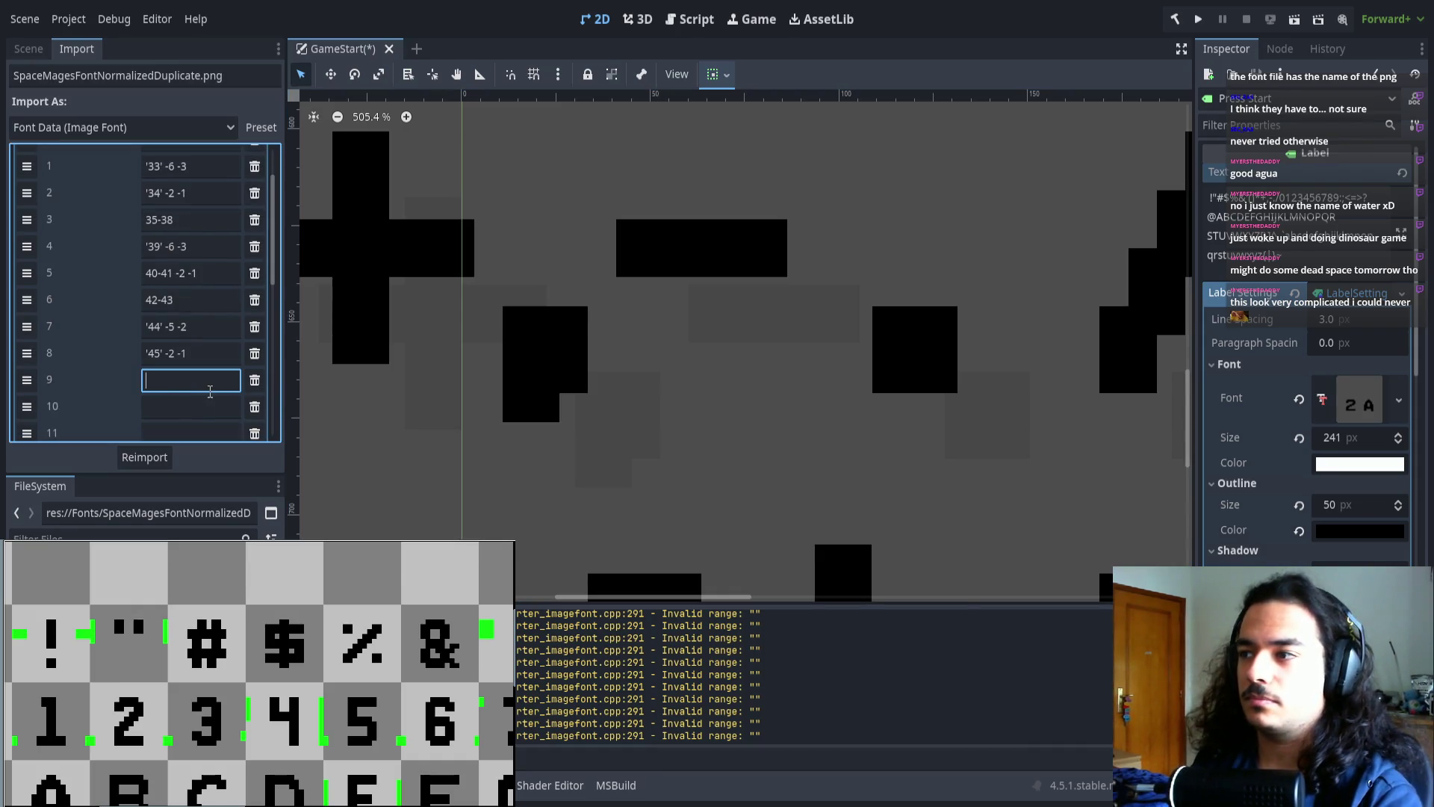
pyautogui.write("'46' -56")
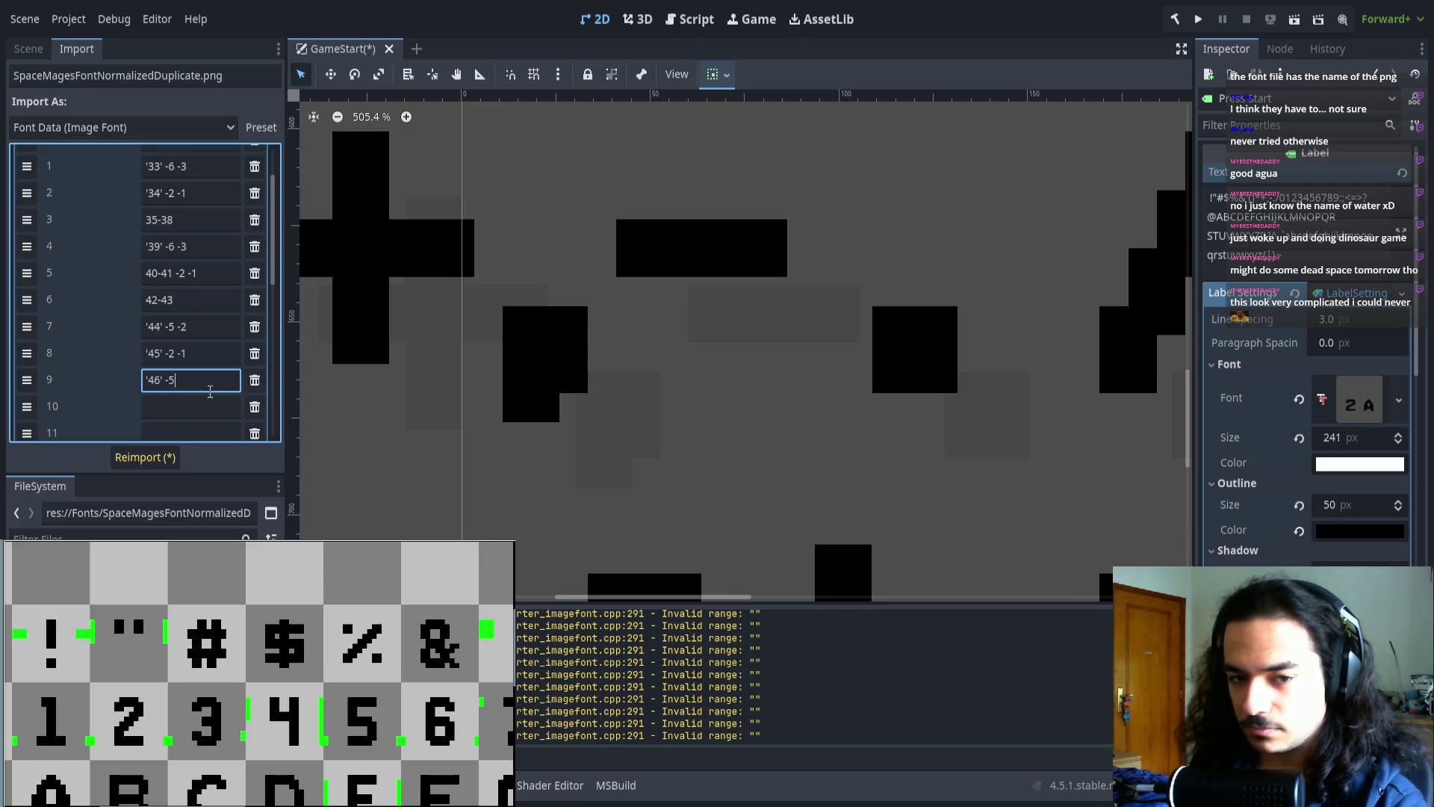
pyautogui.press('BackSpace')
pyautogui.write('2')
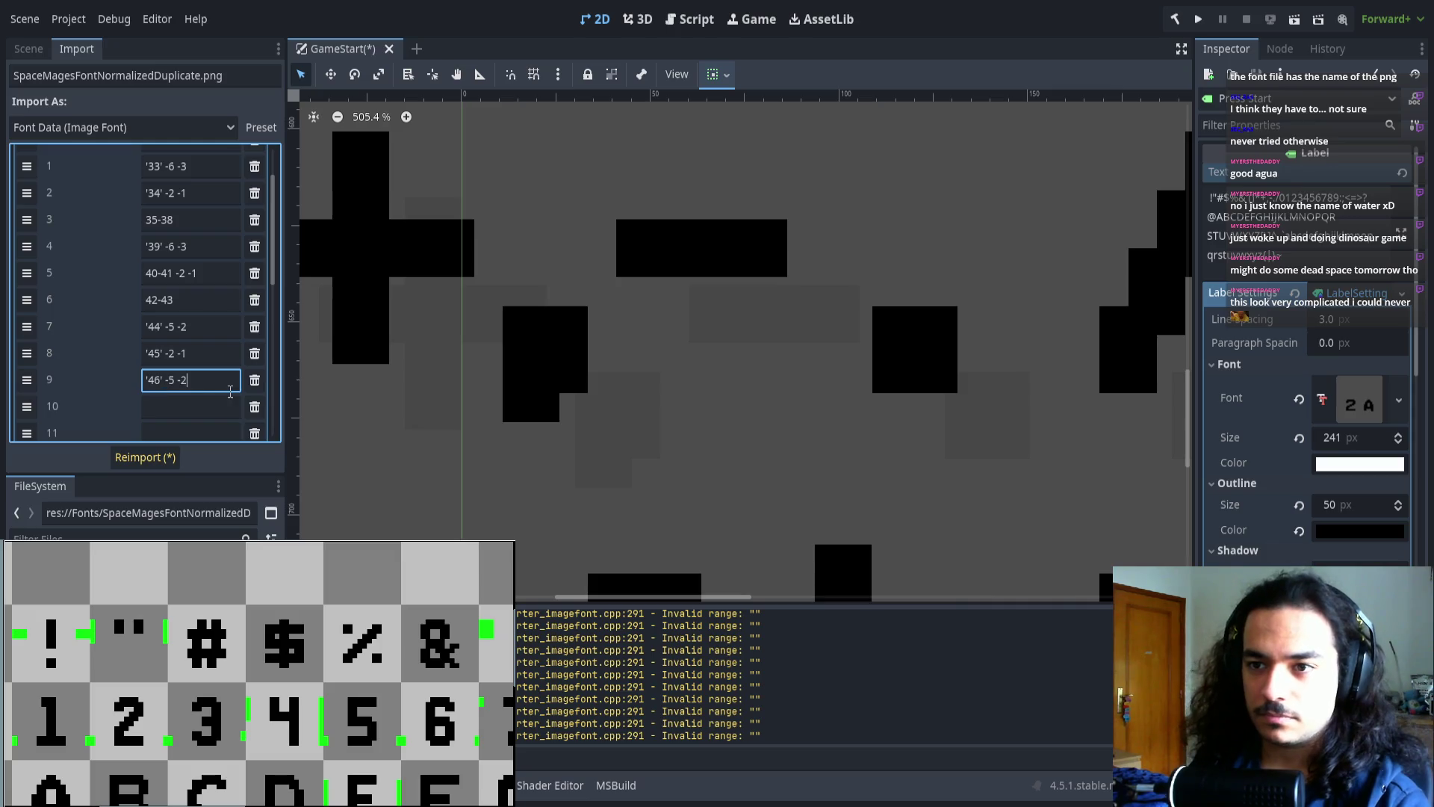
pyautogui.scroll(-2, 183, 374)
pyautogui.click(144, 457)
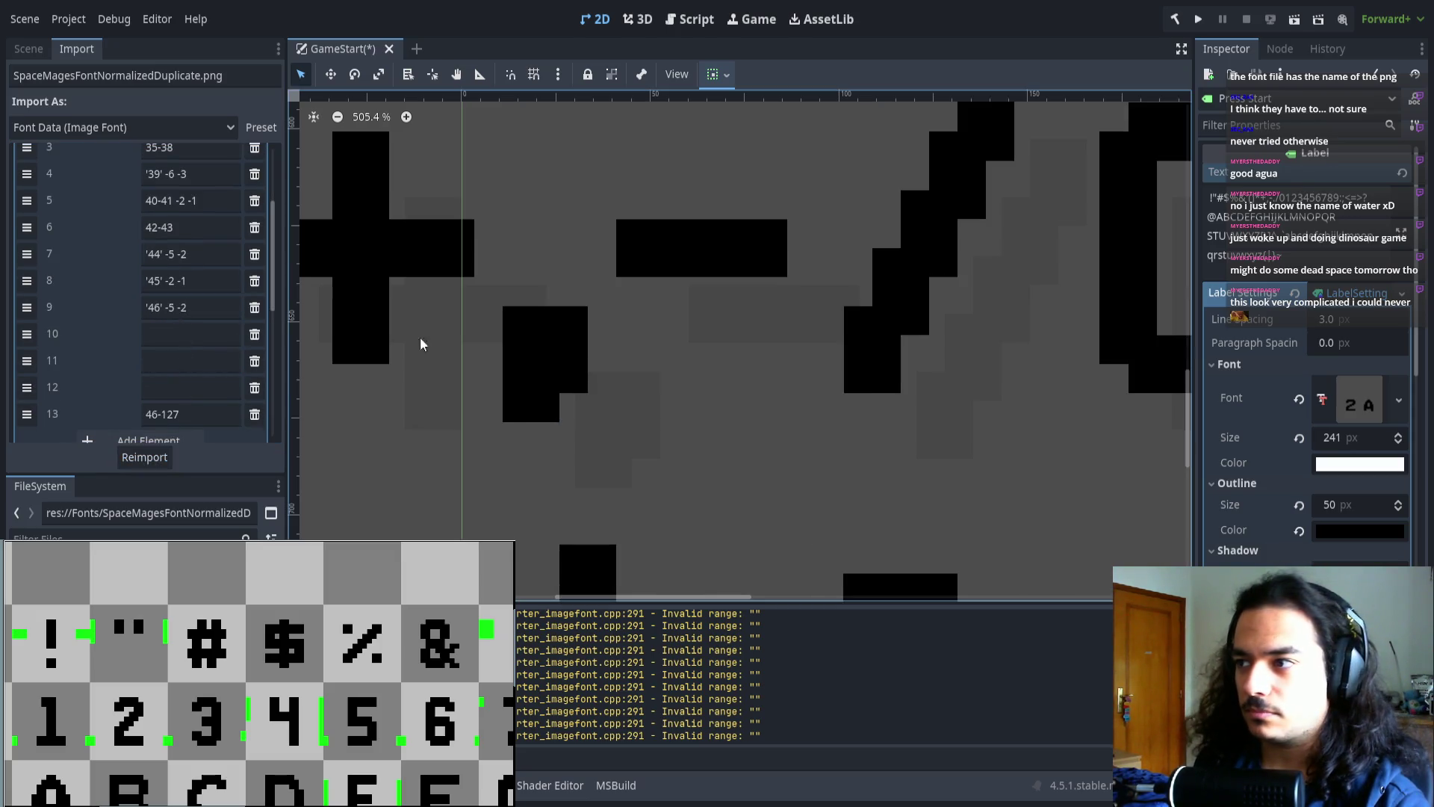
# - Move the start of the remaining range to 47 (47-127) and reimport the font
pyautogui.press('BackSpace')
pyautogui.write('7')
pyautogui.click(144, 457)
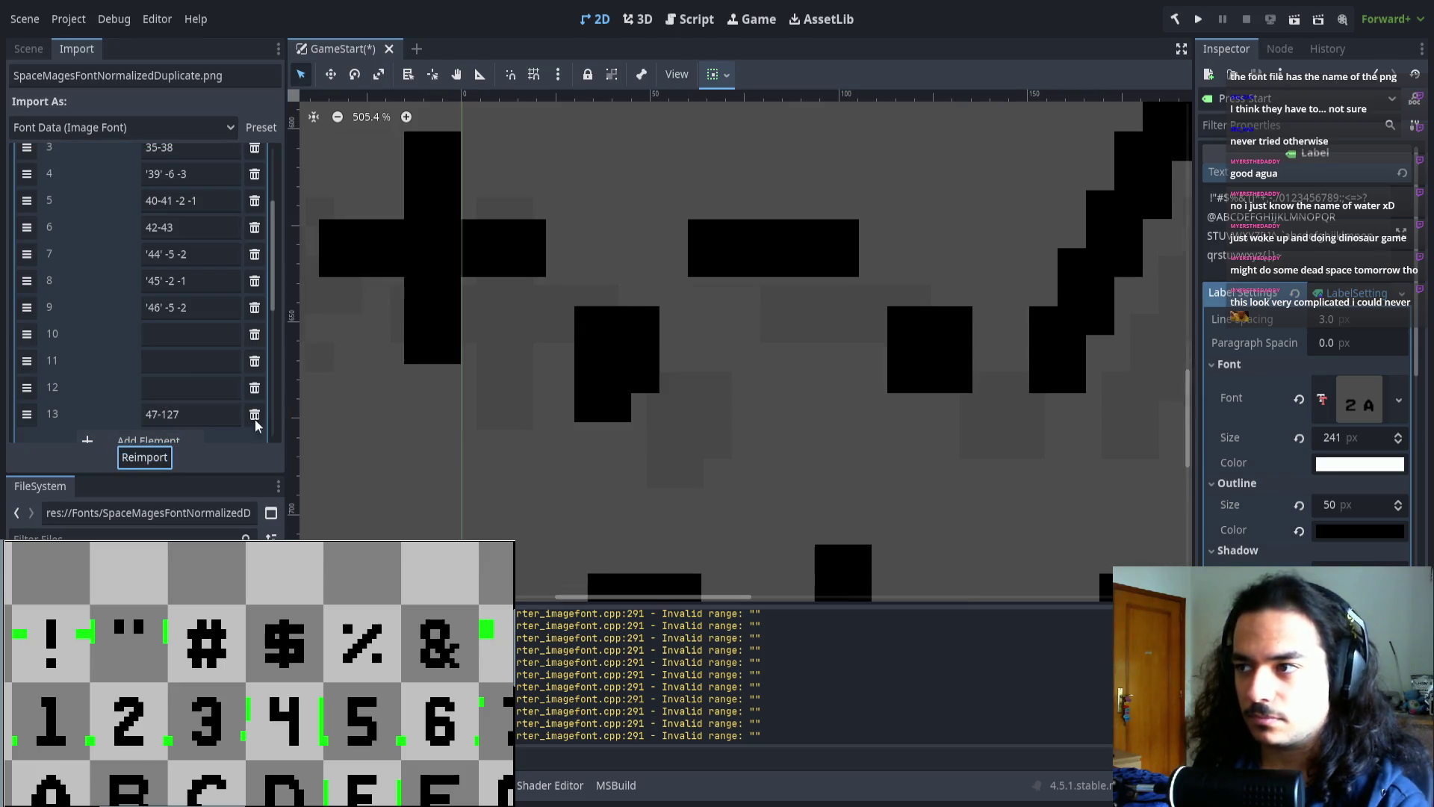
pyautogui.hscroll(5, 688, 336)
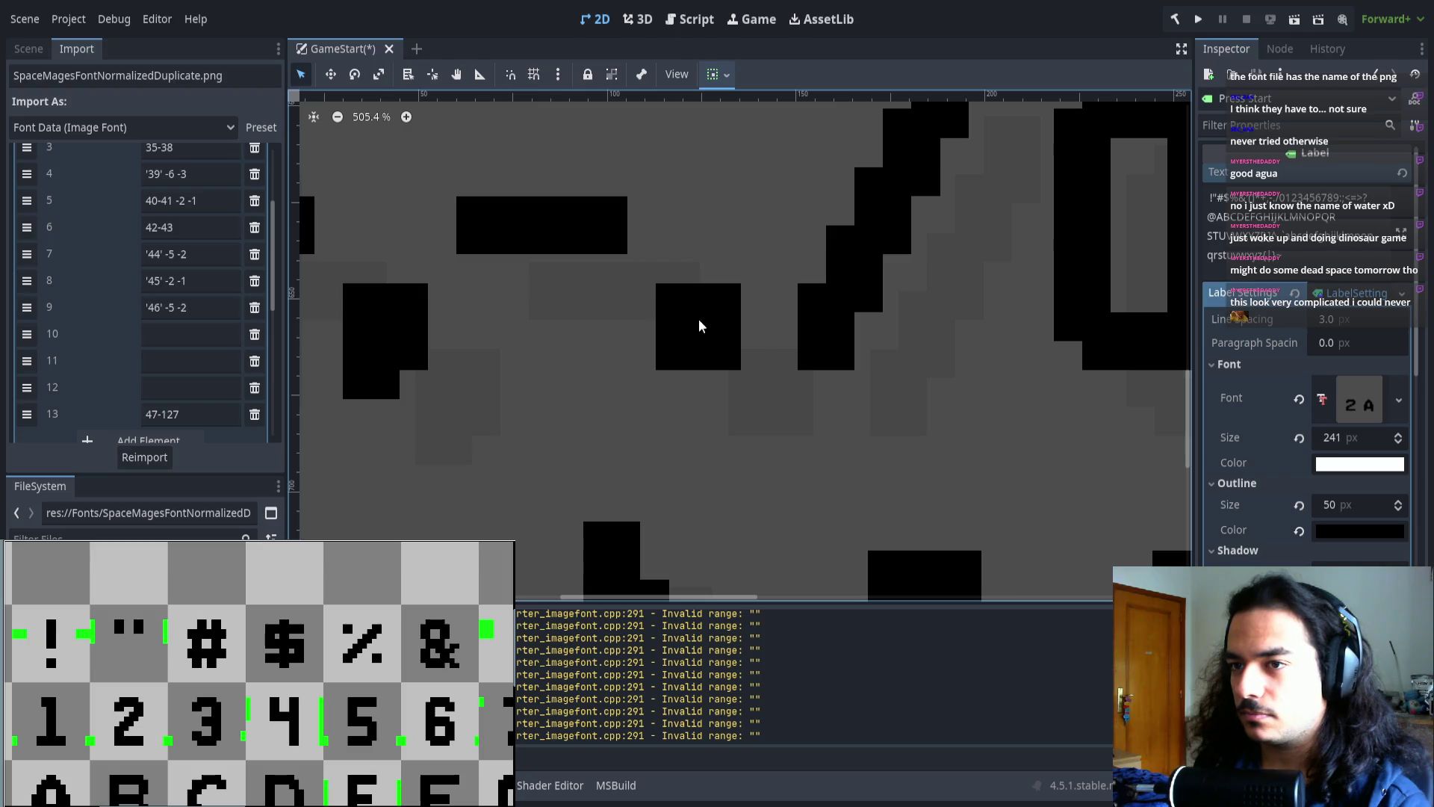
pyautogui.scroll(-3, 787, 318)
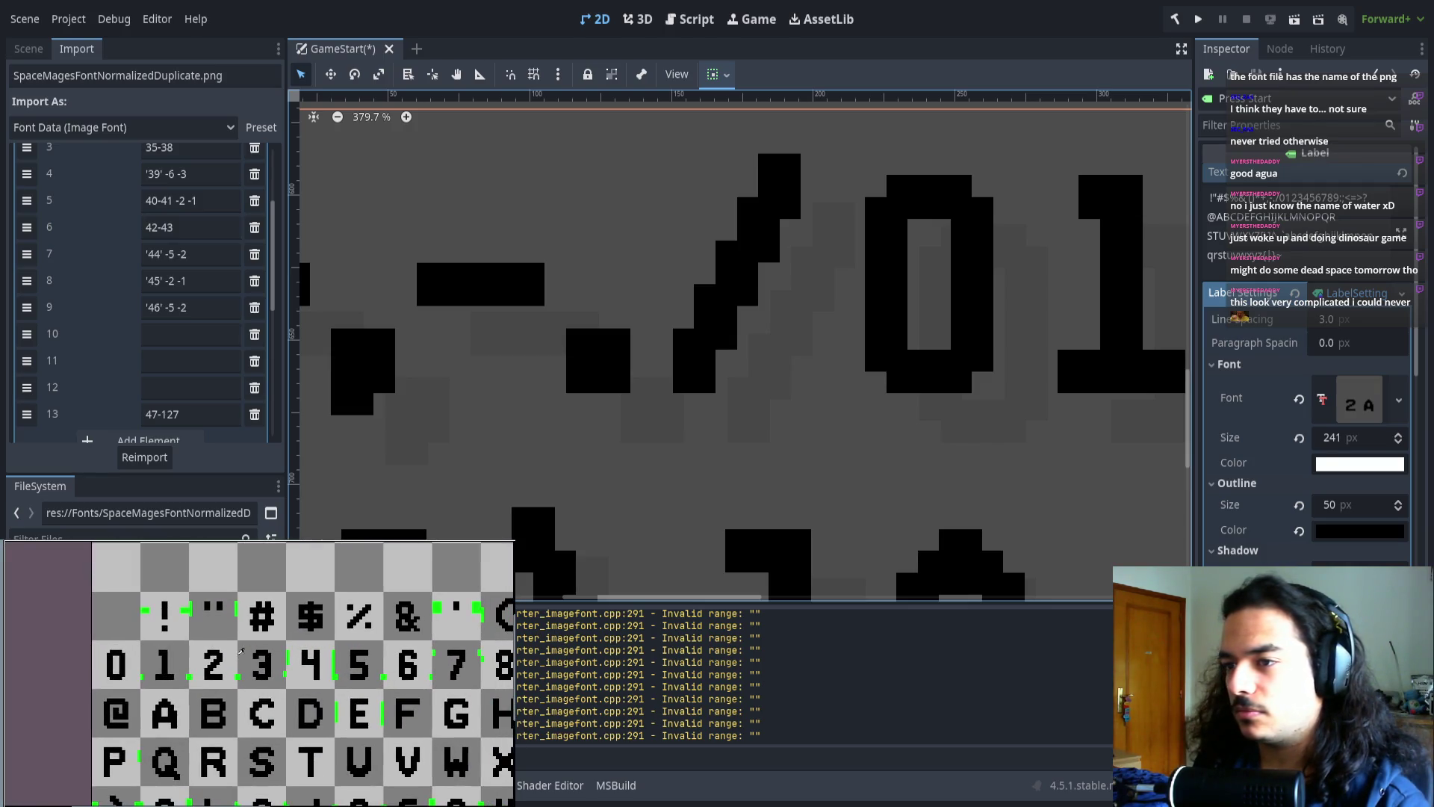
pyautogui.click(205, 336)
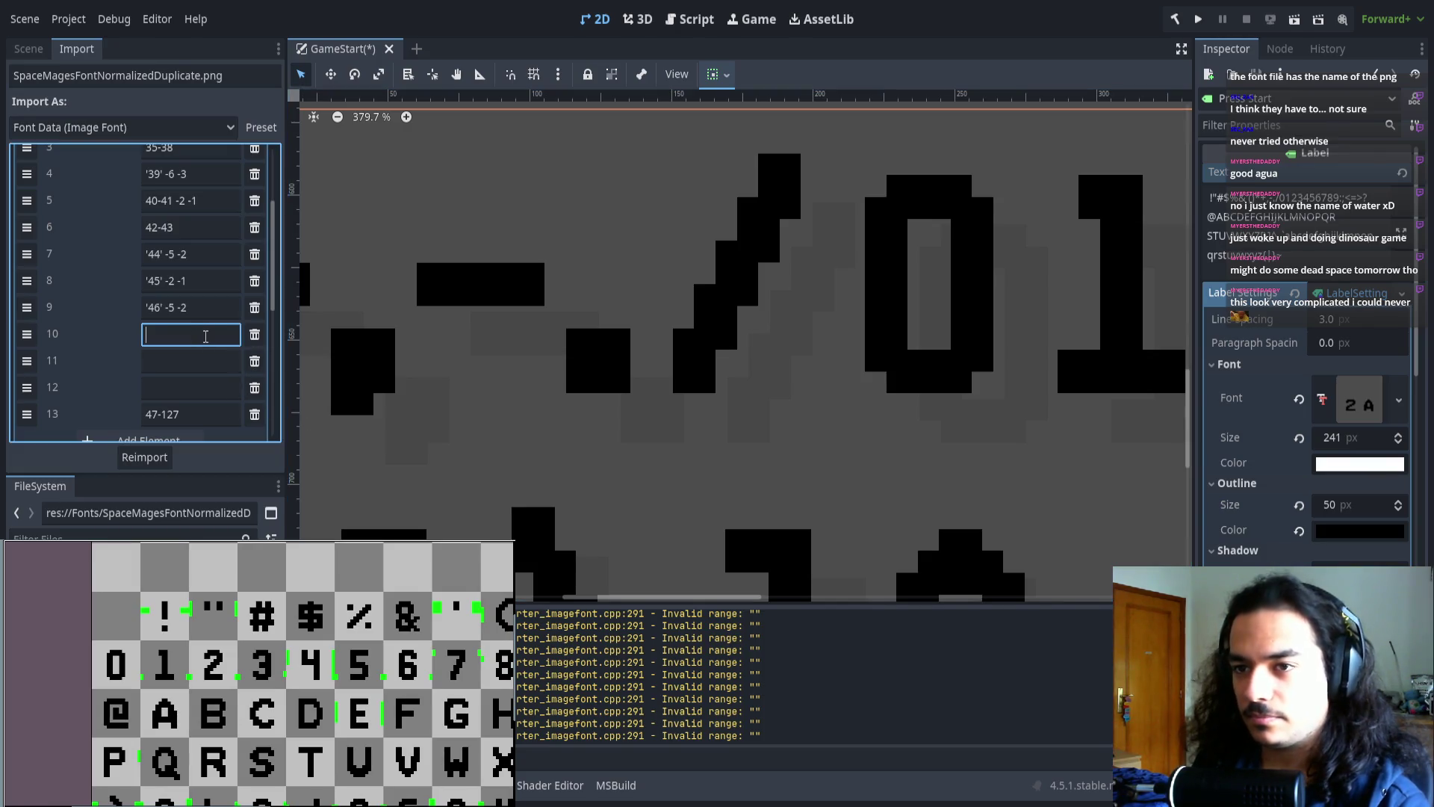
# - Add a '47' range with offset -2 -1 and a 48-58 digits range with -2 -1
pyautogui.write("'47")
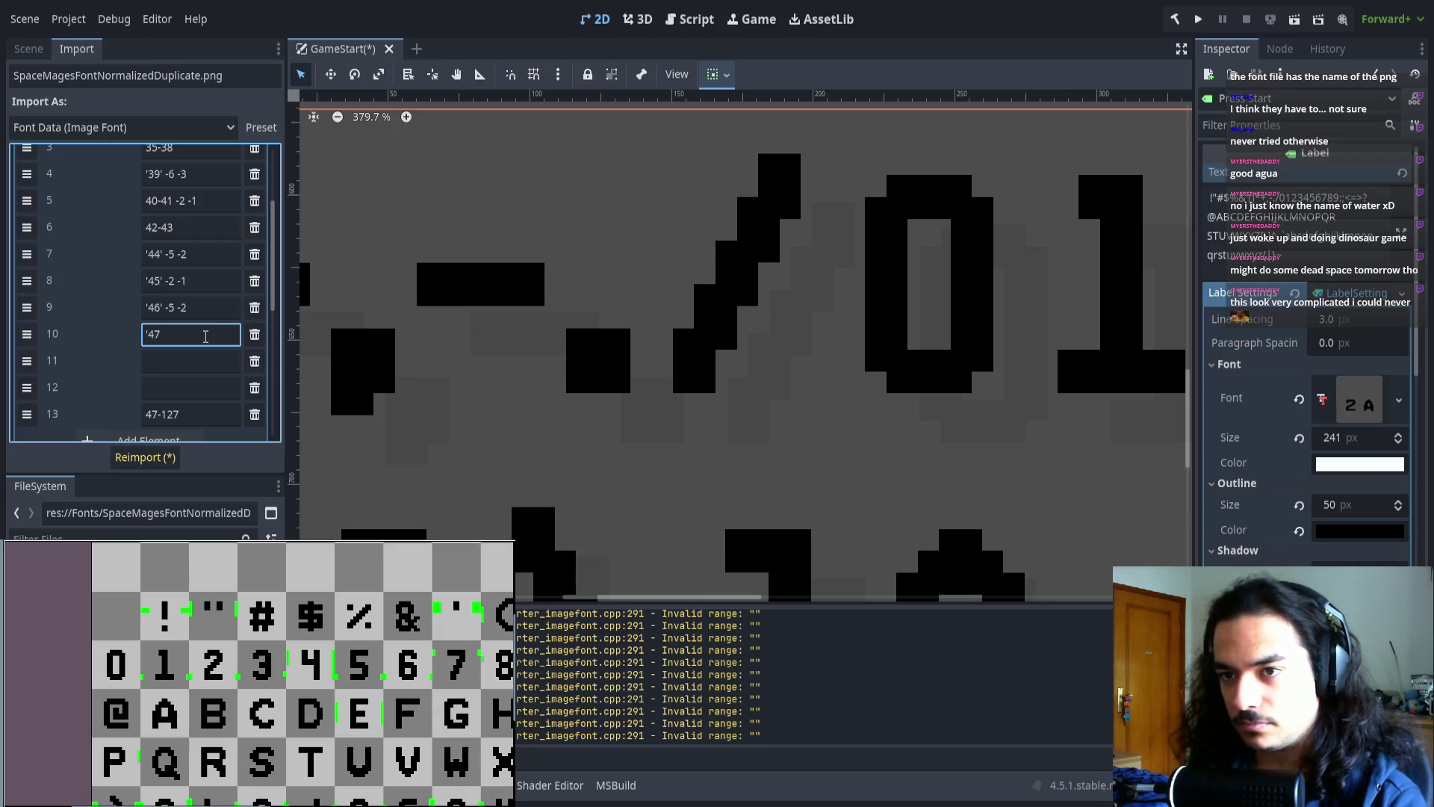
pyautogui.write("' -2 -1")
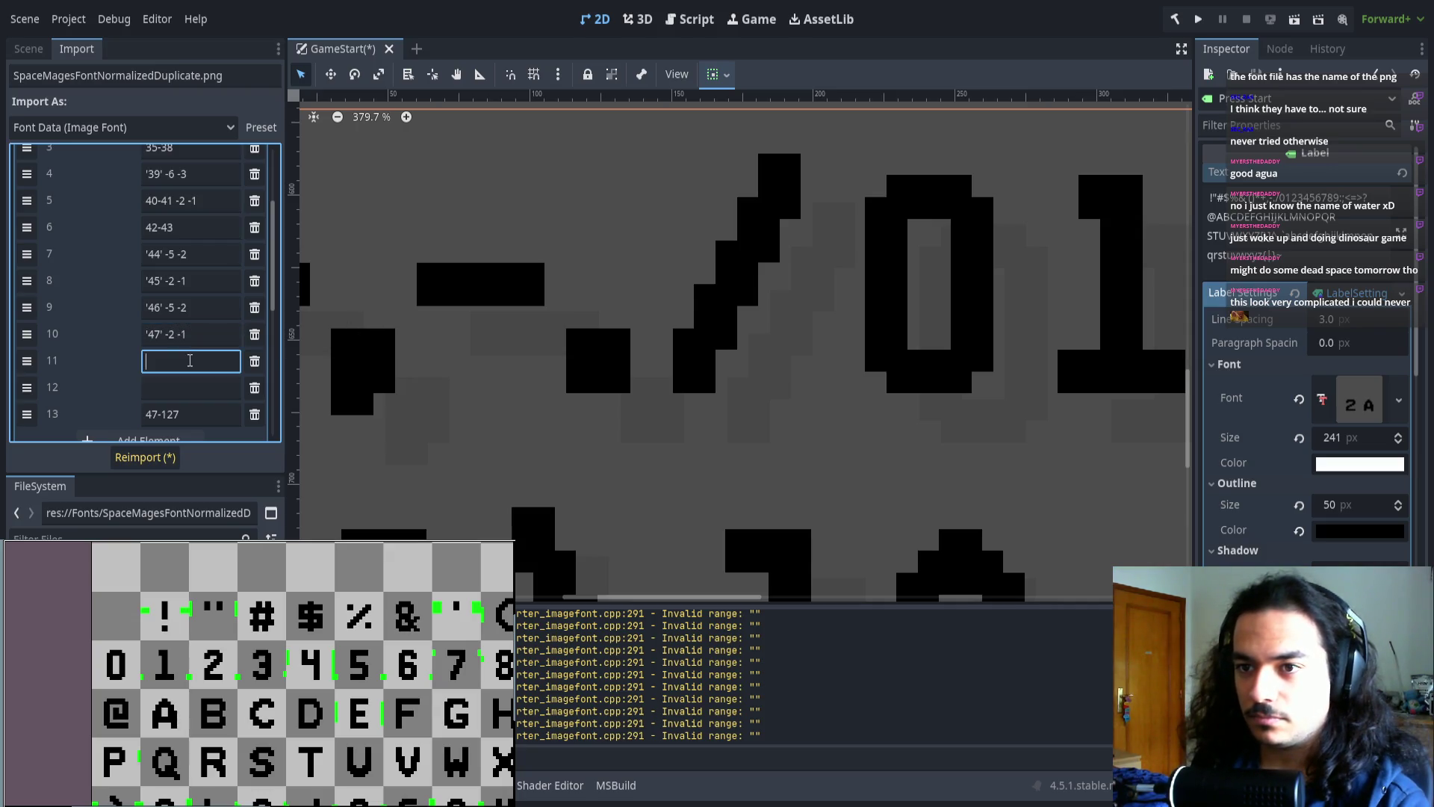
pyautogui.click(196, 361)
pyautogui.scroll(-5, 478, 394)
pyautogui.scroll(-4, 502, 394)
pyautogui.moveTo(650, 414)
pyautogui.mouseDown()
pyautogui.moveTo(502, 401)
pyautogui.moveTo(616, 402)
pyautogui.mouseUp()
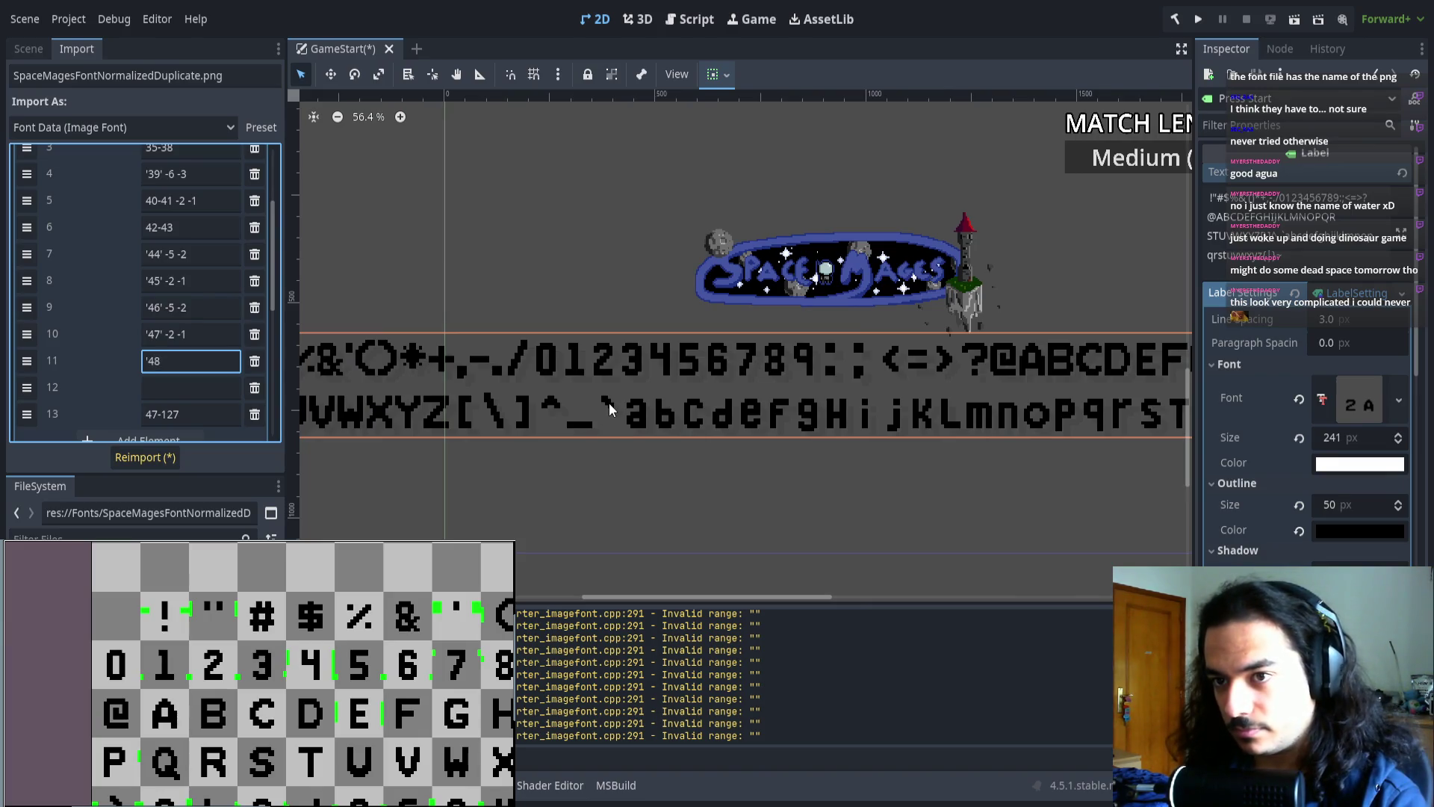
pyautogui.write('48-')
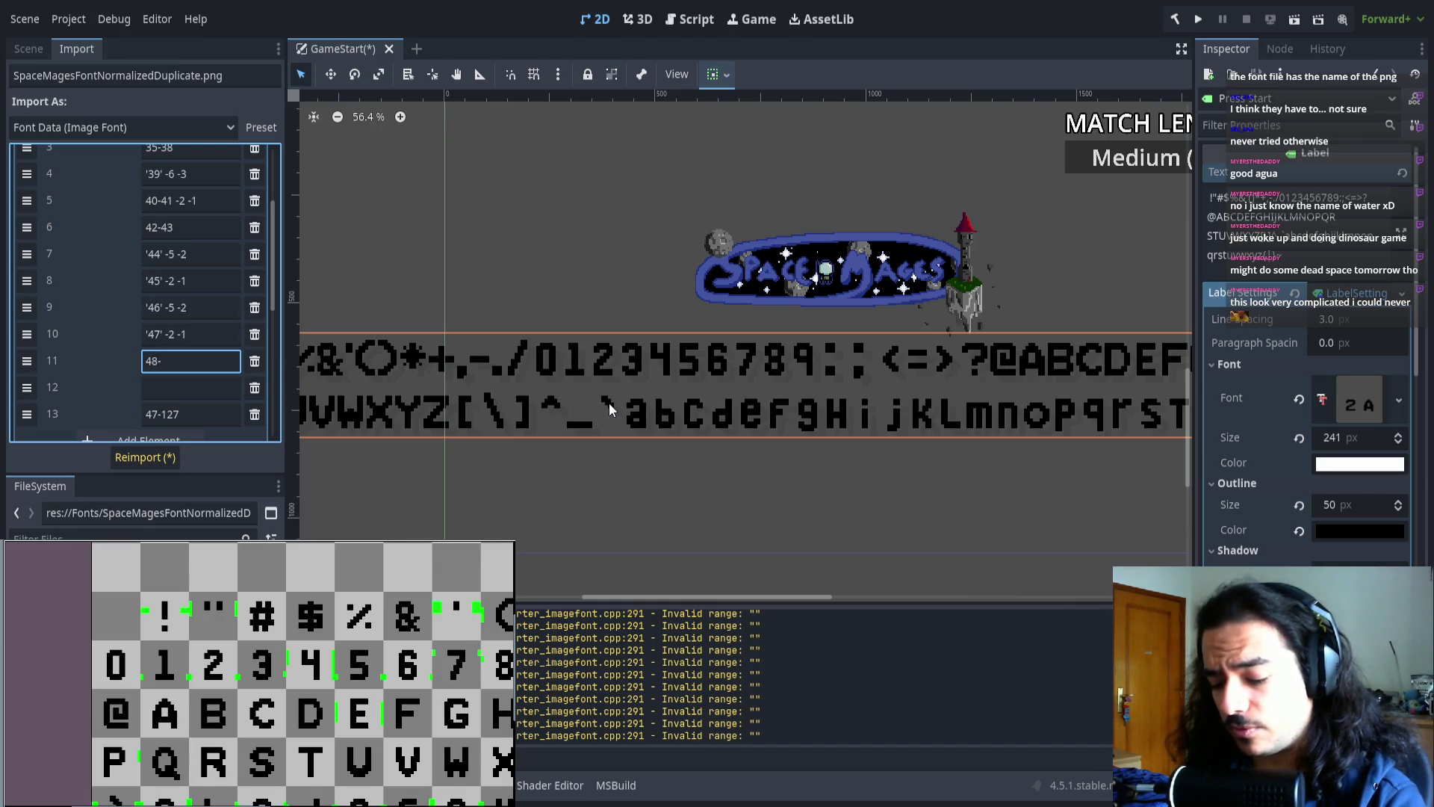
pyautogui.write('58')
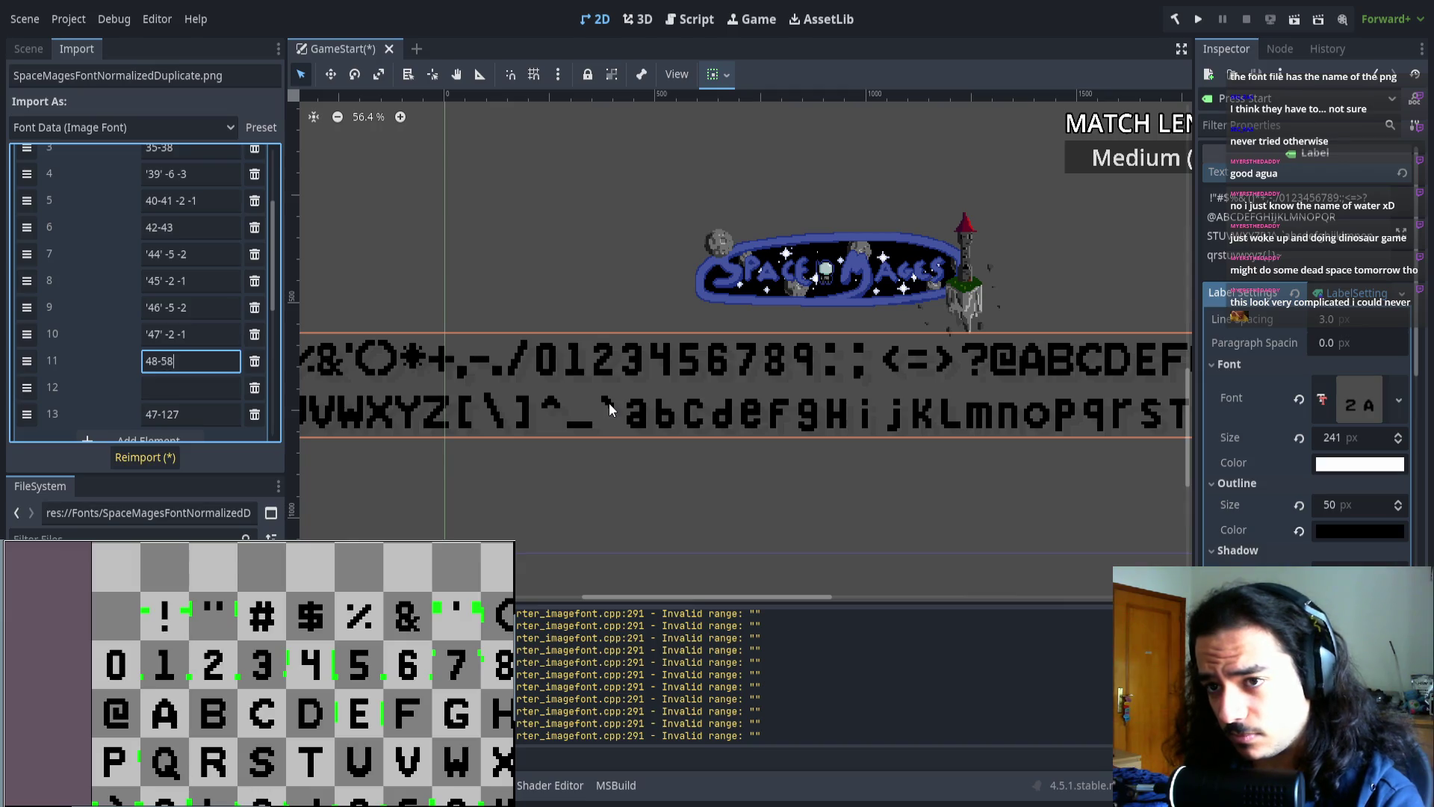
pyautogui.write(' -2')
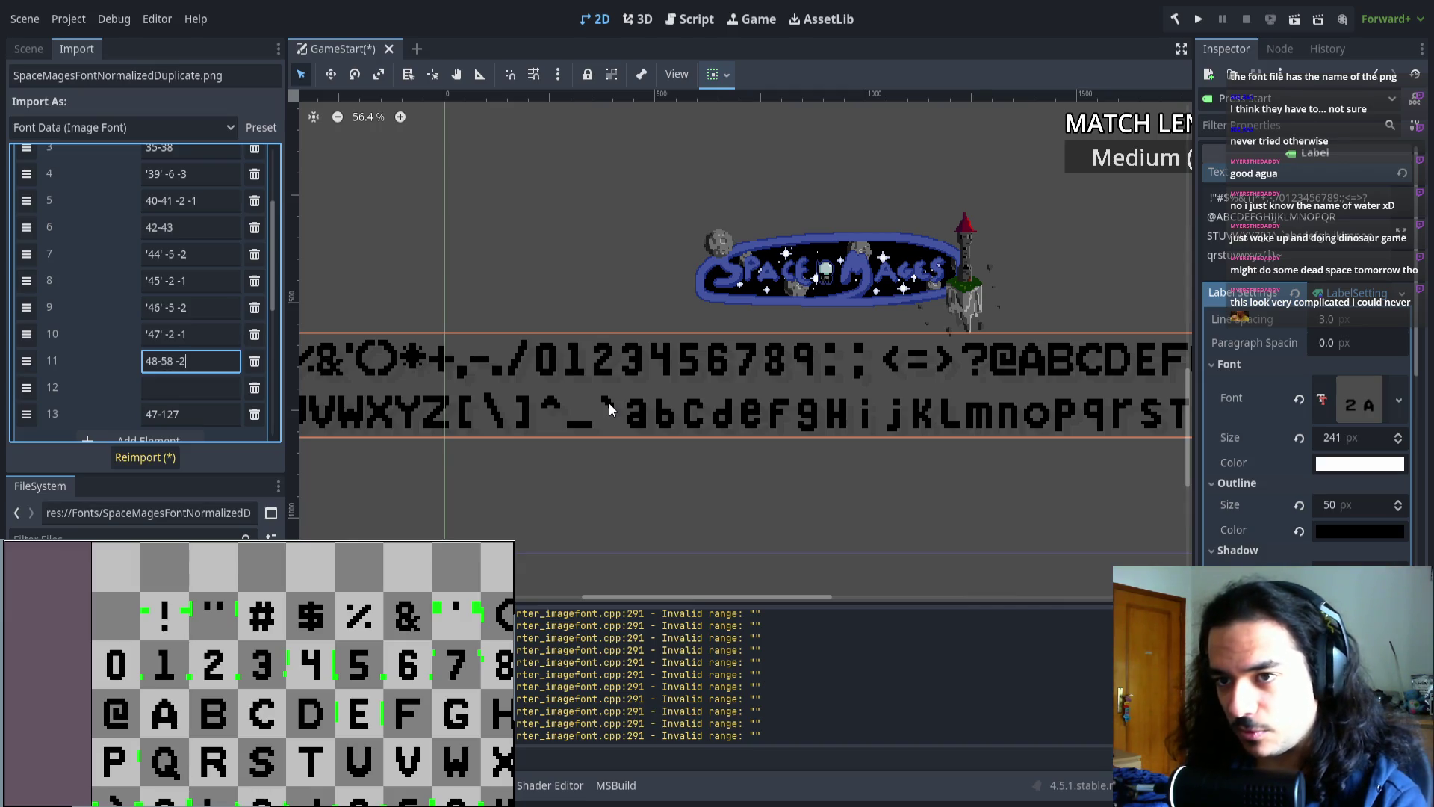
pyautogui.write(' -1')
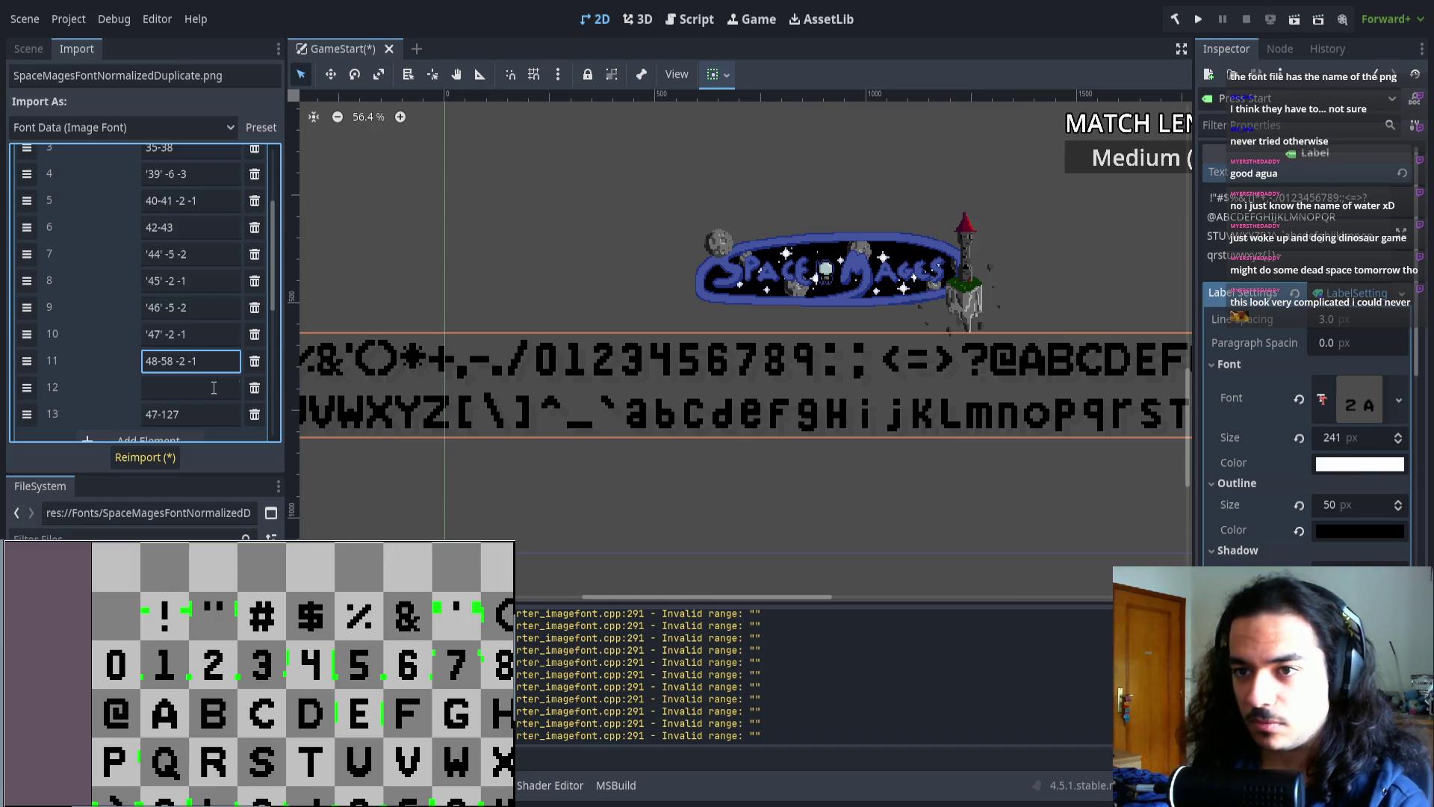
pyautogui.click(186, 388)
# - Add a 59-60 range entry with -5 -2 offsets and delete the extra empty entry
pyautogui.scroll(8, 683, 383)
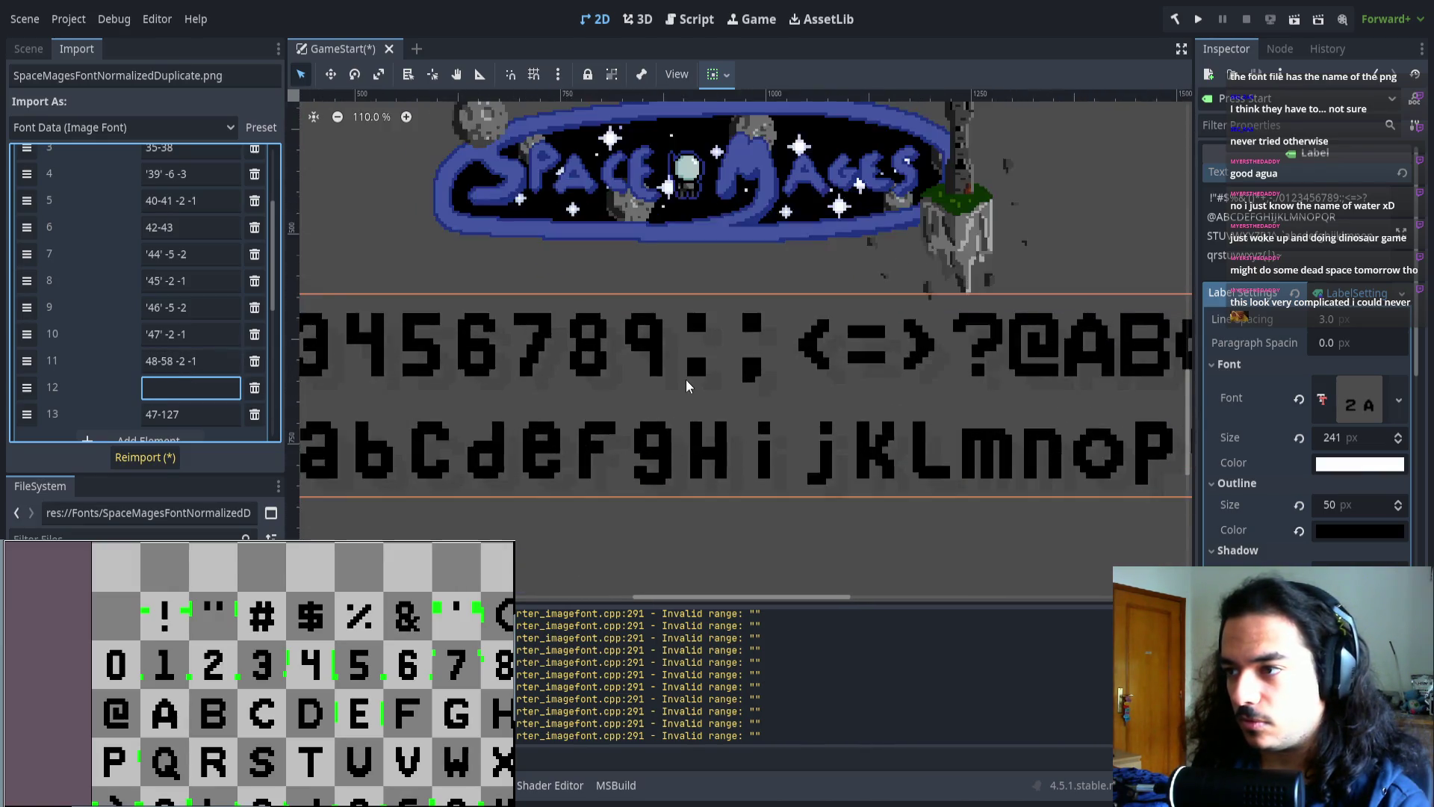
pyautogui.hscroll(2, 750, 390)
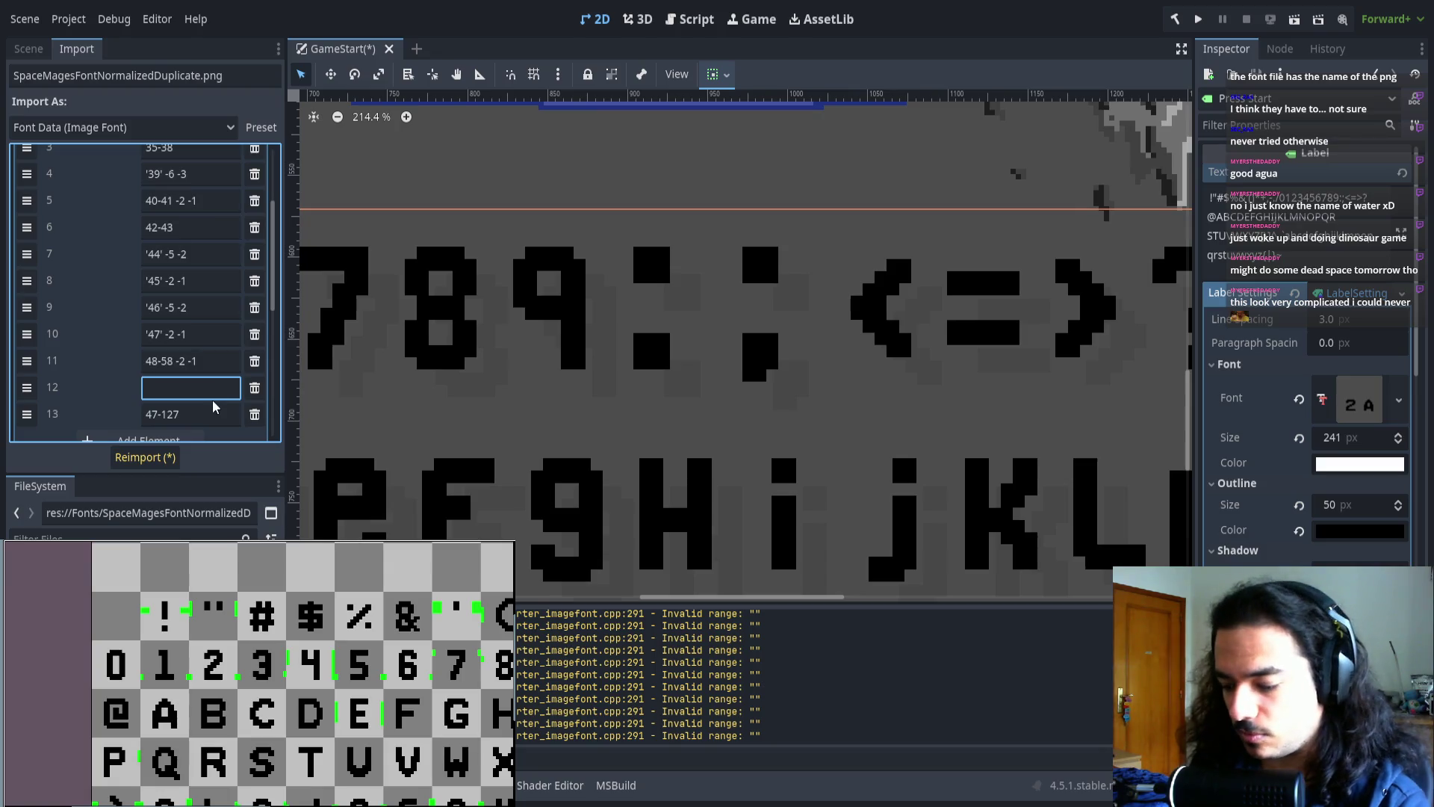
pyautogui.scroll(-3, 78, 412)
pyautogui.click(112, 367)
pyautogui.moveTo(28, 366); pyautogui.dragTo(28, 341)
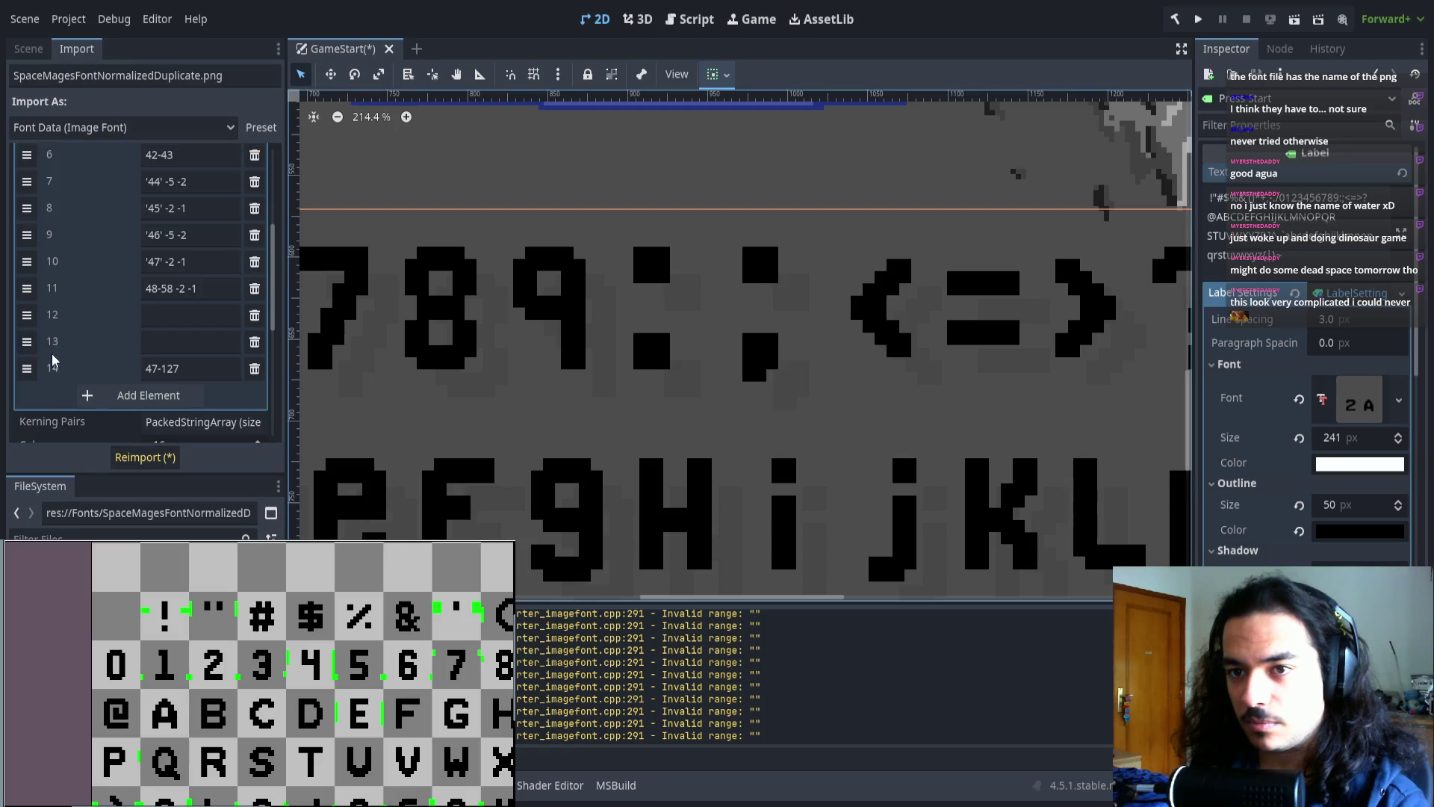
pyautogui.click(255, 342)
pyautogui.write('59')
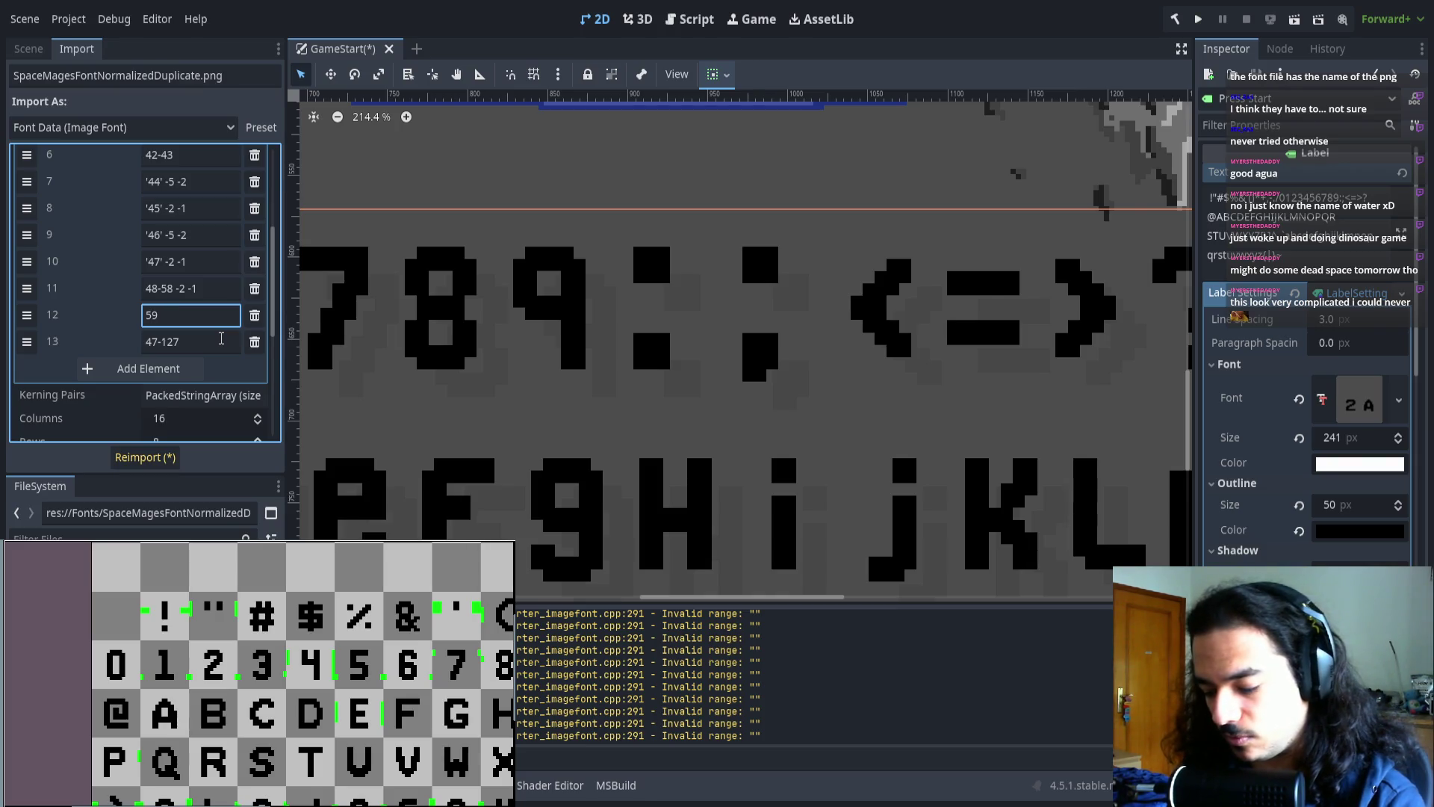
pyautogui.write('-60 ')
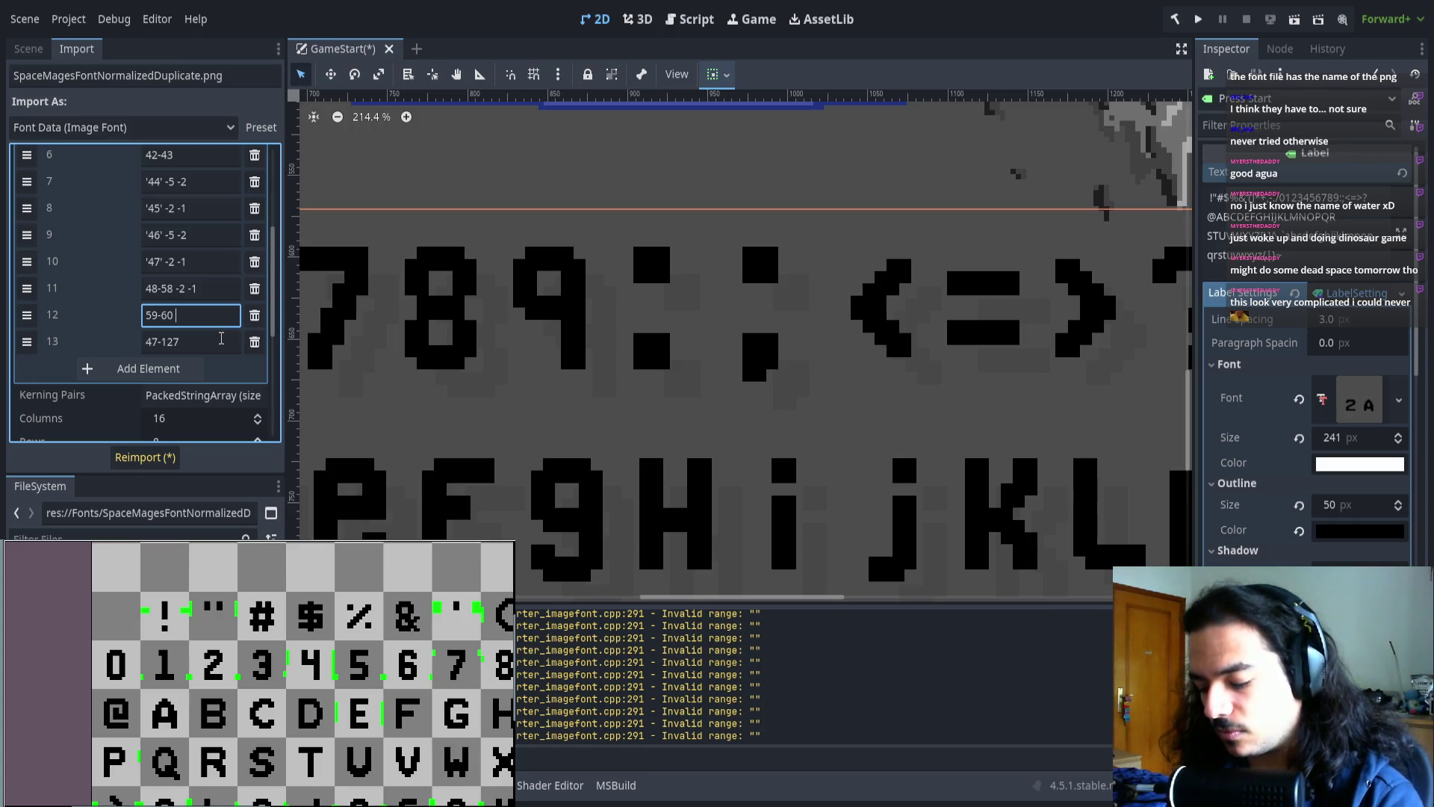
pyautogui.write('-5-')
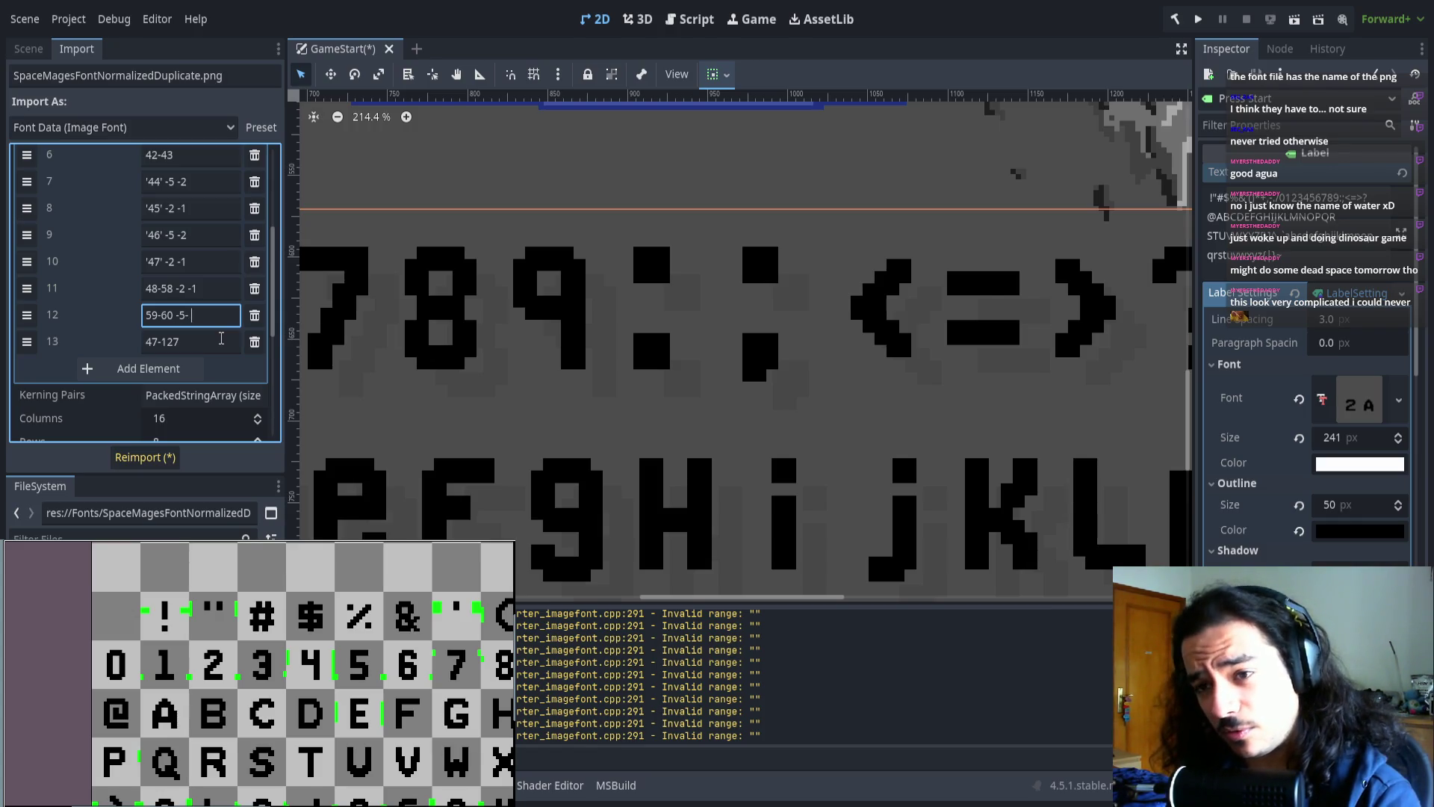
pyautogui.press('BackSpace')
pyautogui.press('BackSpace')
pyautogui.press('BackSpace')
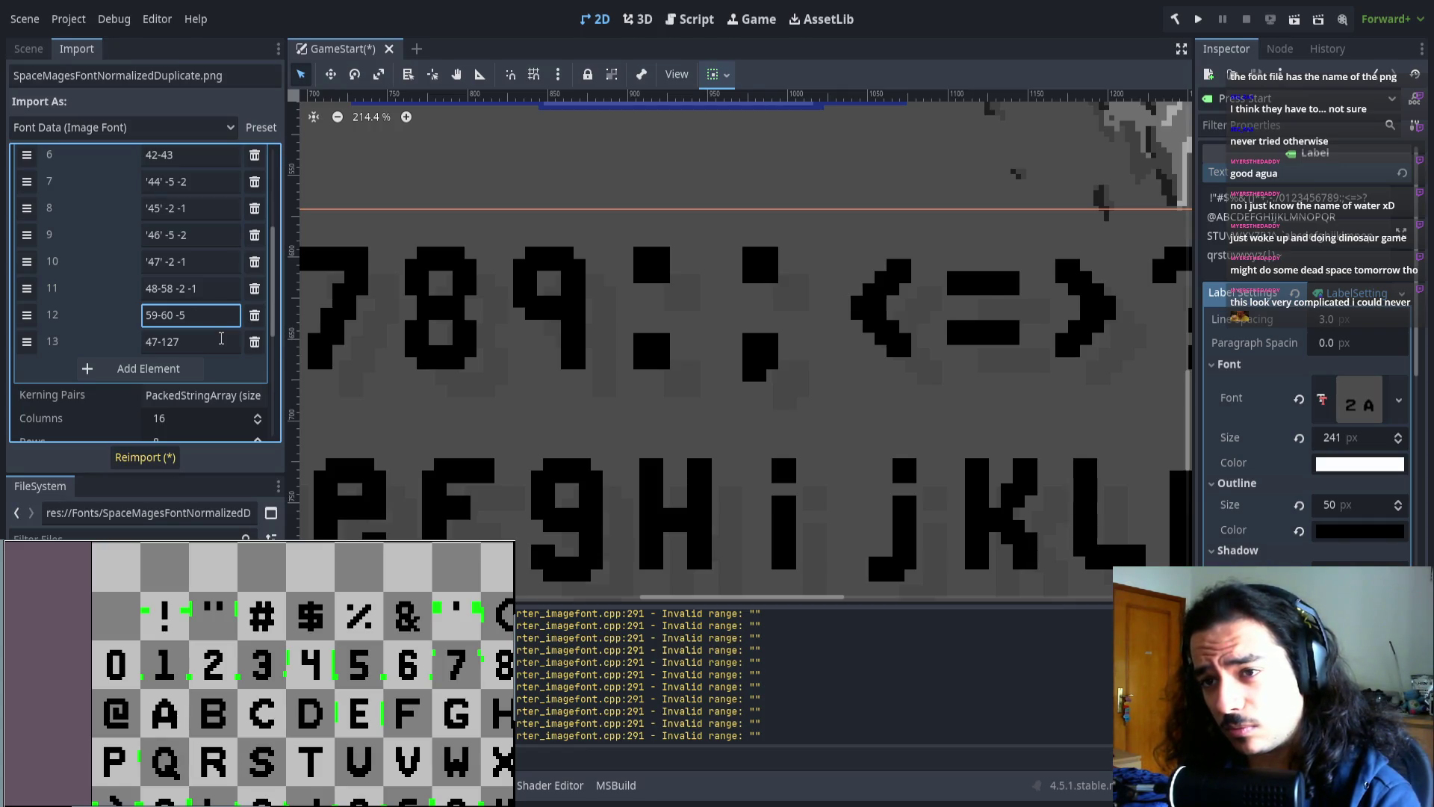
pyautogui.write('-2')
# - Change the last range to 61-127 and reimport the font
pyautogui.scroll(-2, 221, 338)
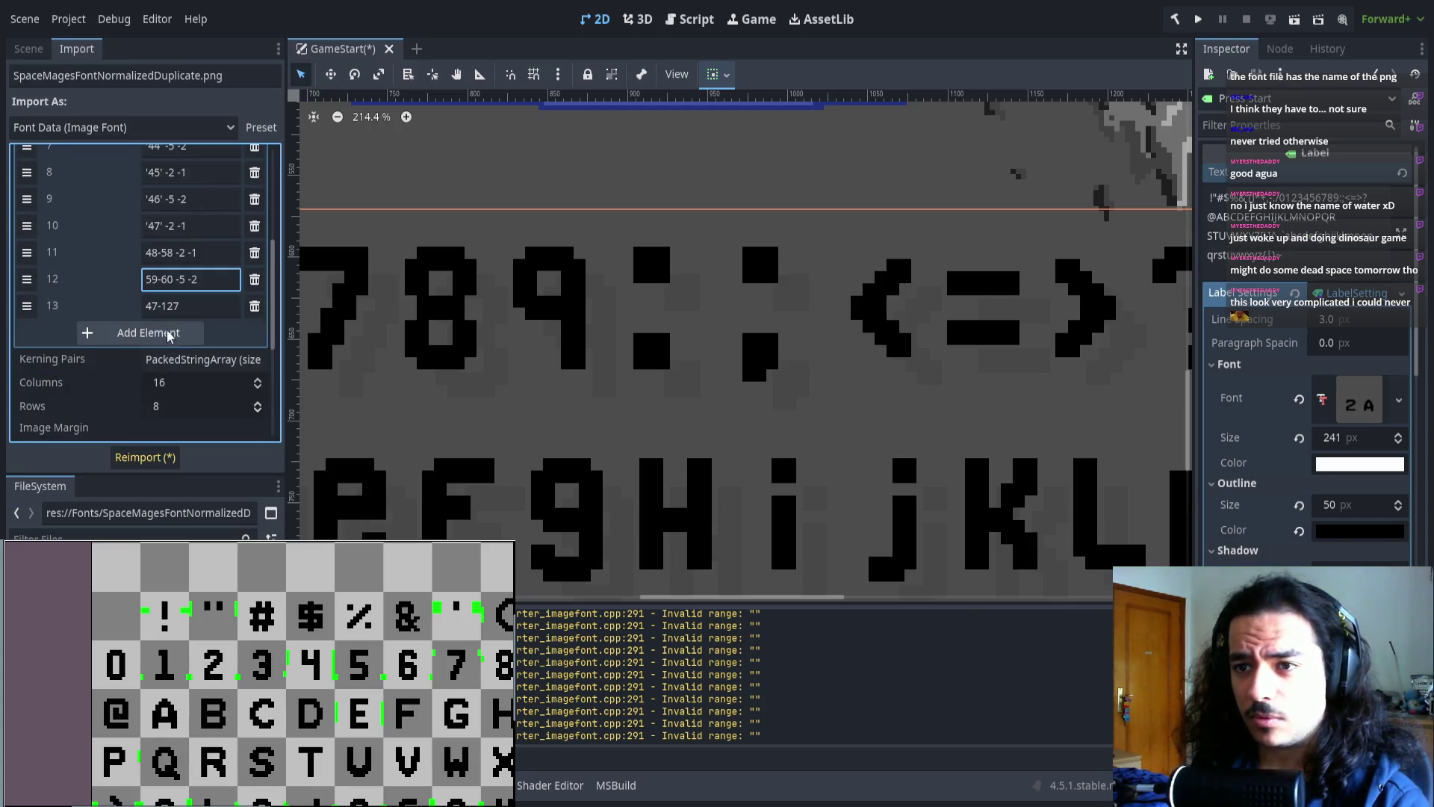
pyautogui.click(151, 305)
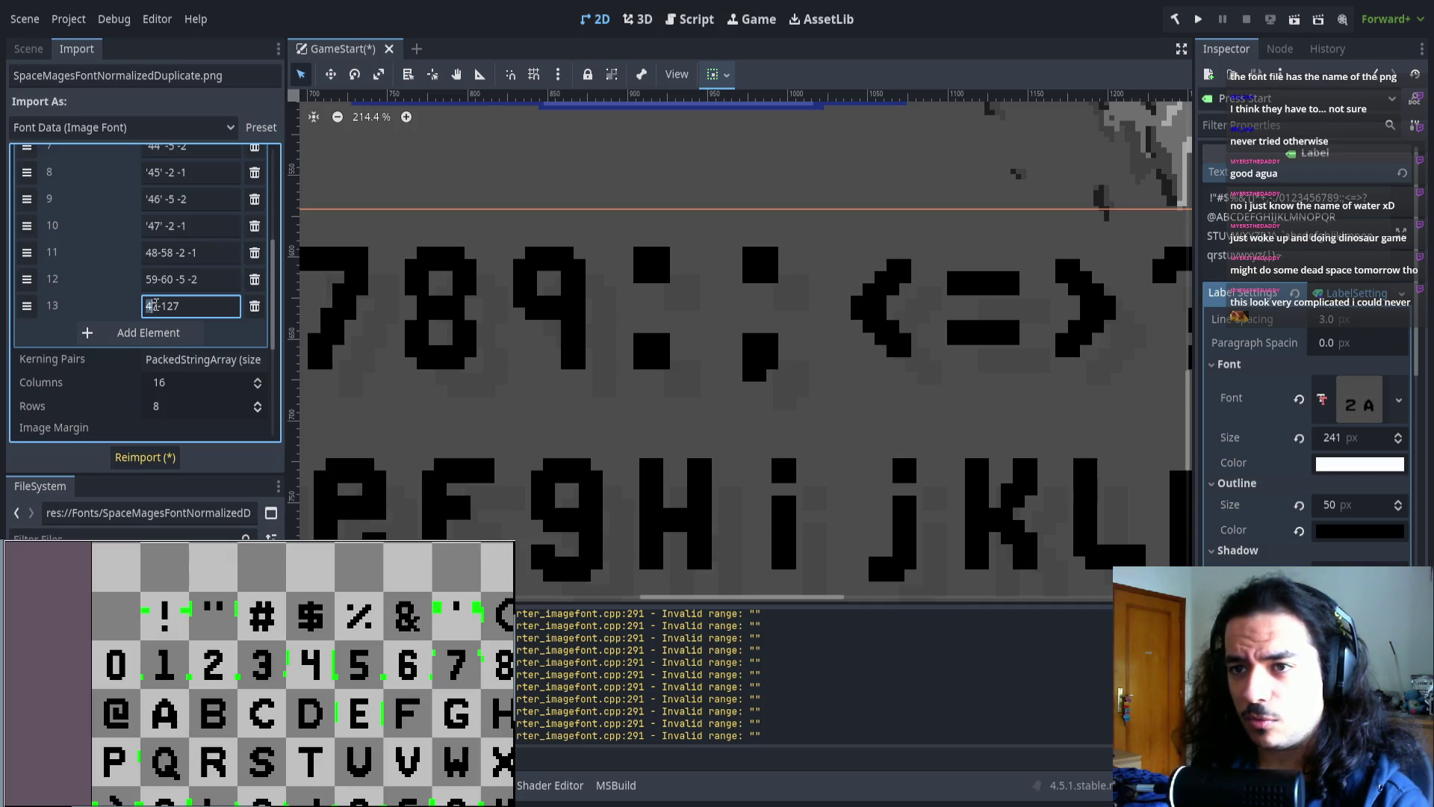
pyautogui.press('Delete')
pyautogui.press('Delete')
pyautogui.write('61')
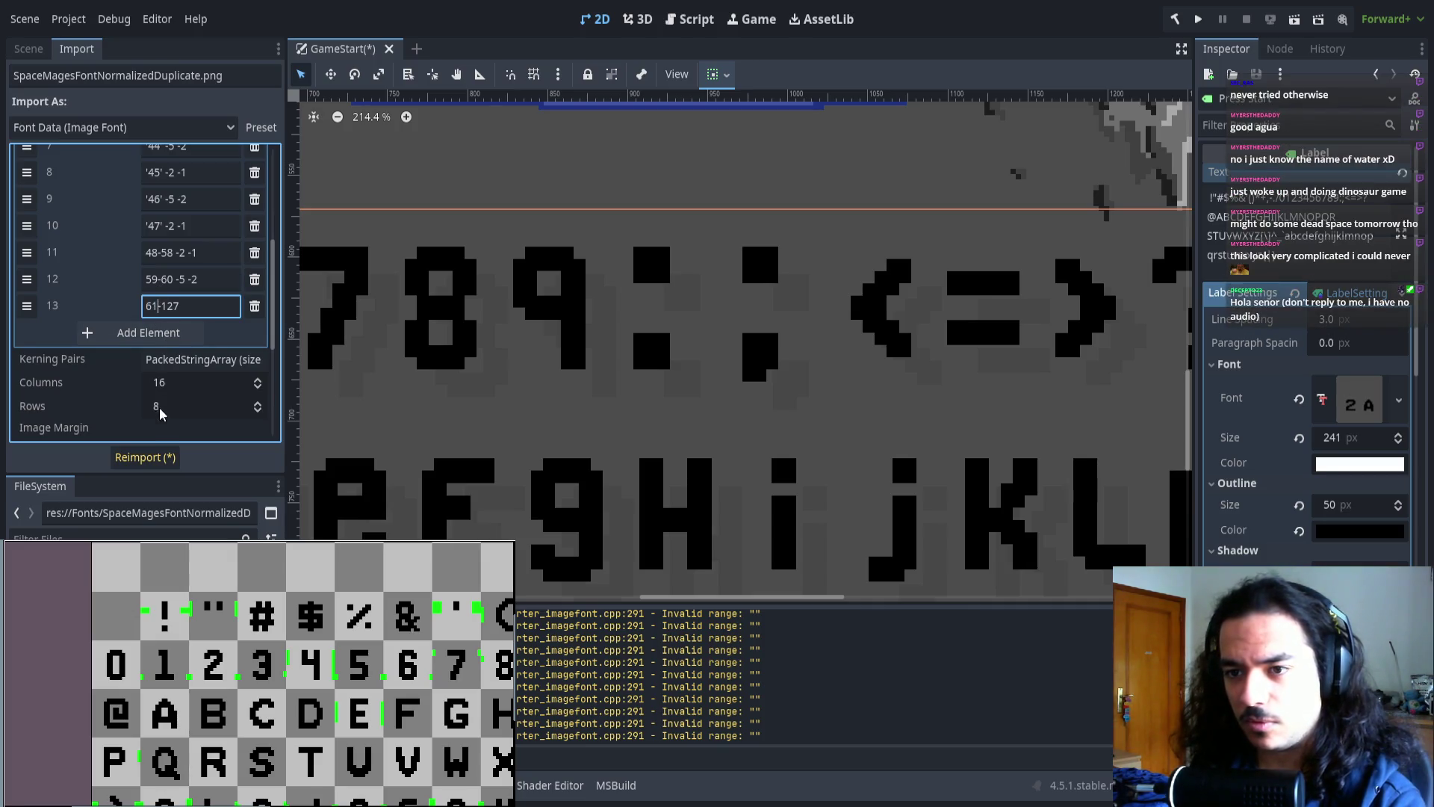
pyautogui.click(144, 457)
pyautogui.scroll(-10, 538, 392)
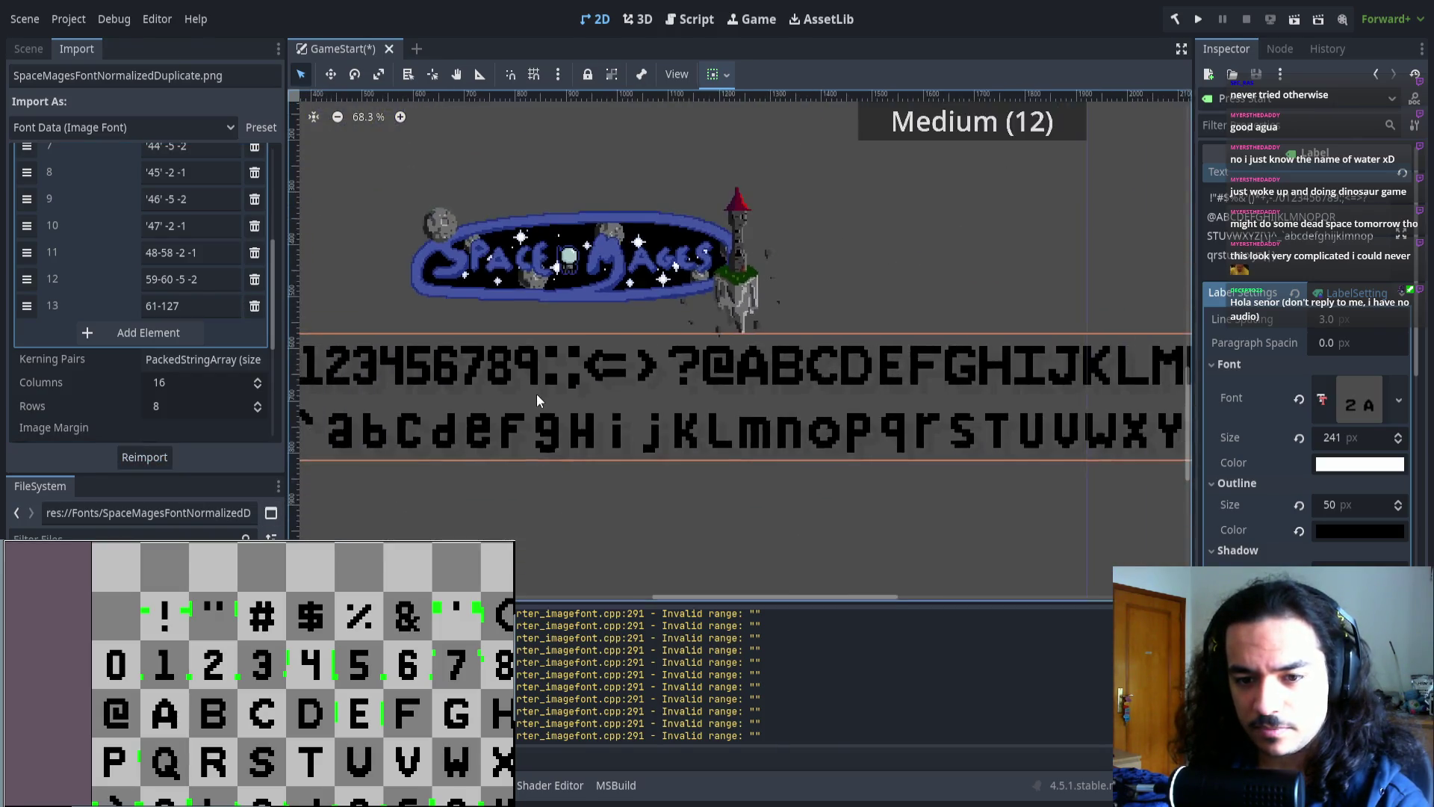
pyautogui.moveTo(669, 424); pyautogui.dragTo(681, 409)
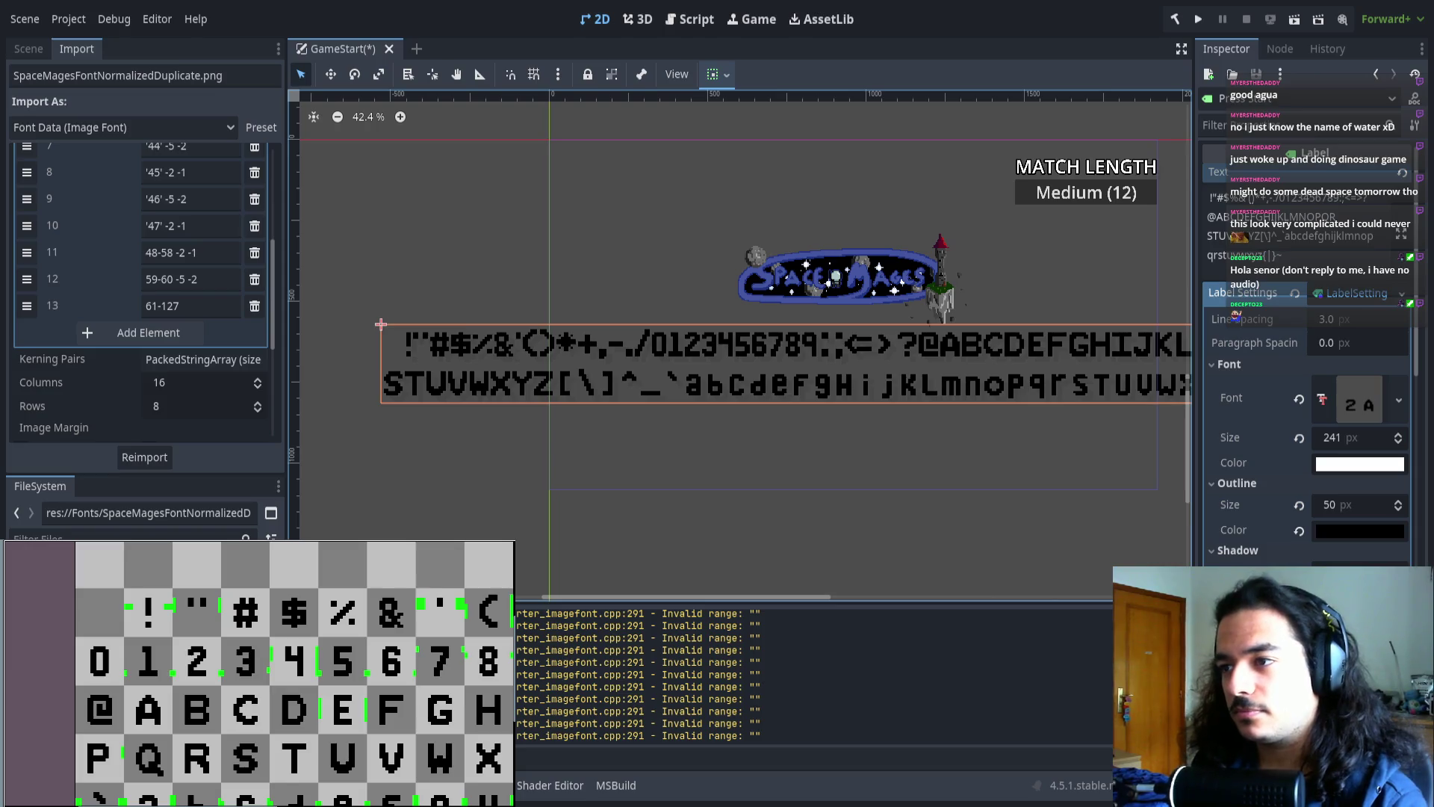
pyautogui.scroll(-2, 877, 348)
pyautogui.hscroll(-2, 688, 391)
pyautogui.scroll(12, 745, 395)
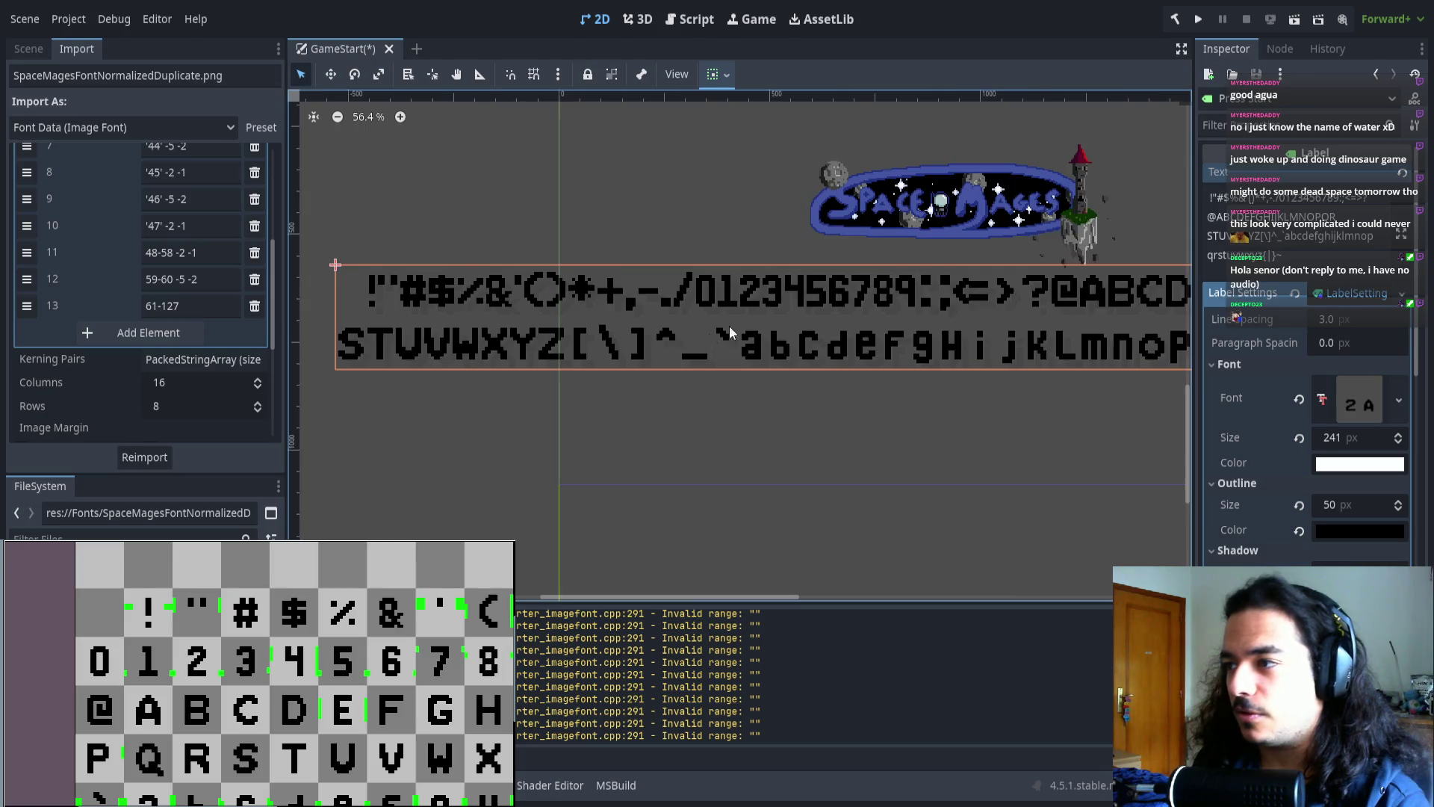
pyautogui.scroll(3, 852, 323)
pyautogui.moveTo(852, 323); pyautogui.dragTo(529, 390)
pyautogui.hscroll(8, 530, 390)
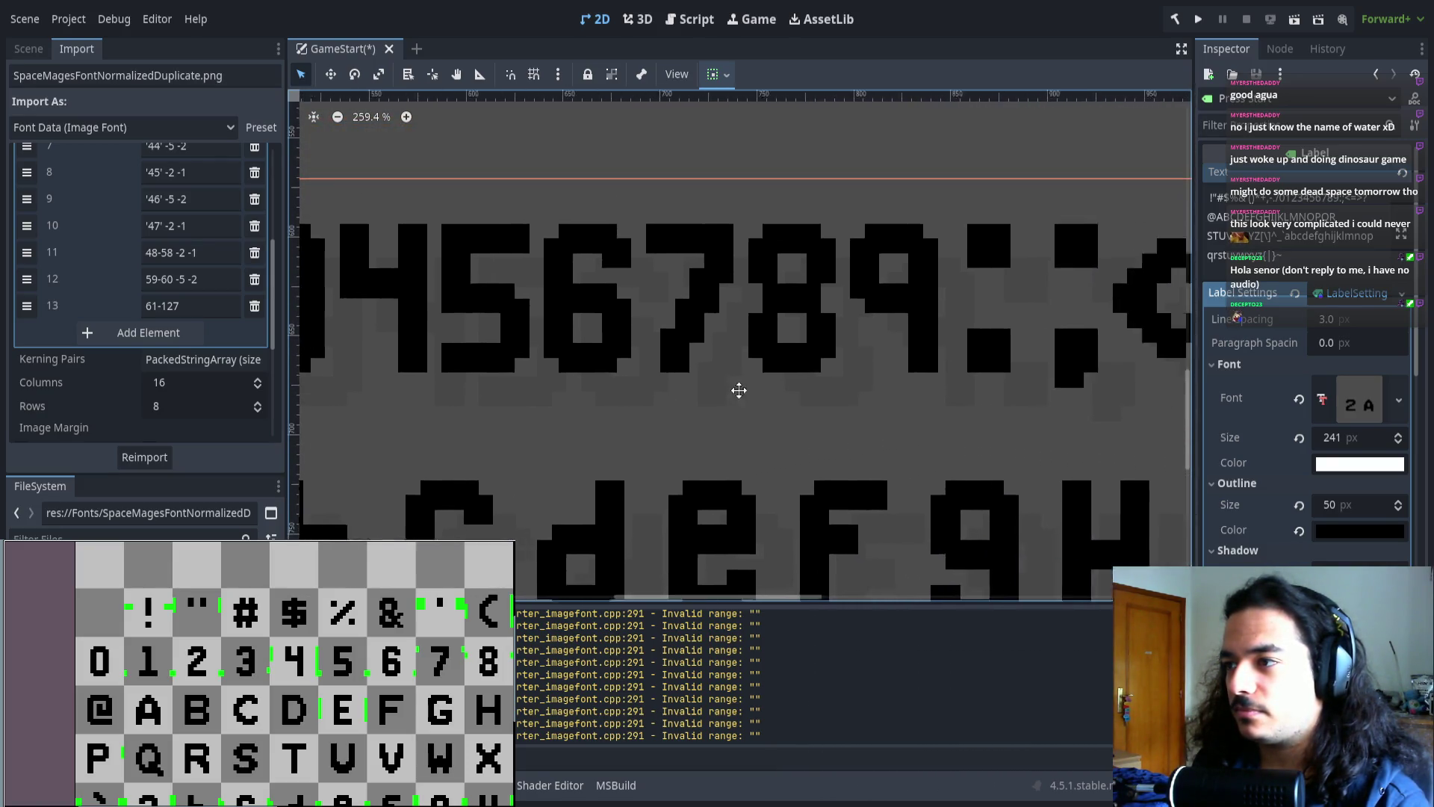
pyautogui.scroll(2, 676, 383)
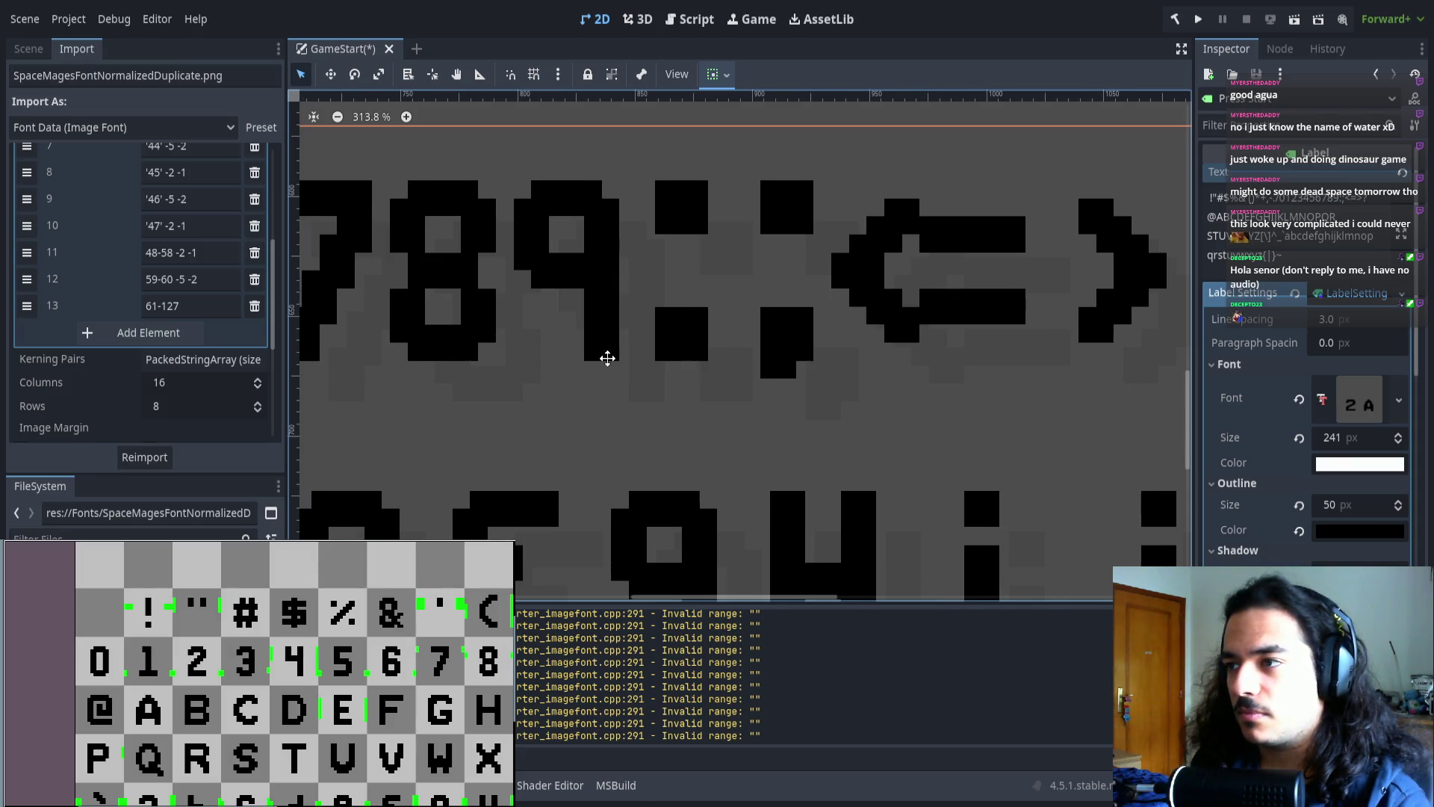
pyautogui.scroll(2, 615, 355)
pyautogui.hscroll(-3, 564, 330)
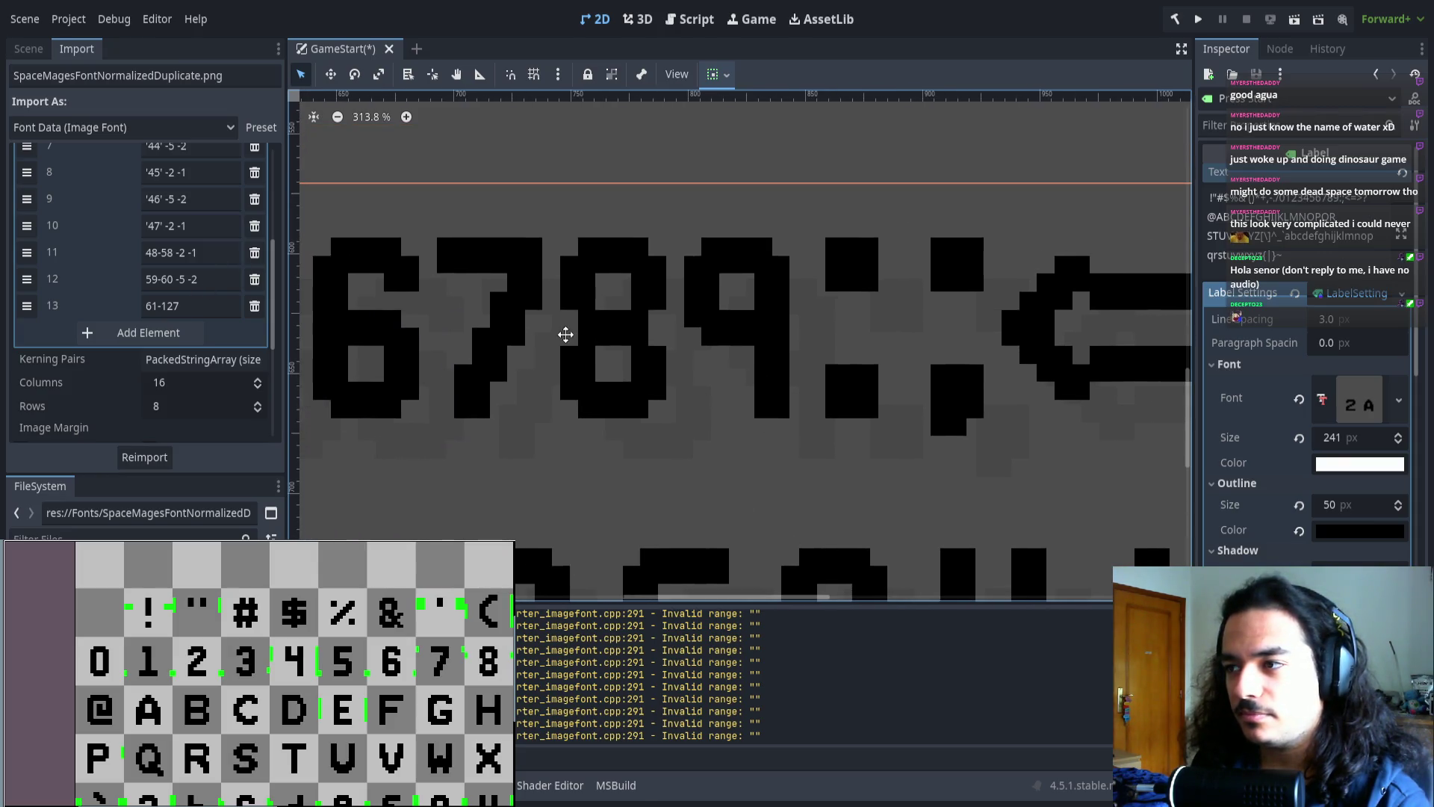
pyautogui.scroll(5, 672, 377)
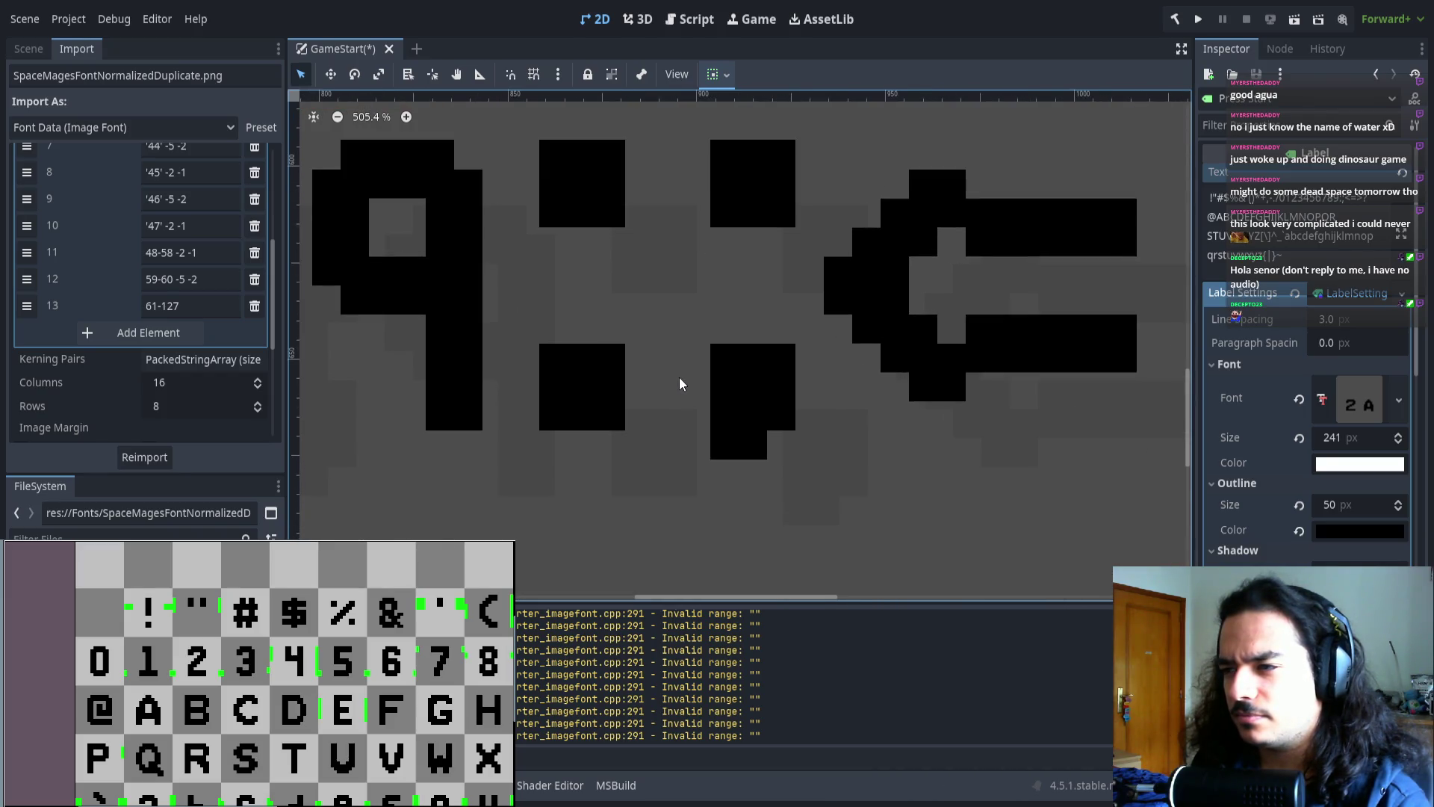
pyautogui.scroll(5, 183, 283)
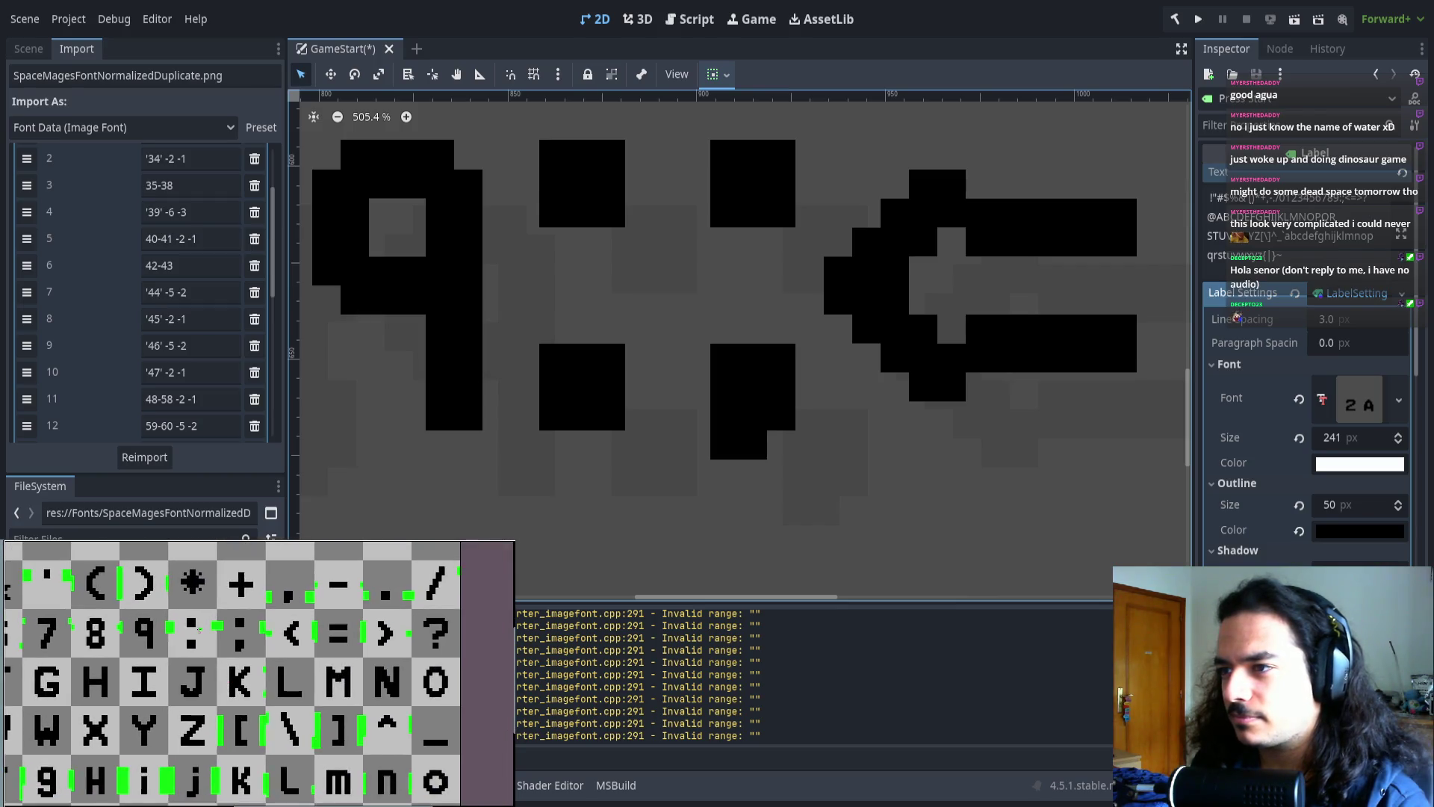
pyautogui.scroll(5, 177, 620)
pyautogui.scroll(-2, 281, 684)
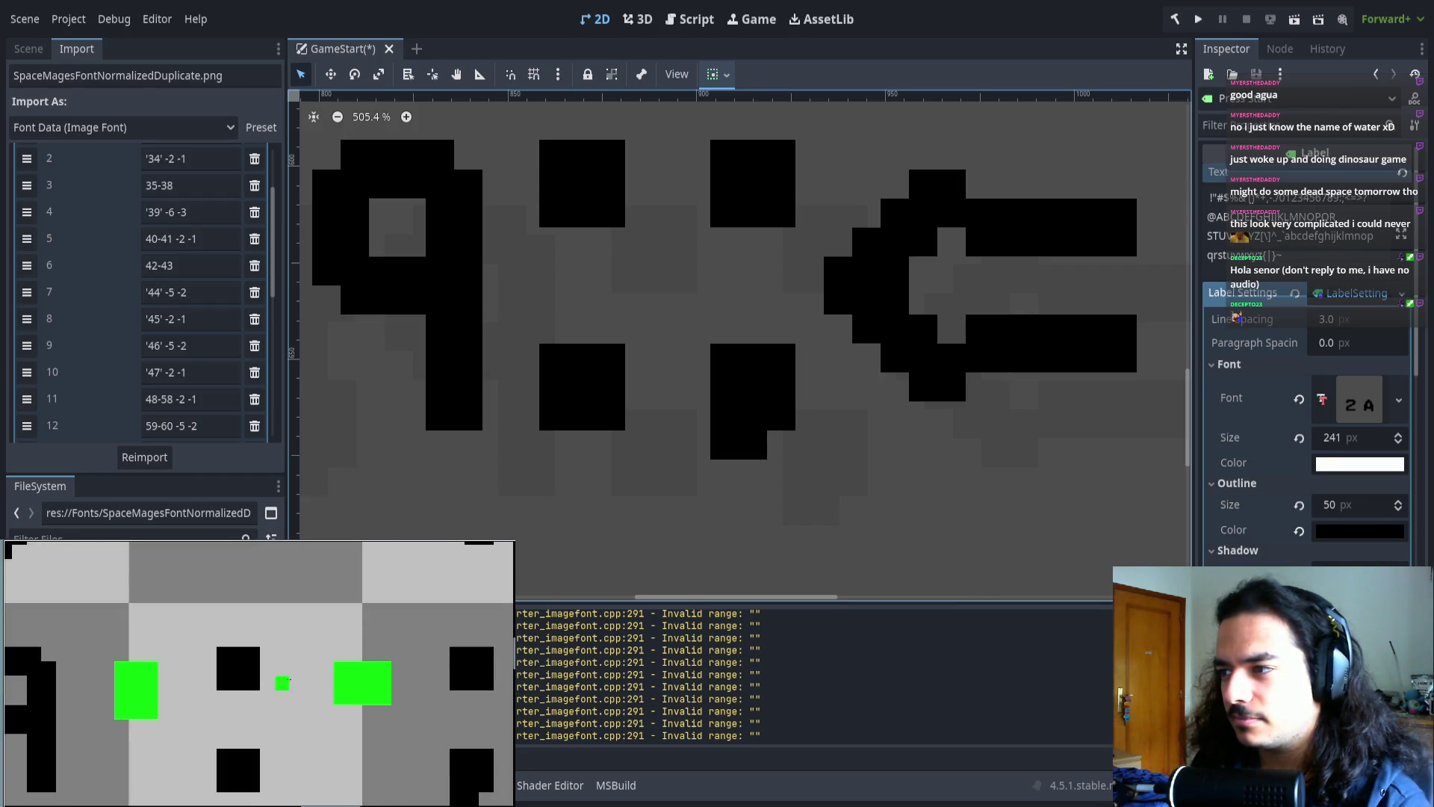
pyautogui.scroll(-2, 314, 665)
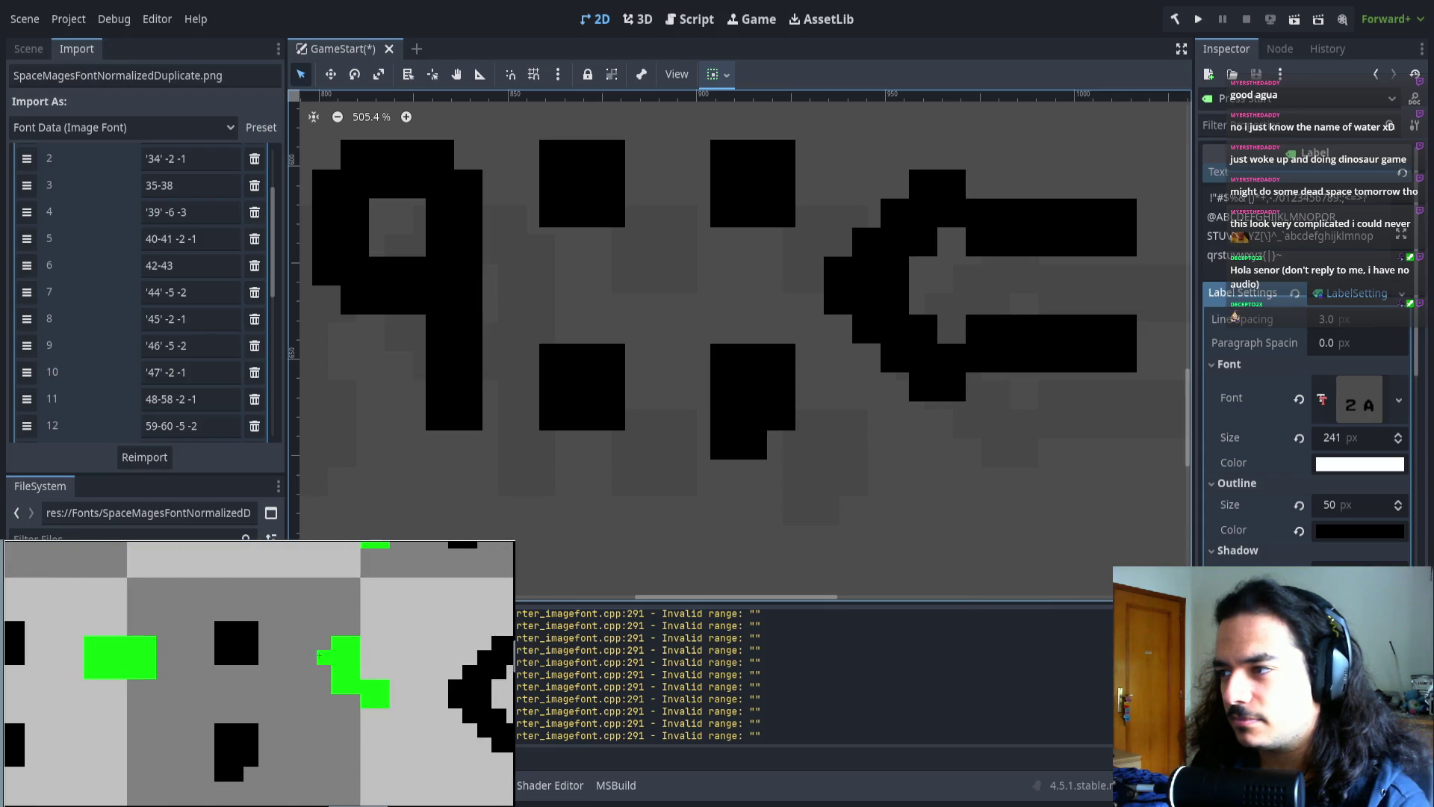
pyautogui.scroll(-4, 212, 677)
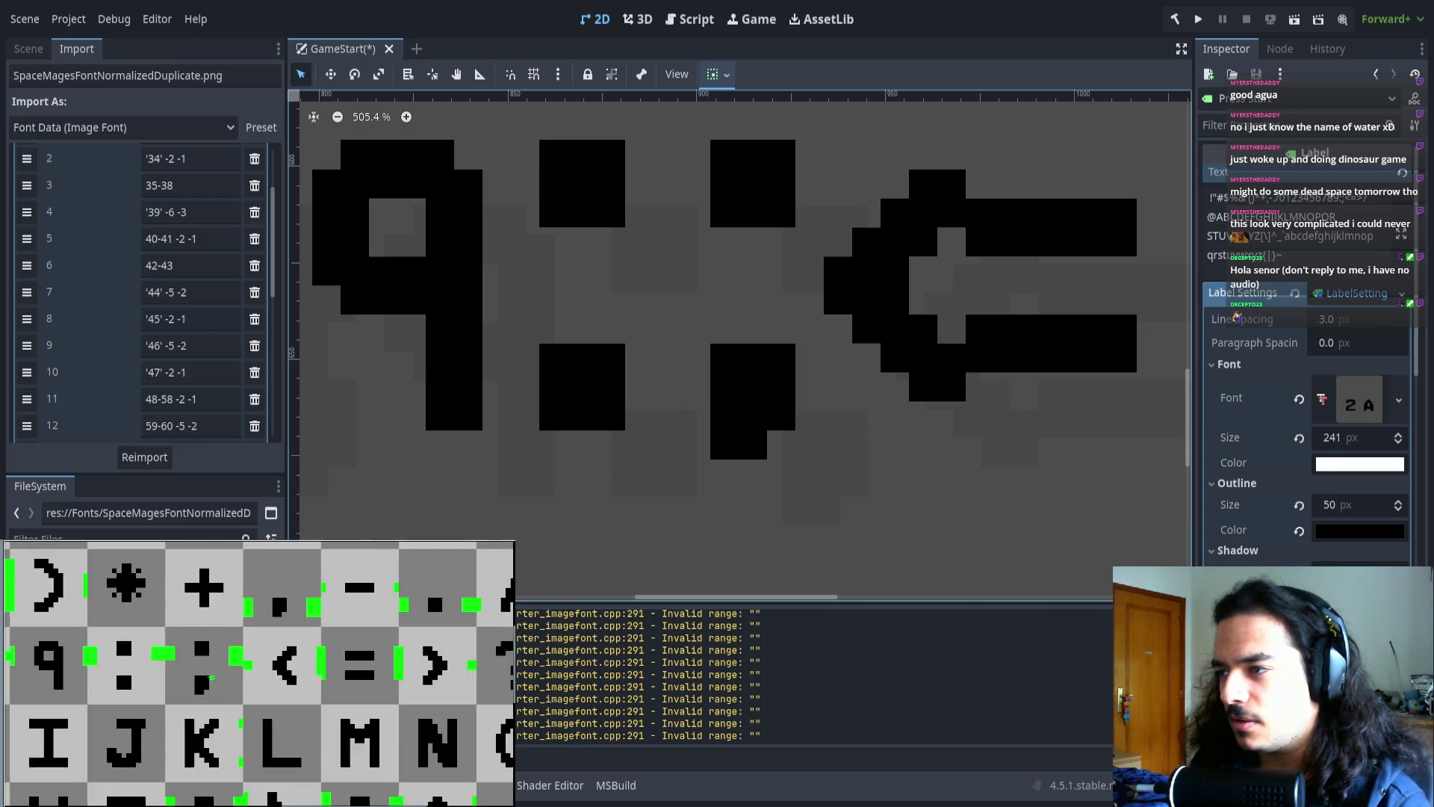
pyautogui.scroll(-2, 212, 677)
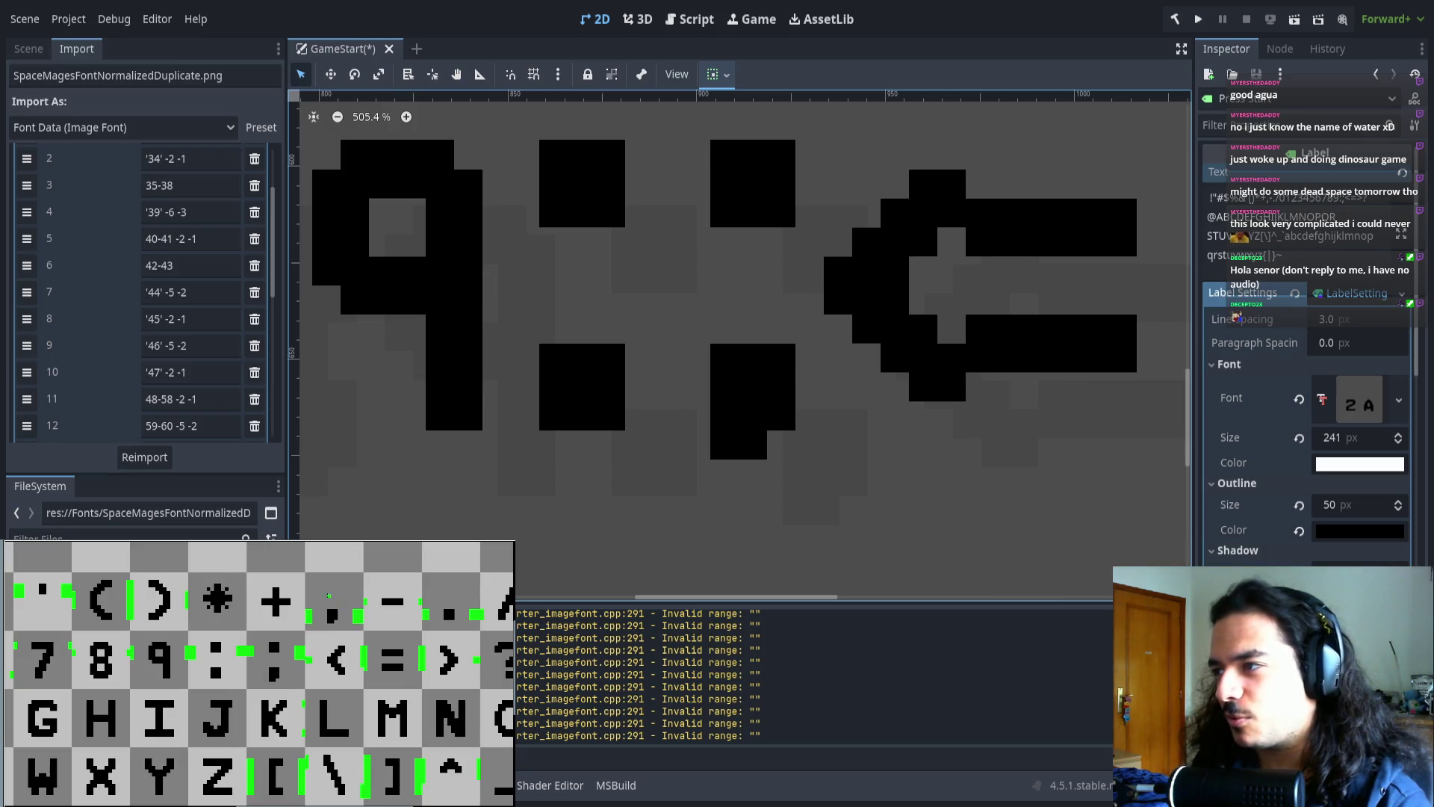
pyautogui.moveTo(299, 673); pyautogui.dragTo(213, 689)
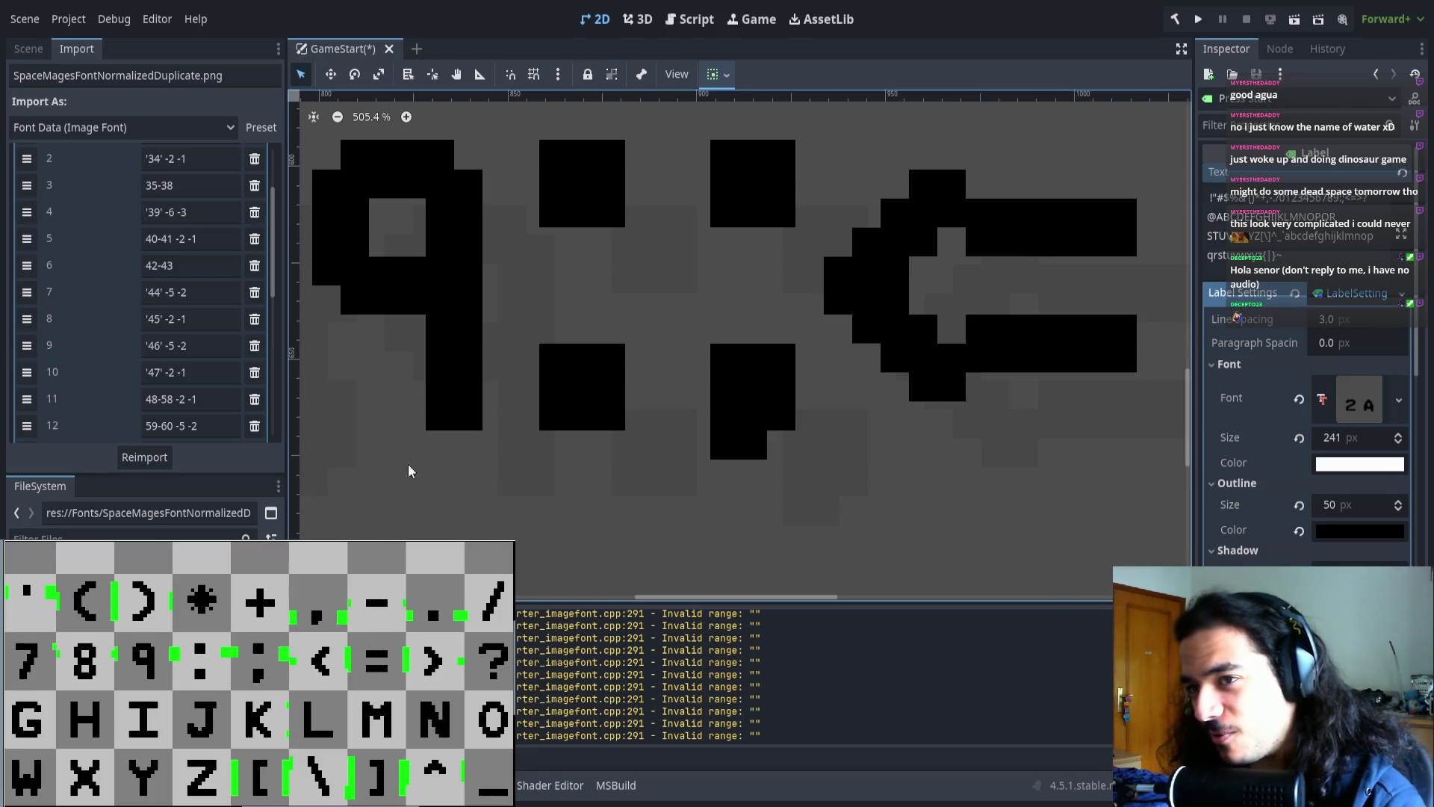
pyautogui.scroll(-3, 486, 433)
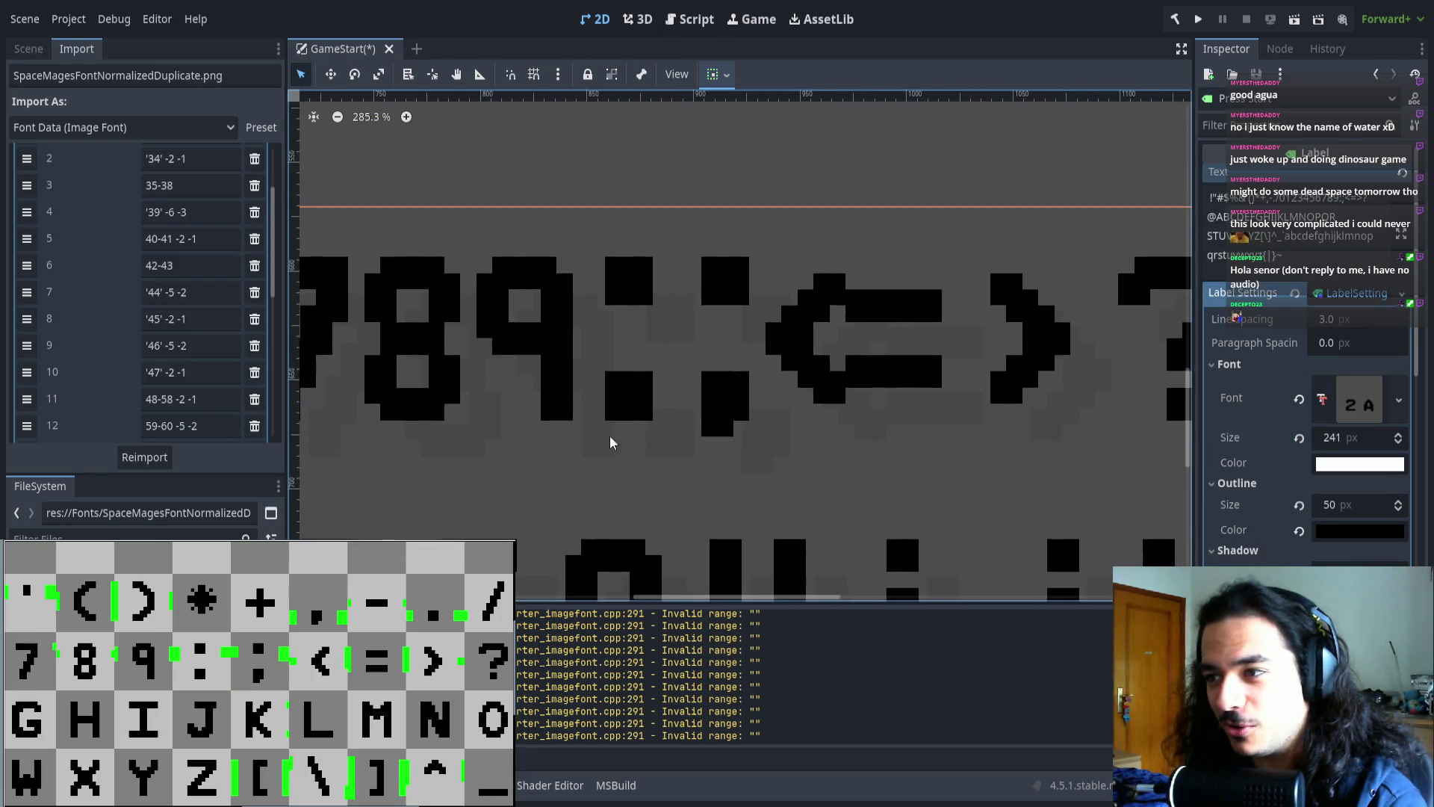
pyautogui.scroll(4, 611, 442)
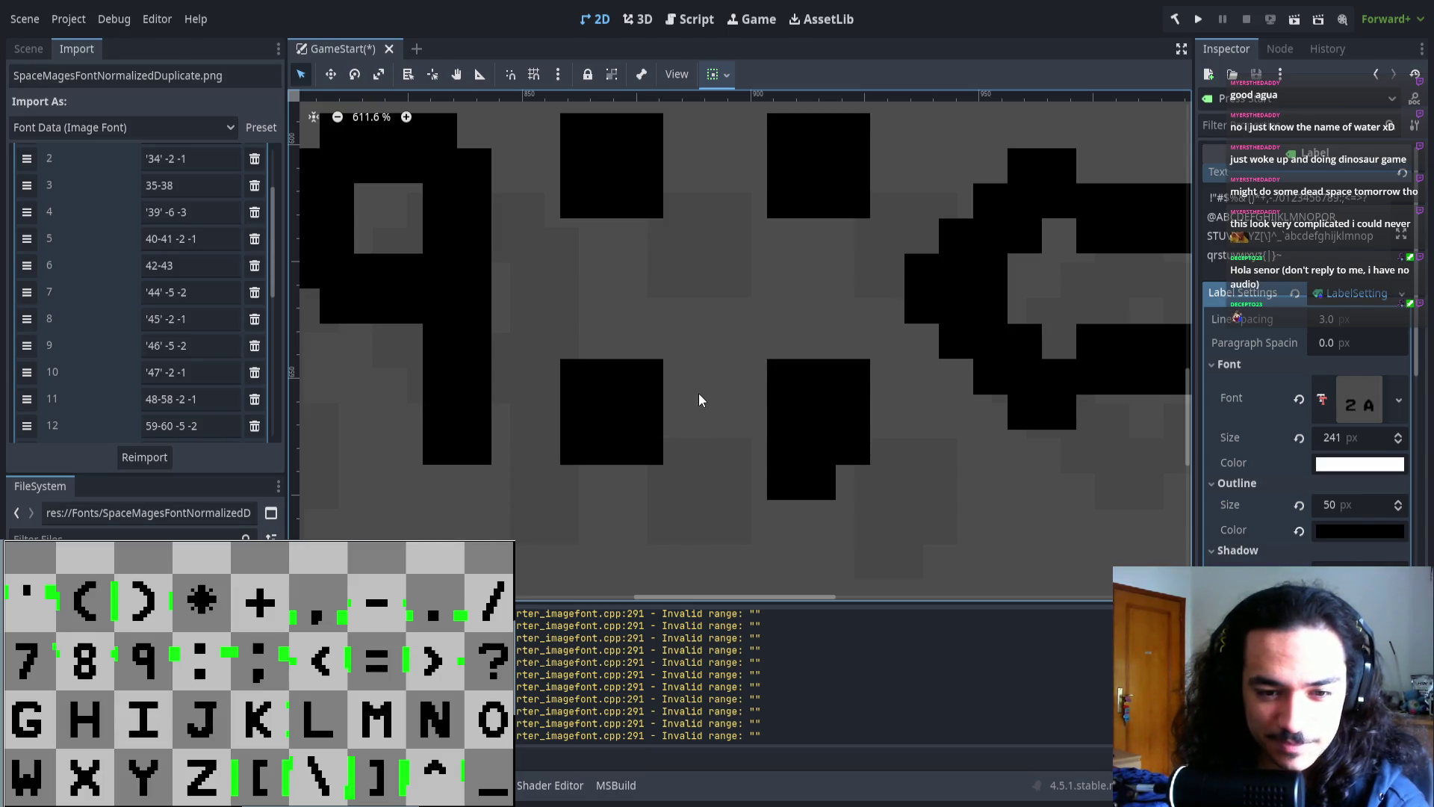
pyautogui.hscroll(-2, 673, 418)
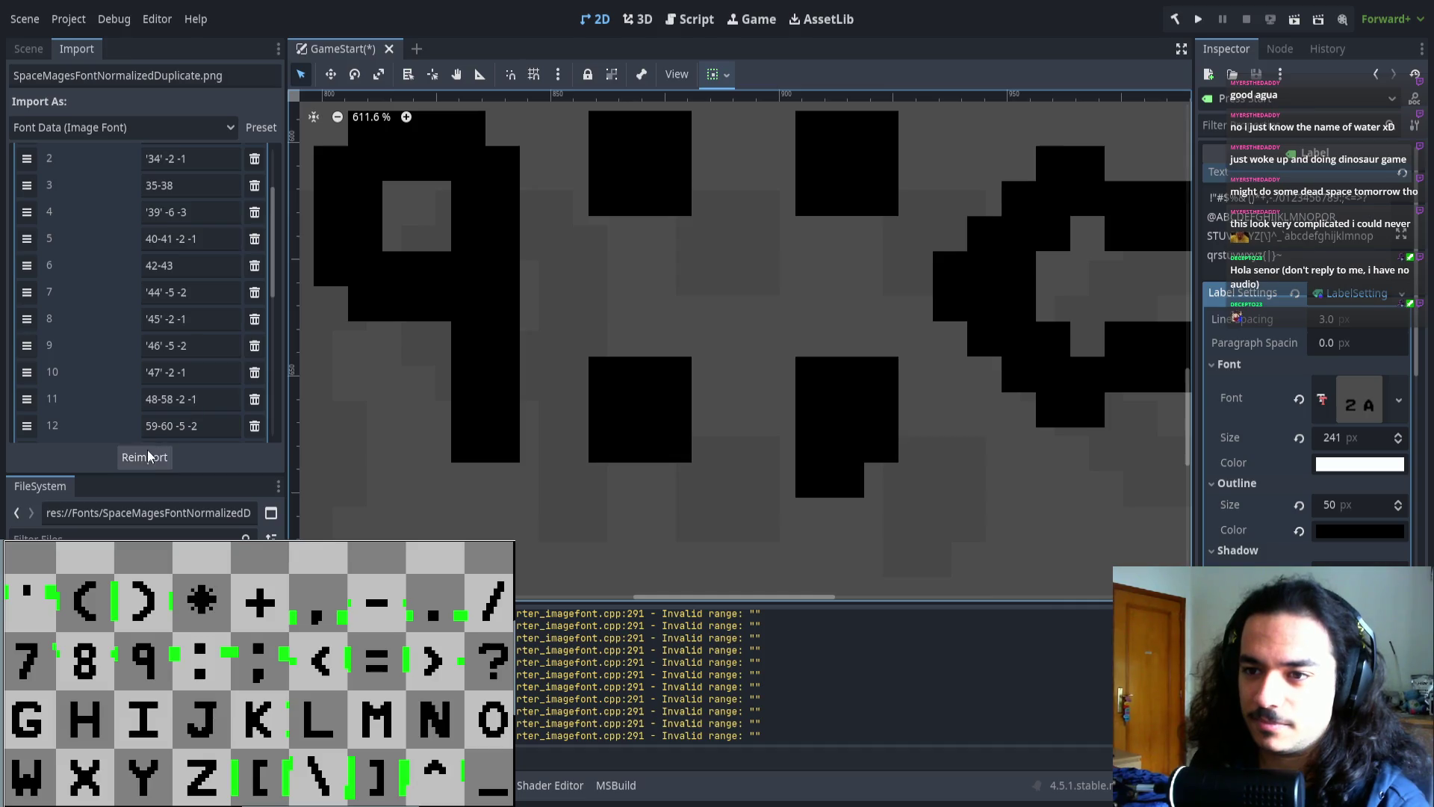
# - Change range 59-60's offsets to -6 -3, then -6 -3 4, reimporting after each edit
pyautogui.scroll(-3, 147, 411)
pyautogui.click(185, 317)
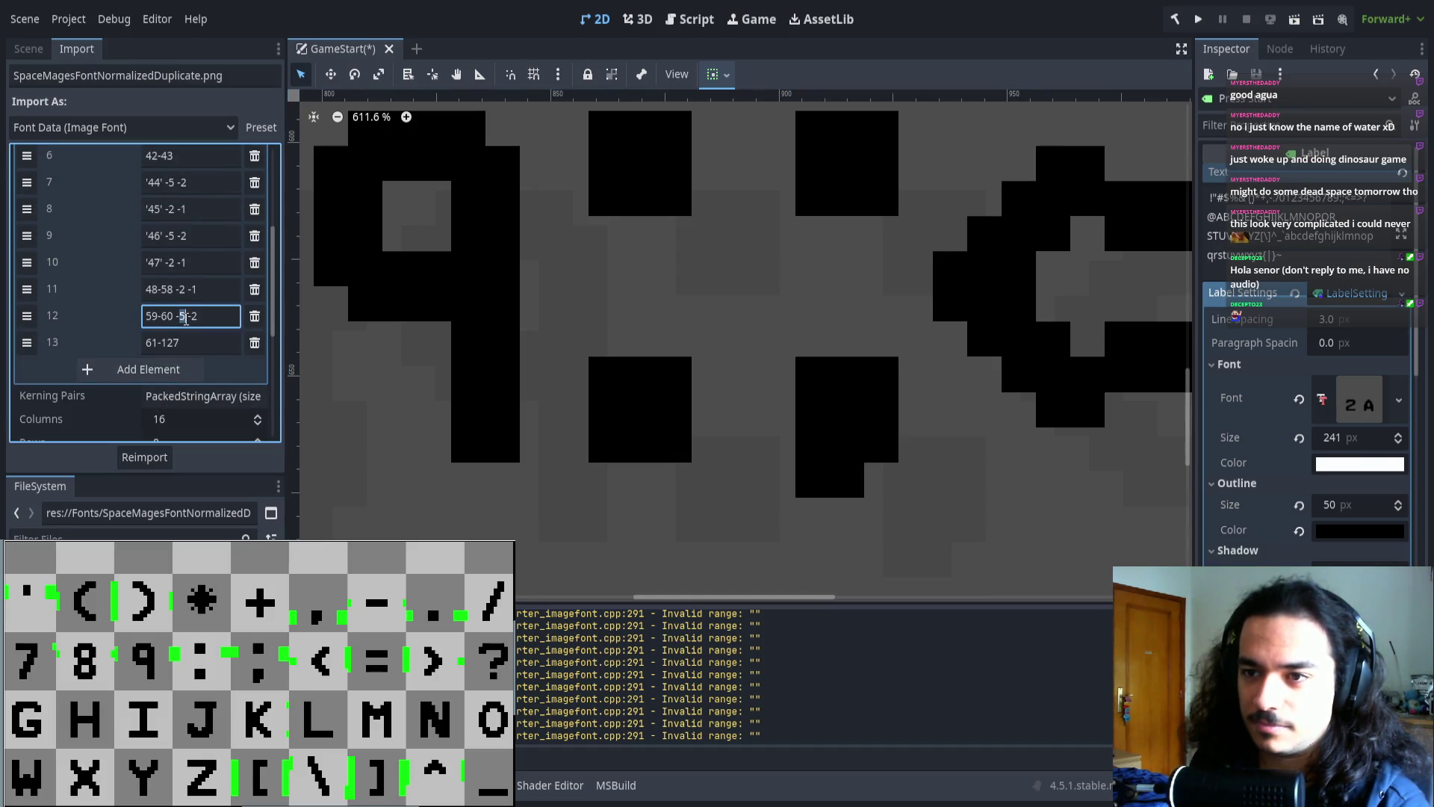
pyautogui.write('6 -3')
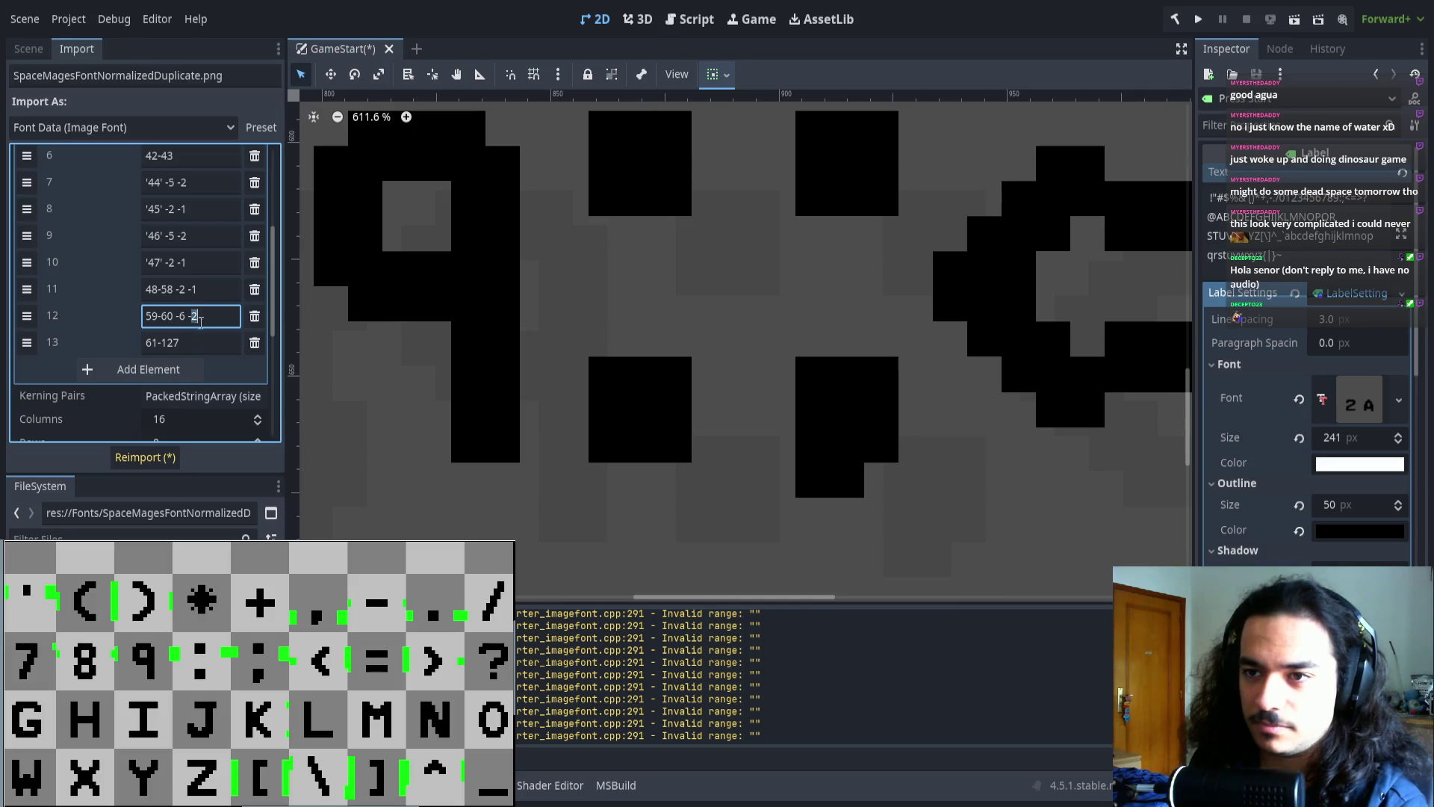
pyautogui.click(139, 457)
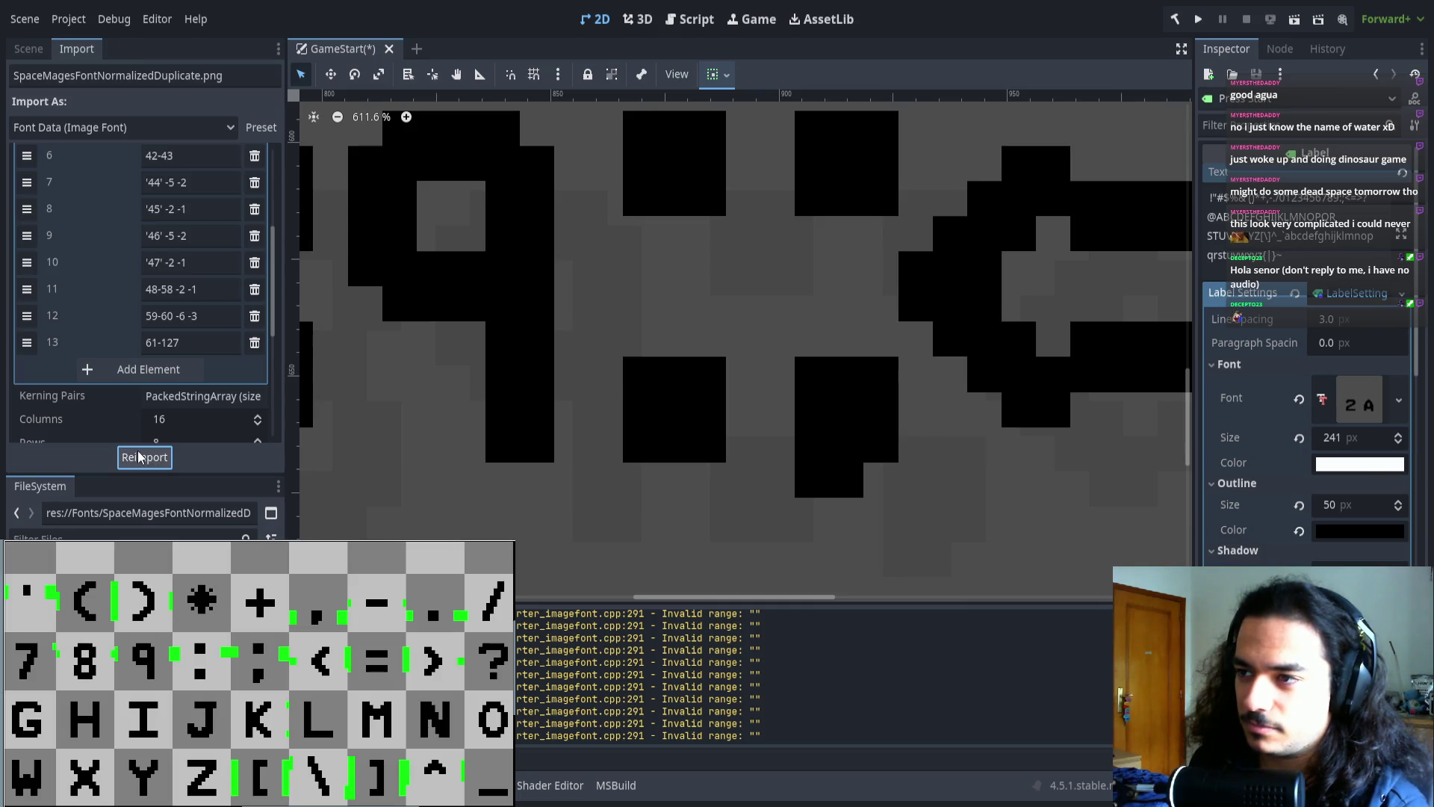
pyautogui.moveTo(899, 378); pyautogui.dragTo(699, 387)
pyautogui.hscroll(2, 698, 387)
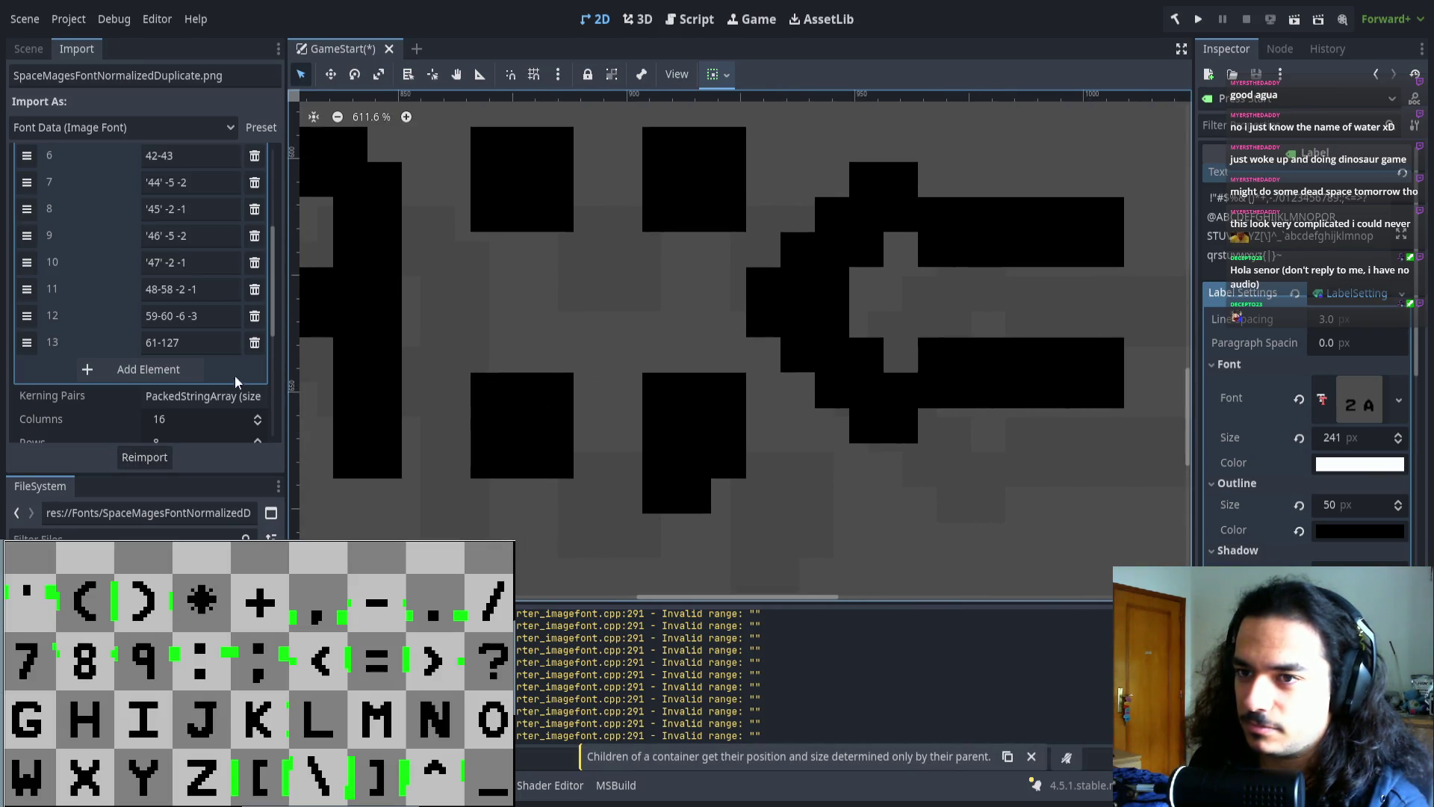
pyautogui.click(212, 315)
pyautogui.write('4')
pyautogui.click(161, 458)
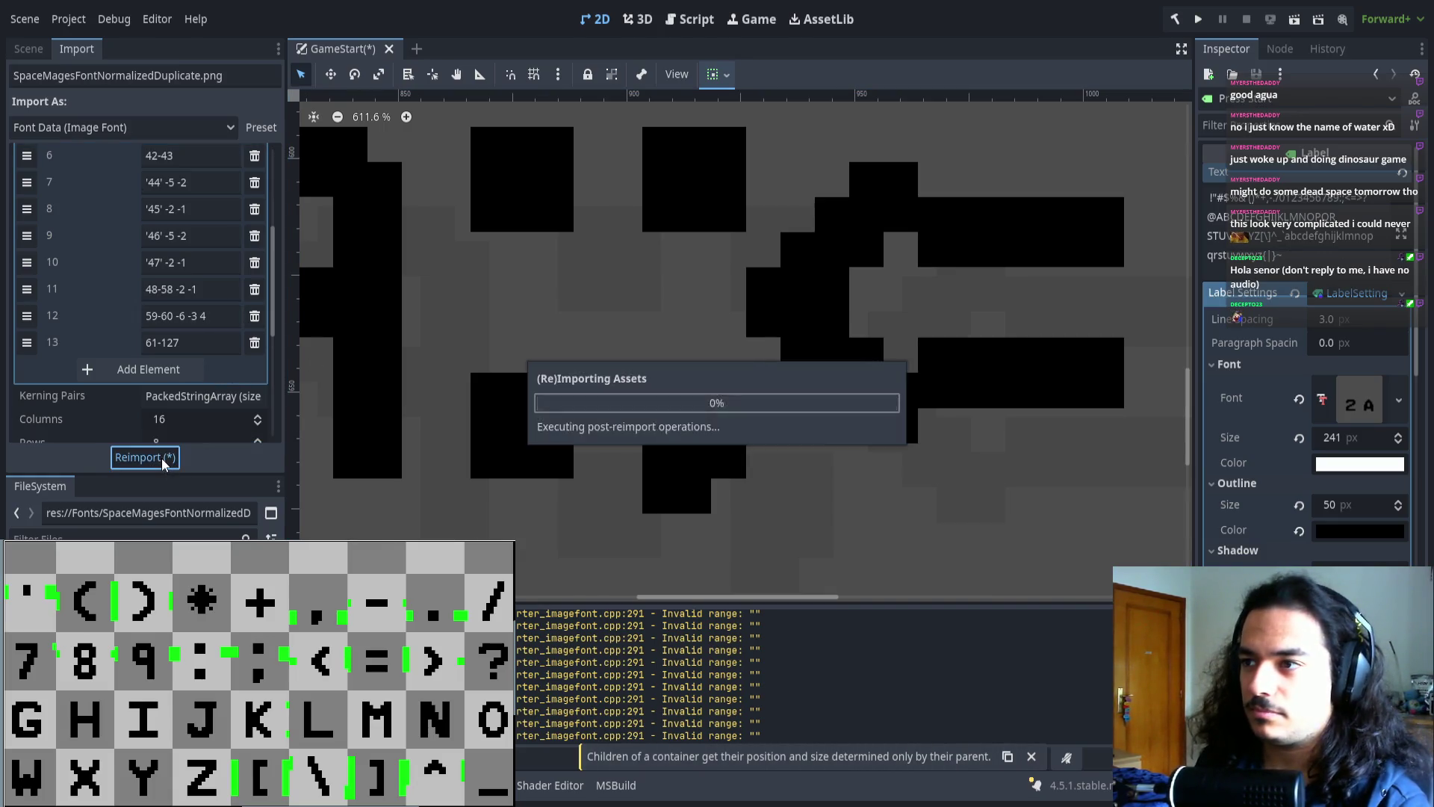
pyautogui.scroll(-5, 850, 329)
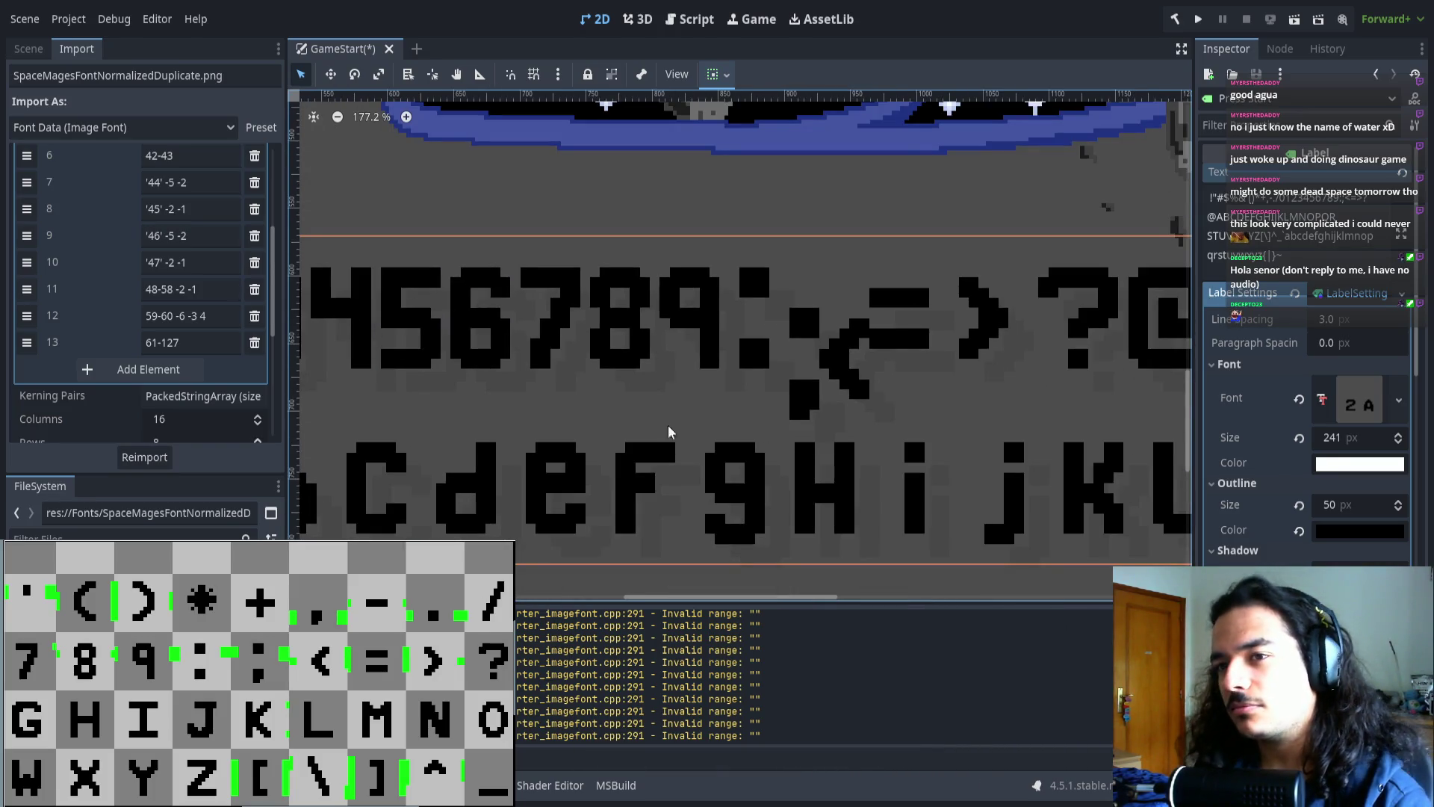
# - Change entry 12 to the 58-59 range with a horizontal offset of -5
pyautogui.doubleClick(168, 317)
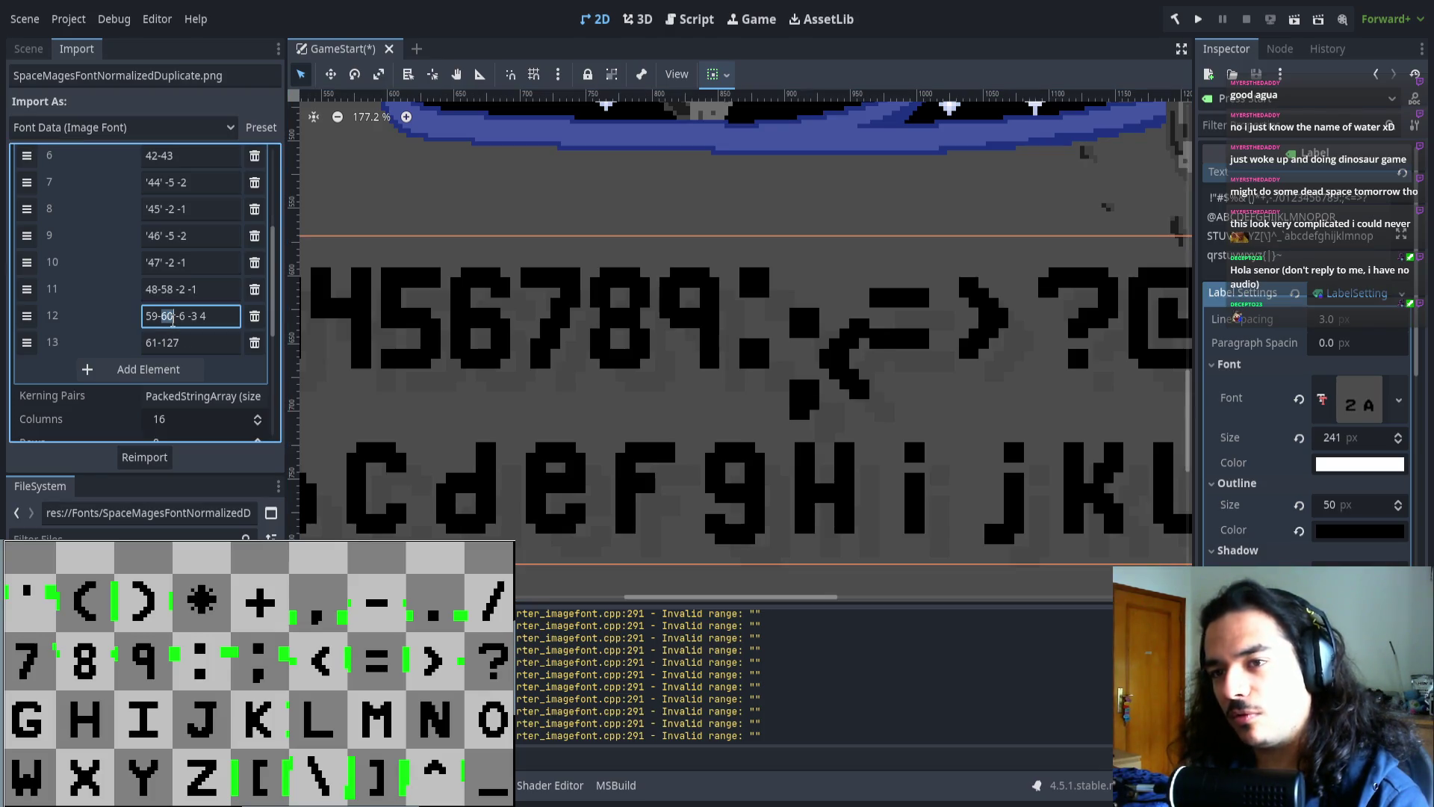
pyautogui.click(195, 317)
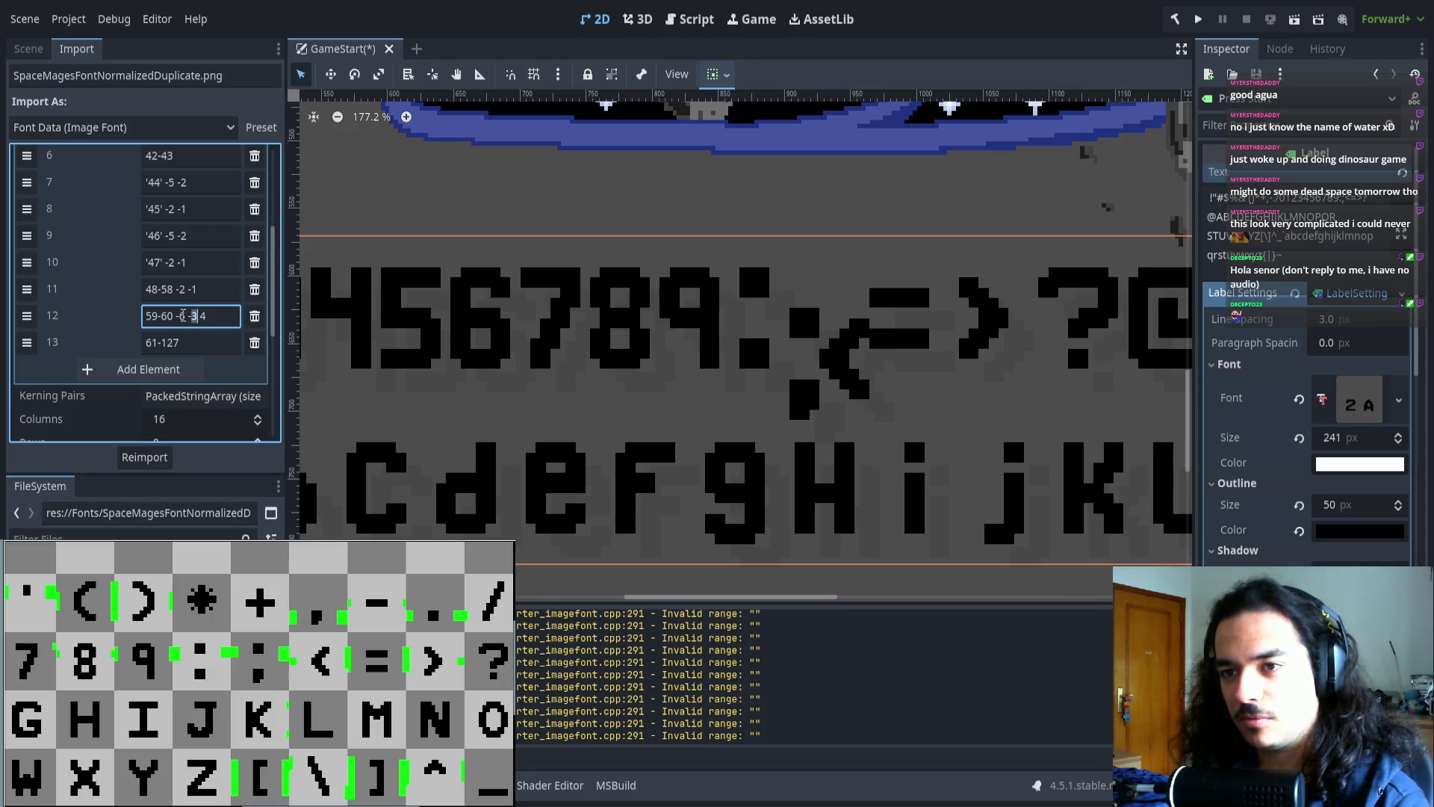
pyautogui.press('BackSpace')
pyautogui.write('5')
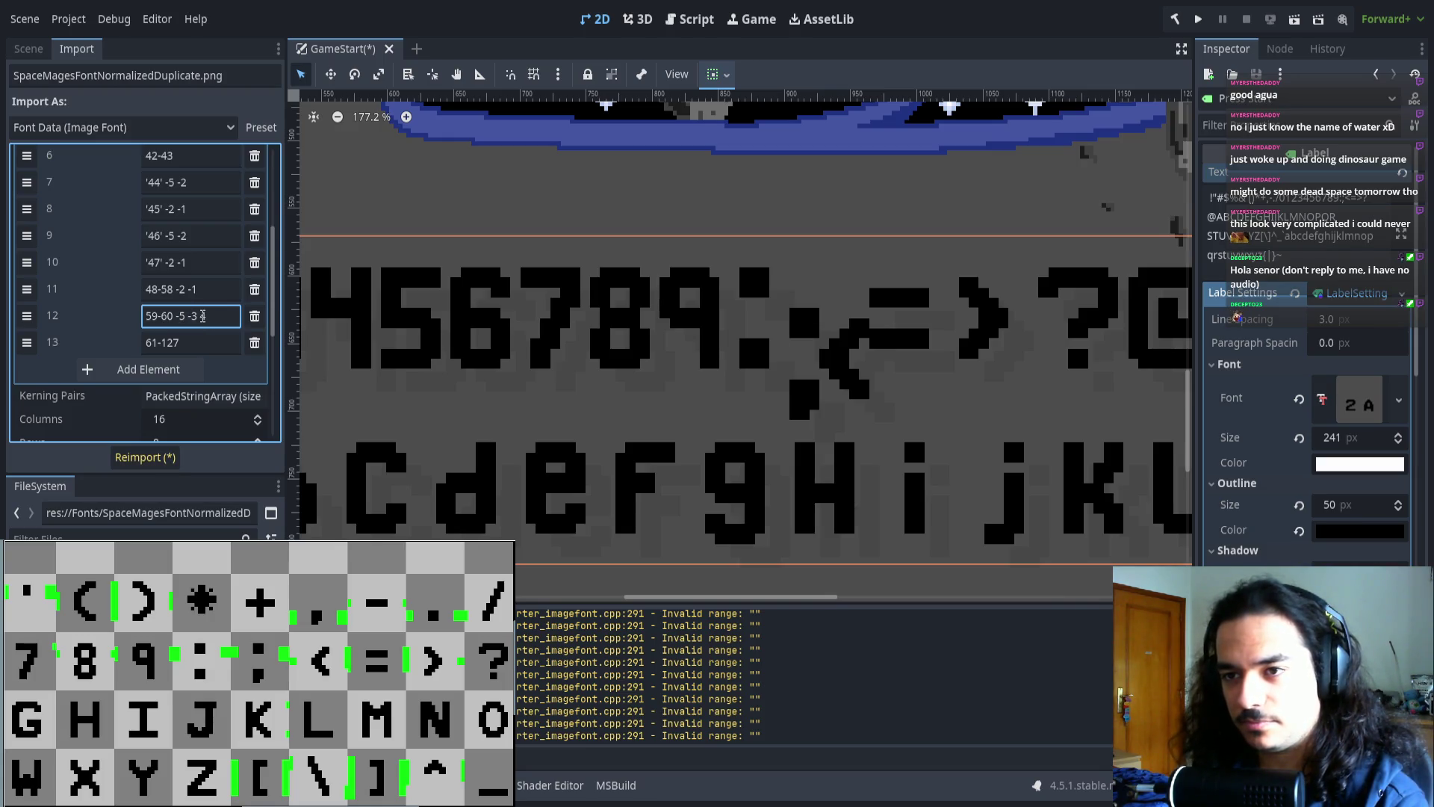
pyautogui.doubleClick(166, 317)
pyautogui.write('59')
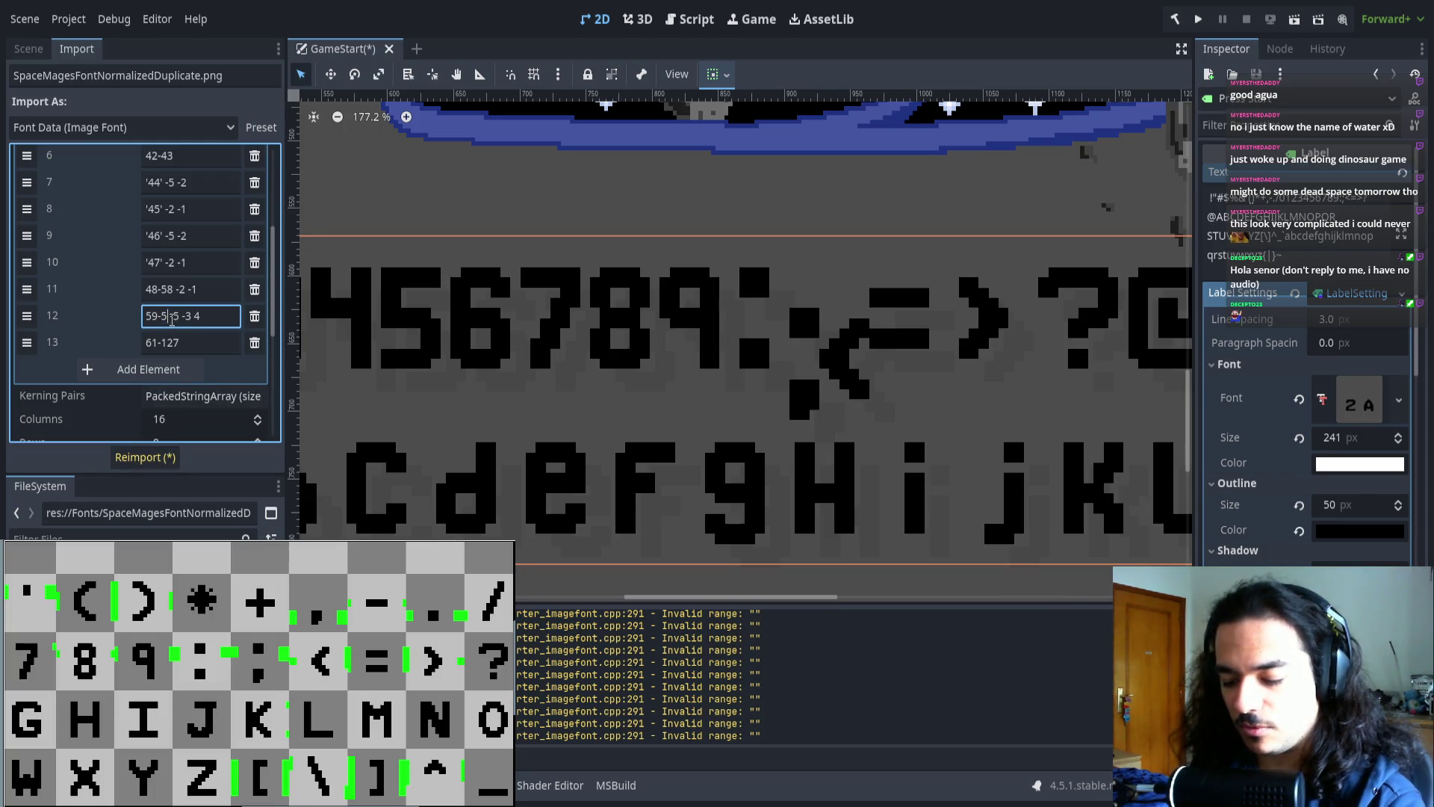
pyautogui.press('BackSpace')
pyautogui.write('8-')
# - End the digit range at 57, drop entry 12's trailing 4 offset, and reimport
pyautogui.click(171, 290)
pyautogui.press('BackSpace')
pyautogui.write('7')
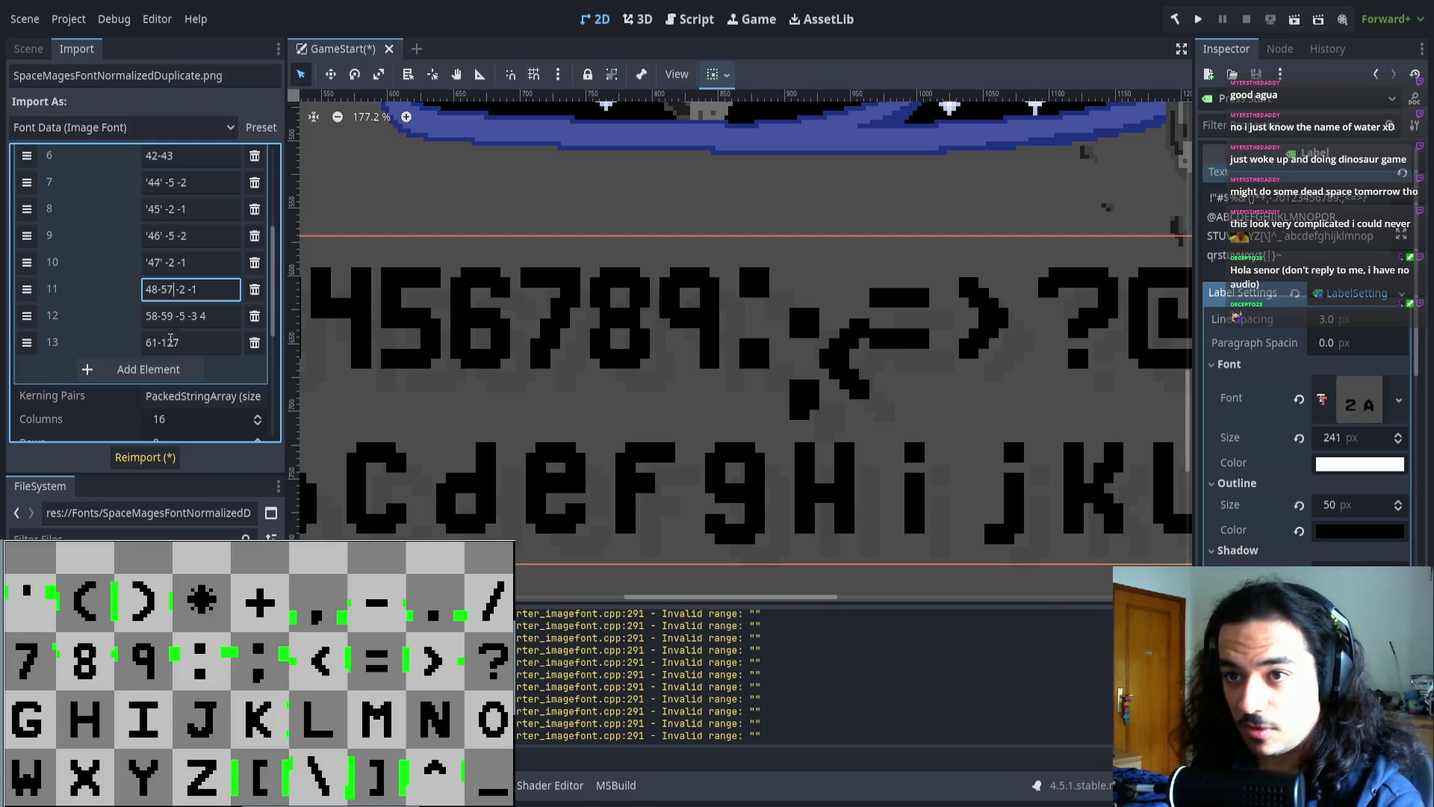
pyautogui.click(151, 344)
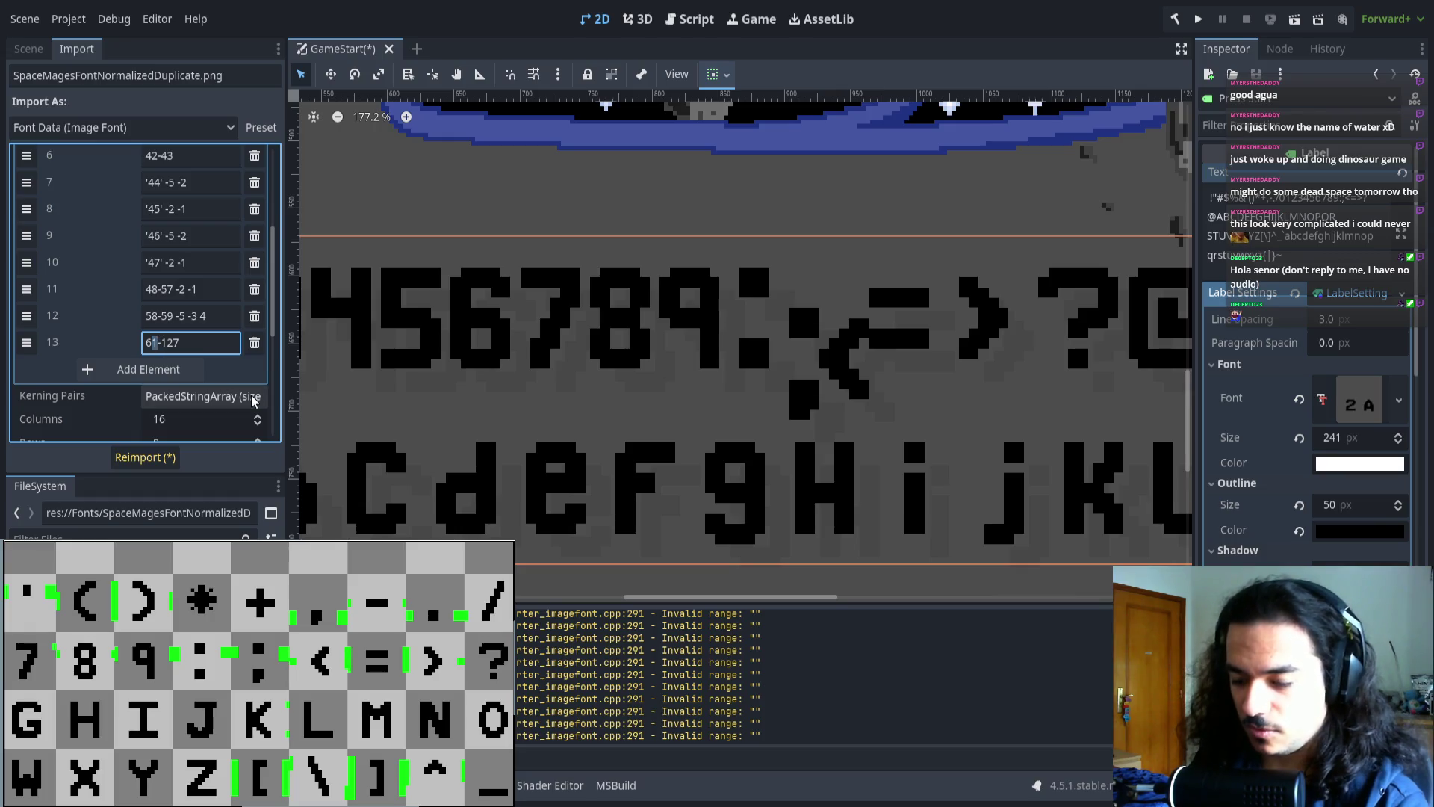
pyautogui.write('0')
pyautogui.click(146, 457)
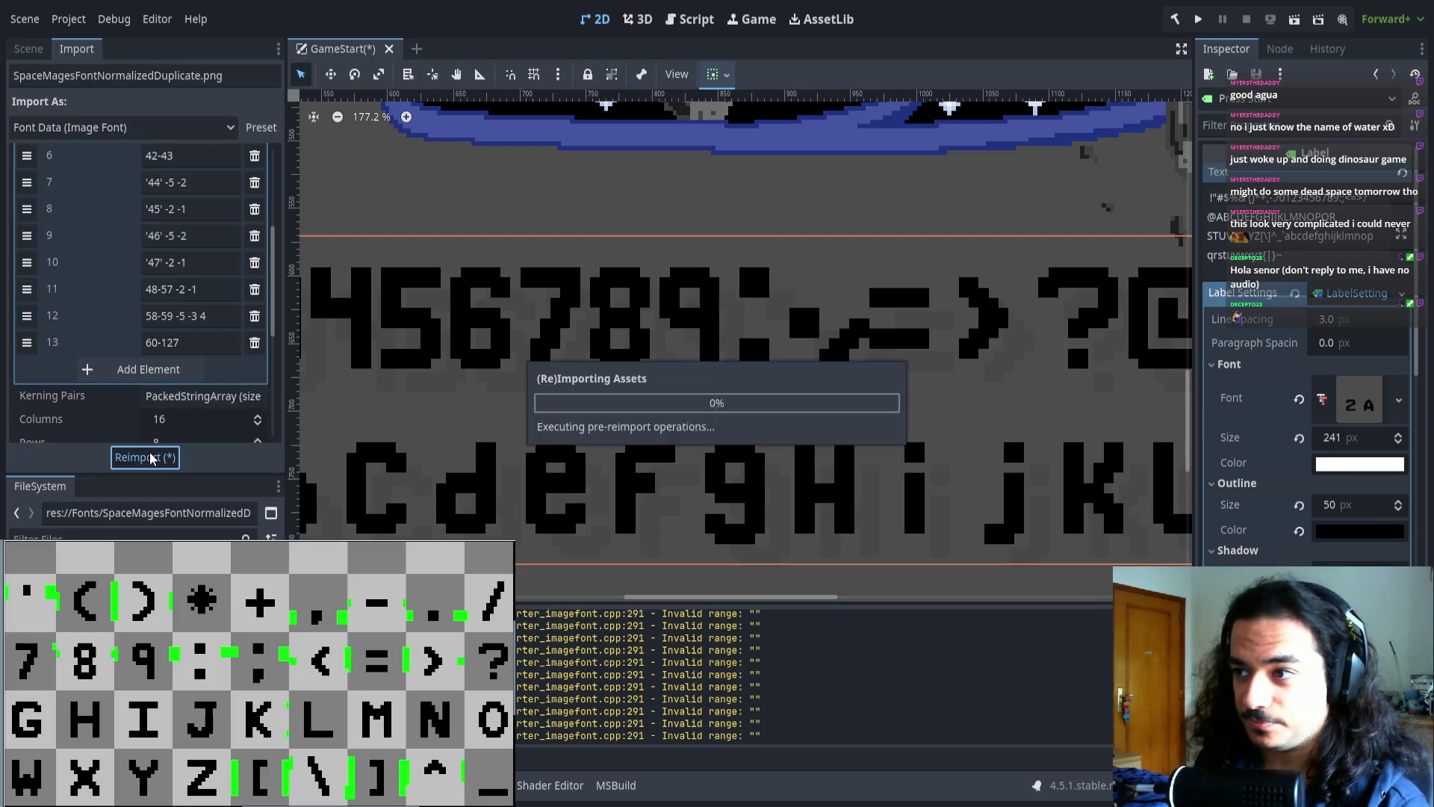
pyautogui.click(209, 316)
pyautogui.press('BackSpace')
pyautogui.press('BackSpace')
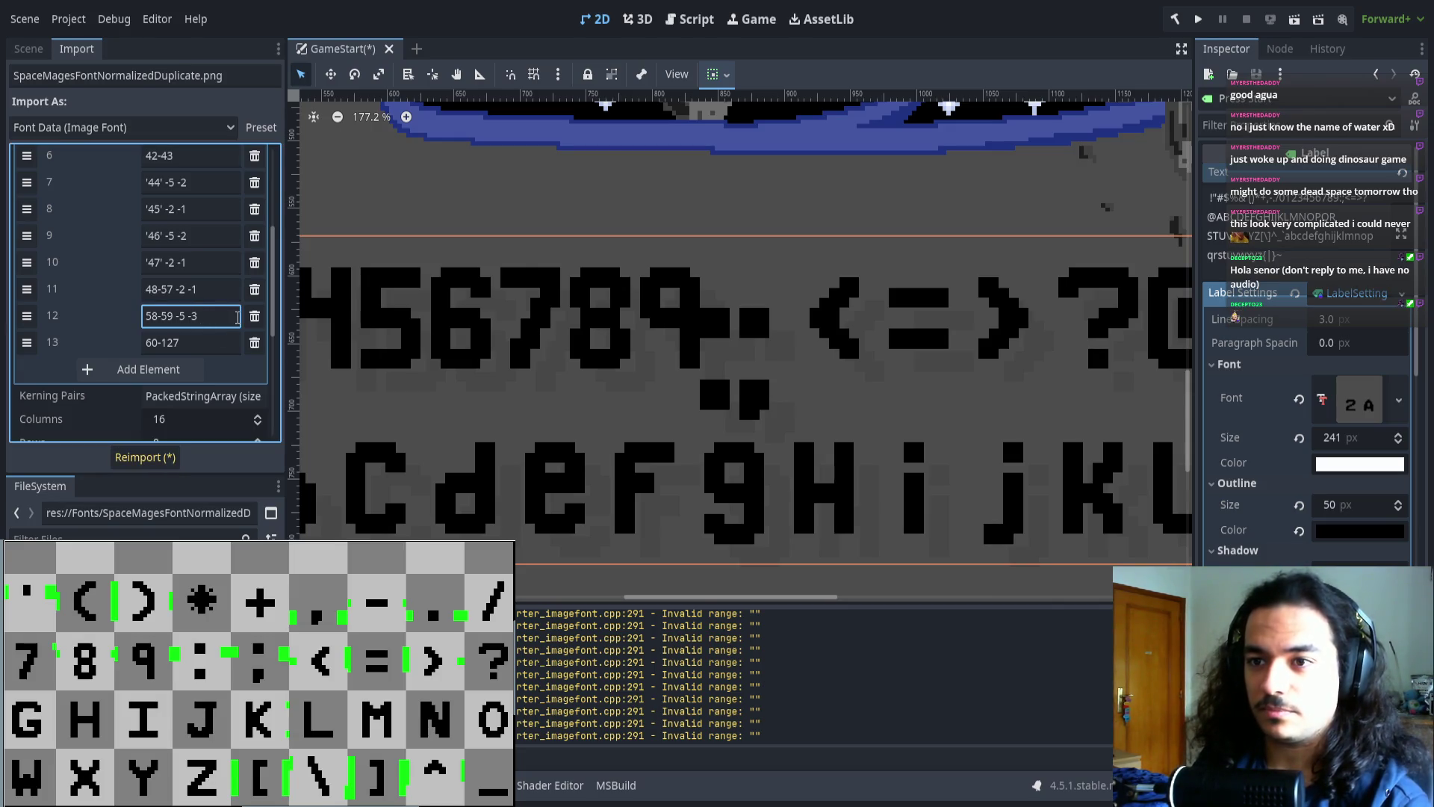
pyautogui.write('2')
pyautogui.click(145, 457)
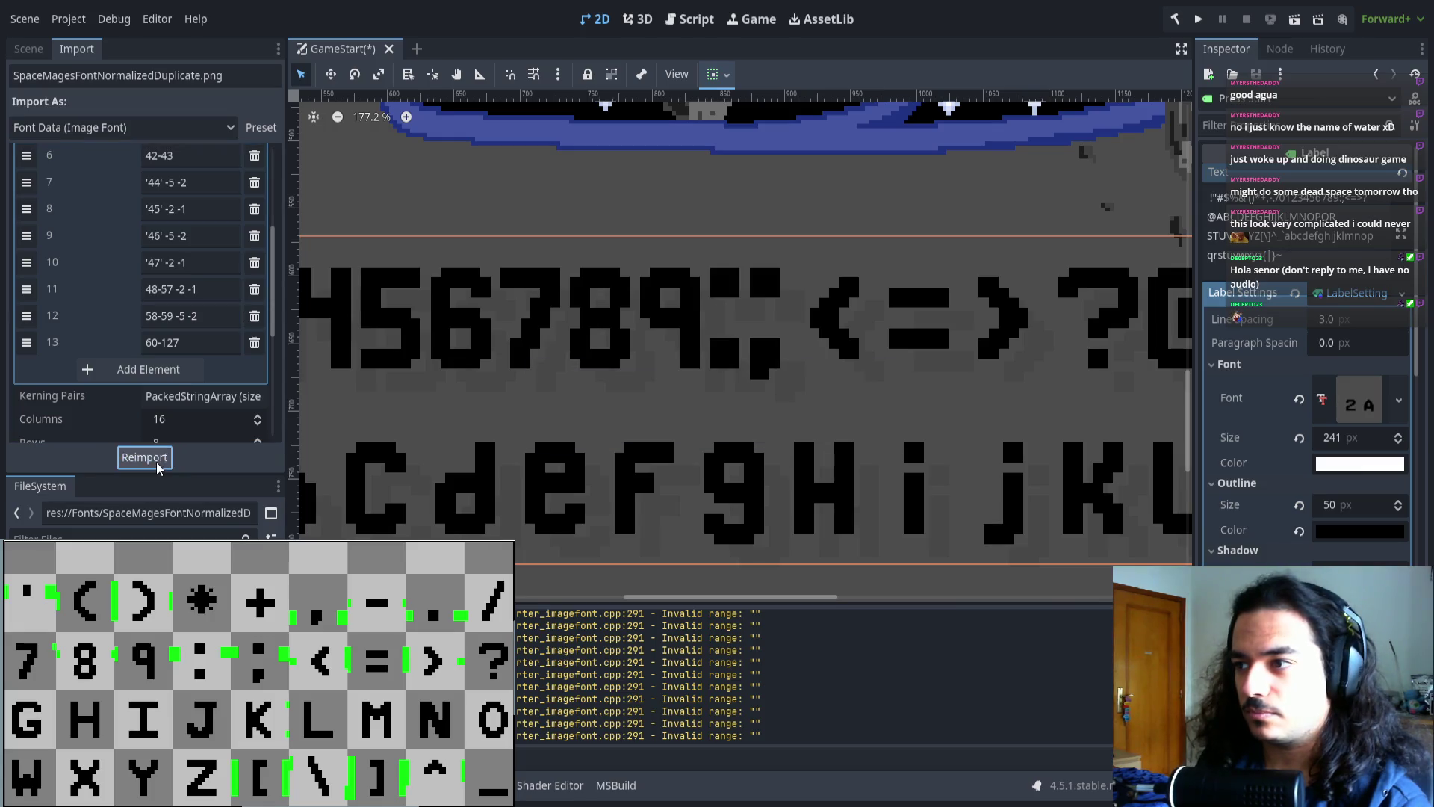
pyautogui.scroll(5, 747, 304)
pyautogui.hscroll(5, 837, 347)
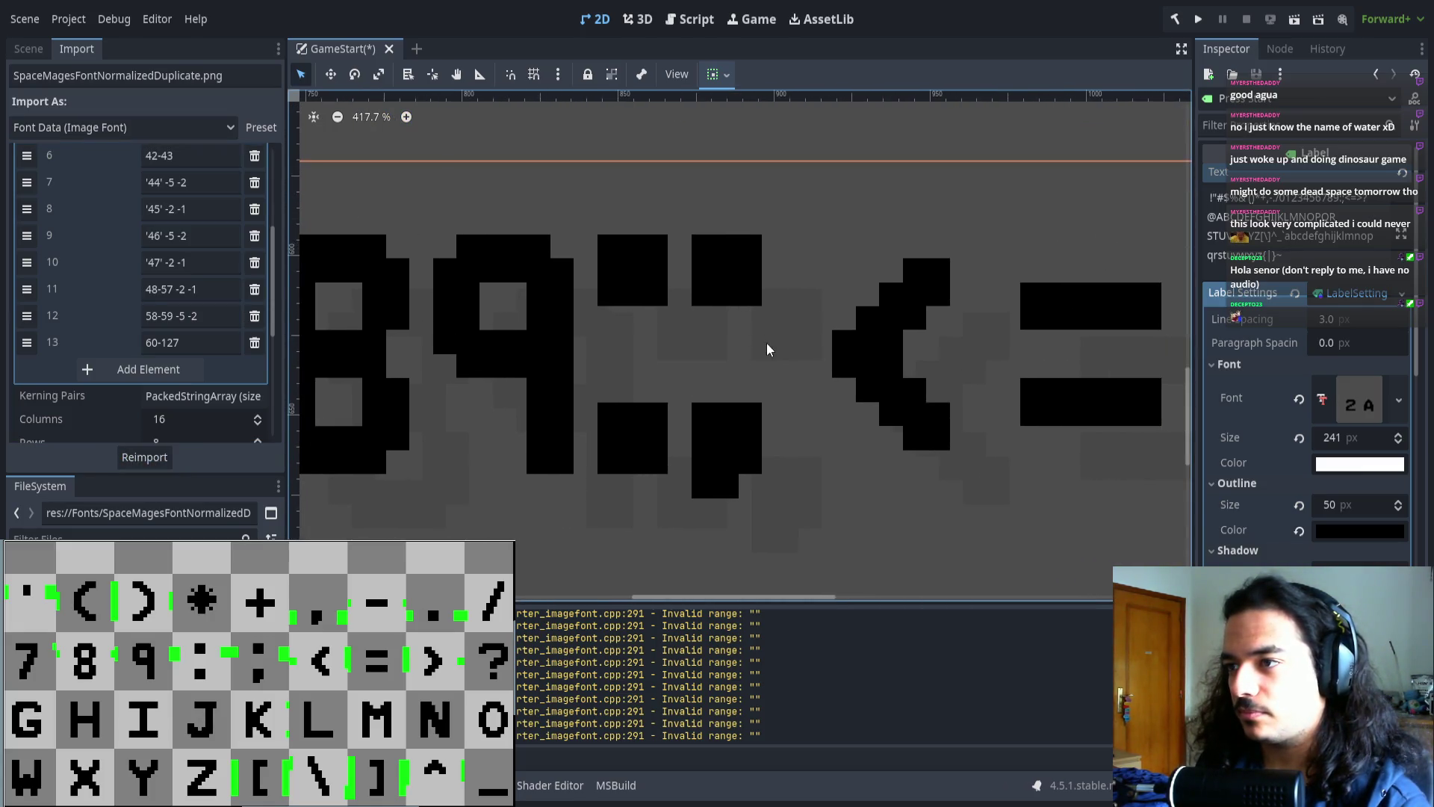
# - Add seven empty character-range entries, numbered 14 through 20
pyautogui.click(164, 369)
pyautogui.click(149, 394)
pyautogui.click(150, 420)
pyautogui.scroll(-3, 147, 374)
pyautogui.click(119, 195)
pyautogui.click(119, 221)
pyautogui.click(118, 248)
pyautogui.click(119, 273)
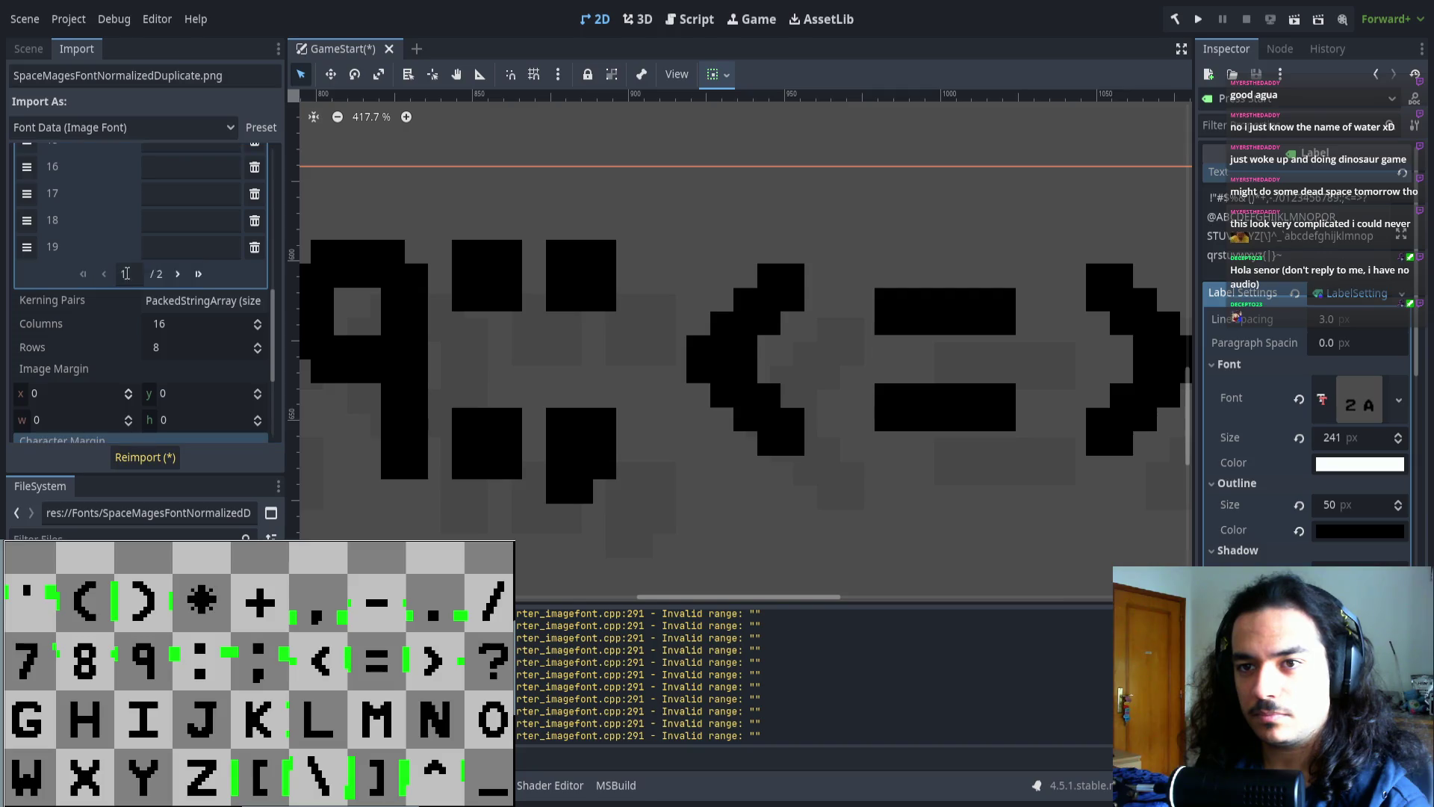
# - Move the 60-127 range down to entry 20, leaving entry 13 empty for editing
pyautogui.scroll(2, 175, 258)
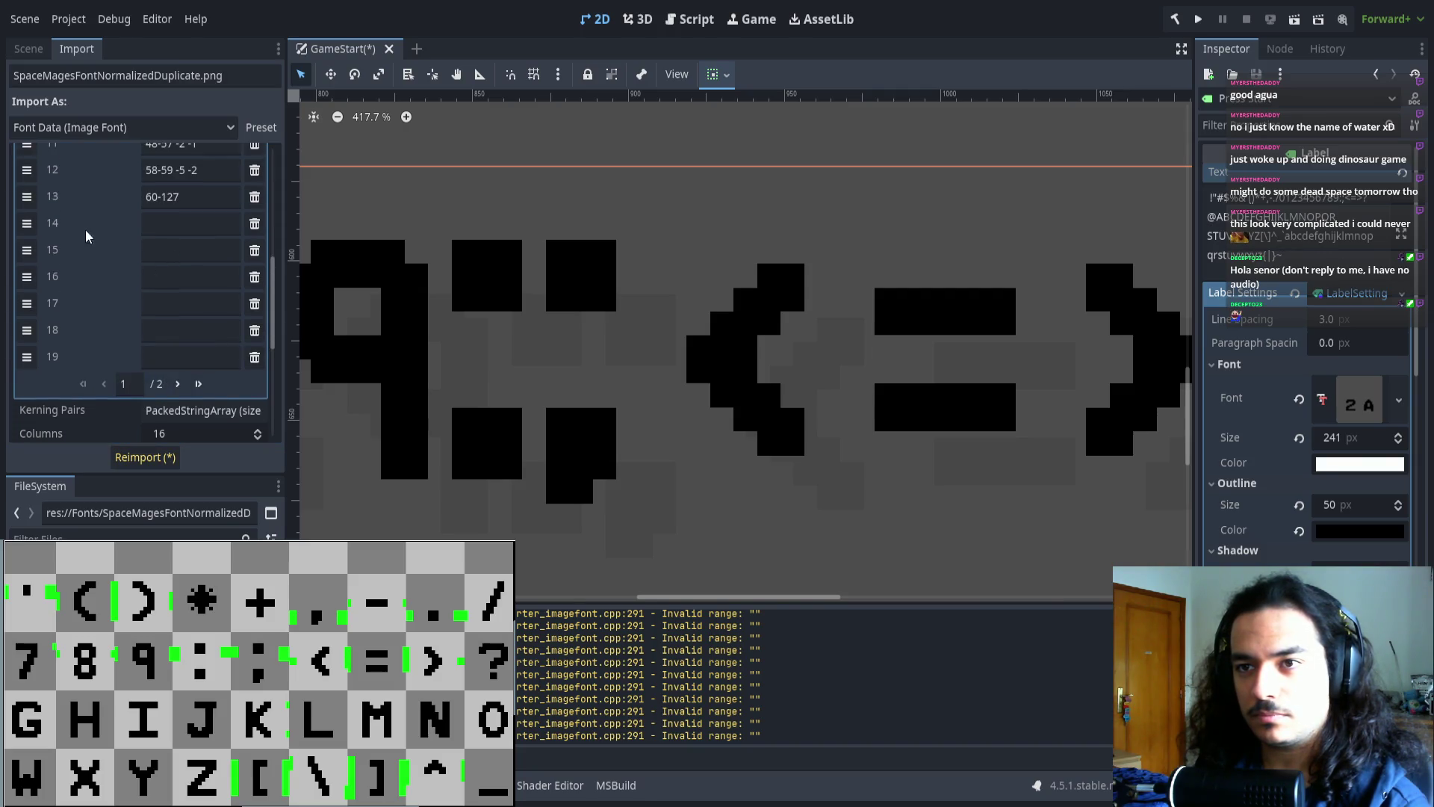
pyautogui.moveTo(30, 196); pyautogui.dragTo(30, 378)
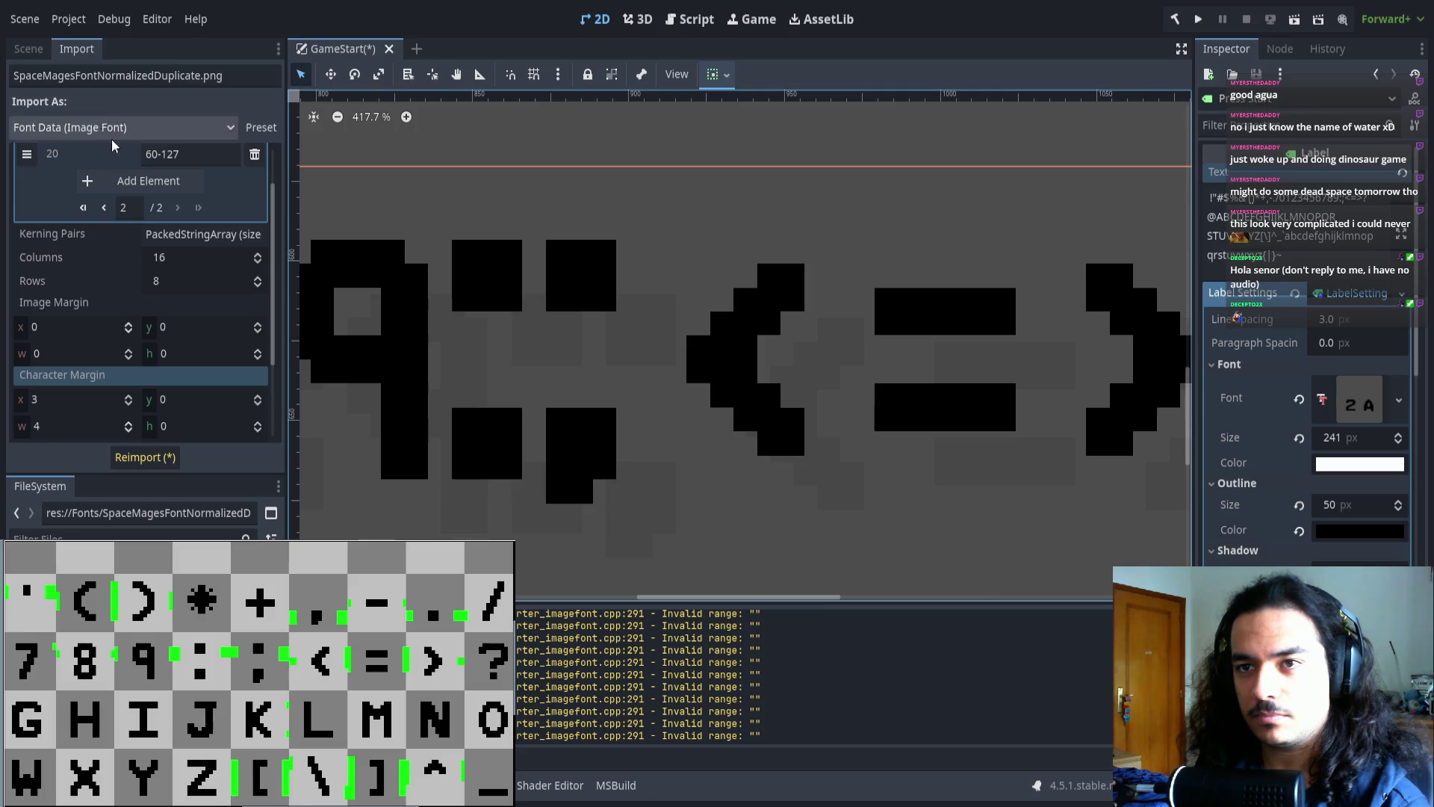
pyautogui.click(107, 274)
pyautogui.scroll(-8, 123, 284)
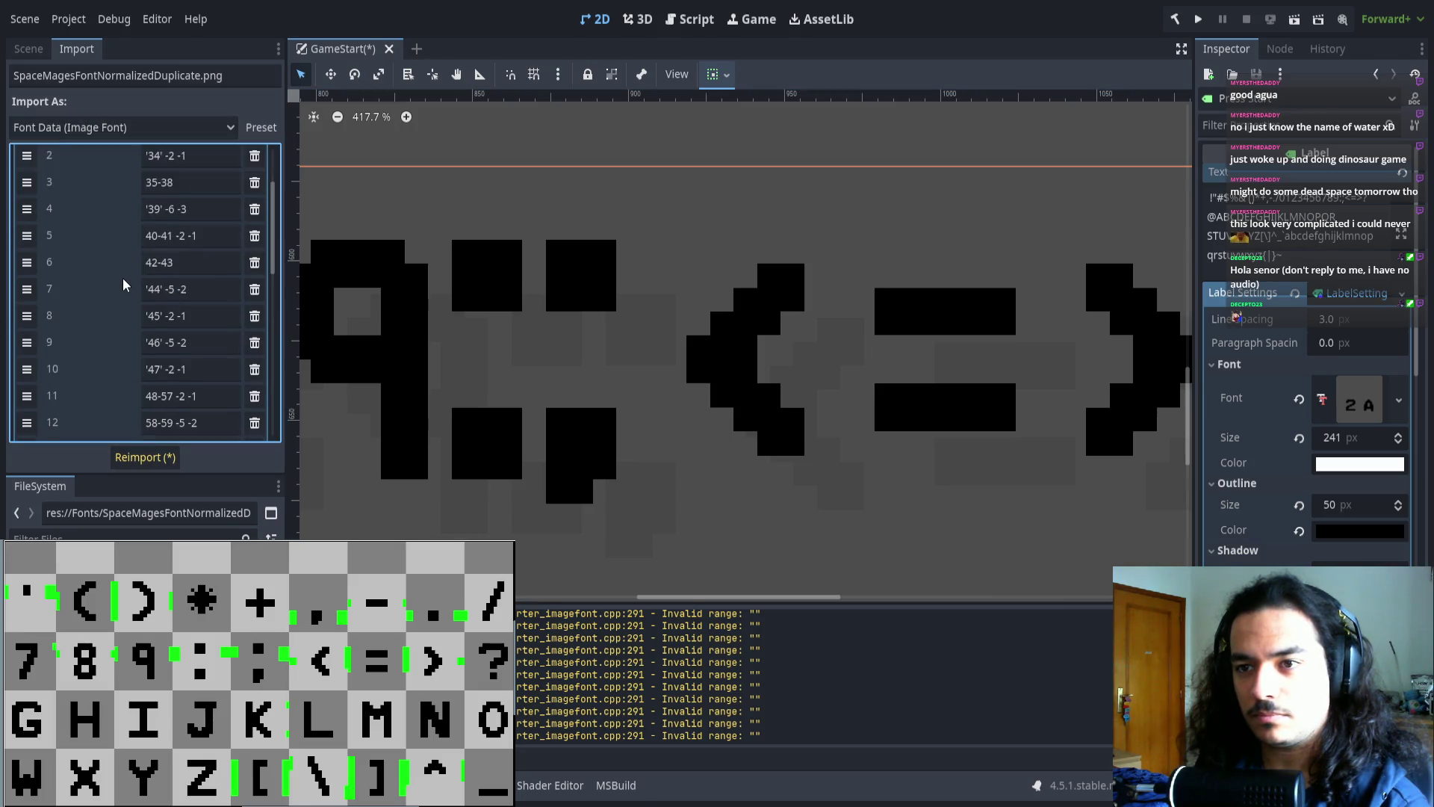
pyautogui.click(181, 258)
pyautogui.scroll(-5, 611, 381)
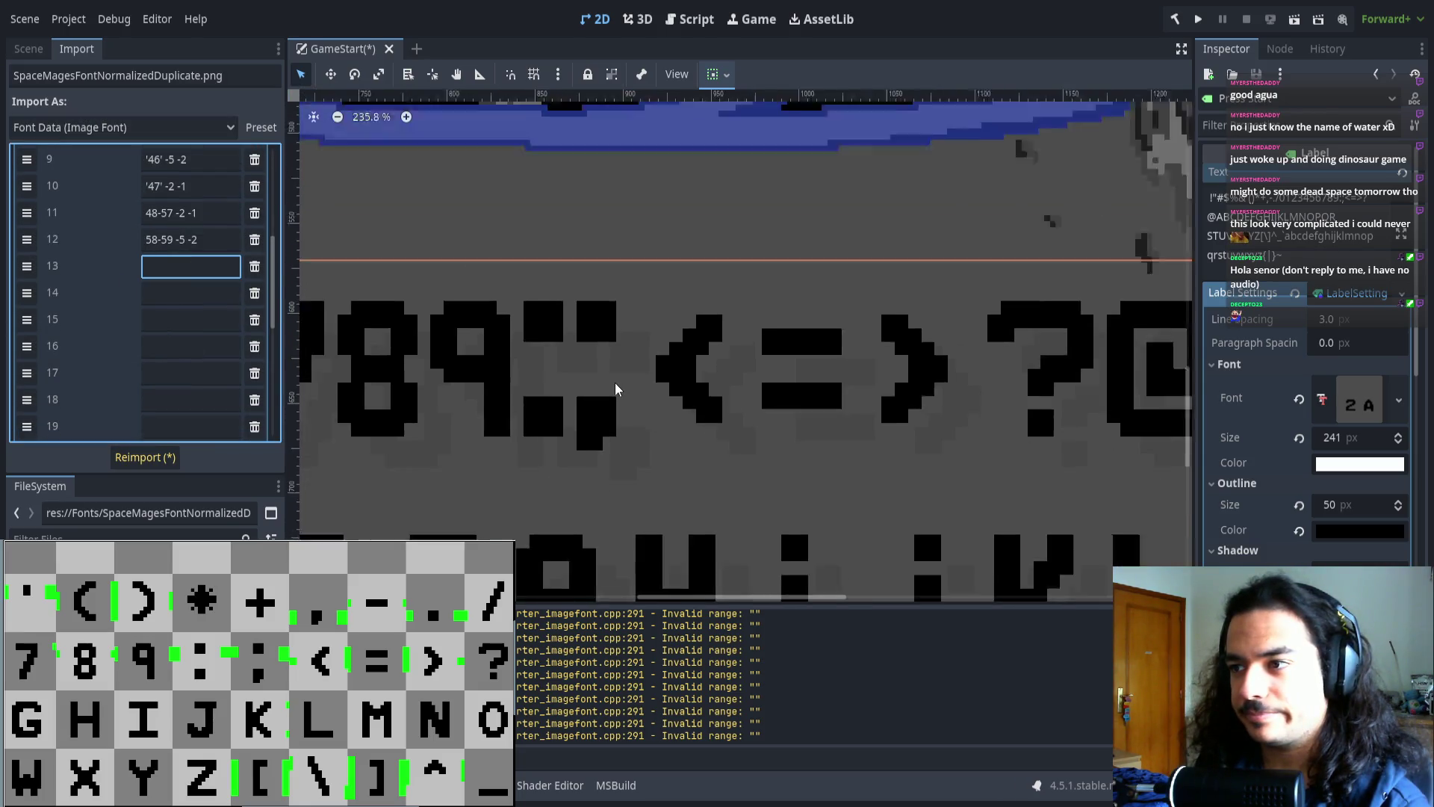
pyautogui.scroll(2, 624, 369)
pyautogui.scroll(2, 628, 365)
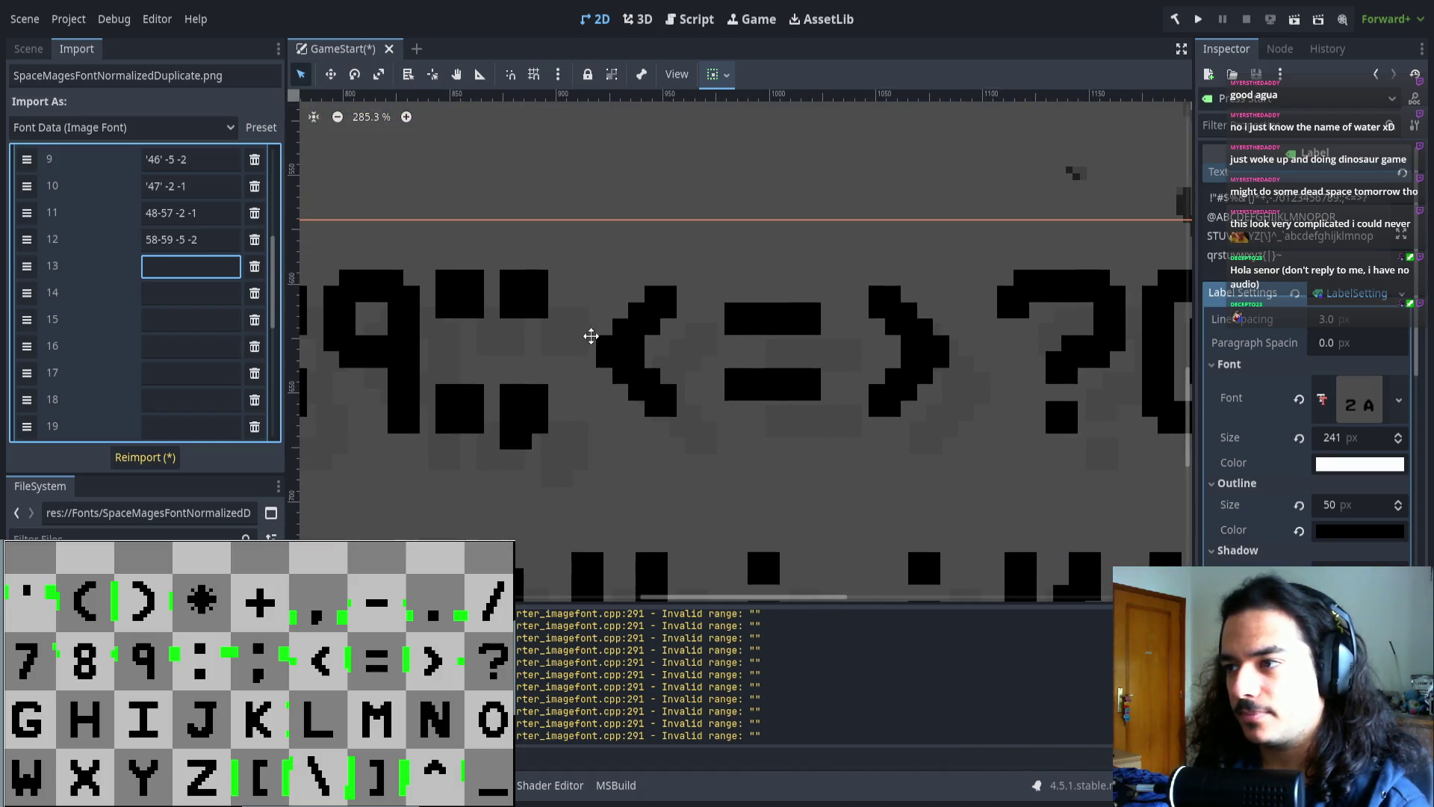
pyautogui.moveTo(289, 706); pyautogui.dragTo(127, 707)
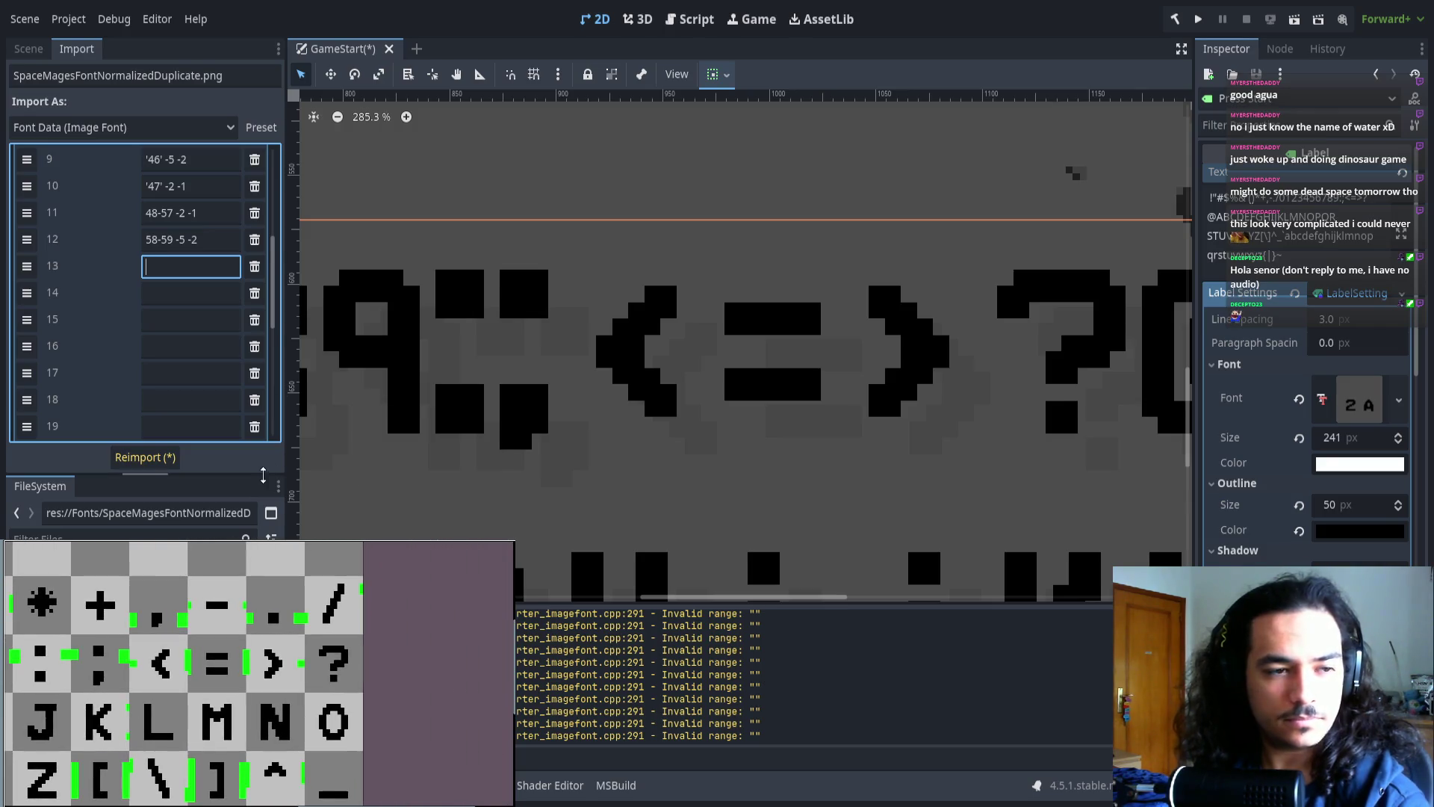
# - Fill entry 13 with 60-61 -2 -1 and start entry 14 as '62'
pyautogui.write('60')
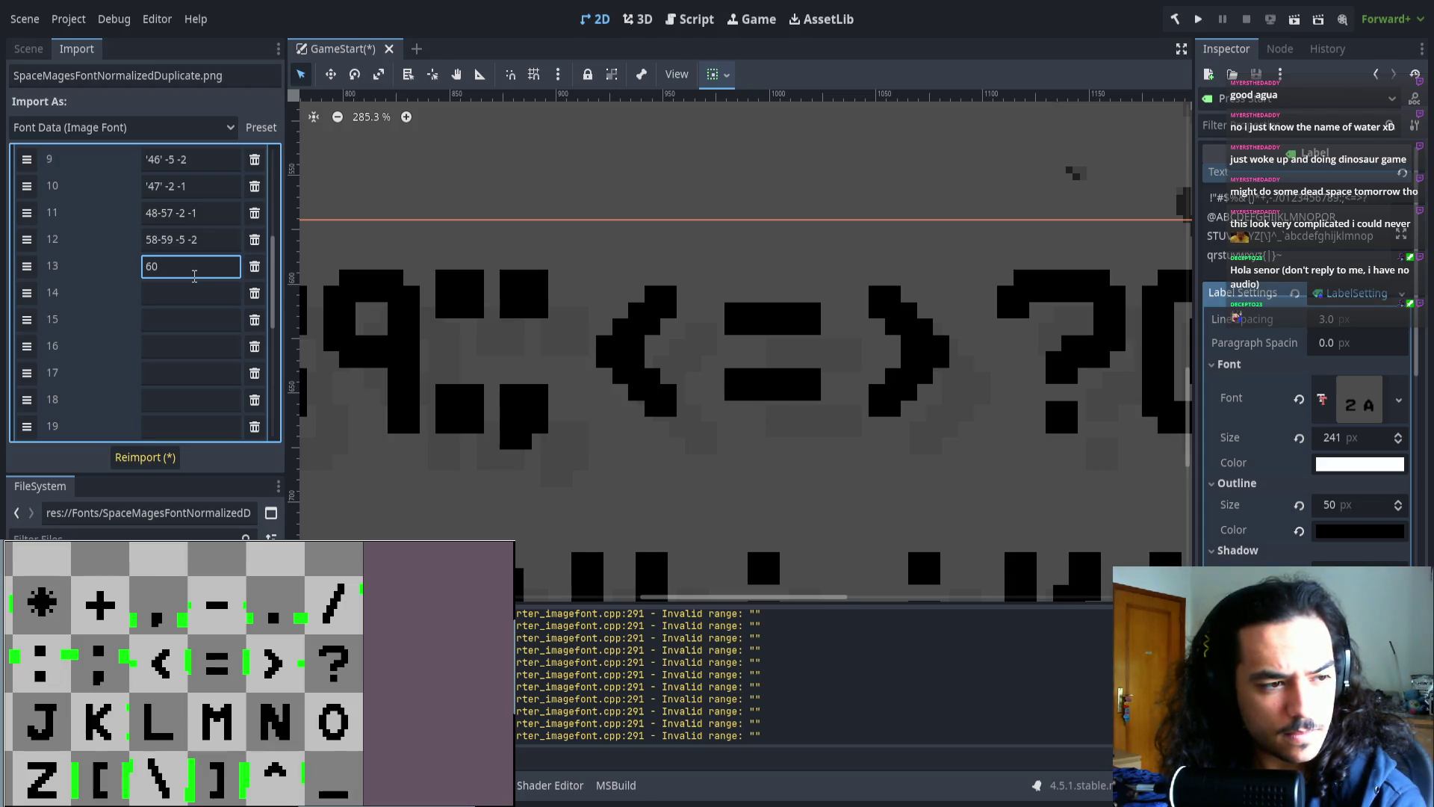
pyautogui.write('-61 -2 -1')
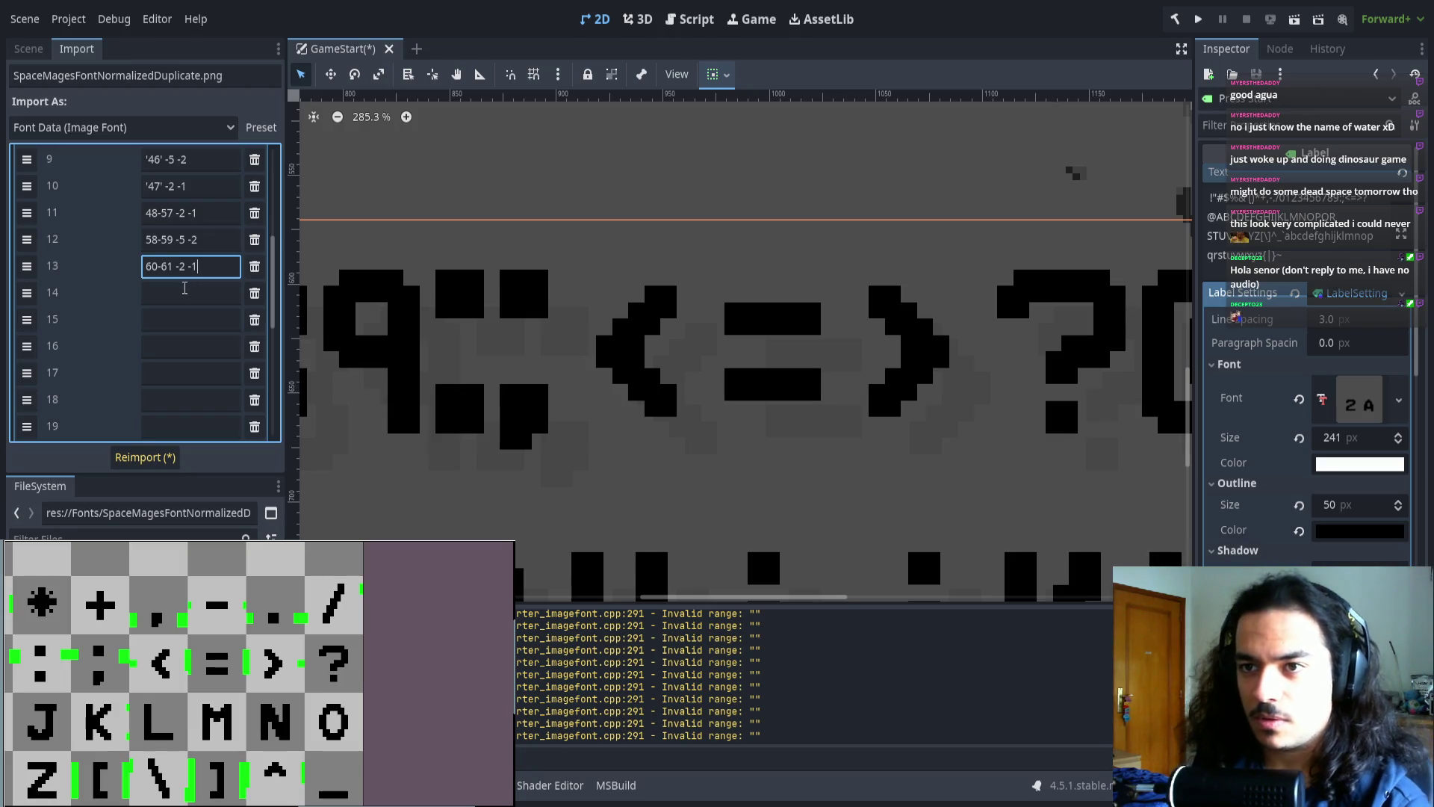
pyautogui.click(185, 289)
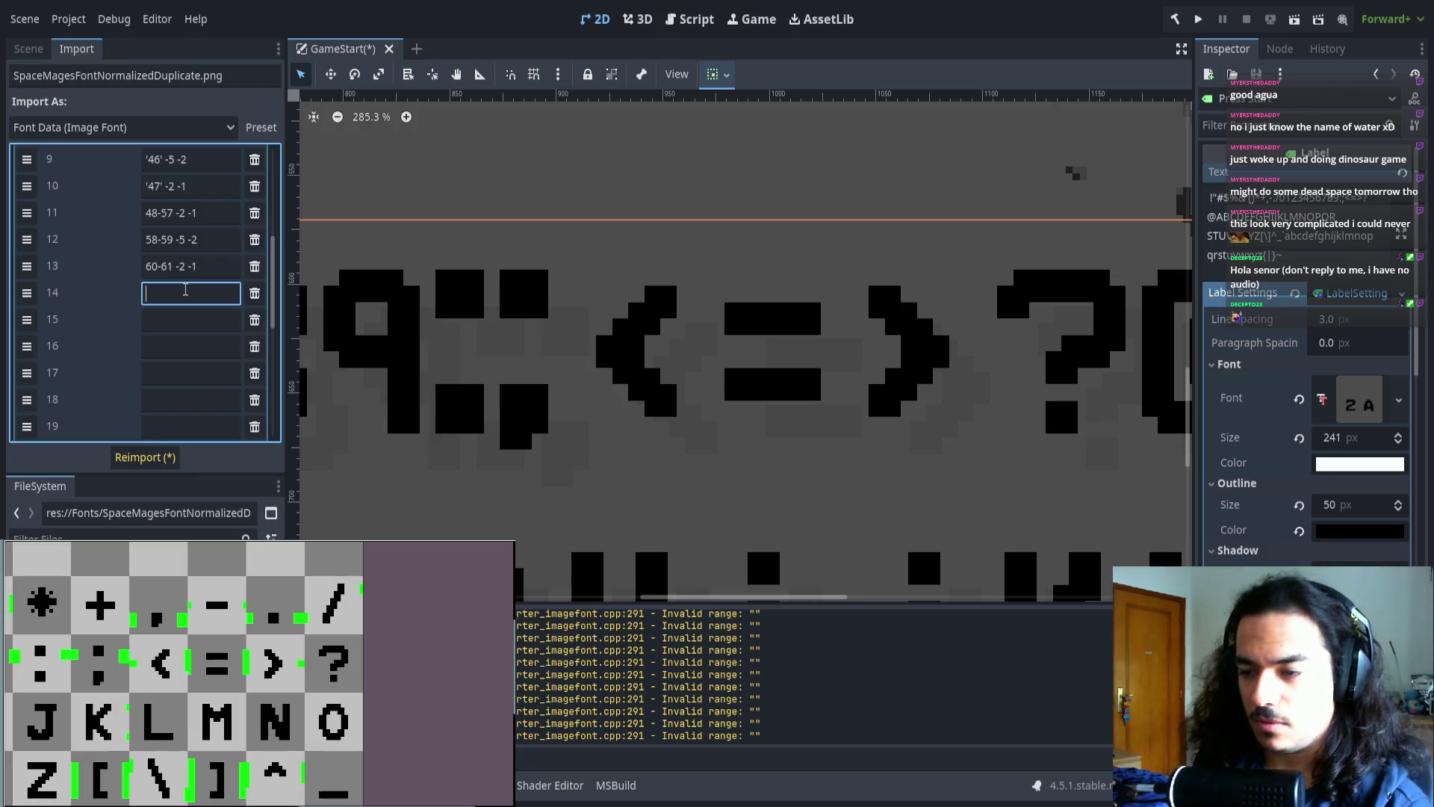
pyautogui.write('62')
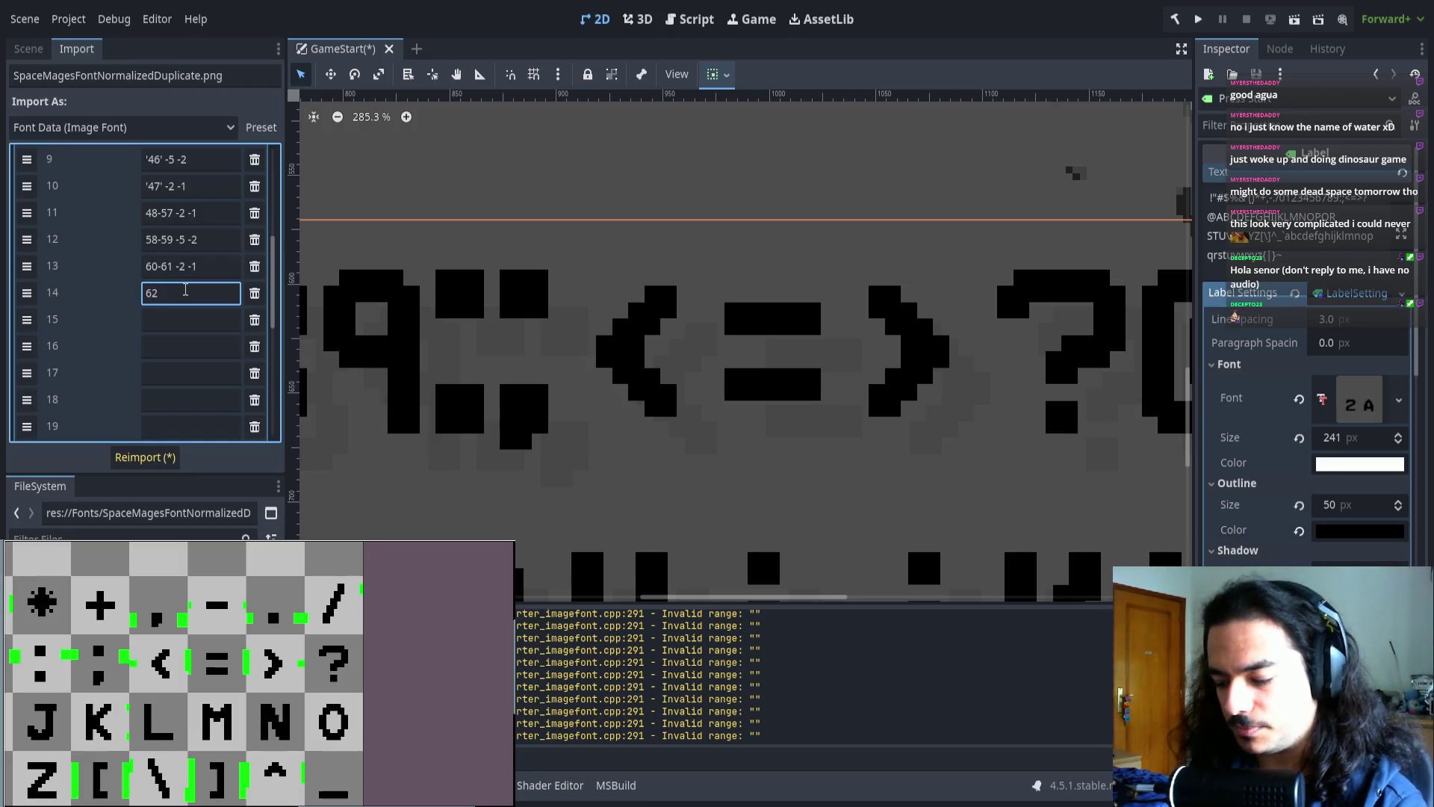
pyautogui.press('Home')
pyautogui.write("'")
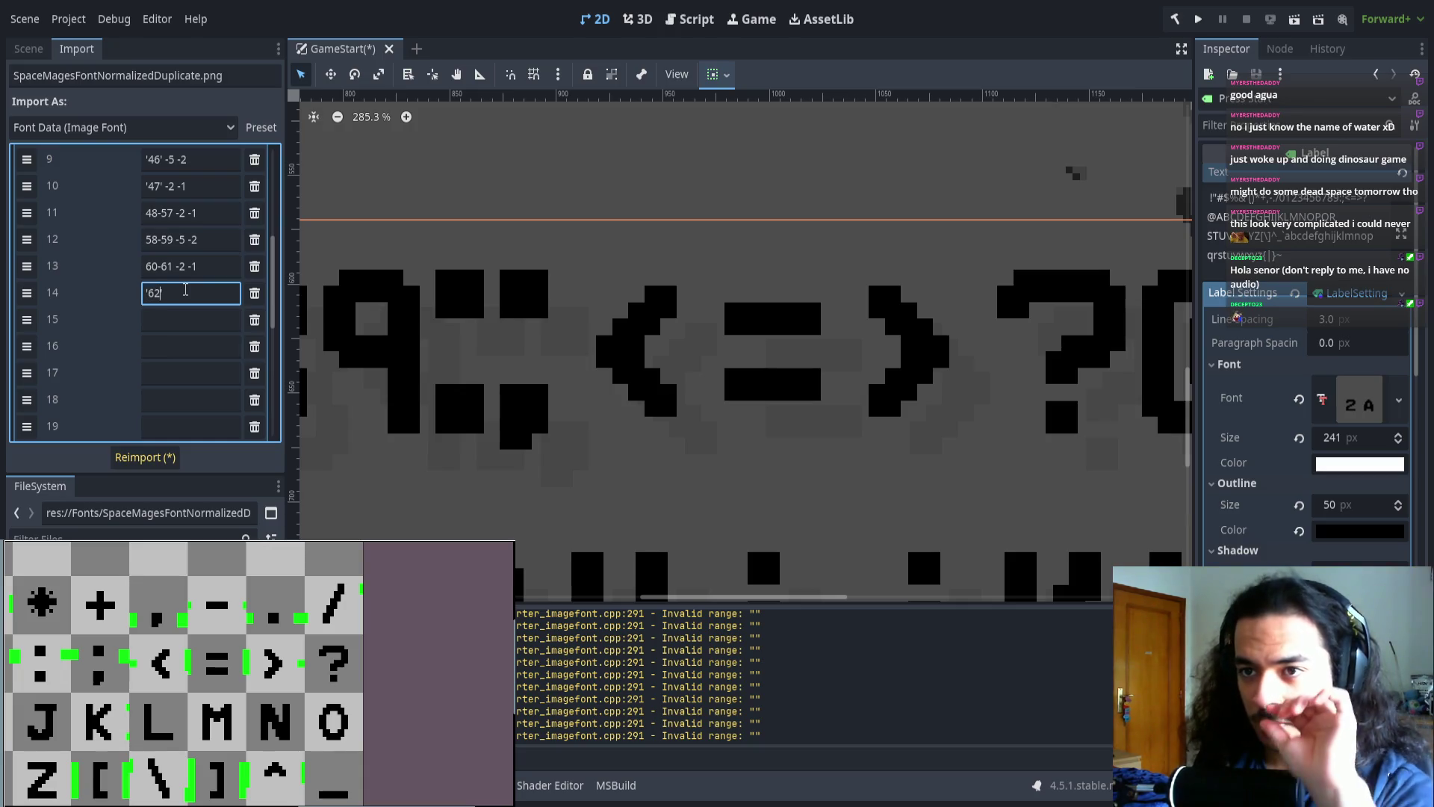
pyautogui.press('End')
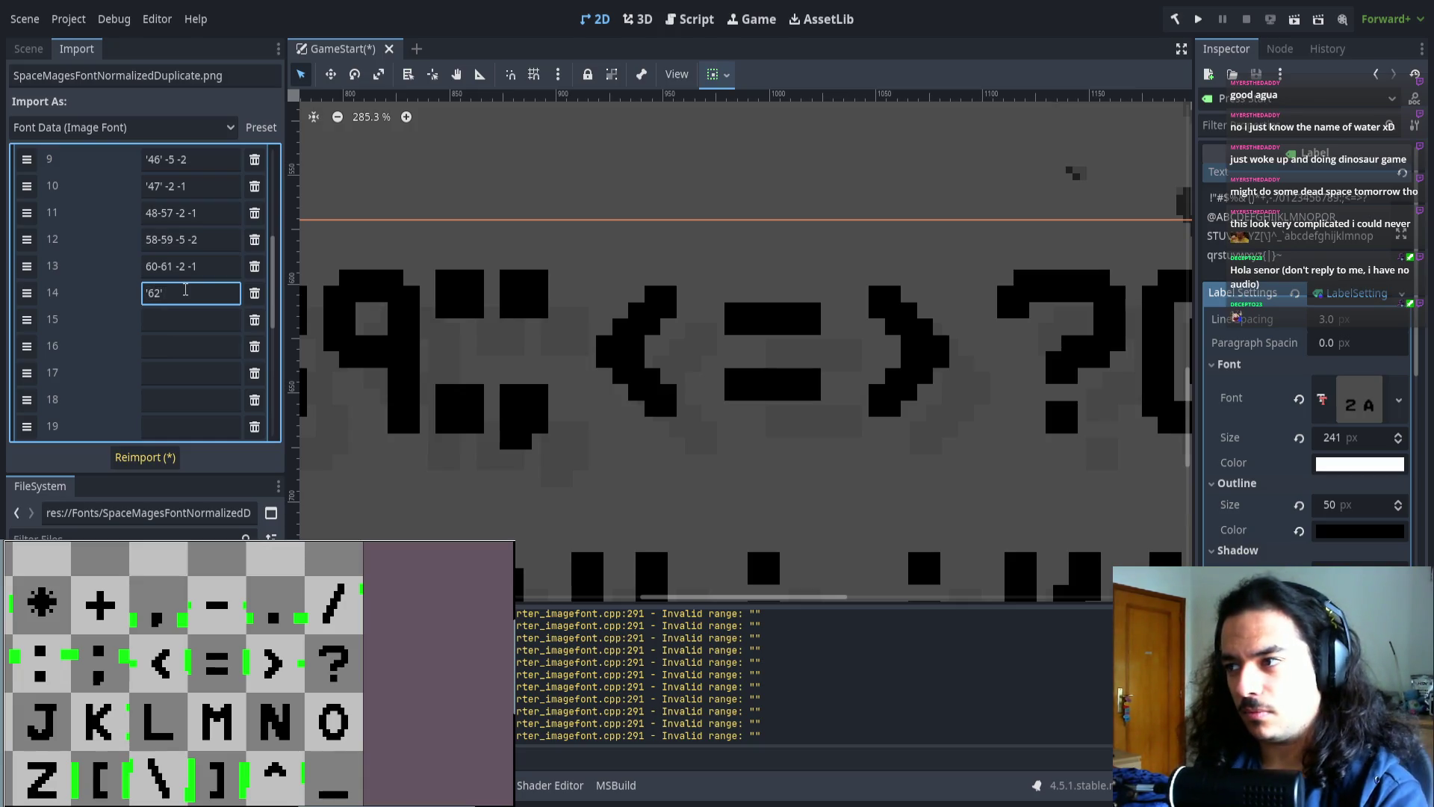
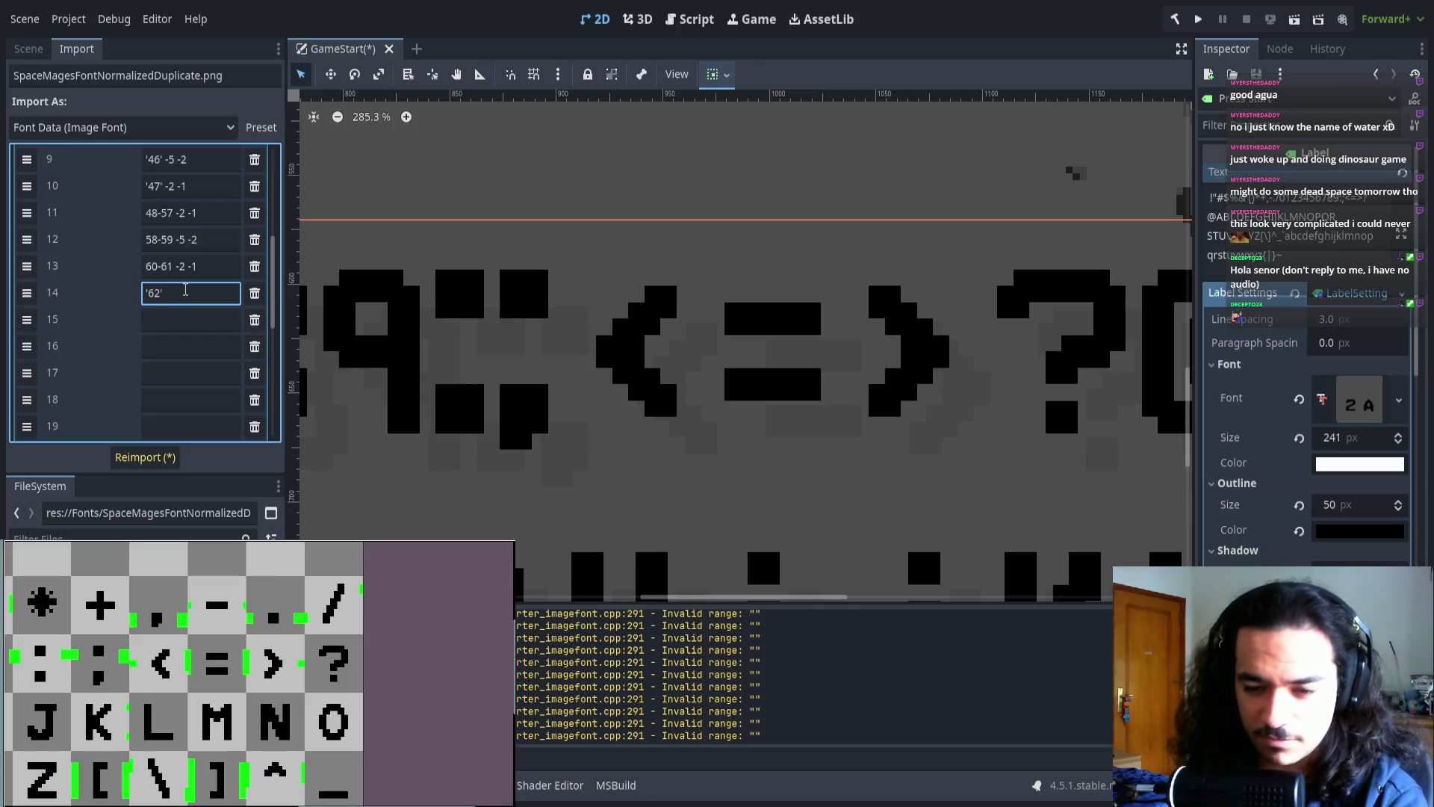
# - Reimport an offset tweak, then change the last character range to 63-127 and reimport
pyautogui.write(' -3 -2')
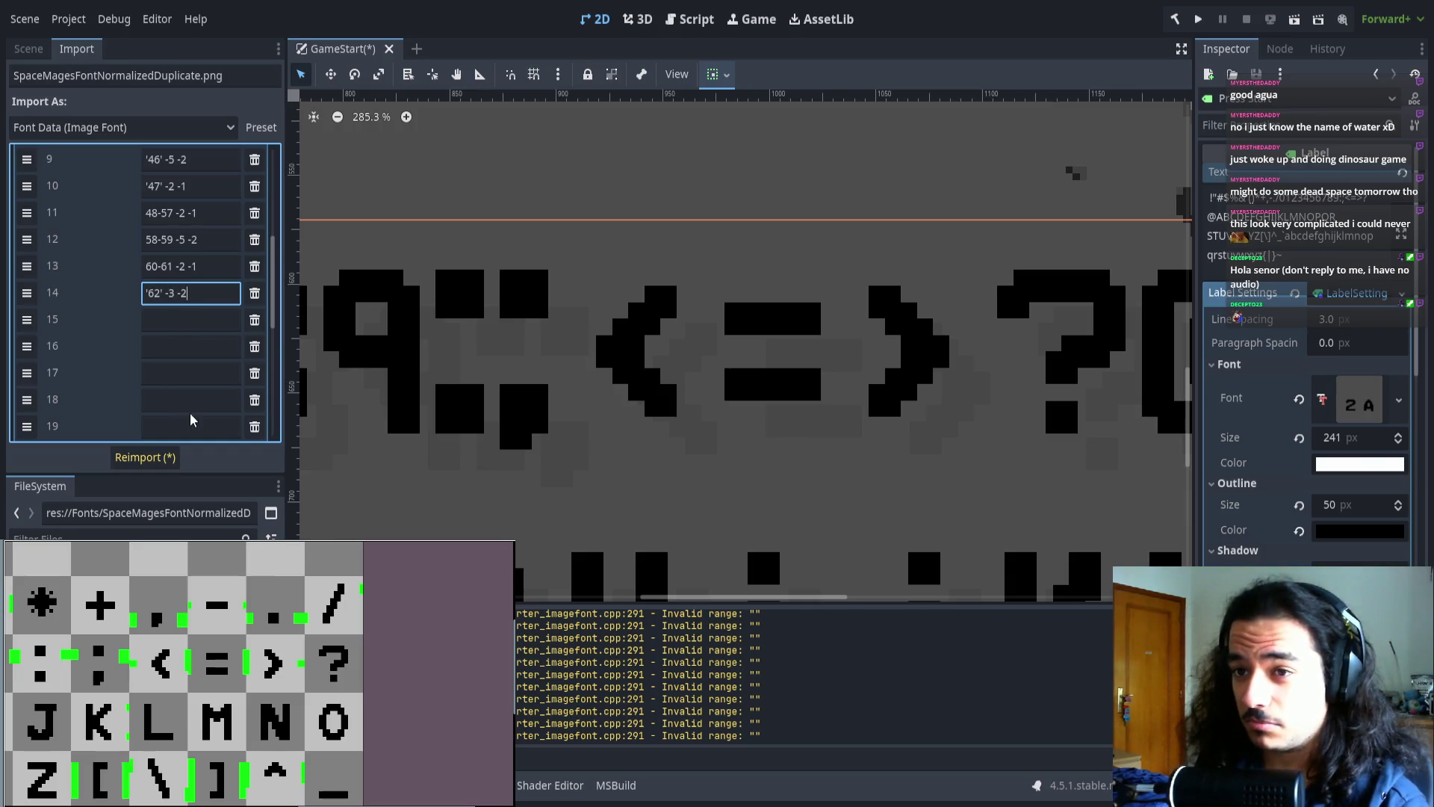
pyautogui.click(143, 456)
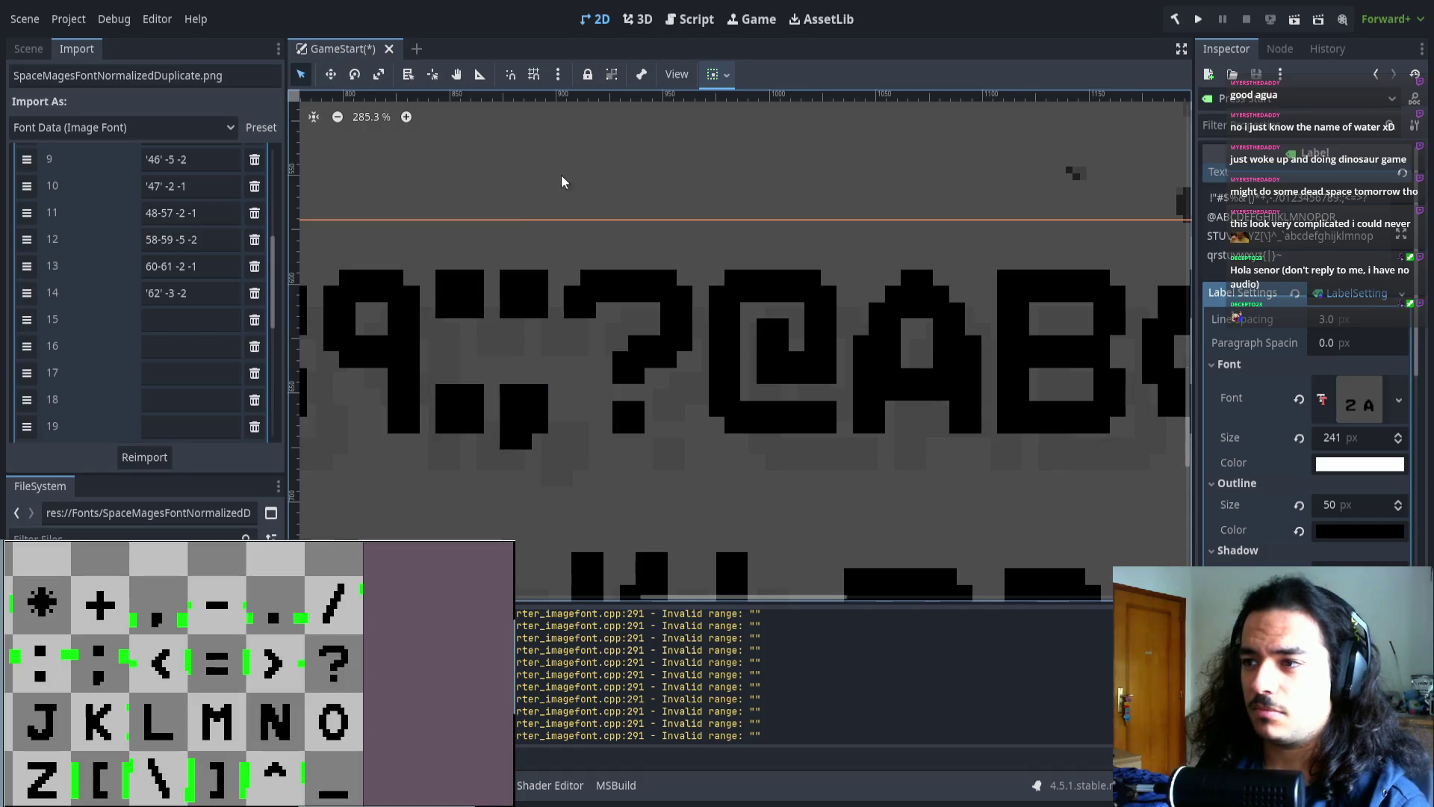
pyautogui.scroll(-3, 176, 299)
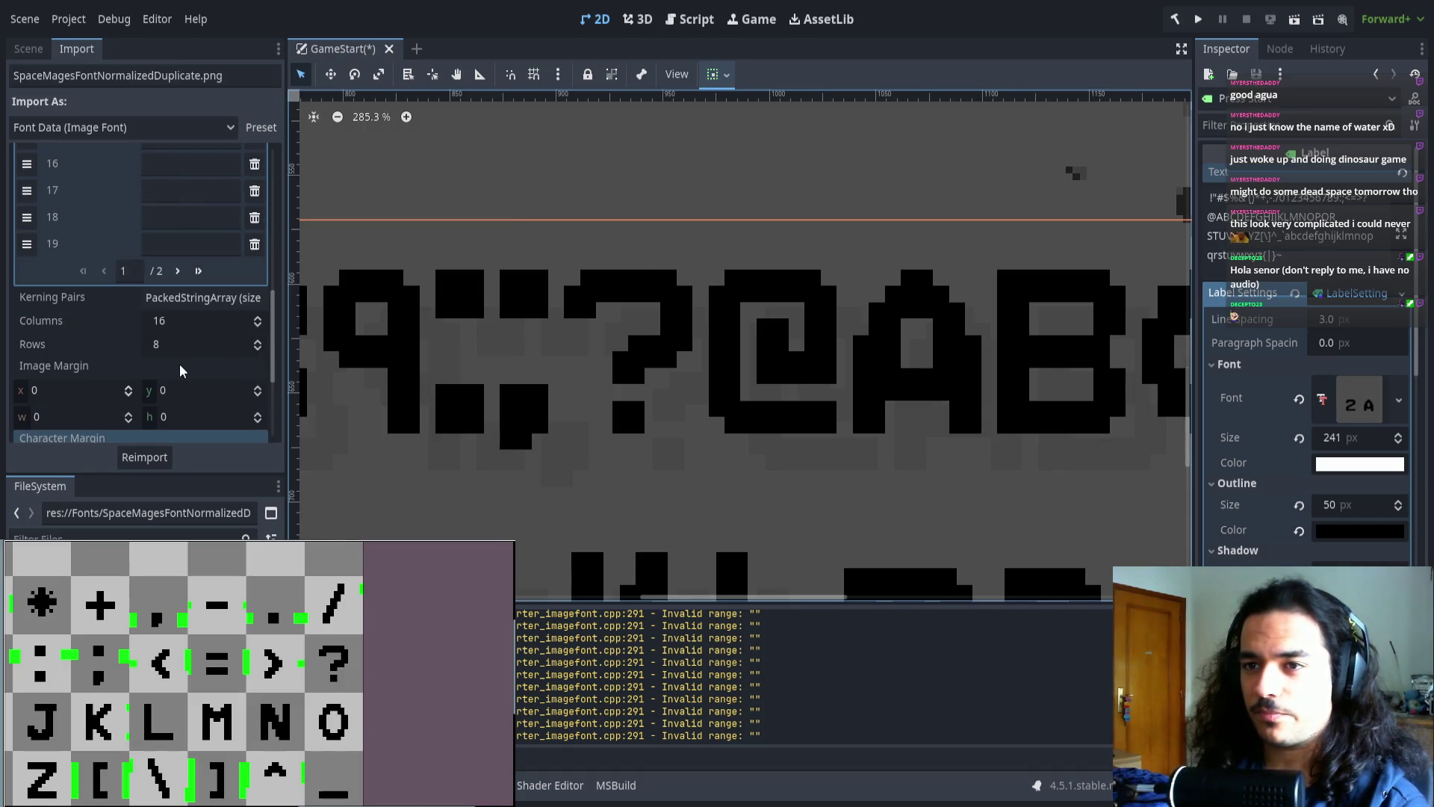
pyautogui.click(177, 273)
pyautogui.scroll(1, 179, 280)
pyautogui.click(158, 212)
pyautogui.press('BackSpace')
pyautogui.write('4-127')
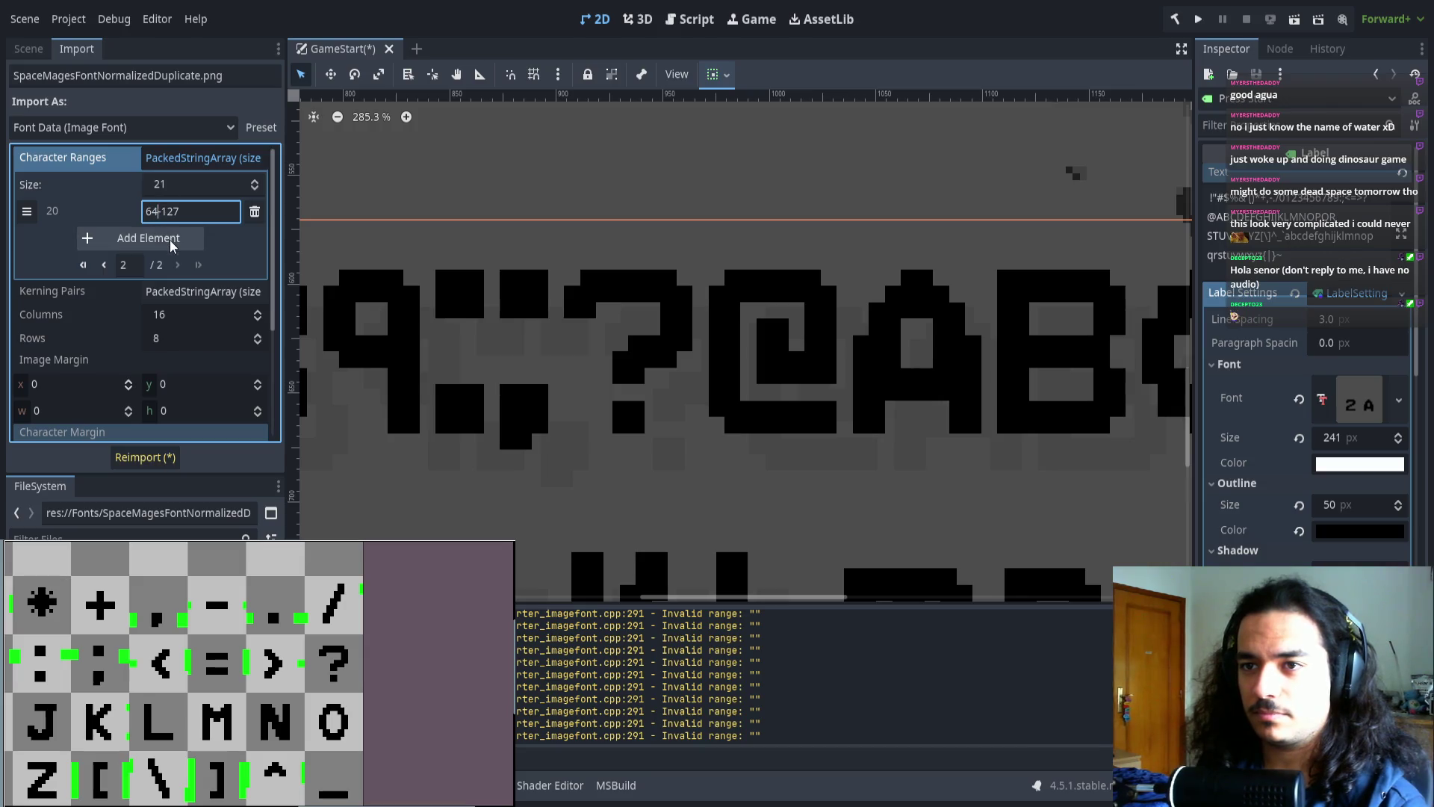
pyautogui.press('BackSpace')
pyautogui.write('3')
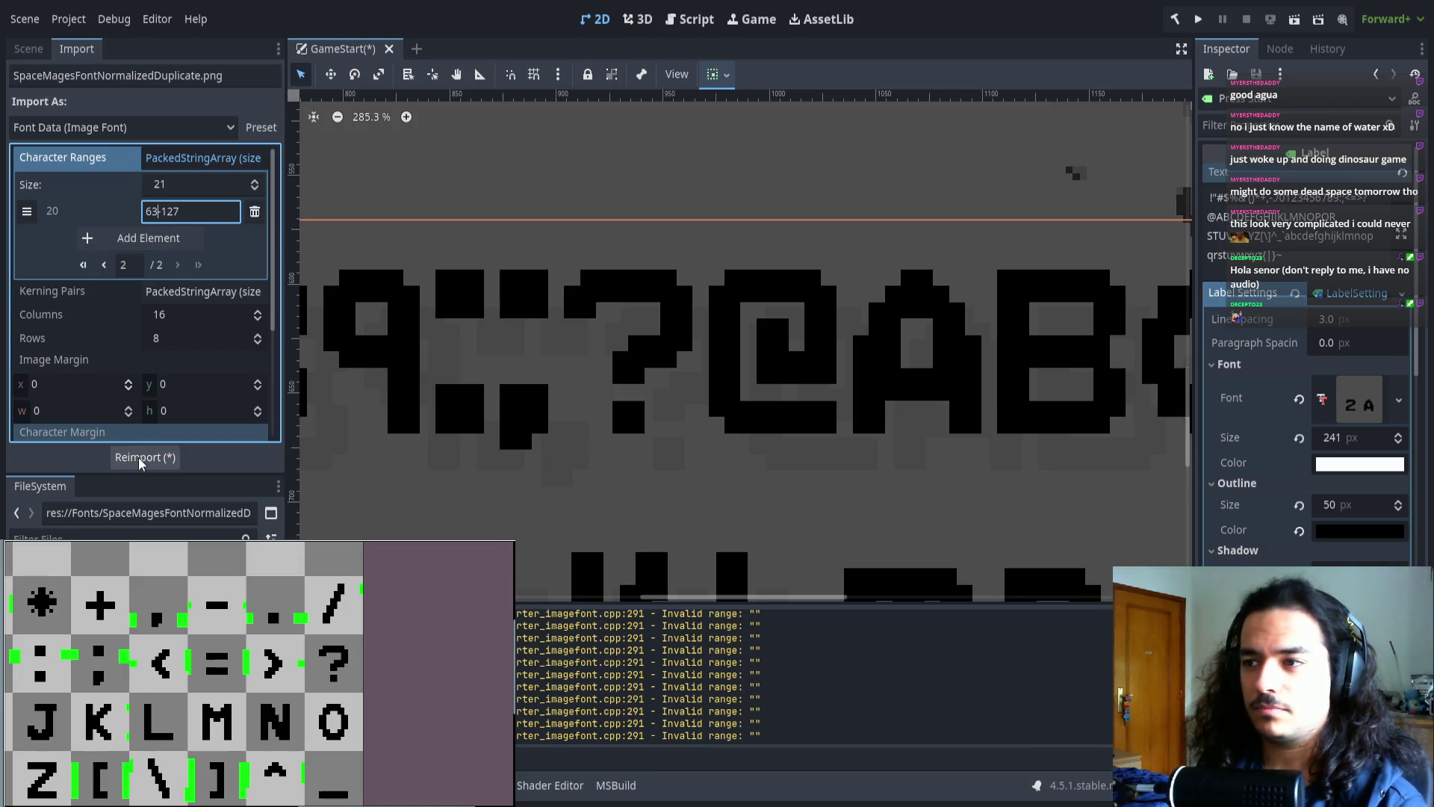
pyautogui.click(142, 456)
# - Set the '62' entry's offsets to -2 -2 and reimport the font
pyautogui.scroll(5, 676, 379)
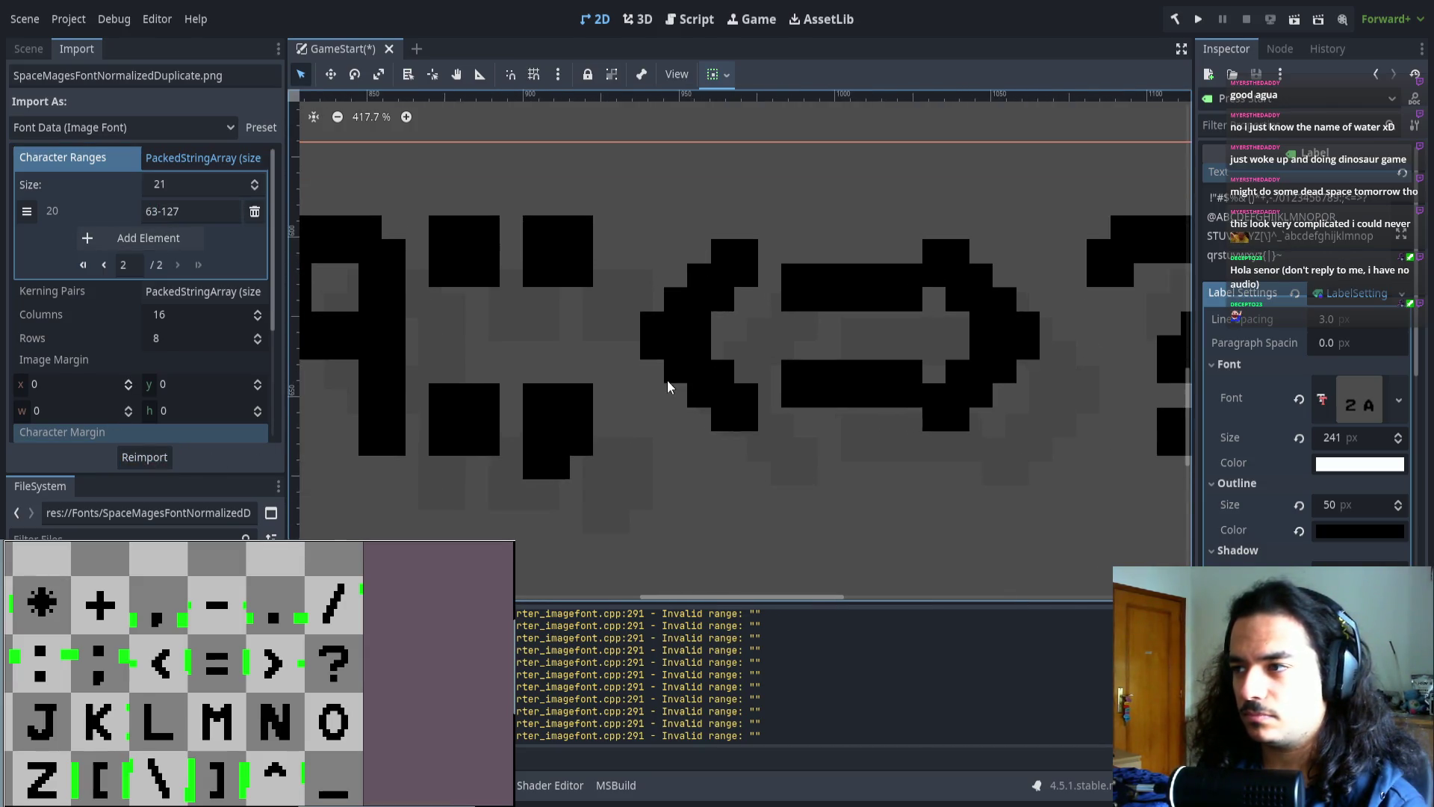
pyautogui.scroll(-6, 664, 383)
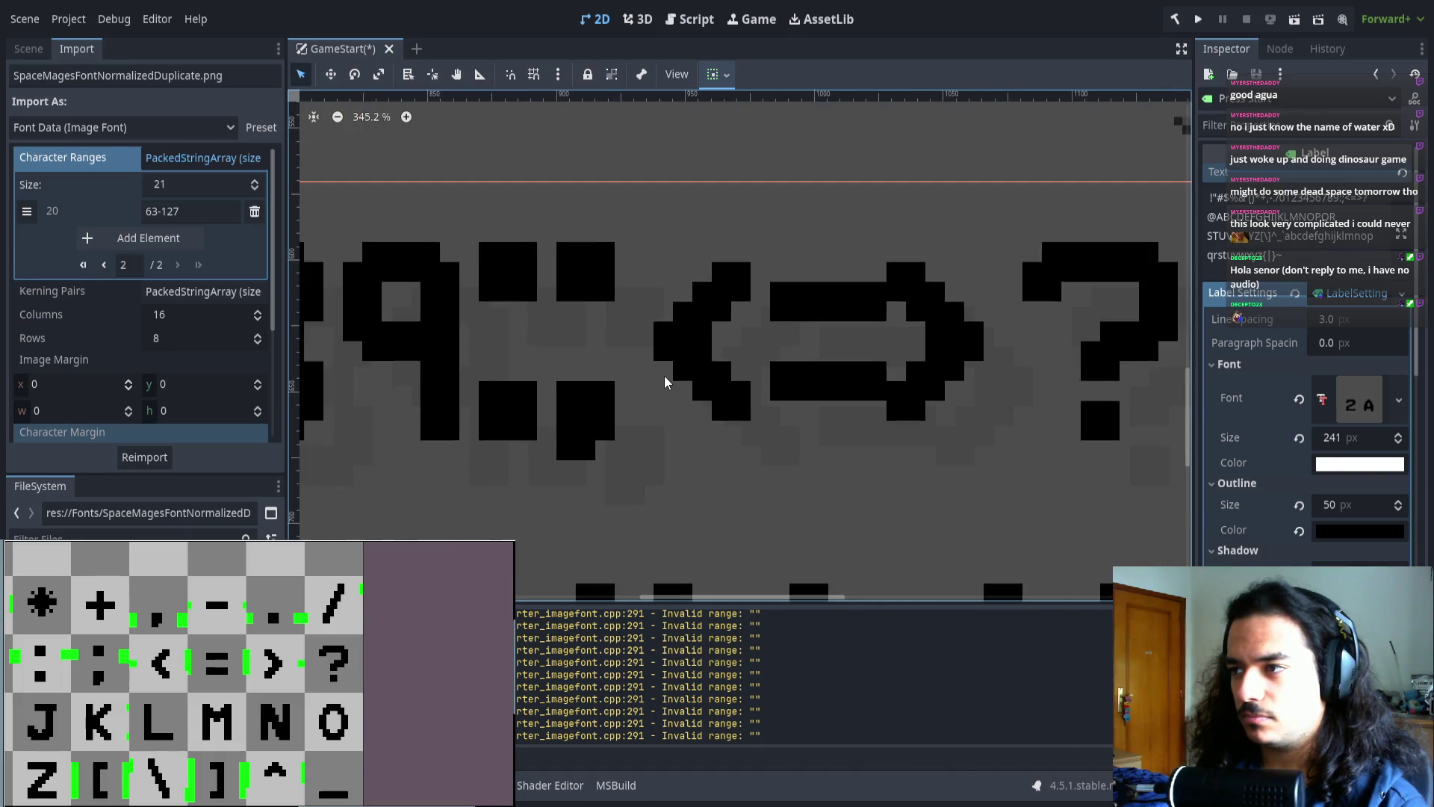
pyautogui.click(104, 265)
pyautogui.scroll(-5, 153, 314)
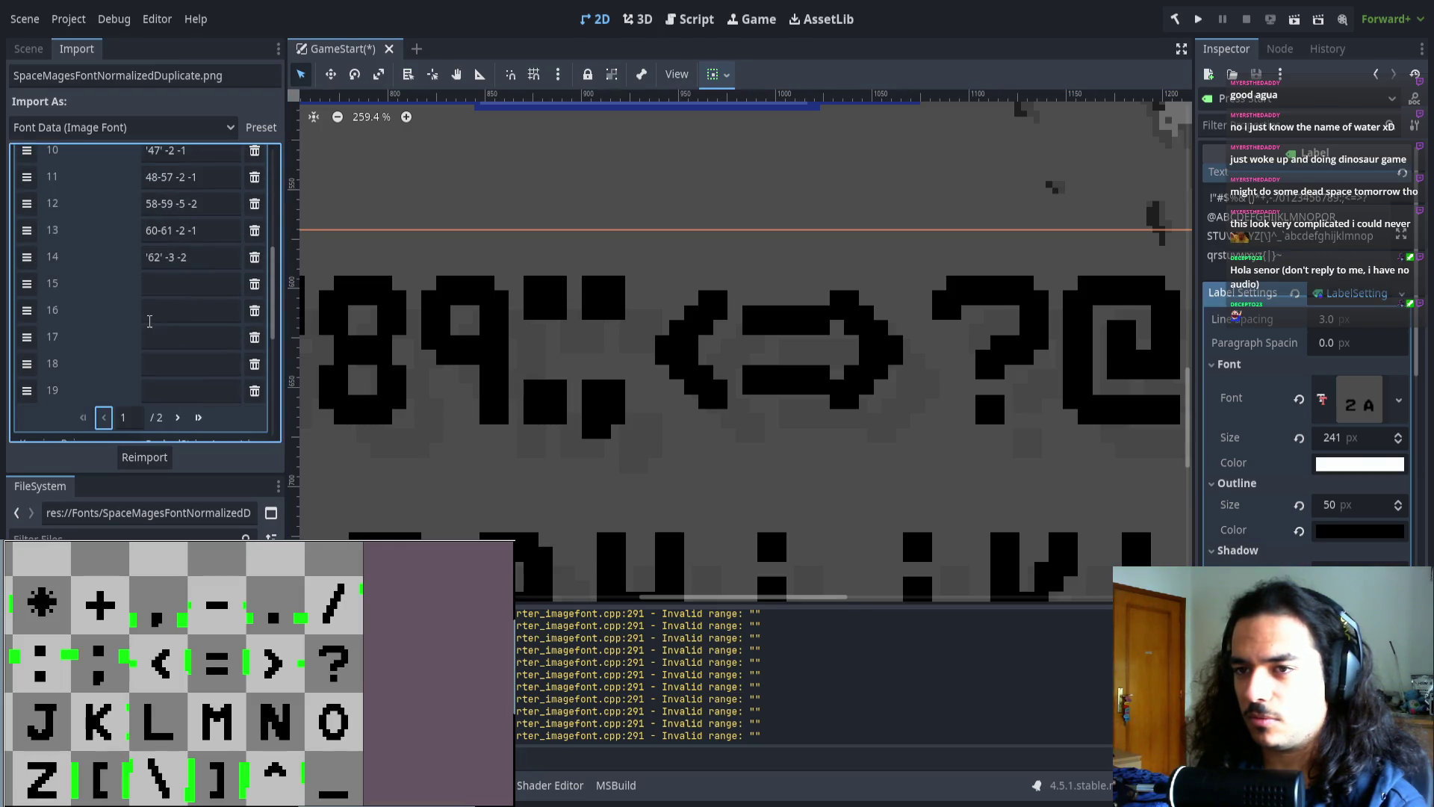
pyautogui.click(174, 257)
pyautogui.write('4')
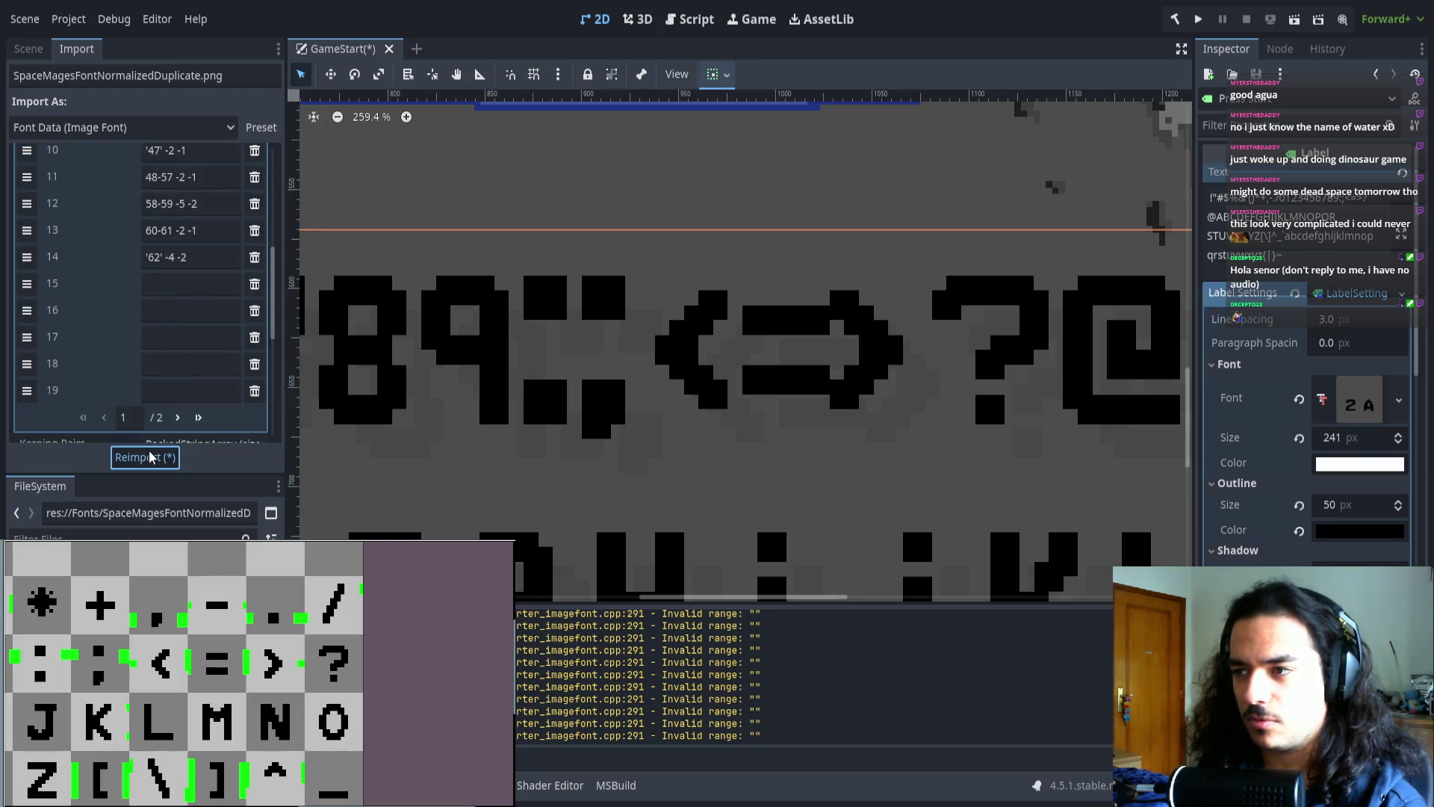
pyautogui.click(148, 457)
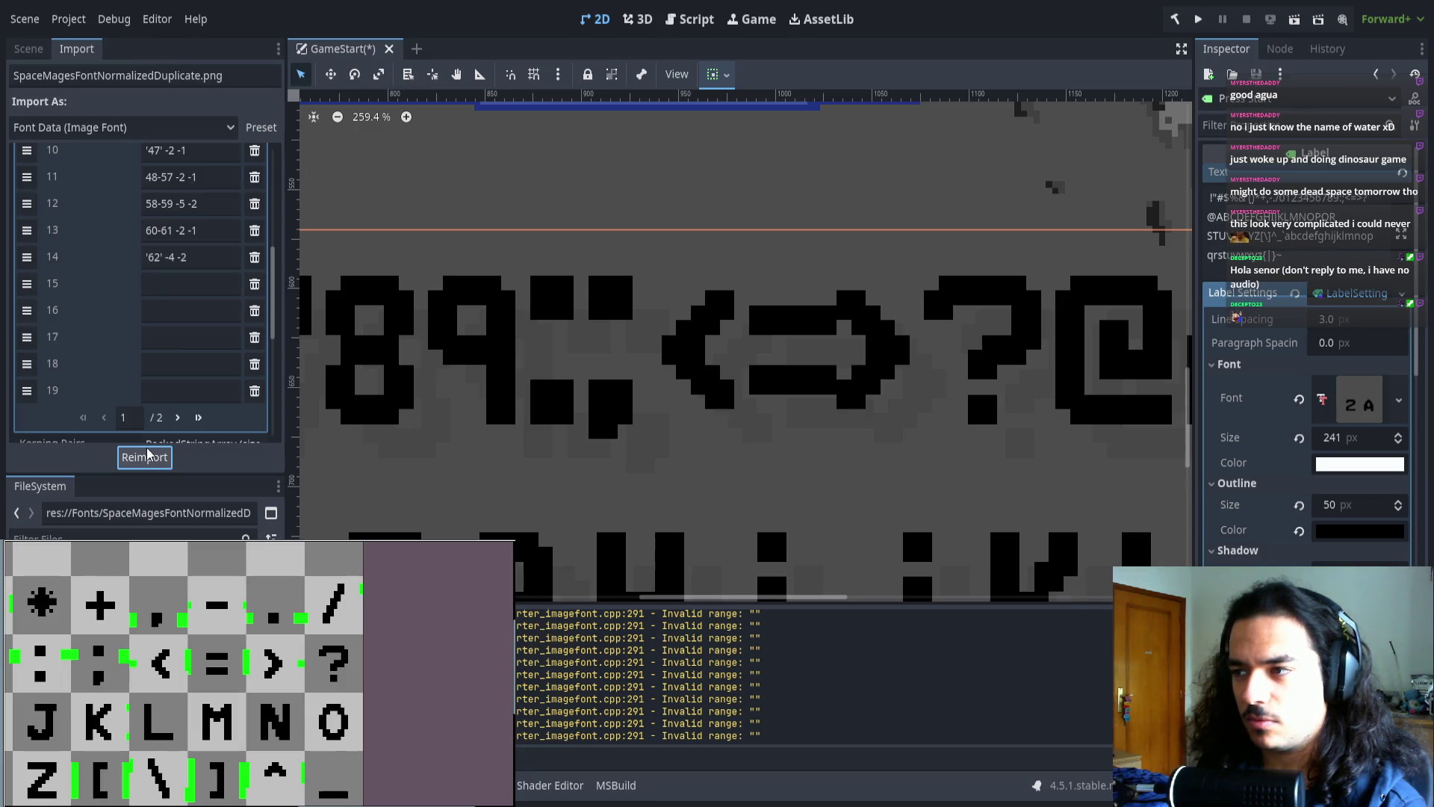
pyautogui.doubleClick(173, 257)
pyautogui.write('2')
pyautogui.click(146, 456)
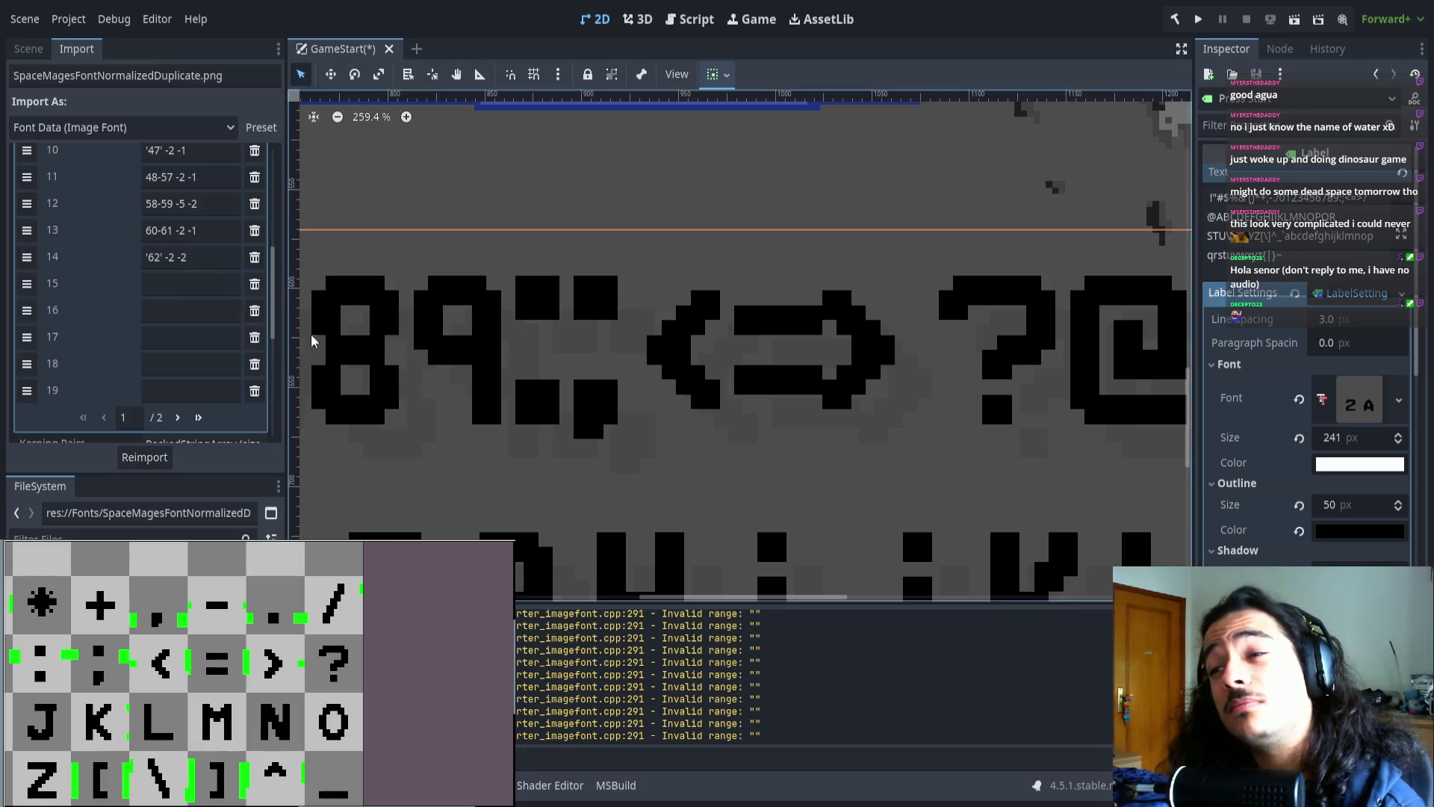
# - Test a trailing 2 on the 60-61 range entry, then revert it to -2 -1 and reimport
pyautogui.hscroll(-4, 481, 342)
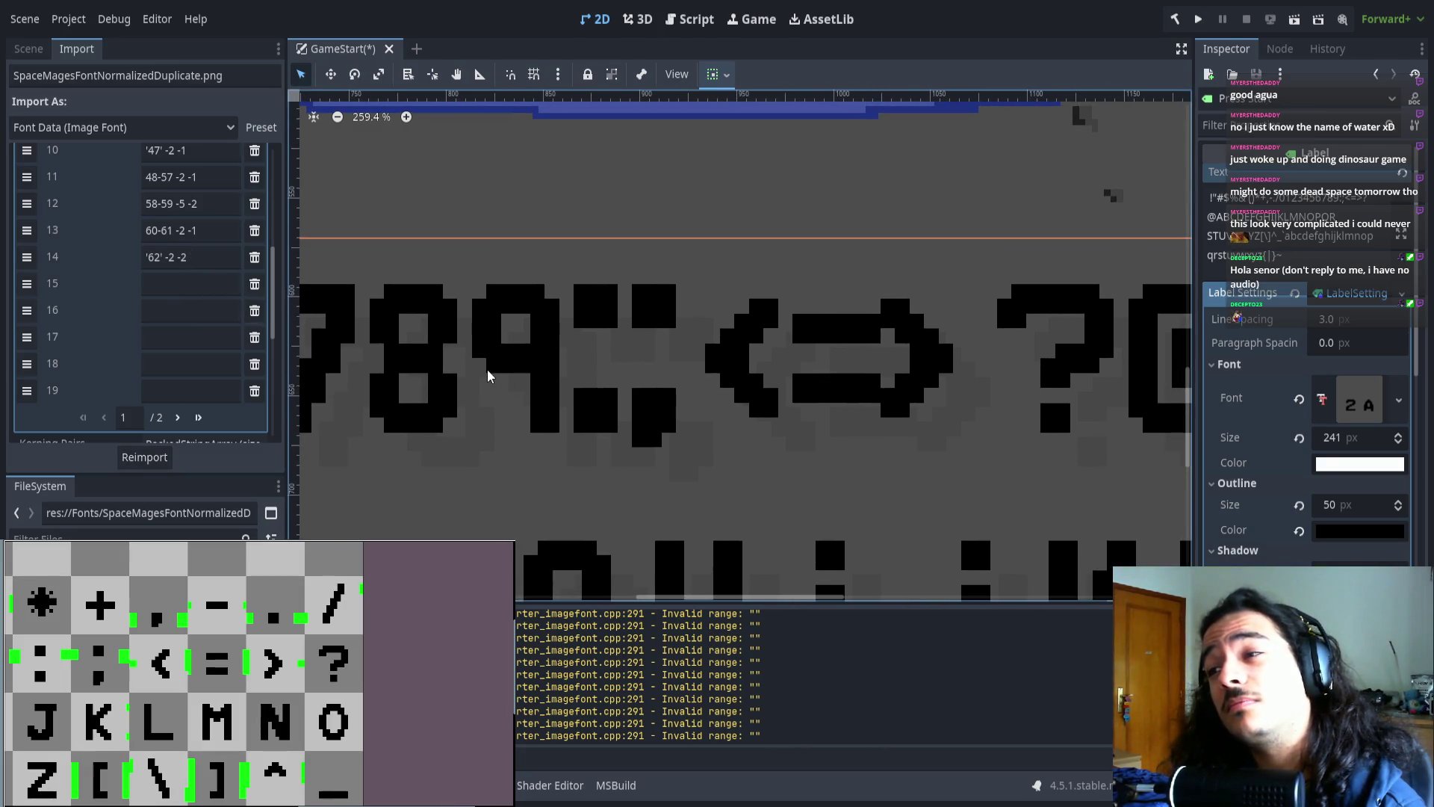
pyautogui.hscroll(2, 663, 411)
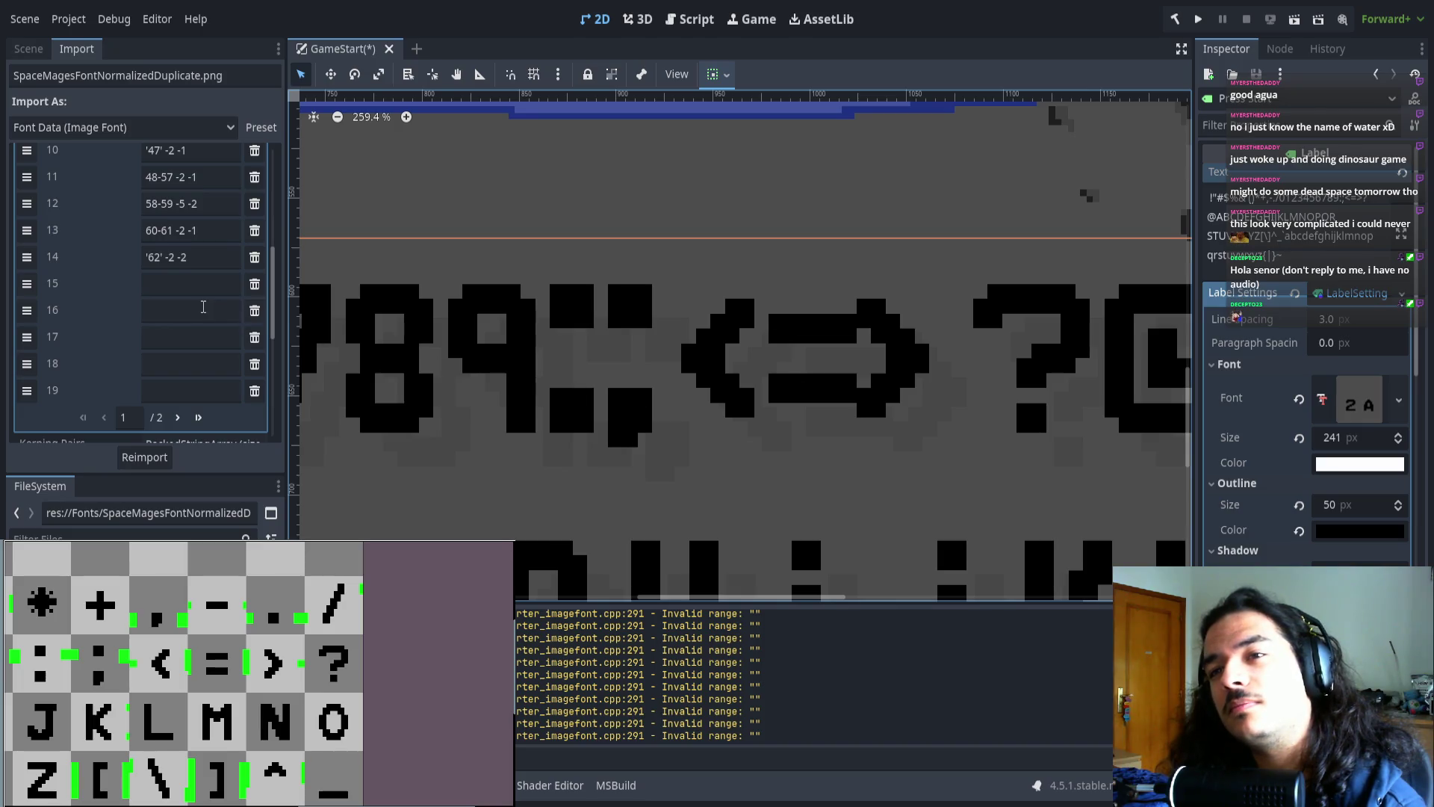
pyautogui.scroll(1, 203, 306)
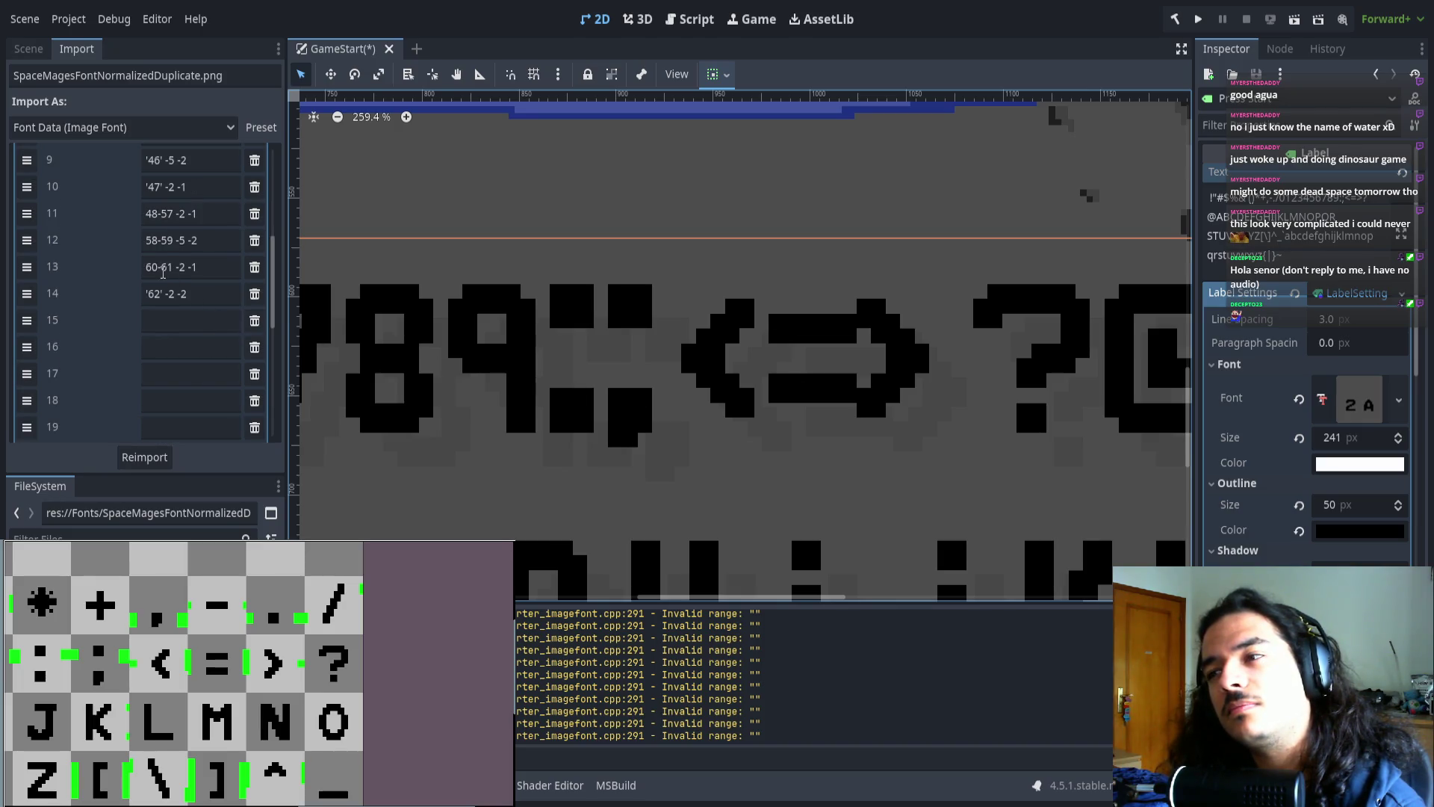
pyautogui.click(209, 293)
pyautogui.click(204, 273)
pyautogui.write('2')
pyautogui.click(156, 457)
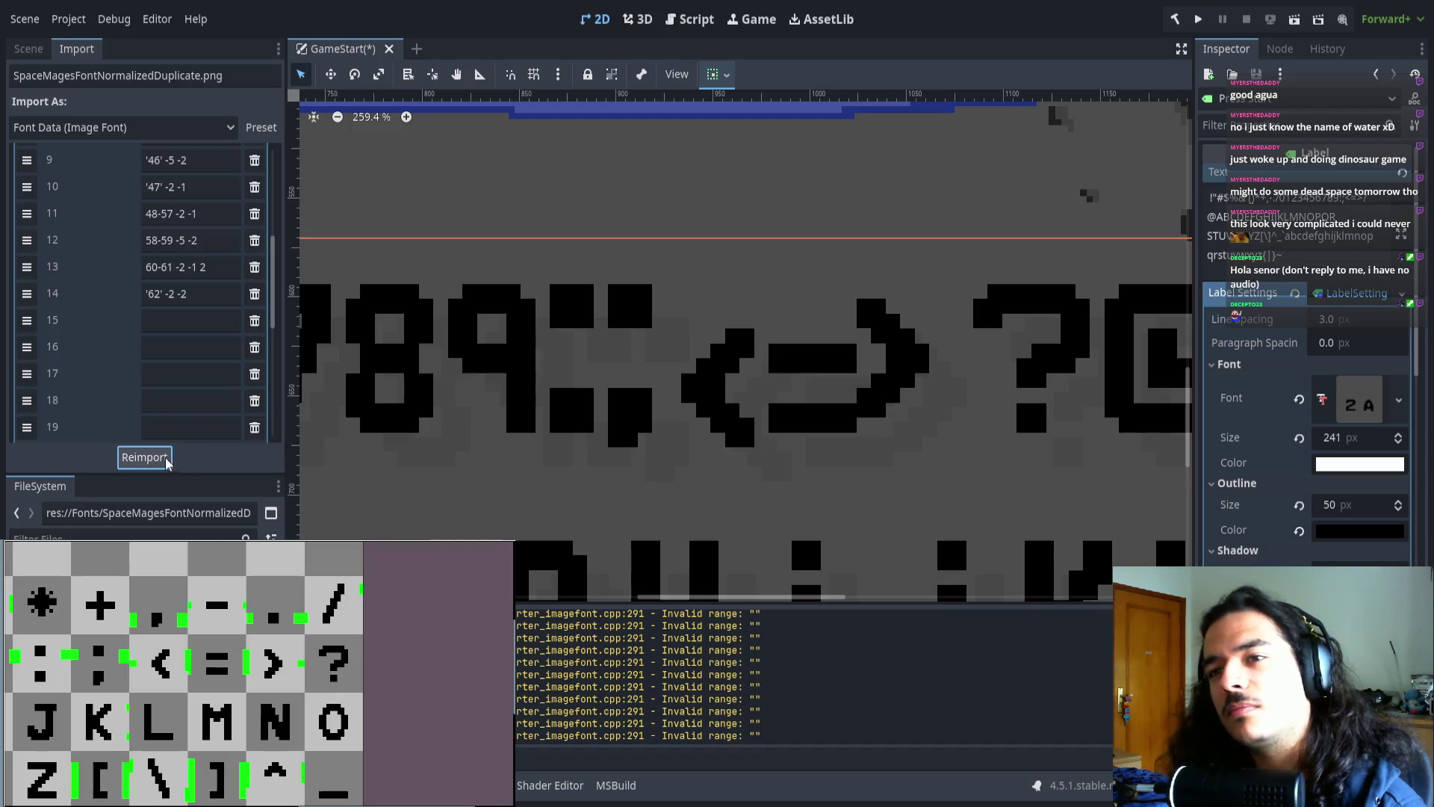
pyautogui.click(224, 271)
pyautogui.press('BackSpace')
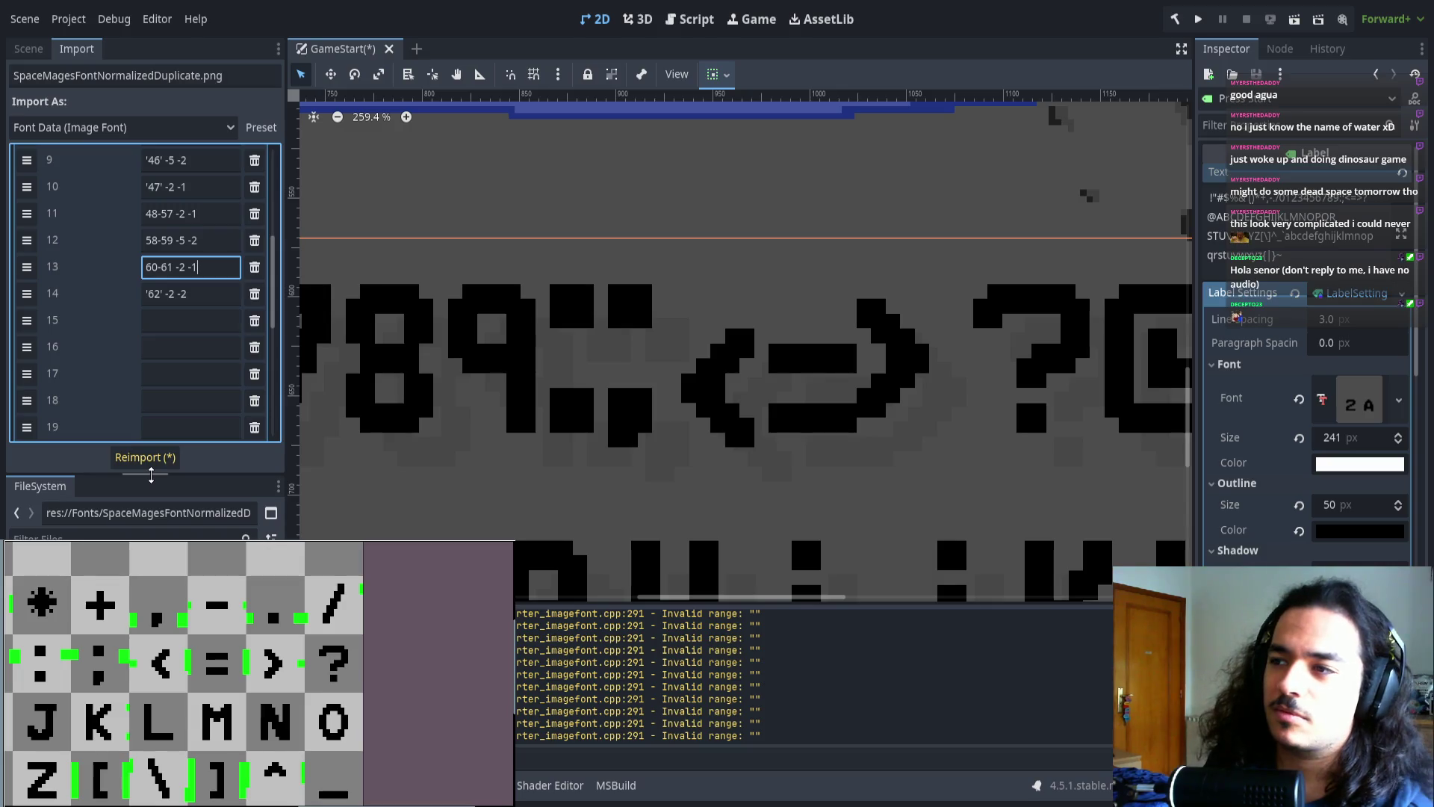
pyautogui.click(142, 462)
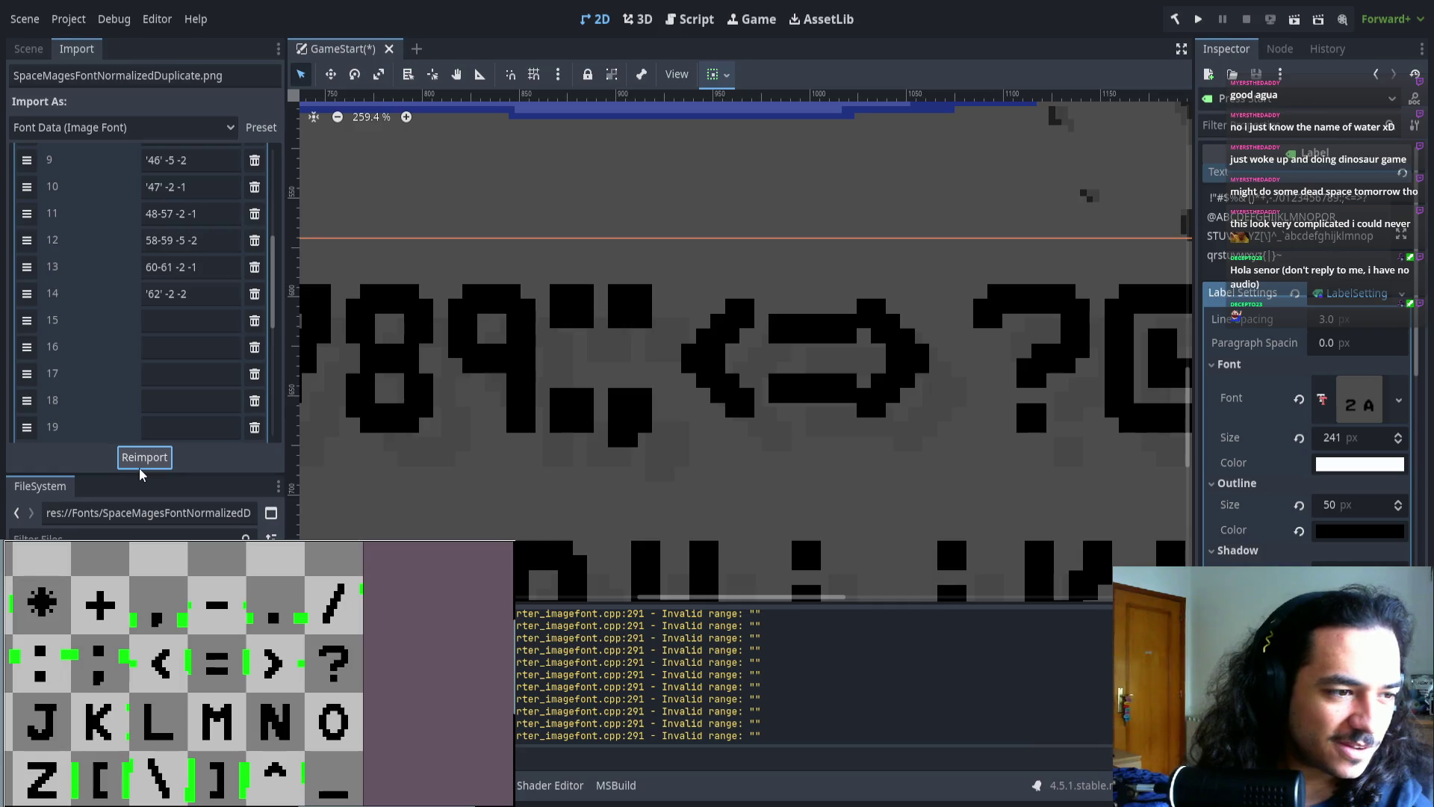
# - Paint the green spacing marker beside the '<' glyph one column wider in the font sheet
pyautogui.scroll(3, 114, 663)
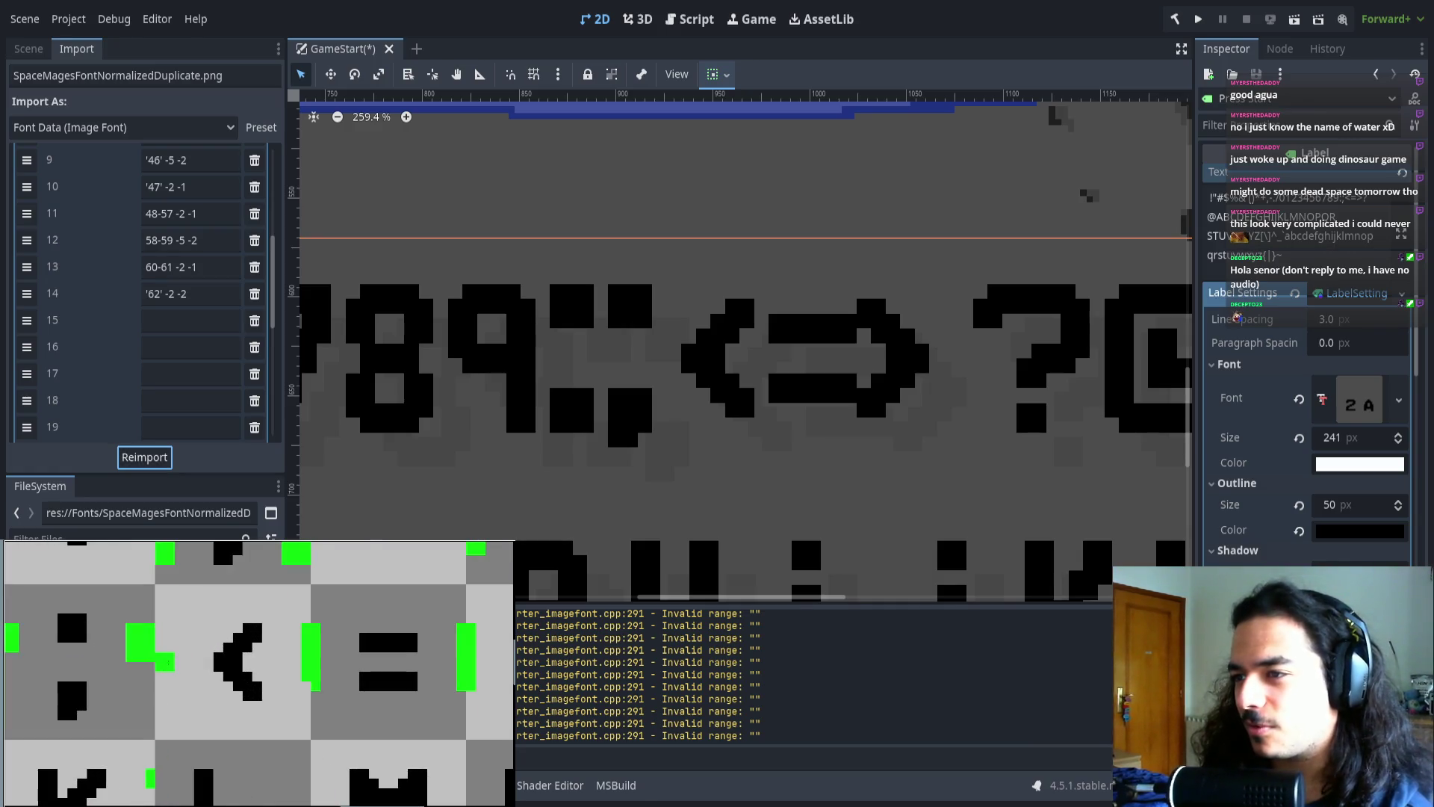
pyautogui.moveTo(301, 624); pyautogui.dragTo(240, 695)
pyautogui.click(241, 695)
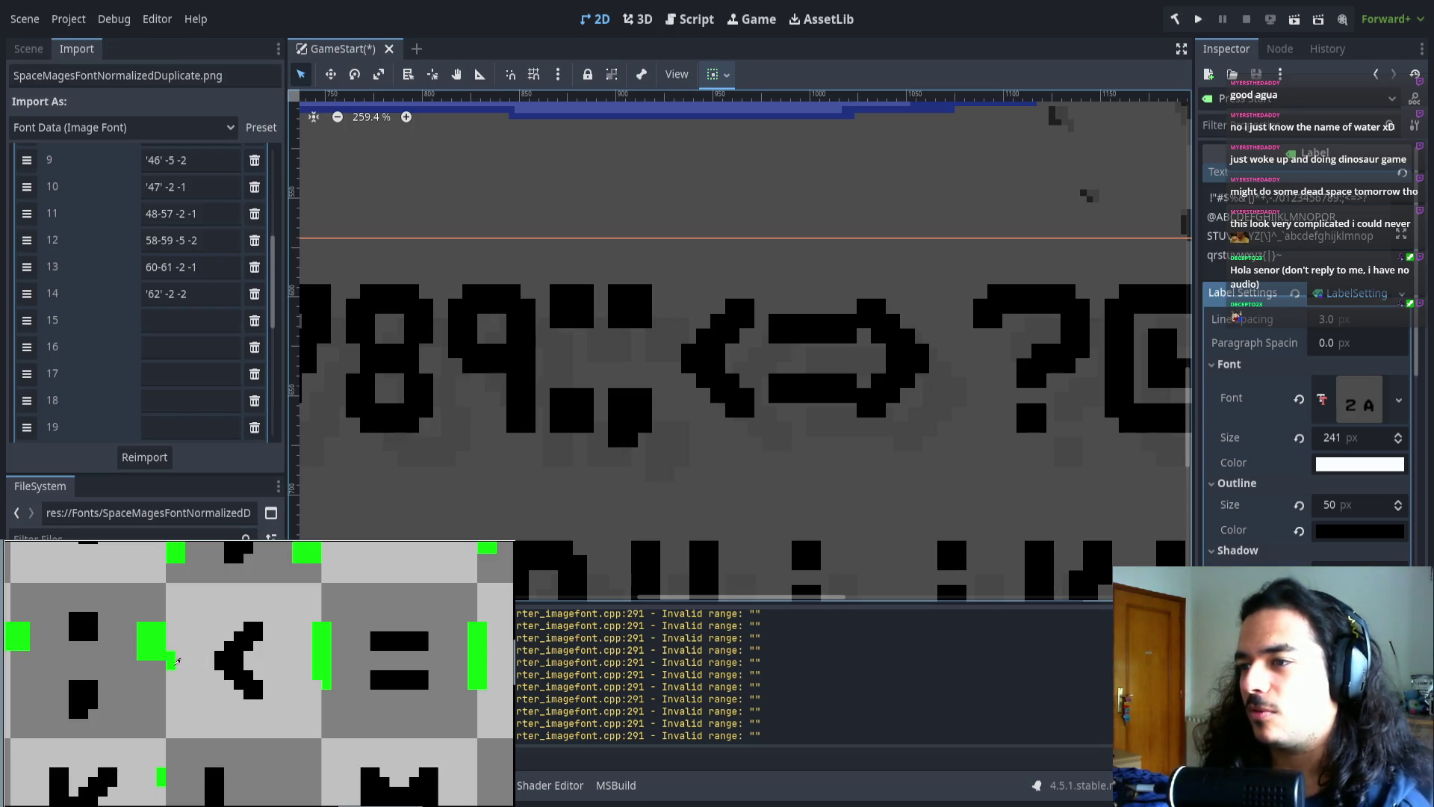
pyautogui.moveTo(307, 626); pyautogui.dragTo(314, 684)
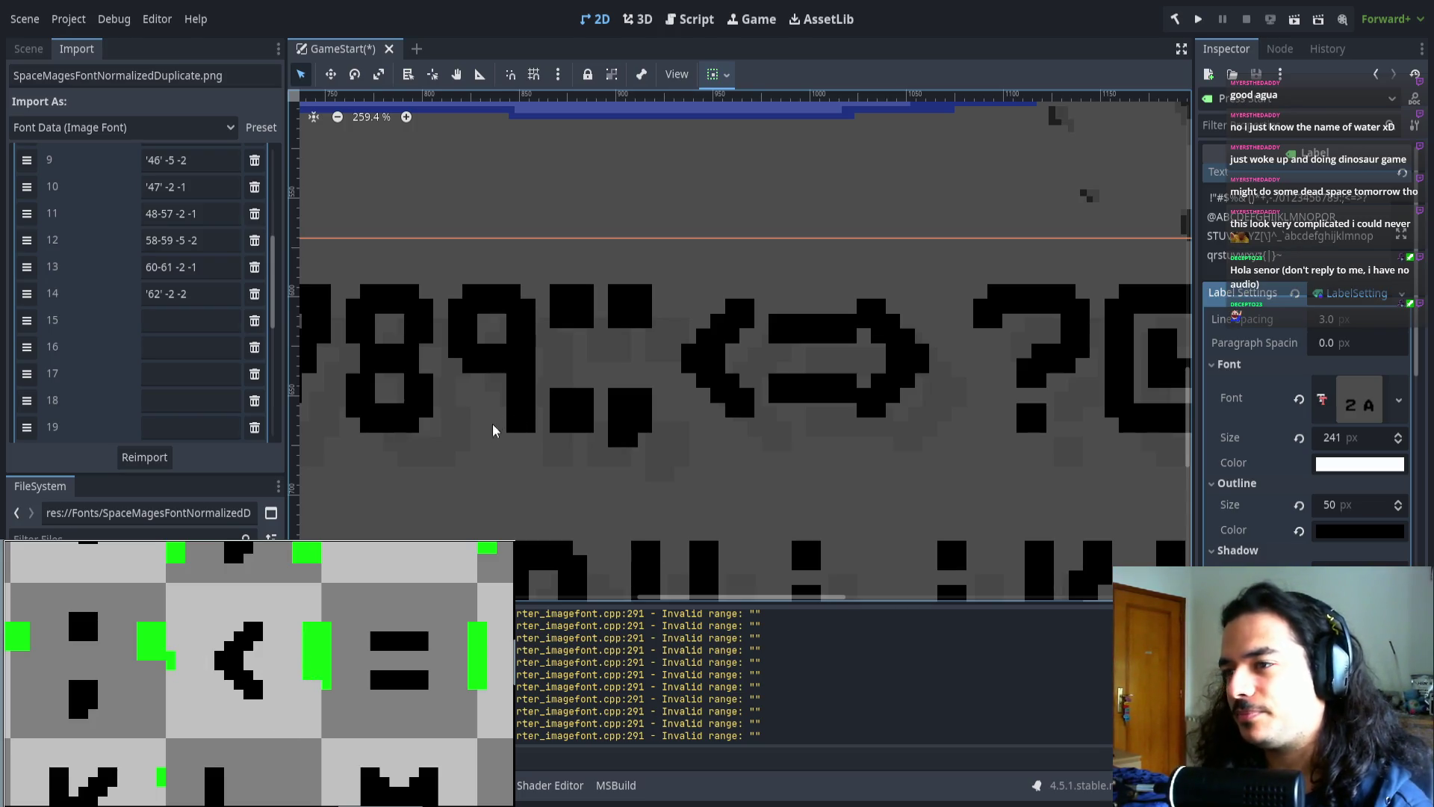
pyautogui.scroll(-2, 568, 418)
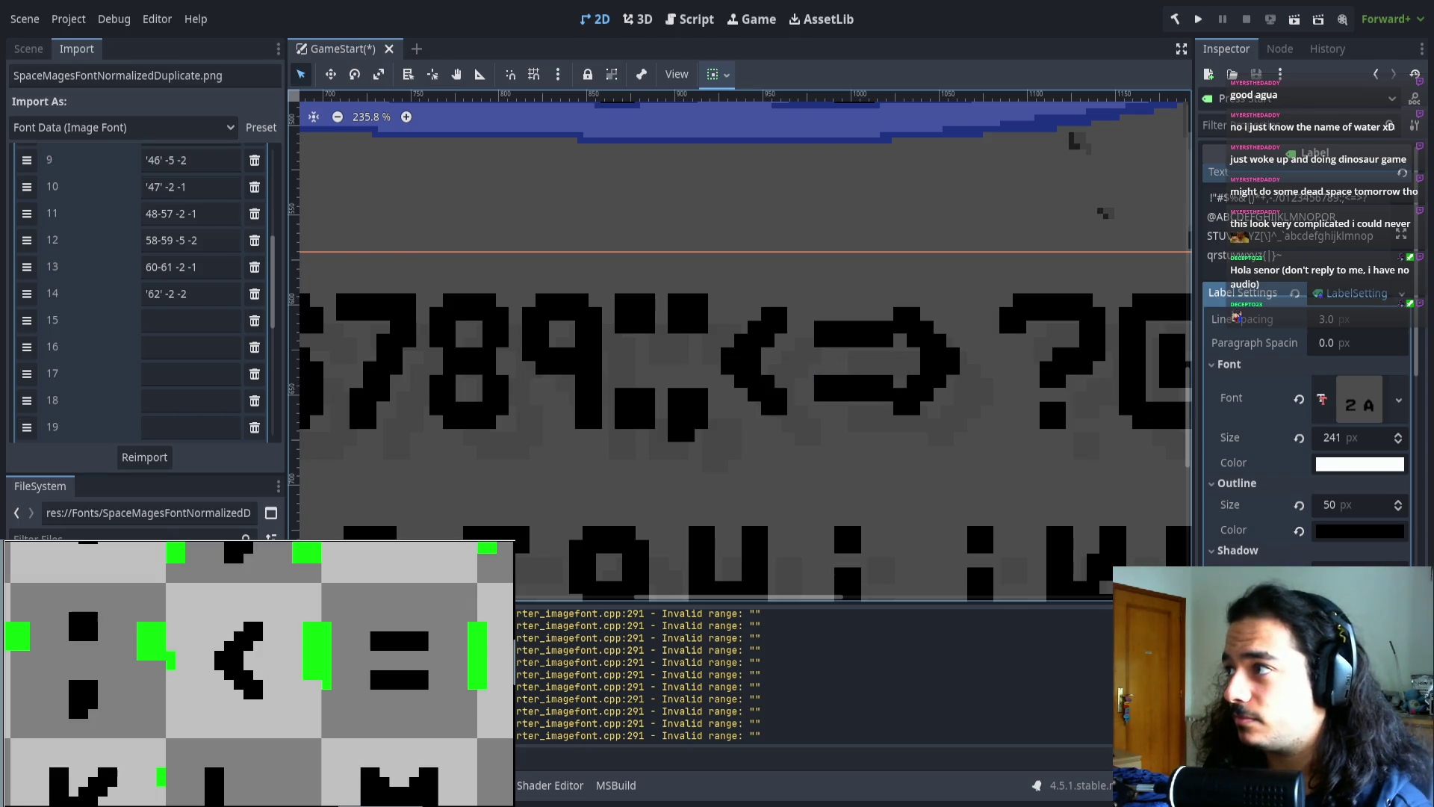
pyautogui.scroll(1, 753, 374)
pyautogui.scroll(4, 753, 373)
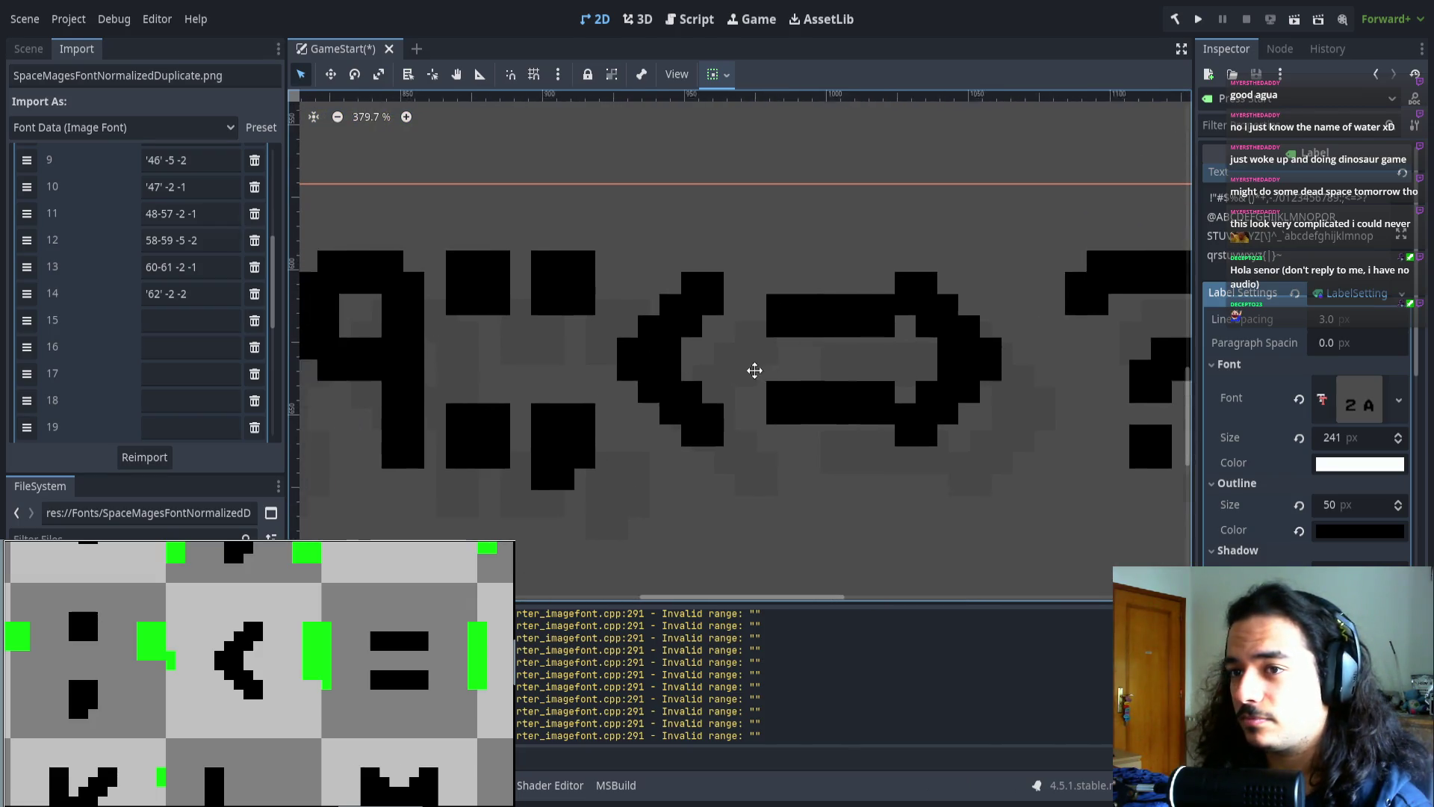
pyautogui.click(174, 267)
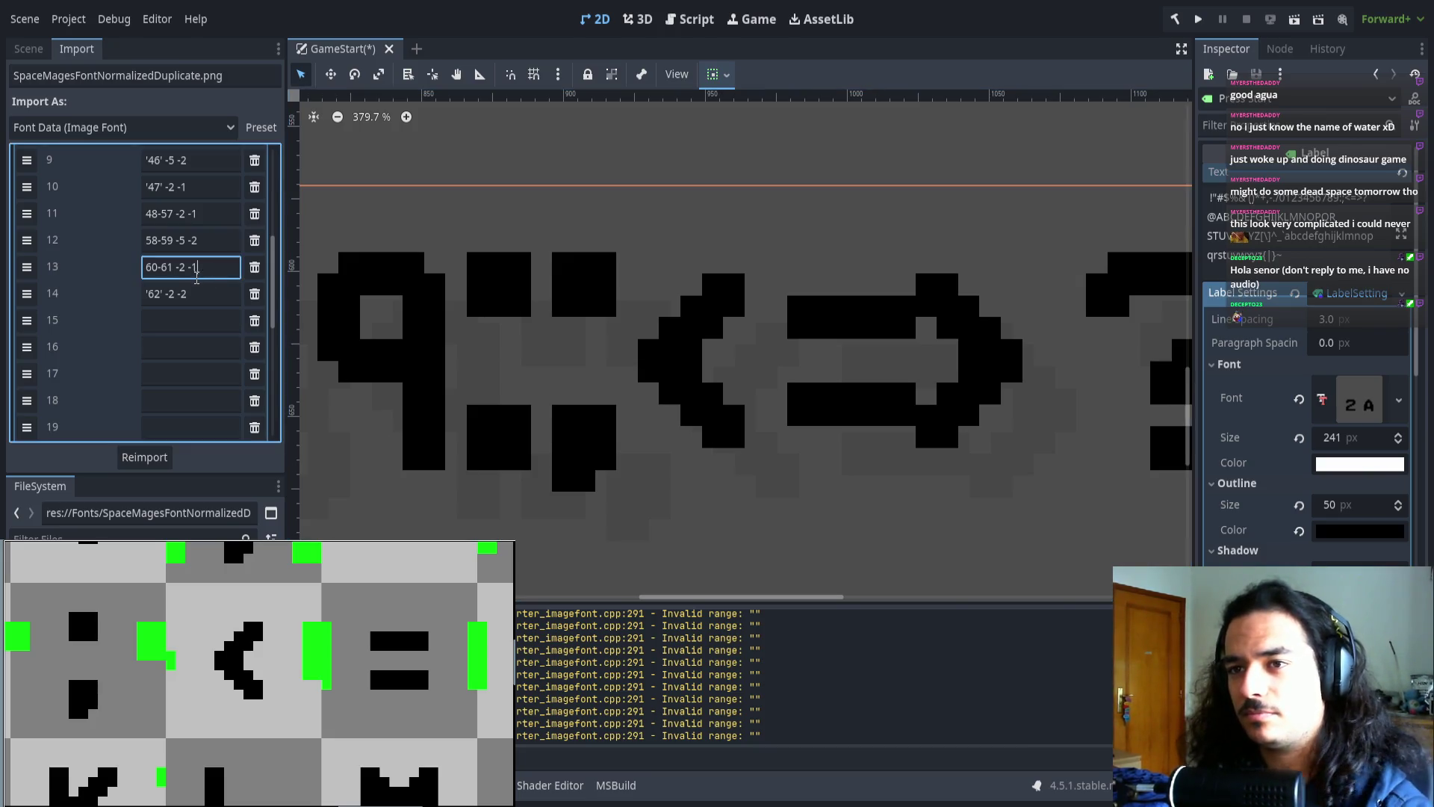
# - Split the 60-61 range into '60' and a new '61' entry at -2 -1, then reimport
pyautogui.press('BackSpace')
pyautogui.press('BackSpace')
pyautogui.press('BackSpace')
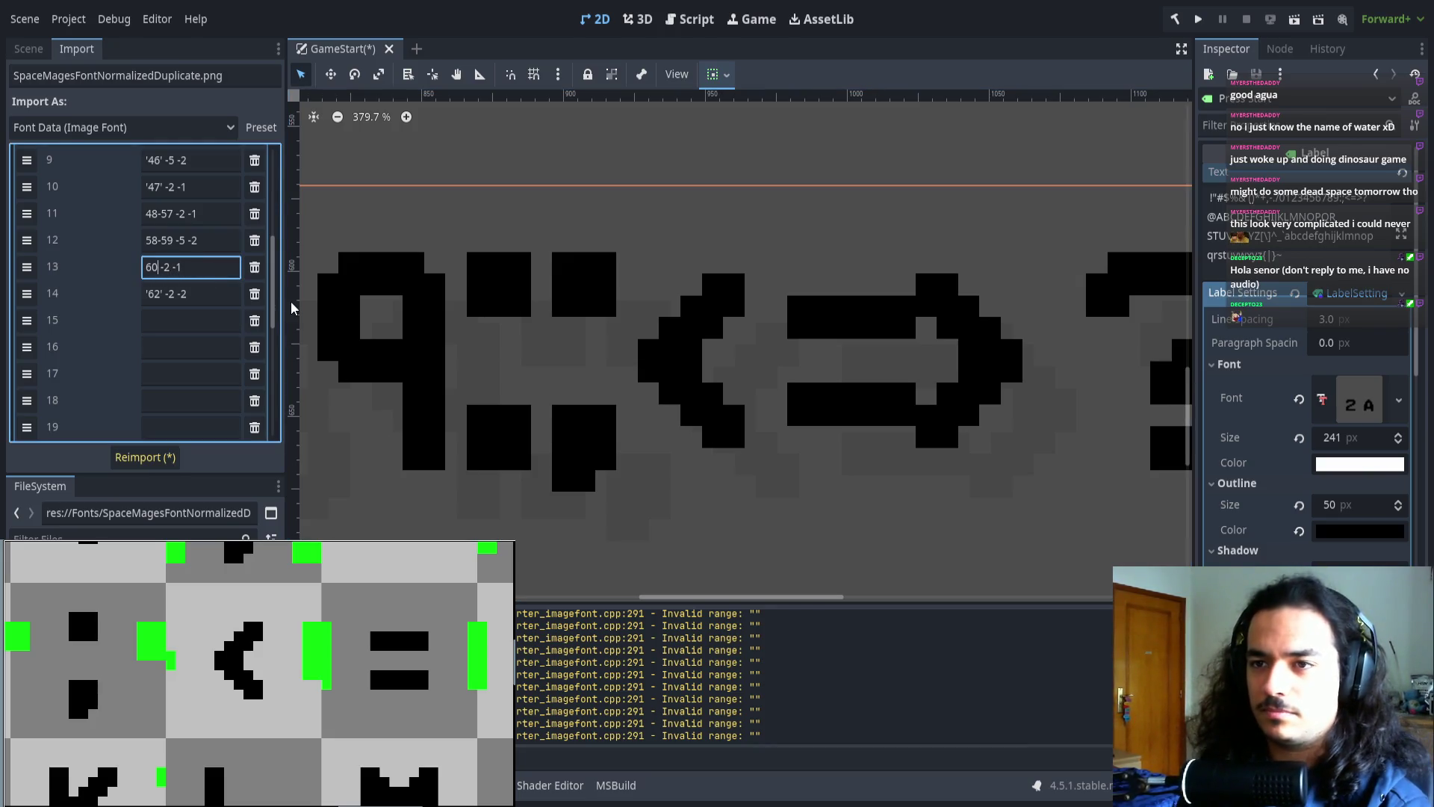
pyautogui.write("'")
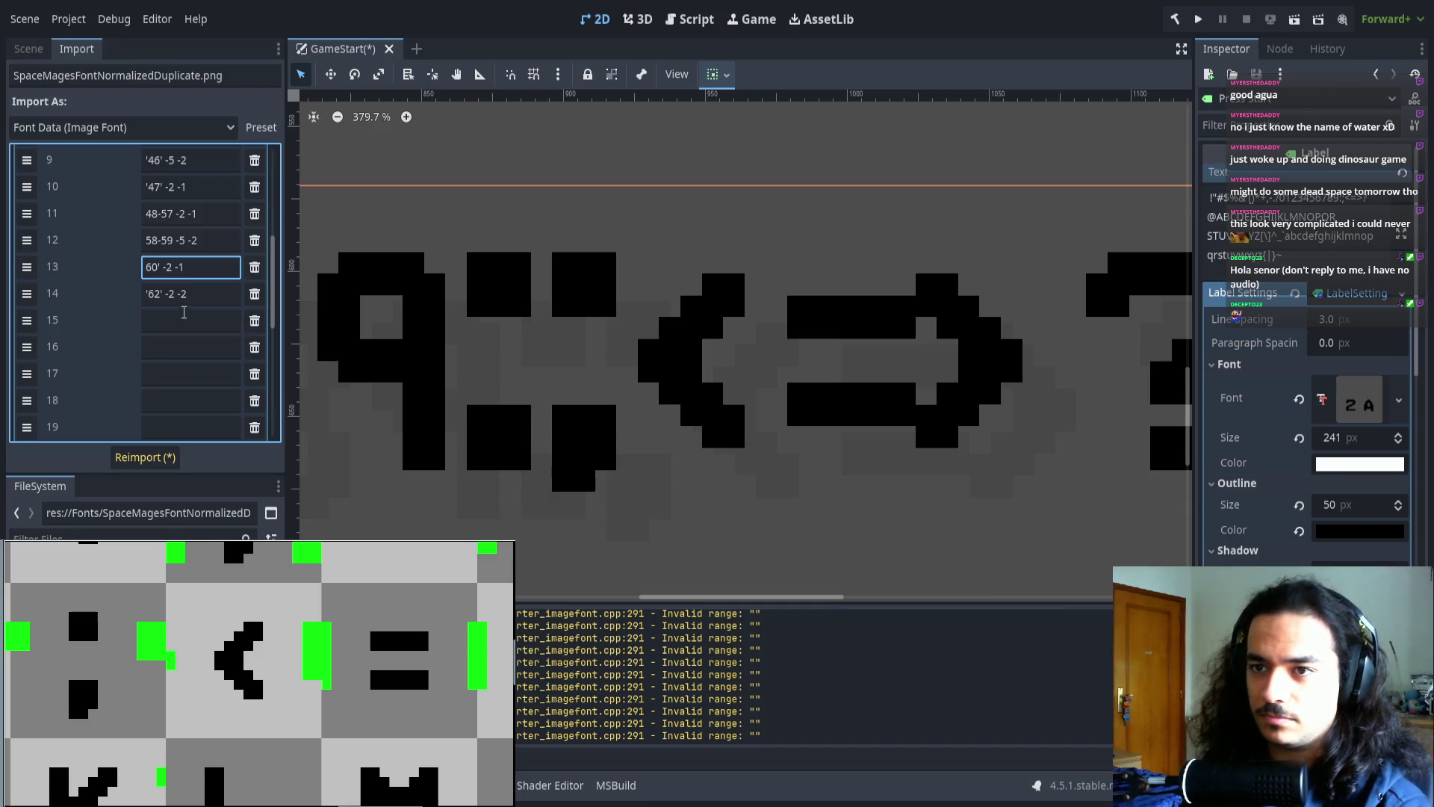
pyautogui.moveTo(24, 294); pyautogui.dragTo(26, 321)
pyautogui.click(164, 293)
pyautogui.write('61')
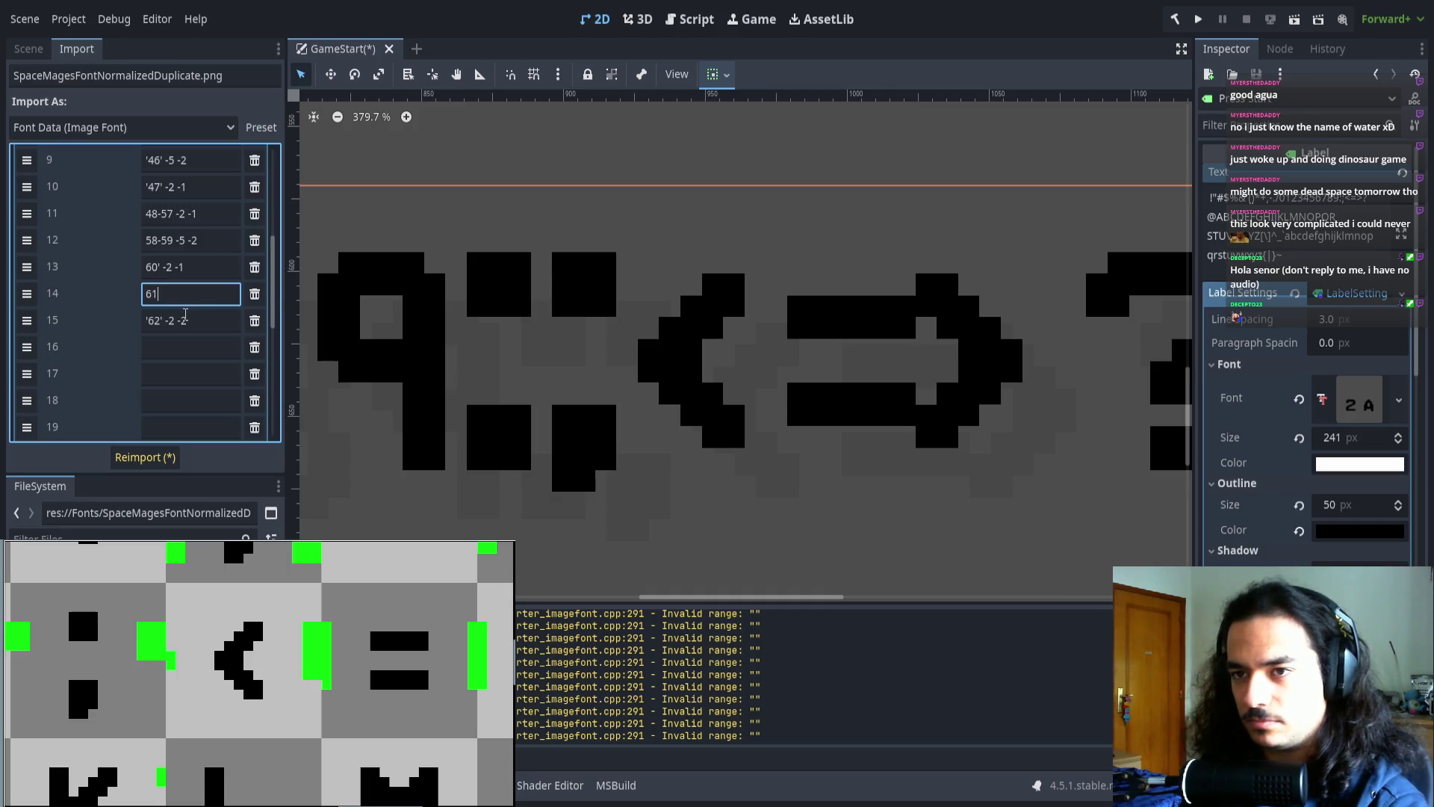
pyautogui.press('BackSpace')
pyautogui.press('BackSpace')
pyautogui.write("'61")
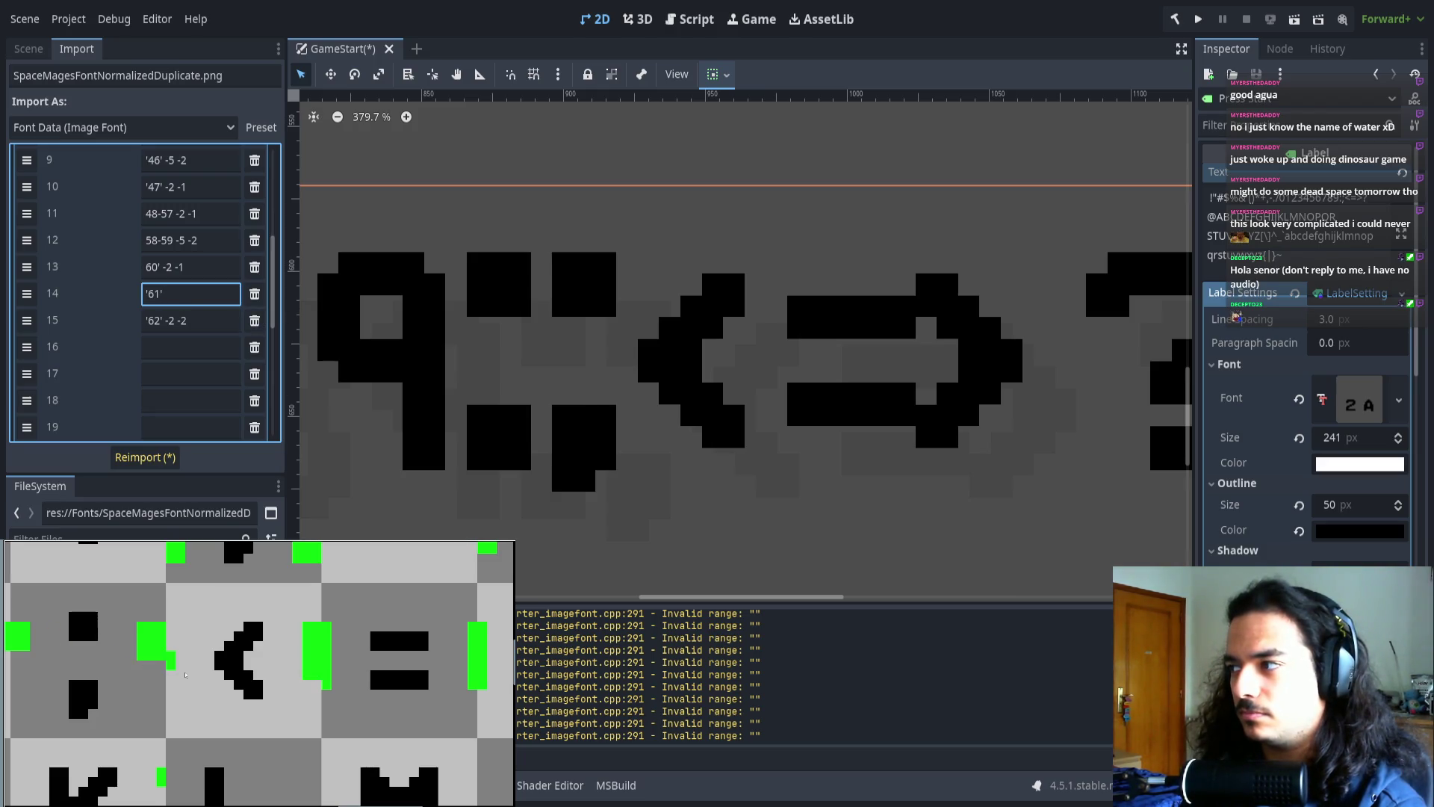
pyautogui.write('-2 -1')
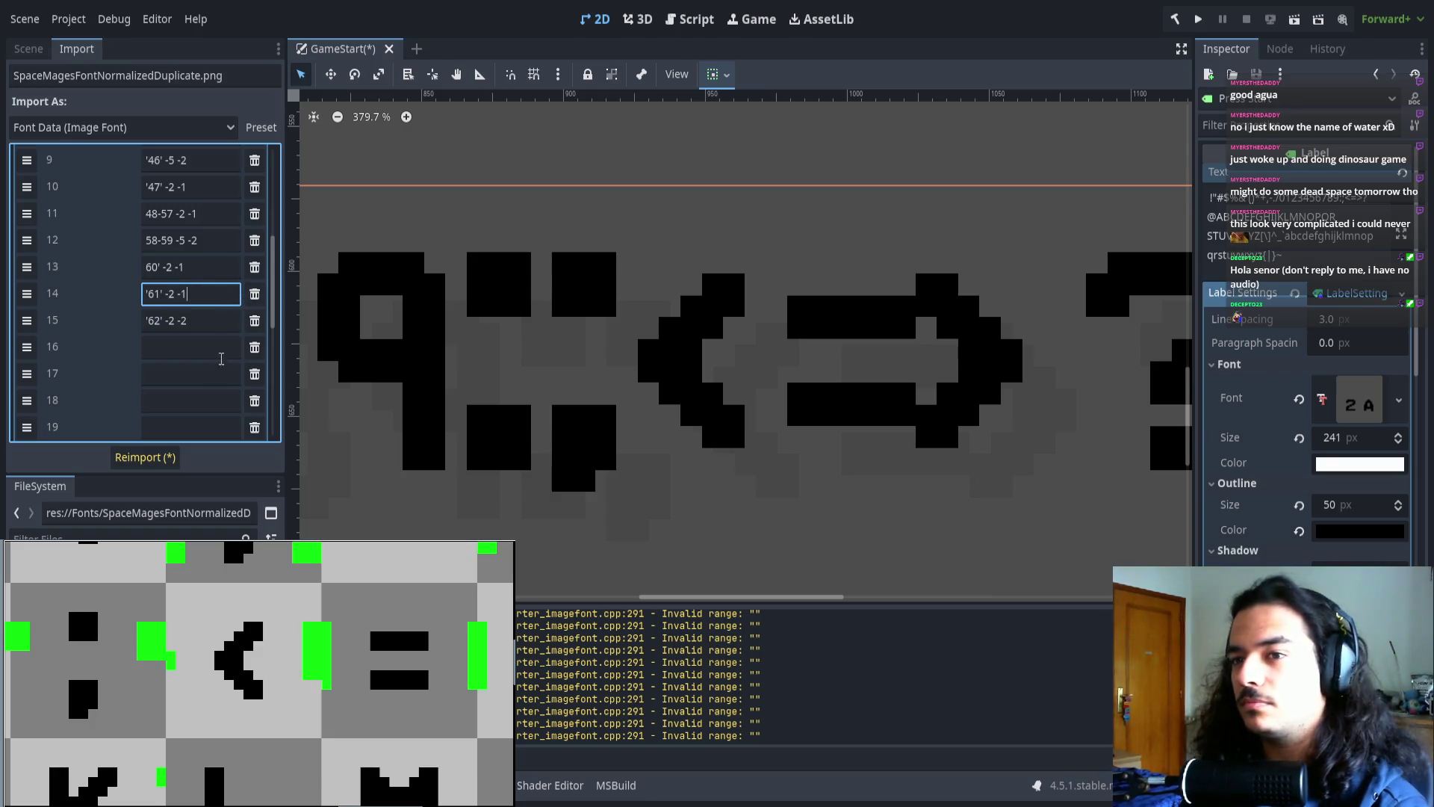
pyautogui.click(152, 461)
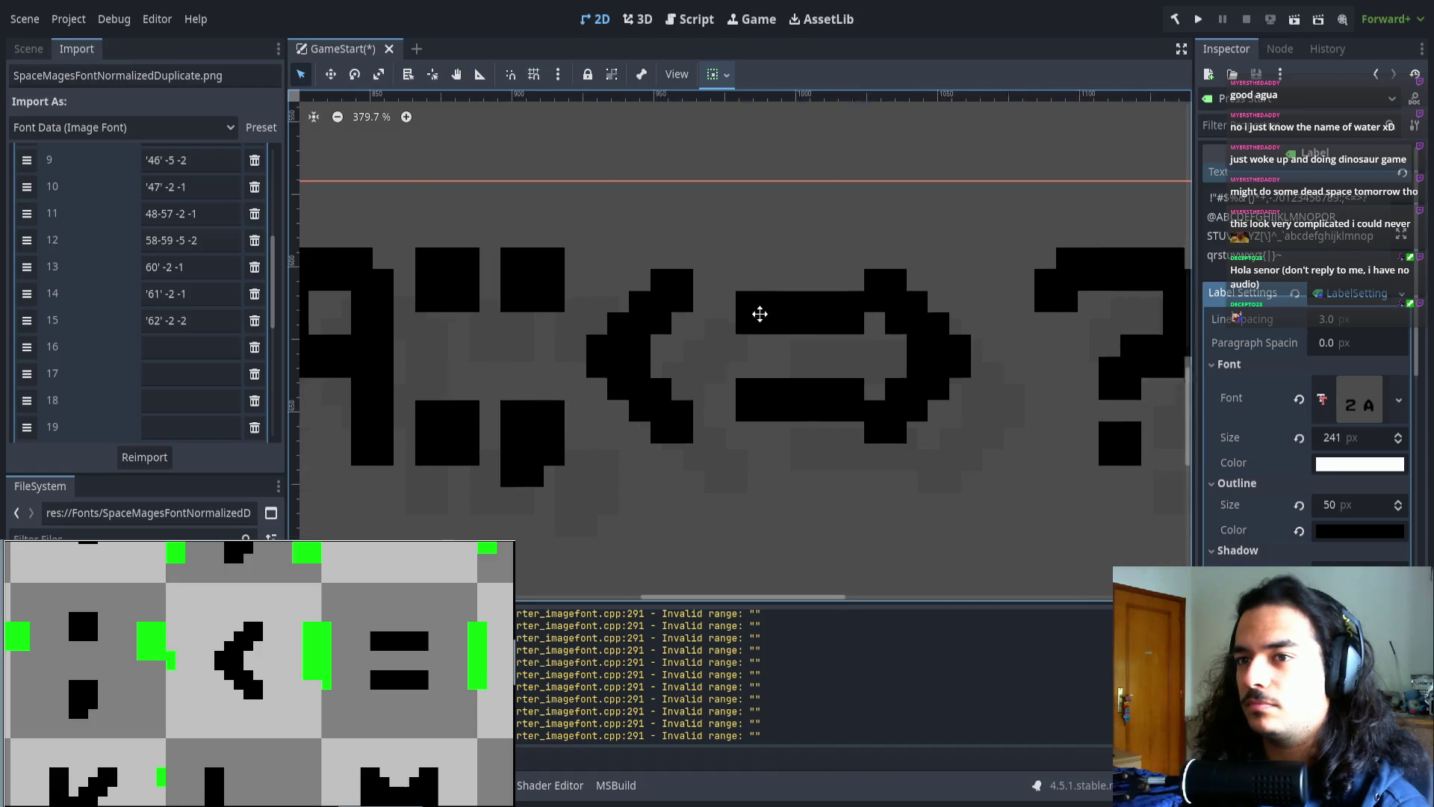
# - Try an offset of 3 on the '=' range, reimport, then undo the change
pyautogui.scroll(-3, 156, 383)
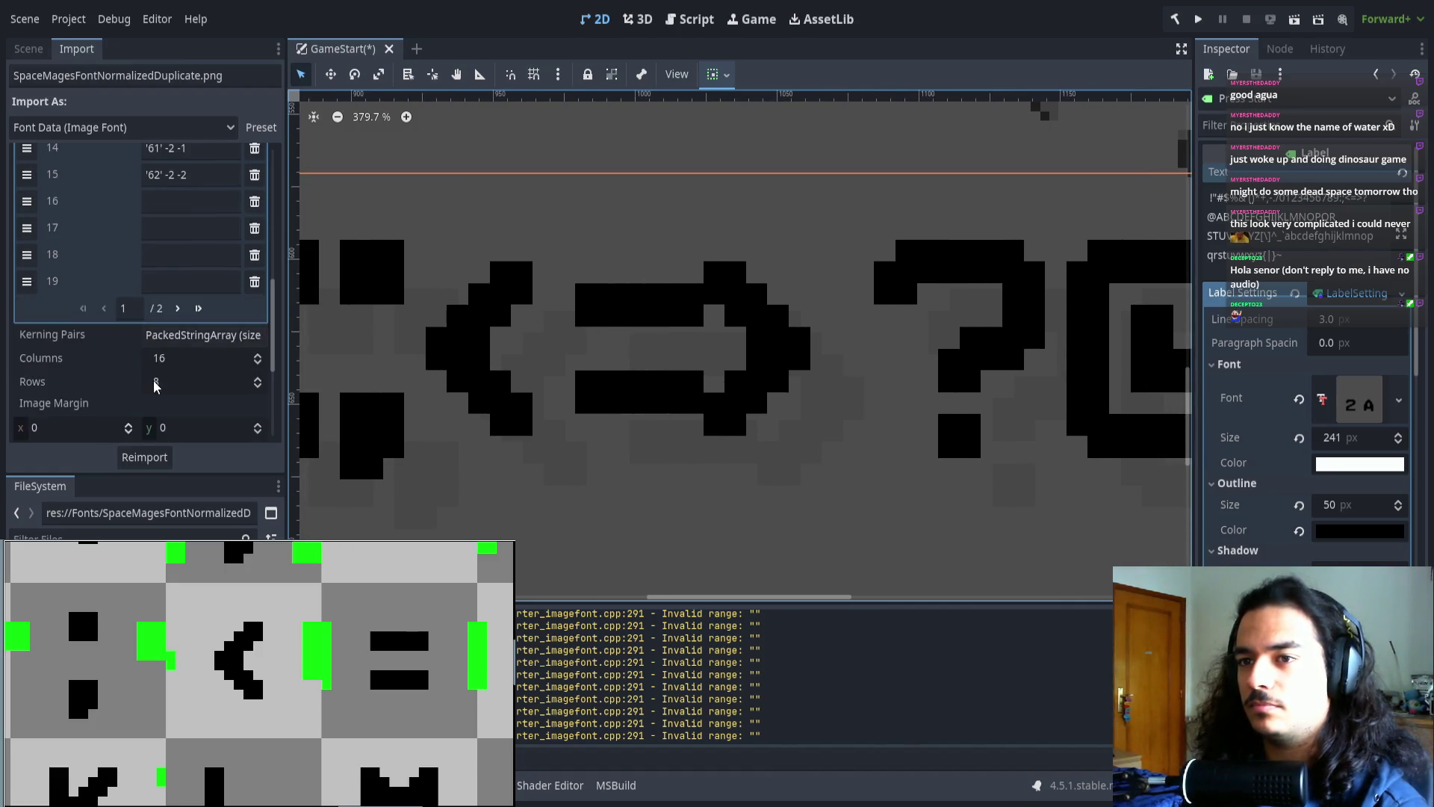
pyautogui.scroll(-3, 156, 383)
pyautogui.click(177, 314)
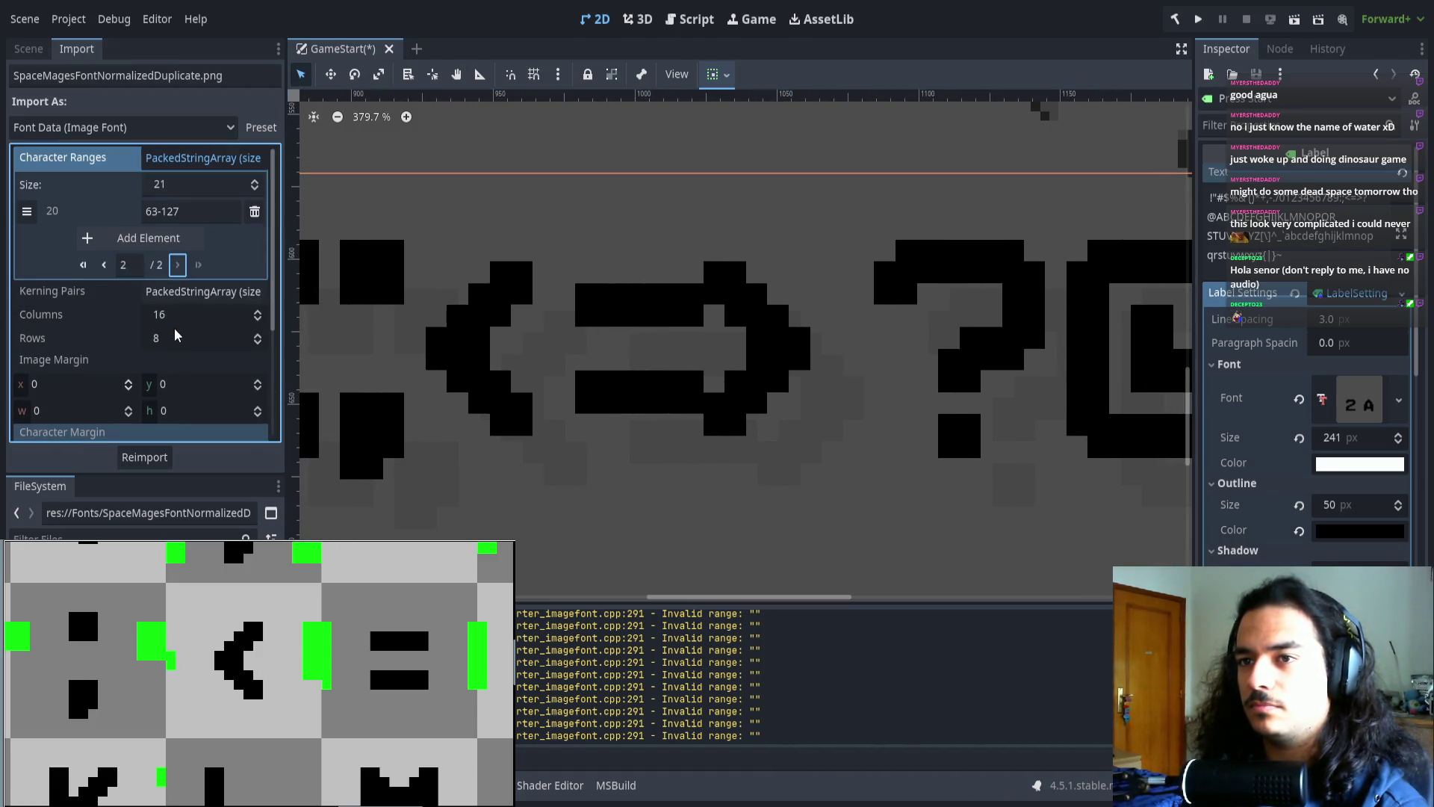
pyautogui.click(104, 266)
pyautogui.scroll(-5, 239, 340)
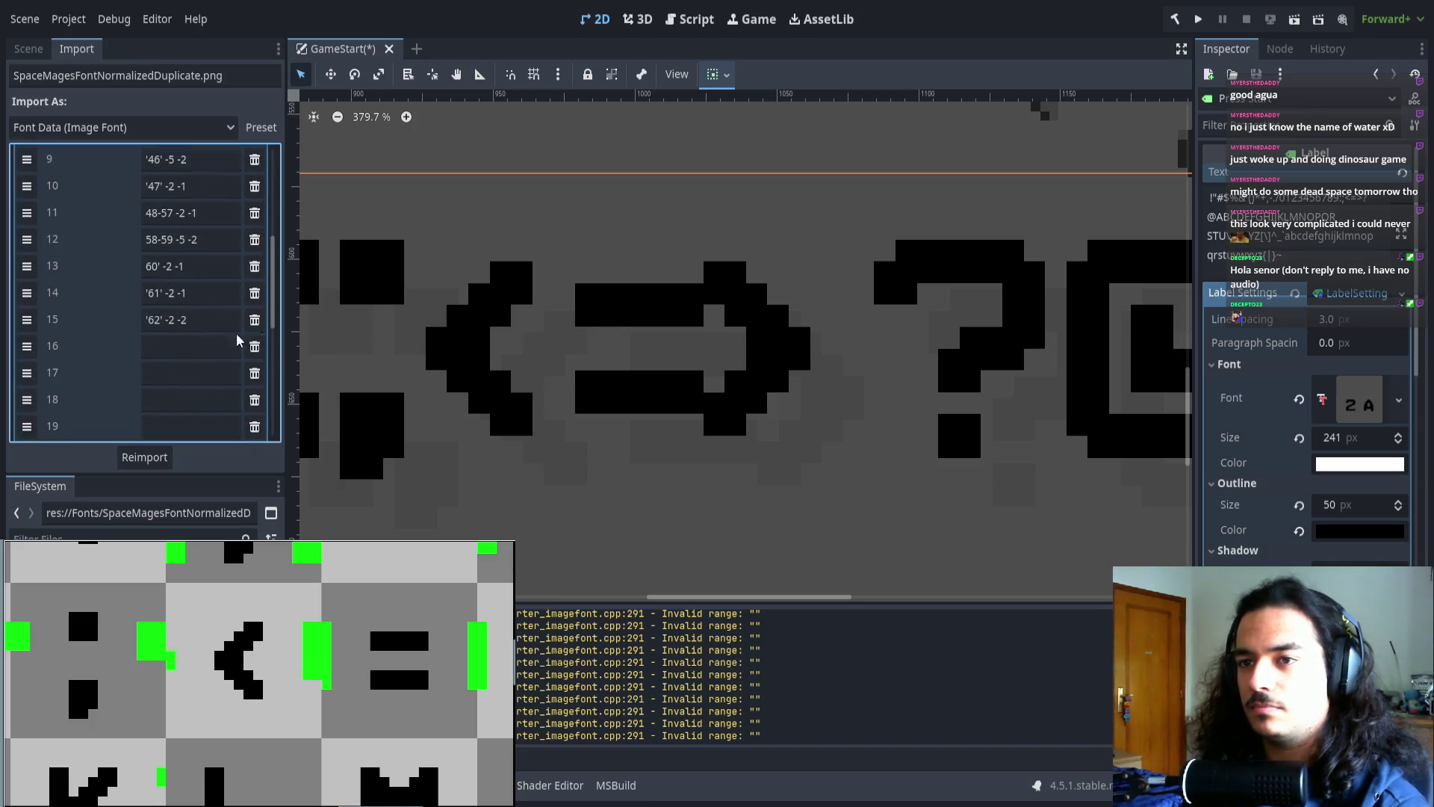
pyautogui.hscroll(3, 220, 678)
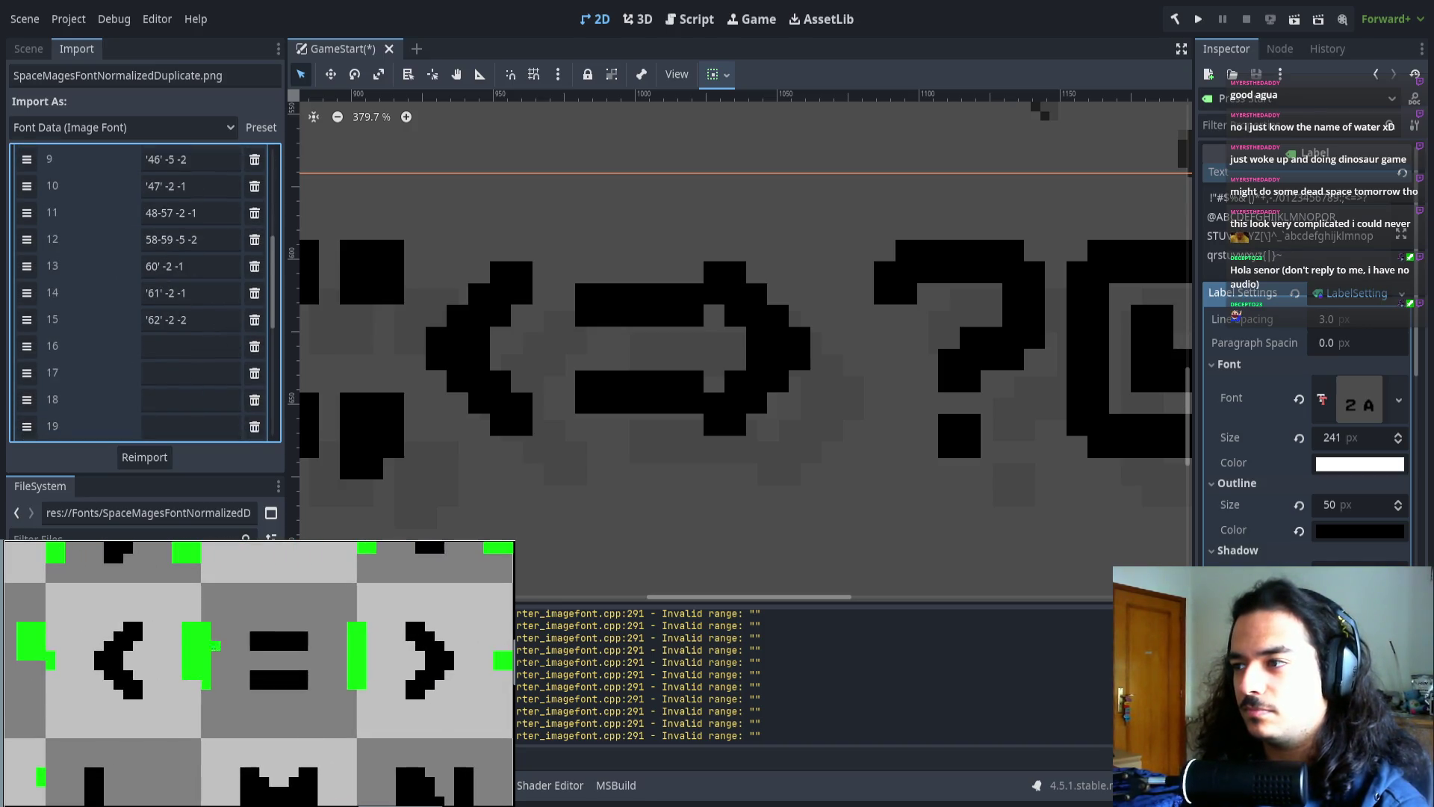
pyautogui.moveTo(308, 655)
pyautogui.mouseDown()
pyautogui.moveTo(238, 646)
pyautogui.moveTo(313, 651)
pyautogui.mouseUp()
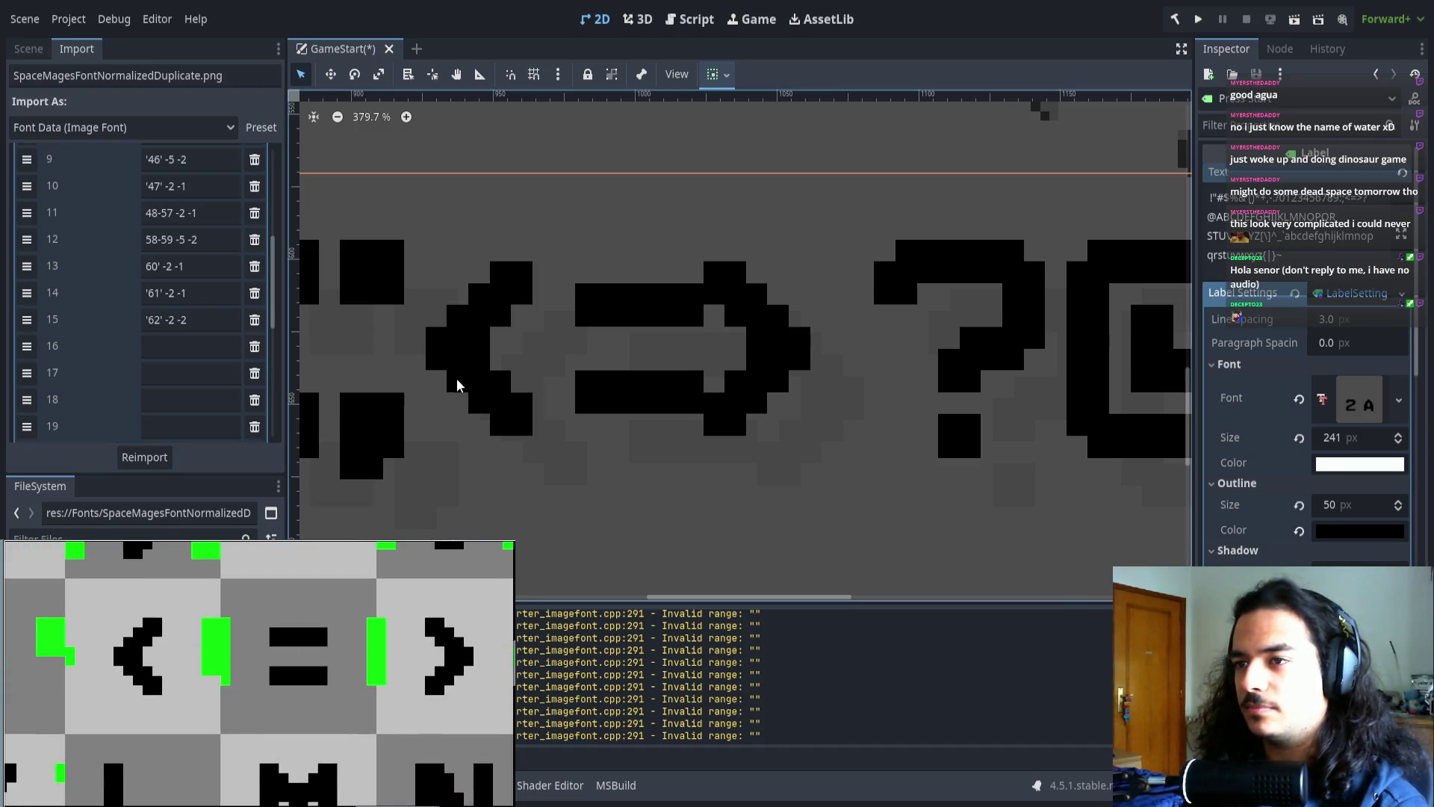
pyautogui.hscroll(-3, 482, 363)
pyautogui.doubleClick(173, 292)
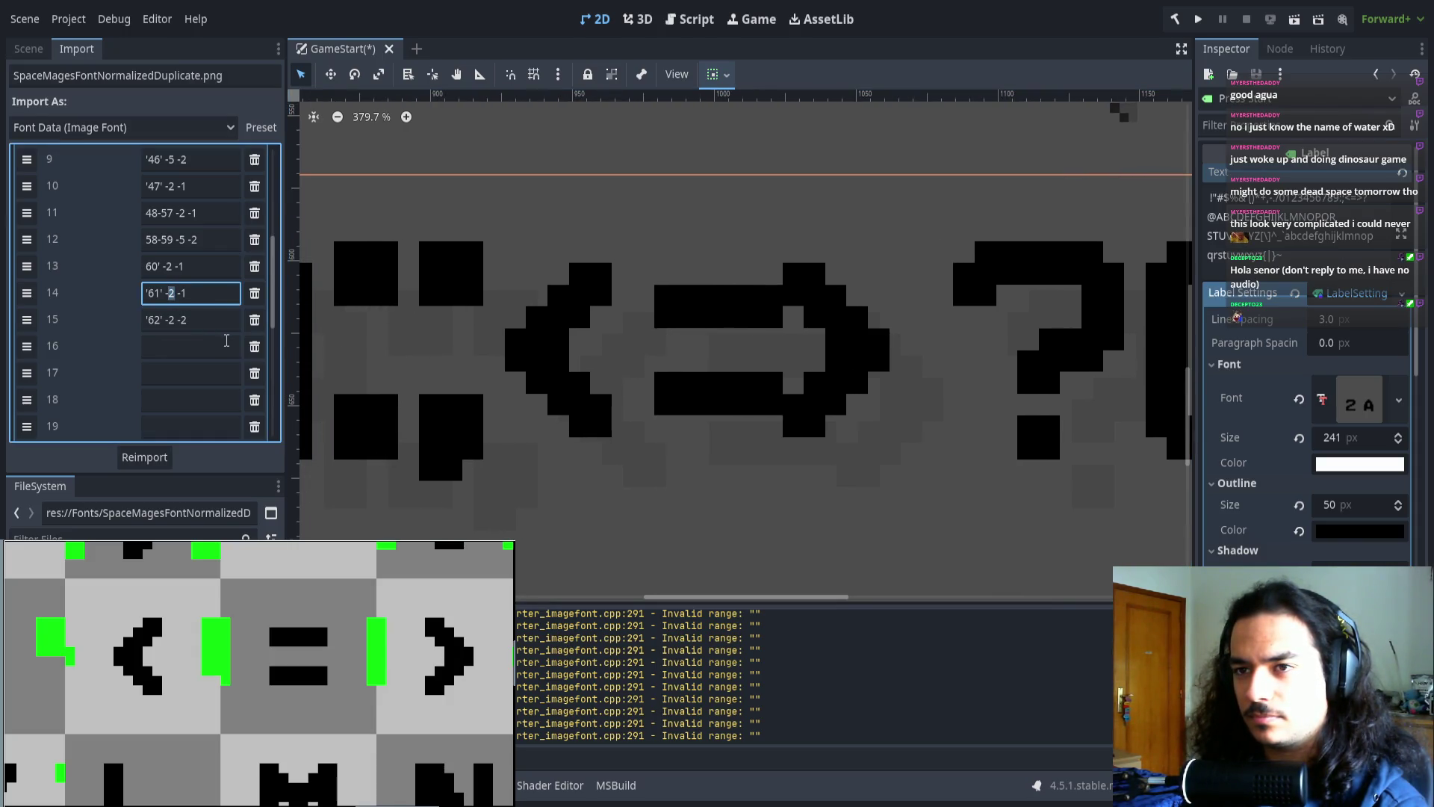
pyautogui.scroll(4, 226, 340)
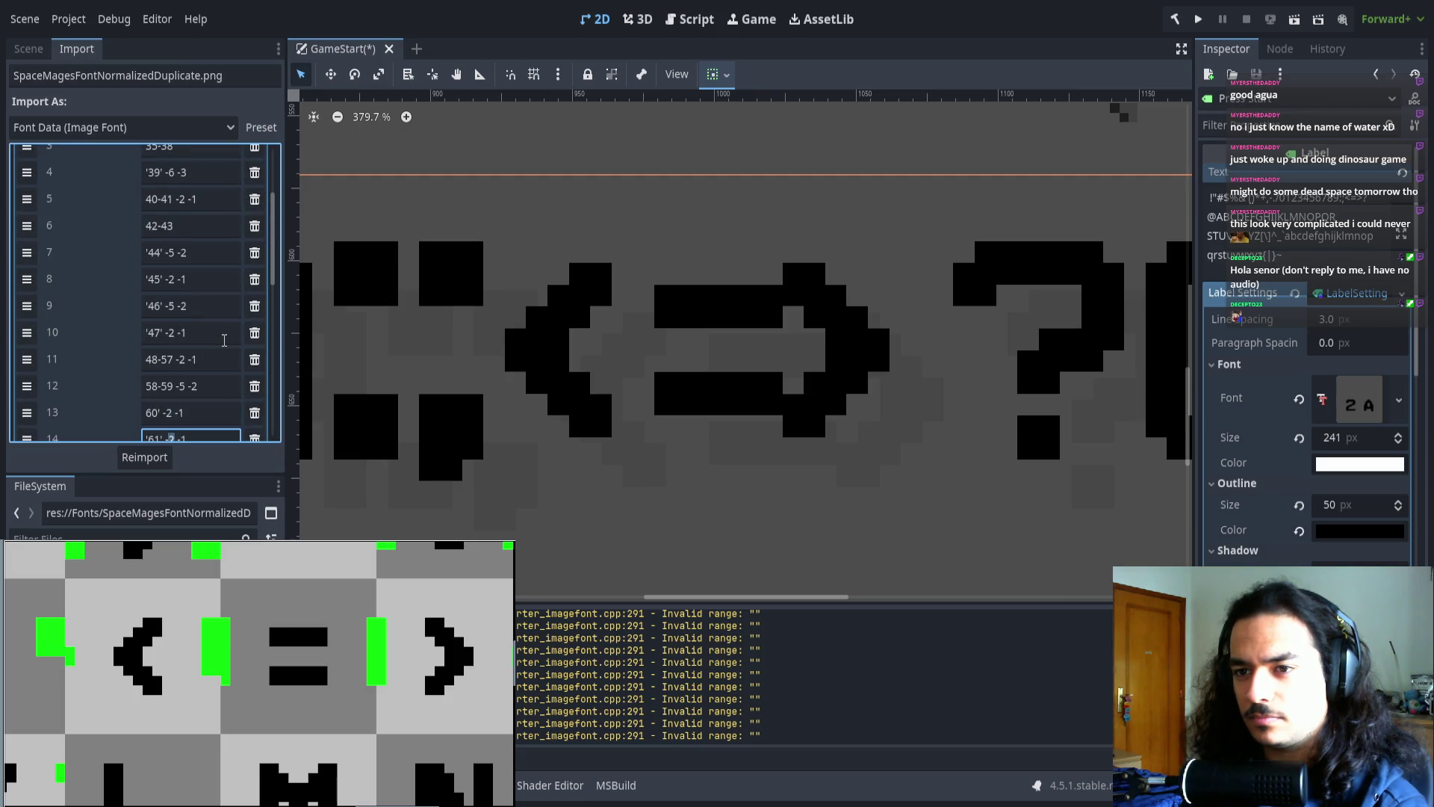
pyautogui.scroll(-3, 224, 340)
pyautogui.scroll(-1, 223, 340)
pyautogui.write('3')
pyautogui.click(150, 457)
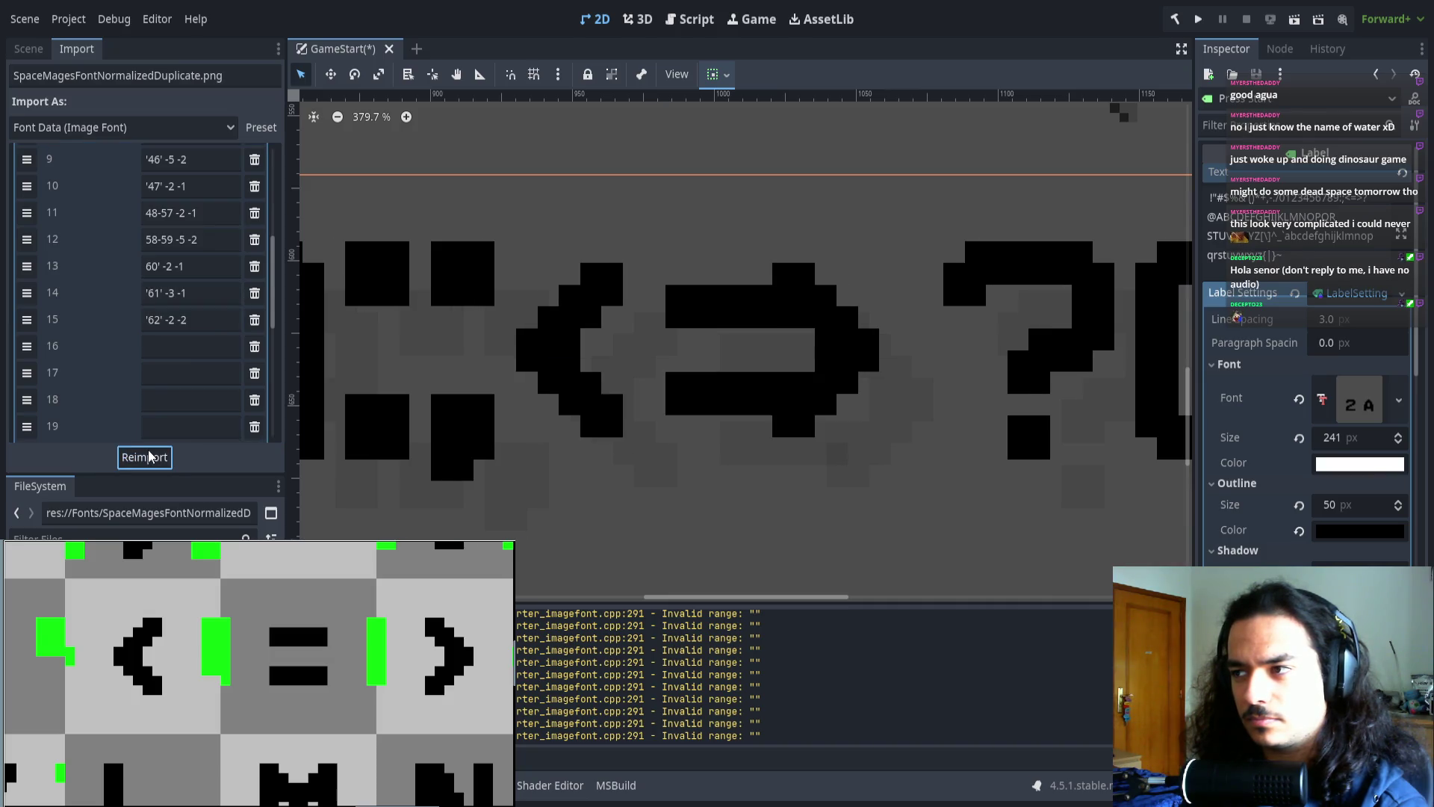
pyautogui.hotkey('ctrl', 'z')
# - Set the '<' range offsets to -3 -1 and reimport the font
pyautogui.doubleClick(174, 273)
pyautogui.write('3')
pyautogui.click(146, 457)
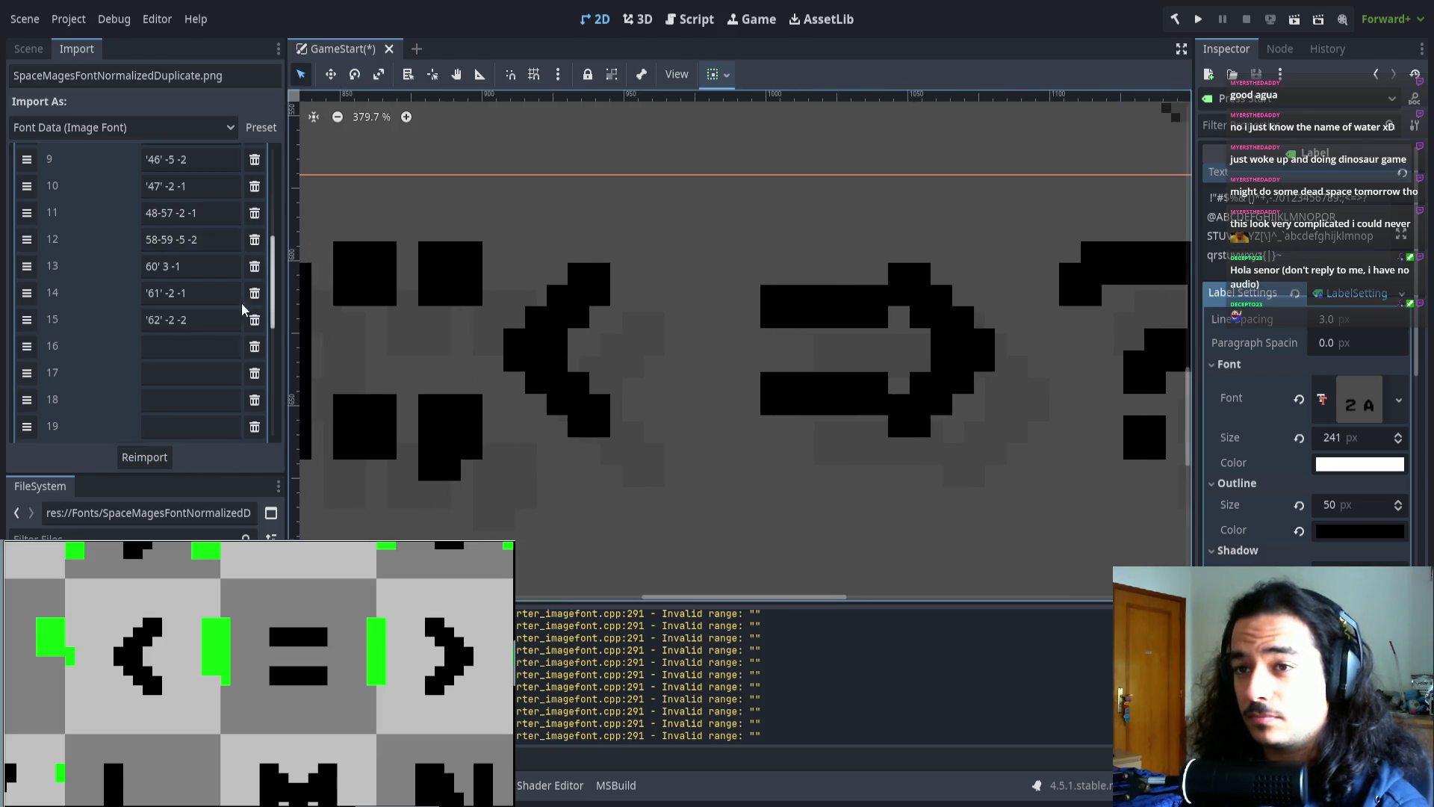
pyautogui.click(169, 268)
pyautogui.press('Left')
pyautogui.write('-')
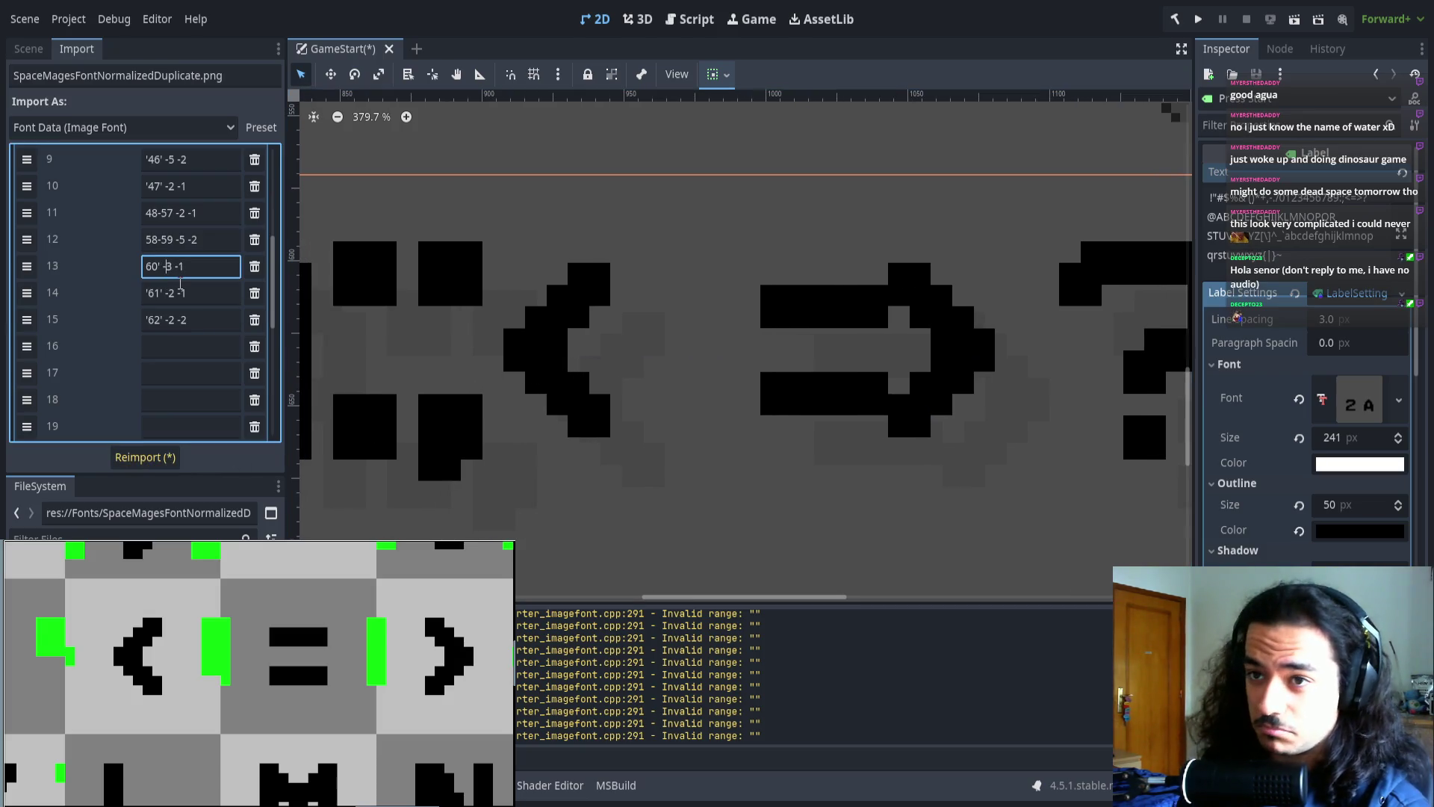
pyautogui.click(142, 458)
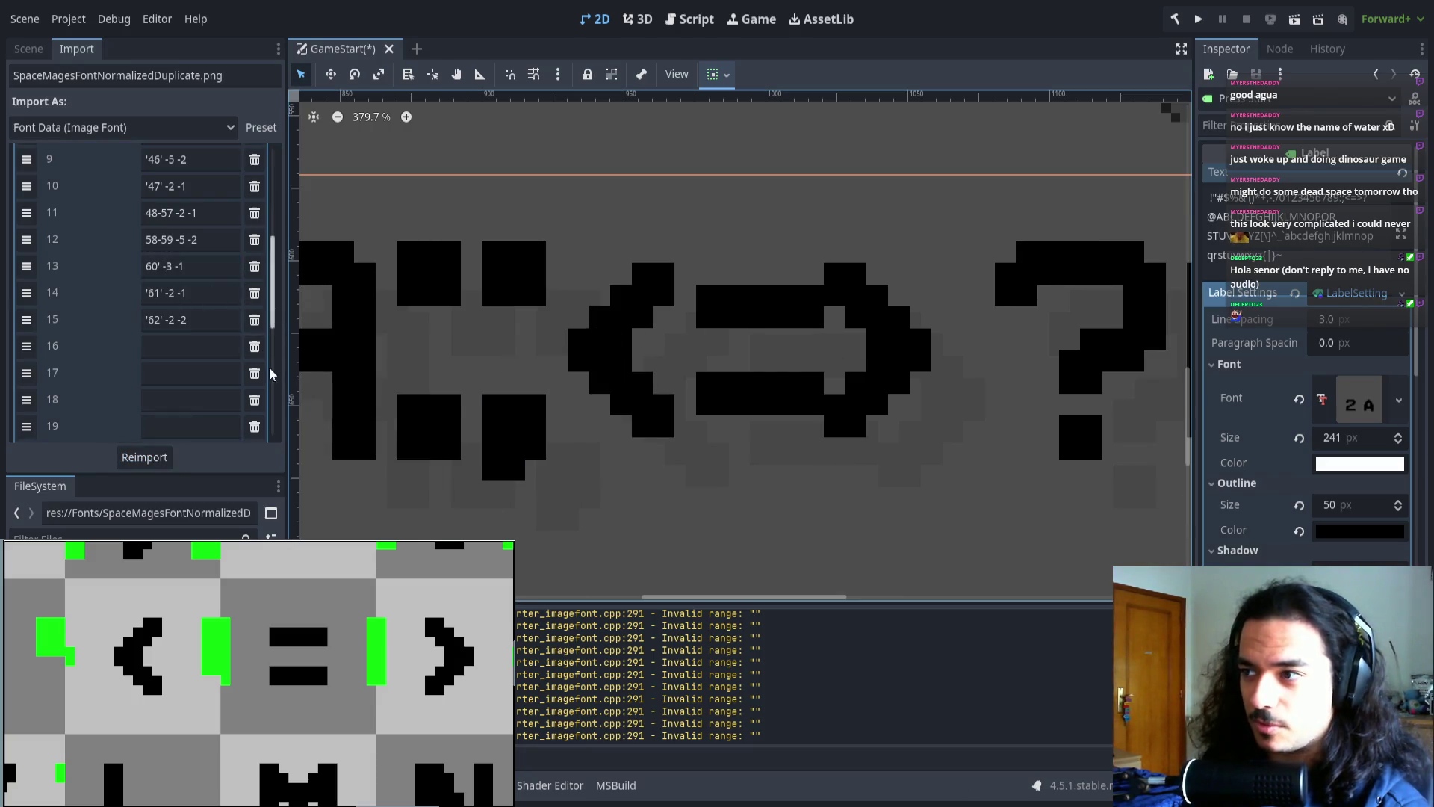
# - Try a new '>' offset, then test and remove a trailing 2 on the '=' range, keeping -2 -1
pyautogui.doubleClick(174, 320)
pyautogui.write('4')
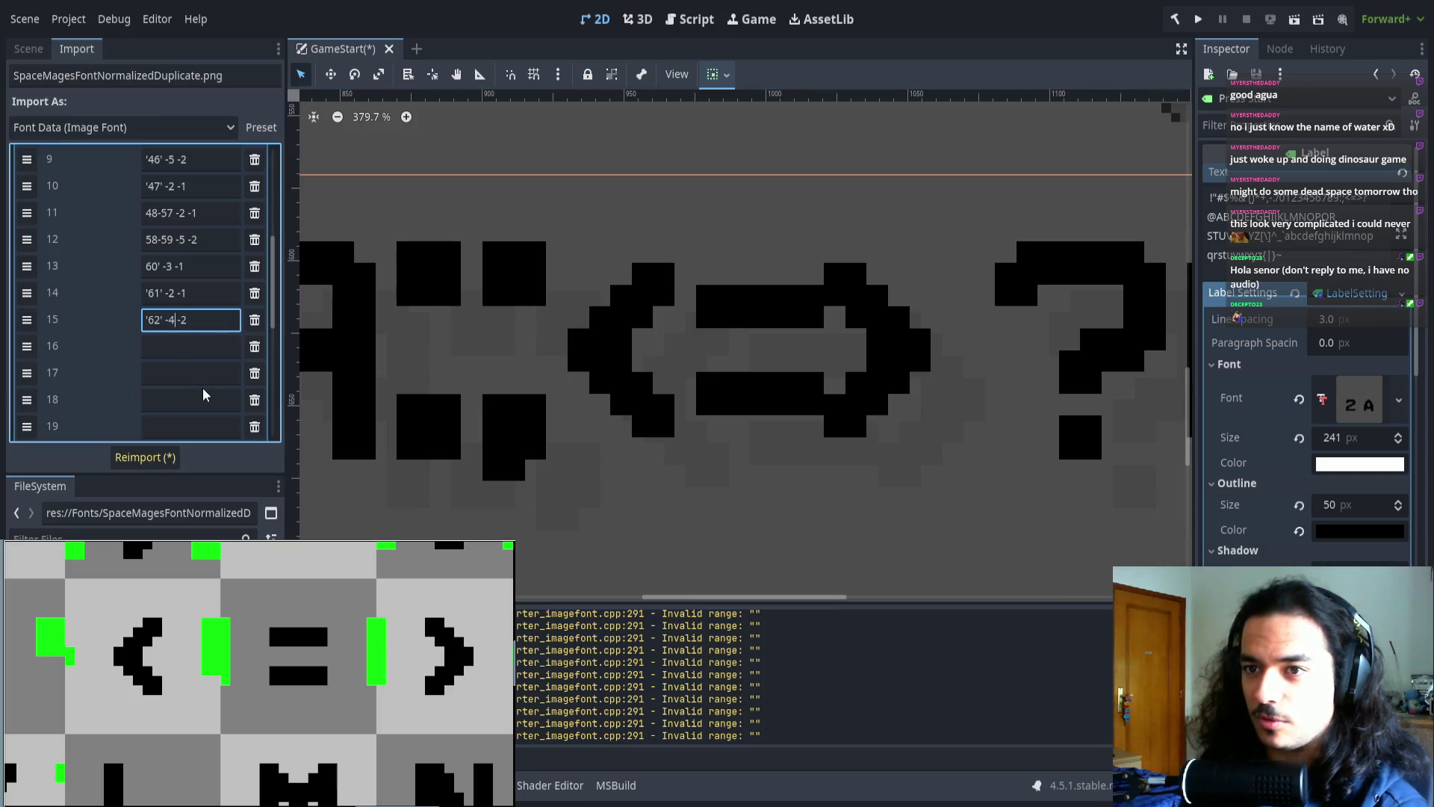
pyautogui.write('3')
pyautogui.click(160, 457)
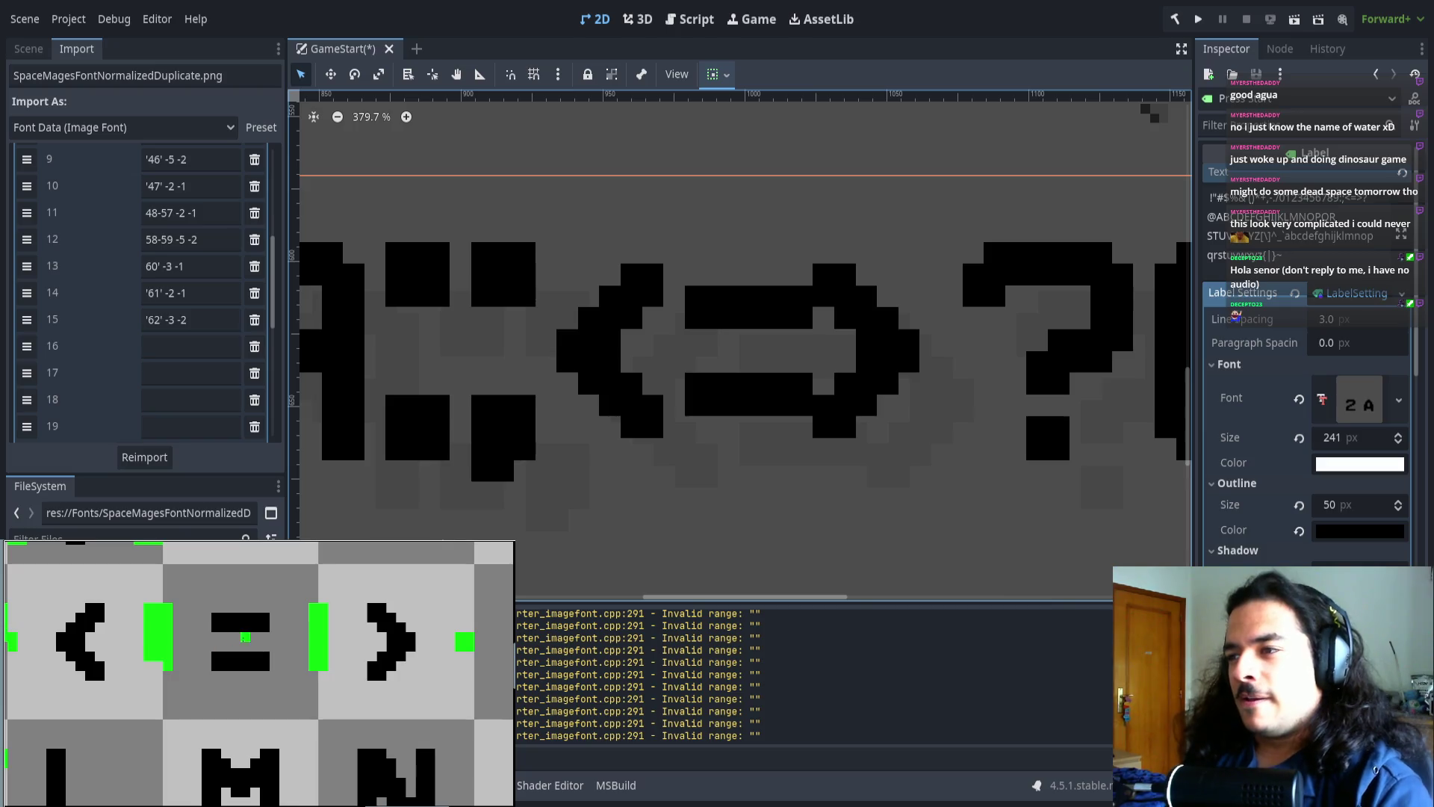
pyautogui.hscroll(-4, 528, 371)
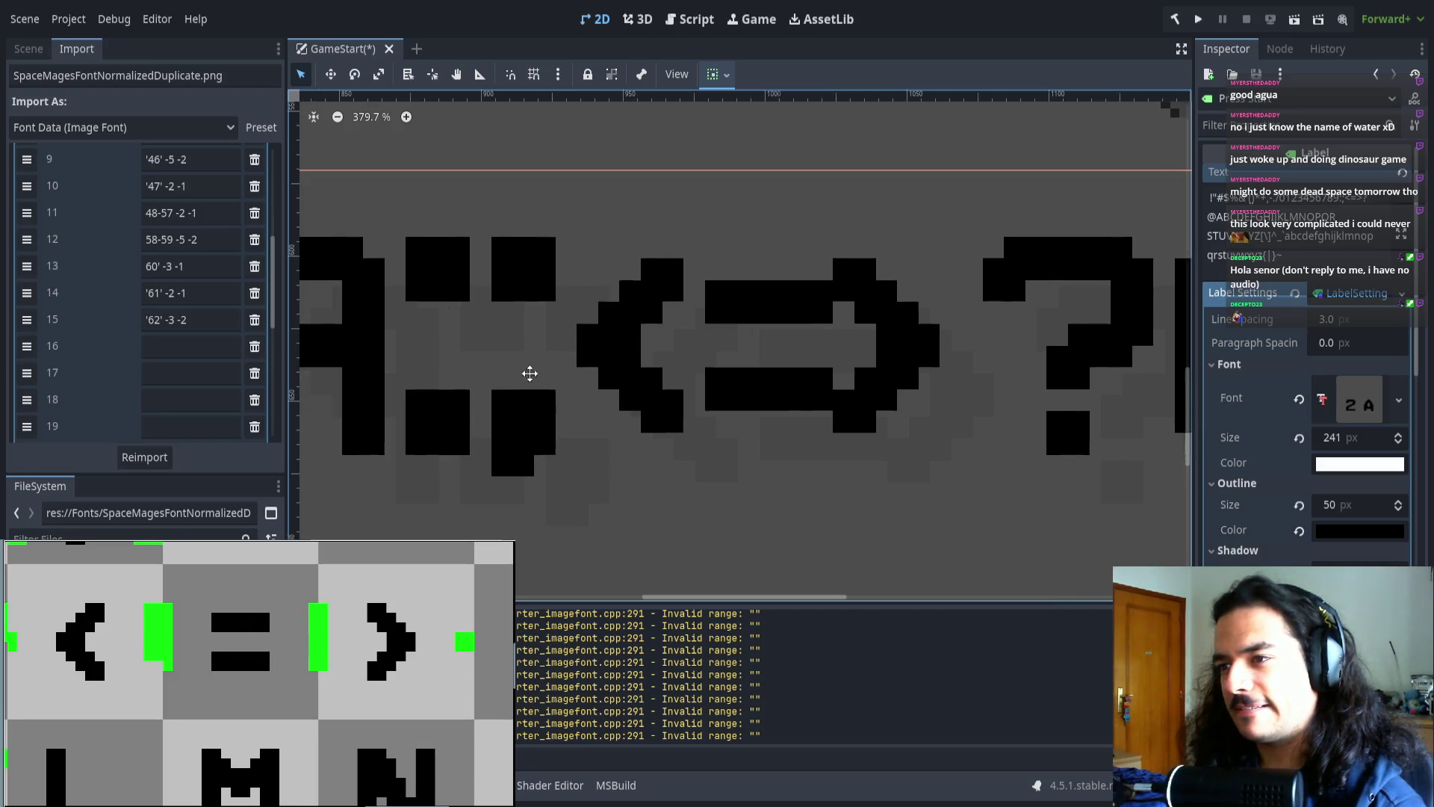
pyautogui.click(182, 296)
pyautogui.write('2')
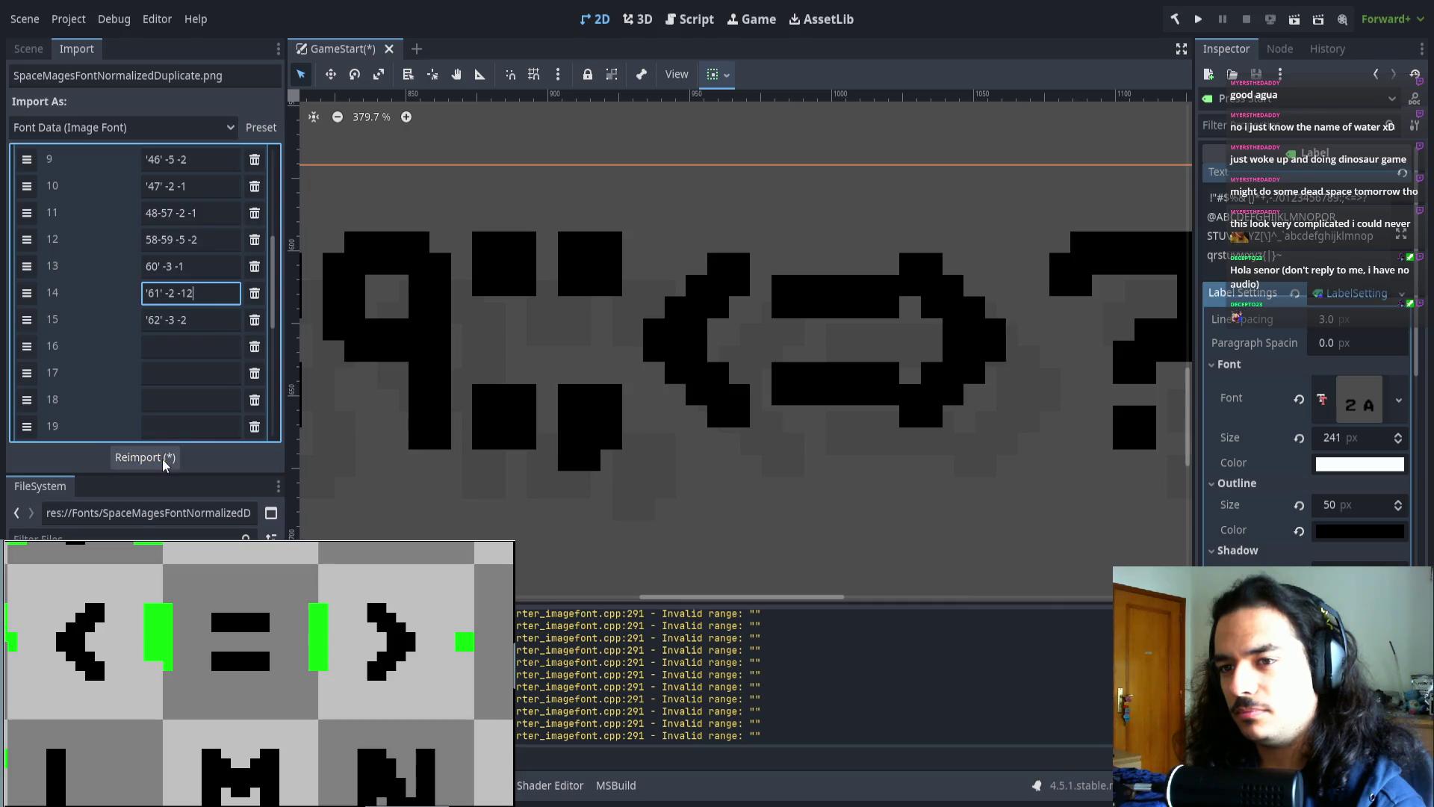
pyautogui.click(160, 458)
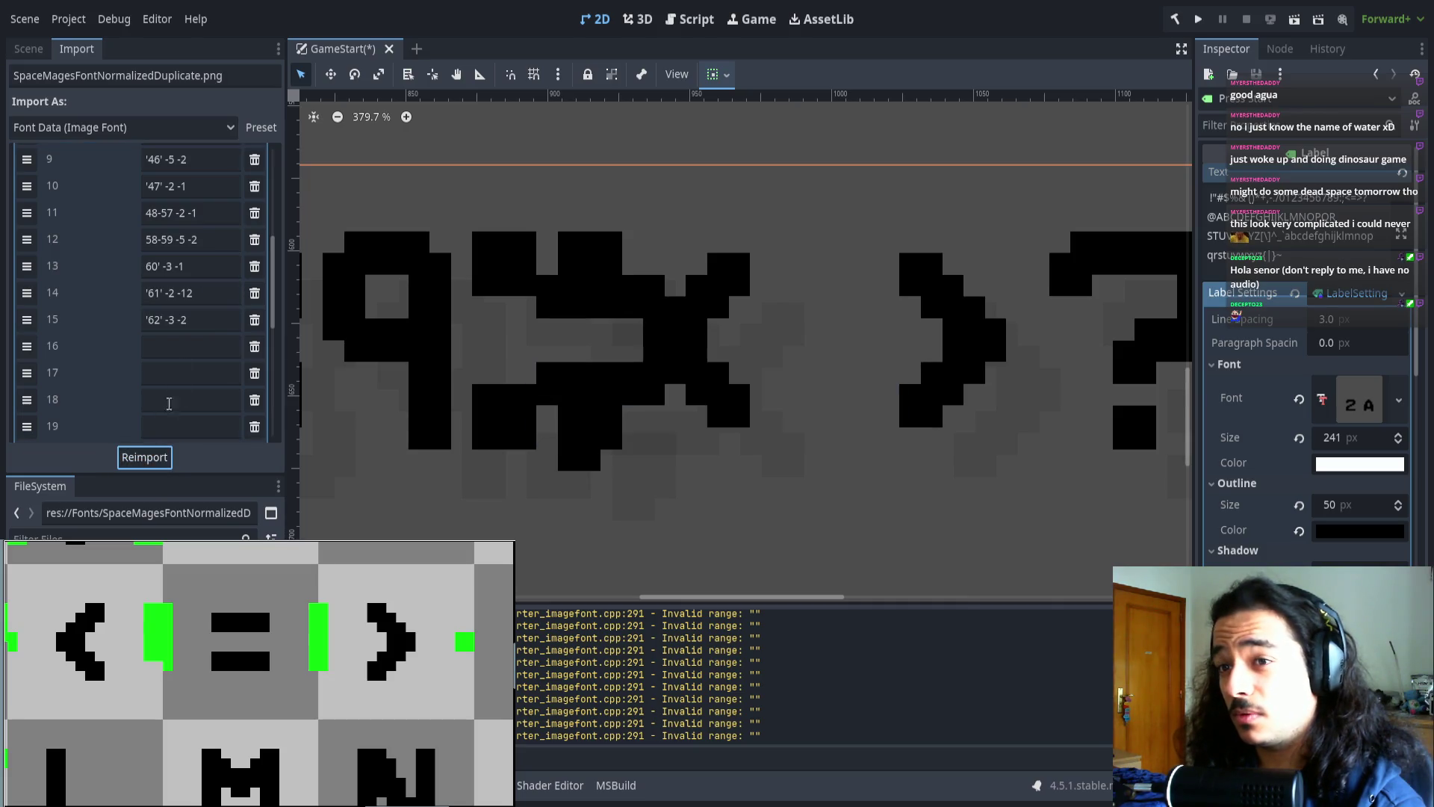
pyautogui.click(188, 291)
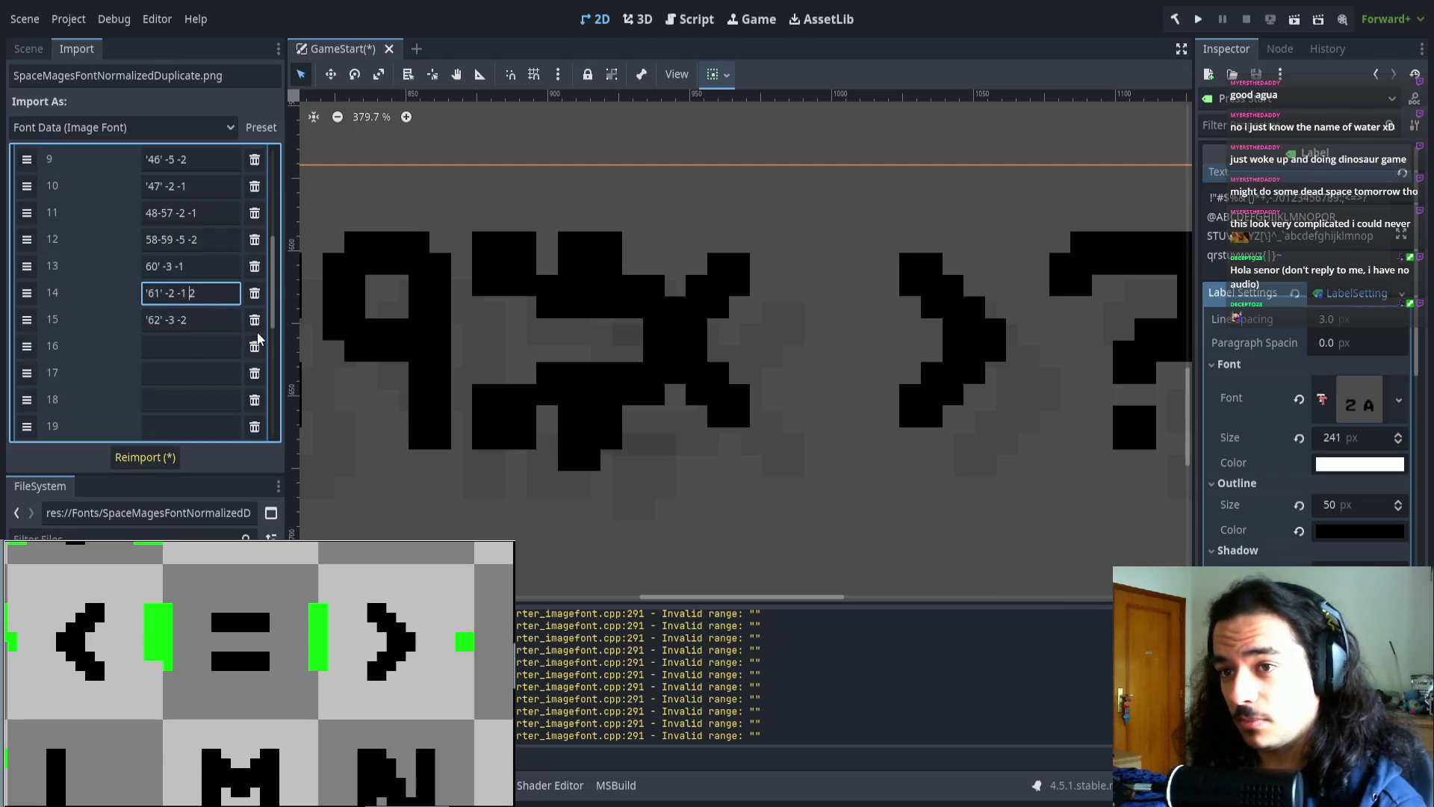
pyautogui.click(144, 457)
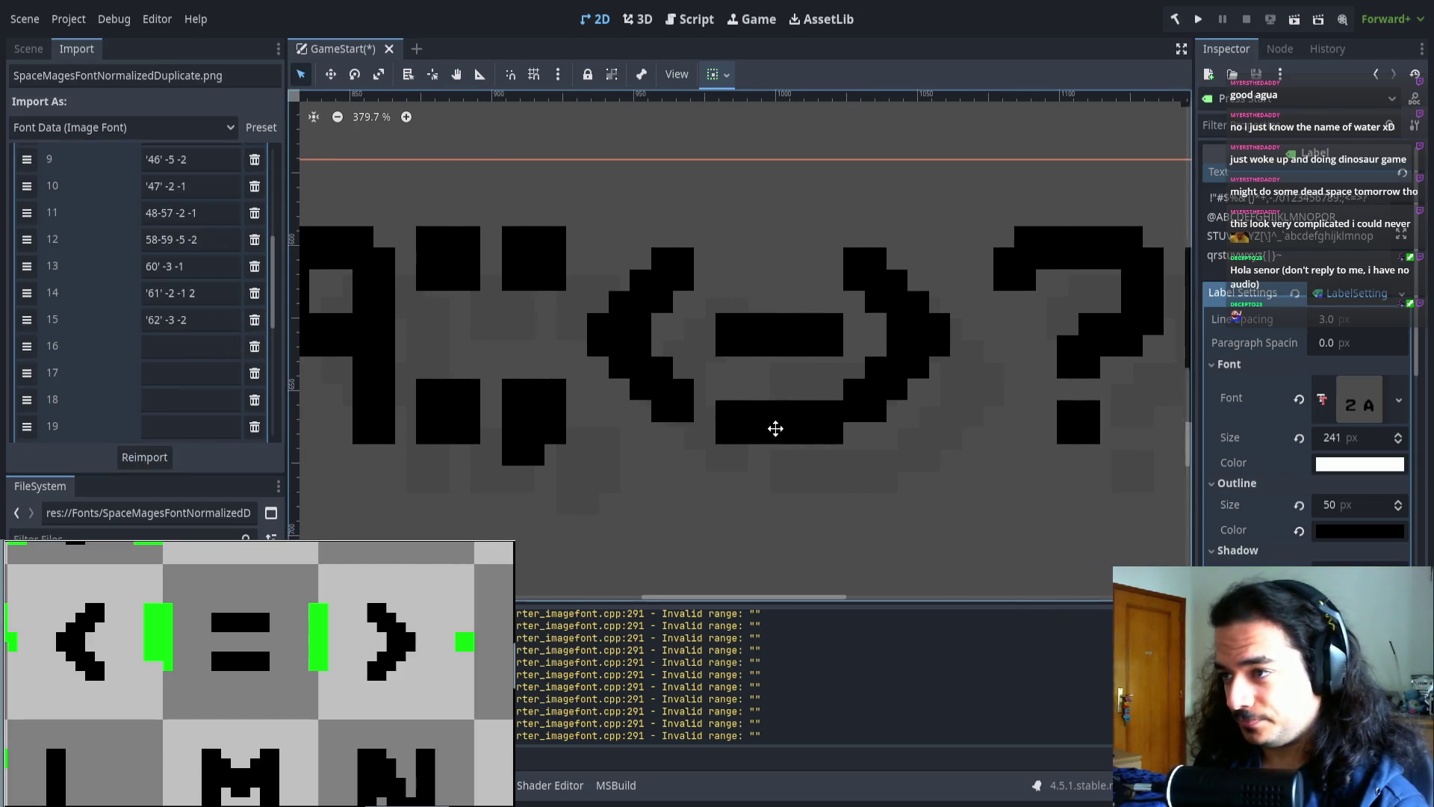
pyautogui.click(226, 292)
pyautogui.press('BackSpace')
pyautogui.press('BackSpace')
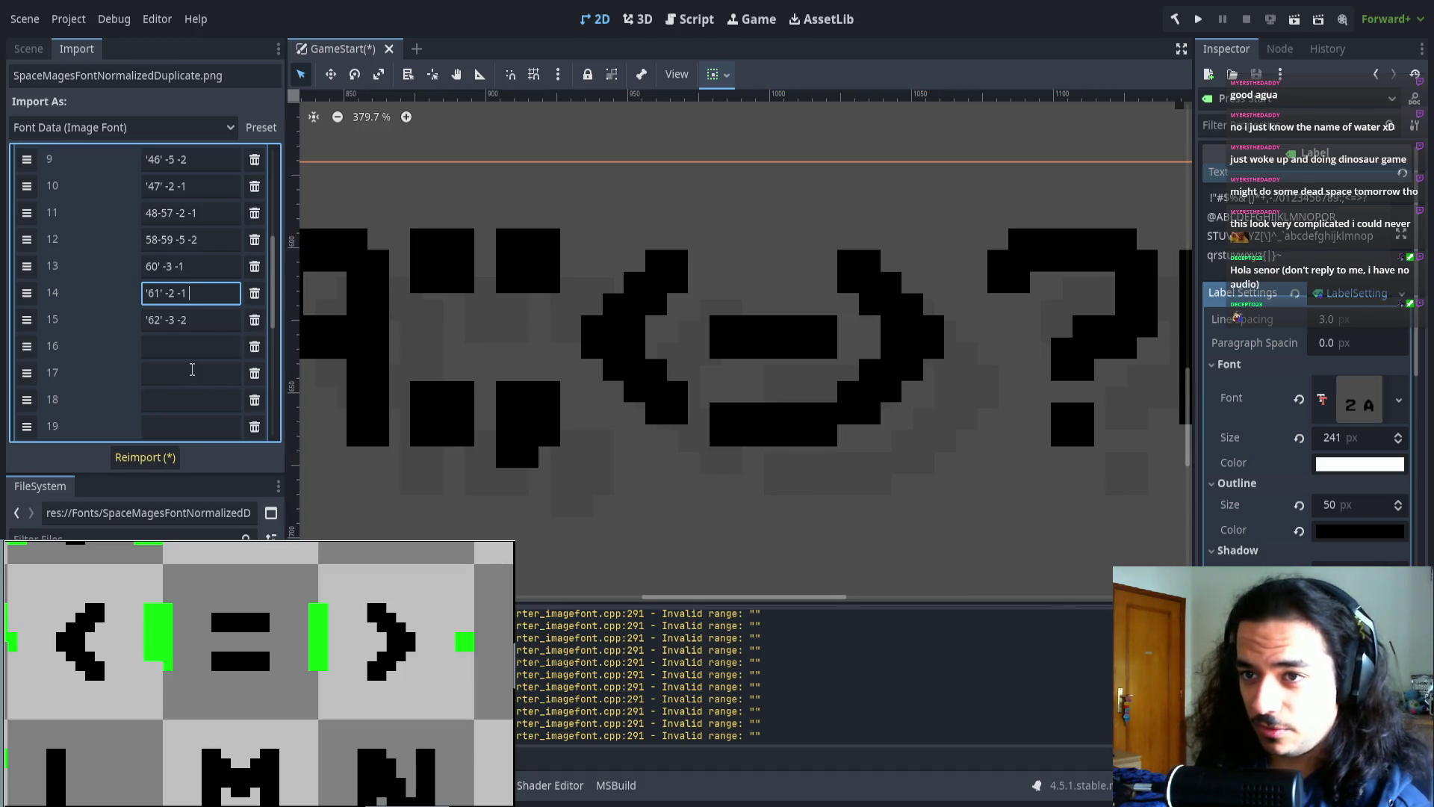
pyautogui.click(146, 457)
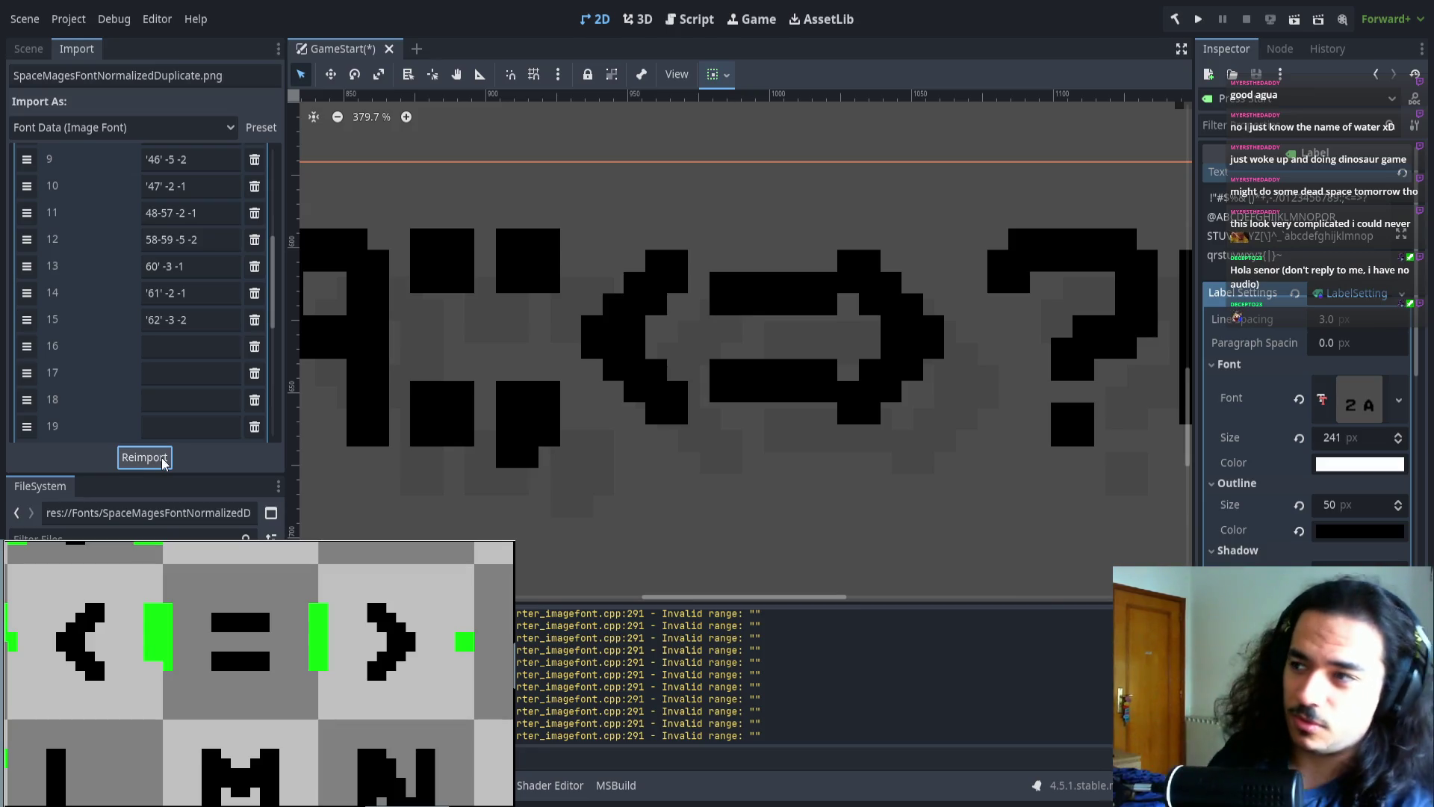
# - Set the '>' range offsets to -3 -1 and reimport to view the re-rendered label
pyautogui.click(200, 268)
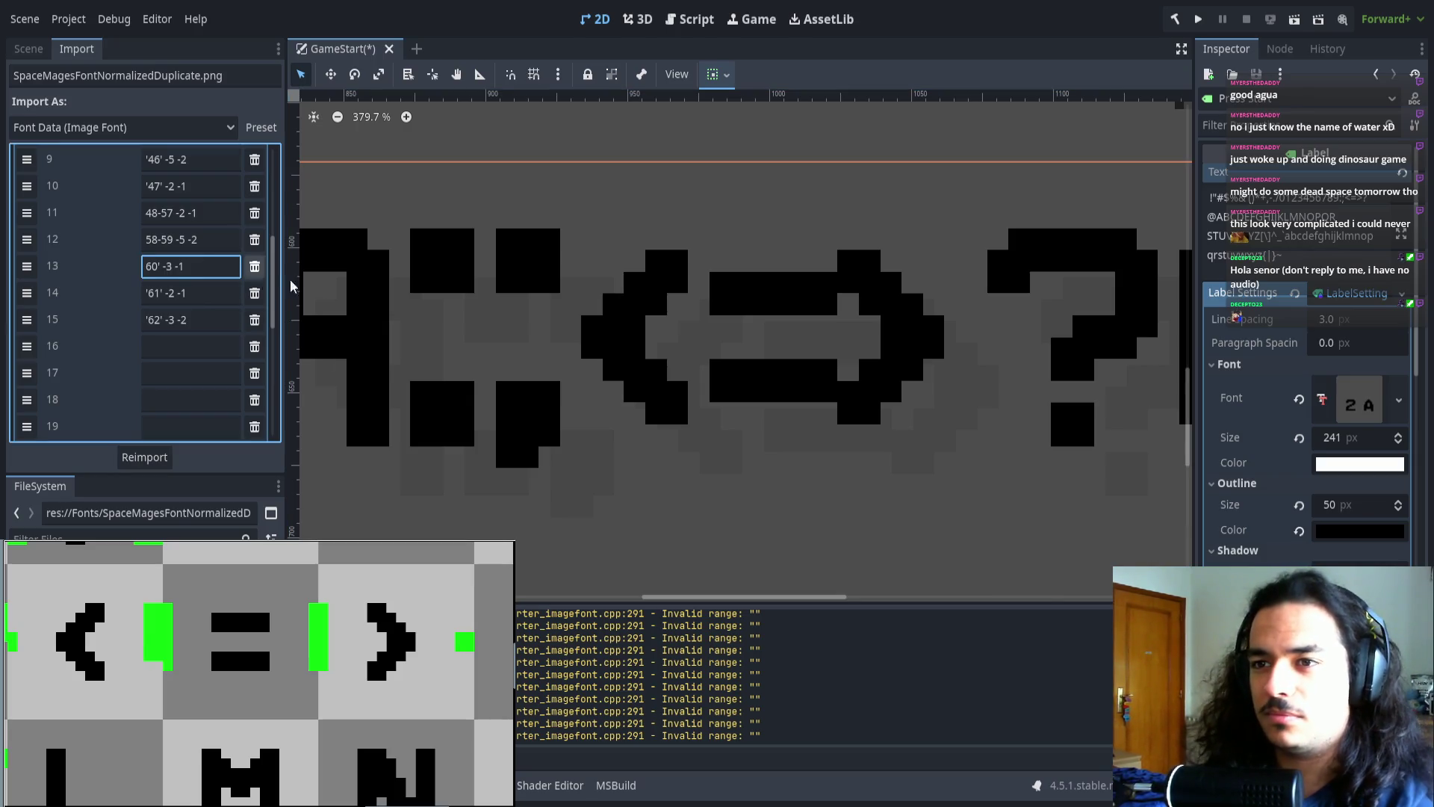
pyautogui.click(221, 319)
pyautogui.press('BackSpace')
pyautogui.click(144, 456)
pyautogui.moveTo(1000, 365); pyautogui.dragTo(687, 352)
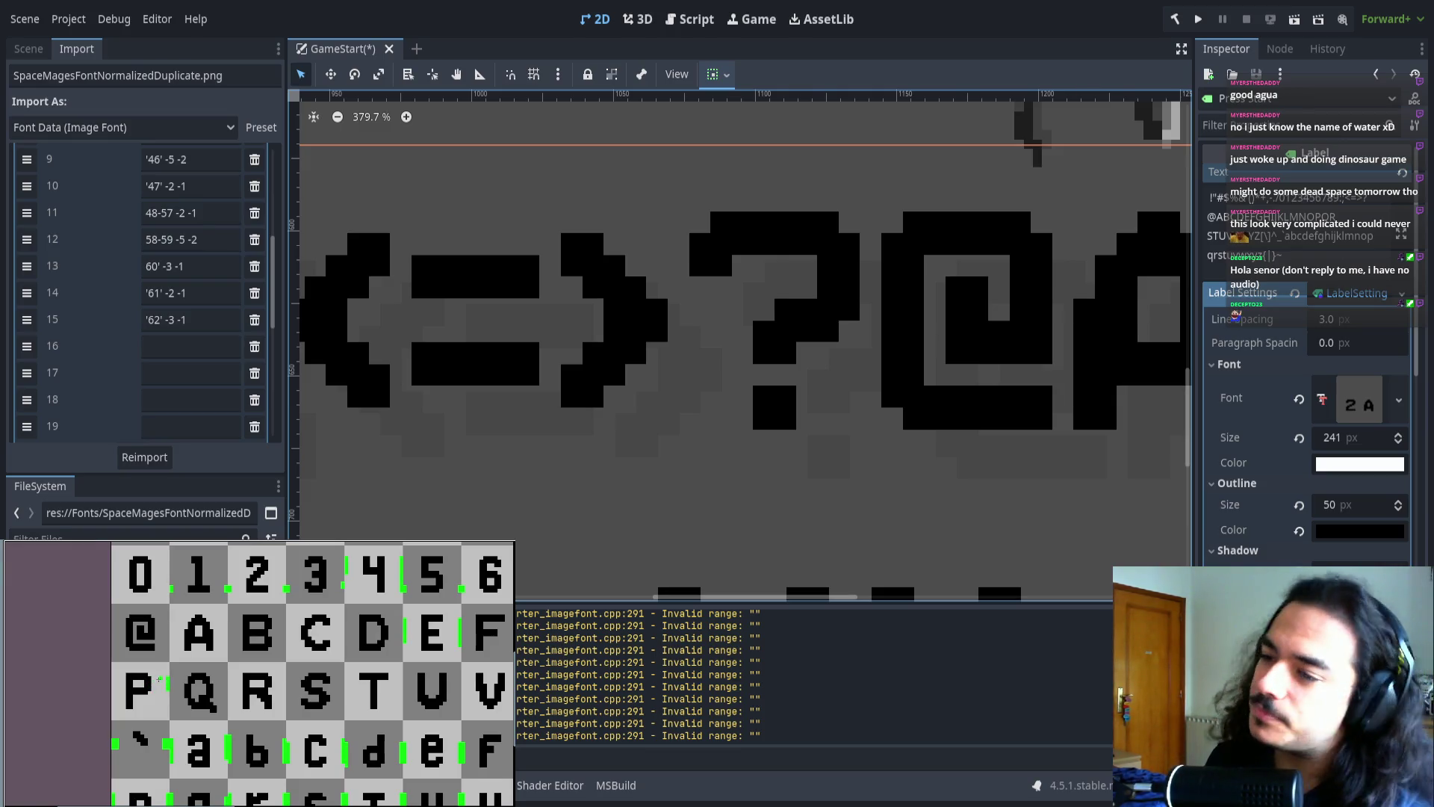
pyautogui.hscroll(5, 402, 366)
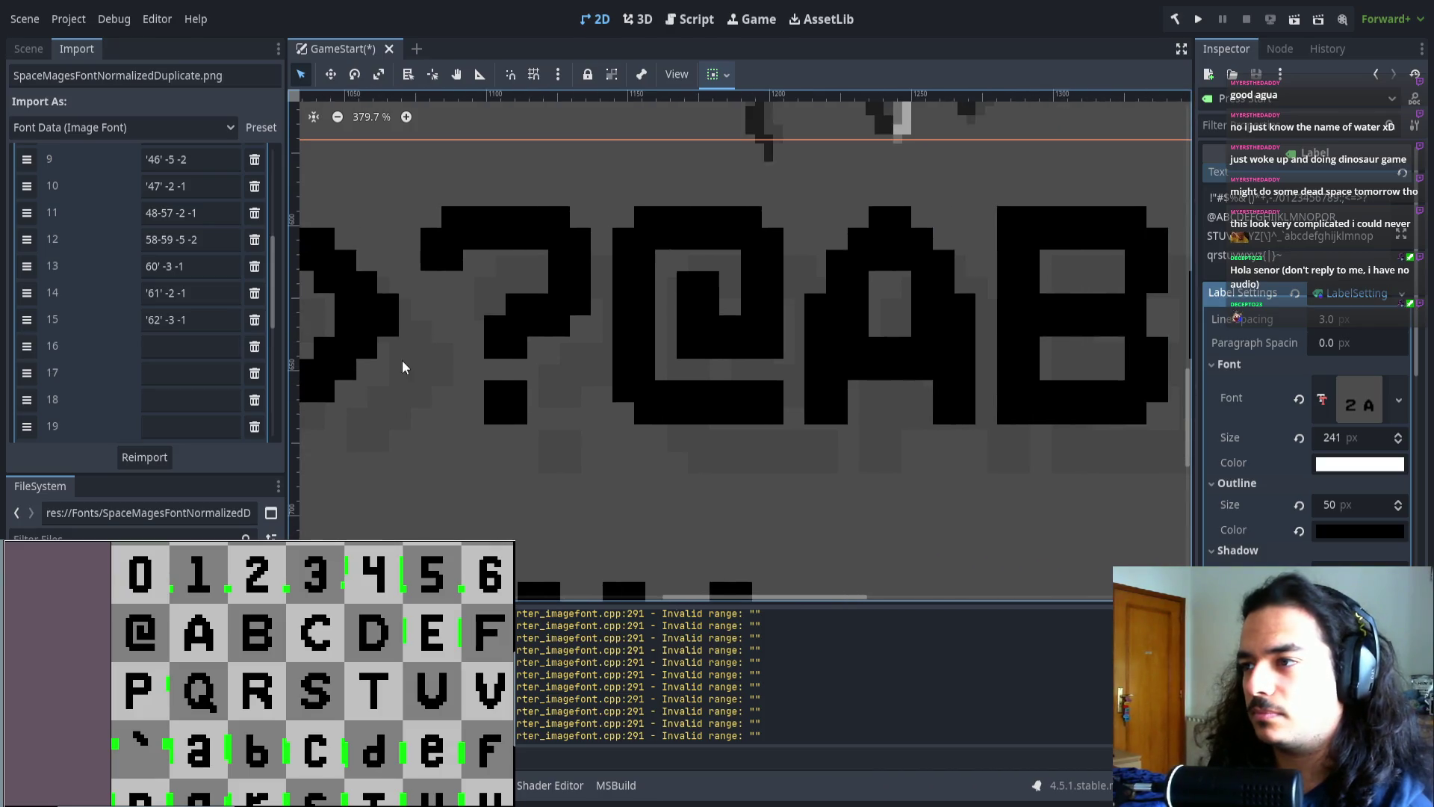
pyautogui.scroll(-3, 561, 358)
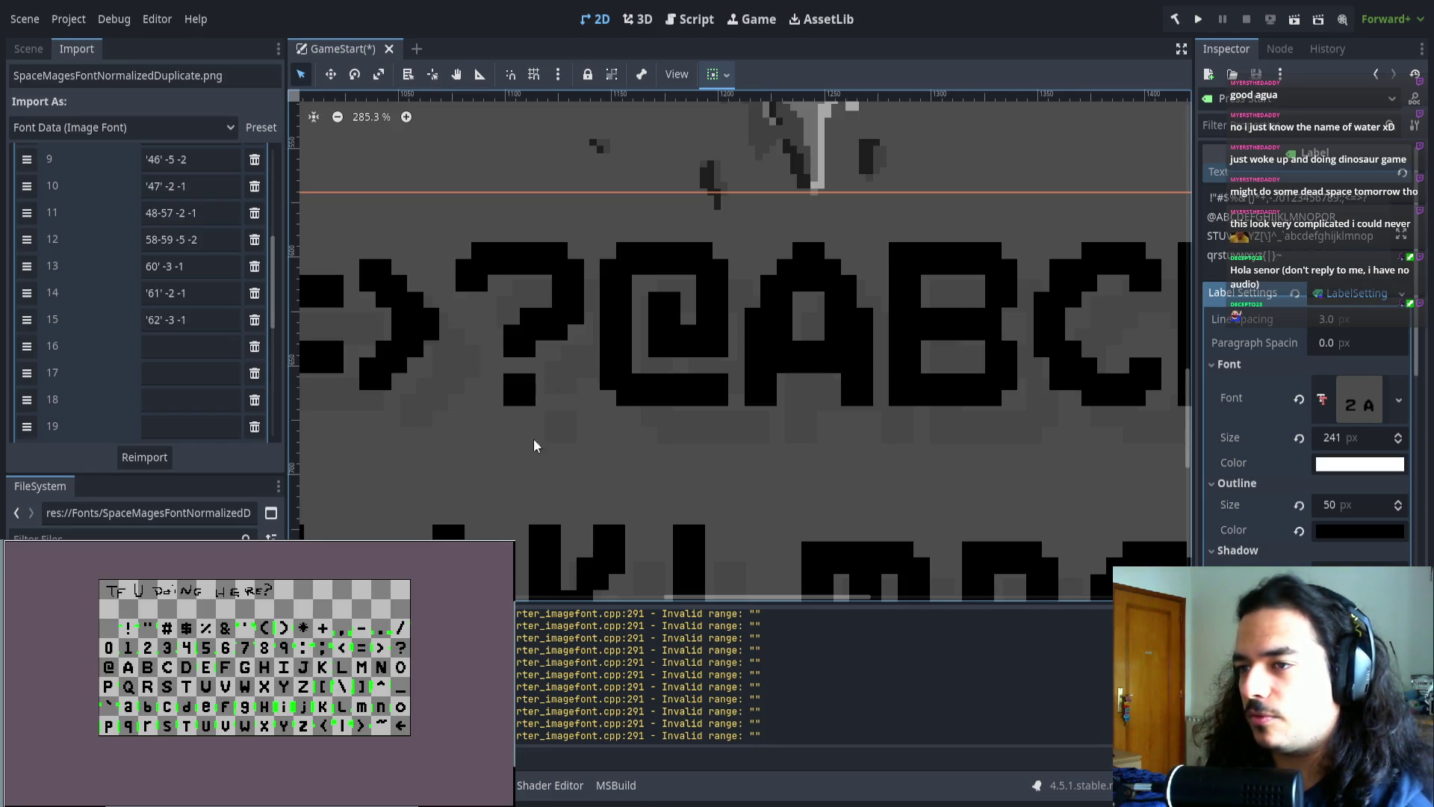
# - Fill range entry 16 as 63-67 and add a '68' entry with offsets -2 -1
pyautogui.click(197, 348)
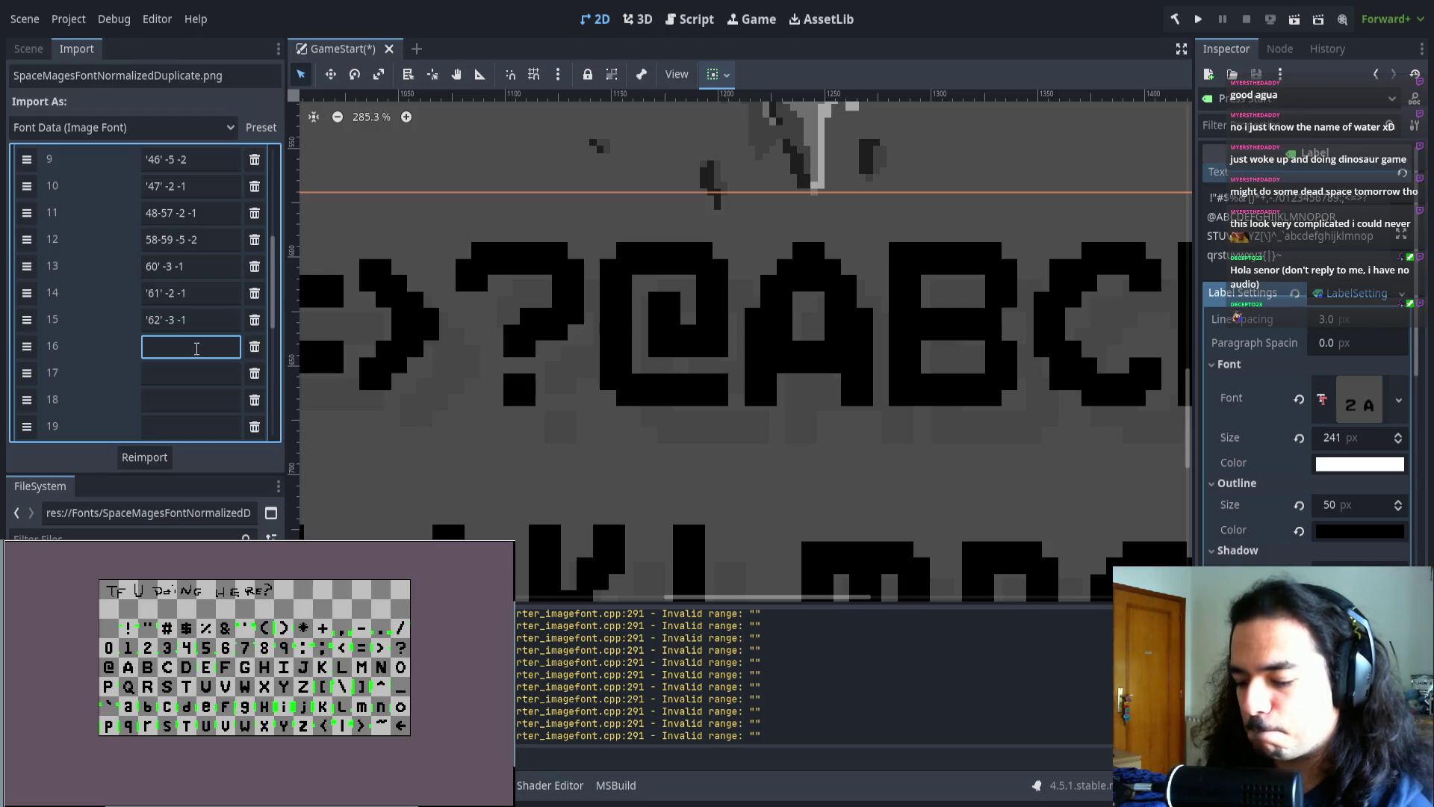
pyautogui.write('6')
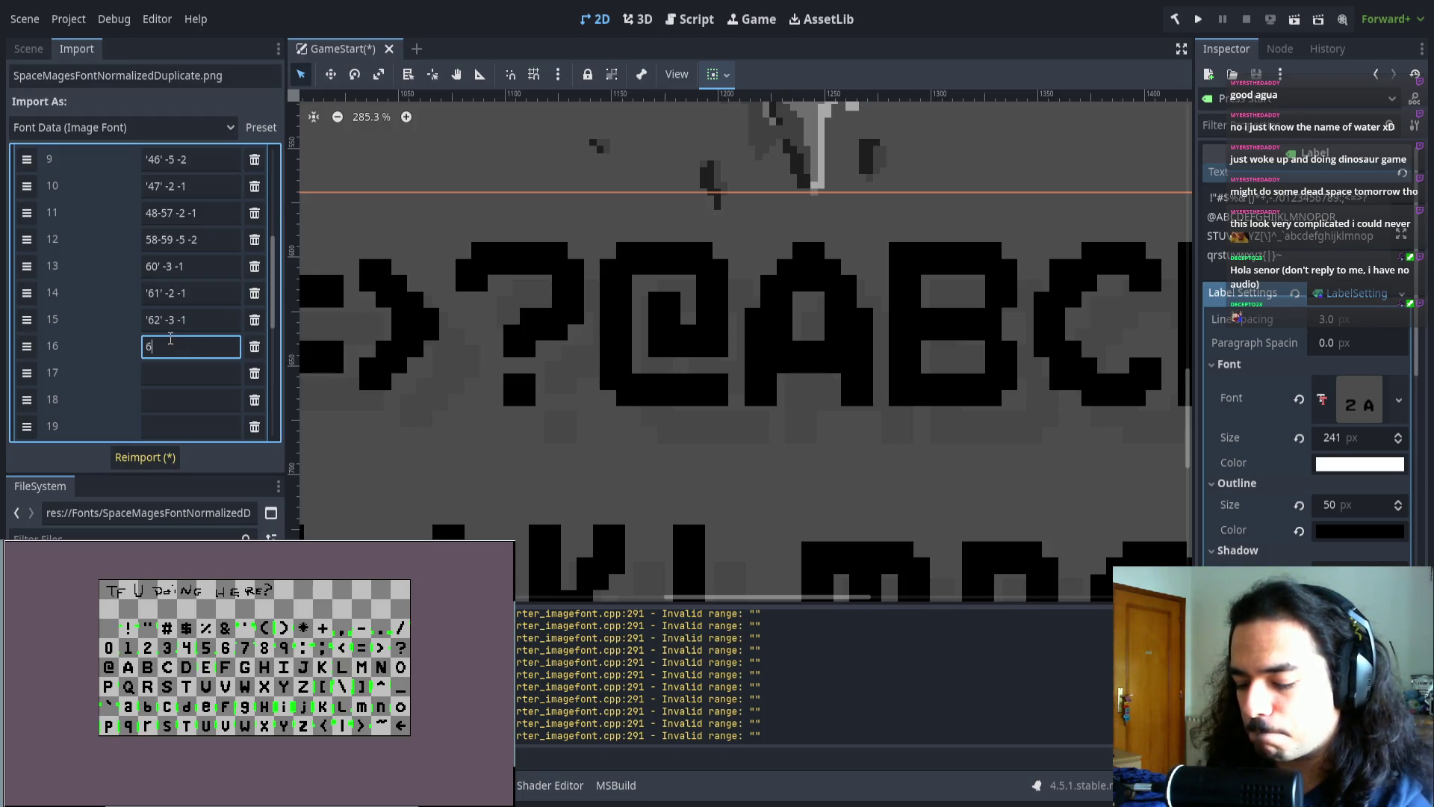
pyautogui.write('3')
pyautogui.scroll(-3, 522, 365)
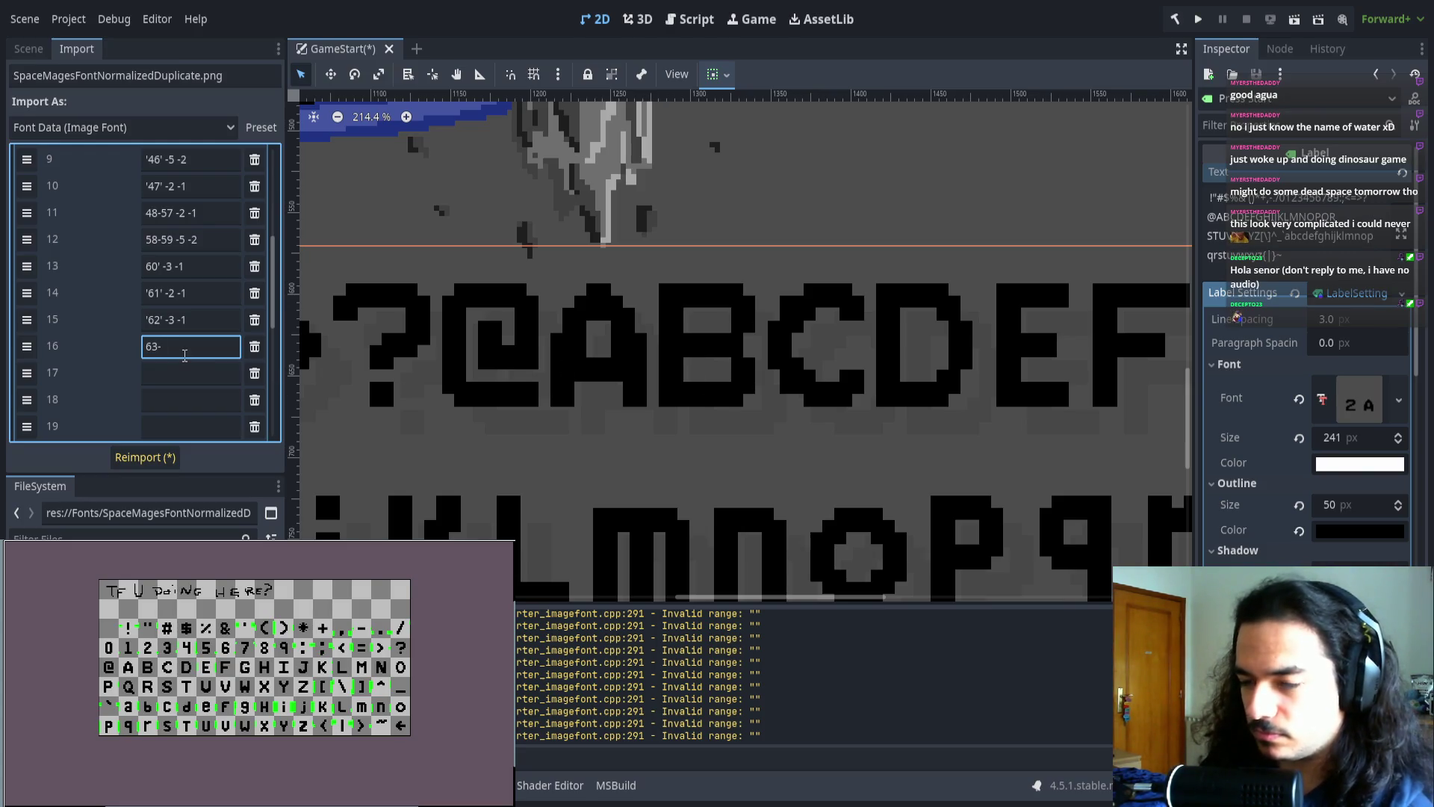
pyautogui.click(186, 373)
pyautogui.scroll(-4, 649, 371)
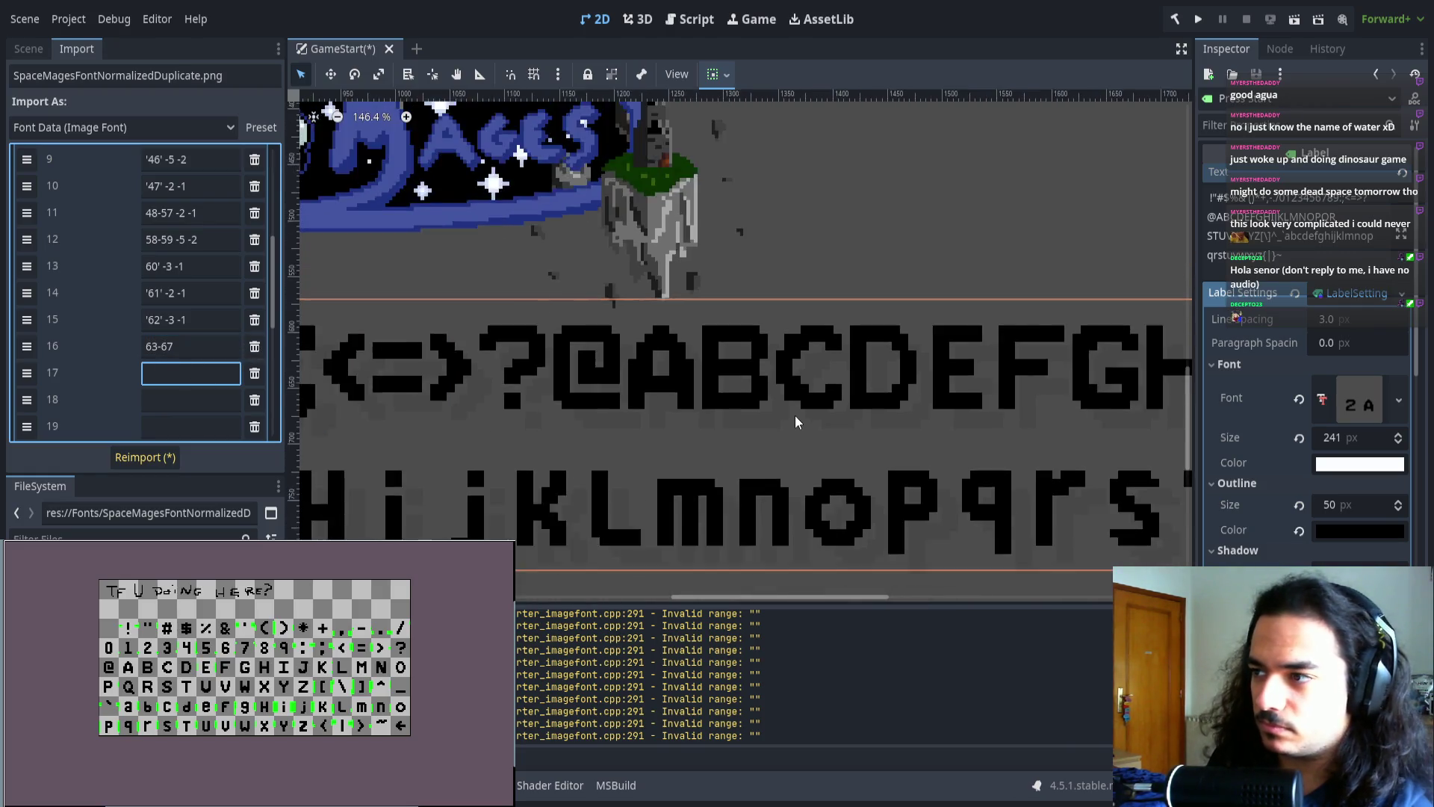
pyautogui.scroll(5, 630, 347)
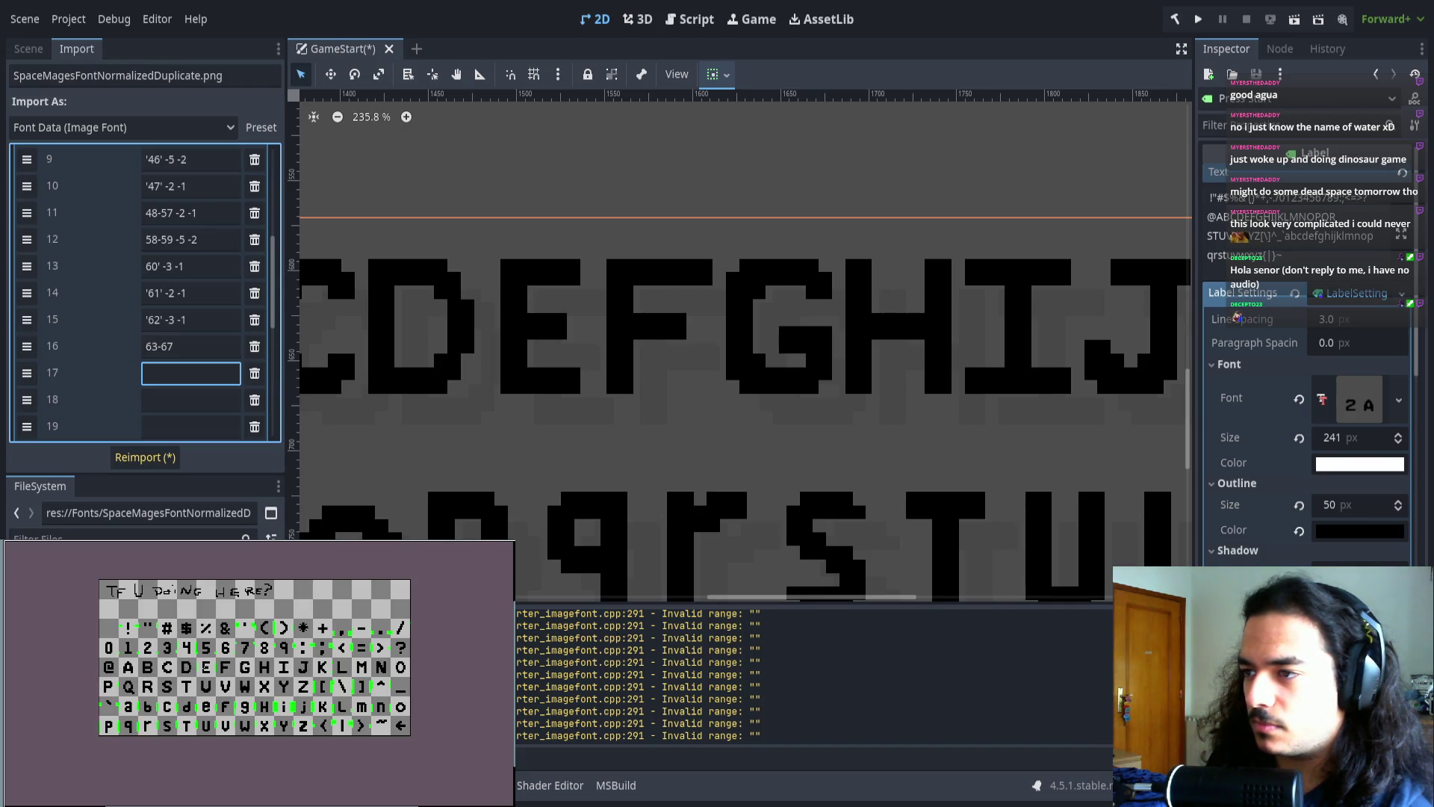
pyautogui.scroll(3, 205, 669)
pyautogui.scroll(-3, 204, 668)
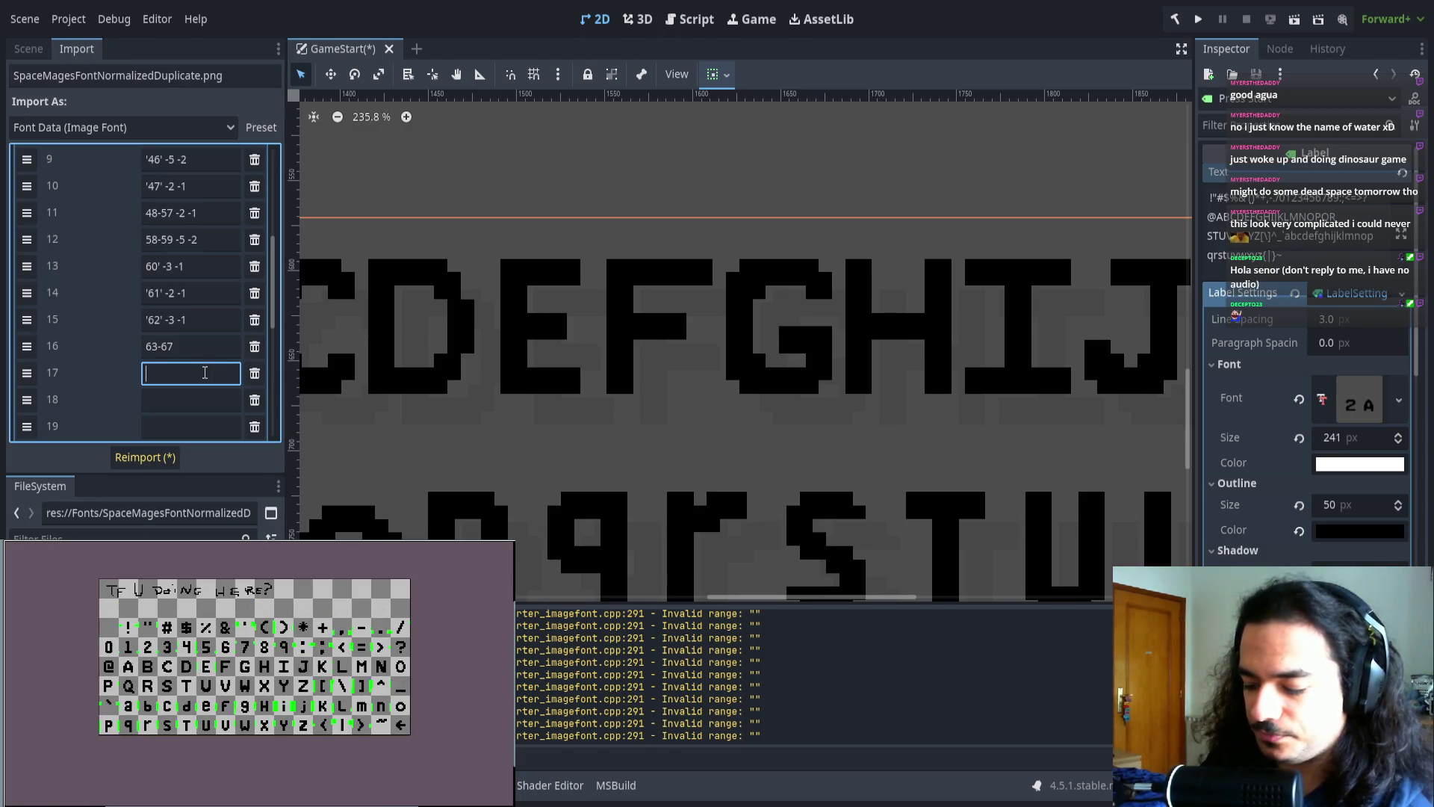
pyautogui.write("'68' -2 -1")
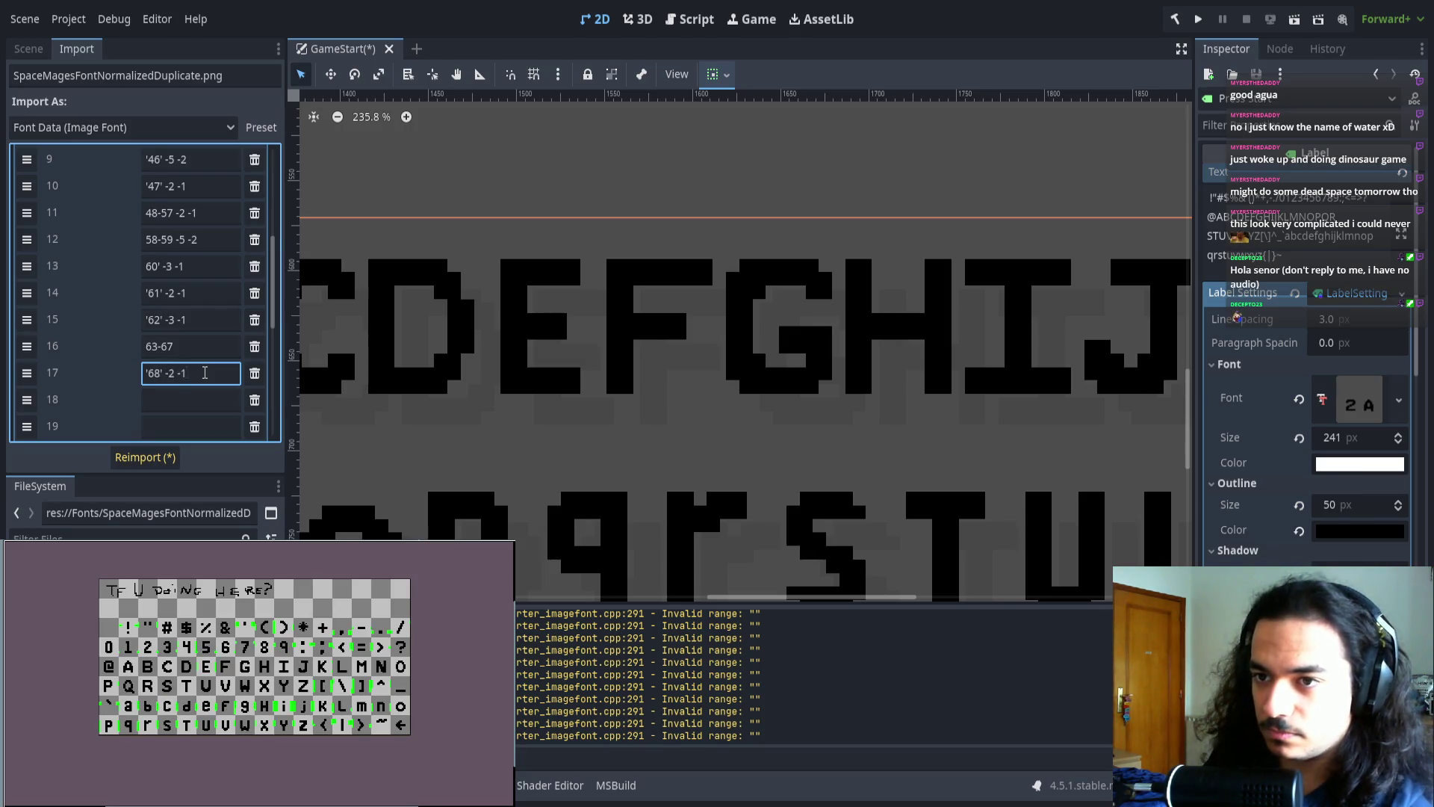
pyautogui.press('Tab')
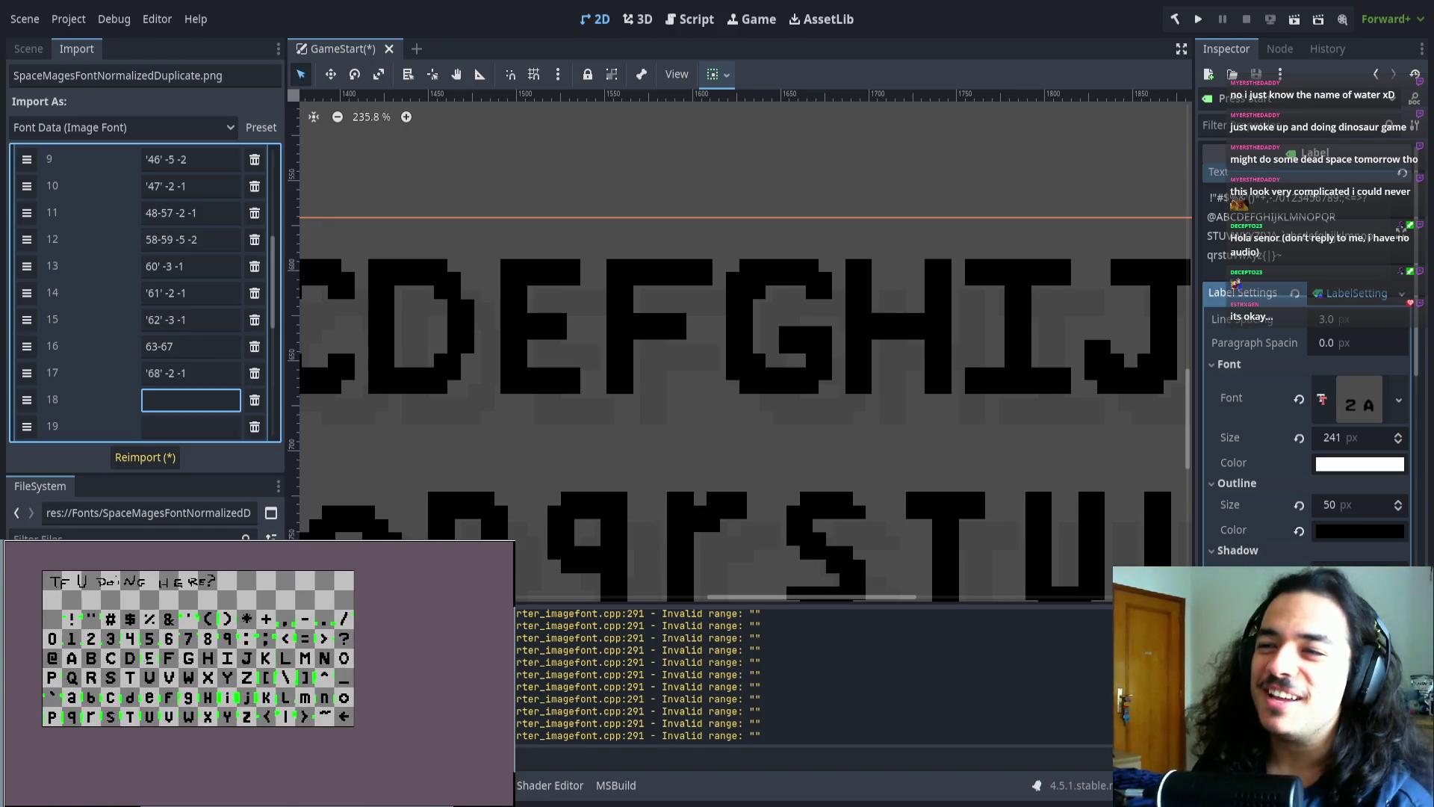
# - Zoom and pan the font sheet preview up close, then zoom out to show the whole label
pyautogui.scroll(5, 198, 659)
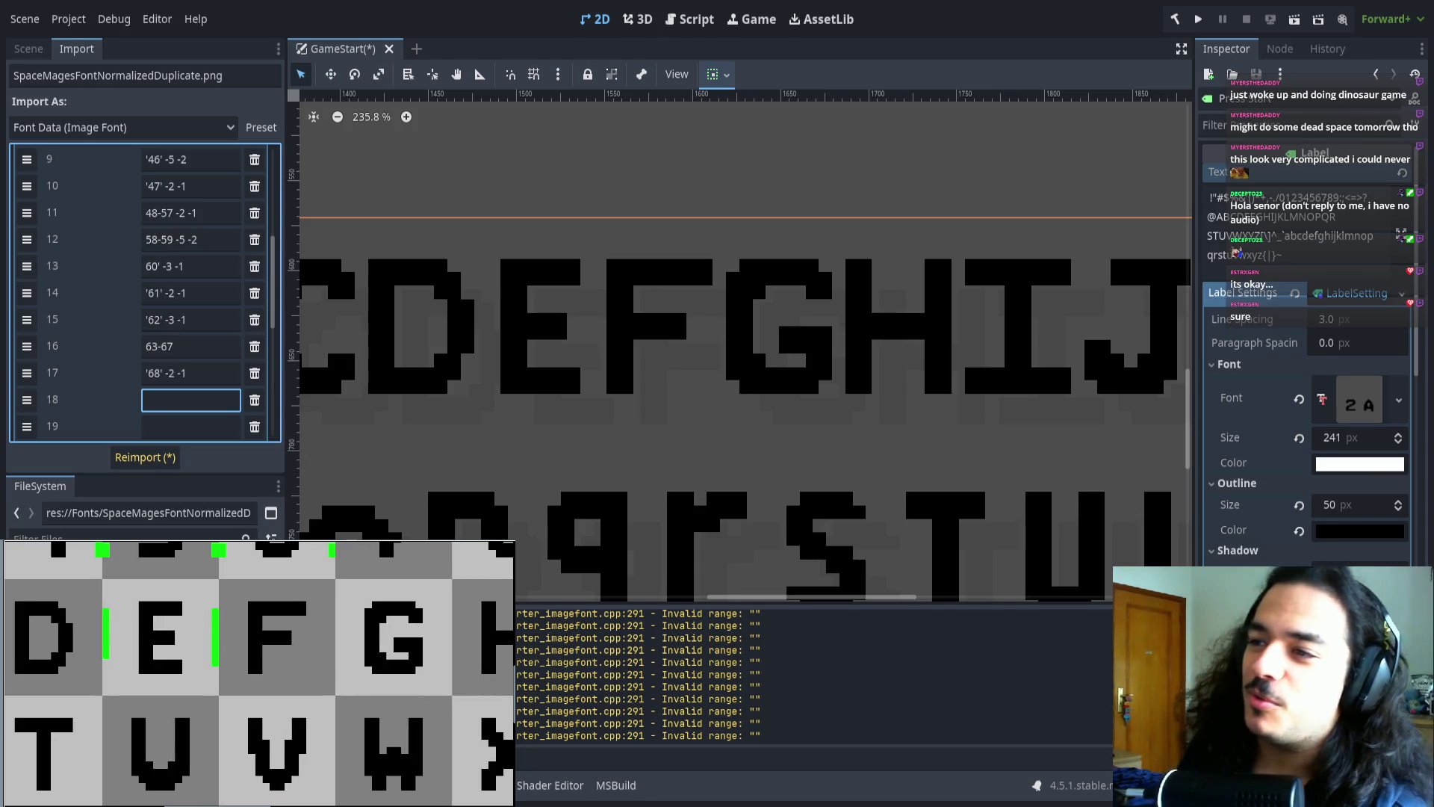
pyautogui.scroll(-5, 225, 662)
pyautogui.scroll(3, 225, 662)
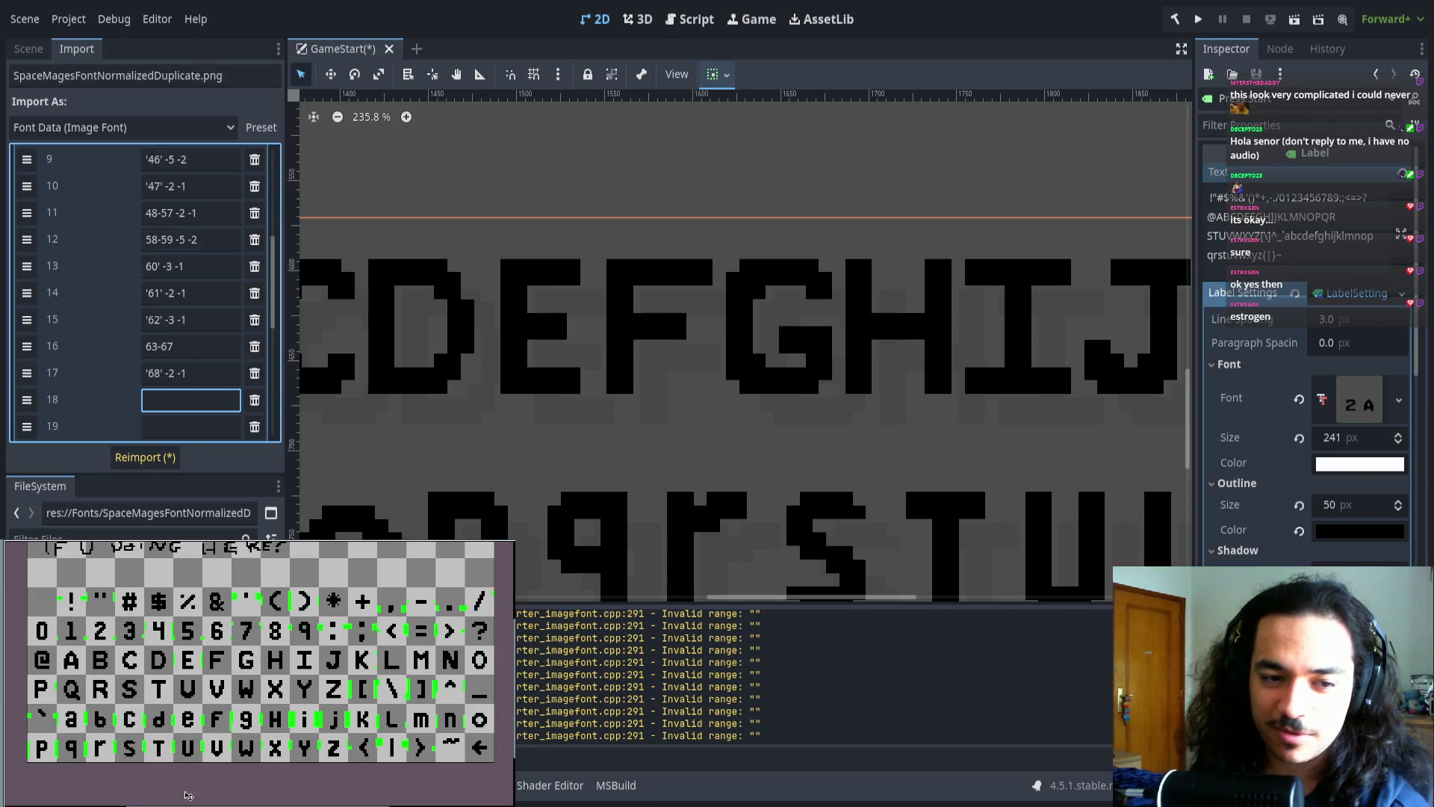
pyautogui.moveTo(195, 676); pyautogui.dragTo(213, 673)
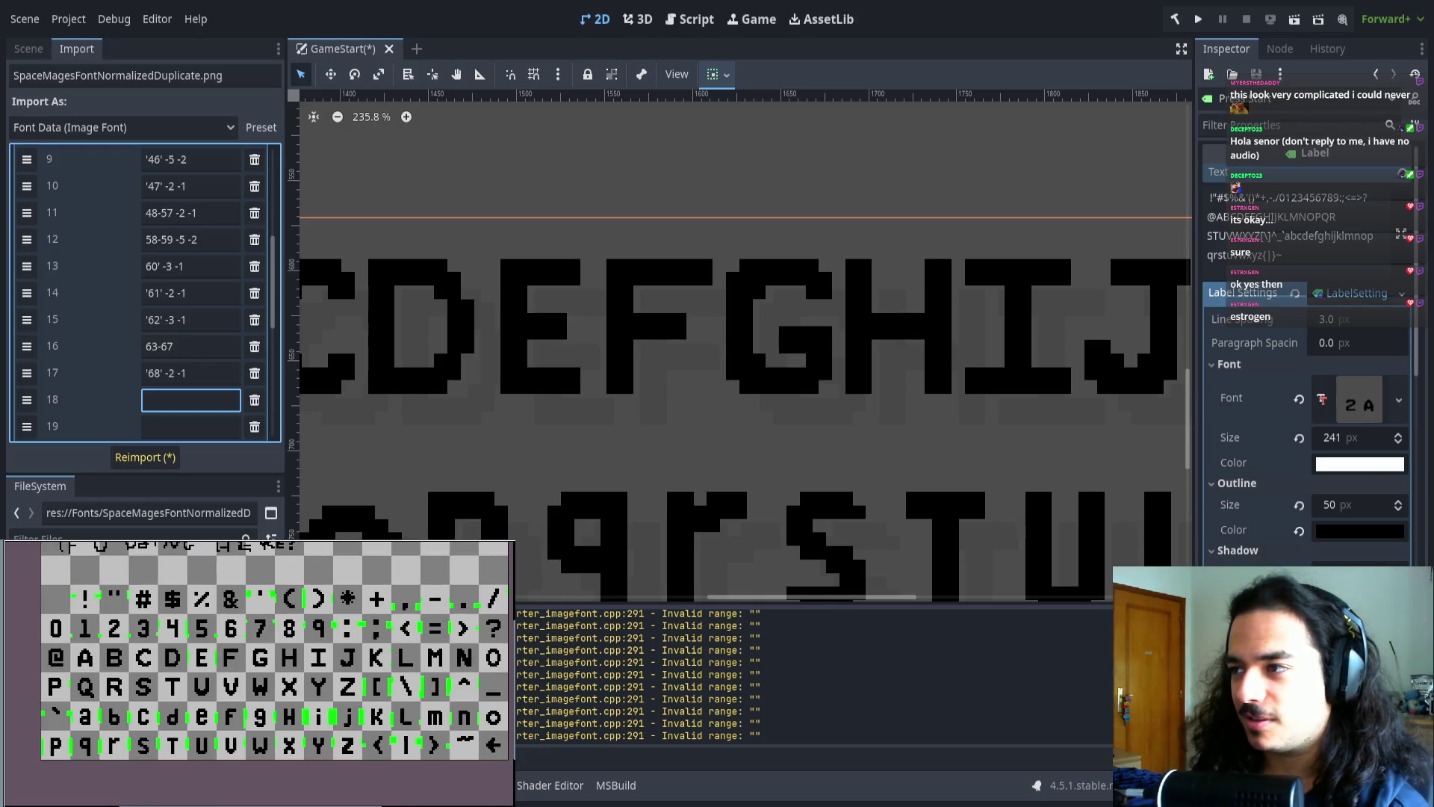
pyautogui.scroll(3, 228, 666)
pyautogui.moveTo(222, 665); pyautogui.dragTo(220, 664)
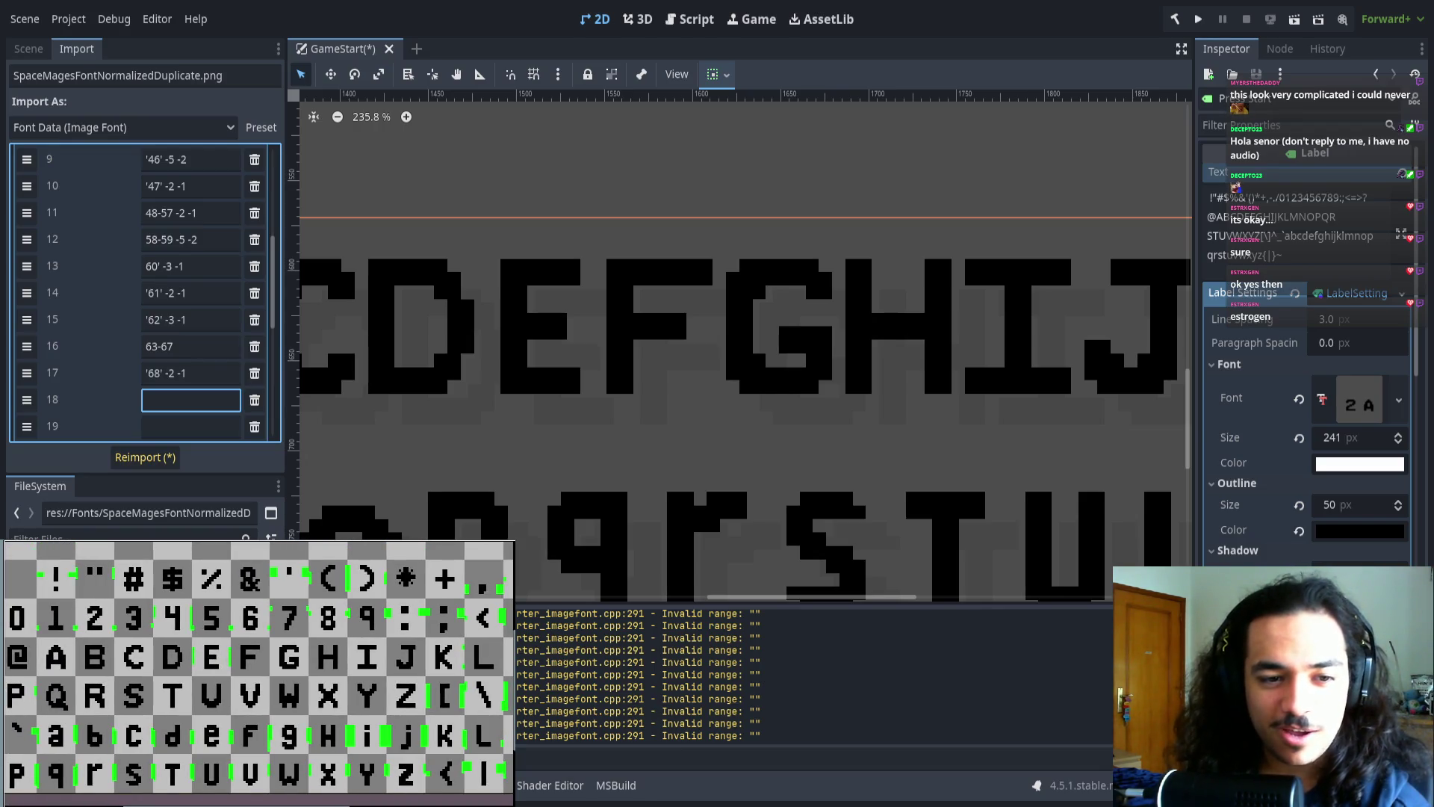
pyautogui.scroll(-3, 176, 717)
pyautogui.moveTo(175, 718); pyautogui.dragTo(184, 713)
pyautogui.scroll(-10, 687, 399)
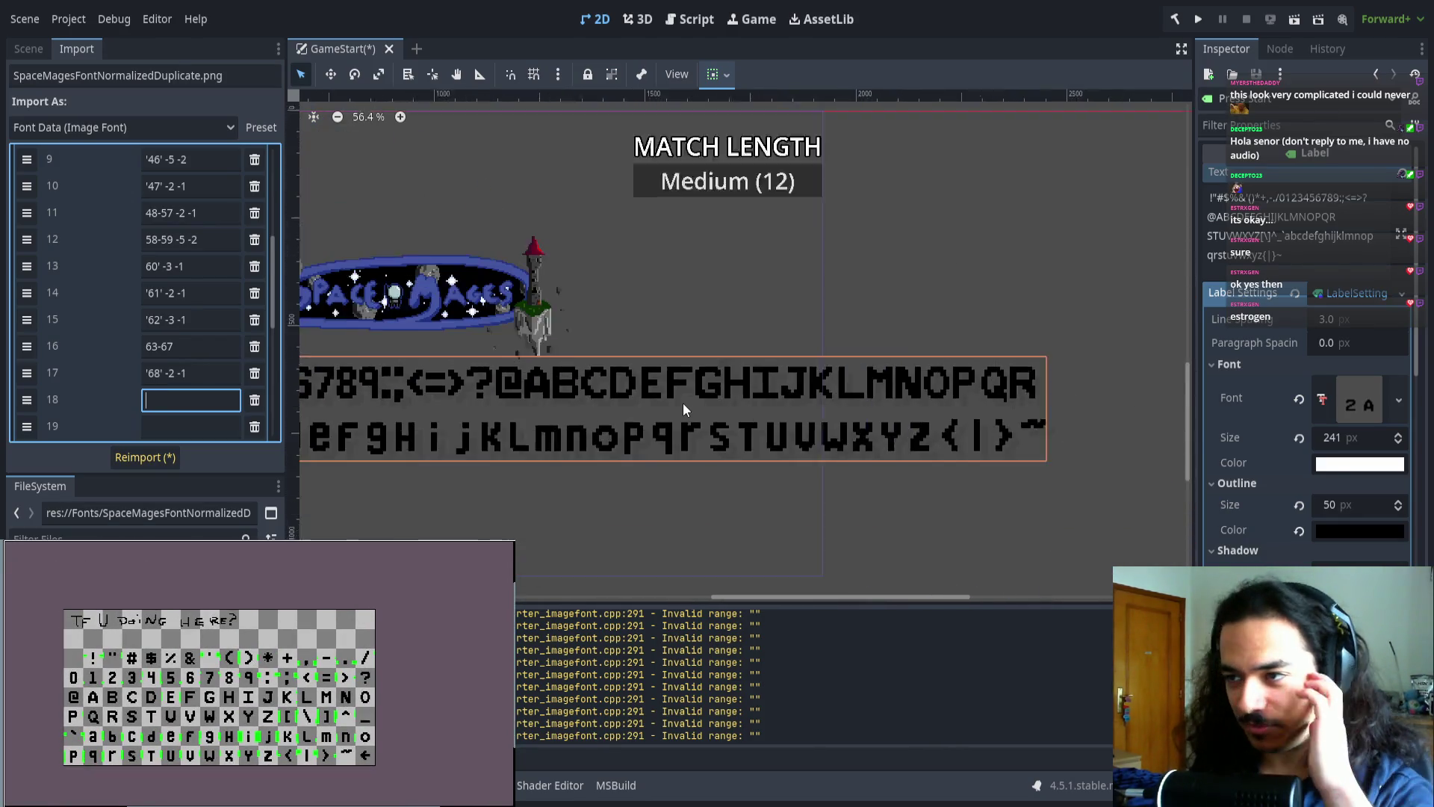
pyautogui.scroll(-2, 683, 388)
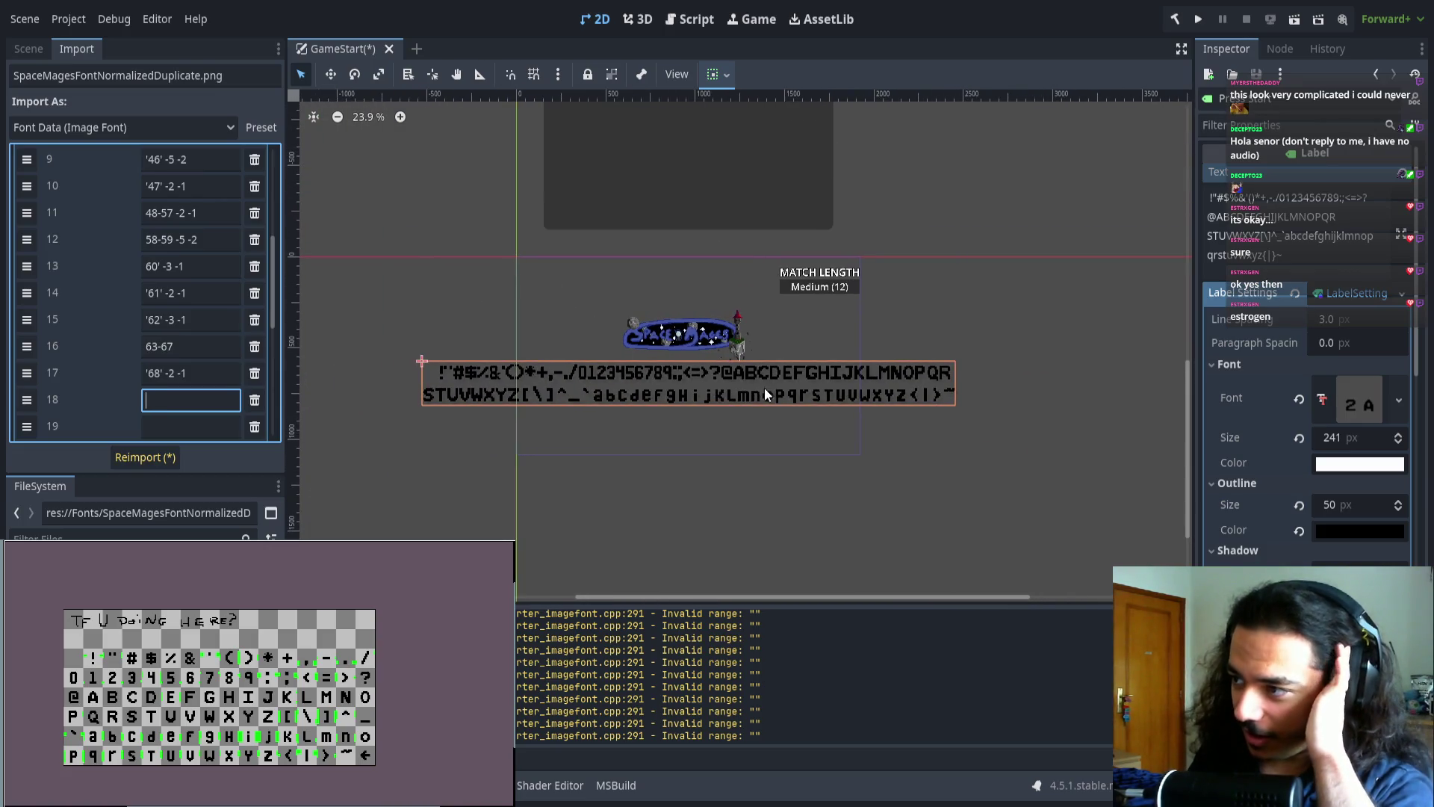
# - Save the scene and launch the project
pyautogui.click(864, 447)
pyautogui.hotkey('ctrl', 's')
pyautogui.click(1198, 19)
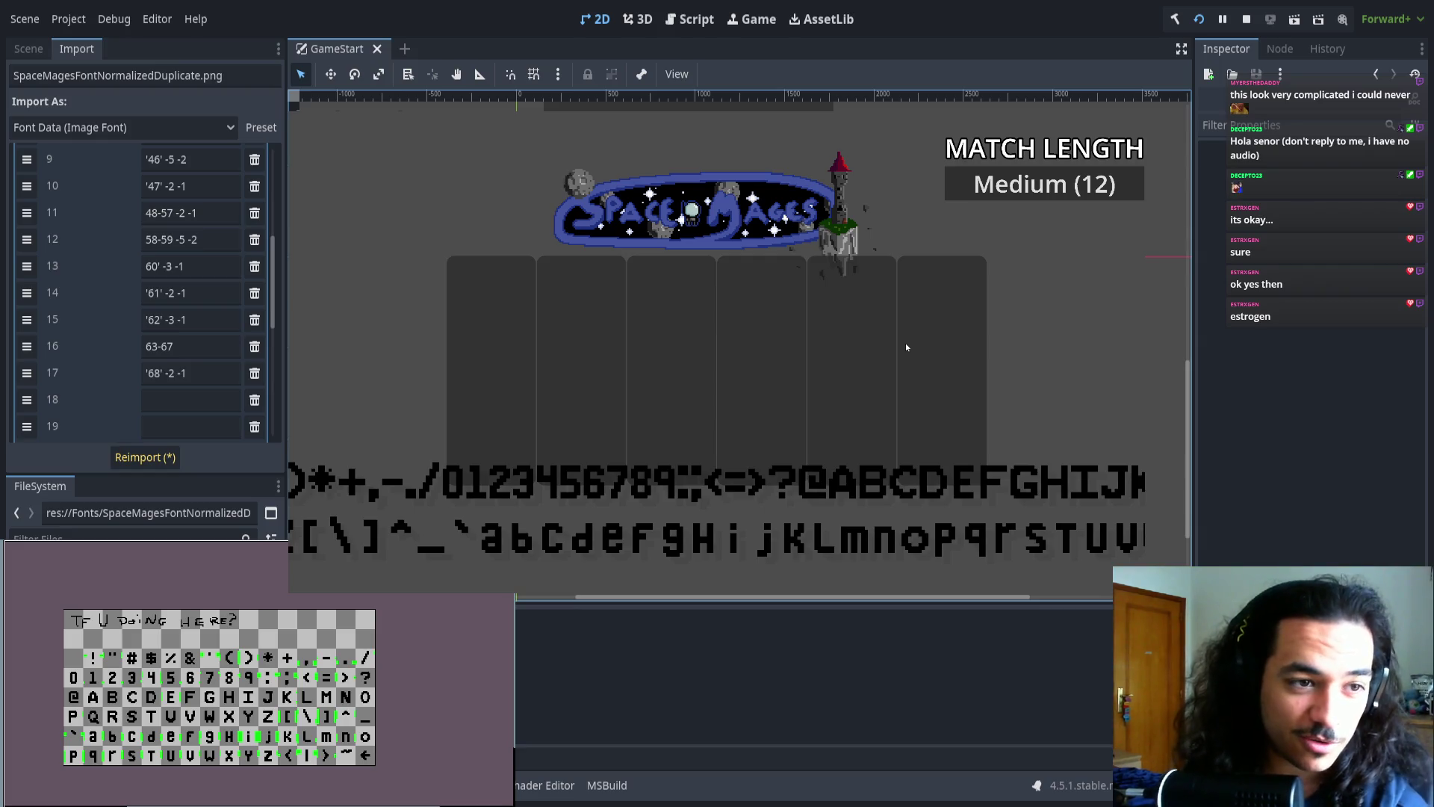
# - Pick letters in the in-game letter grid and confirm through to the map-selection screen
pyautogui.press('Up')
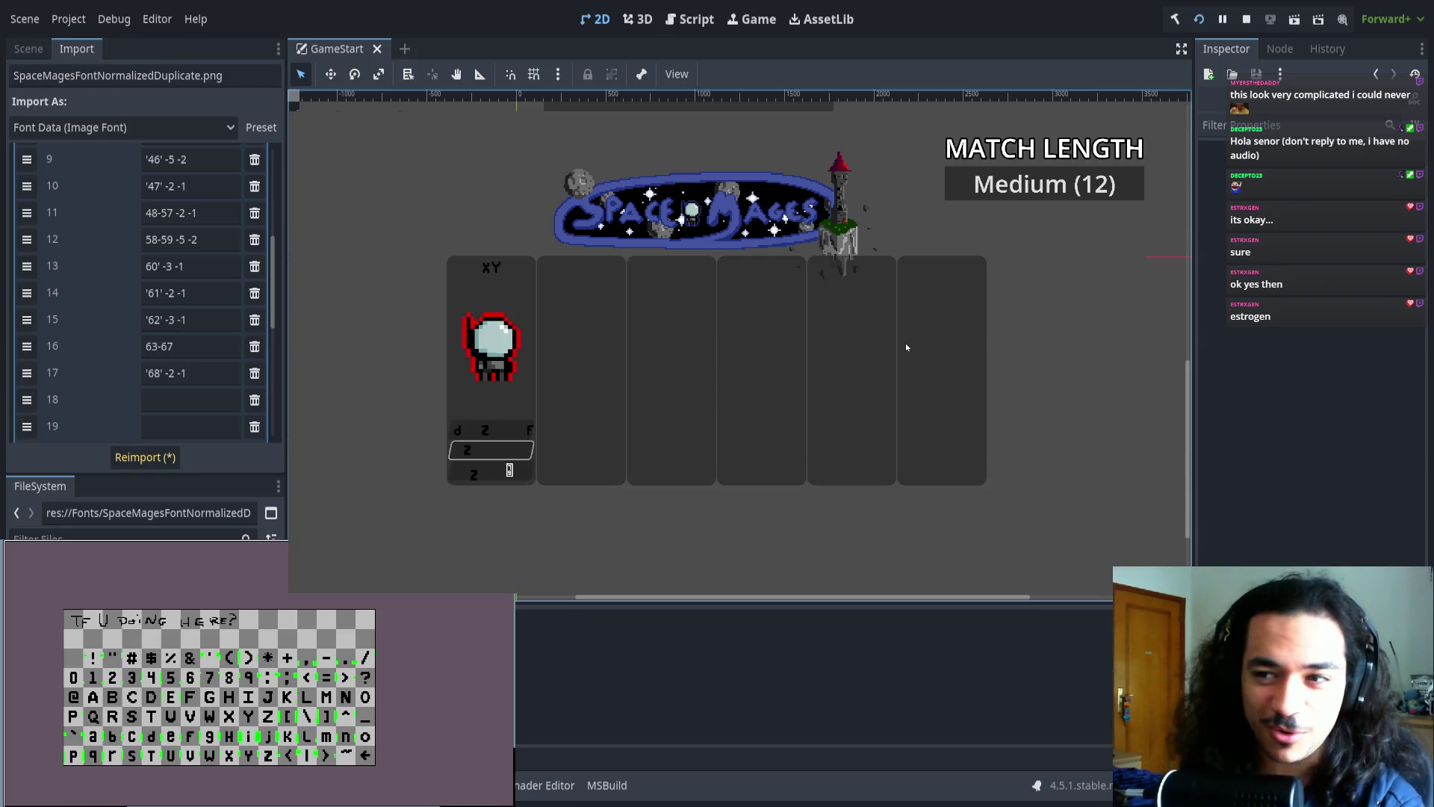
pyautogui.press('Down')
pyautogui.press('Down')
pyautogui.press('Down')
pyautogui.press('Right')
pyautogui.press('Right')
pyautogui.press('Up')
pyautogui.press('Left')
pyautogui.press('Down')
pyautogui.press('Right')
pyautogui.press('Right')
pyautogui.press('Up')
pyautogui.press('Left')
pyautogui.press('Left')
pyautogui.press('Left')
pyautogui.press('Up')
pyautogui.press('Up')
pyautogui.press('Right')
pyautogui.press('Right')
pyautogui.press('Down')
pyautogui.press('Down')
pyautogui.press('Down')
pyautogui.press('Left')
pyautogui.press('Up')
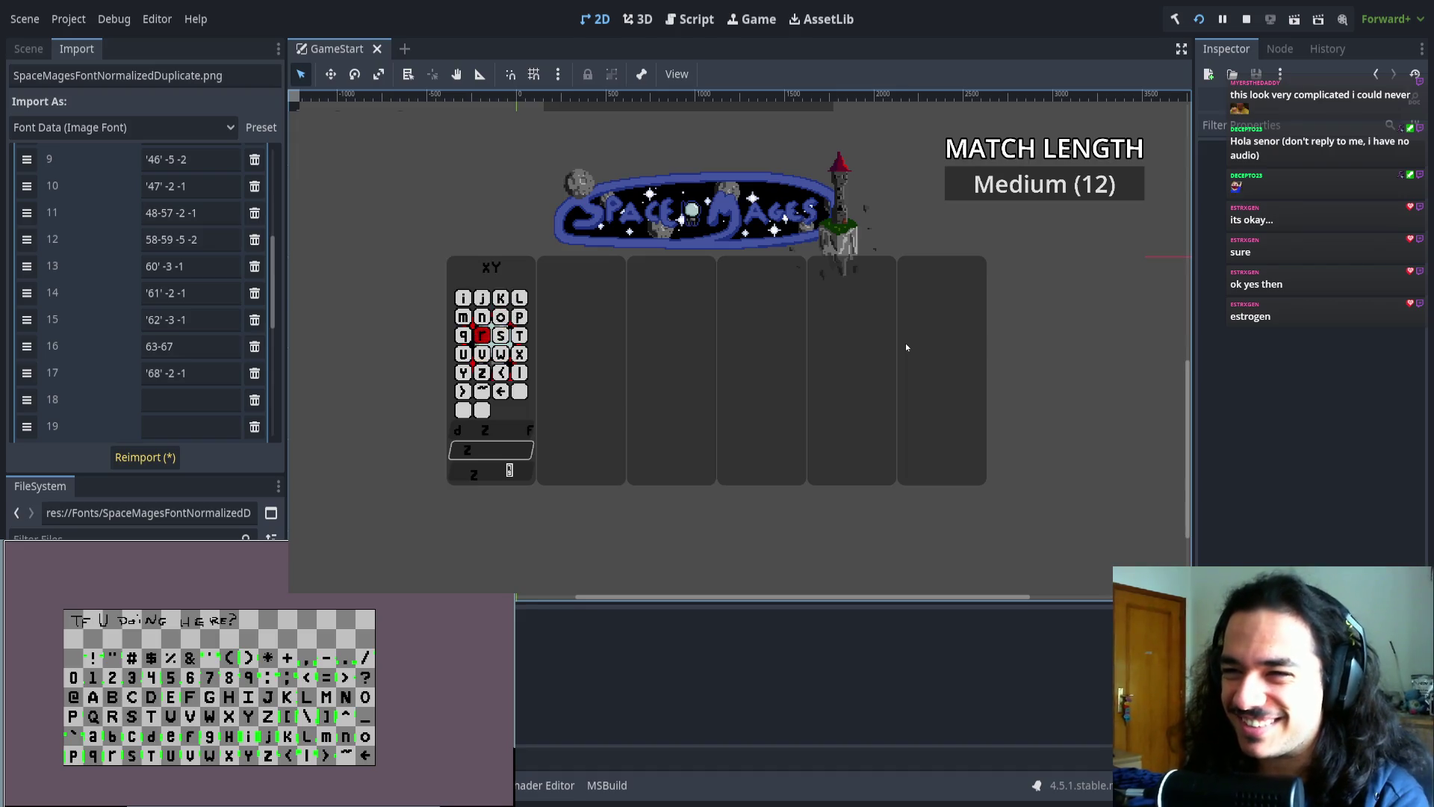
pyautogui.press('Up')
pyautogui.press('Left')
pyautogui.press('Right')
pyautogui.press('z')
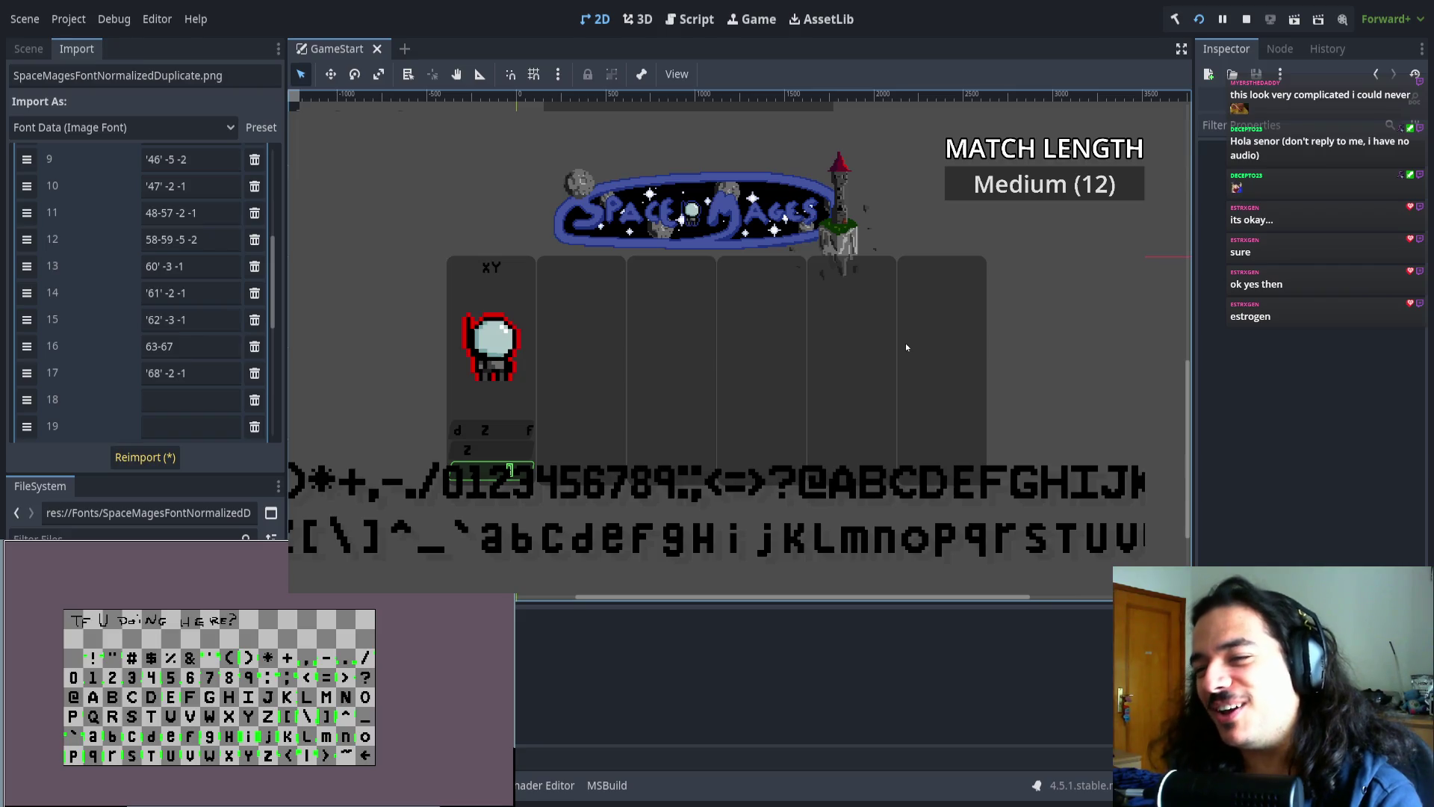
pyautogui.press('z')
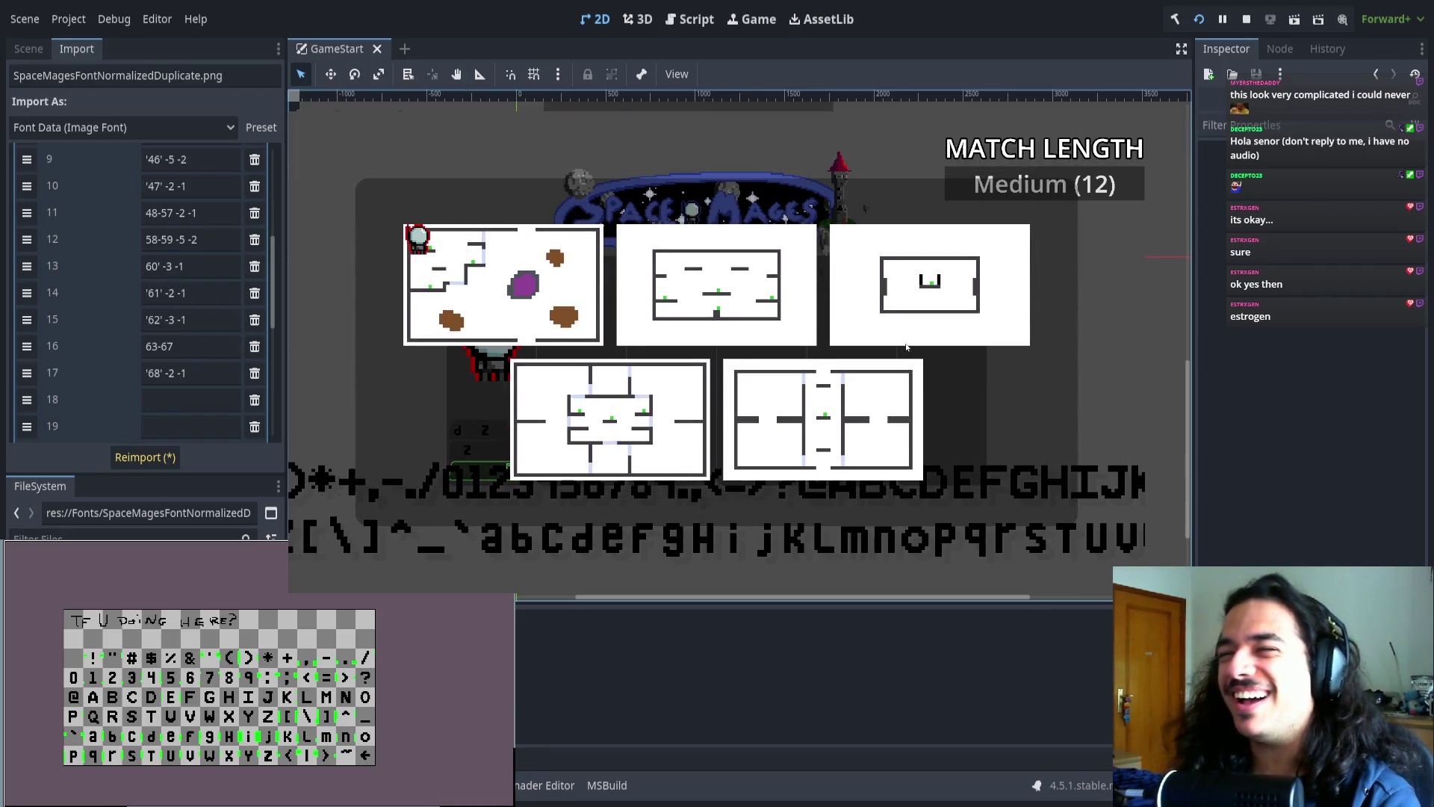
# - Browse the map thumbnails and confirm the space map to start the match
pyautogui.press('Right')
pyautogui.press('Right')
pyautogui.press('Left')
pyautogui.press('z')
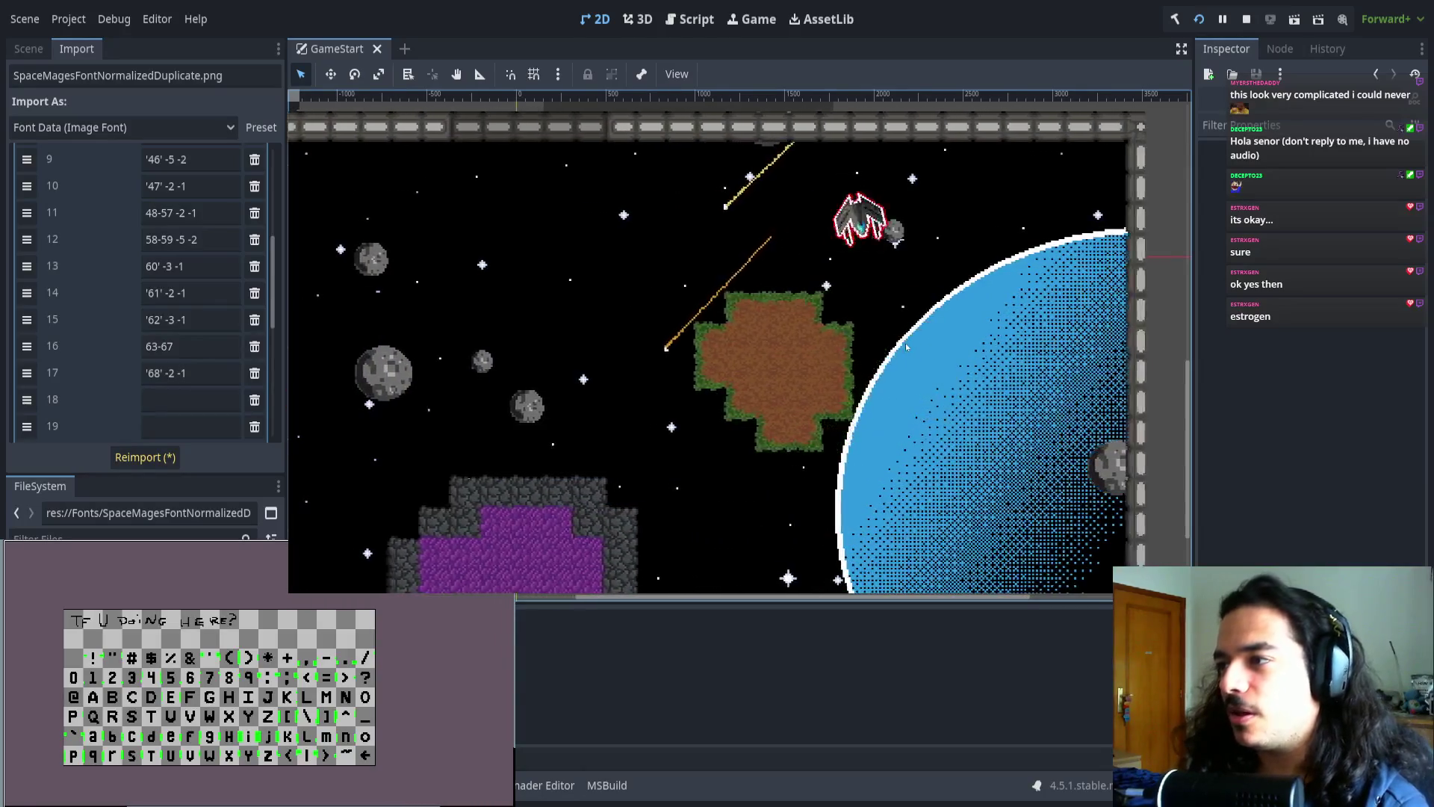
# - Steer the ship through the level to the brick-walled station beside the blue planet
pyautogui.press('space')
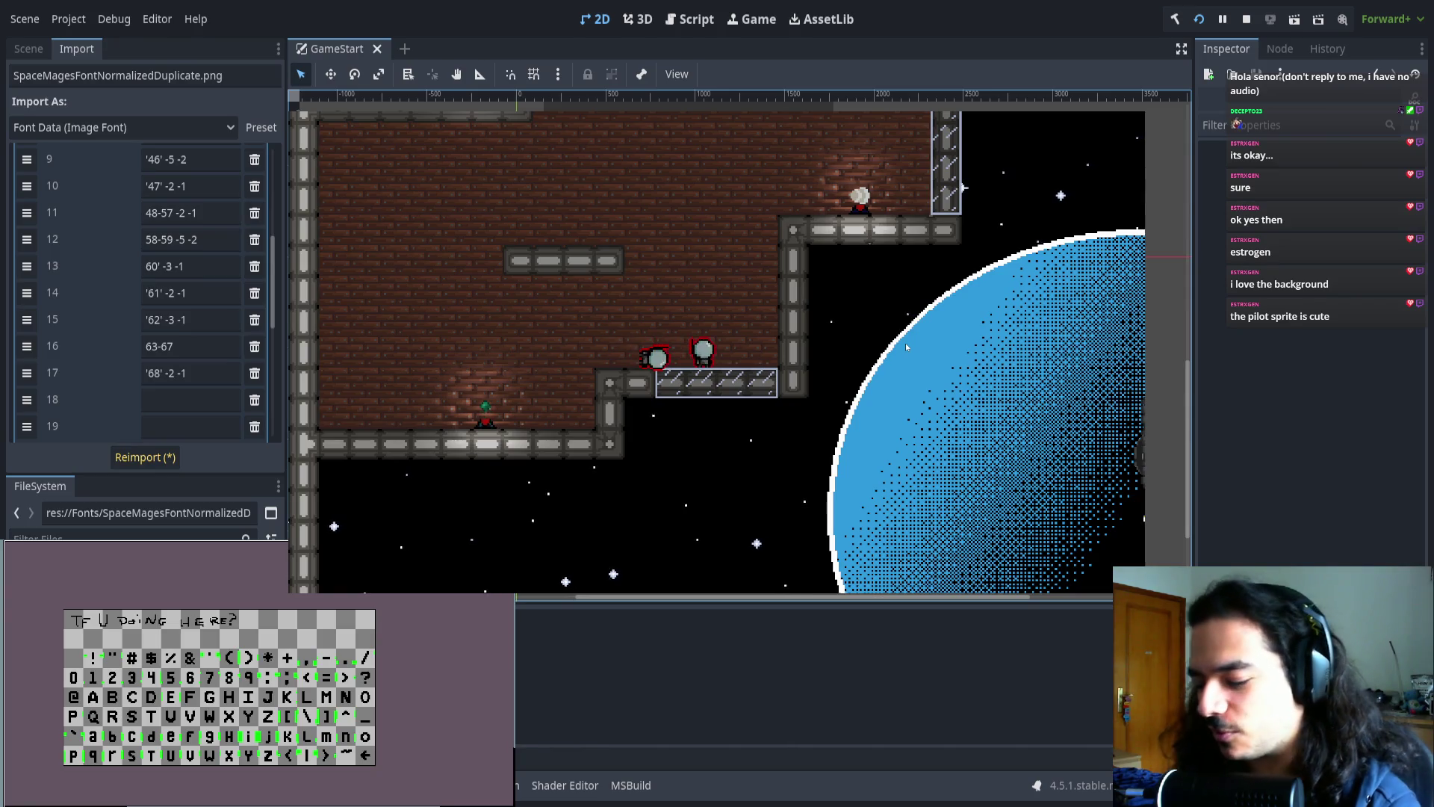
# - Pause the match and choose 'Back To Character Select Screen'
pyautogui.press('Escape')
pyautogui.press('Down')
pyautogui.press('Down')
pyautogui.press('Down')
pyautogui.press('Up')
pyautogui.press('Up')
pyautogui.press('Down')
pyautogui.press('Down')
pyautogui.press('Up')
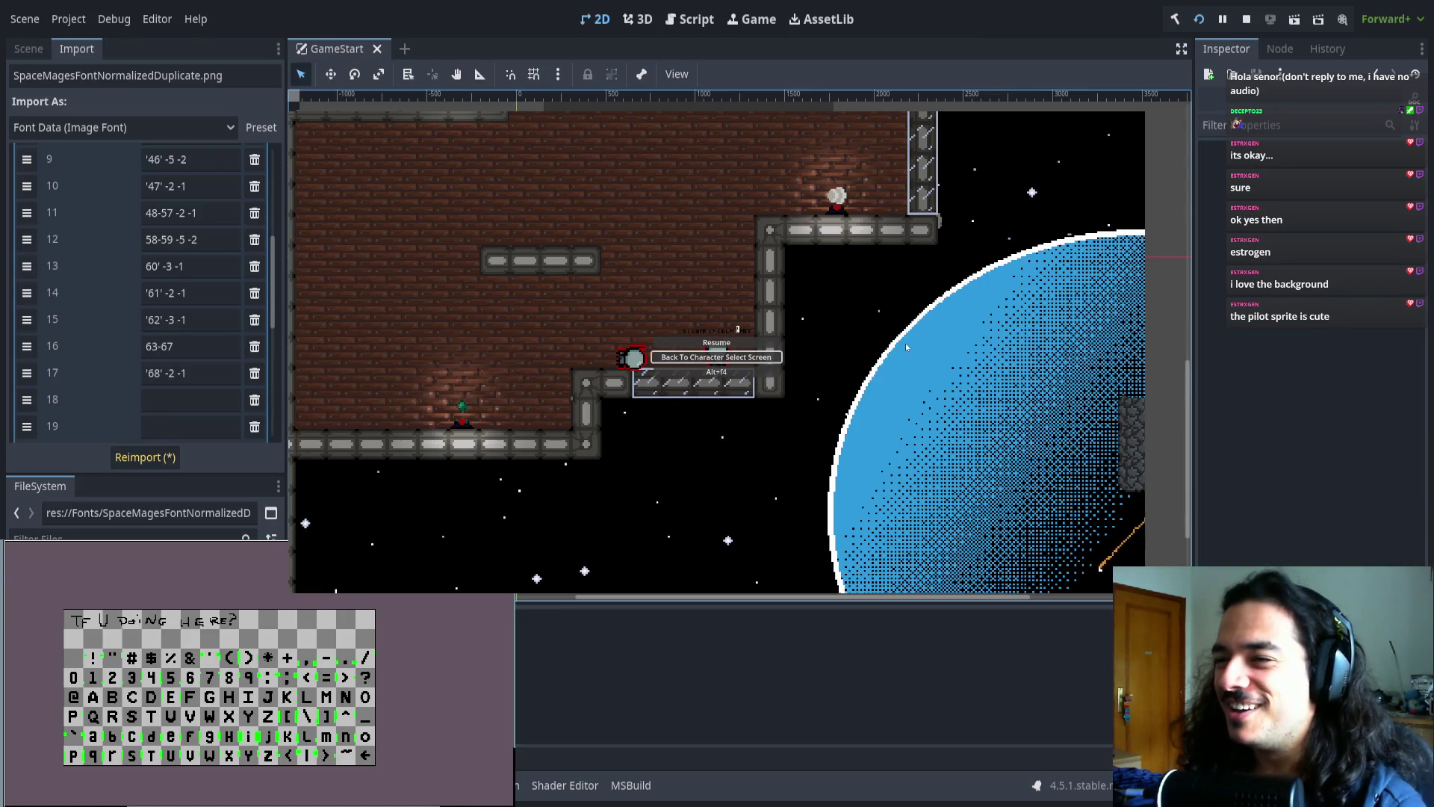
pyautogui.press('Return')
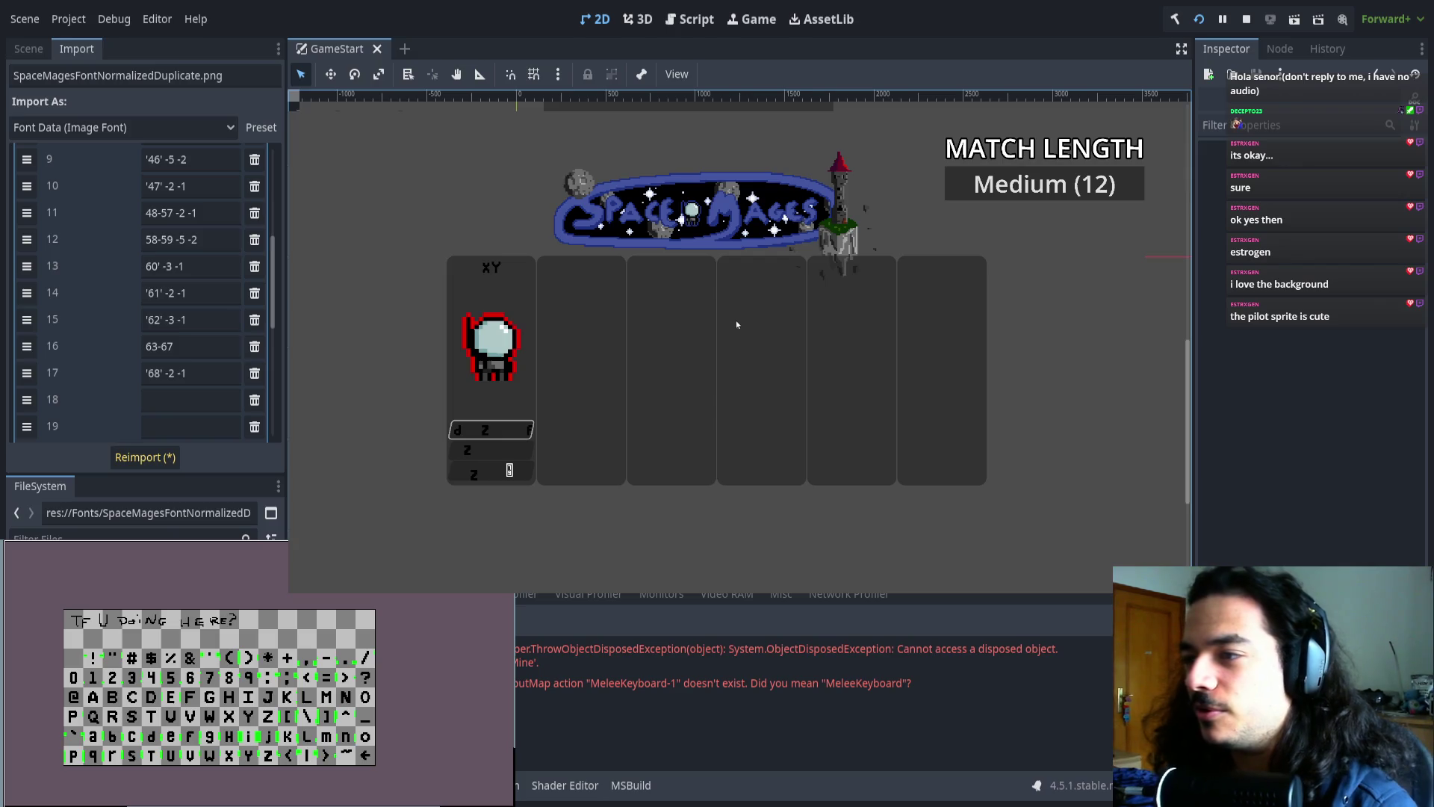
# - Move focus down to the start element on character select and start a new match
pyautogui.press('Down')
pyautogui.press('Down')
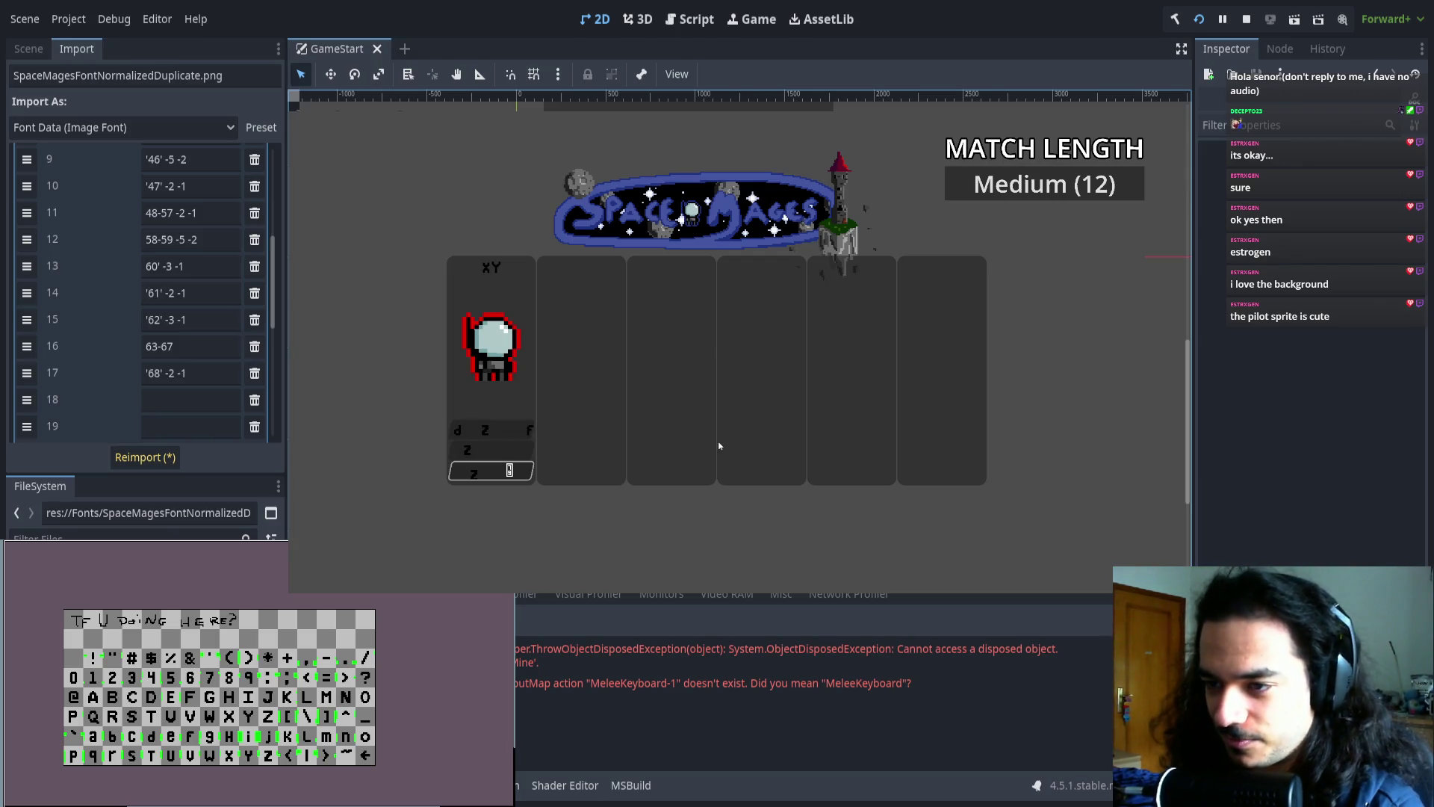
pyautogui.press('z')
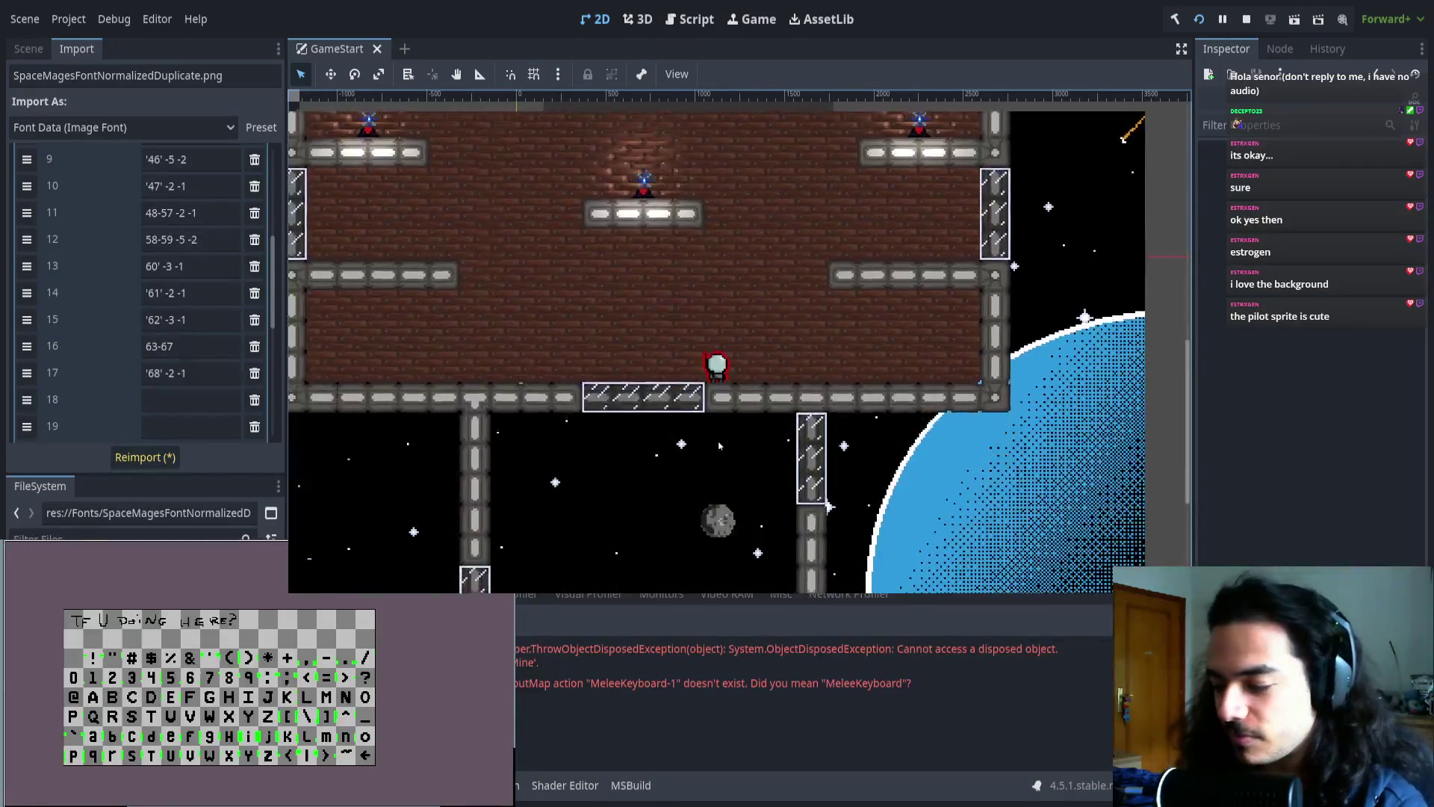
# - Pause the match and return to the character select screen
pyautogui.press('Escape')
pyautogui.press('Down')
pyautogui.press('Return')
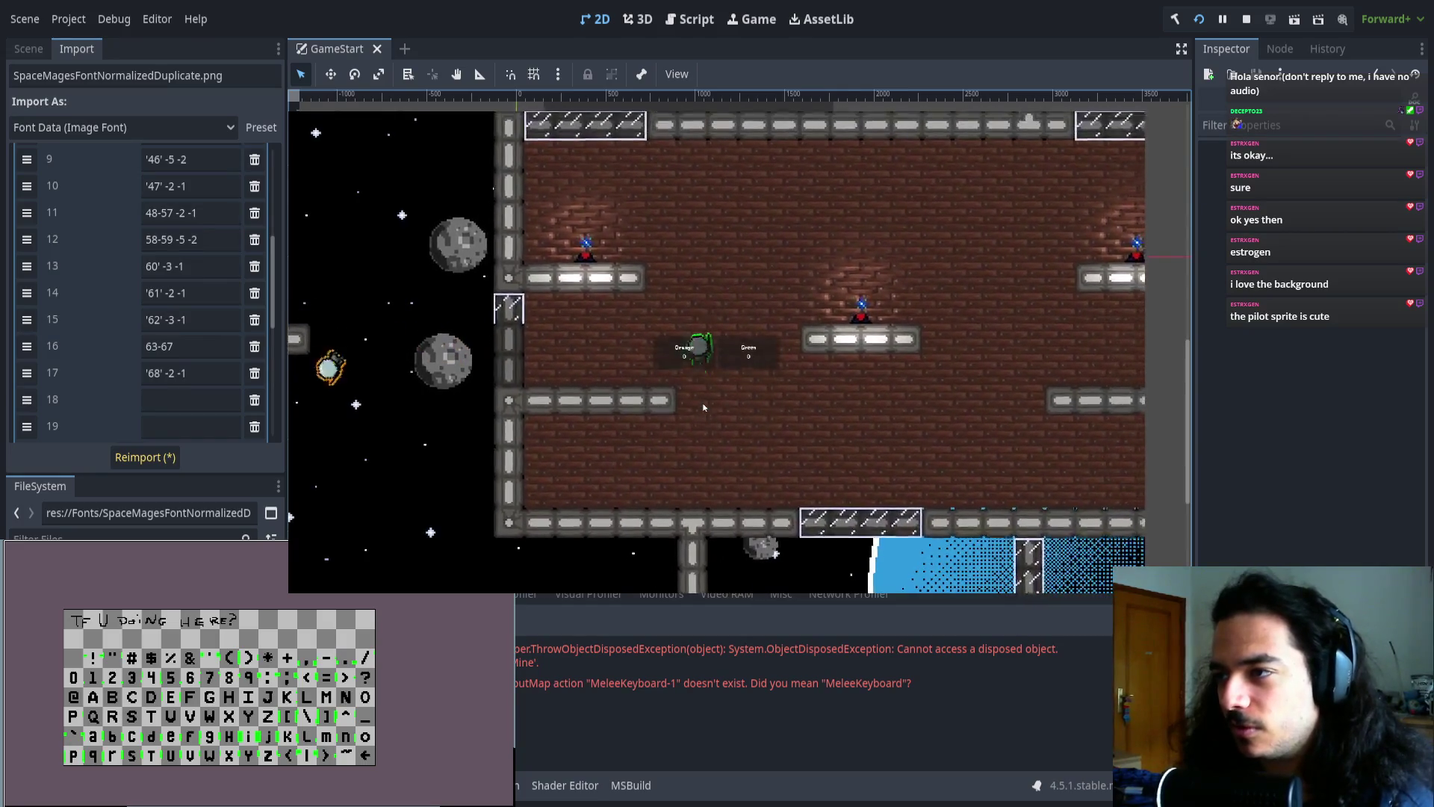
# - Fly the player up and right, move it left along the platform, then pause the game
pyautogui.press('space')
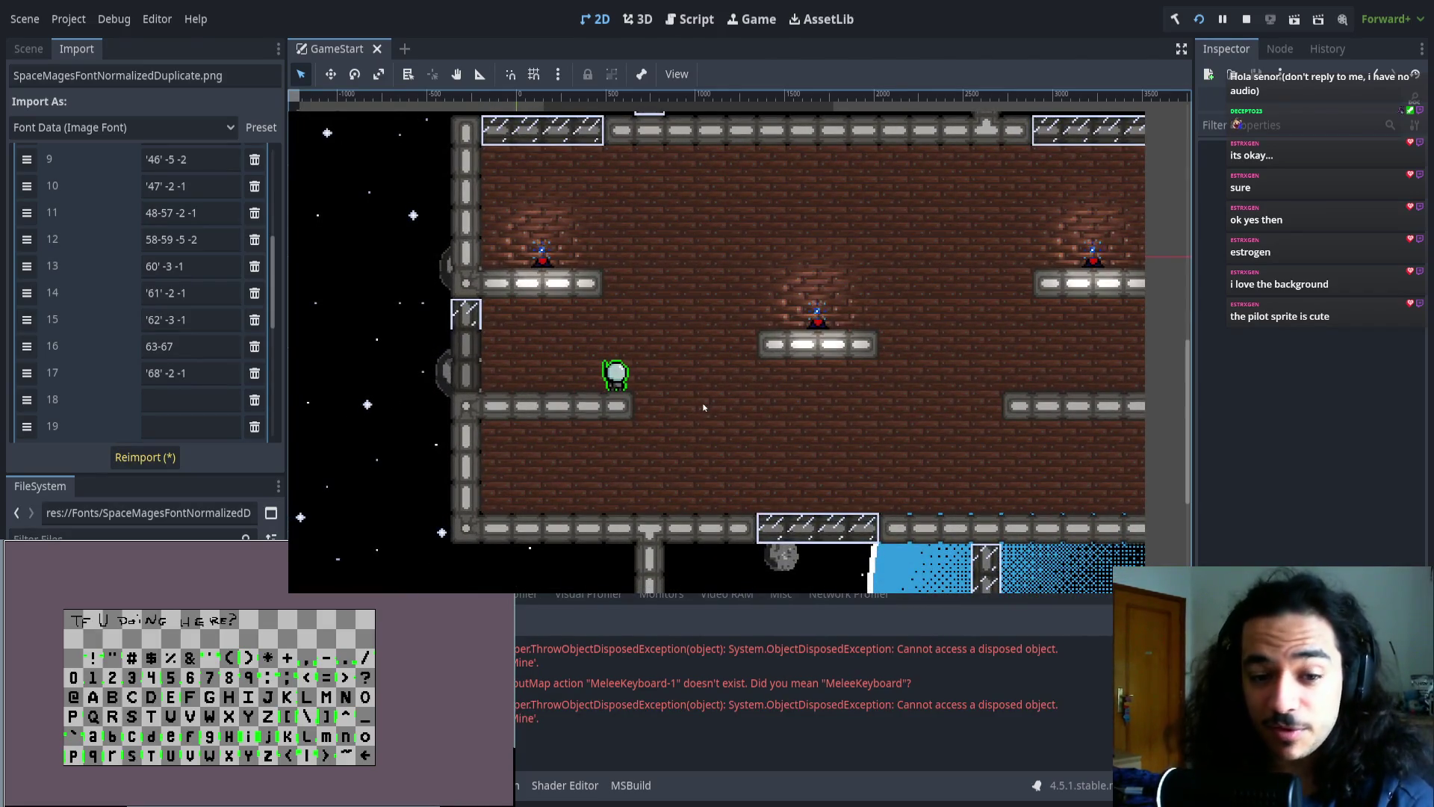
pyautogui.press('a')
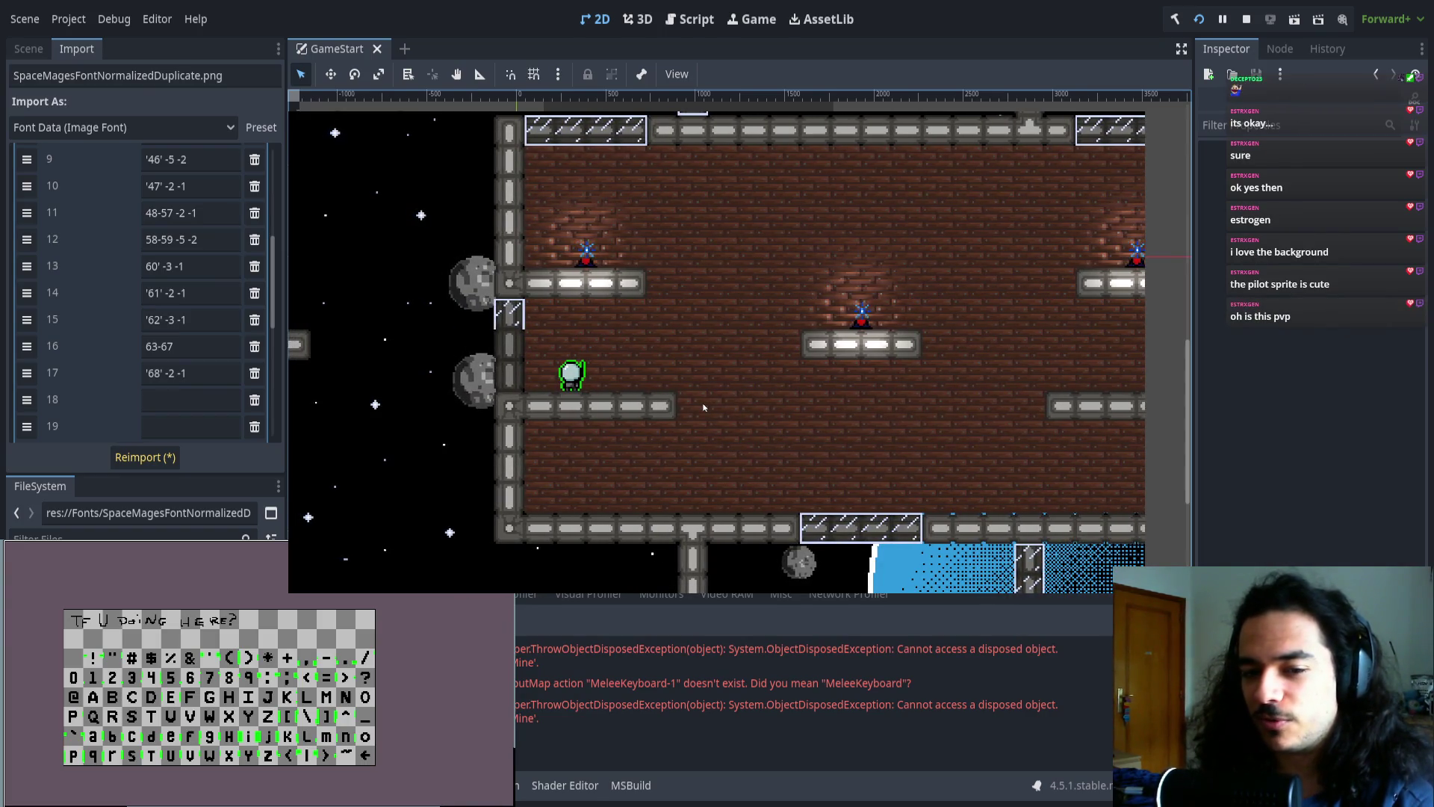
pyautogui.press('Escape')
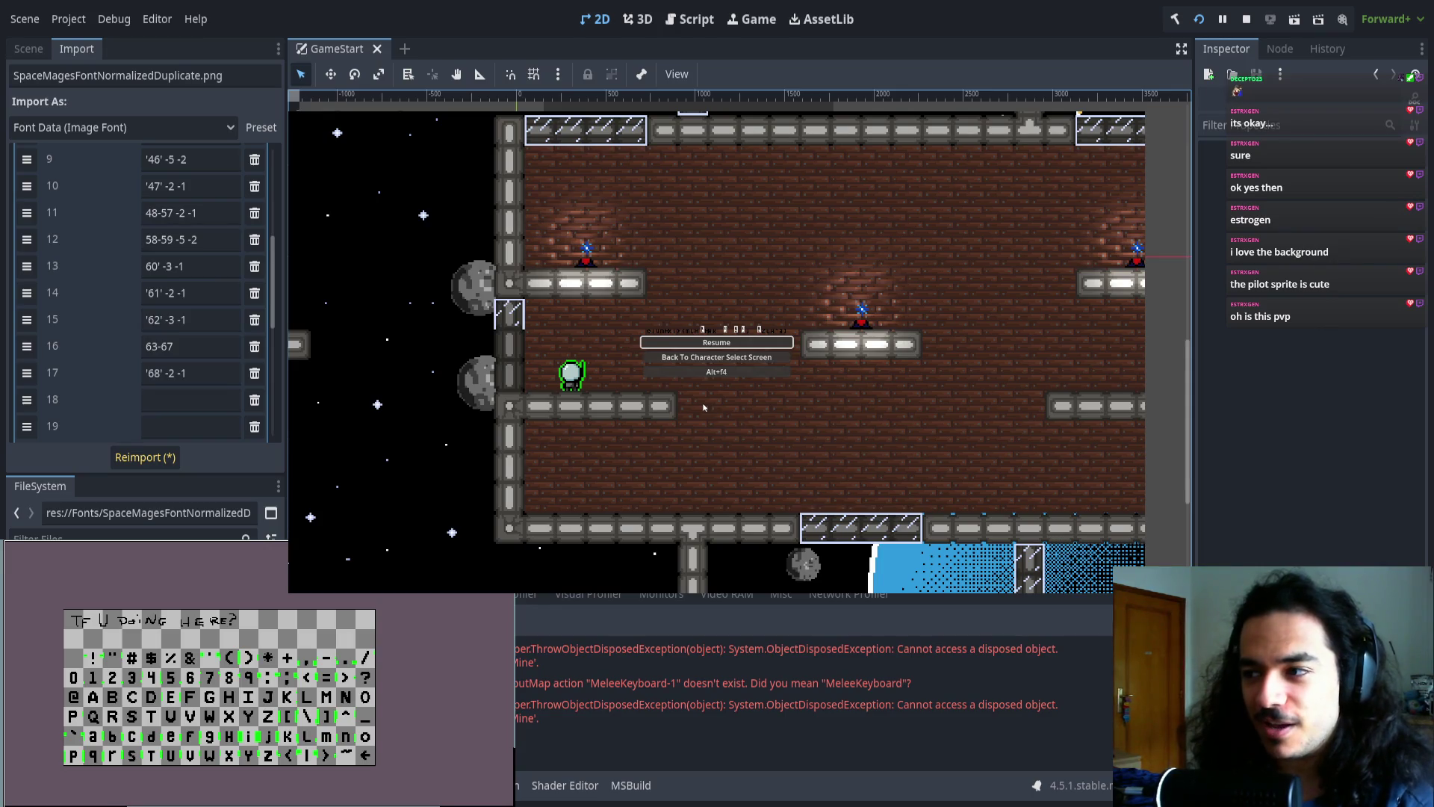
# - Choose the quit option in the pause menu to close the game and return to the editor
pyautogui.press('Down')
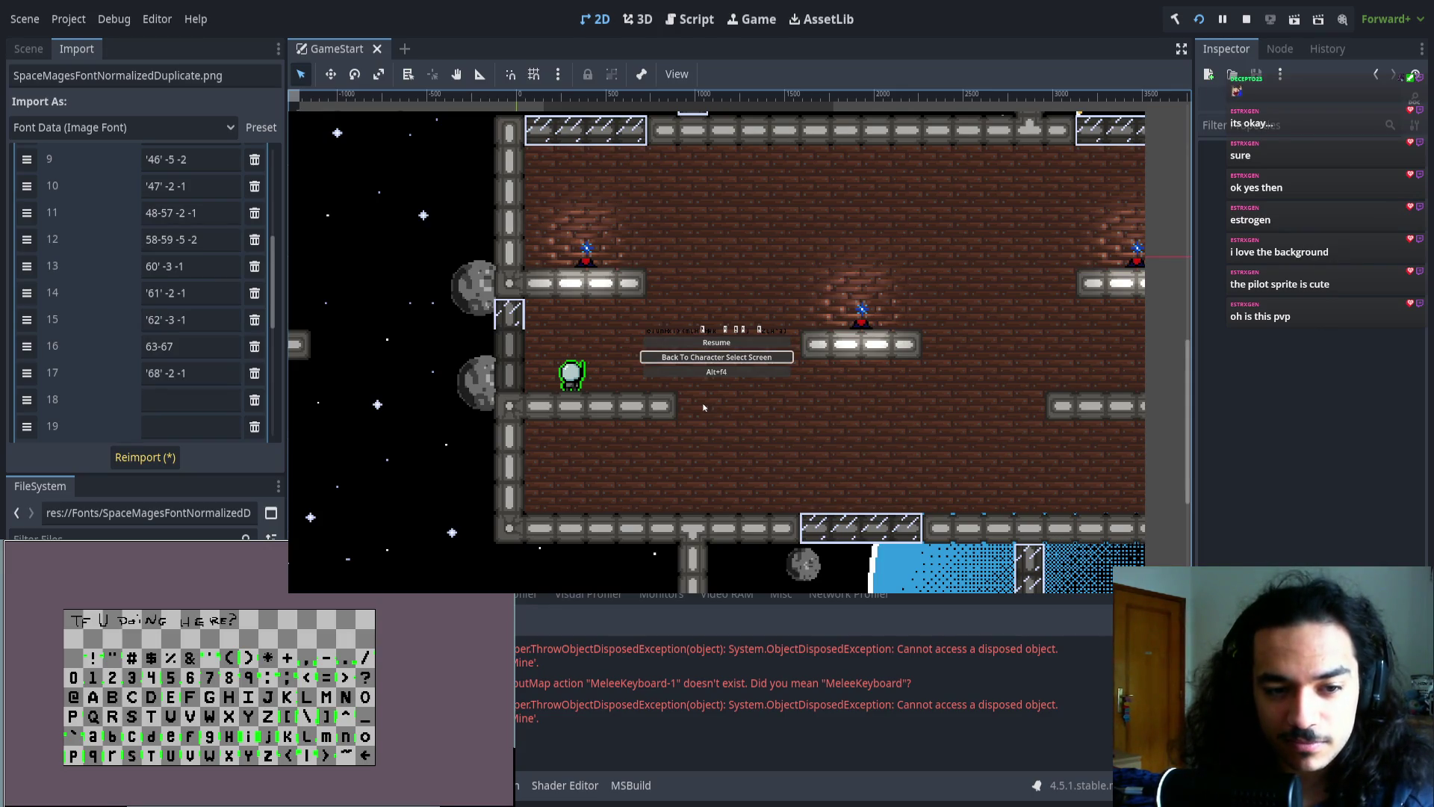
pyautogui.press('Down')
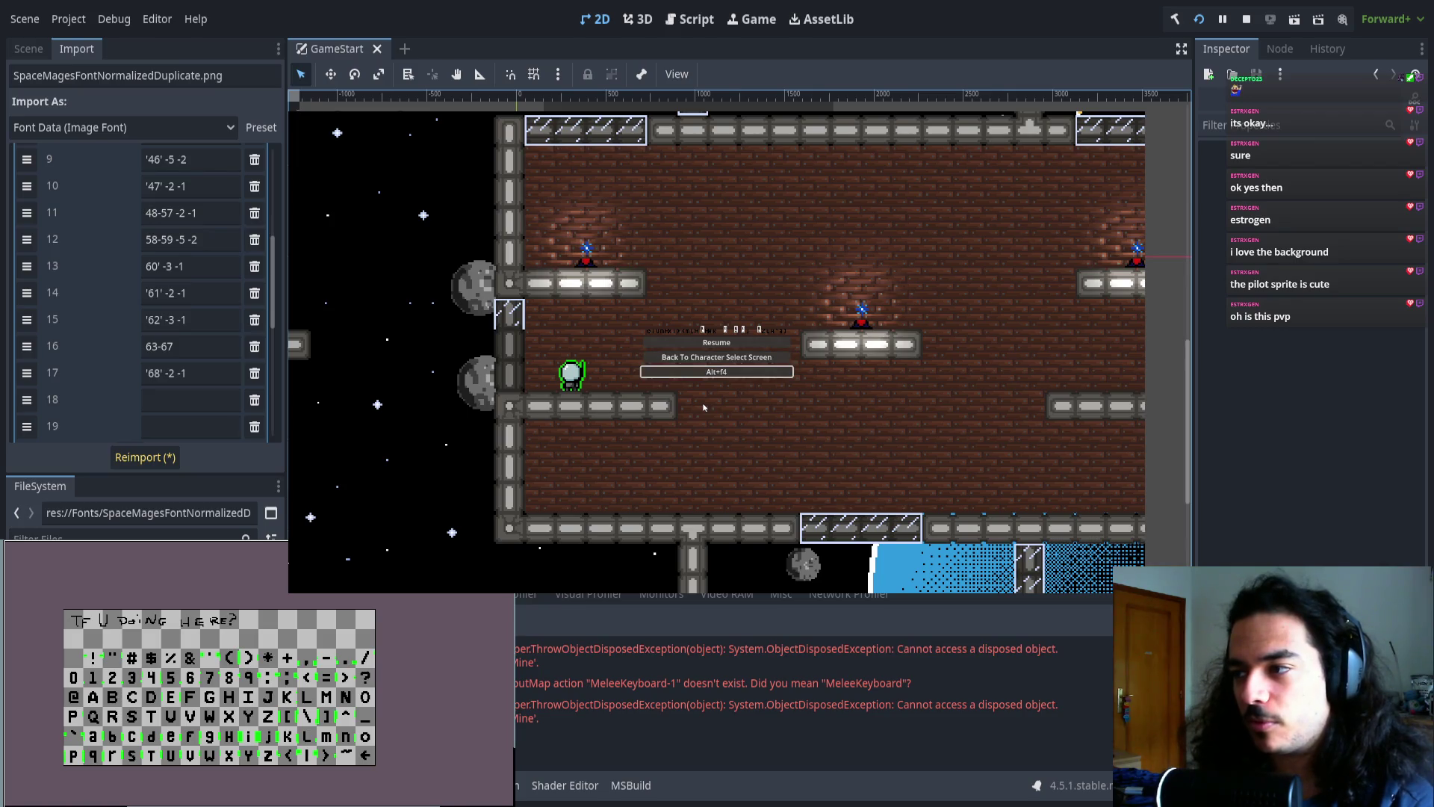
pyautogui.press('Return')
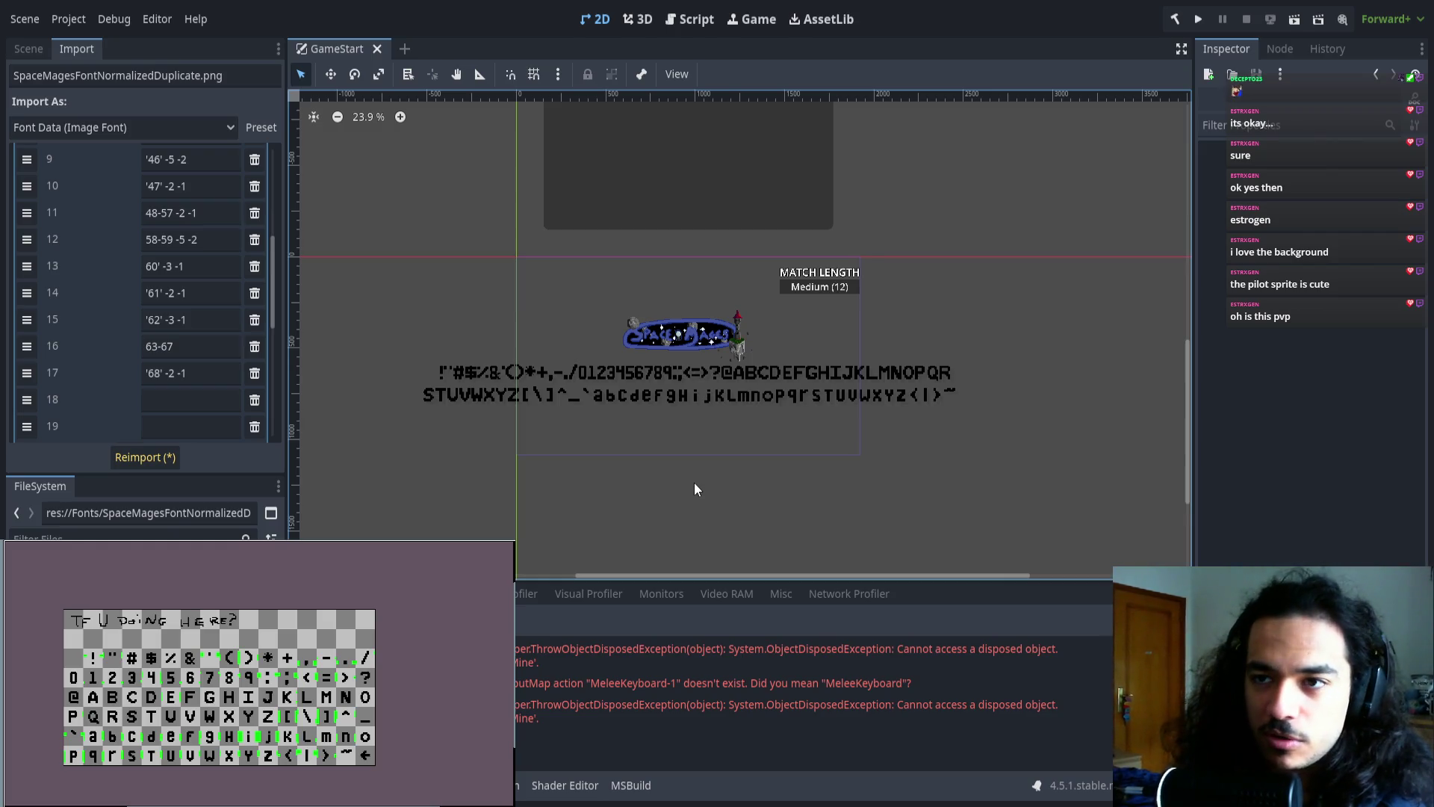
pyautogui.click(193, 376)
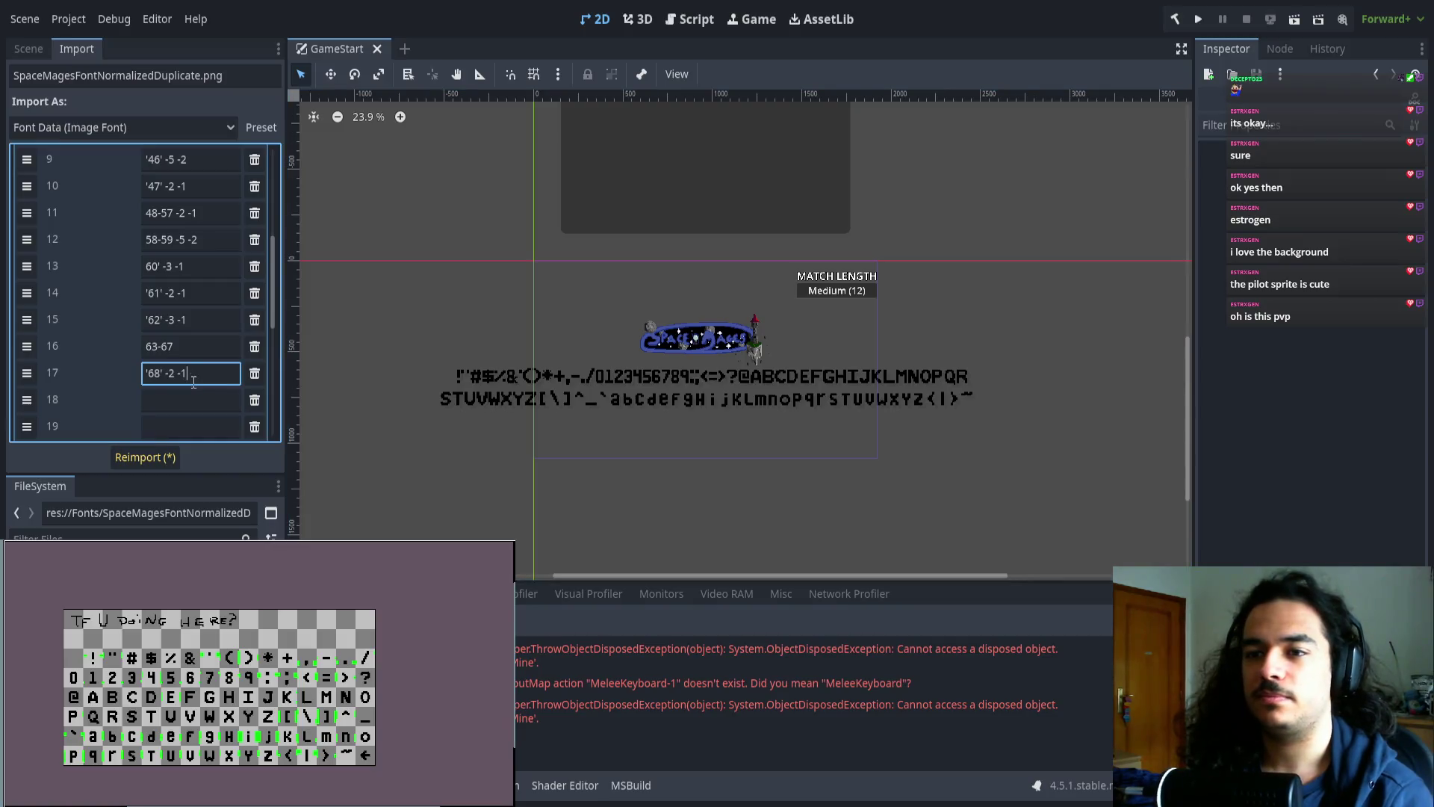
pyautogui.scroll(5, 720, 404)
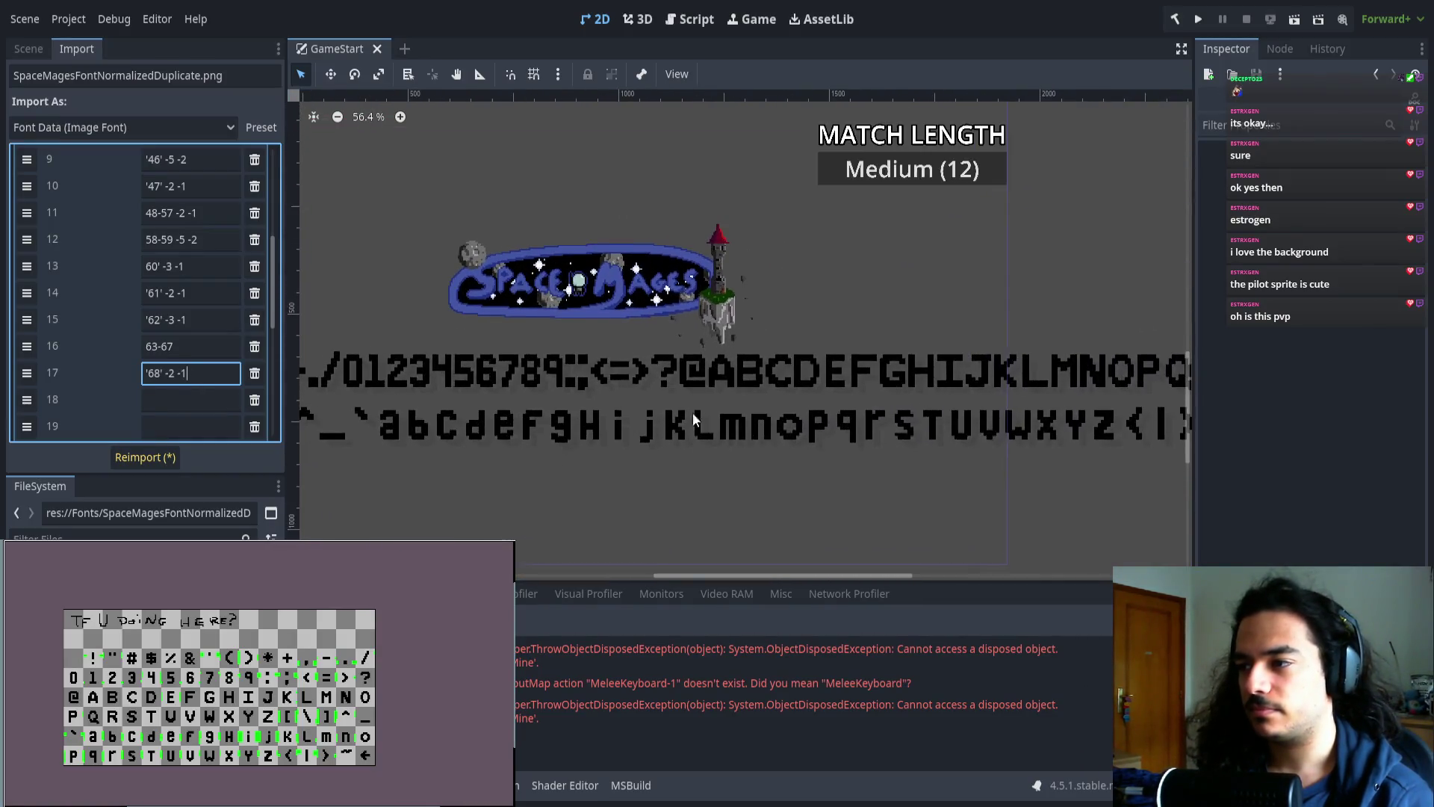
pyautogui.moveTo(724, 400)
pyautogui.mouseDown()
pyautogui.moveTo(527, 397)
pyautogui.moveTo(718, 392)
pyautogui.moveTo(561, 391)
pyautogui.moveTo(631, 374)
pyautogui.moveTo(858, 370)
pyautogui.moveTo(697, 366)
pyautogui.mouseUp()
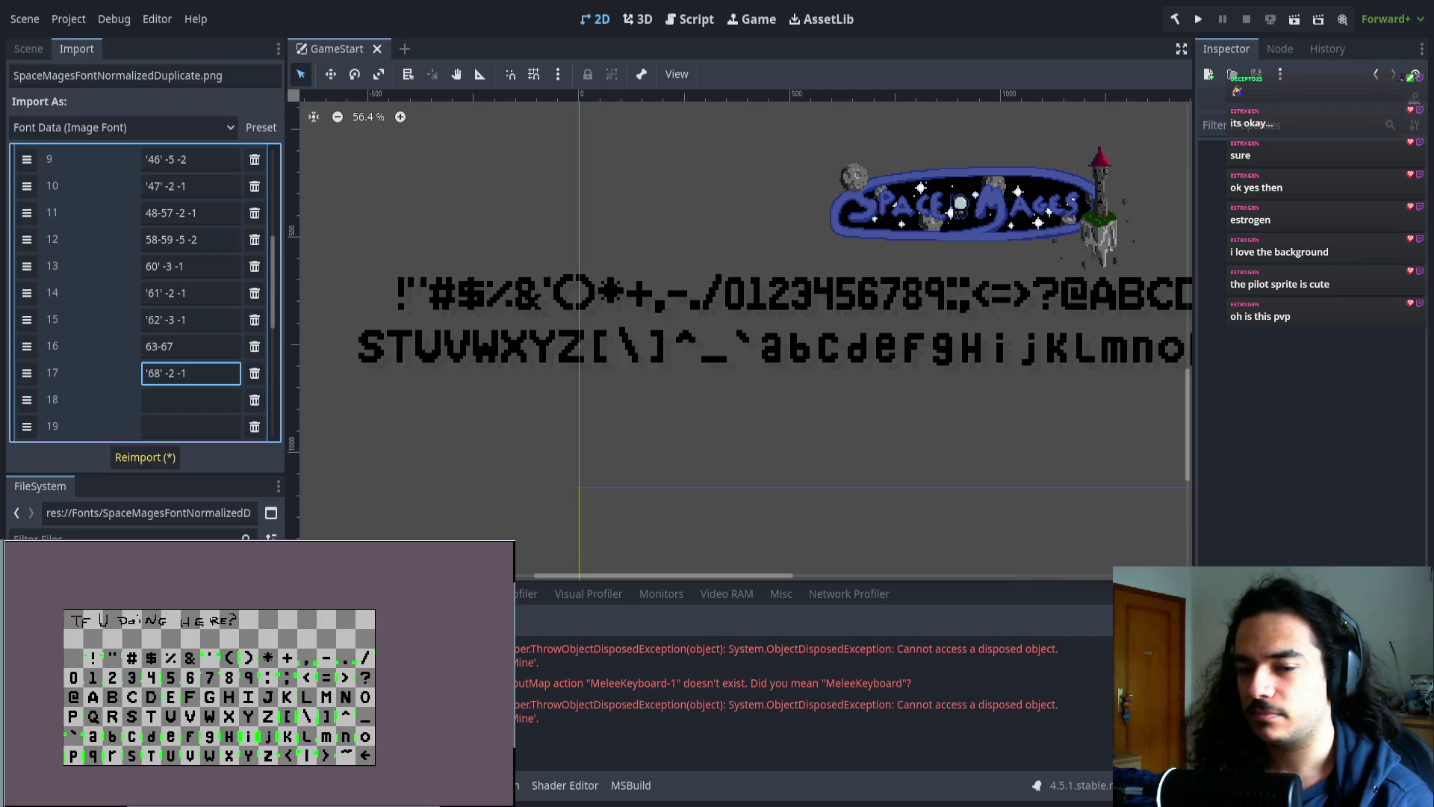
pyautogui.scroll(3, 164, 702)
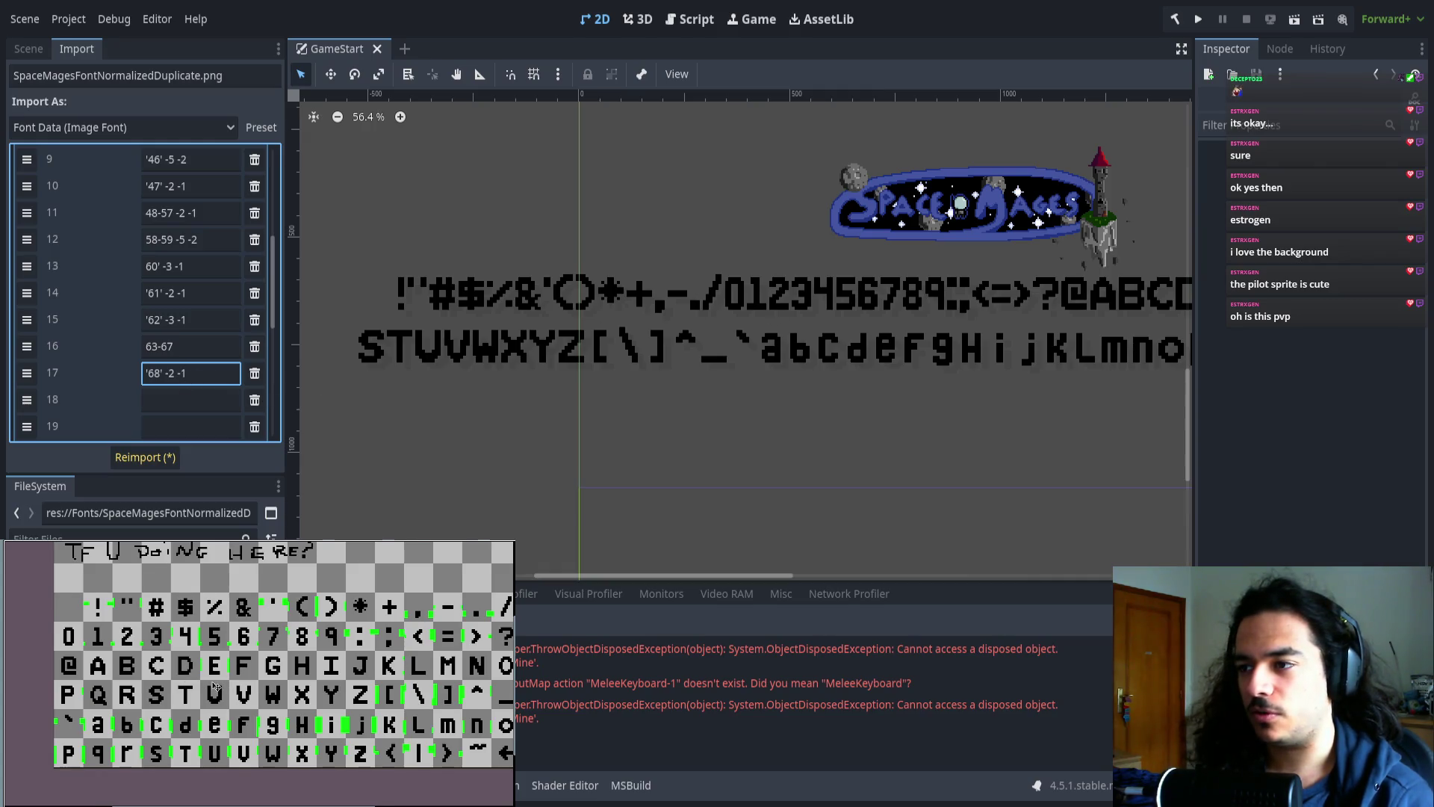
pyautogui.moveTo(212, 685); pyautogui.dragTo(194, 677)
pyautogui.scroll(-3, 193, 677)
pyautogui.scroll(3, 114, 634)
pyautogui.scroll(-4, 114, 633)
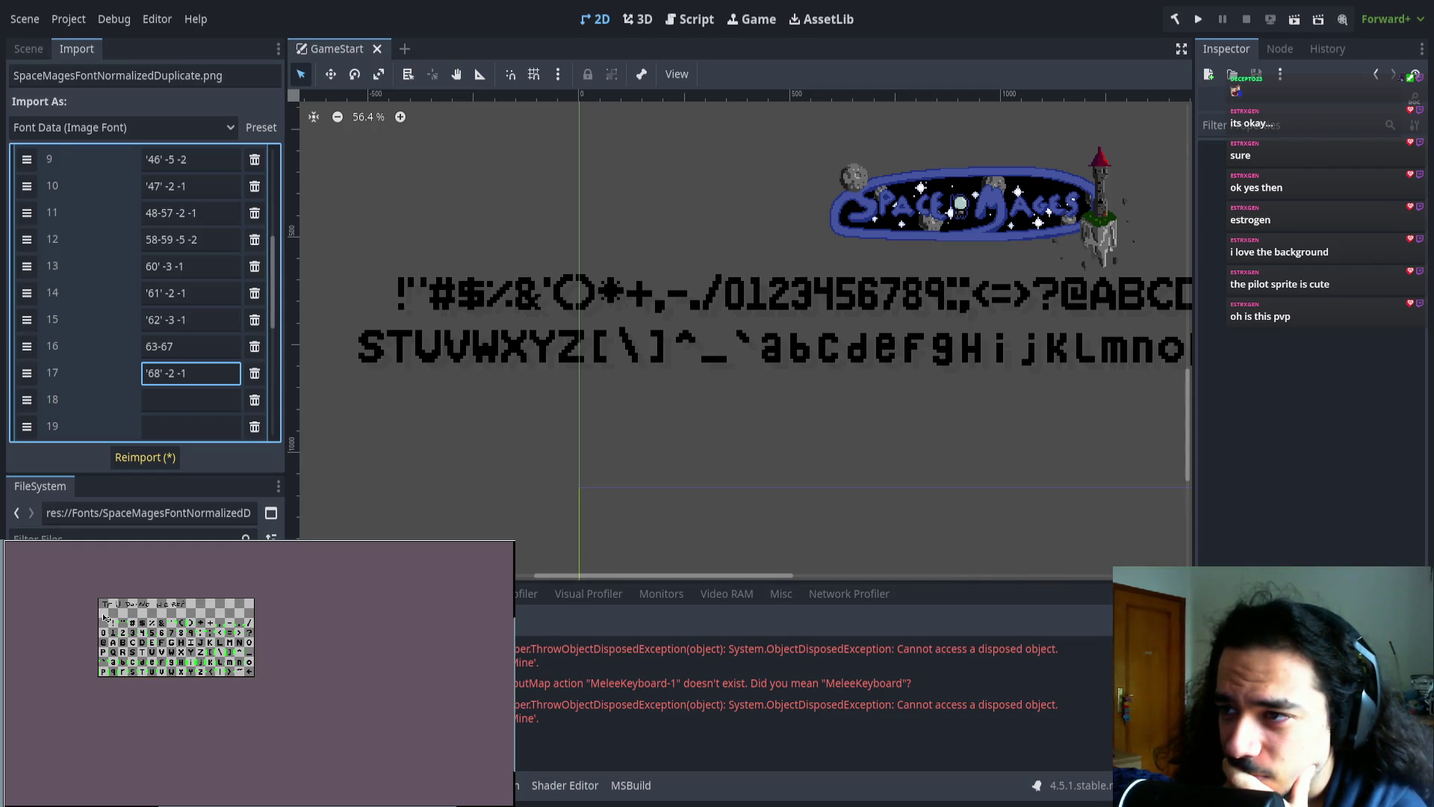
pyautogui.scroll(3, 104, 617)
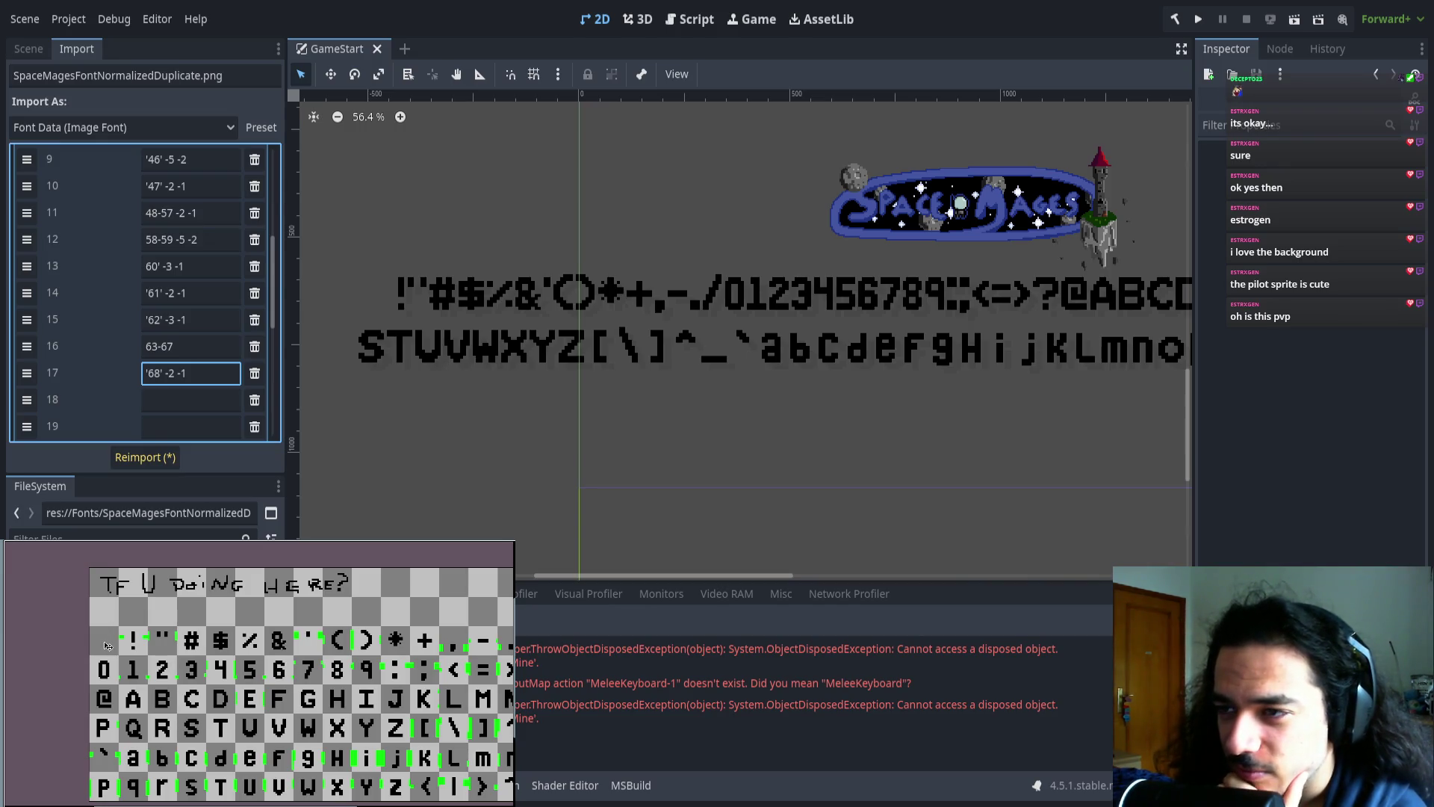
pyautogui.scroll(-3, 108, 641)
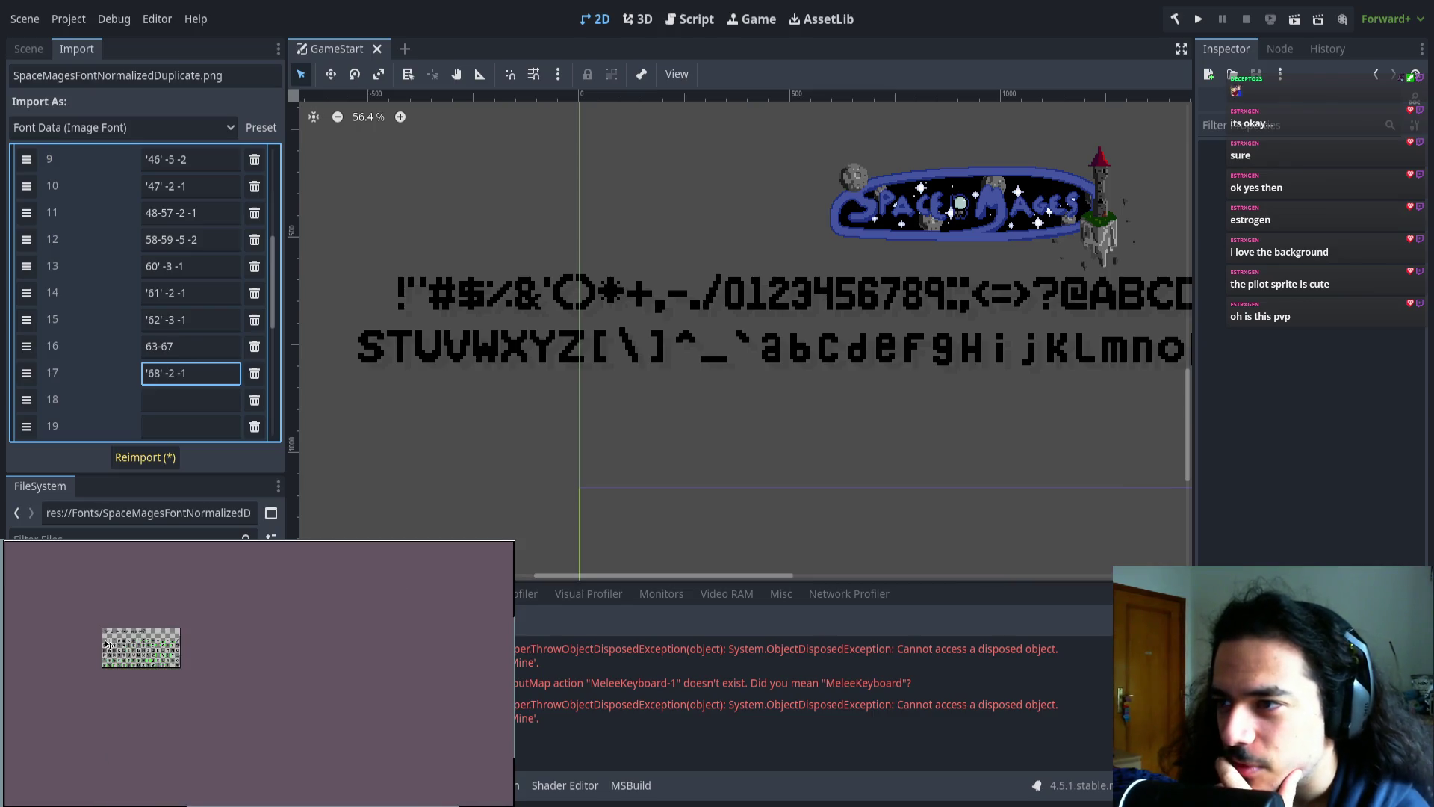
pyautogui.scroll(2, 107, 643)
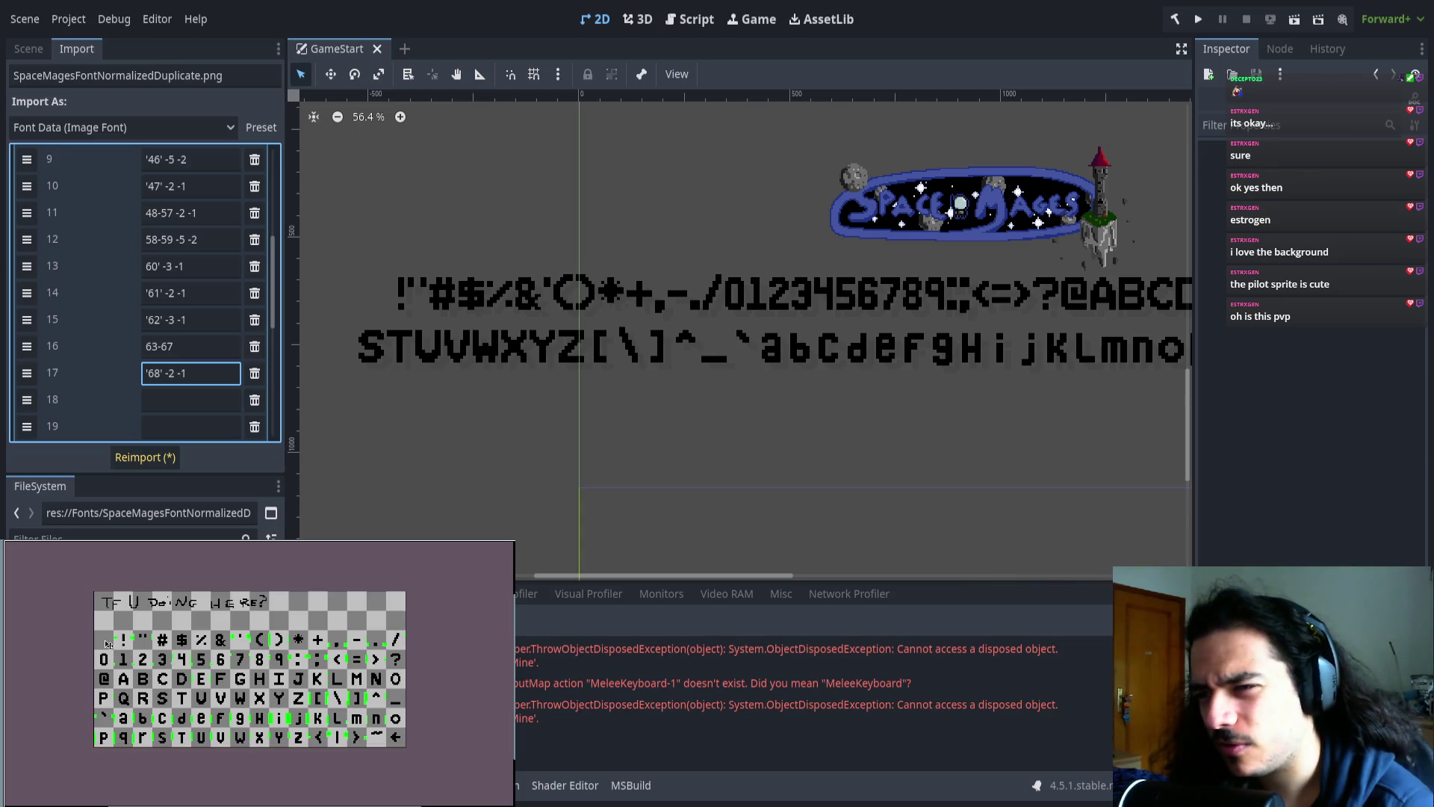
pyautogui.scroll(5, 177, 400)
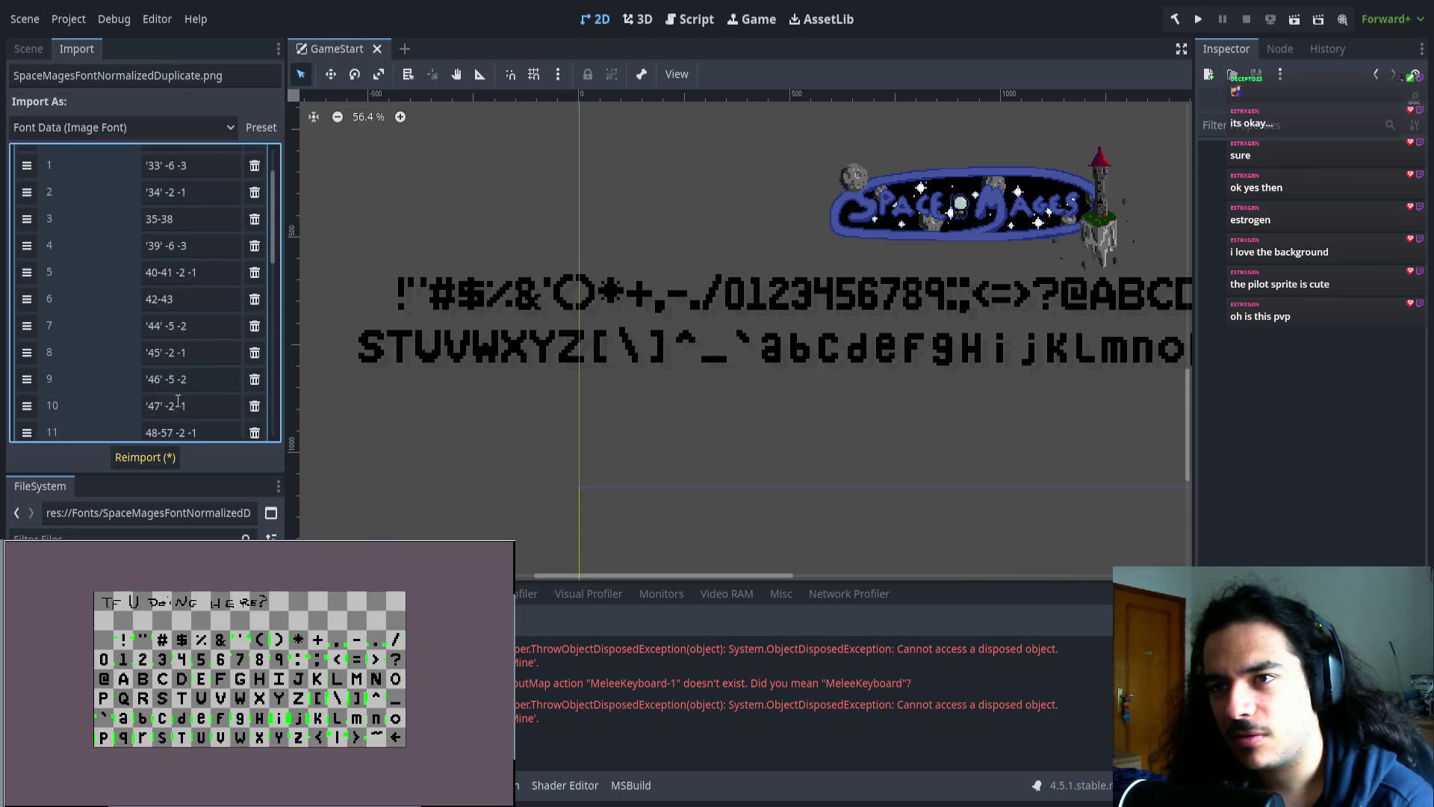
# - Append 9 to row 17's '68' -2 -1 entry and reimport to test it
pyautogui.click(179, 212)
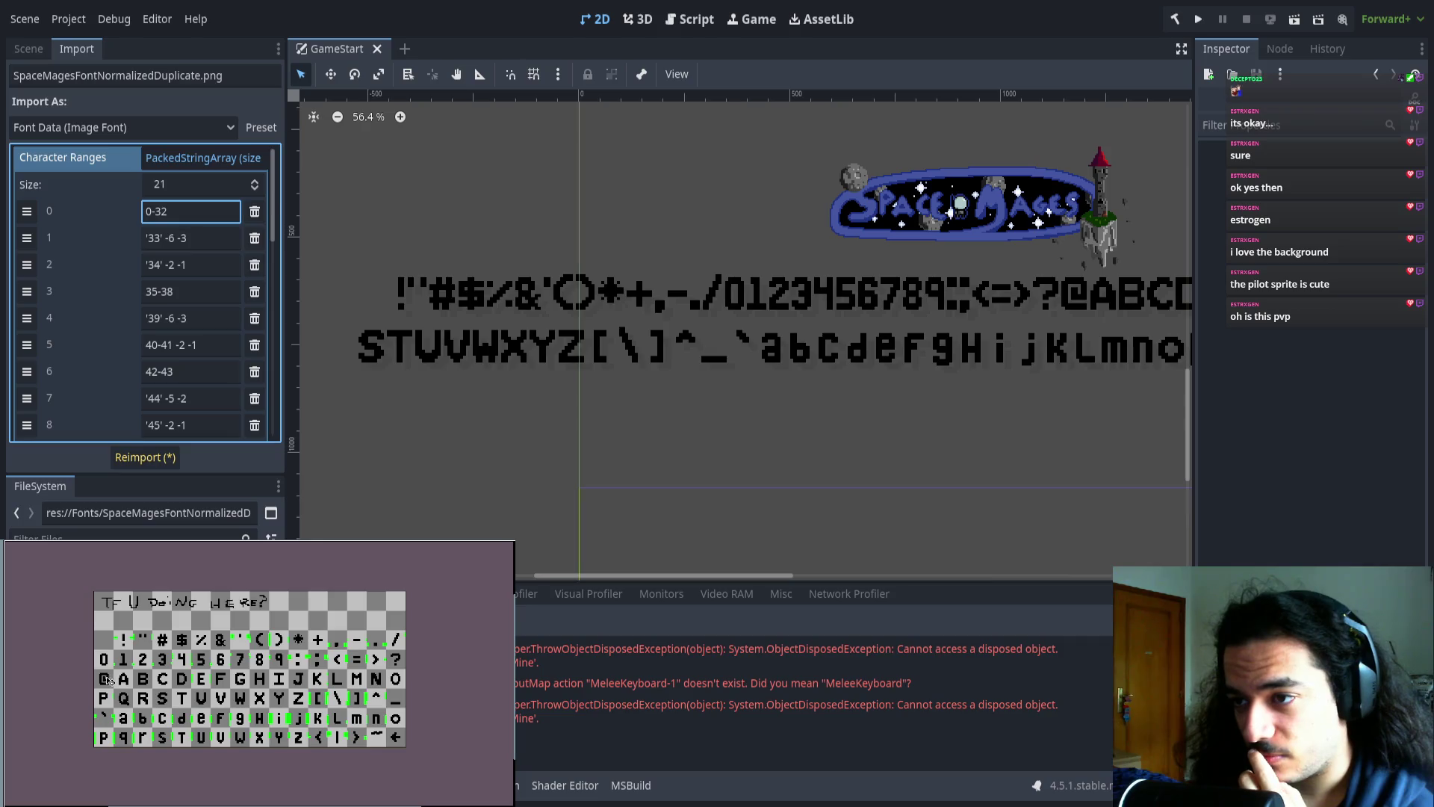
pyautogui.scroll(5, 184, 684)
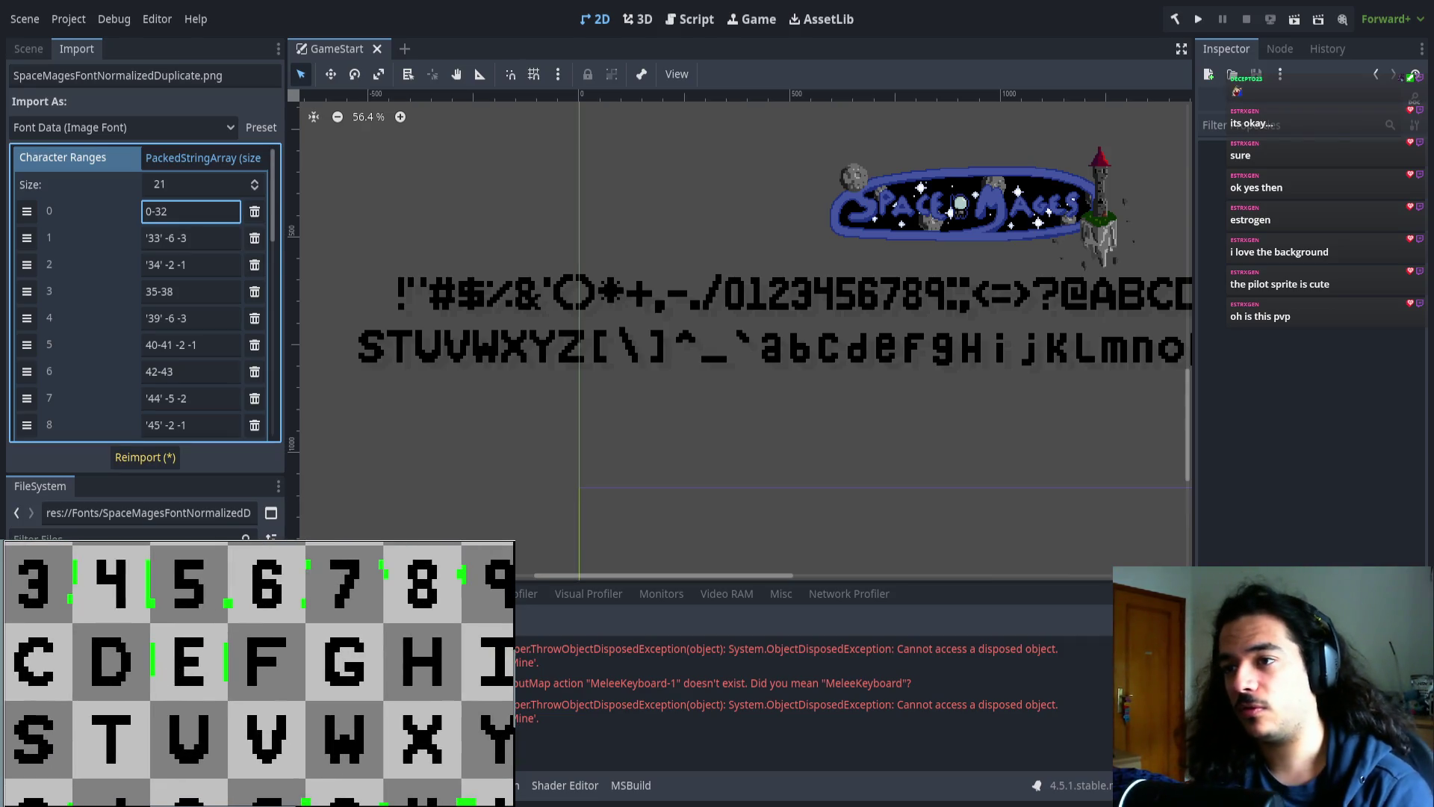
pyautogui.scroll(-5, 202, 338)
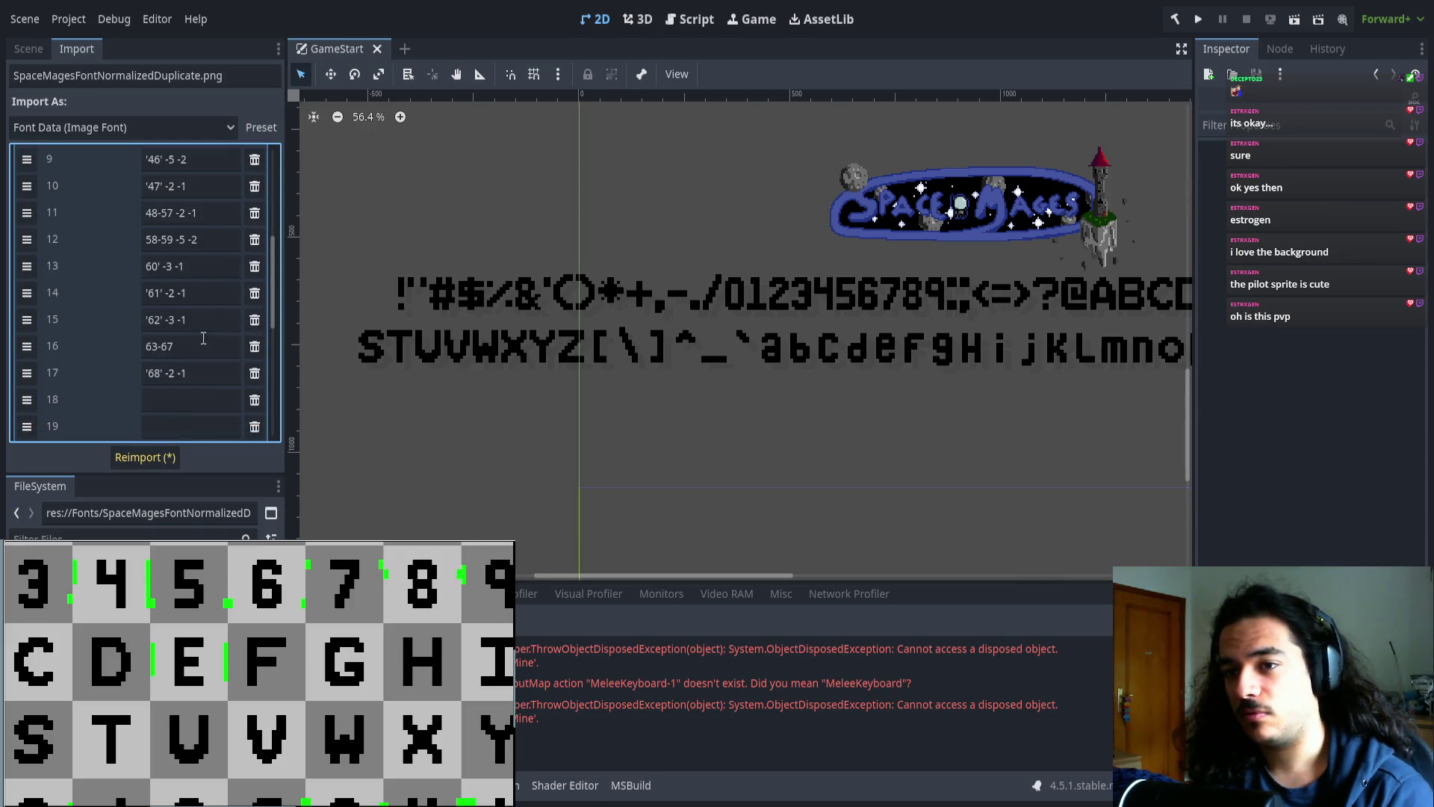
pyautogui.click(196, 372)
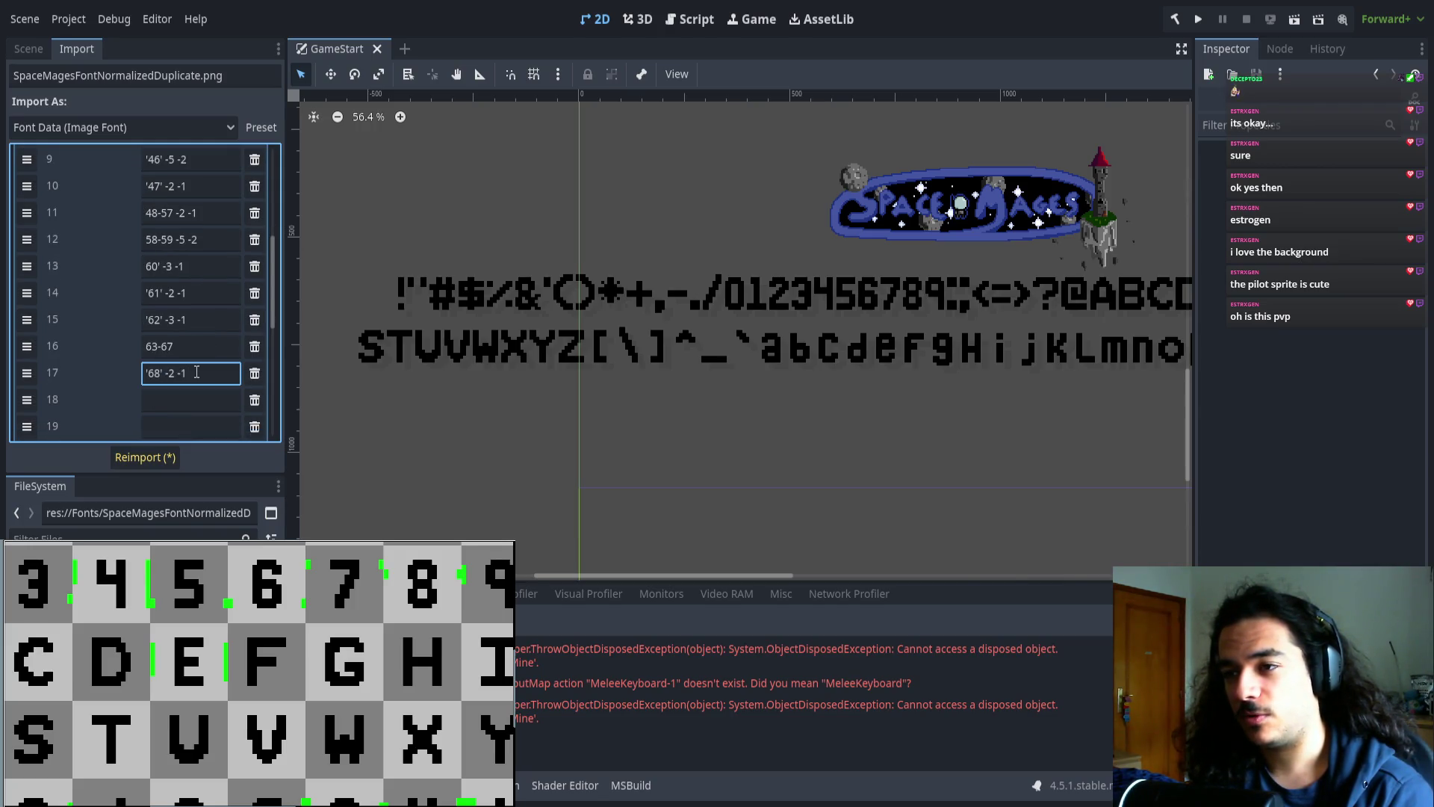
pyautogui.hscroll(5, 500, 418)
pyautogui.scroll(8, 486, 373)
pyautogui.scroll(1, 550, 319)
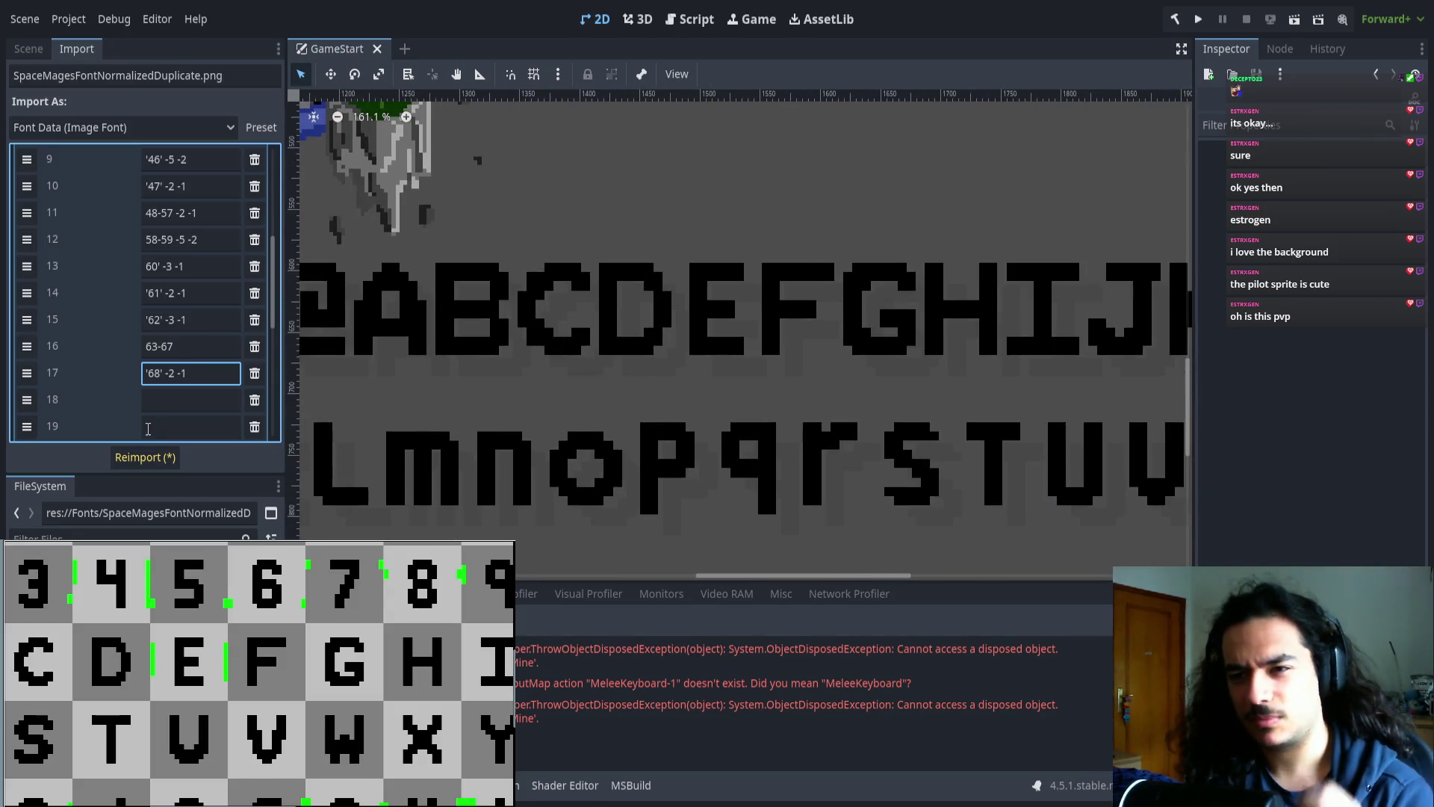
pyautogui.write(' 9')
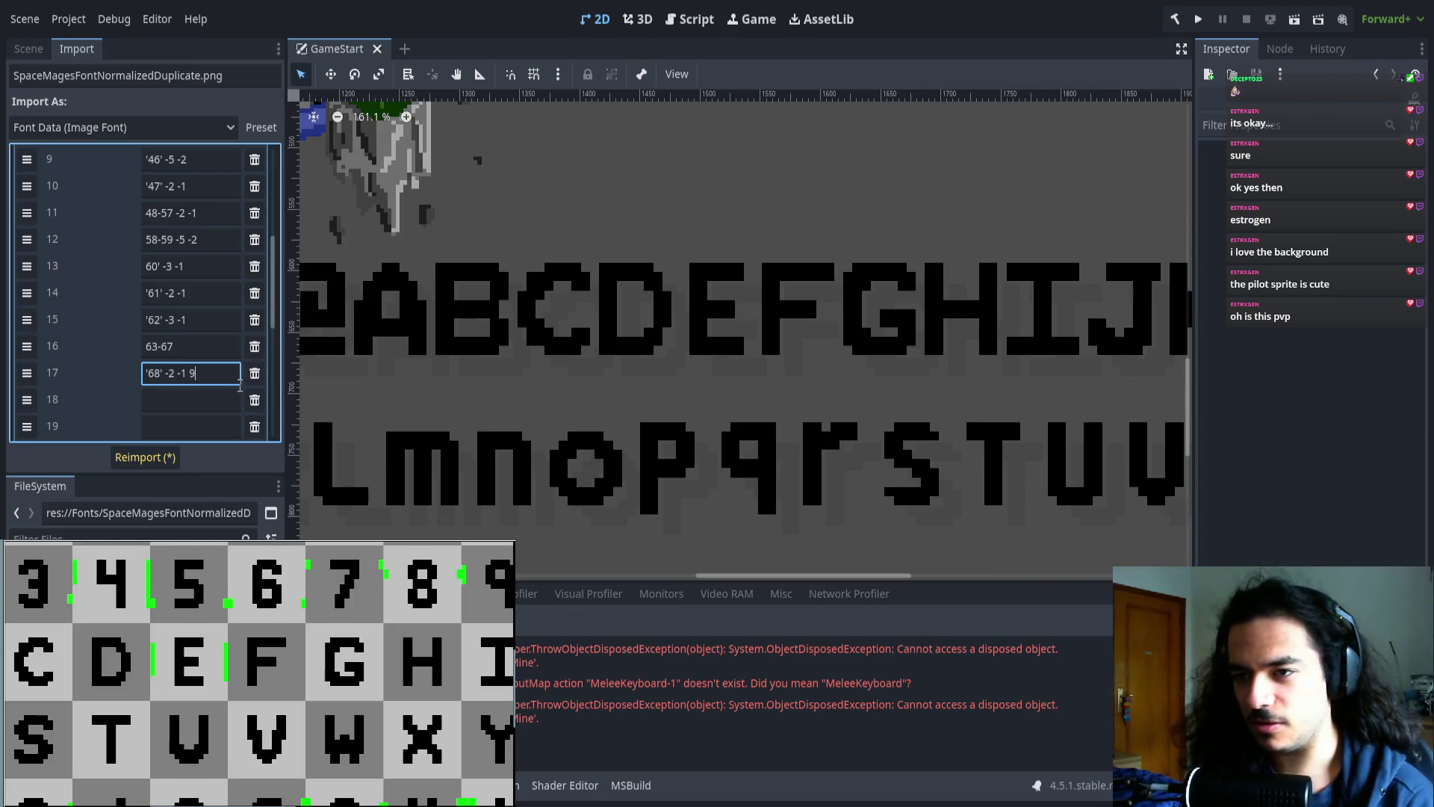
pyautogui.click(153, 461)
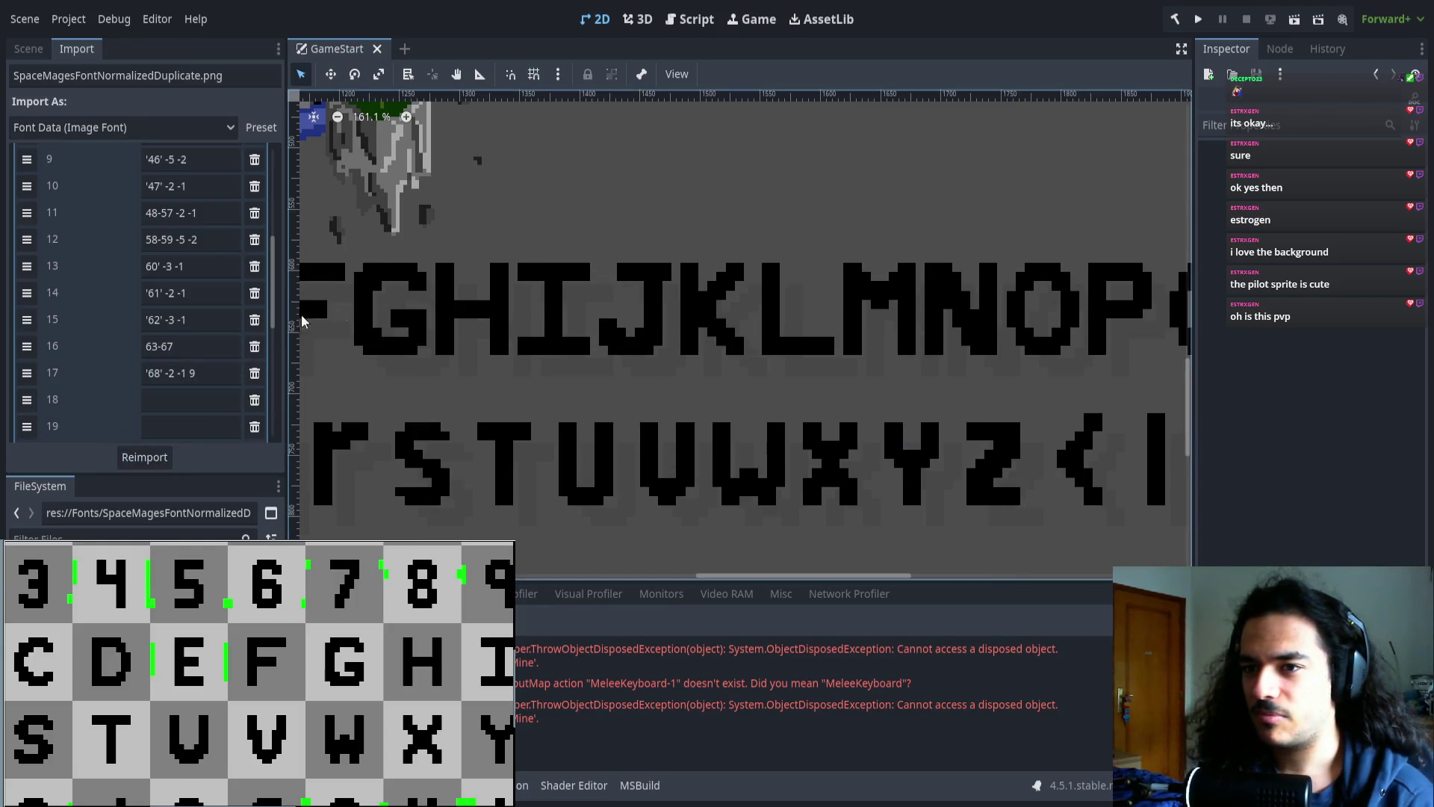
# - Remove the extra 9 so row 17 is '68' -2 -1 again, and reimport
pyautogui.scroll(-6, 499, 378)
pyautogui.scroll(3, 578, 378)
pyautogui.click(199, 381)
pyautogui.press('BackSpace')
pyautogui.press('BackSpace')
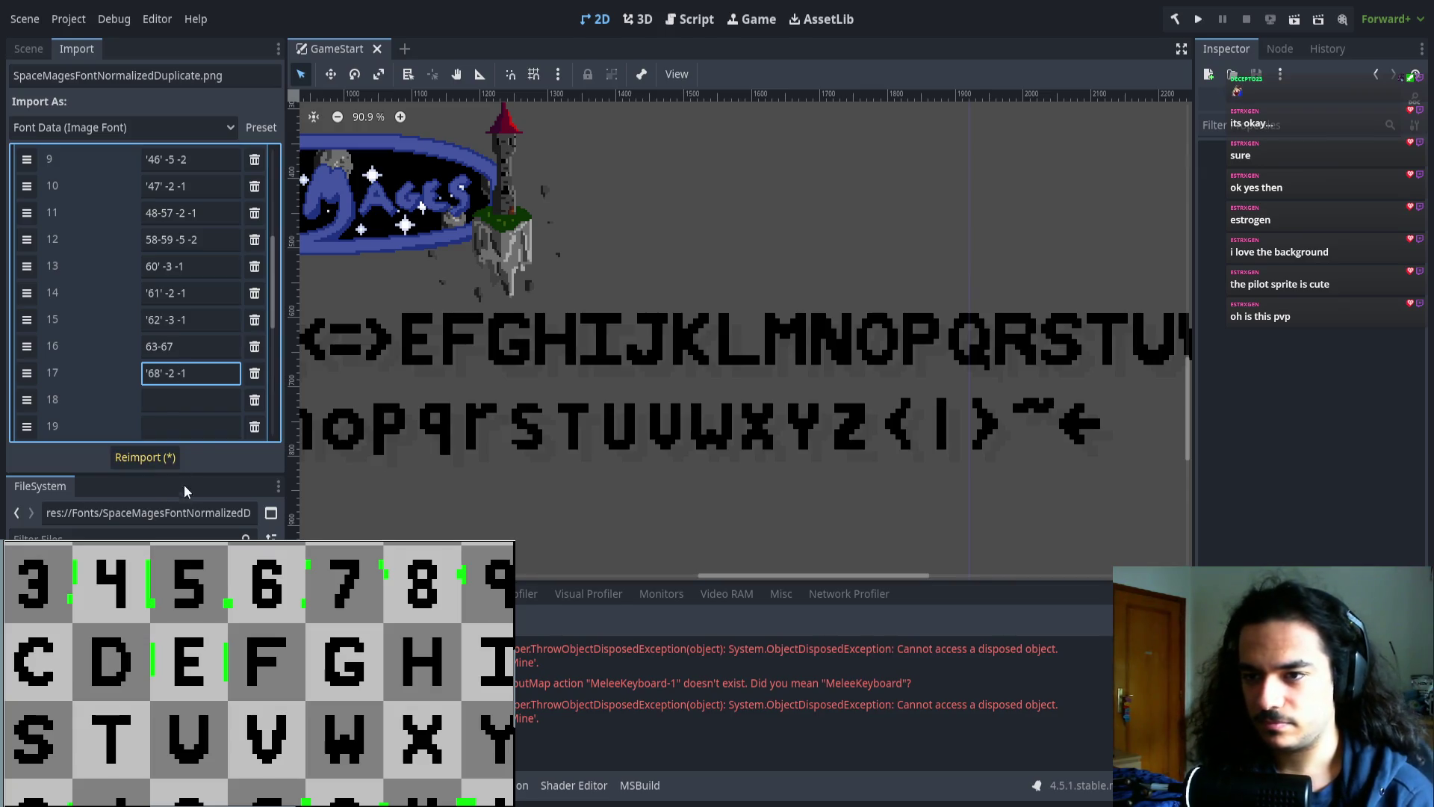
pyautogui.click(167, 458)
# - Show the second page of character ranges with the 63-127 entry
pyautogui.hscroll(-4, 652, 401)
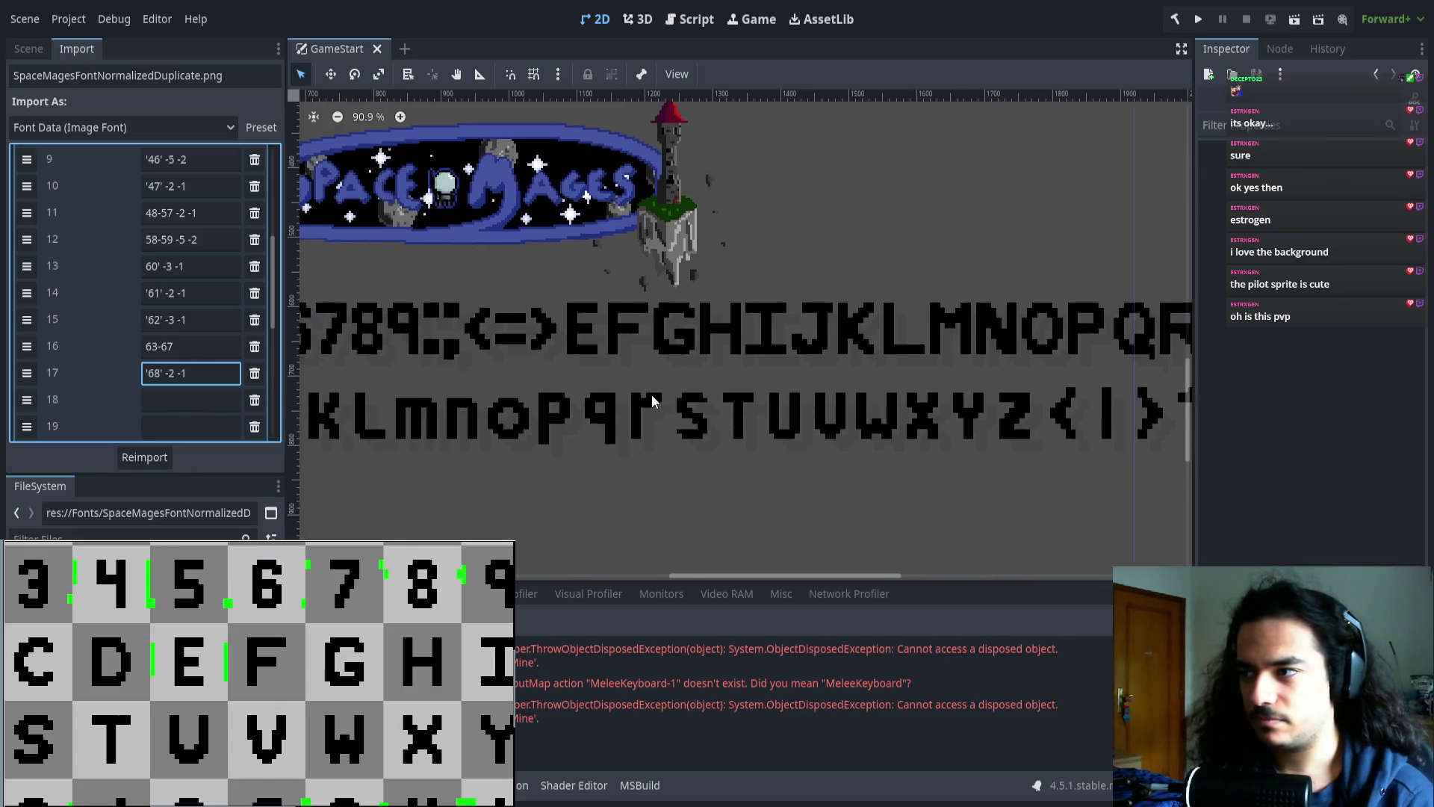
pyautogui.scroll(-5, 652, 401)
pyautogui.scroll(-1, 423, 403)
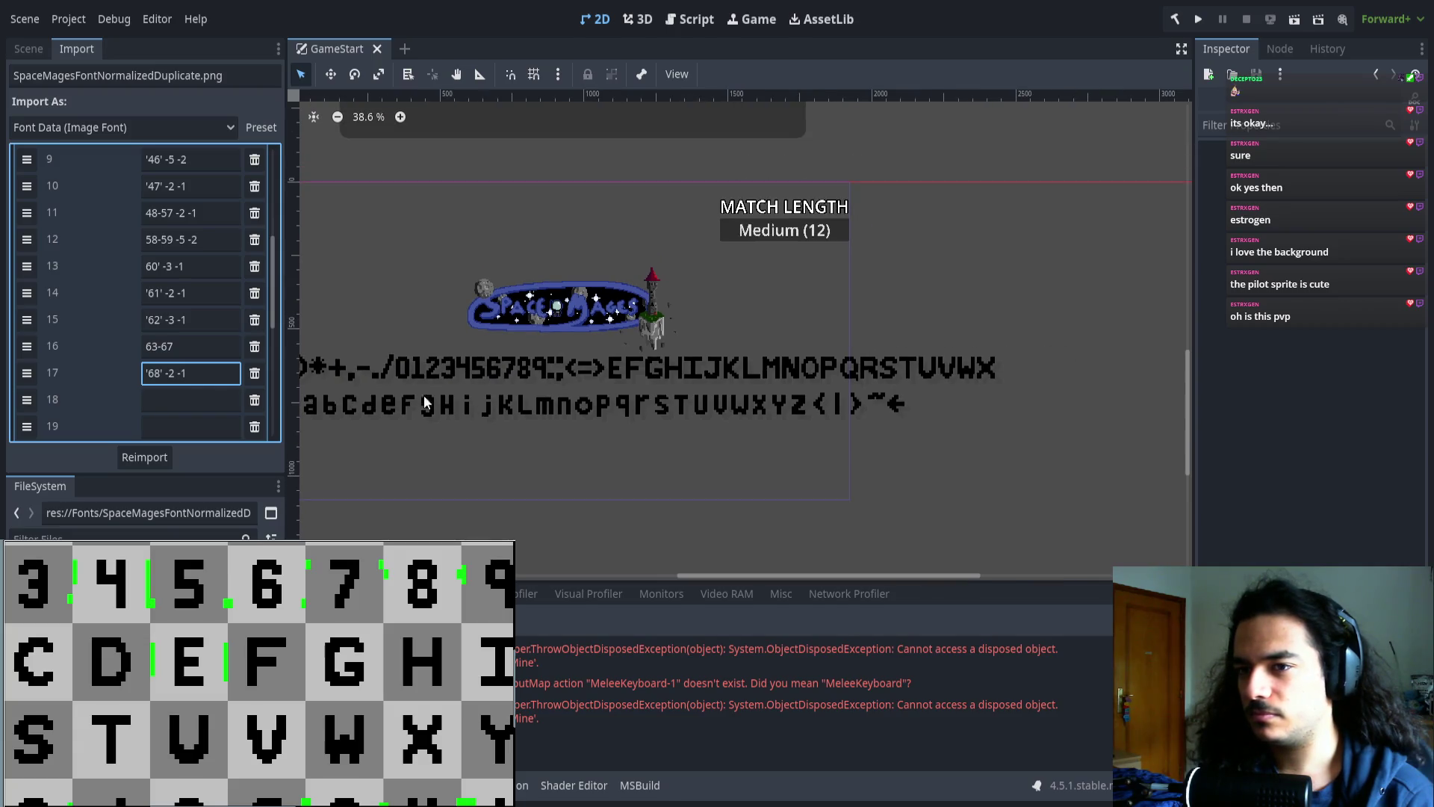
pyautogui.scroll(-3, 195, 425)
pyautogui.click(177, 307)
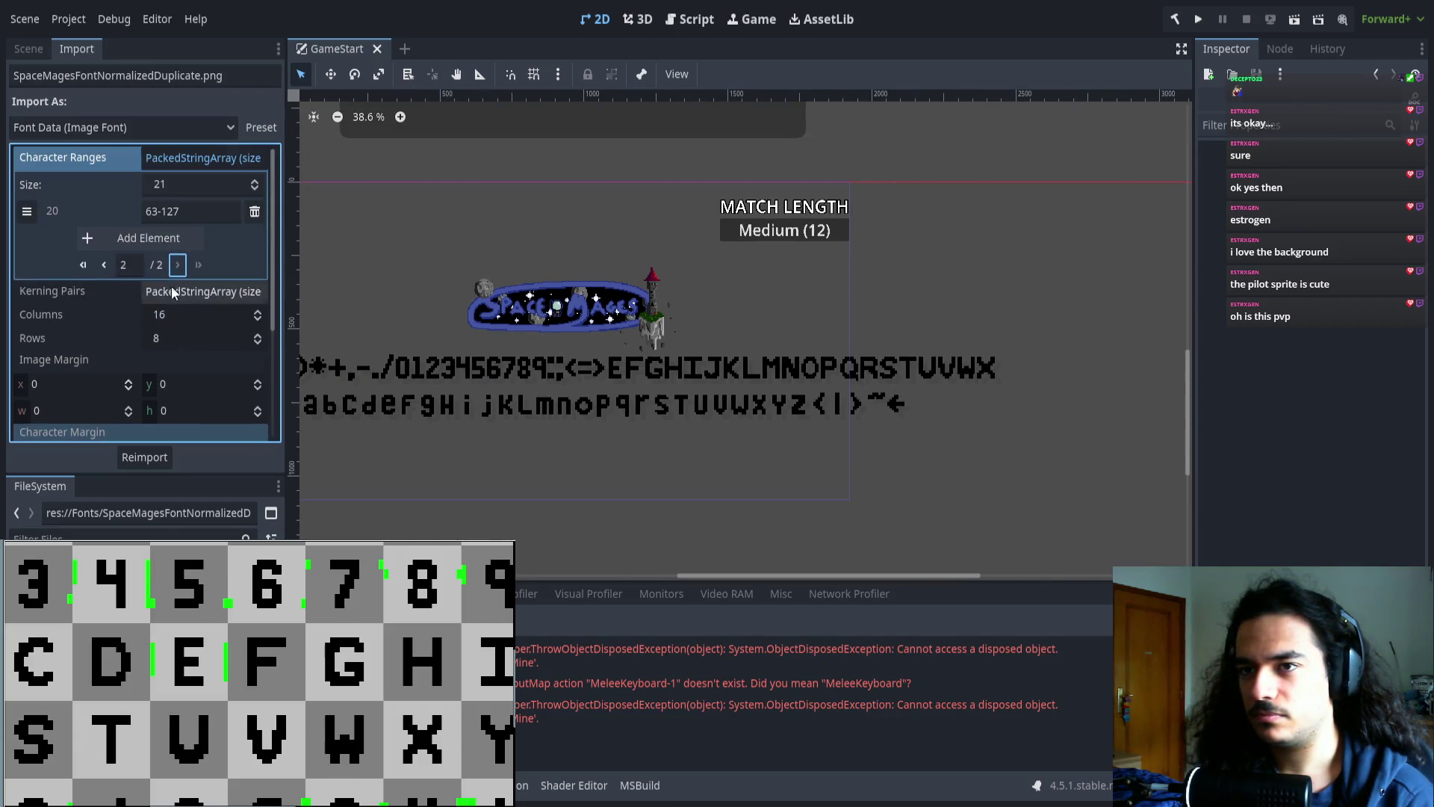
# - Change the last range to 69-127 and reimport the font
pyautogui.click(153, 212)
pyautogui.press('Delete')
pyautogui.write('9')
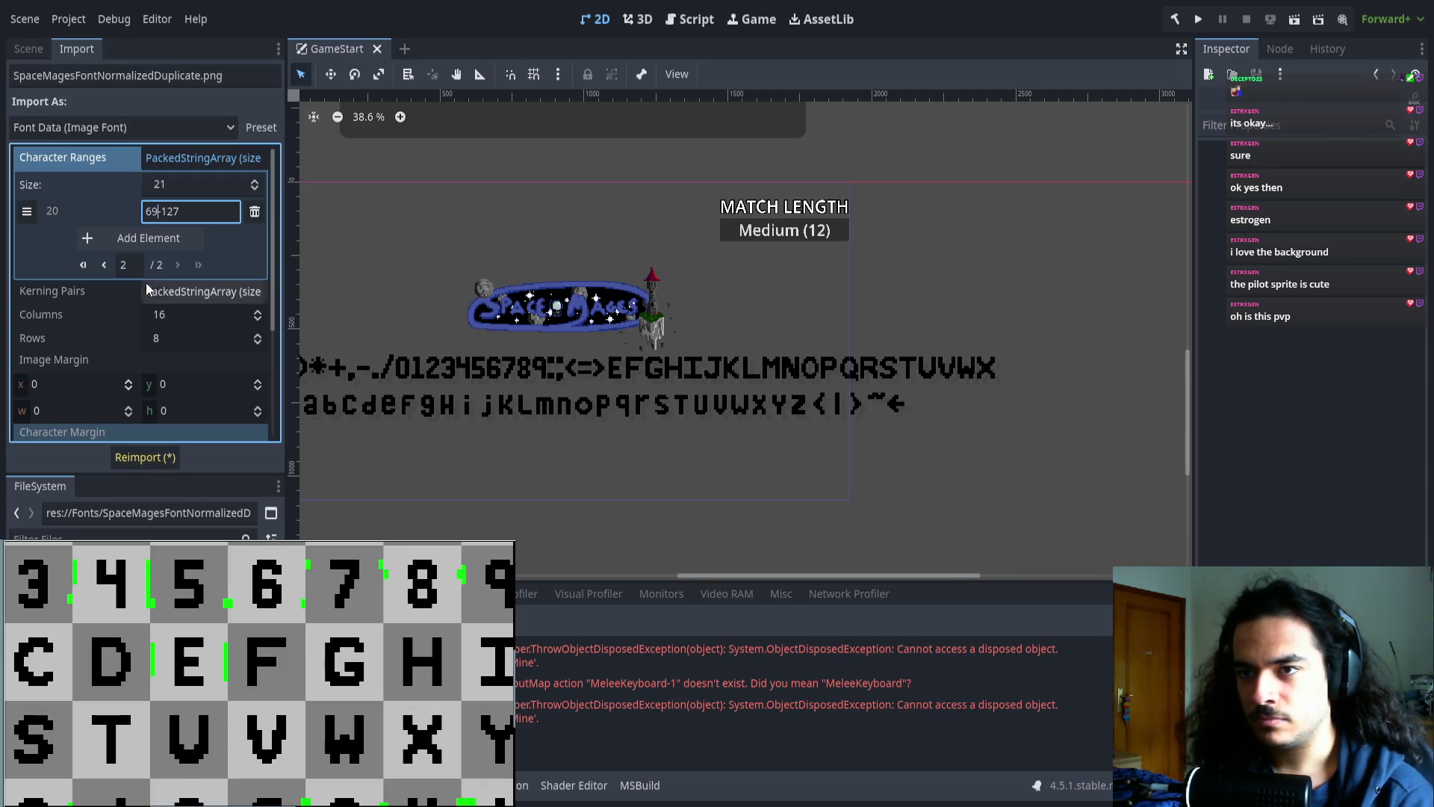
pyautogui.click(145, 457)
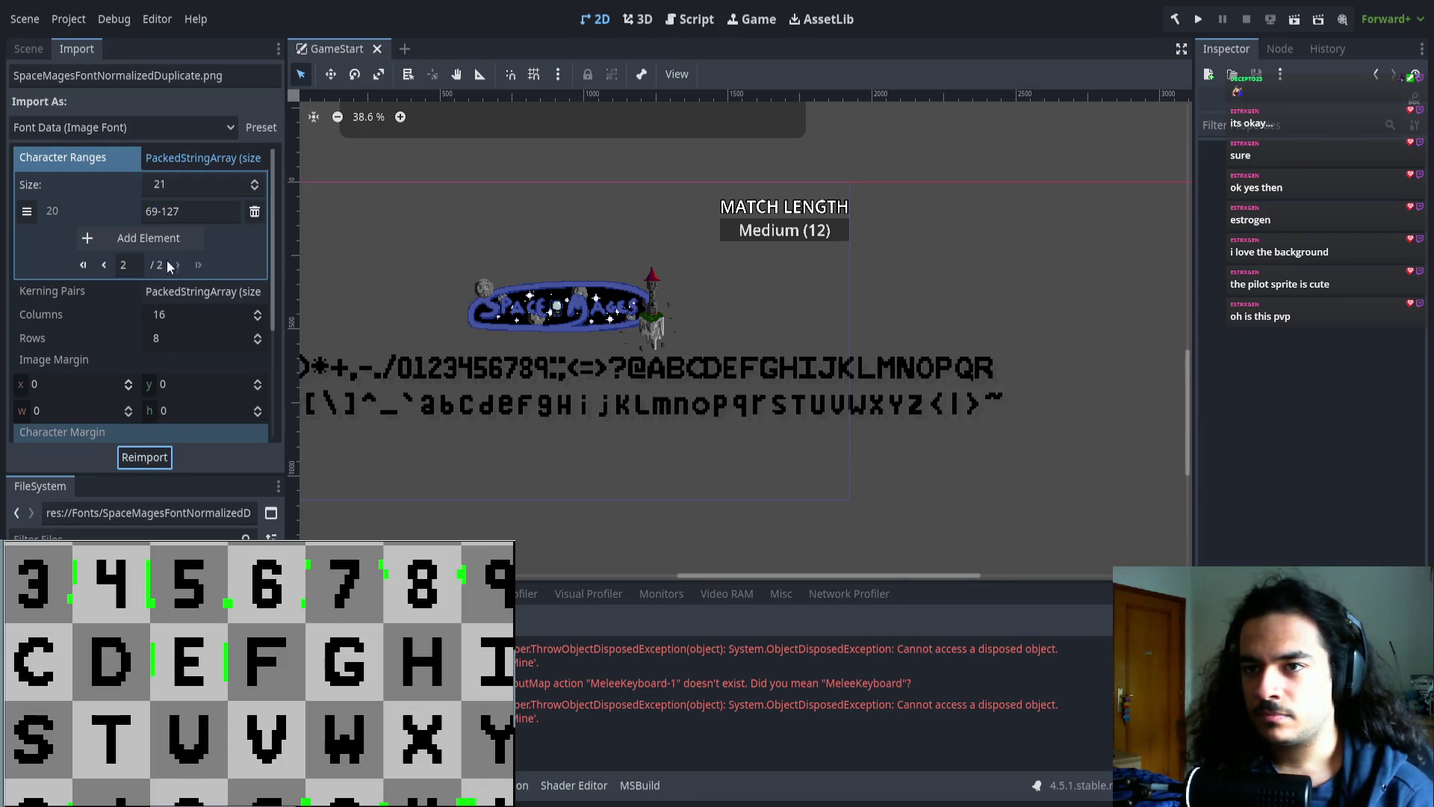
# - Append an offset of 2 to row 17's entry and reimport to preview the shifted D glyph
pyautogui.click(104, 264)
pyautogui.scroll(-6, 148, 363)
pyautogui.scroll(-3, 148, 363)
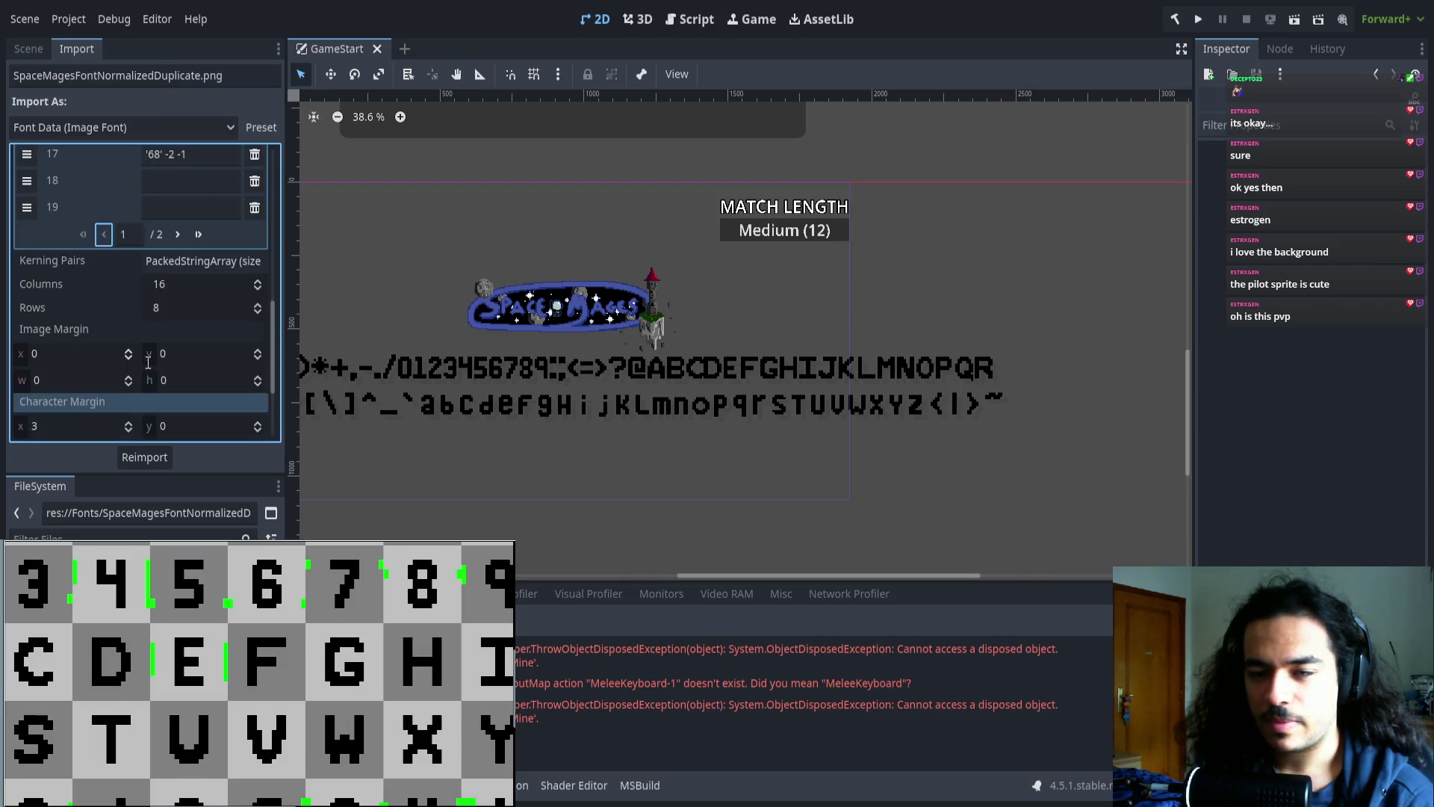
pyautogui.scroll(2, 148, 366)
pyautogui.scroll(-2, 148, 366)
pyautogui.moveTo(580, 416); pyautogui.dragTo(526, 410)
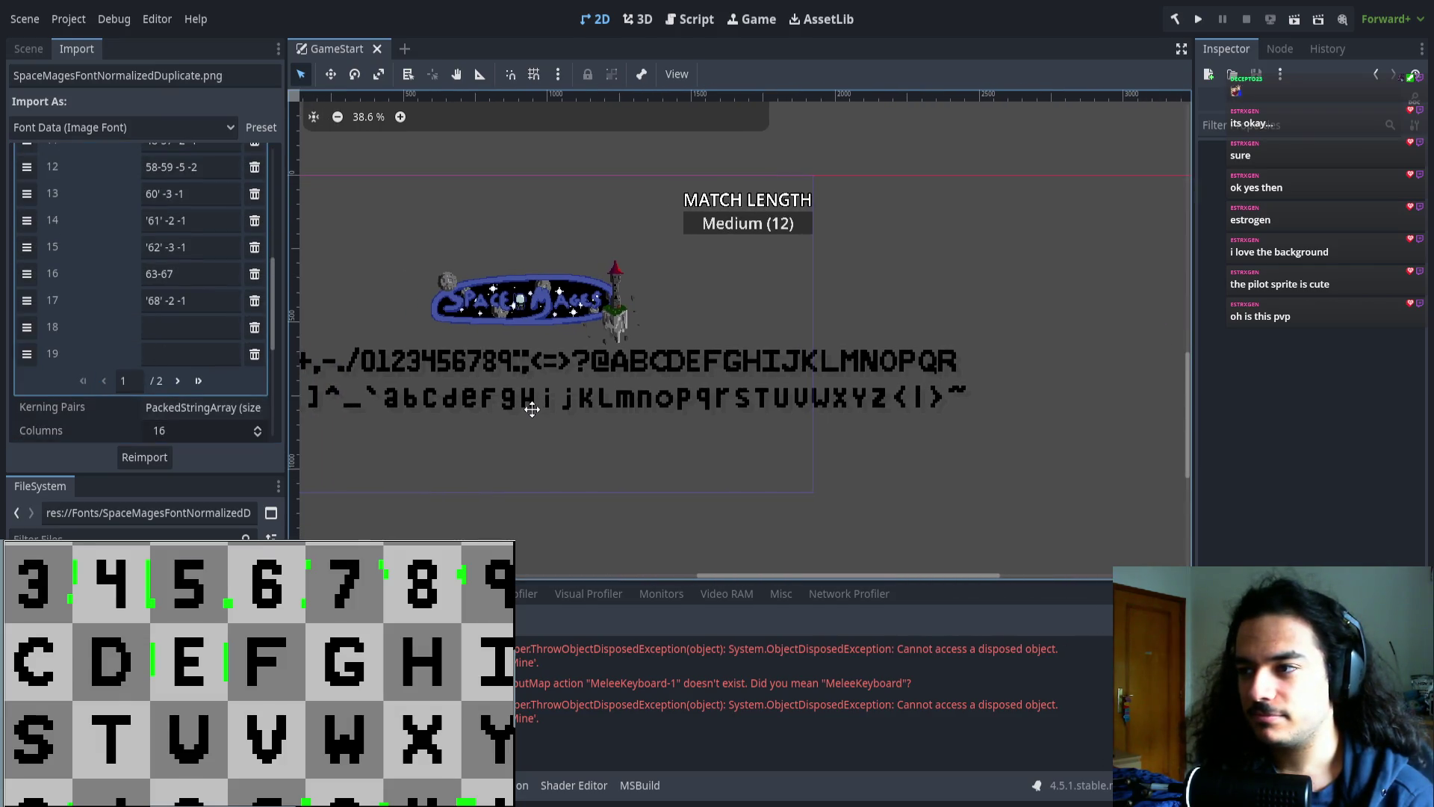
pyautogui.scroll(8, 661, 370)
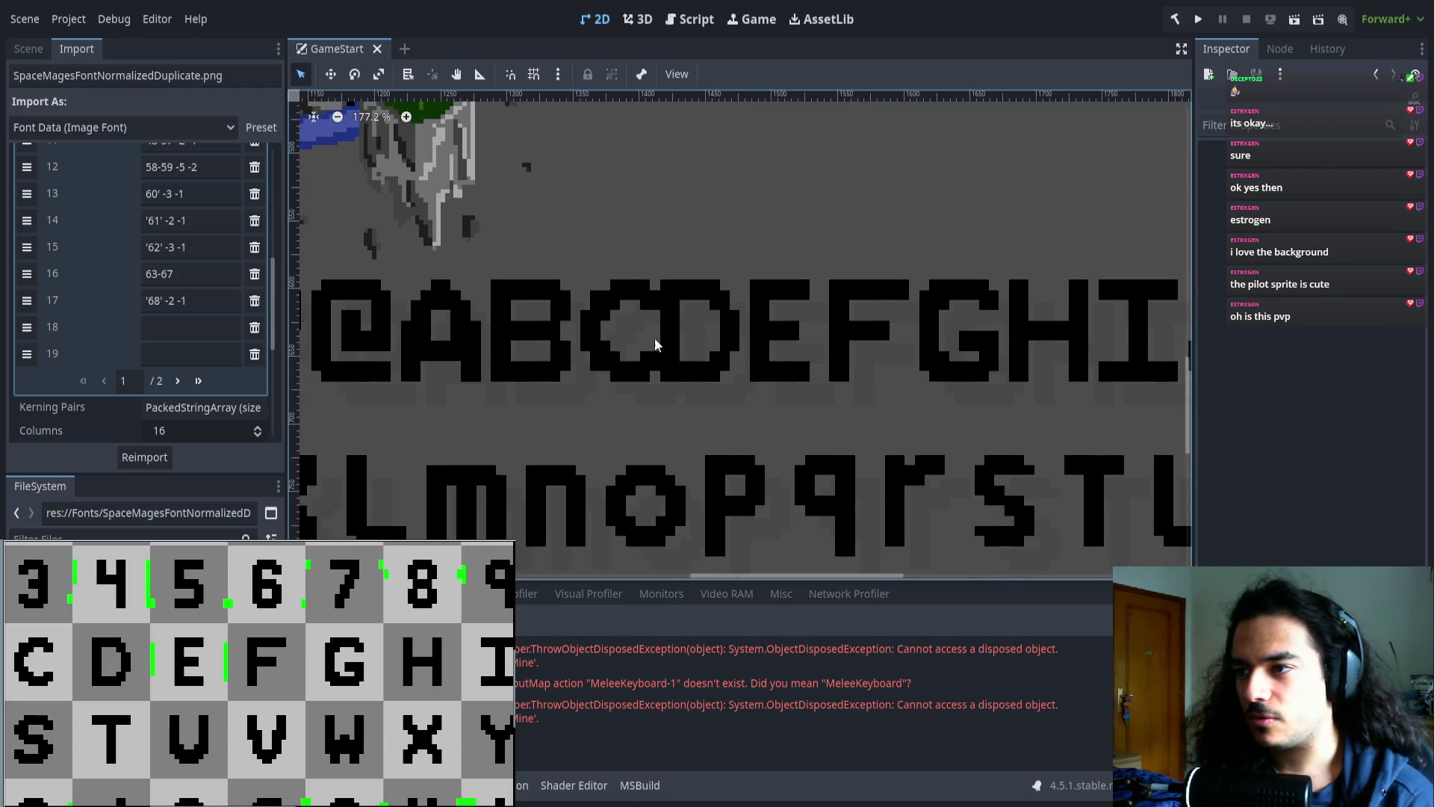
pyautogui.scroll(2, 602, 346)
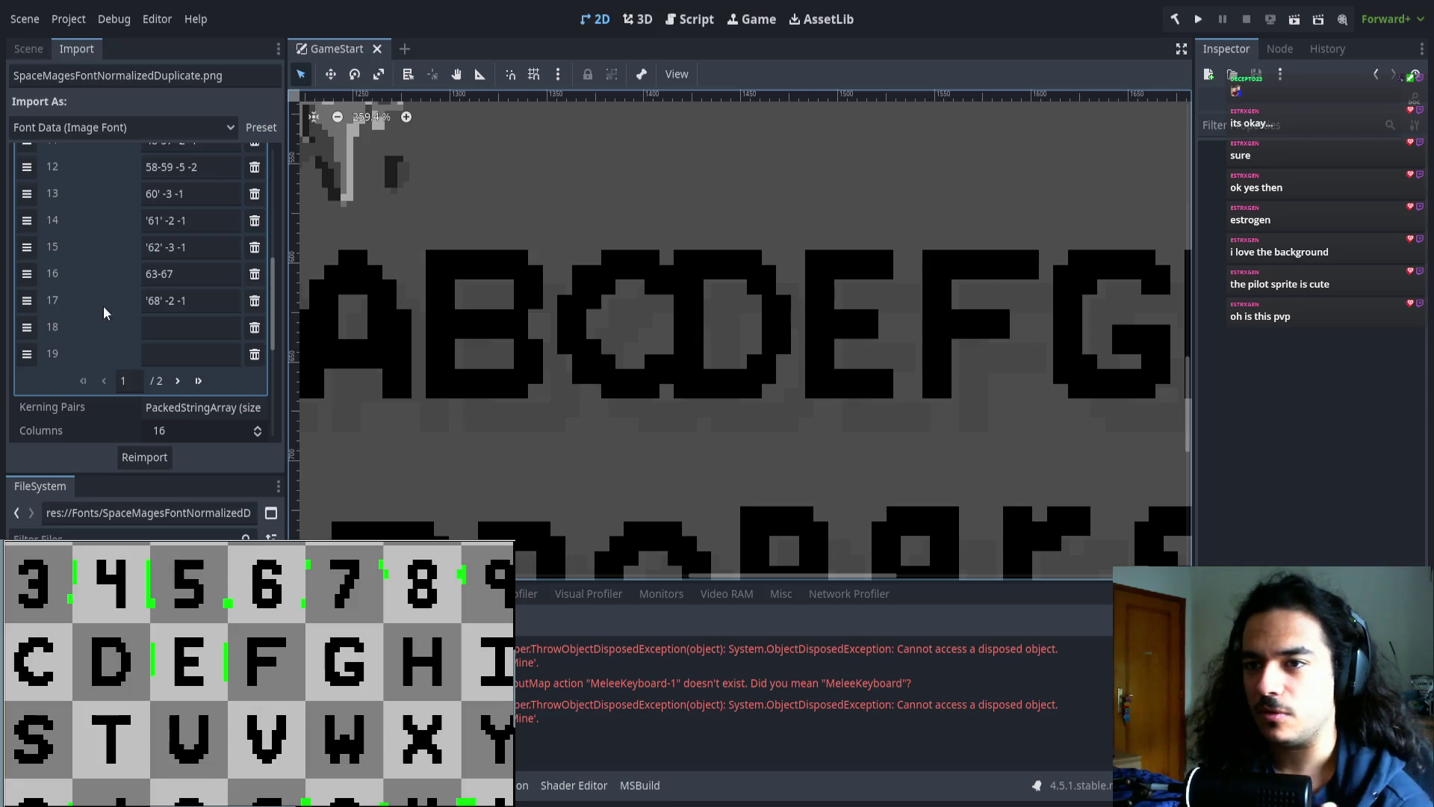
pyautogui.click(224, 303)
pyautogui.write('2')
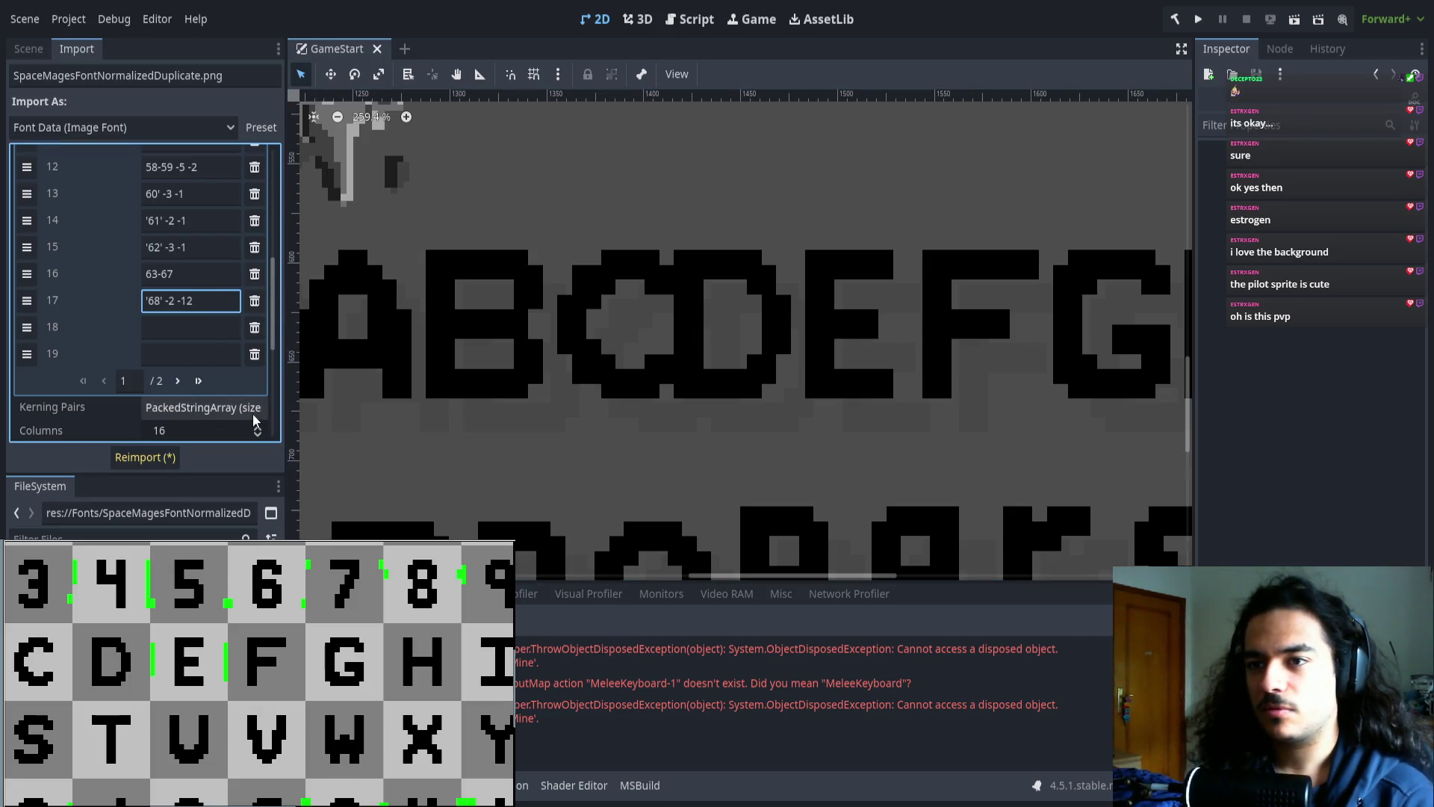
pyautogui.click(146, 457)
# - Remove the trailing 2 from row 17 and reimport to put D back
pyautogui.click(202, 311)
pyautogui.press('BackSpace')
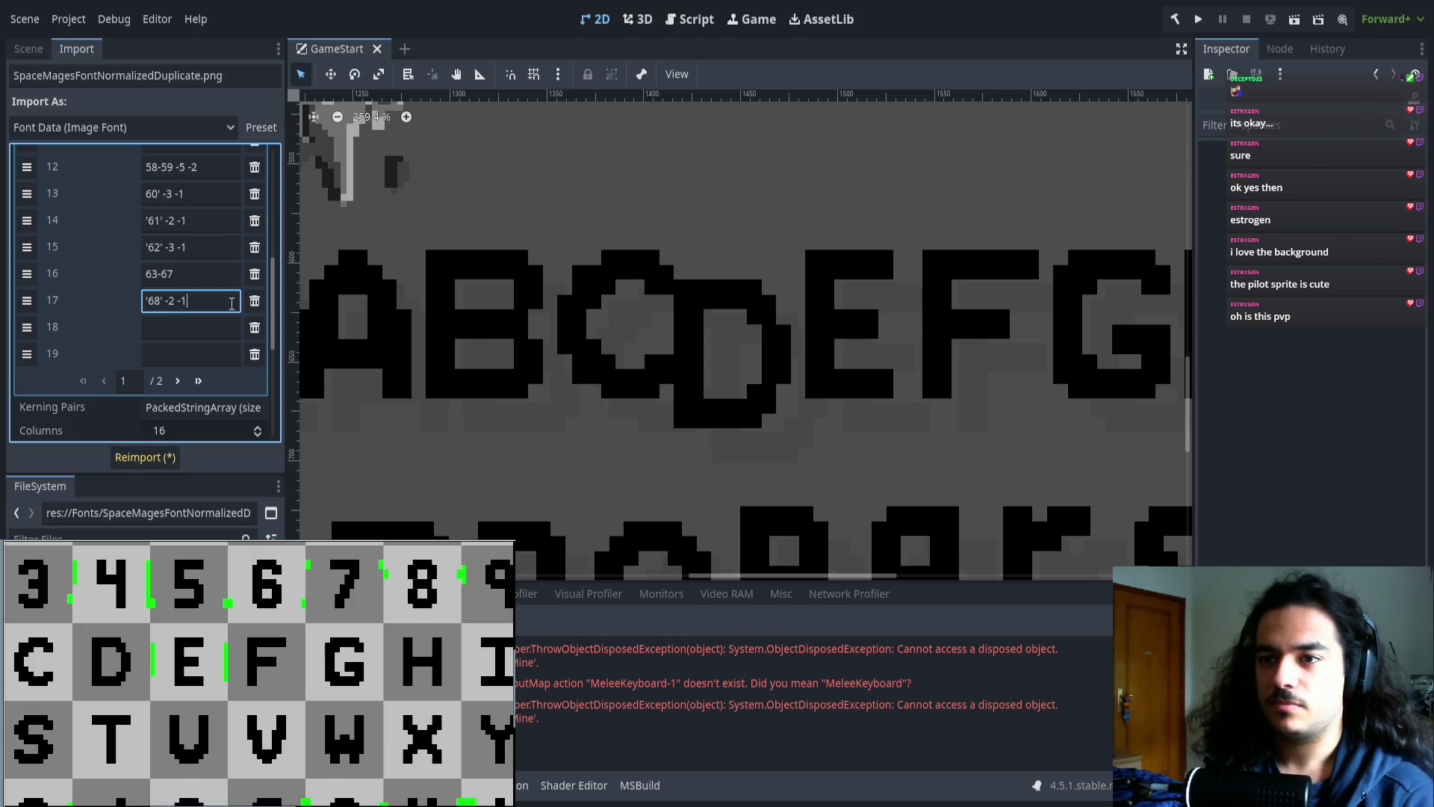
pyautogui.click(145, 457)
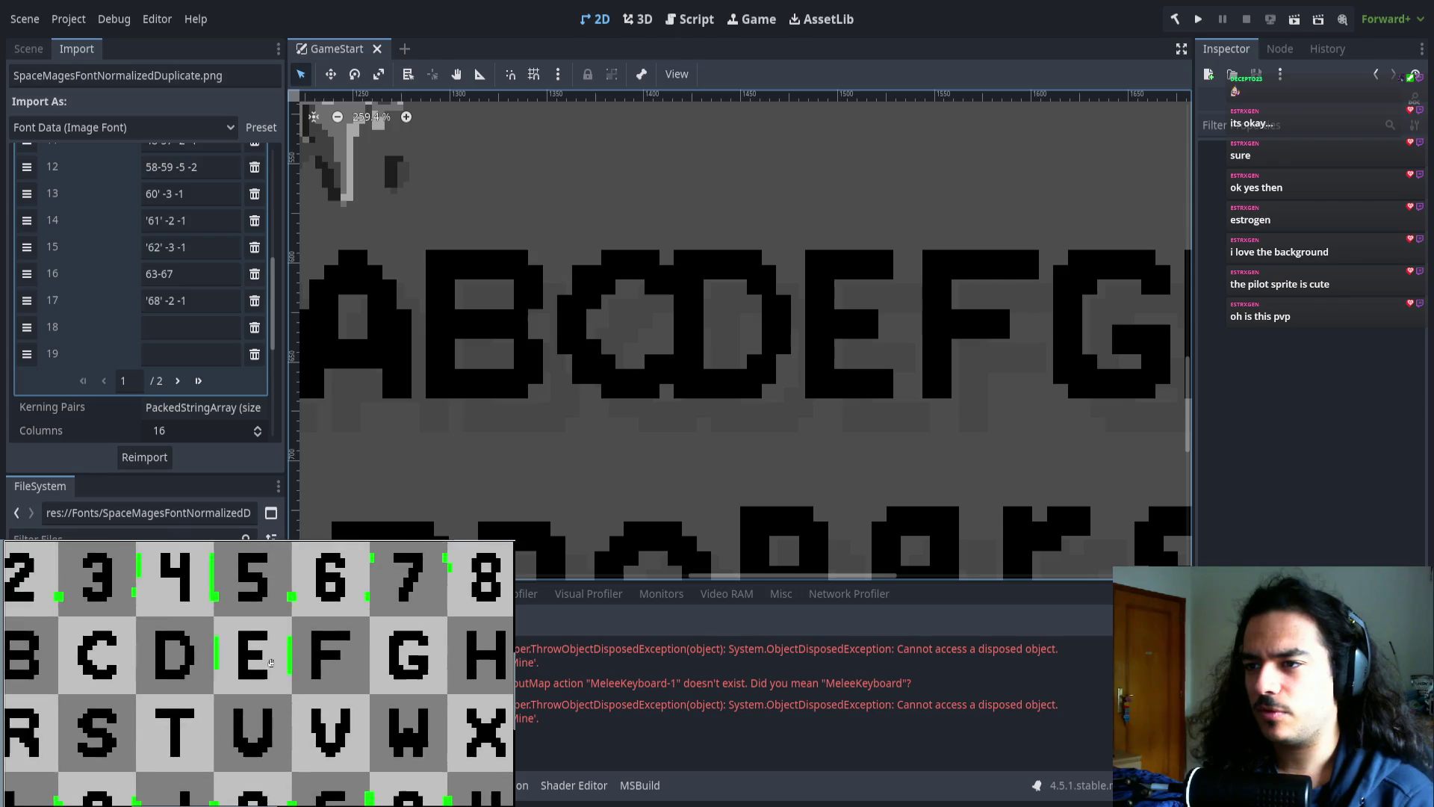
# - Shift the ranges to 63-68, '69' -2 -1 and 70-127, then reimport
pyautogui.click(174, 274)
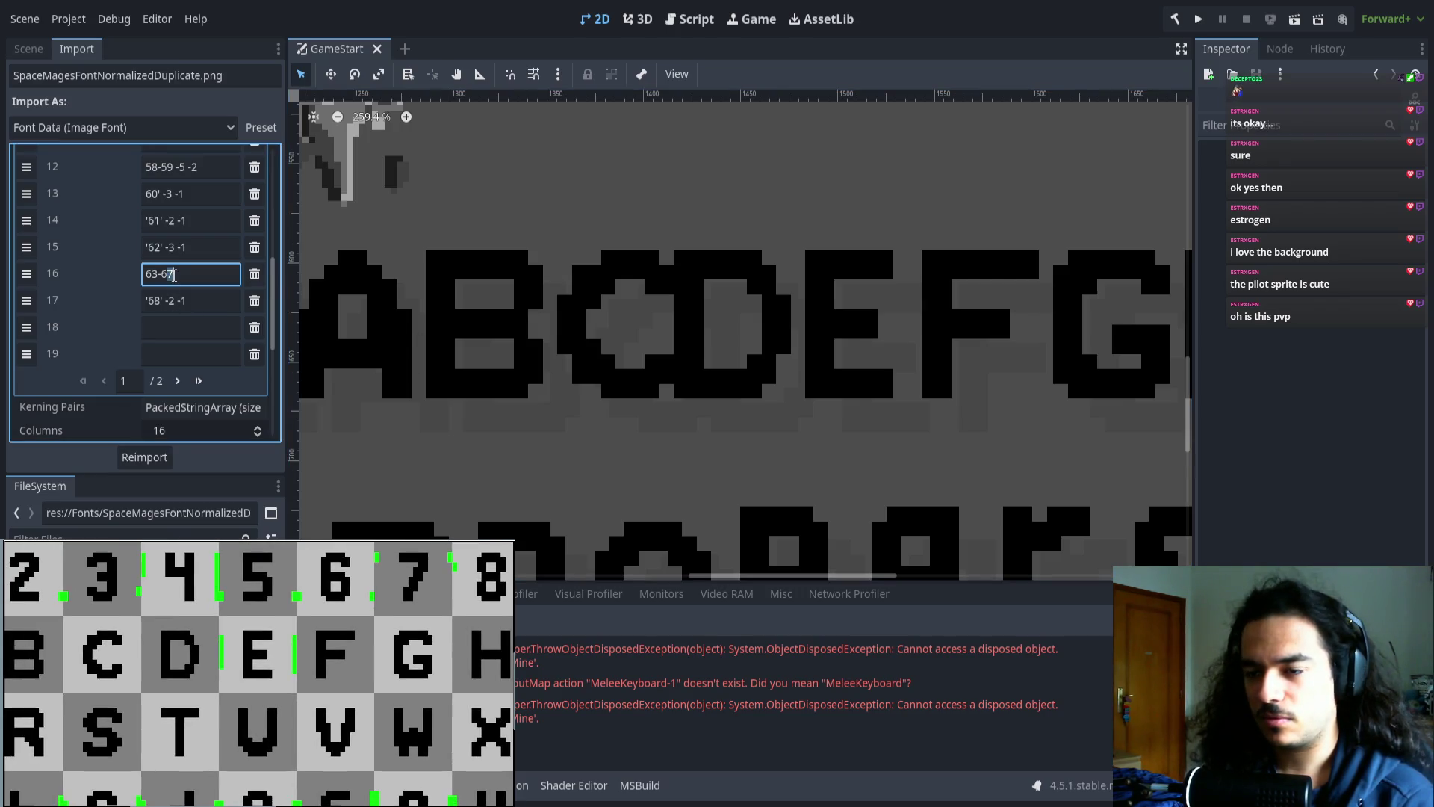
pyautogui.write('8')
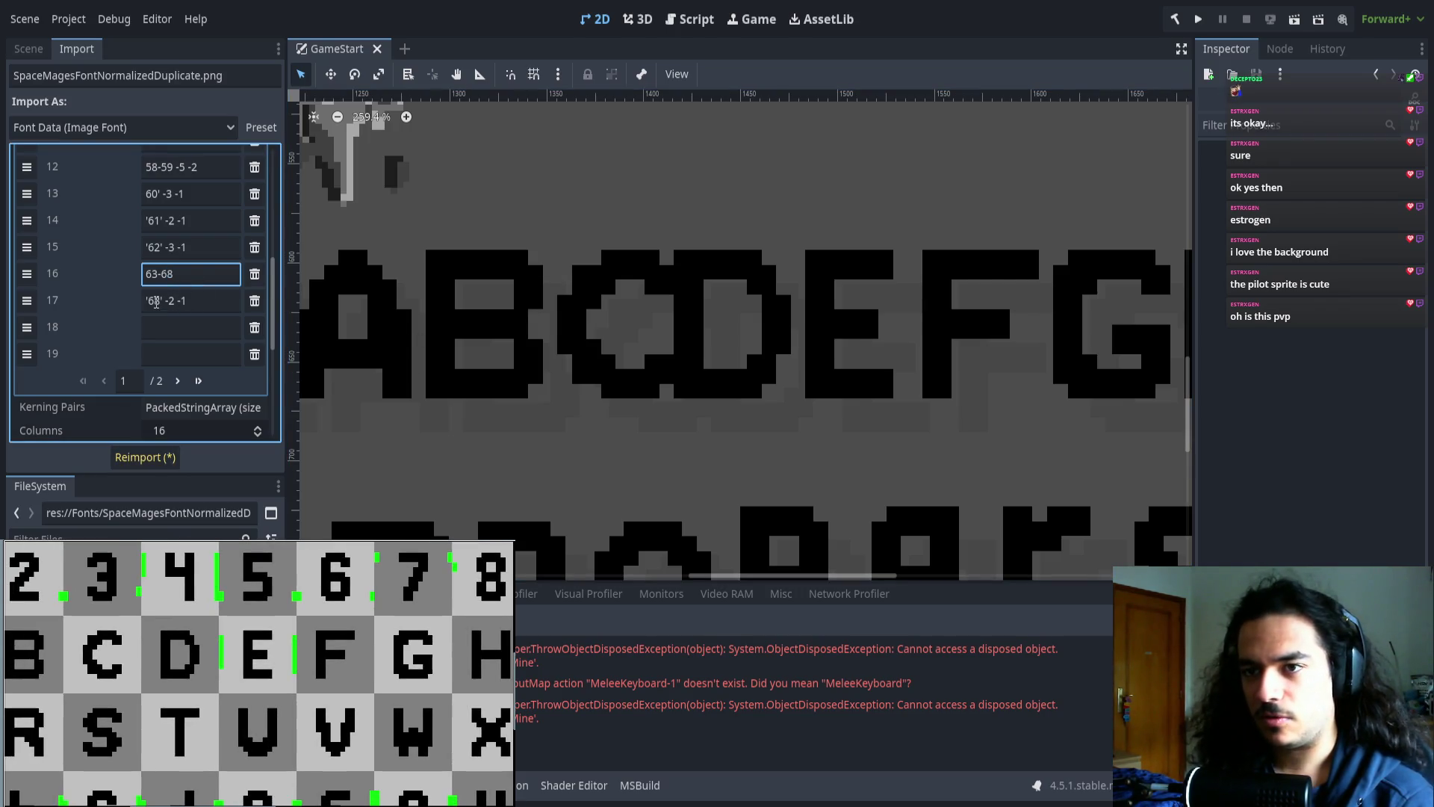
pyautogui.click(157, 301)
pyautogui.write('9')
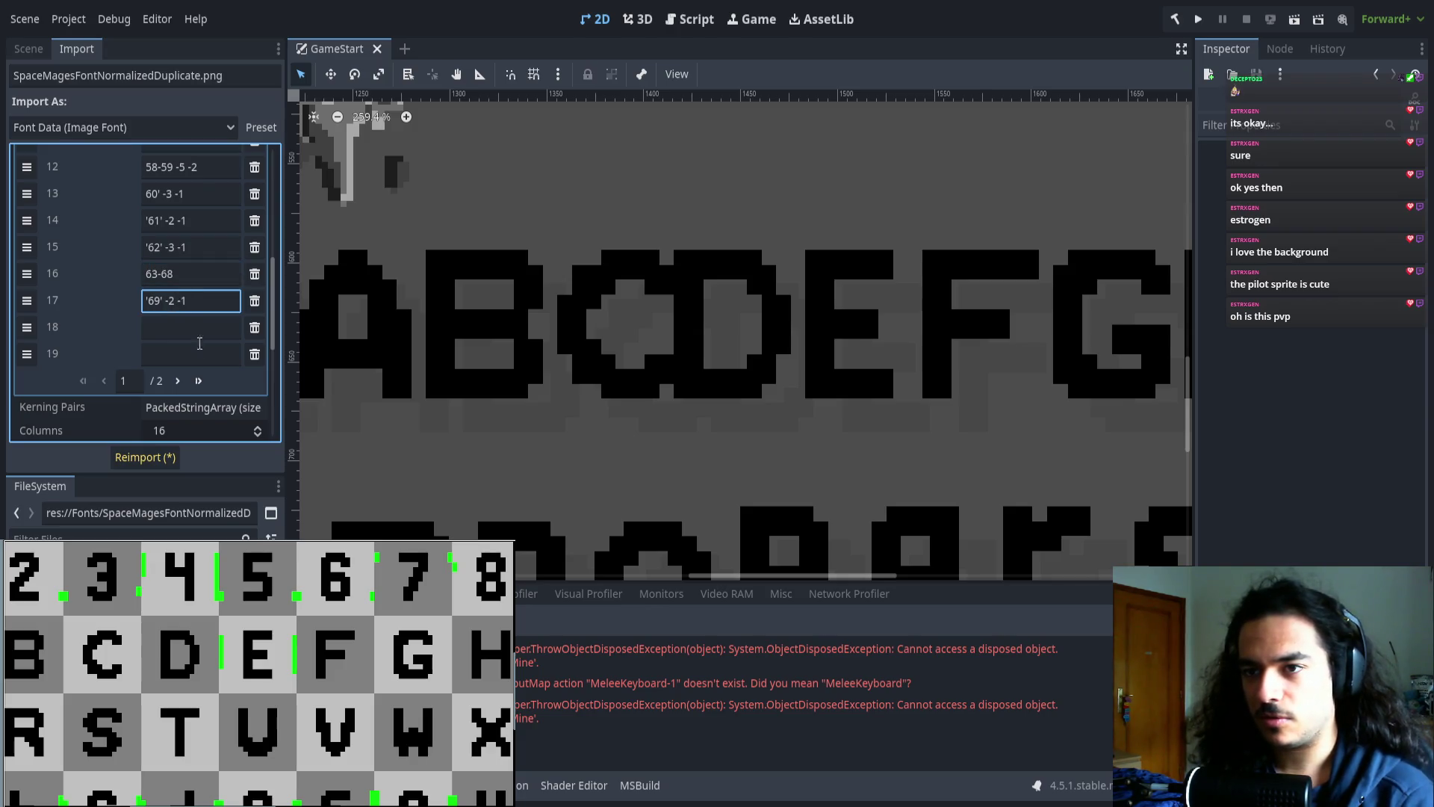
pyautogui.click(177, 380)
pyautogui.doubleClick(153, 210)
pyautogui.write('70-127')
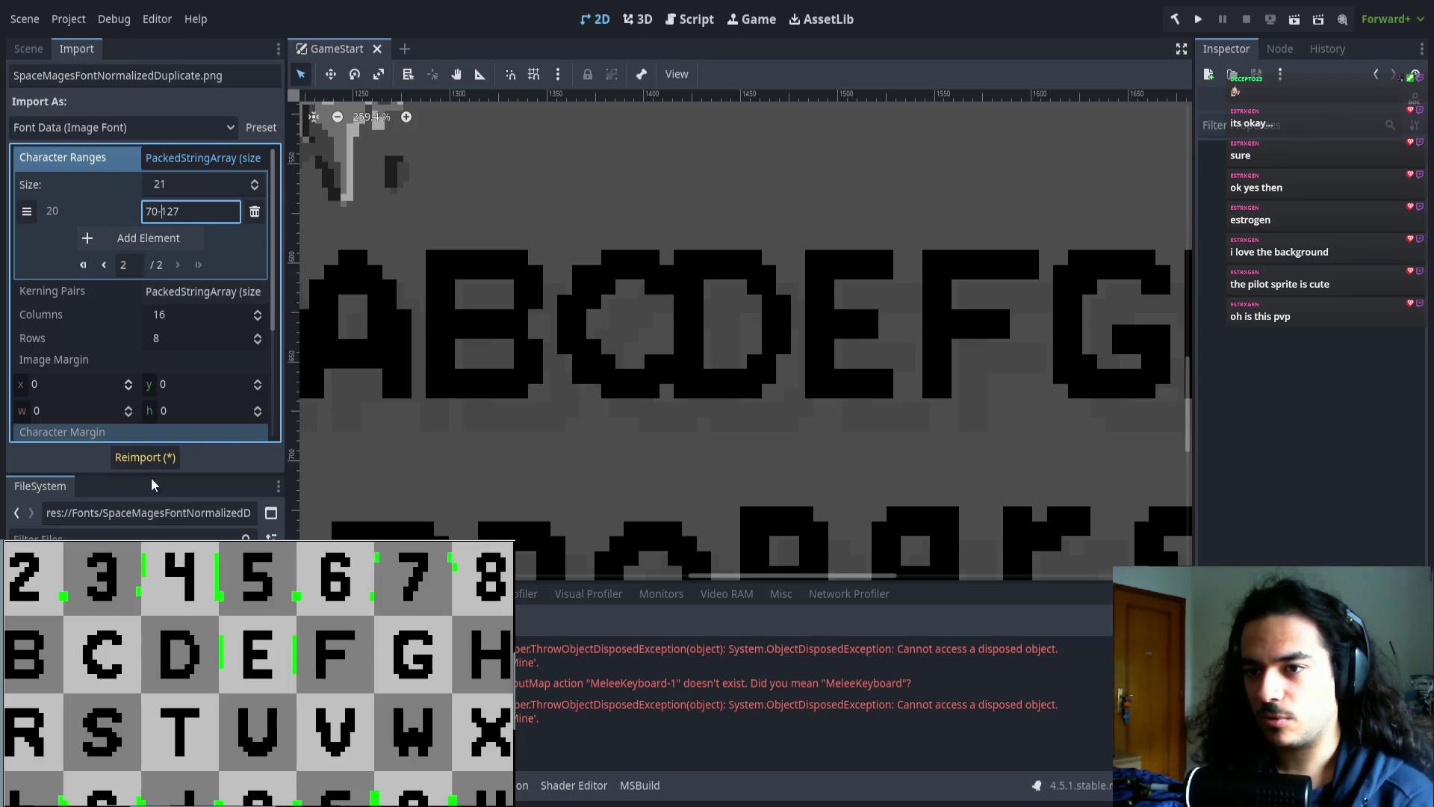
pyautogui.click(144, 456)
# - Pan the font preview to inspect the re-rendered letters C–L and o–z
pyautogui.moveTo(838, 377); pyautogui.dragTo(719, 318)
pyautogui.moveTo(818, 313)
pyautogui.mouseDown()
pyautogui.moveTo(502, 289)
pyautogui.moveTo(407, 320)
pyautogui.mouseUp()
pyautogui.scroll(-1, 503, 288)
pyautogui.scroll(-1, 467, 292)
pyautogui.scroll(1, 414, 321)
pyautogui.scroll(1, 538, 326)
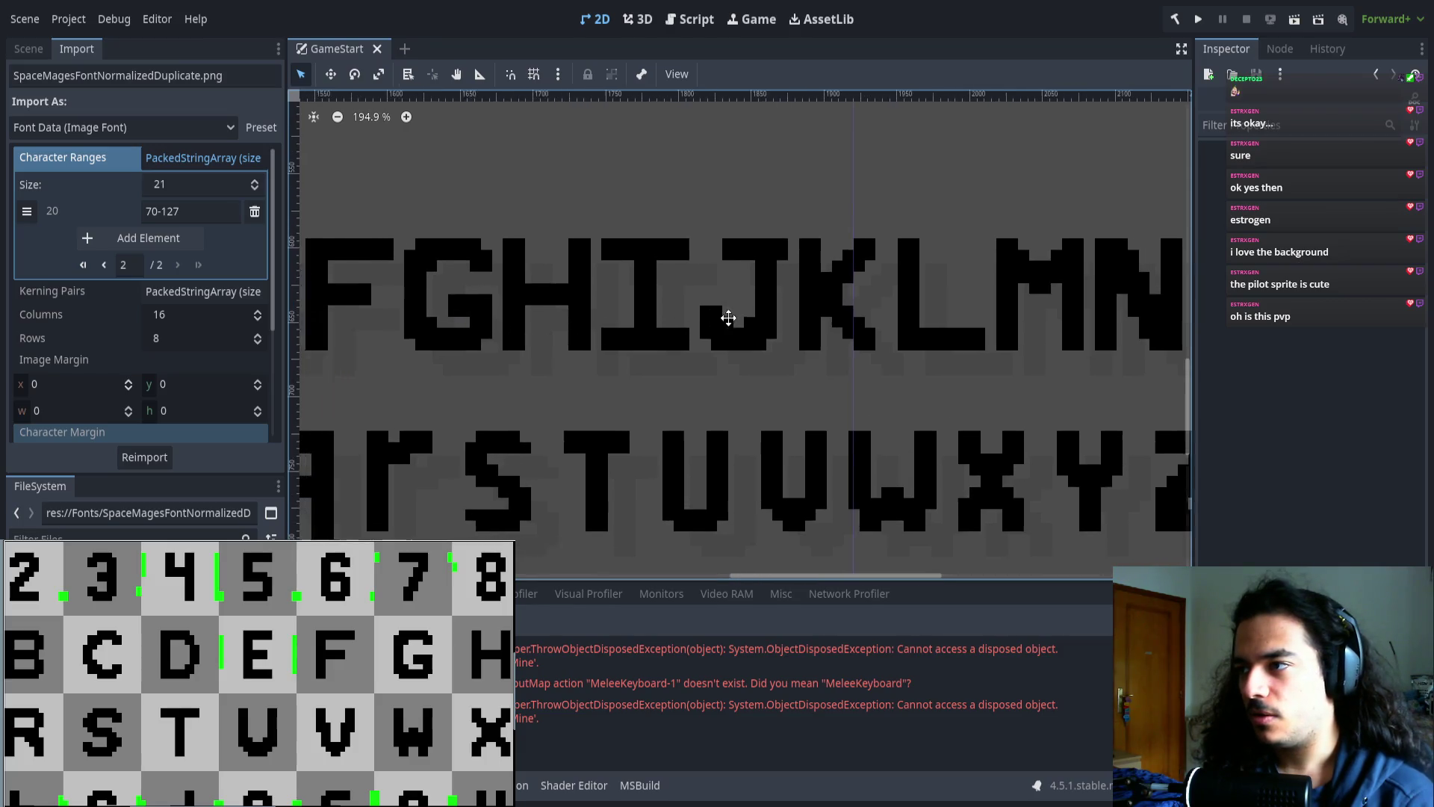
pyautogui.moveTo(729, 317); pyautogui.dragTo(923, 263)
pyautogui.moveTo(607, 295)
pyautogui.mouseDown()
pyautogui.moveTo(835, 285)
pyautogui.moveTo(765, 297)
pyautogui.mouseUp()
pyautogui.moveTo(647, 316)
pyautogui.mouseDown()
pyautogui.moveTo(723, 320)
pyautogui.moveTo(563, 371)
pyautogui.mouseUp()
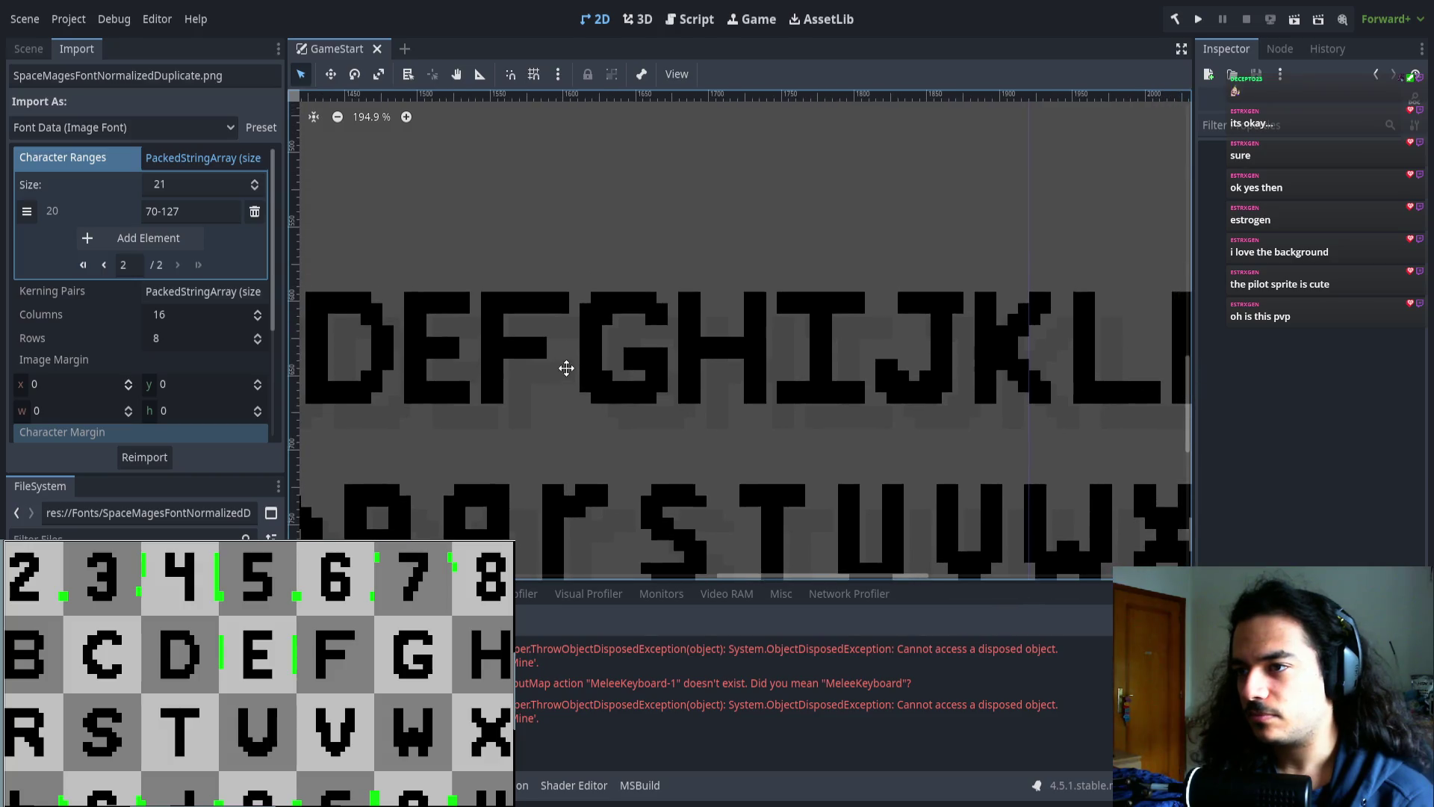
# - Fill range entries 18 and 19 with 70-74 and '75' -1, then reimport
pyautogui.click(104, 266)
pyautogui.scroll(-3, 552, 389)
pyautogui.scroll(-1, 225, 314)
pyautogui.scroll(-5, 224, 314)
pyautogui.click(178, 290)
pyautogui.write('70-74')
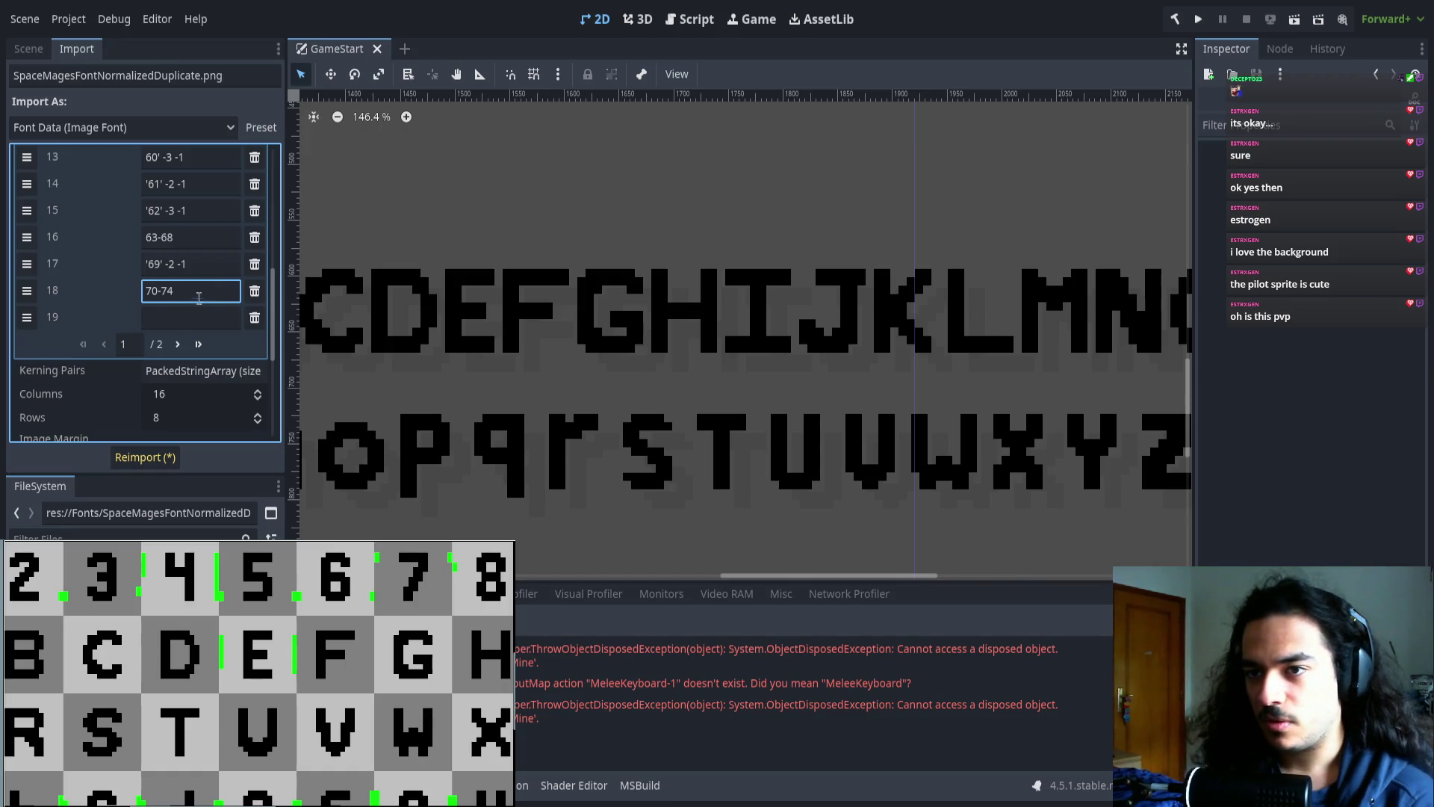
pyautogui.click(195, 317)
pyautogui.write("'75' 1")
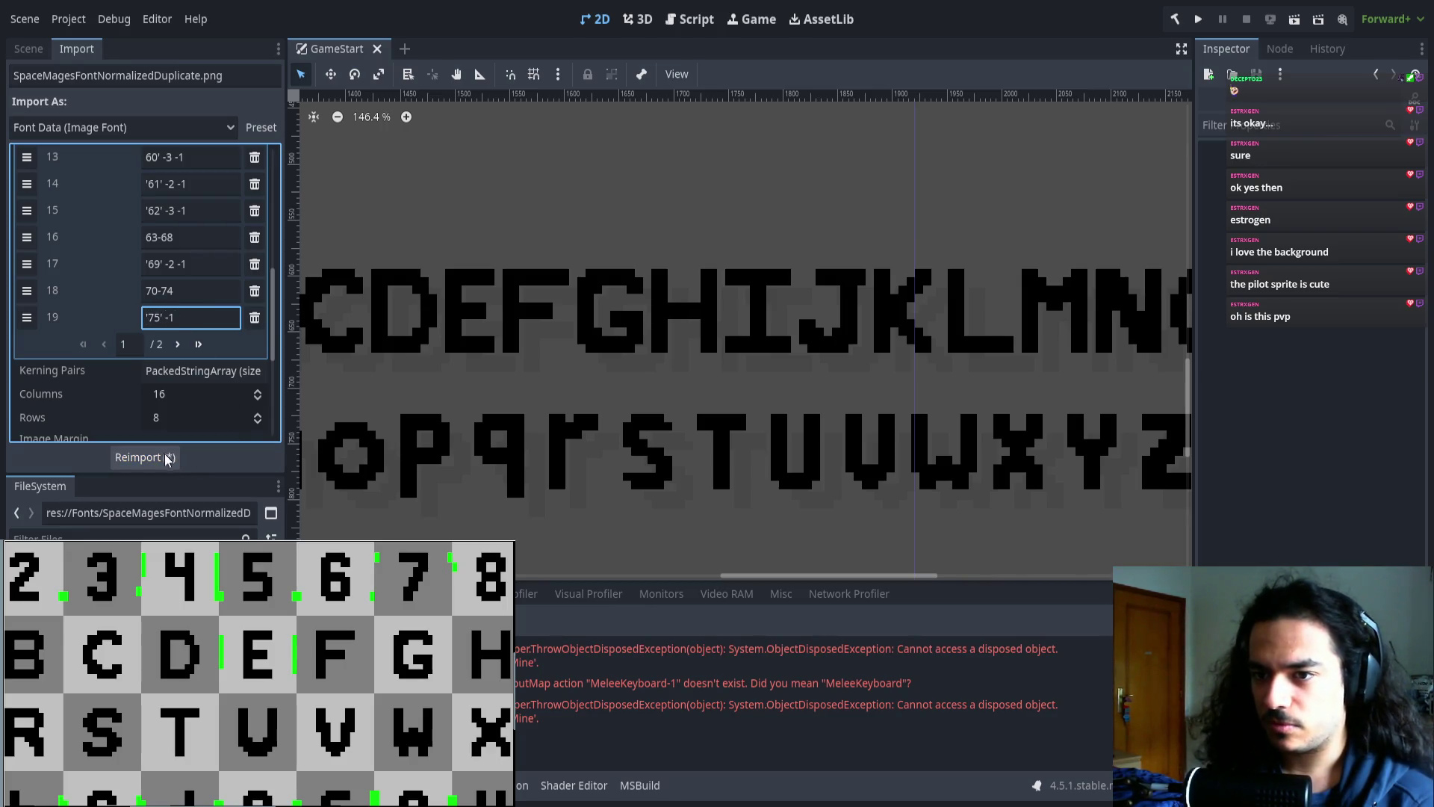
pyautogui.click(143, 456)
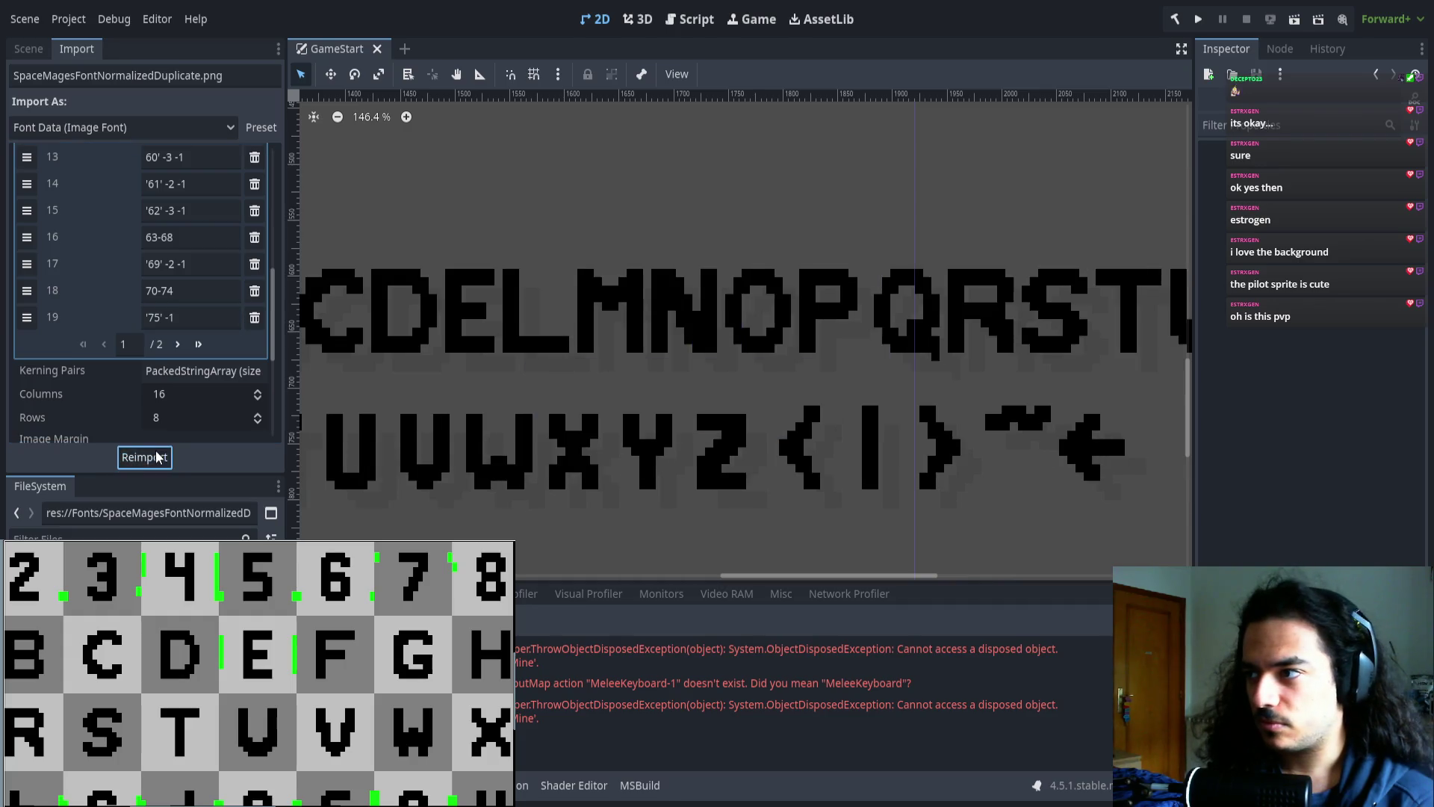
# - Change the final range to 76-127 and reimport the font
pyautogui.click(177, 343)
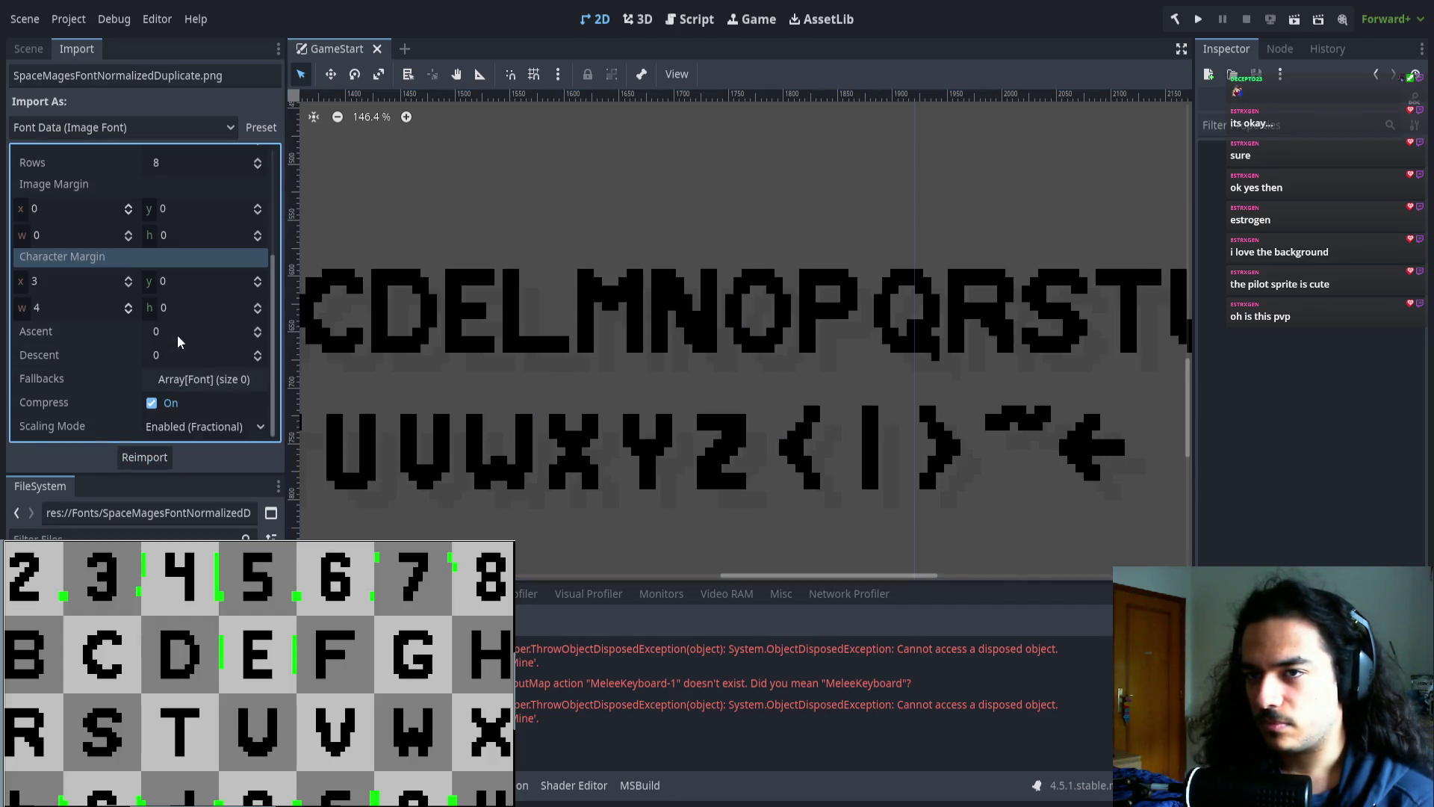
pyautogui.click(158, 212)
pyautogui.press('BackSpace')
pyautogui.write('6-127')
pyautogui.click(143, 457)
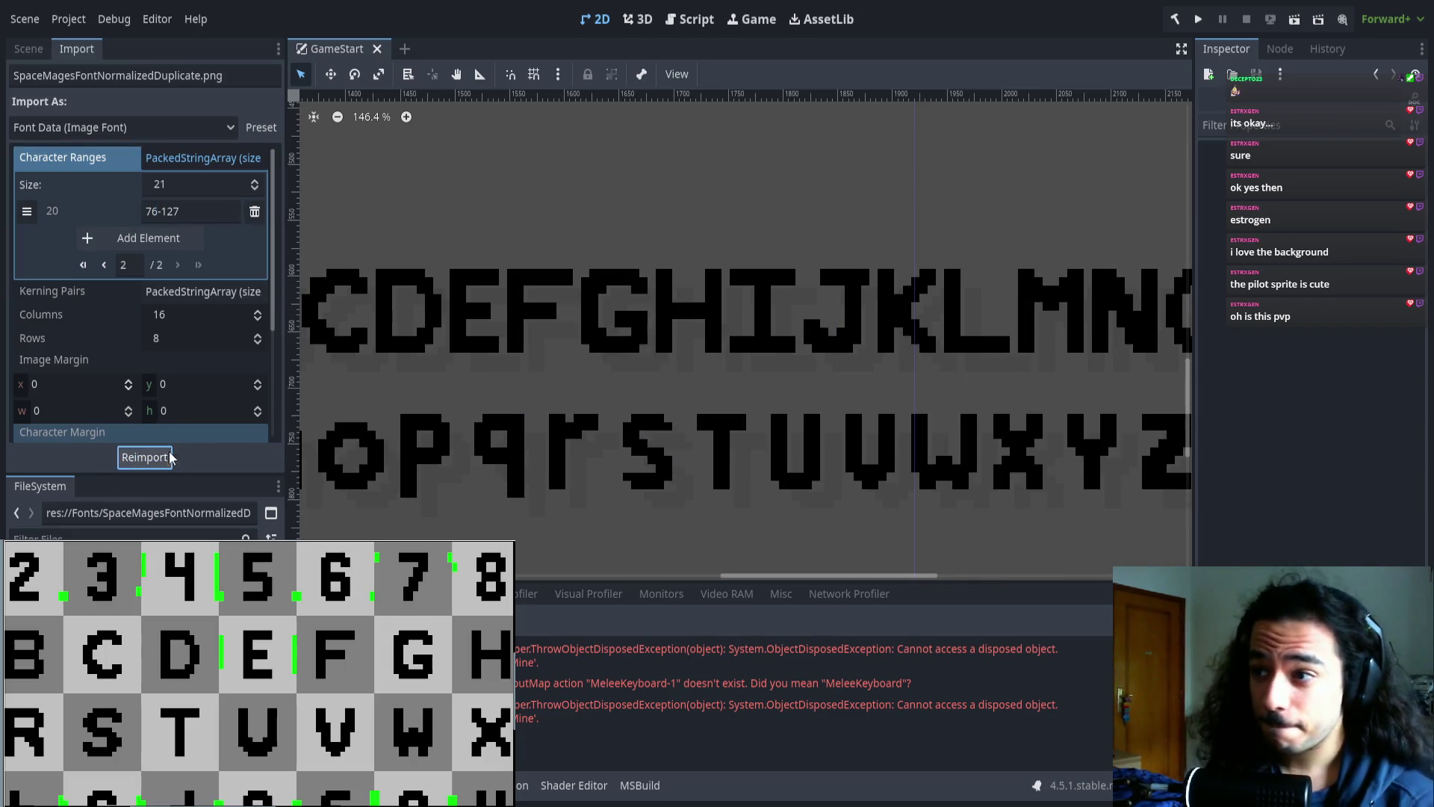
pyautogui.hscroll(3, 770, 289)
pyautogui.scroll(1, 823, 295)
pyautogui.hscroll(3, 779, 298)
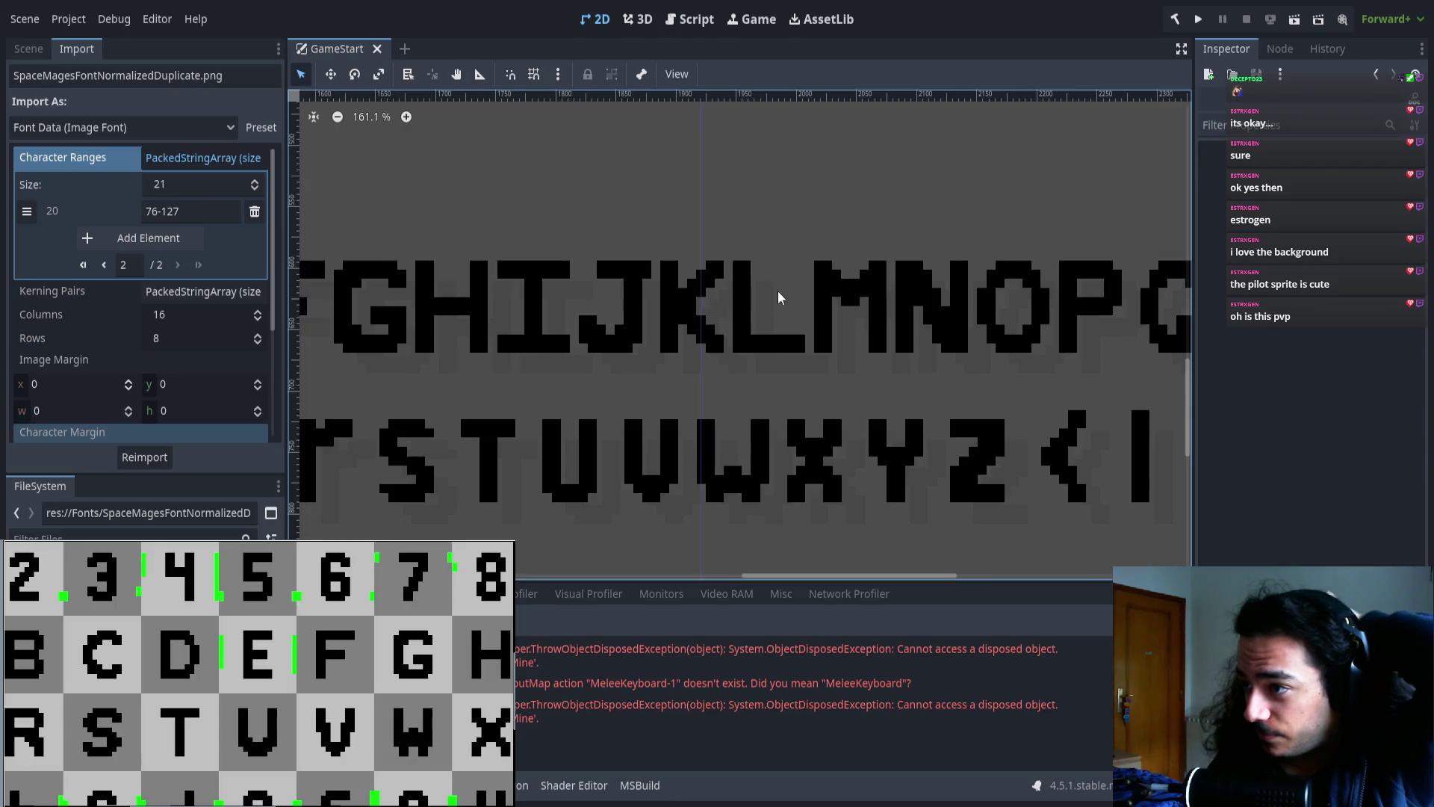
pyautogui.hscroll(2, 717, 291)
pyautogui.hscroll(3, 717, 325)
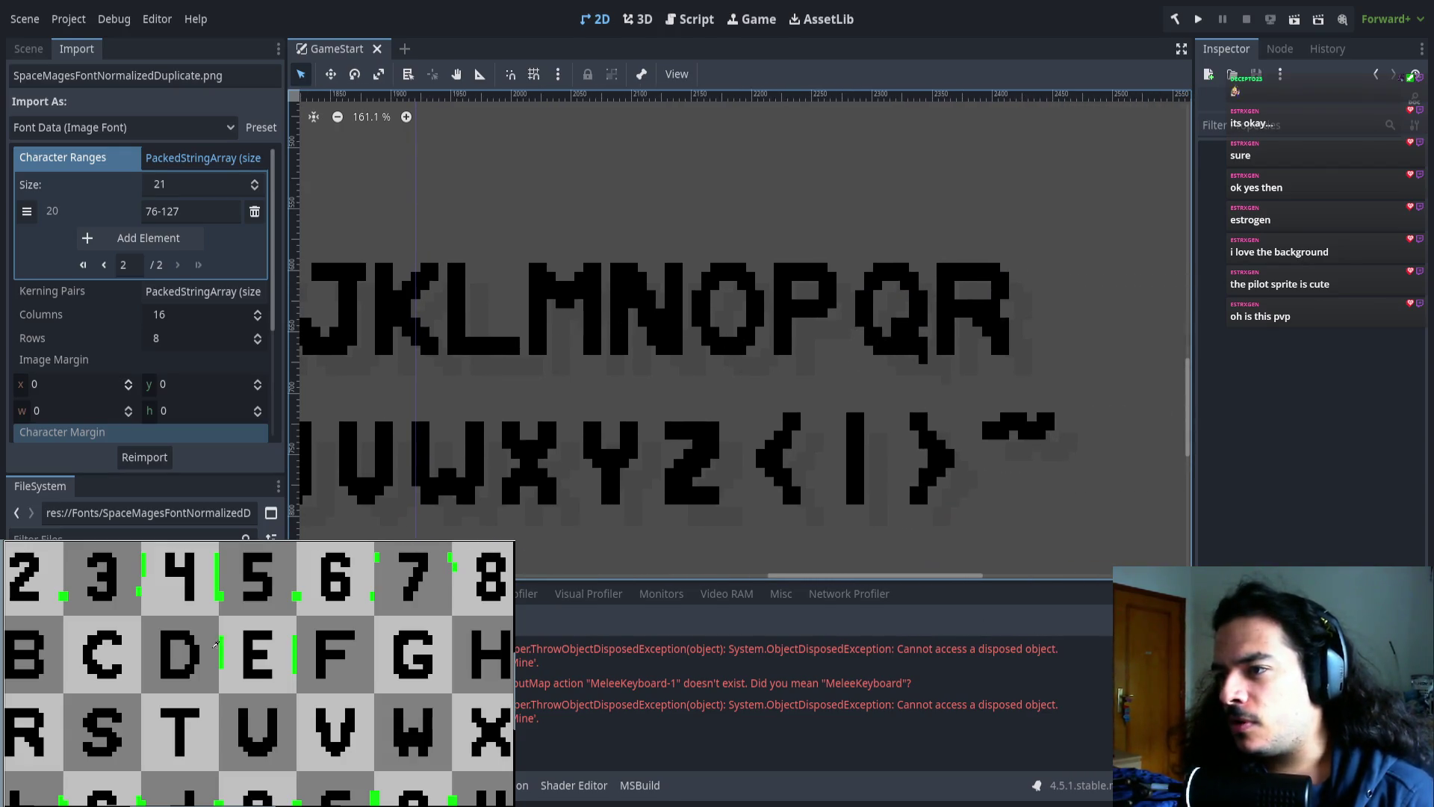
pyautogui.scroll(-5, 217, 645)
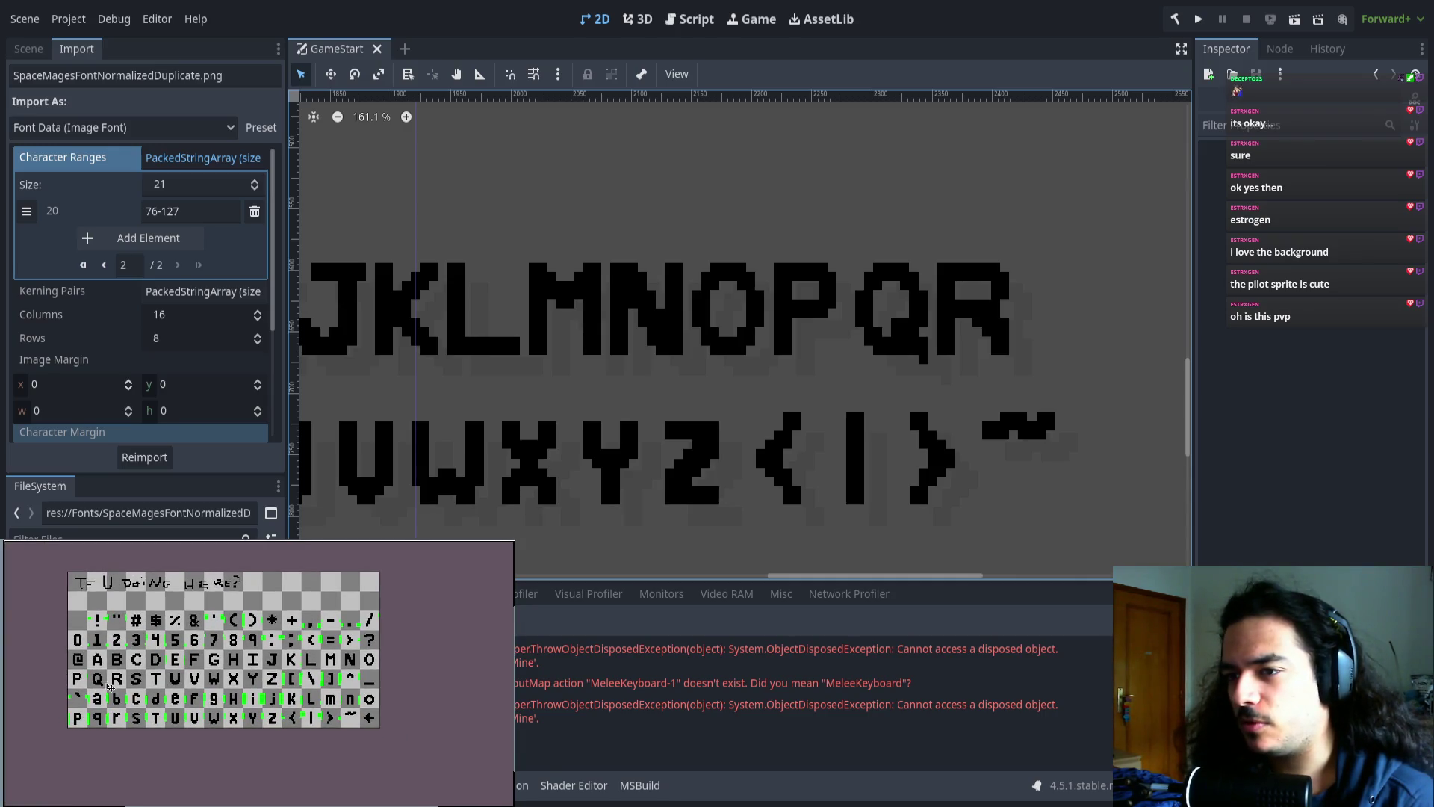
pyautogui.scroll(5, 110, 686)
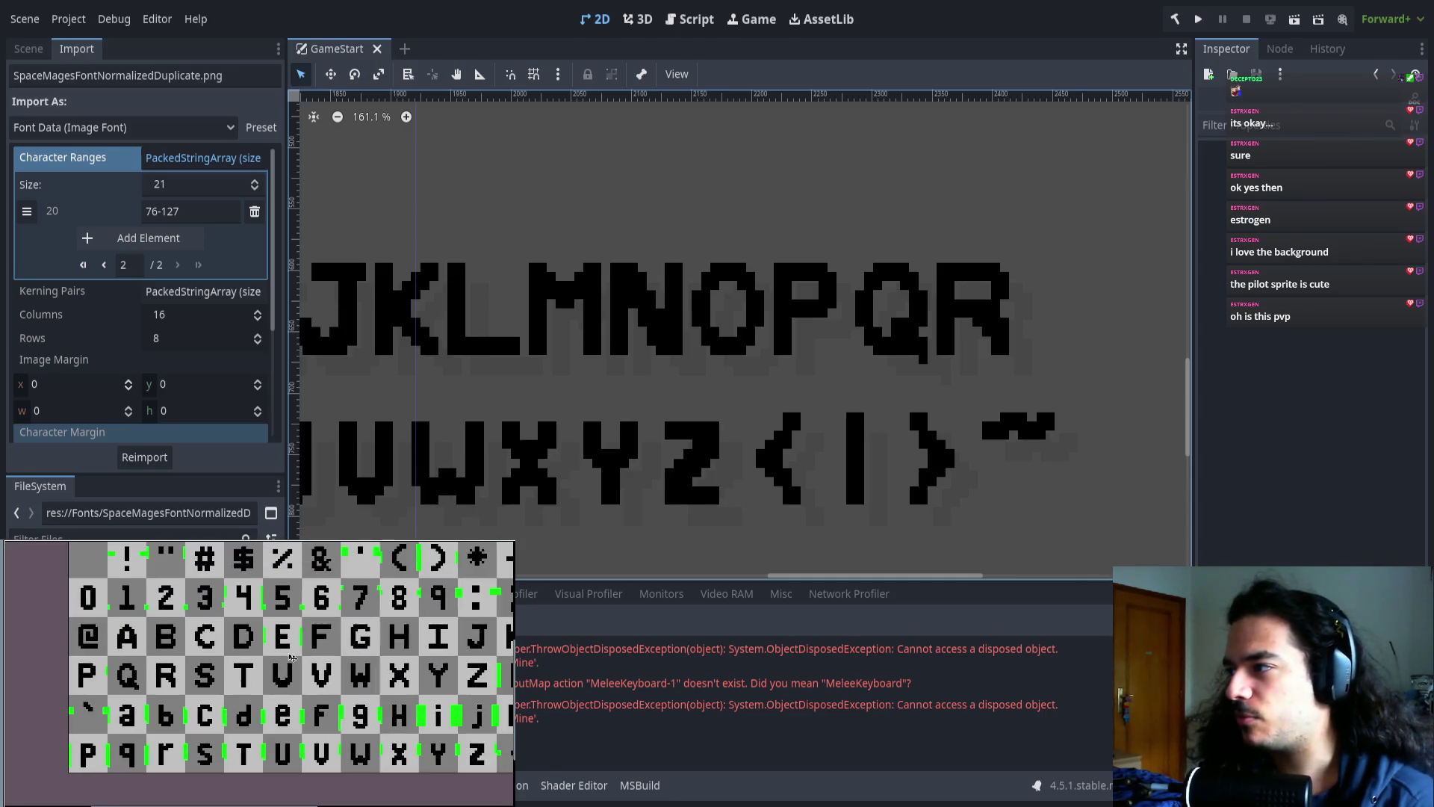
pyautogui.scroll(3, 174, 657)
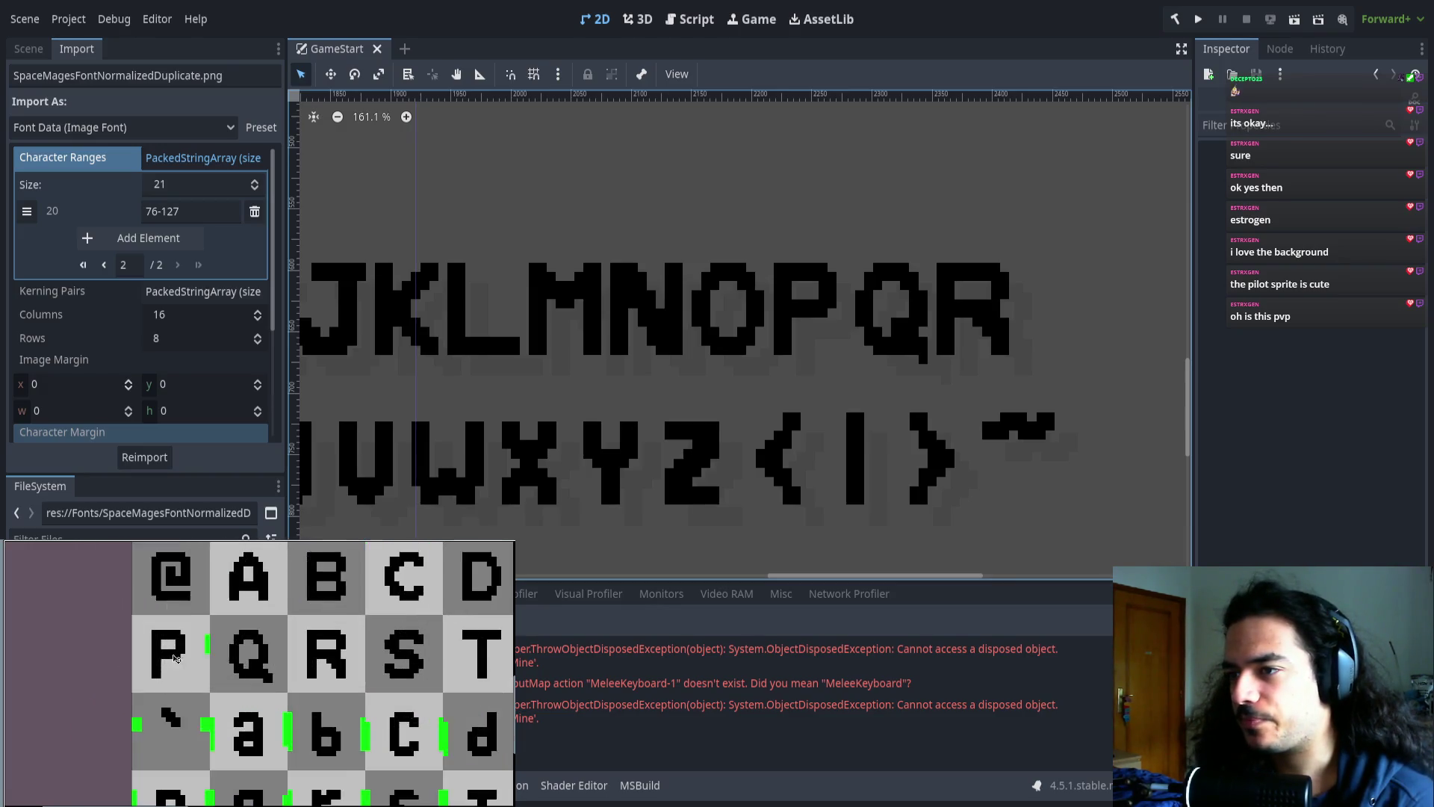
pyautogui.scroll(2, 650, 331)
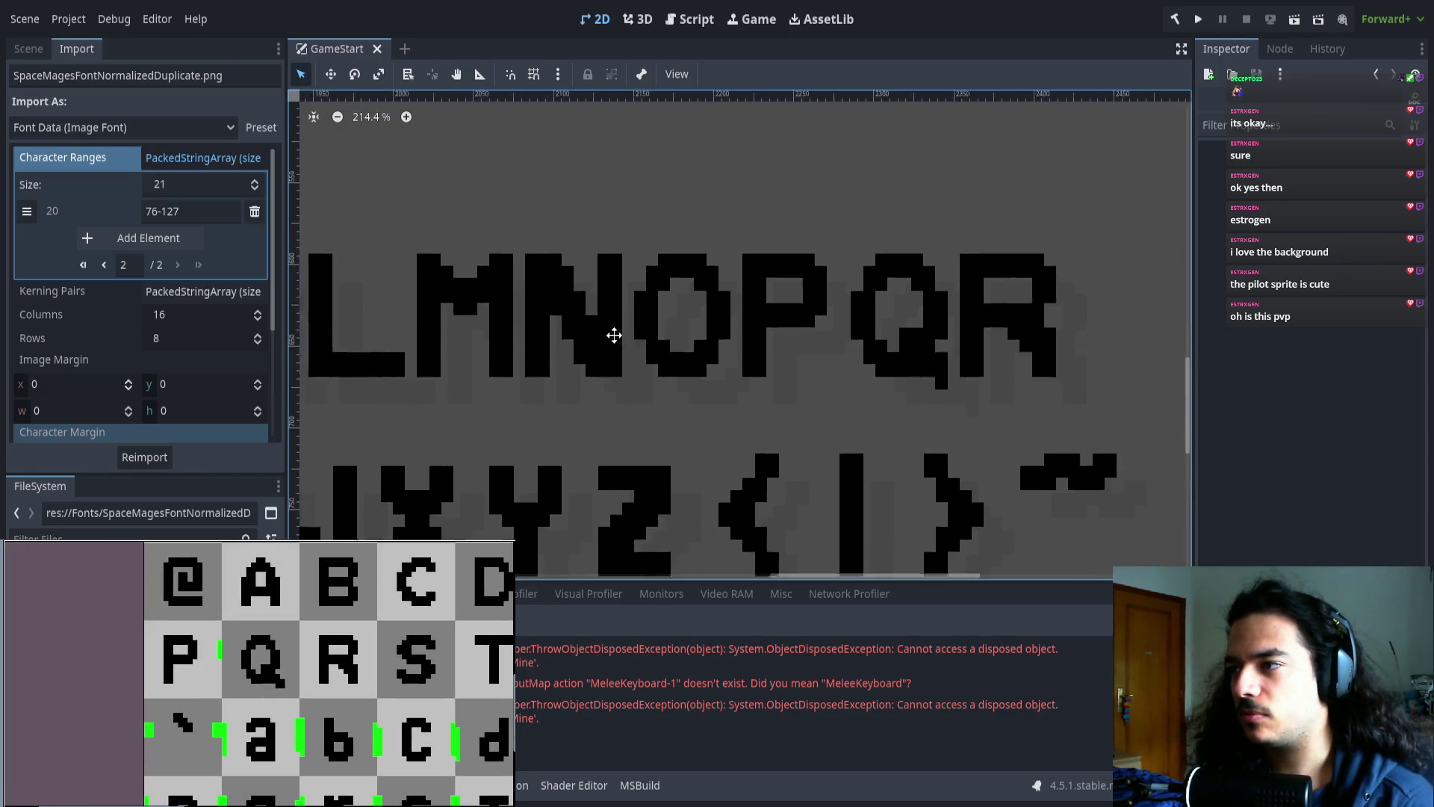
pyautogui.click(114, 266)
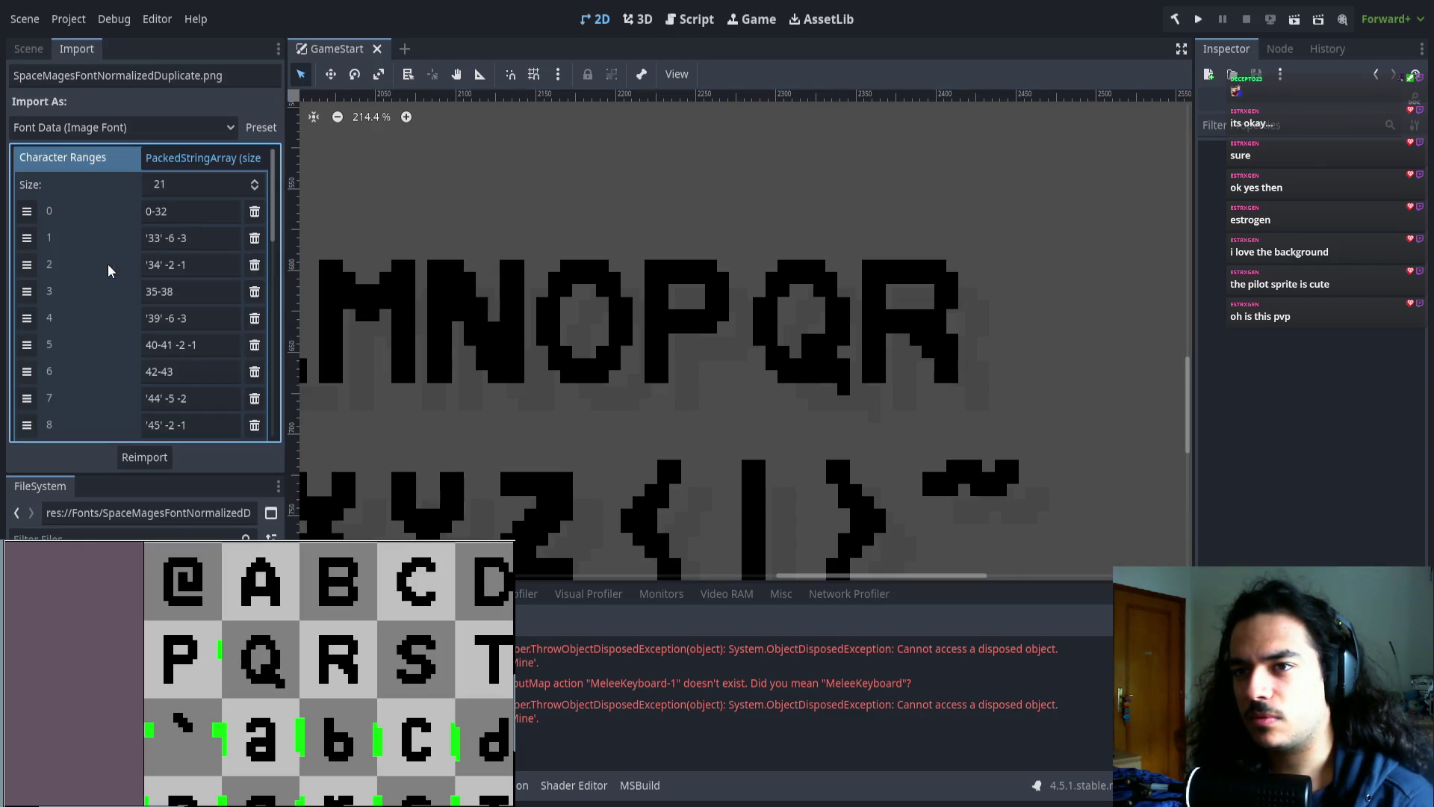
pyautogui.scroll(-5, 171, 329)
pyautogui.scroll(3, 170, 328)
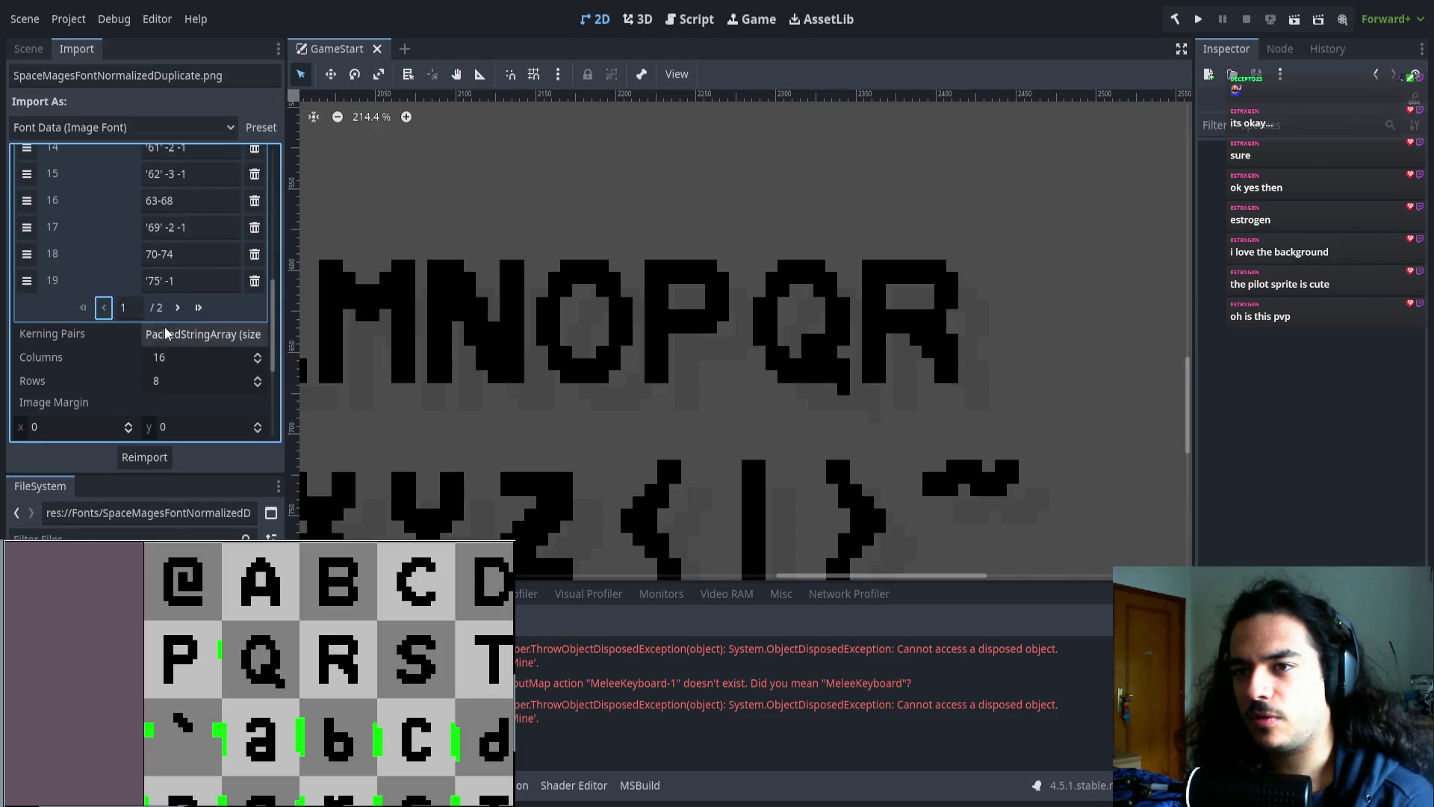
pyautogui.scroll(-6, 180, 381)
pyautogui.scroll(4, 179, 381)
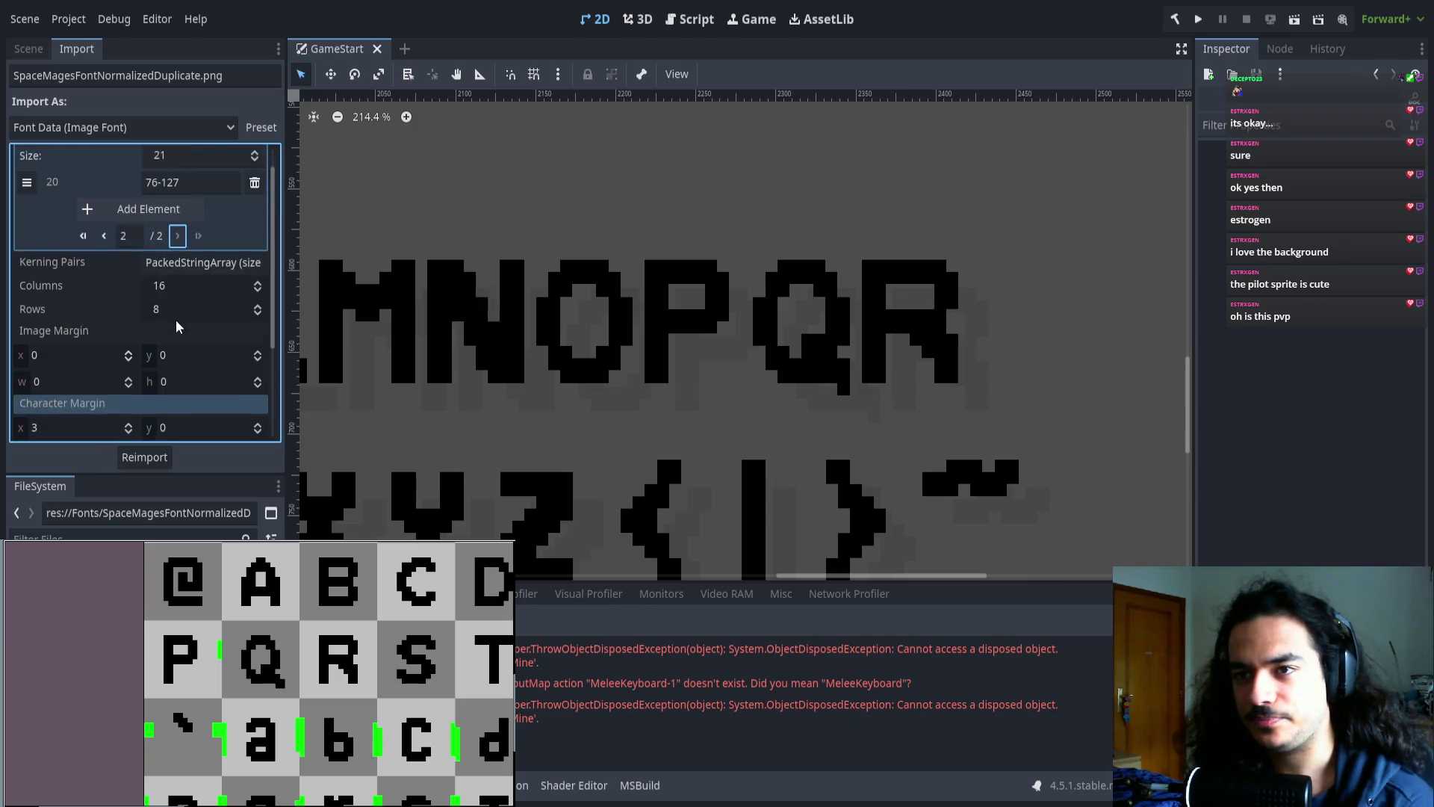
pyautogui.click(141, 239)
# - Move the new empty range above 76-127 and set it to 76-79
pyautogui.moveTo(27, 211); pyautogui.dragTo(27, 237)
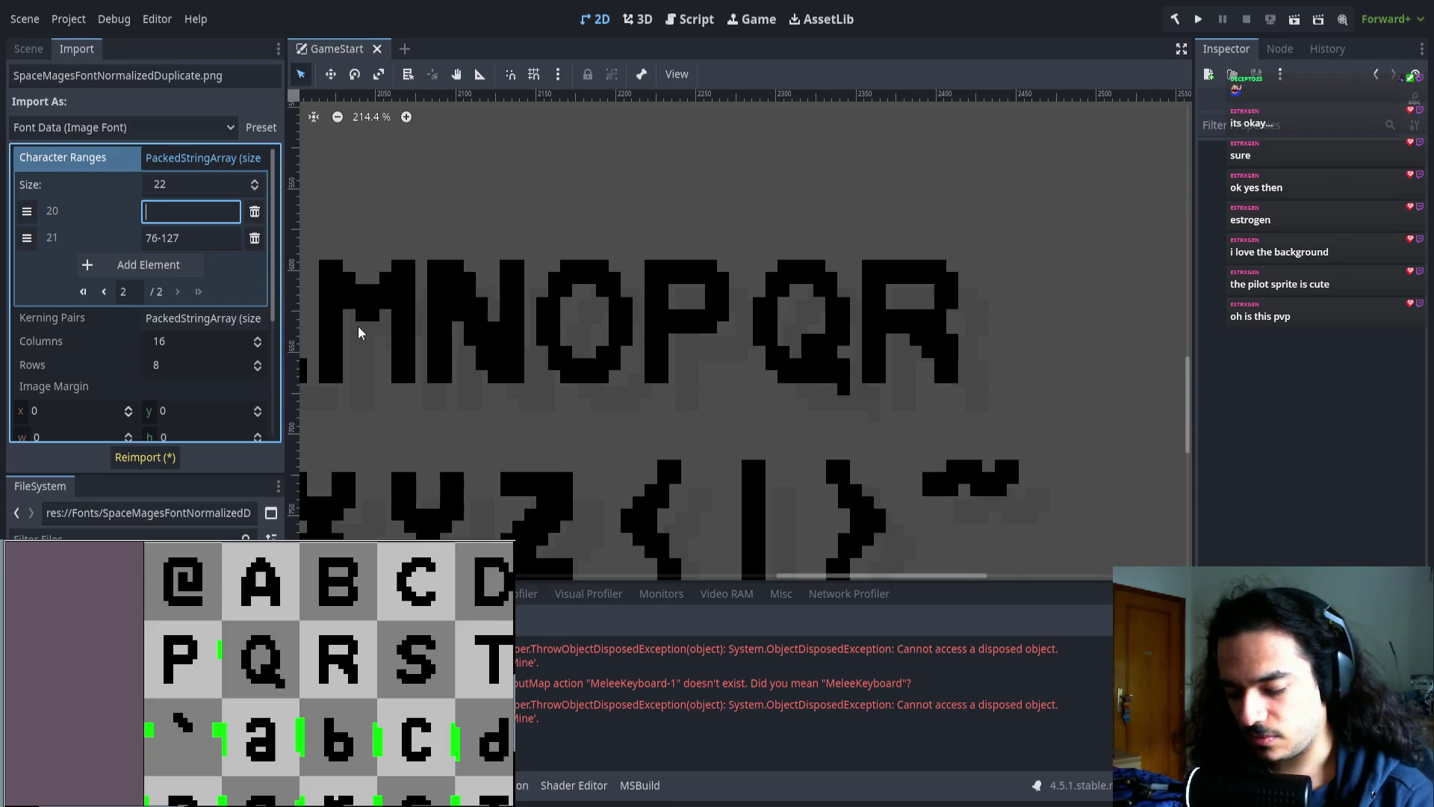
pyautogui.scroll(-3, 673, 377)
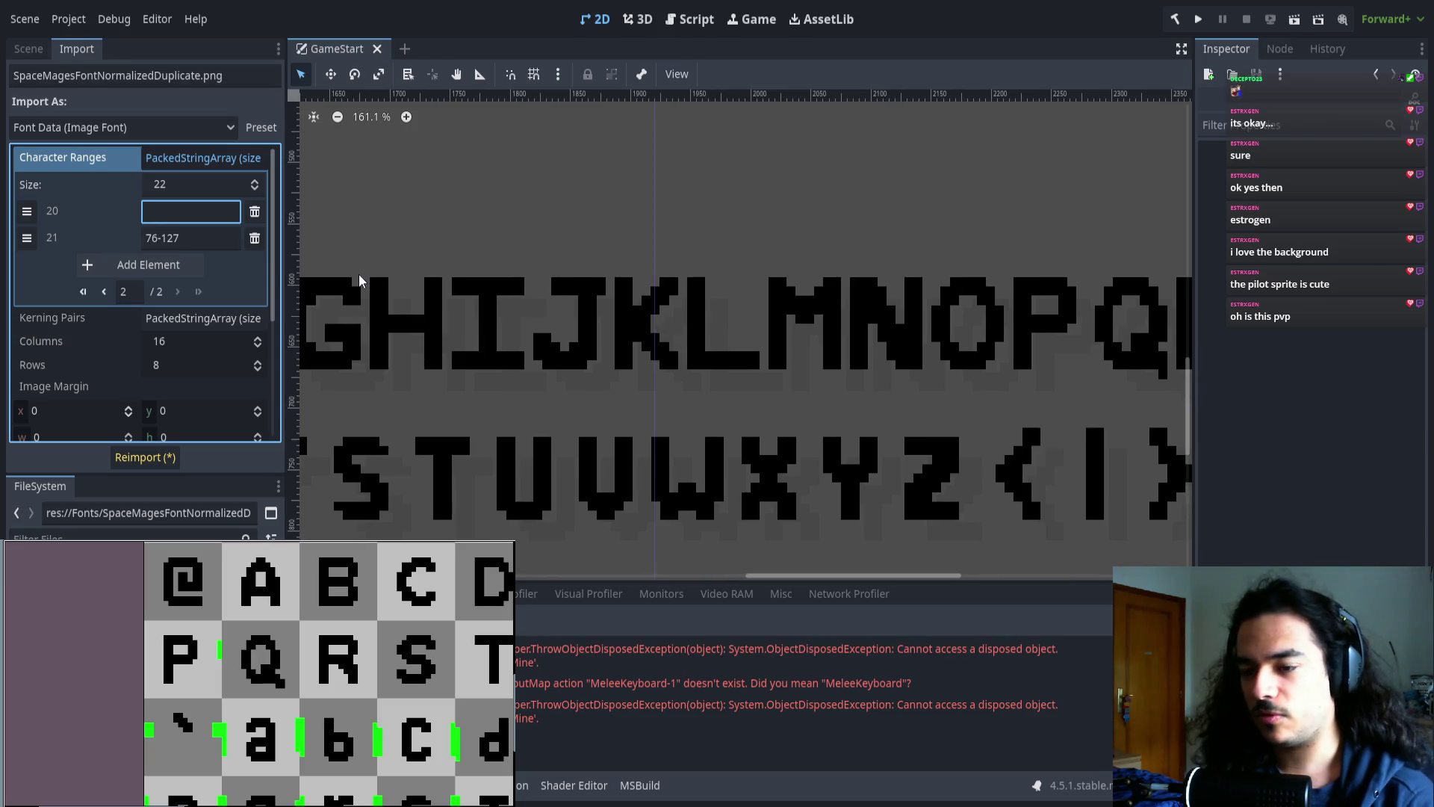
pyautogui.write('76')
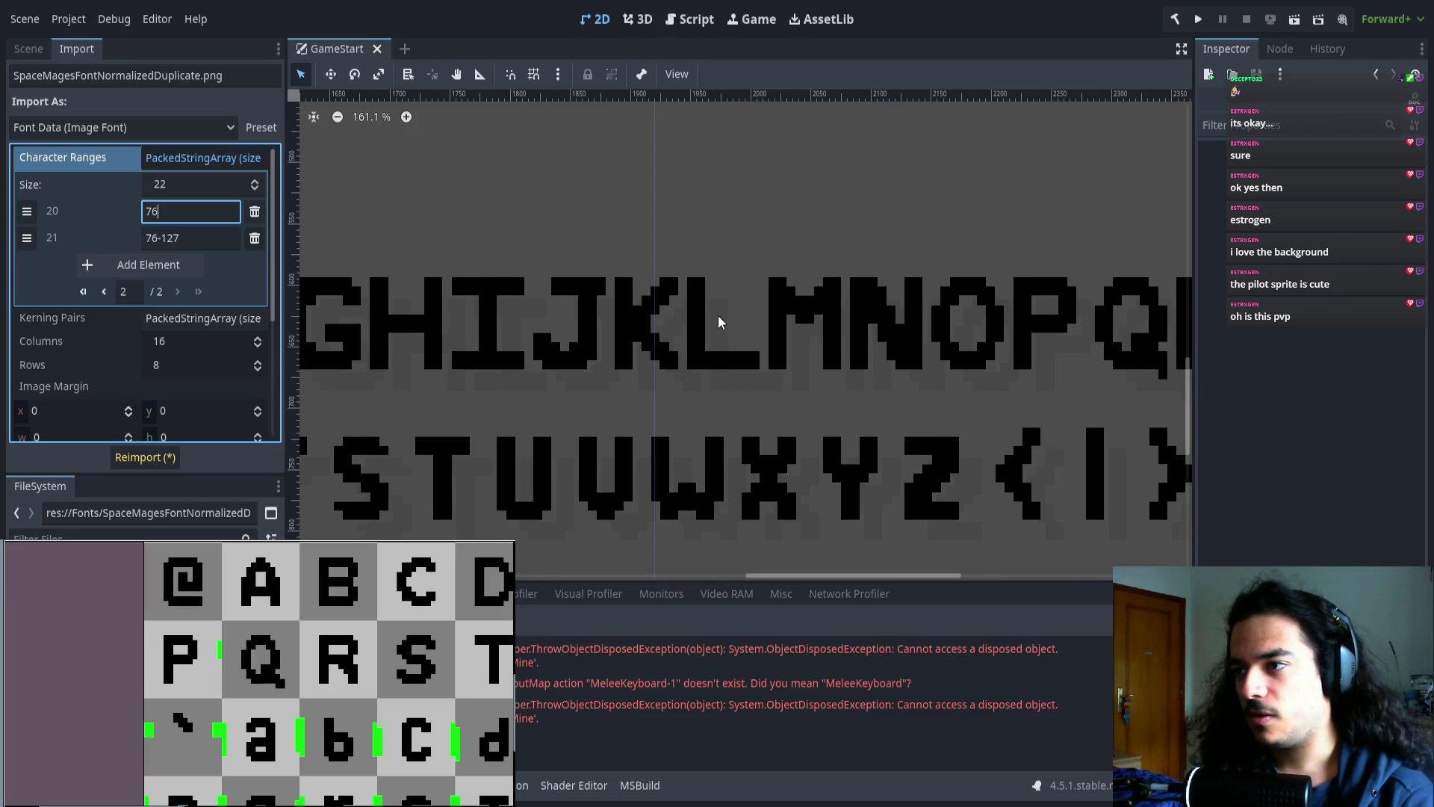
pyautogui.hscroll(2, 714, 324)
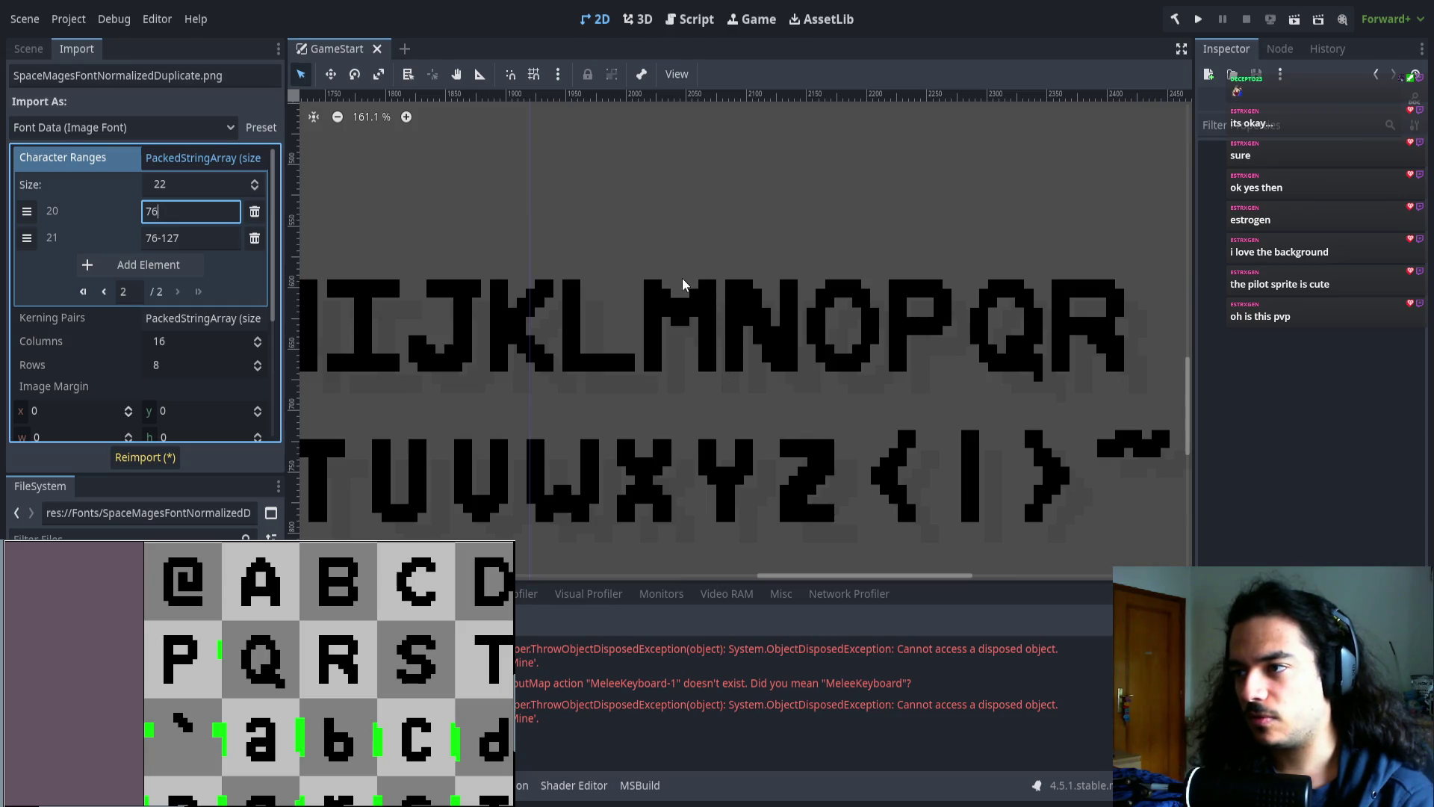
pyautogui.moveTo(840, 313); pyautogui.dragTo(650, 329)
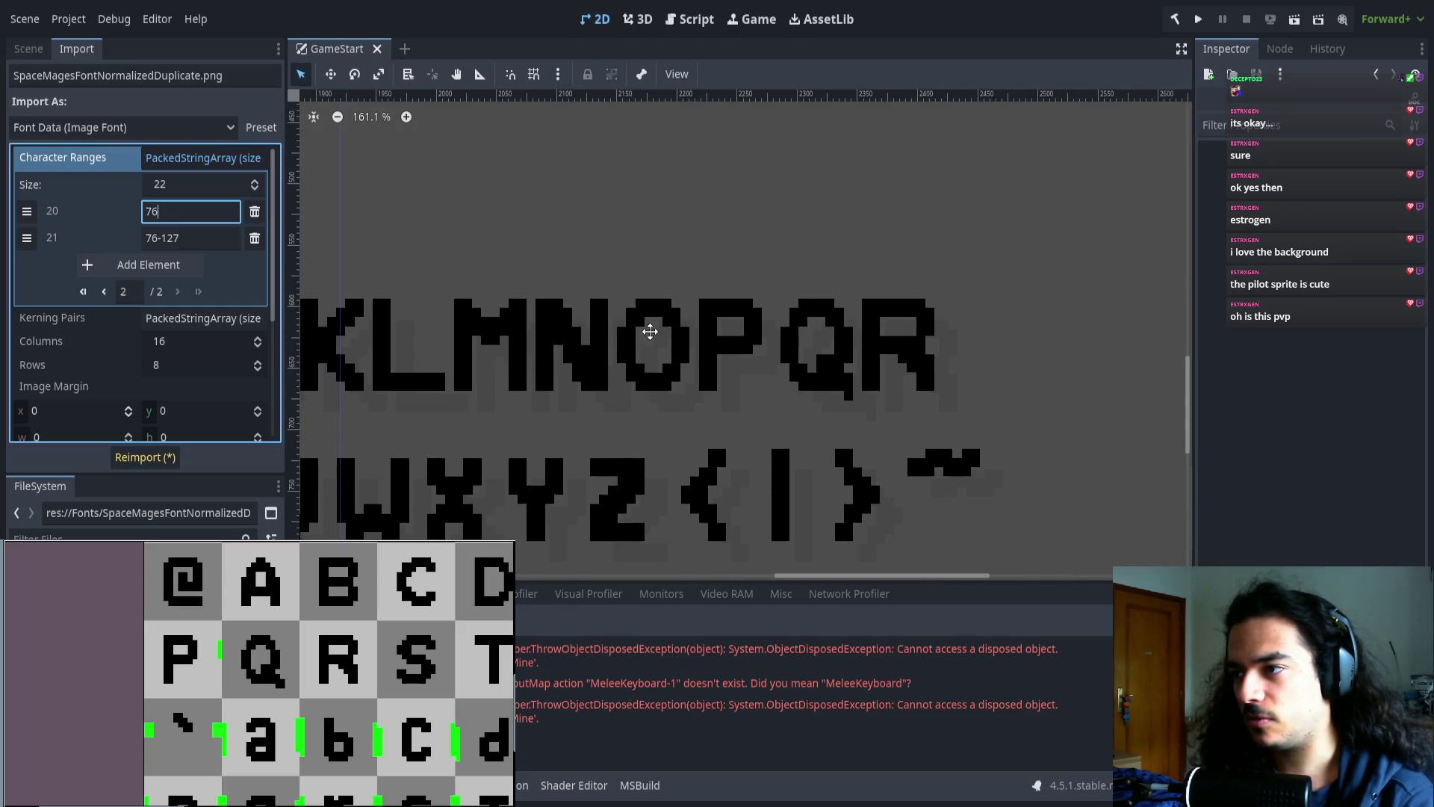
pyautogui.write('-79')
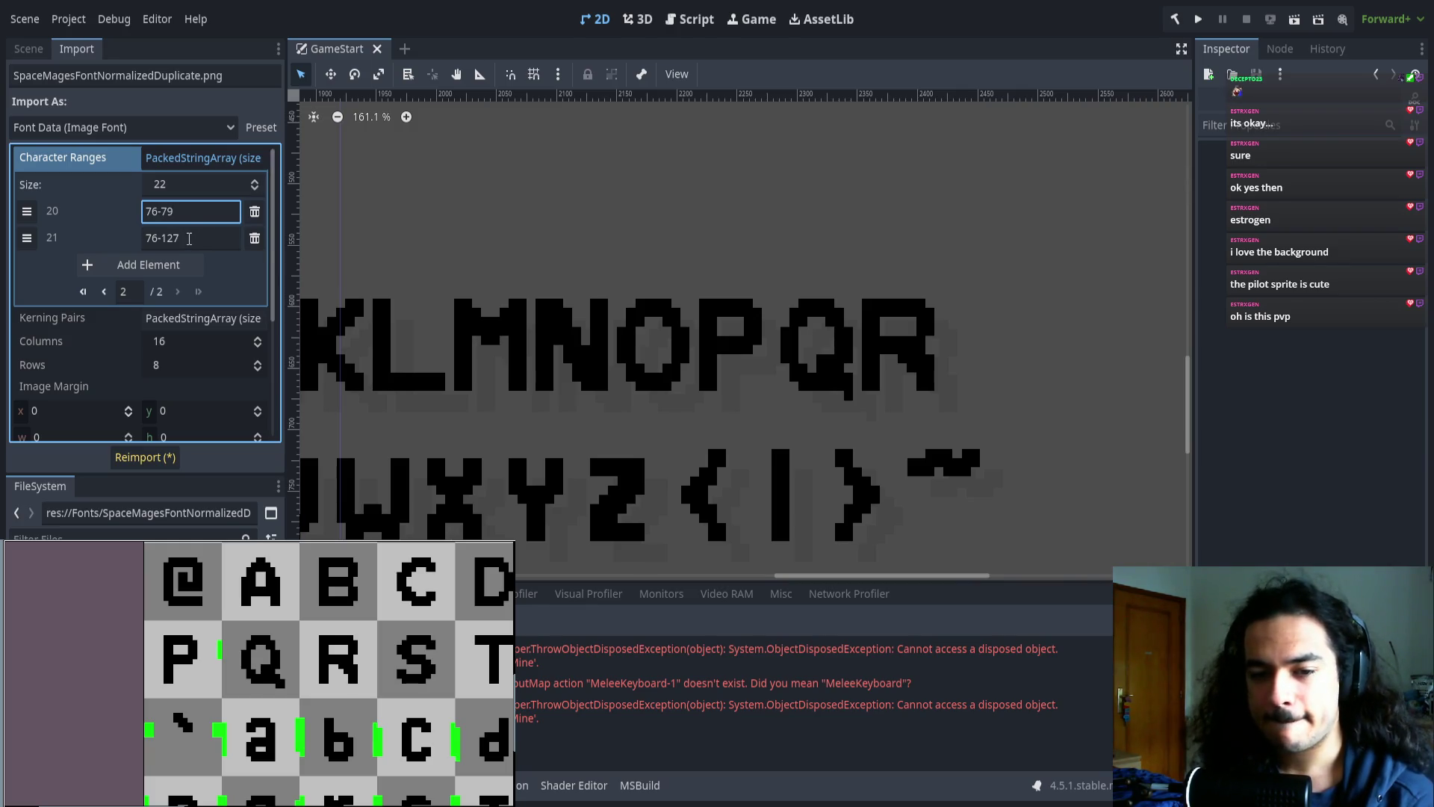
# - Change the following entry from 76-127 to '80' -1
pyautogui.click(183, 238)
pyautogui.moveTo(159, 239); pyautogui.dragTo(146, 239)
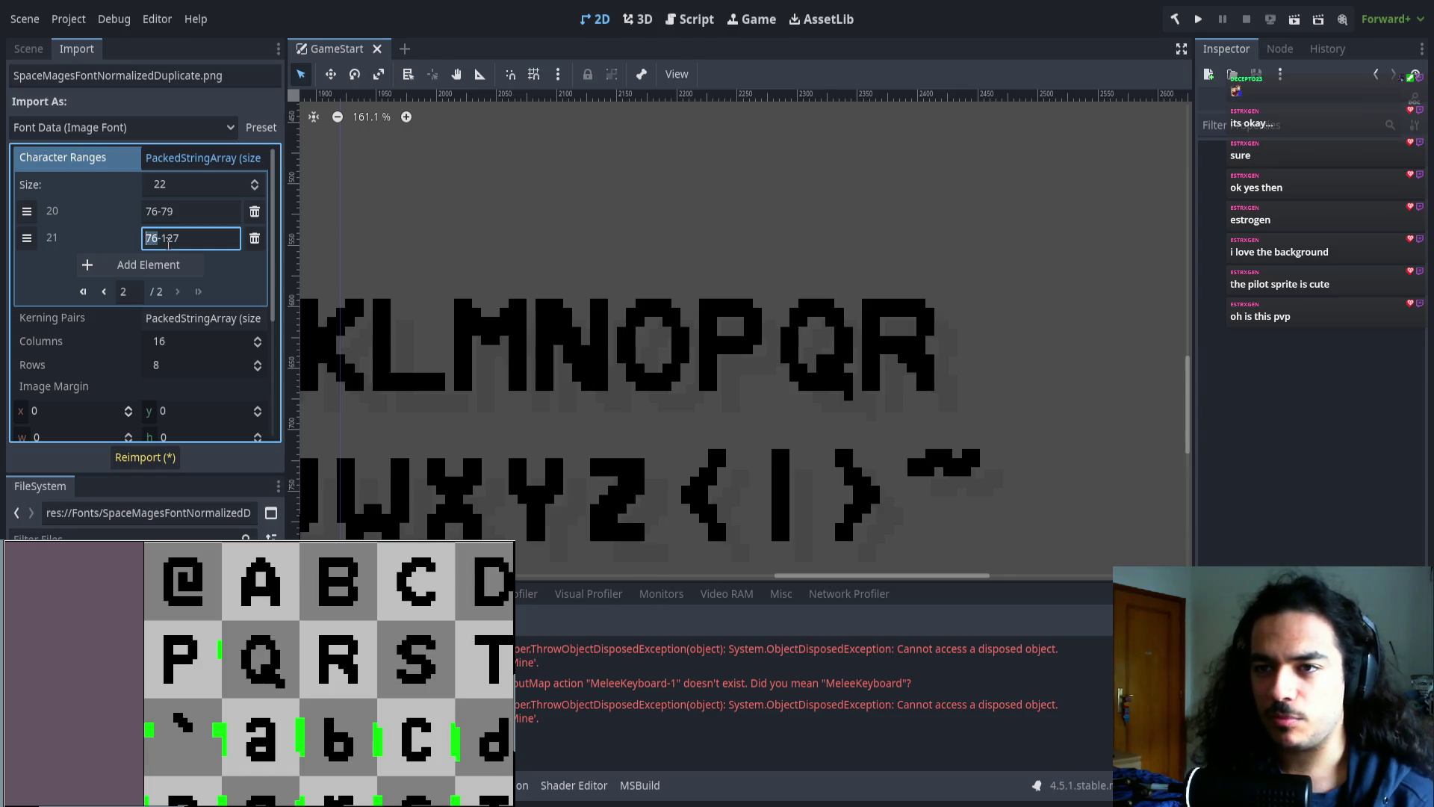
pyautogui.write('80-127')
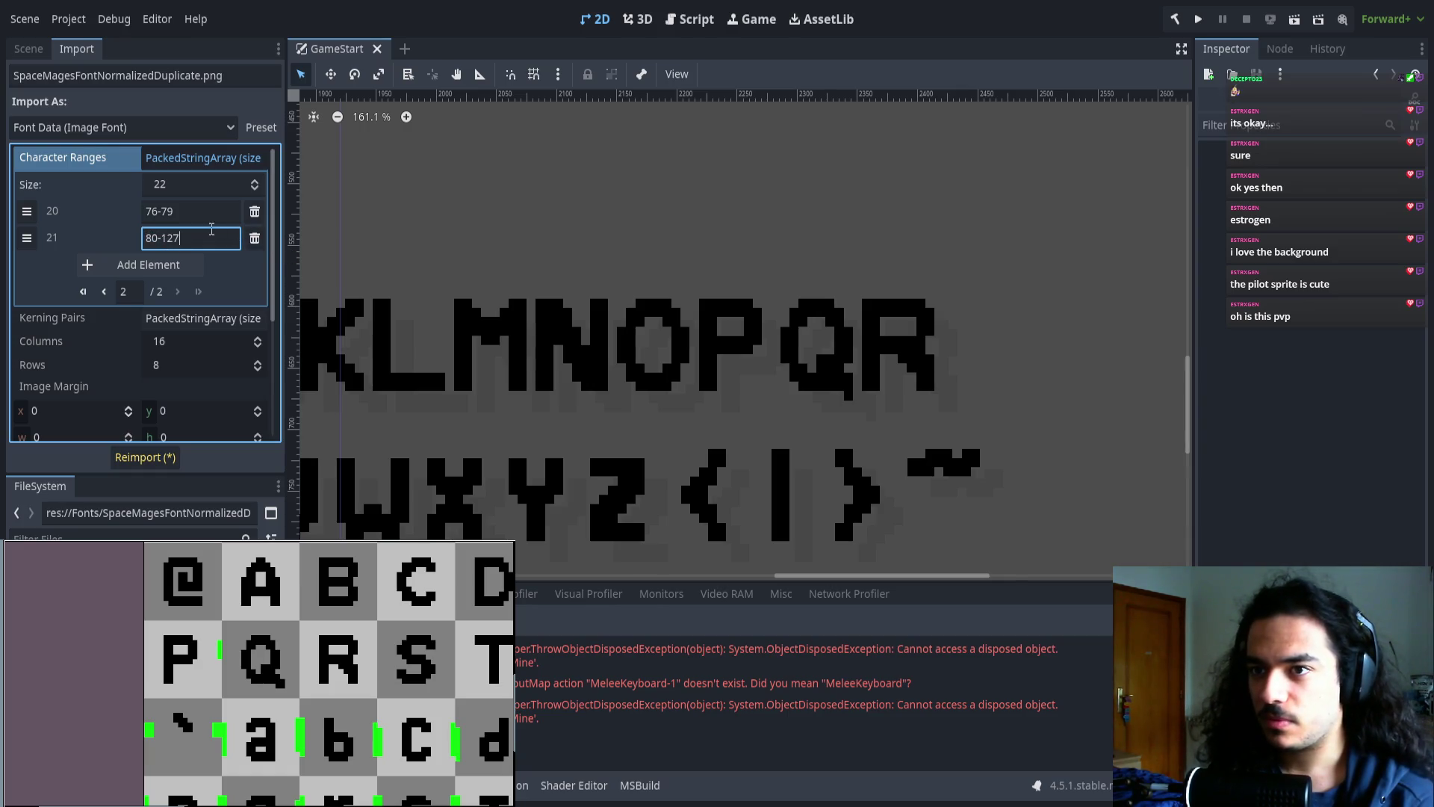
pyautogui.write(' -1')
pyautogui.moveTo(181, 237); pyautogui.dragTo(158, 237)
pyautogui.press('BackSpace')
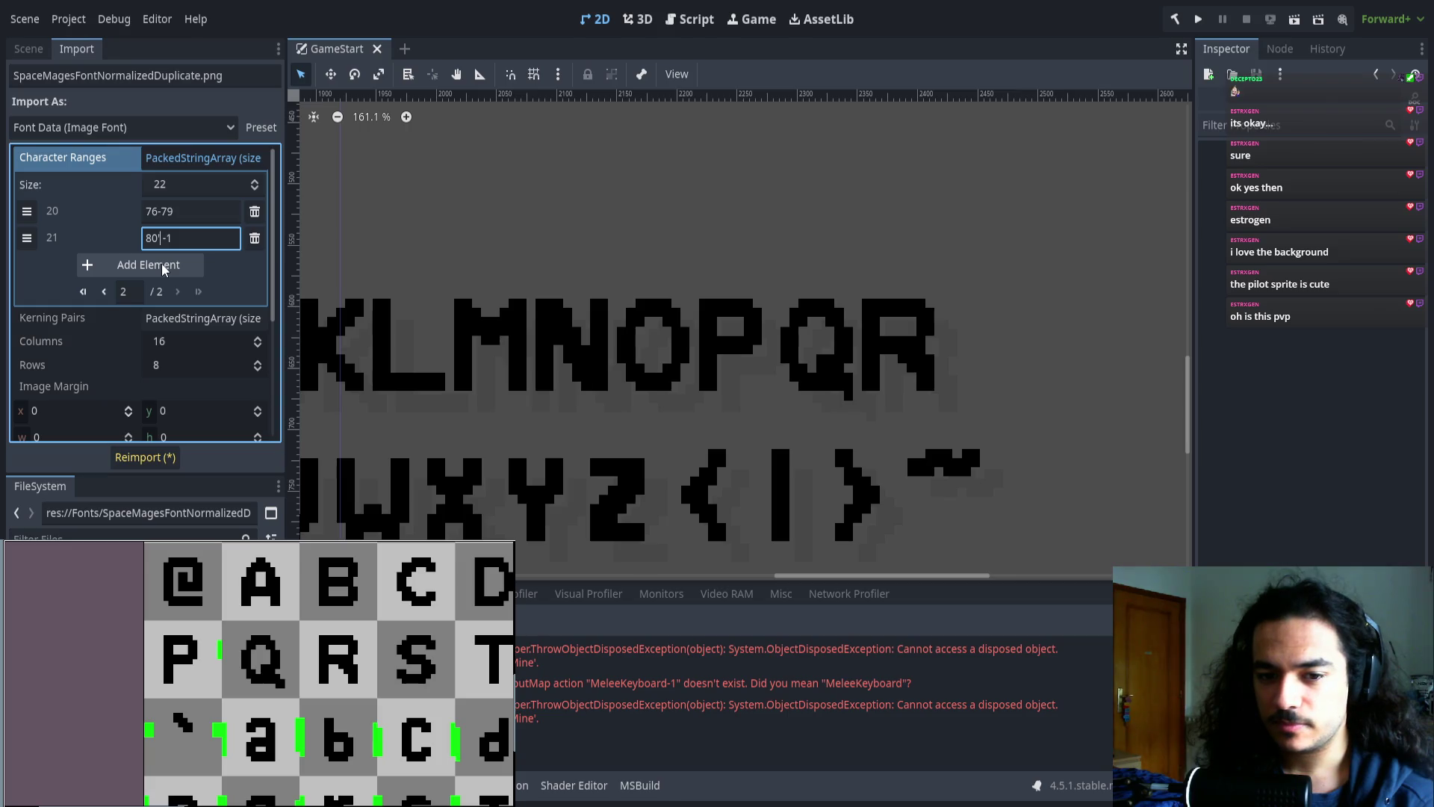
# - Add an 81-127 range entry and reimport the font
pyautogui.click(162, 264)
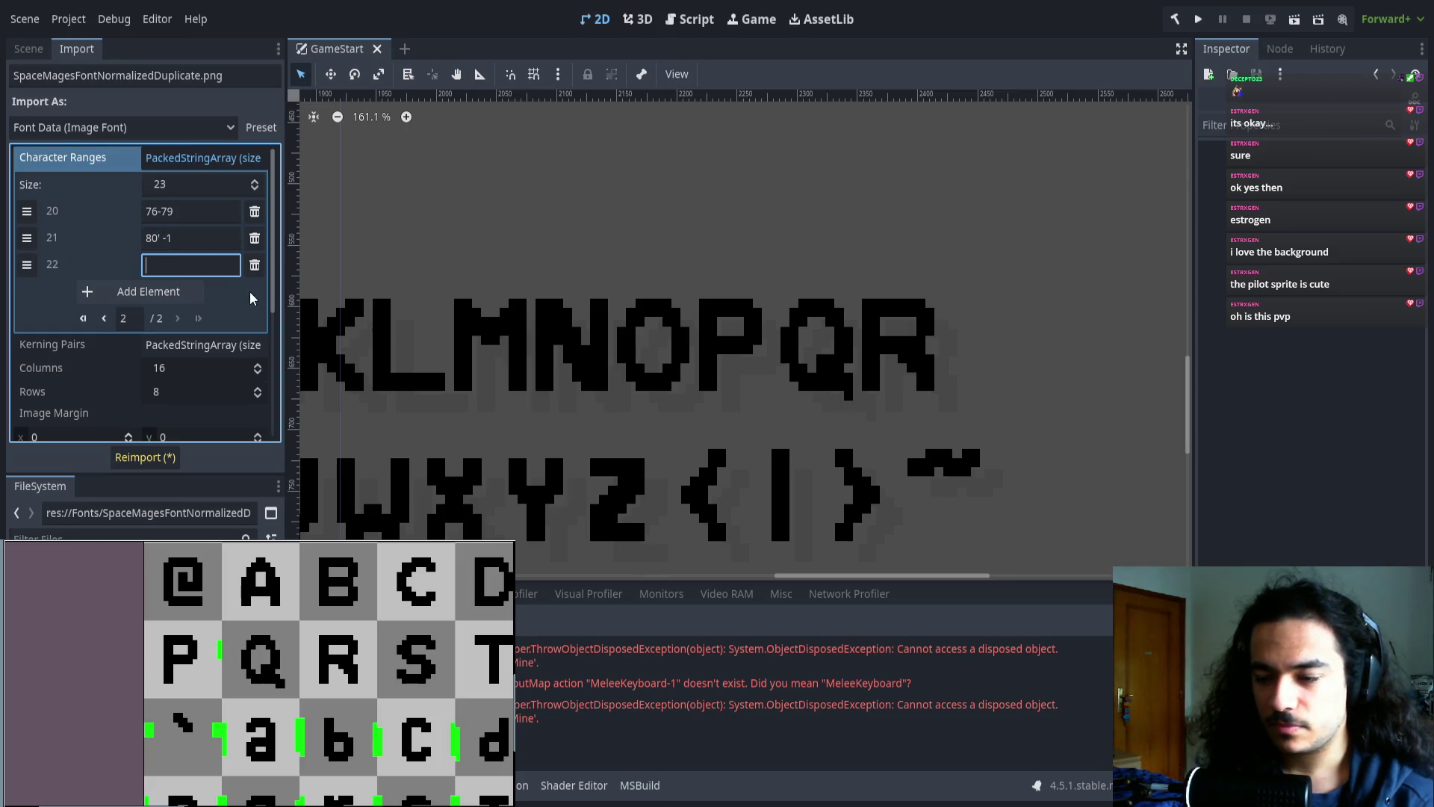
pyautogui.write('80')
pyautogui.press('BackSpace')
pyautogui.write('1.')
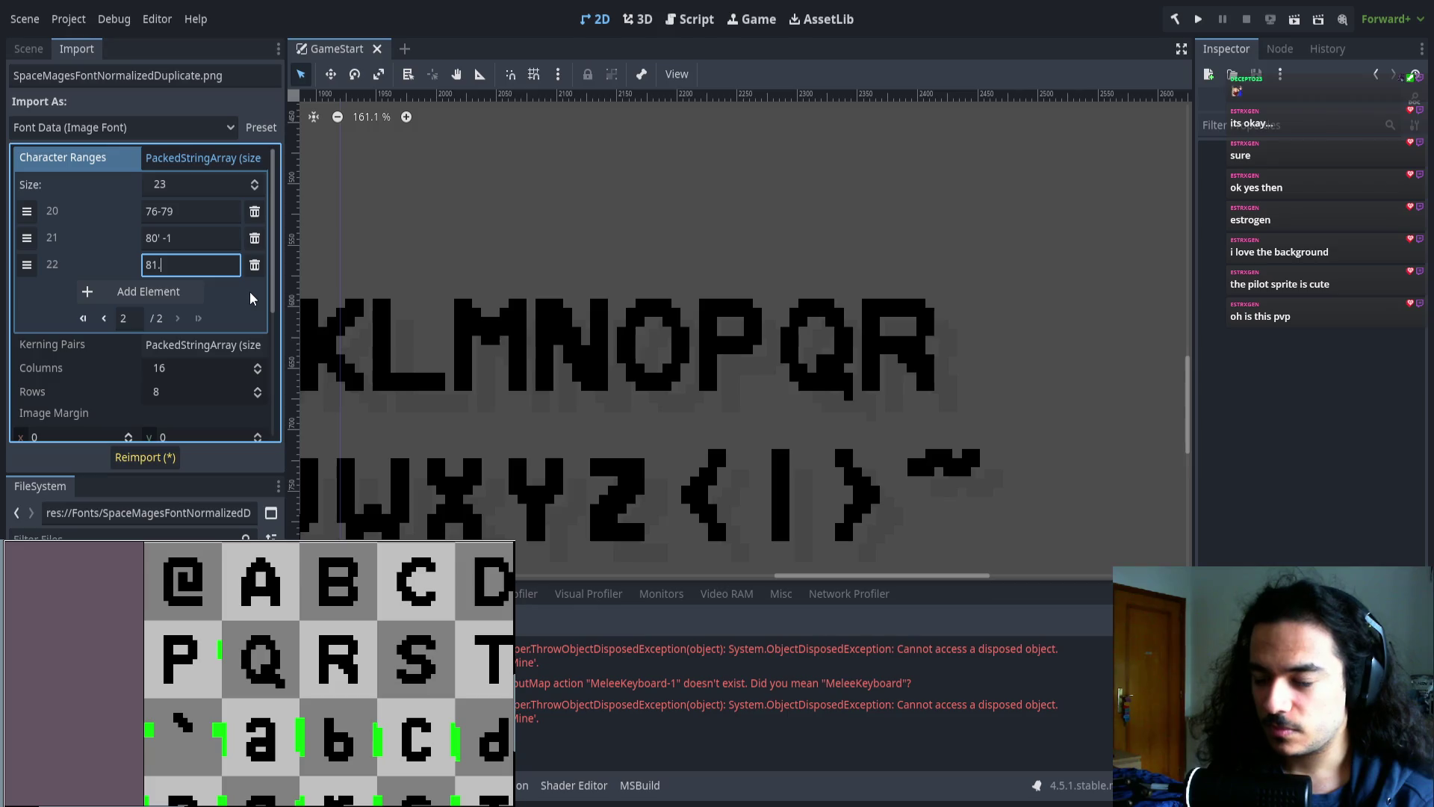
pyautogui.write('127')
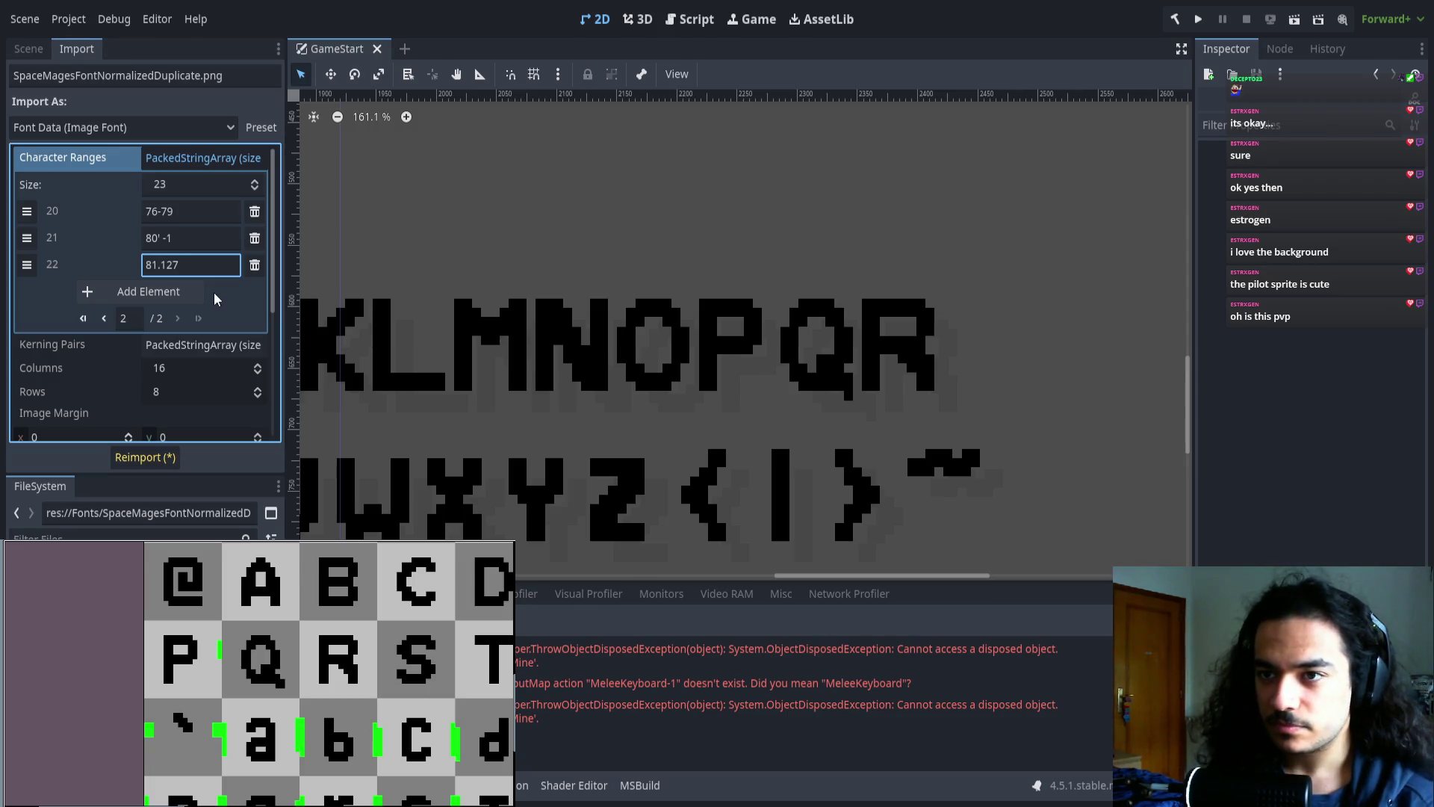
pyautogui.press('BackSpace')
pyautogui.write('-')
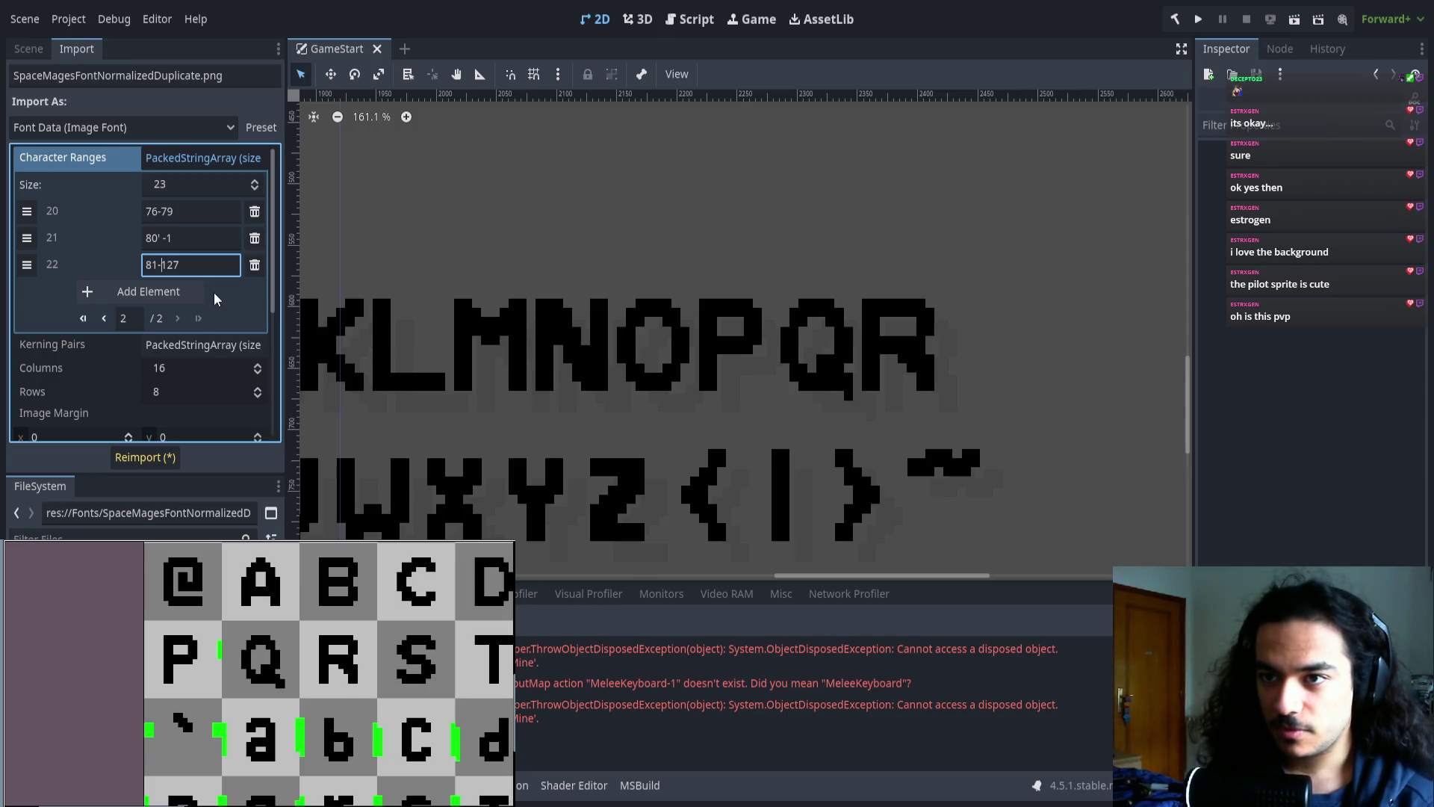
pyautogui.click(135, 464)
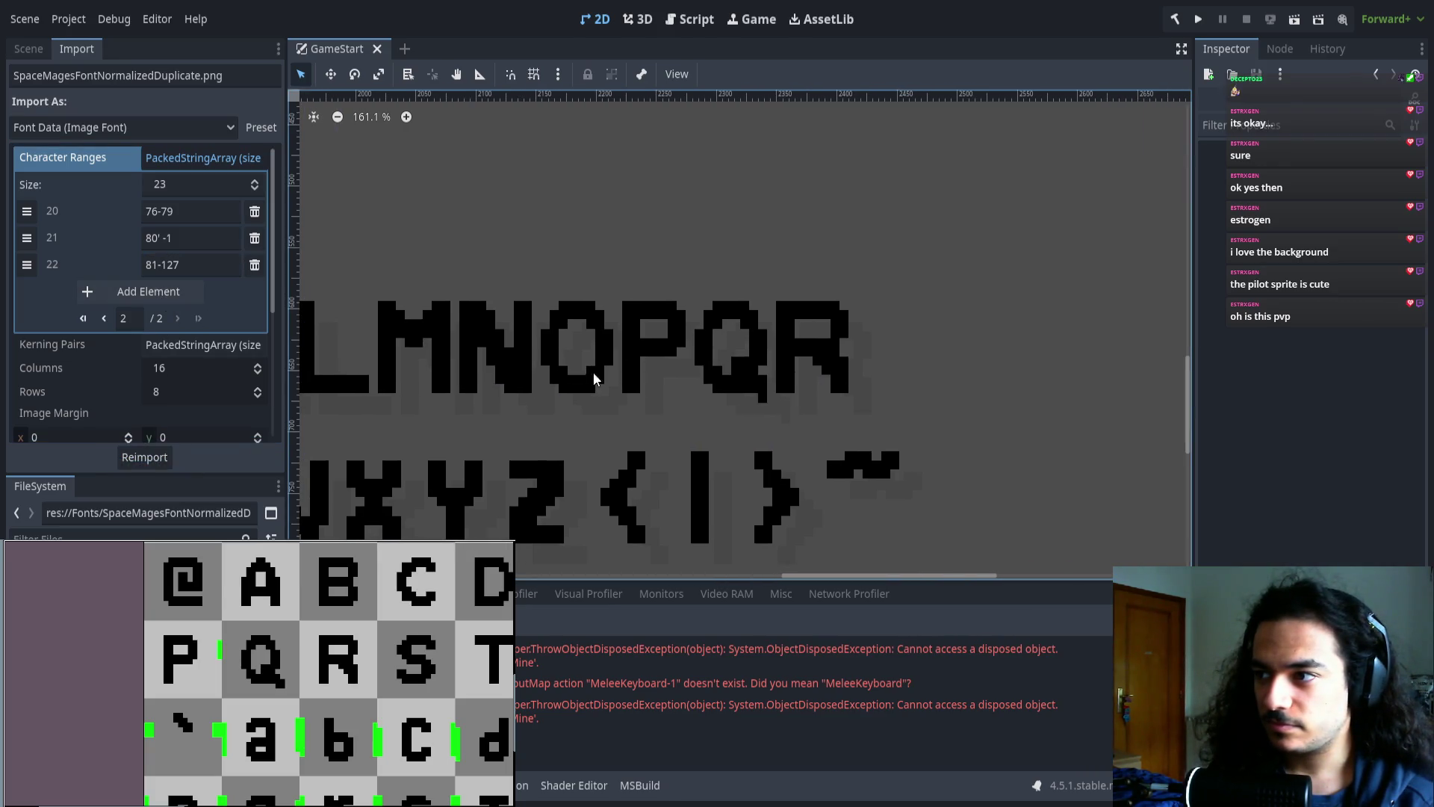
# - Add a new range entry, move it to position 22, and enter 81-90
pyautogui.hscroll(1, 732, 397)
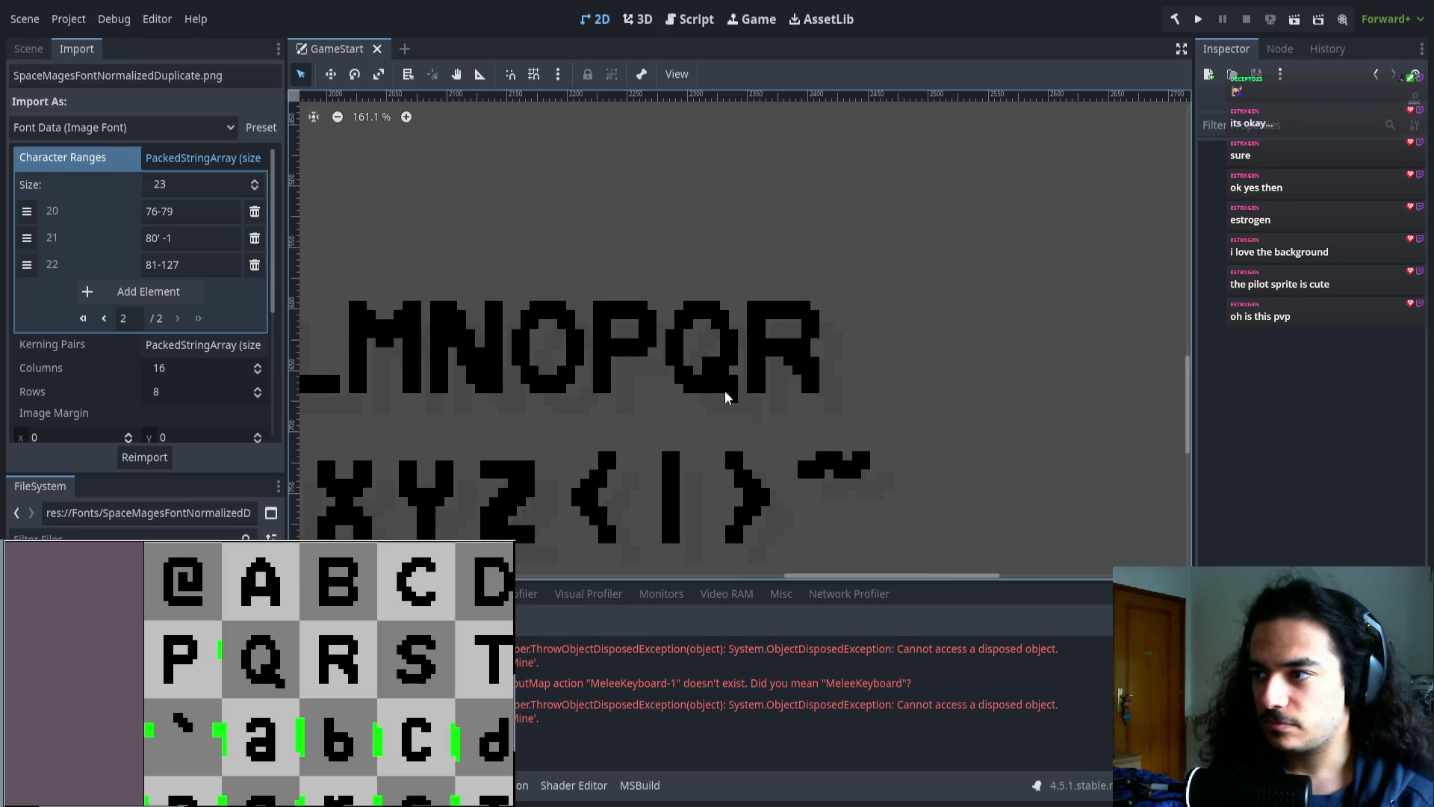
pyautogui.click(169, 297)
pyautogui.moveTo(26, 265); pyautogui.dragTo(26, 291)
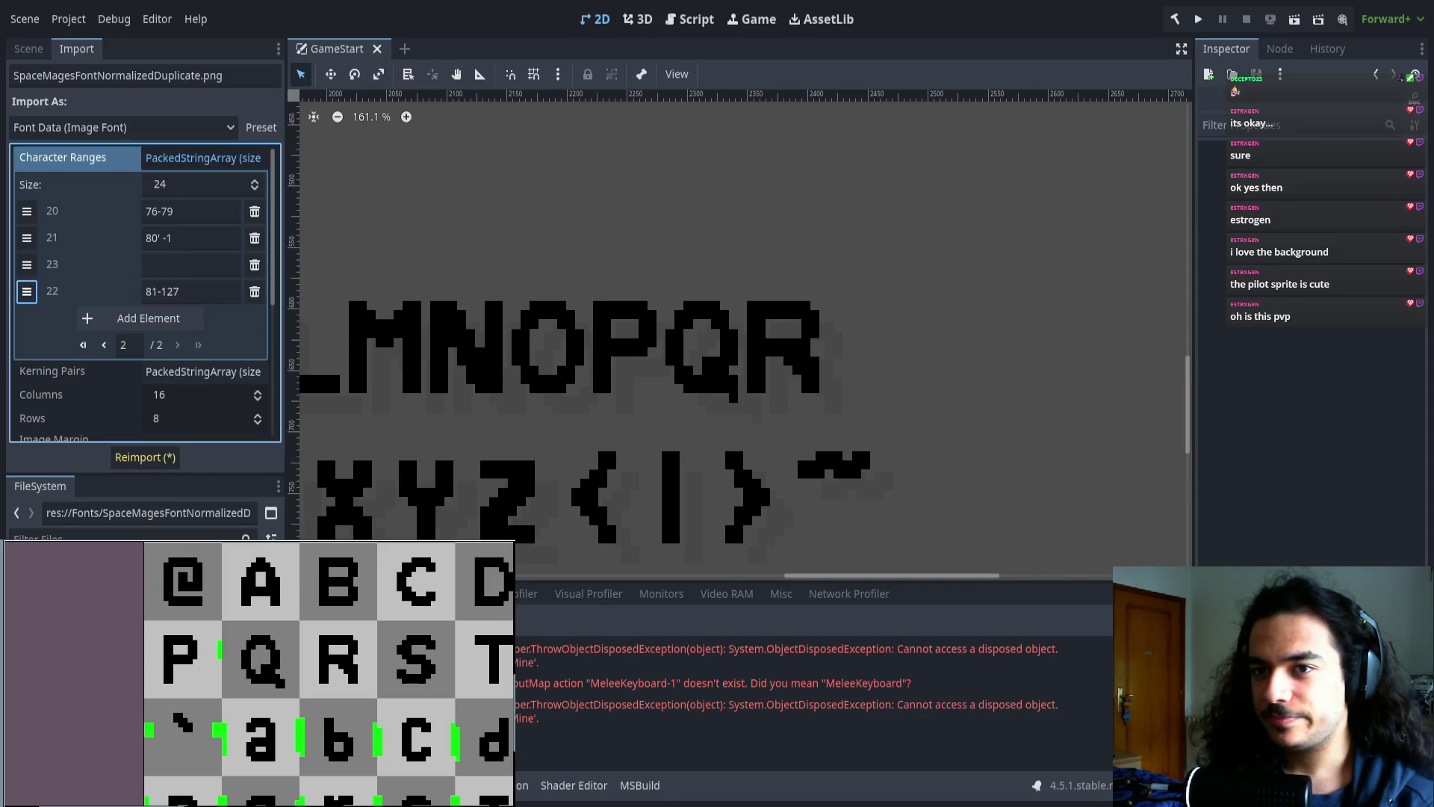
pyautogui.click(177, 274)
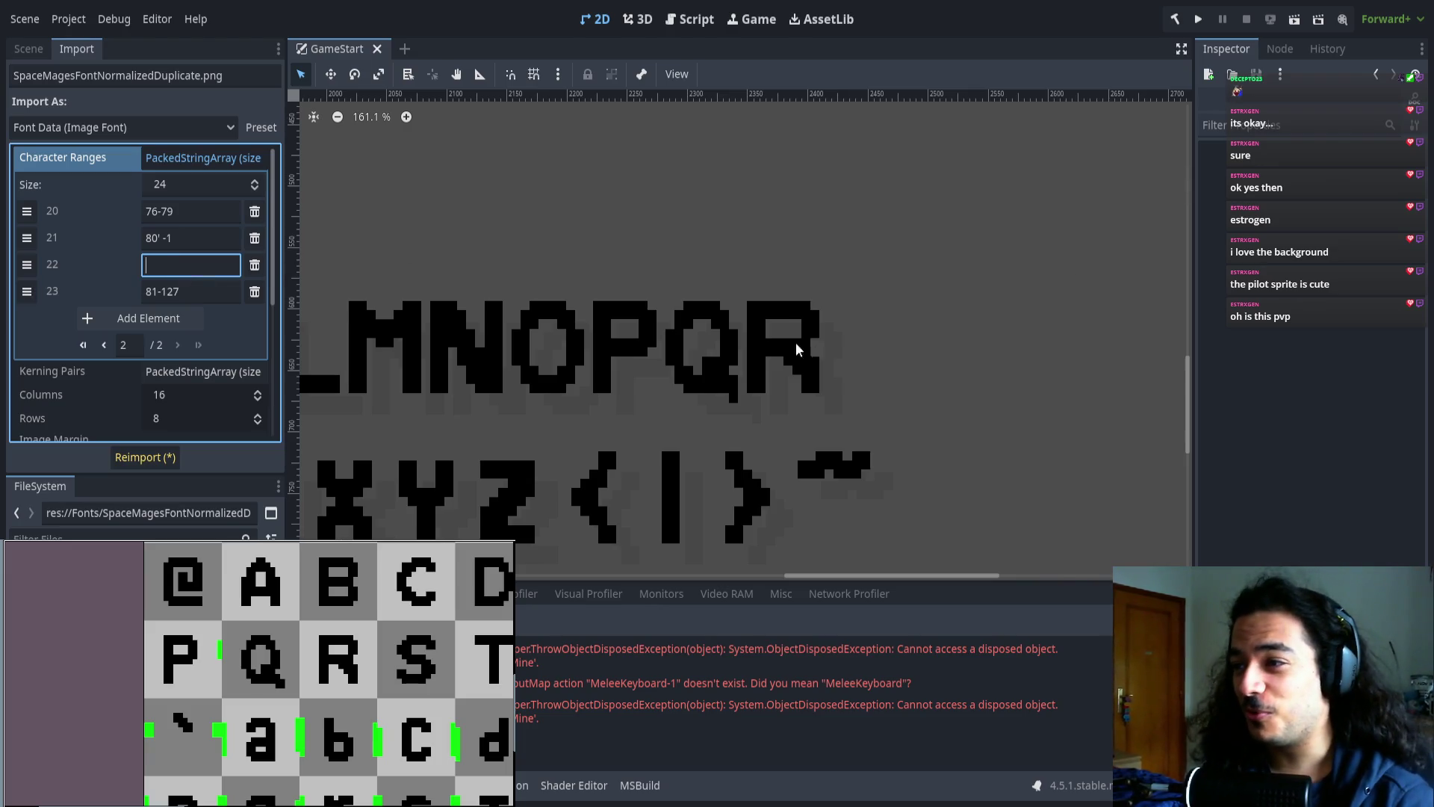
pyautogui.scroll(-8, 697, 362)
pyautogui.scroll(-2, 906, 397)
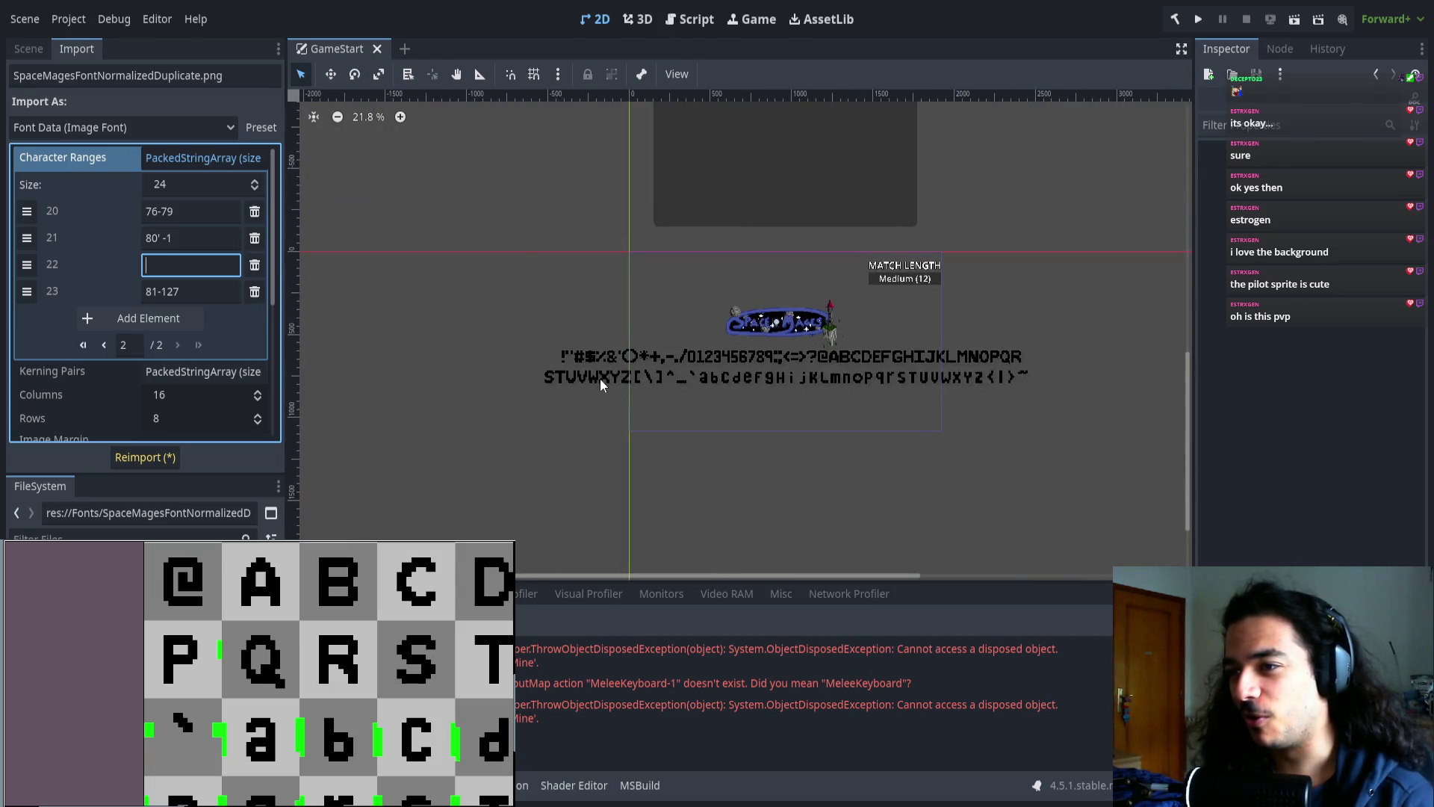
pyautogui.scroll(-5, 190, 678)
pyautogui.scroll(3, 201, 676)
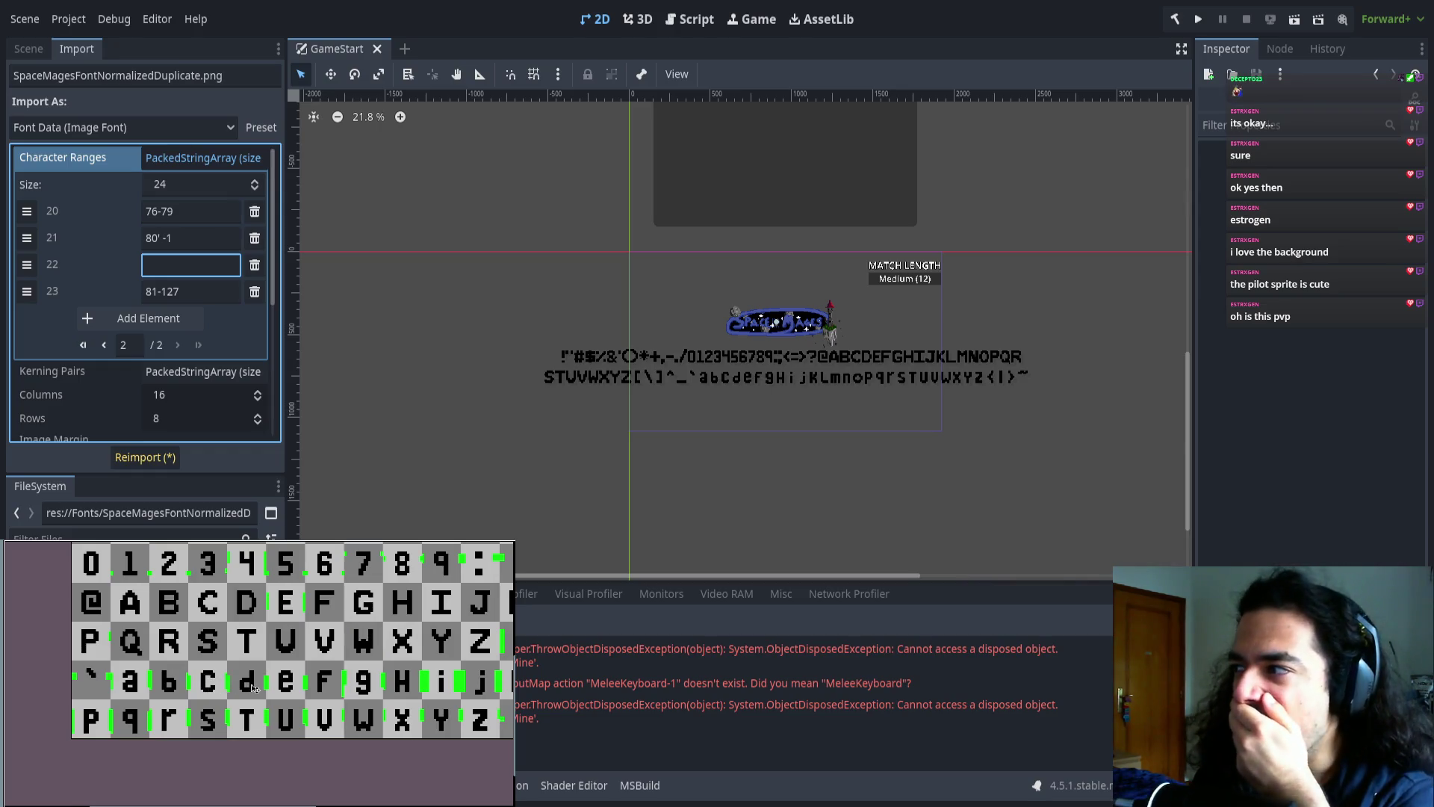
pyautogui.hscroll(2, 253, 665)
pyautogui.hscroll(-2, 224, 661)
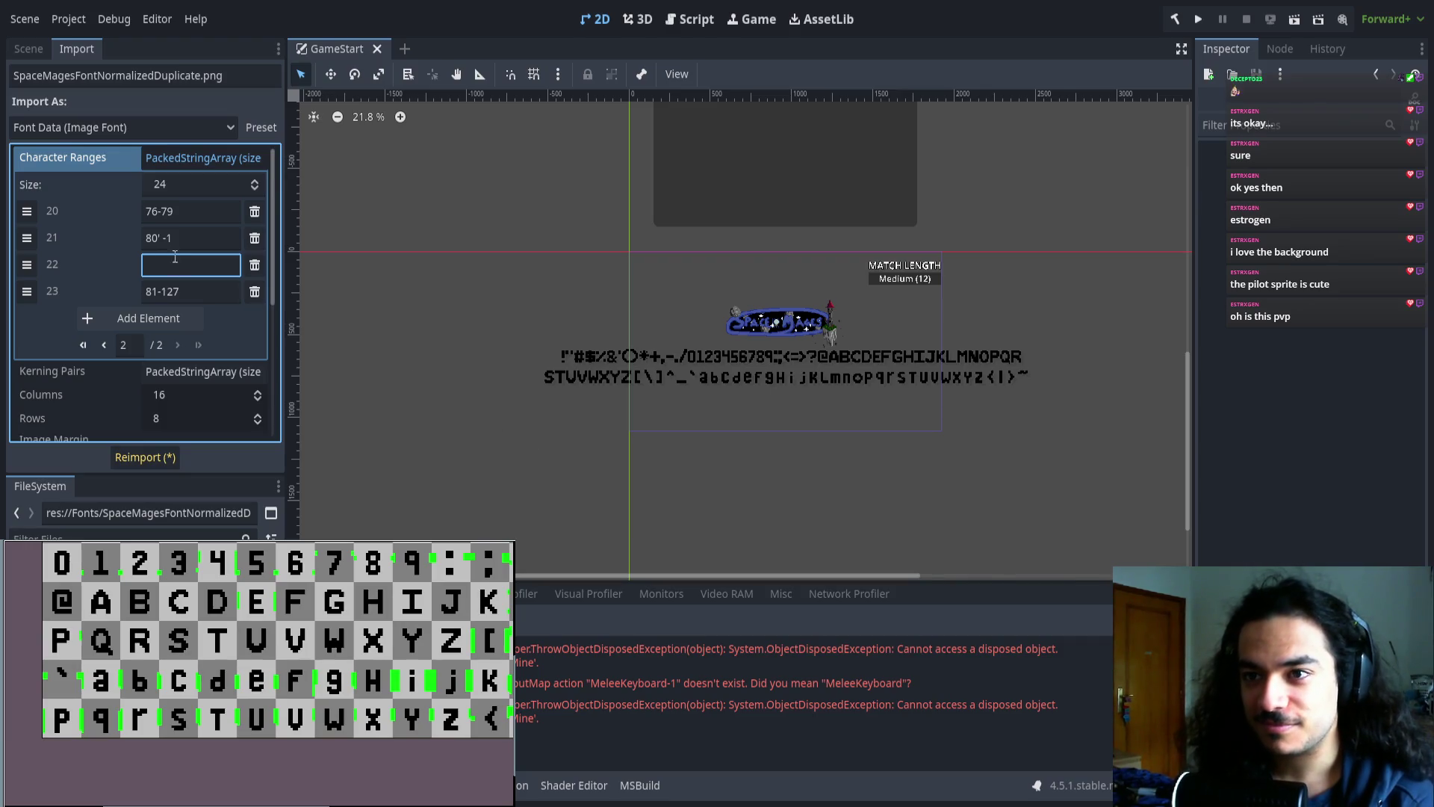
pyautogui.moveTo(737, 372); pyautogui.dragTo(659, 368)
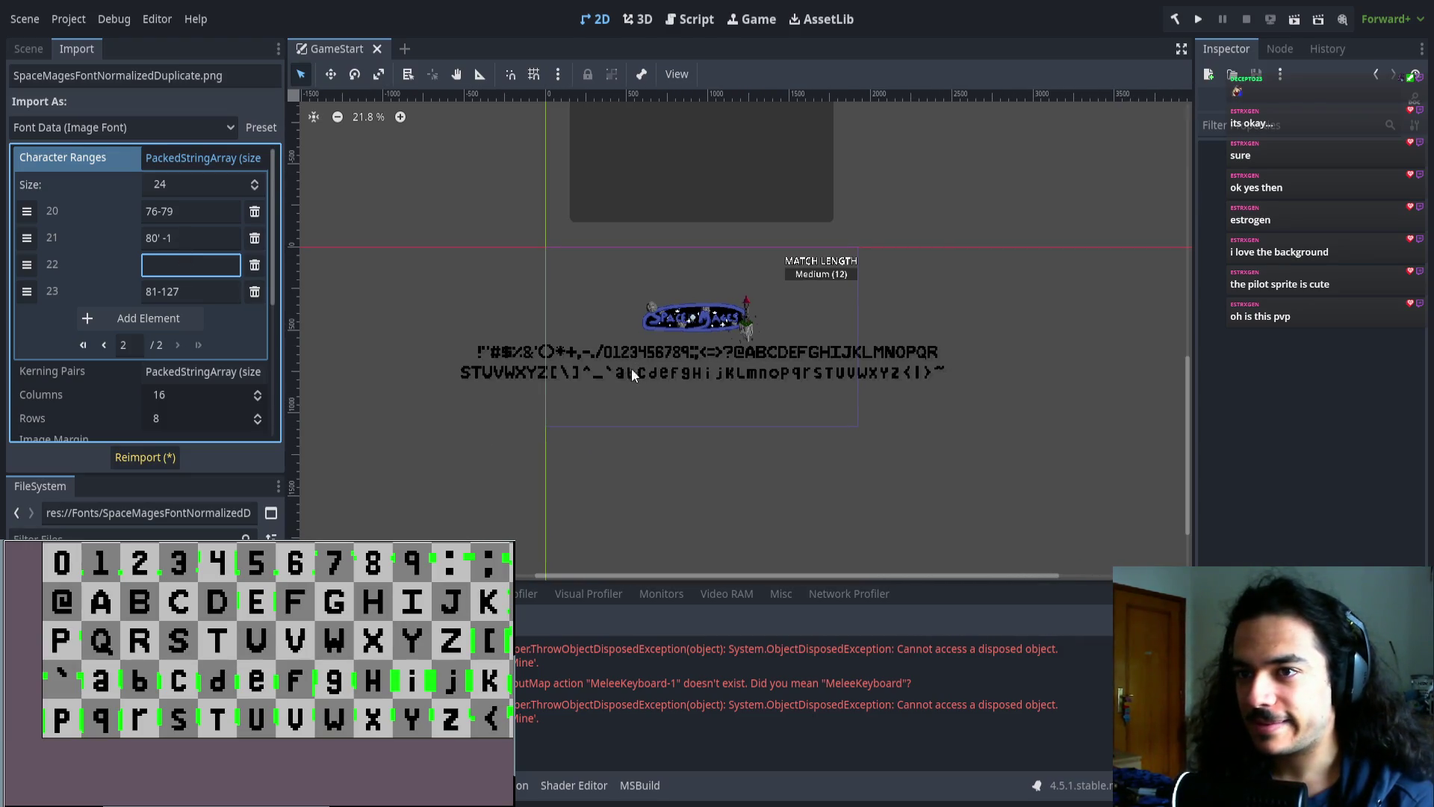
pyautogui.hscroll(1, 139, 678)
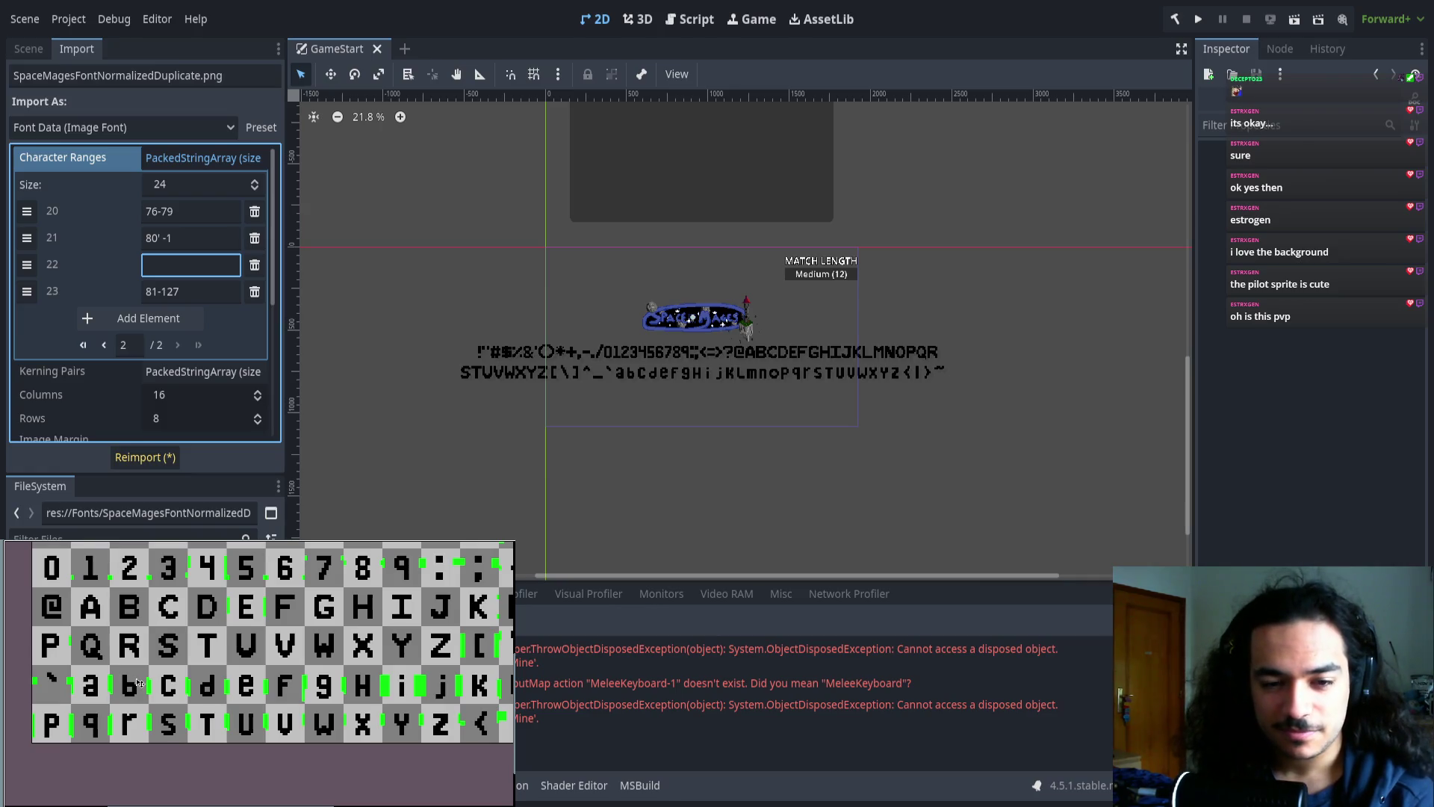
pyautogui.scroll(-2, 80, 663)
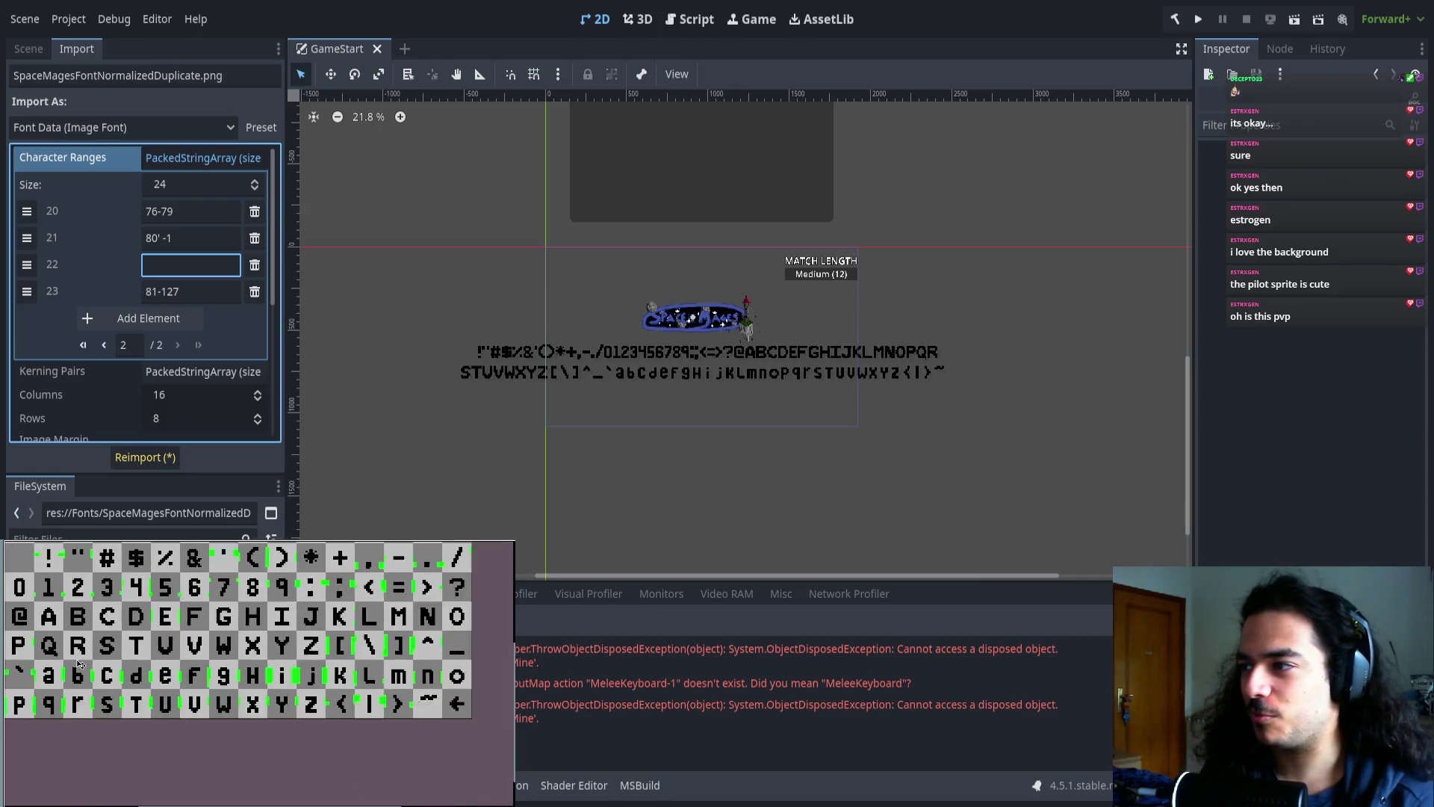
pyautogui.scroll(3, 80, 663)
pyautogui.hscroll(2, 131, 670)
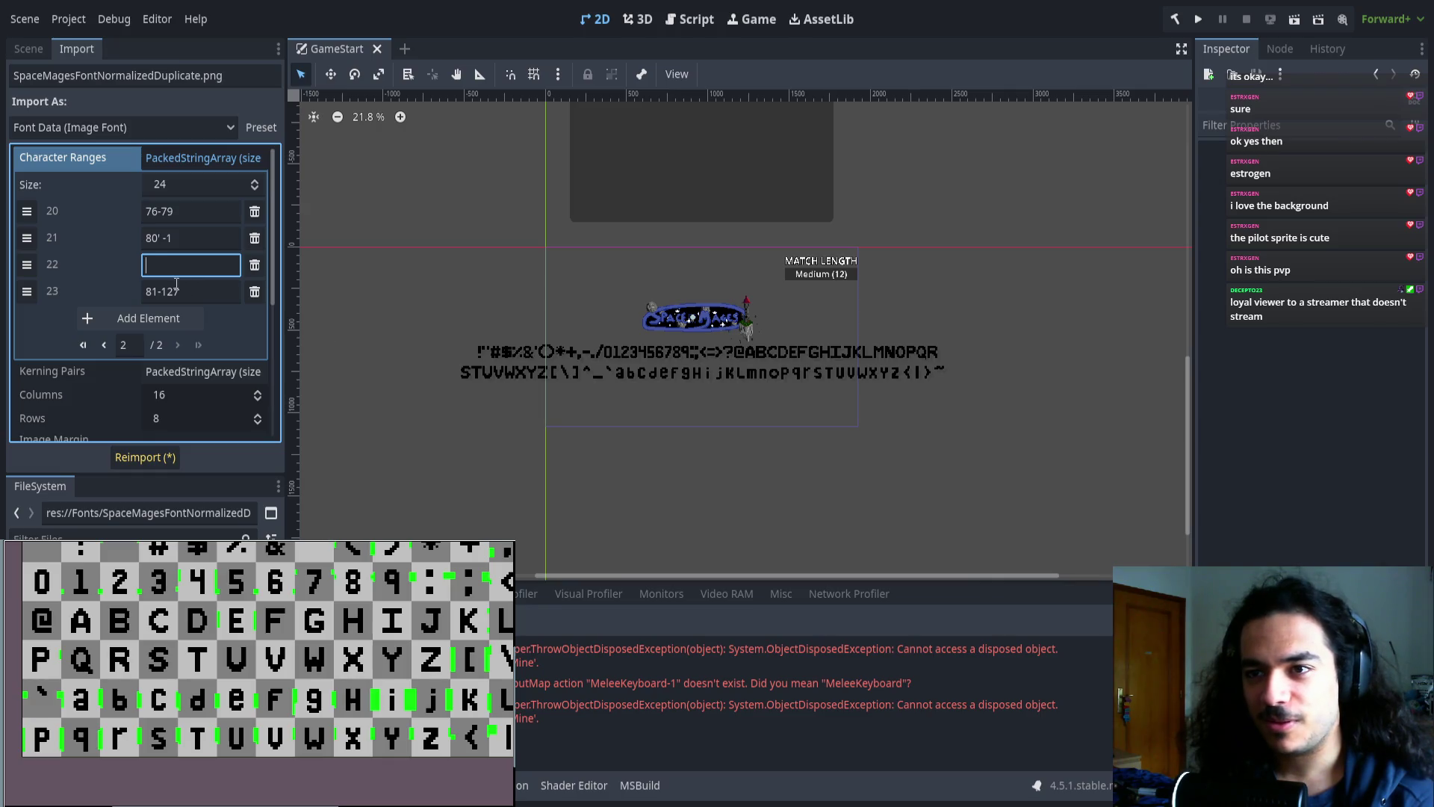
pyautogui.hscroll(3, 103, 670)
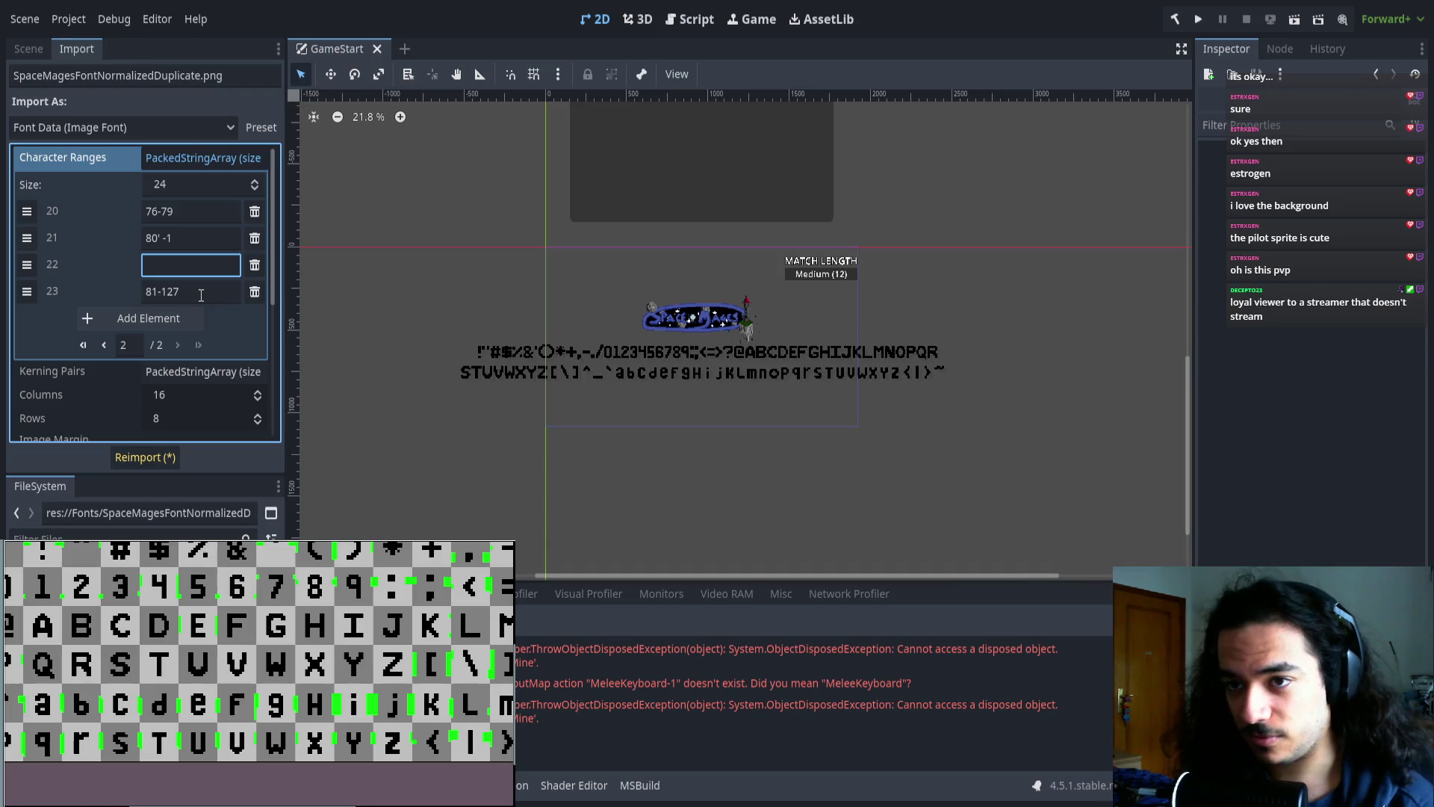
pyautogui.write('81')
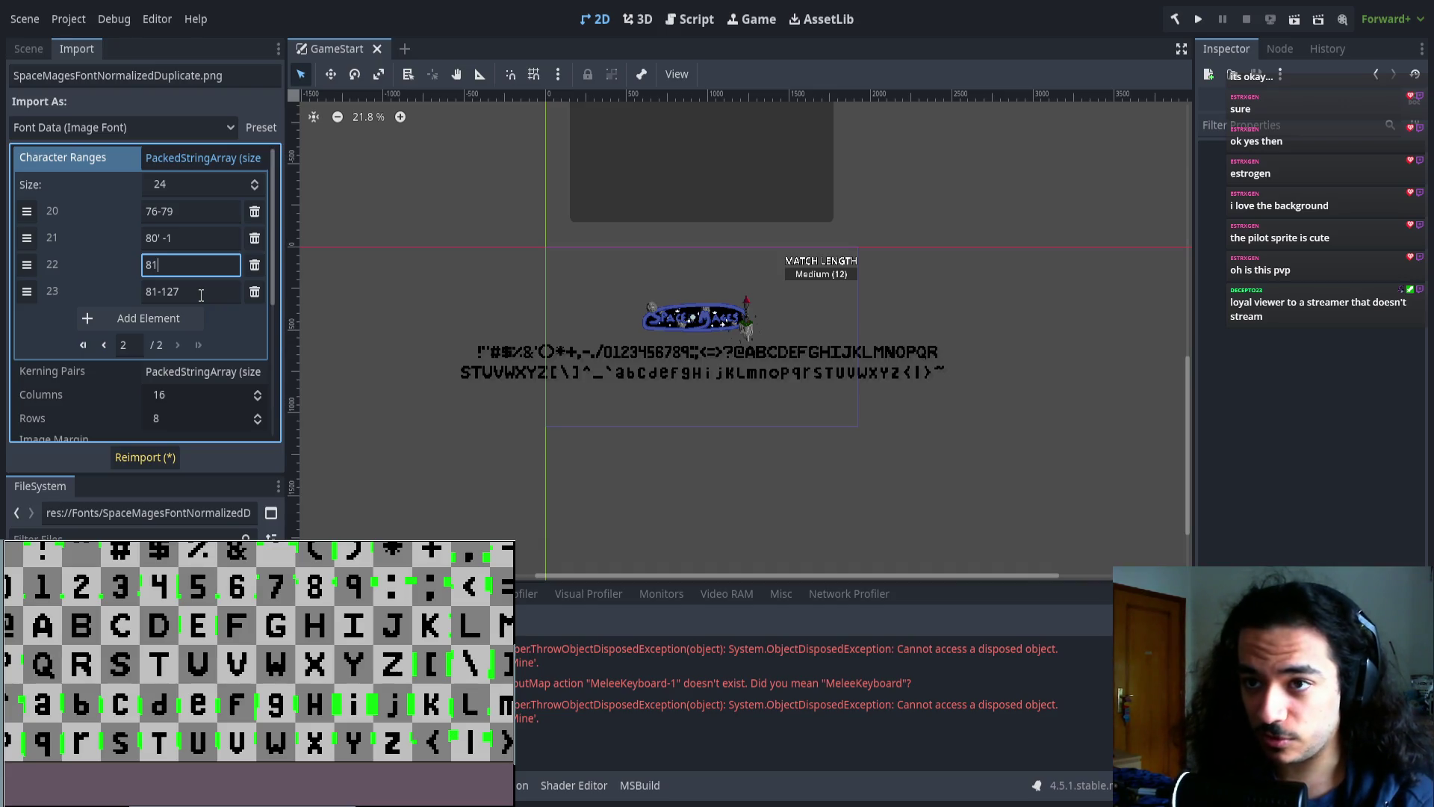
pyautogui.write('-90')
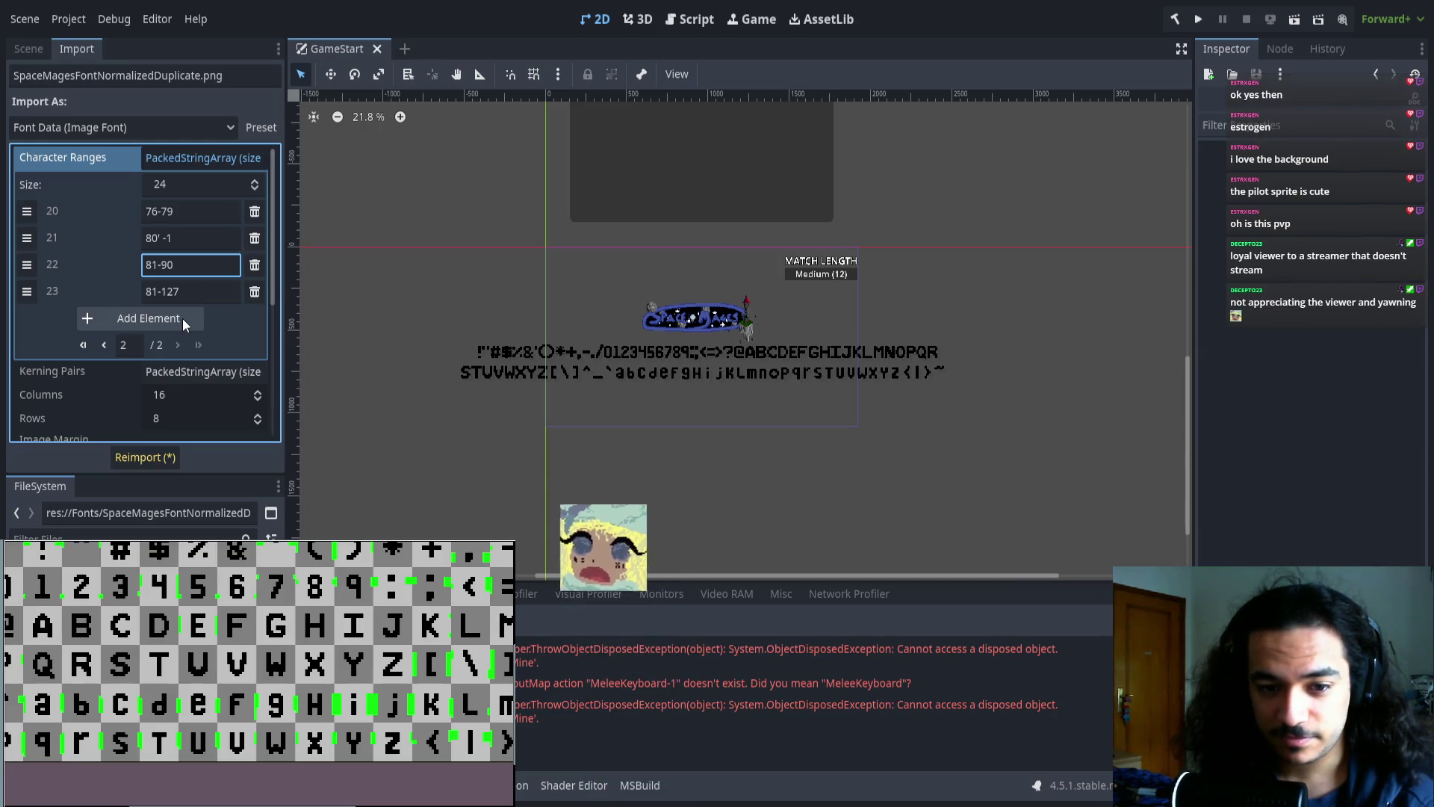
# - Change entry 23 to 91-127, reimport, and check the Z and bracket glyphs
pyautogui.click(159, 292)
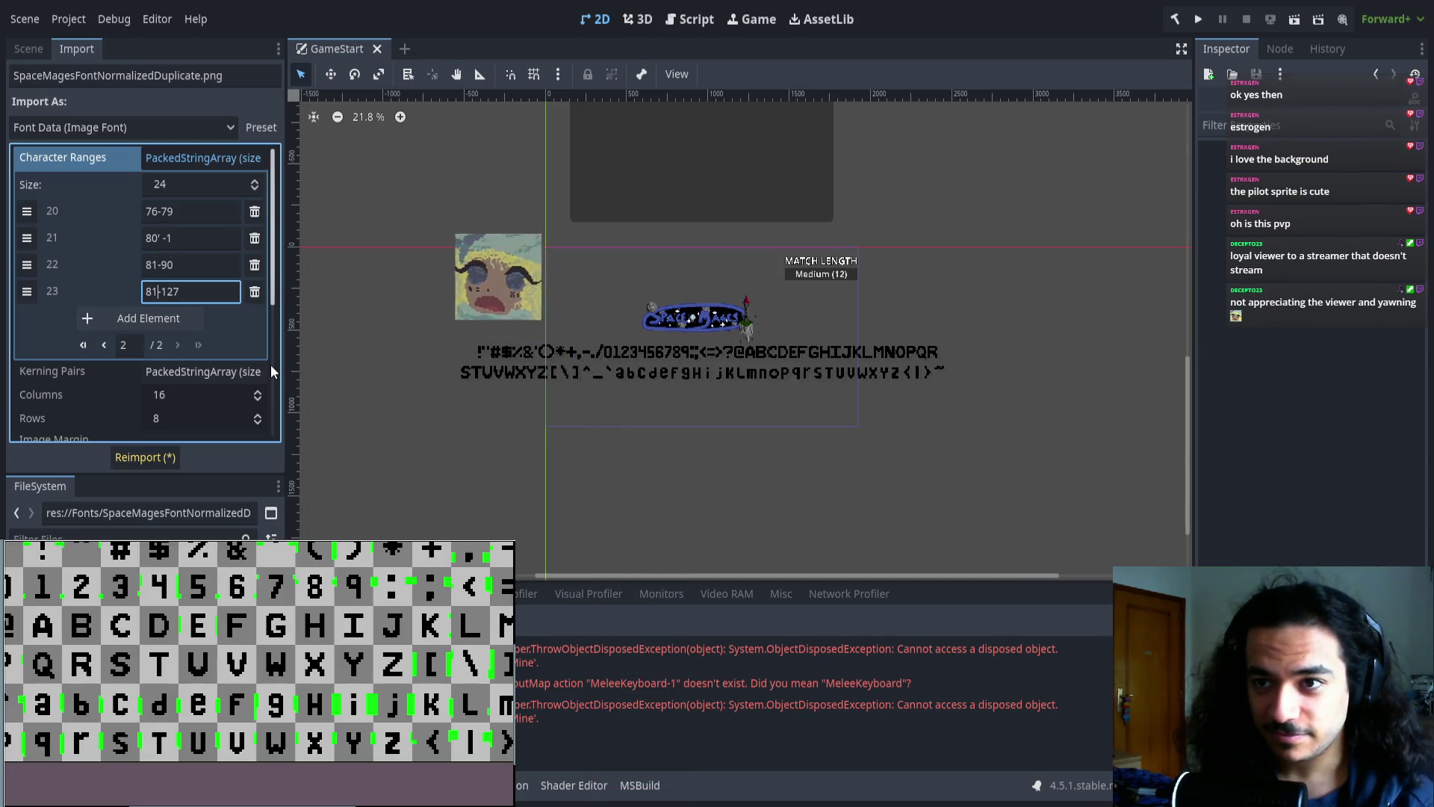
pyautogui.hotkey('ctrl', 'shift', 'Left')
pyautogui.write('91')
pyautogui.click(151, 458)
pyautogui.scroll(3, 650, 363)
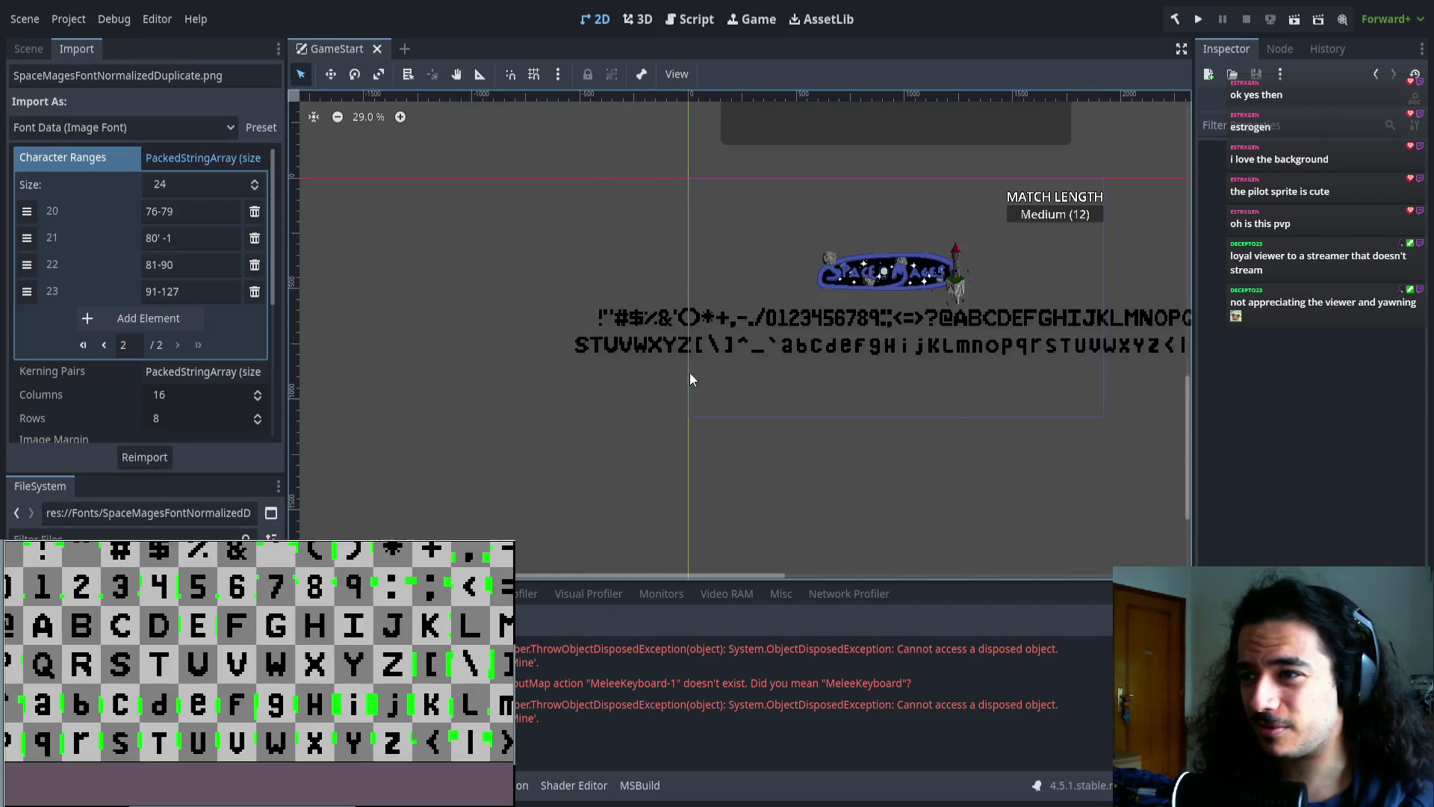
pyautogui.scroll(6, 210, 646)
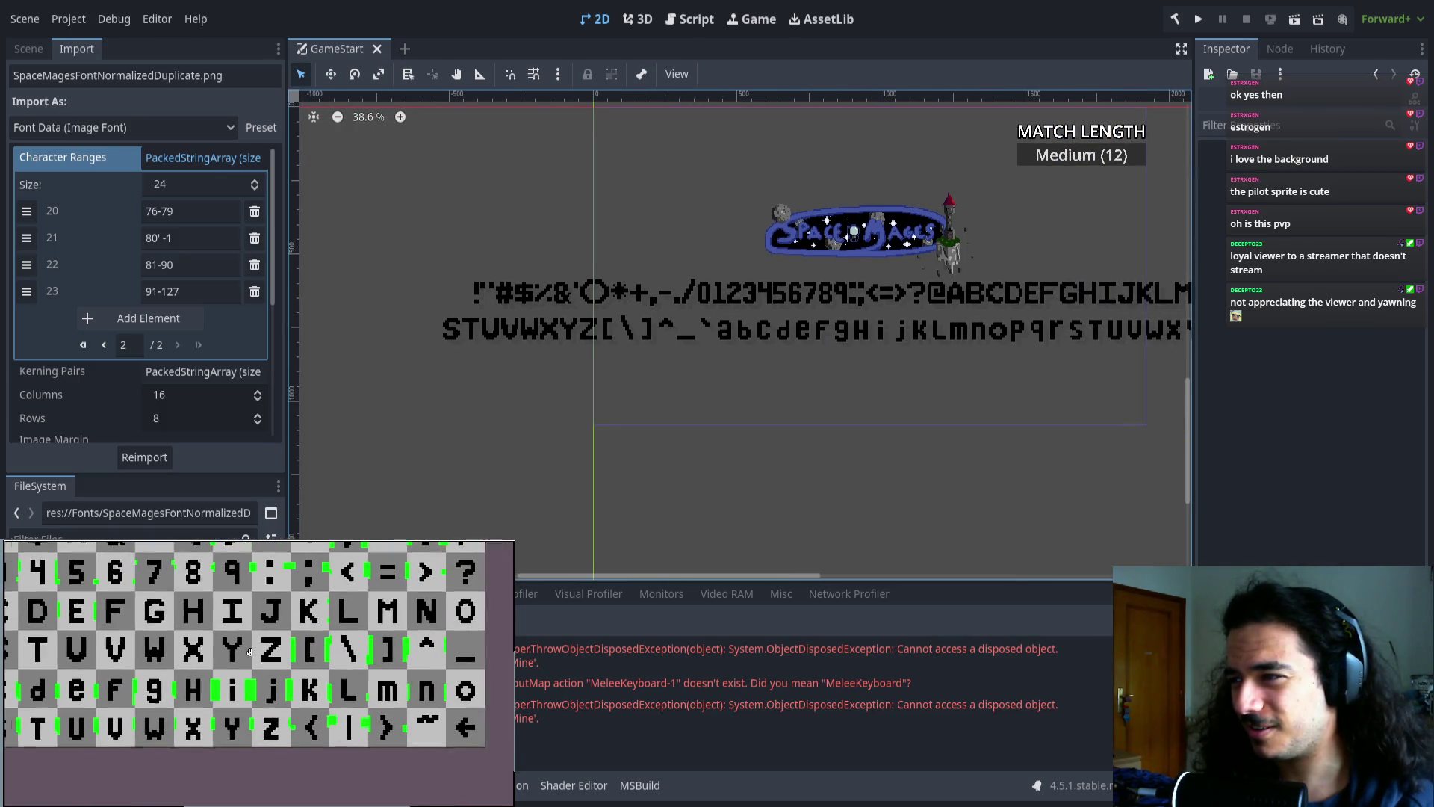
pyautogui.scroll(-6, 210, 646)
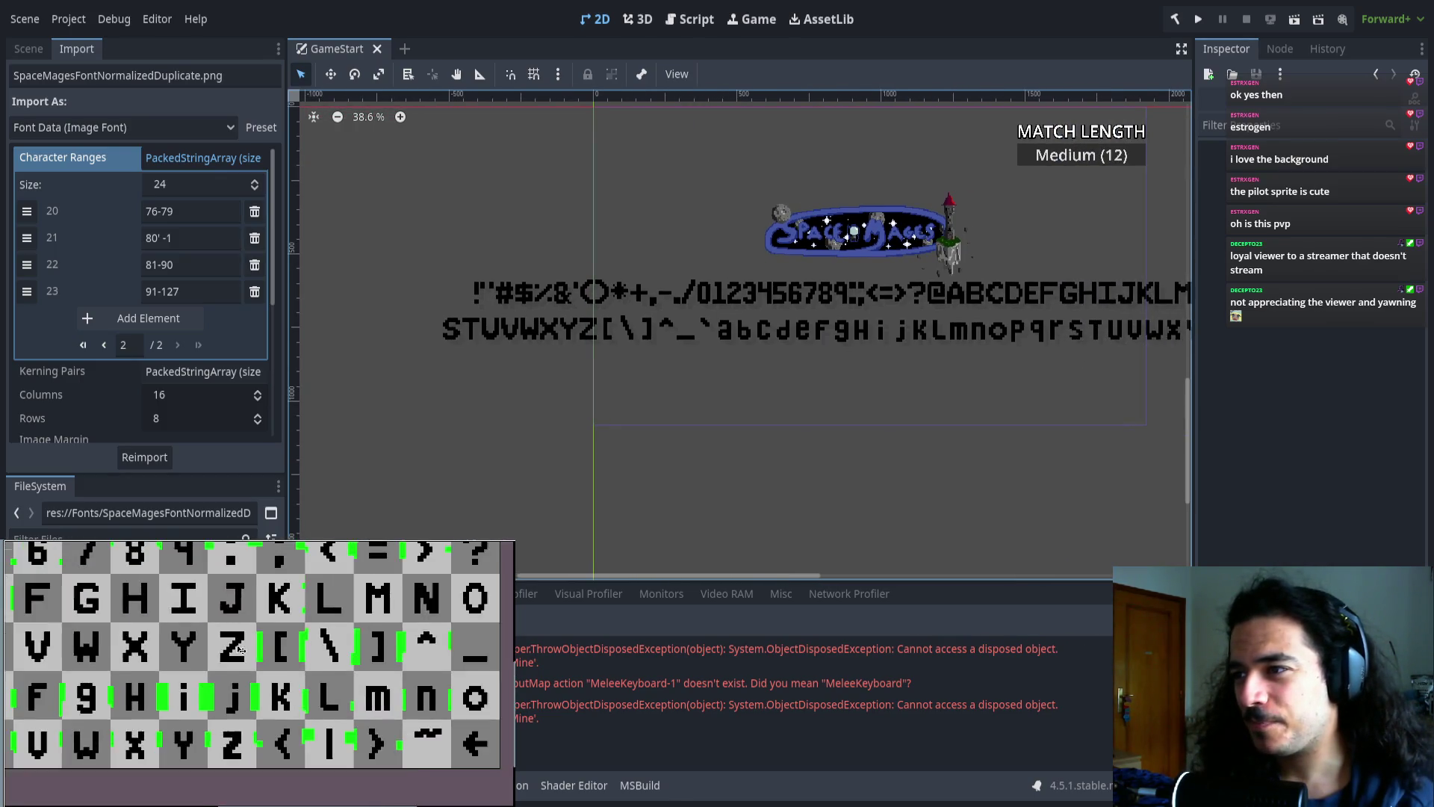
pyautogui.moveTo(214, 644); pyautogui.dragTo(179, 661)
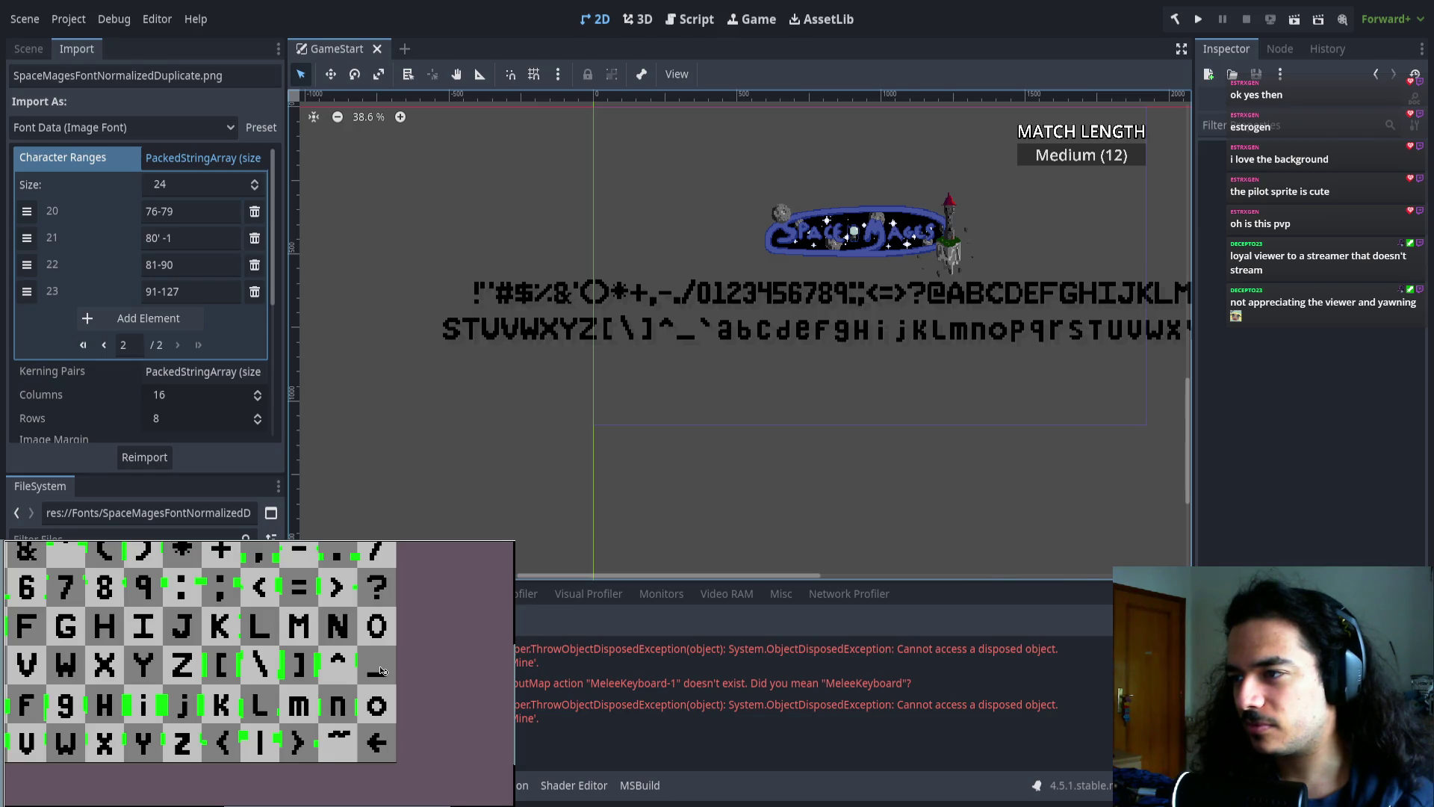
pyautogui.scroll(-5, 380, 670)
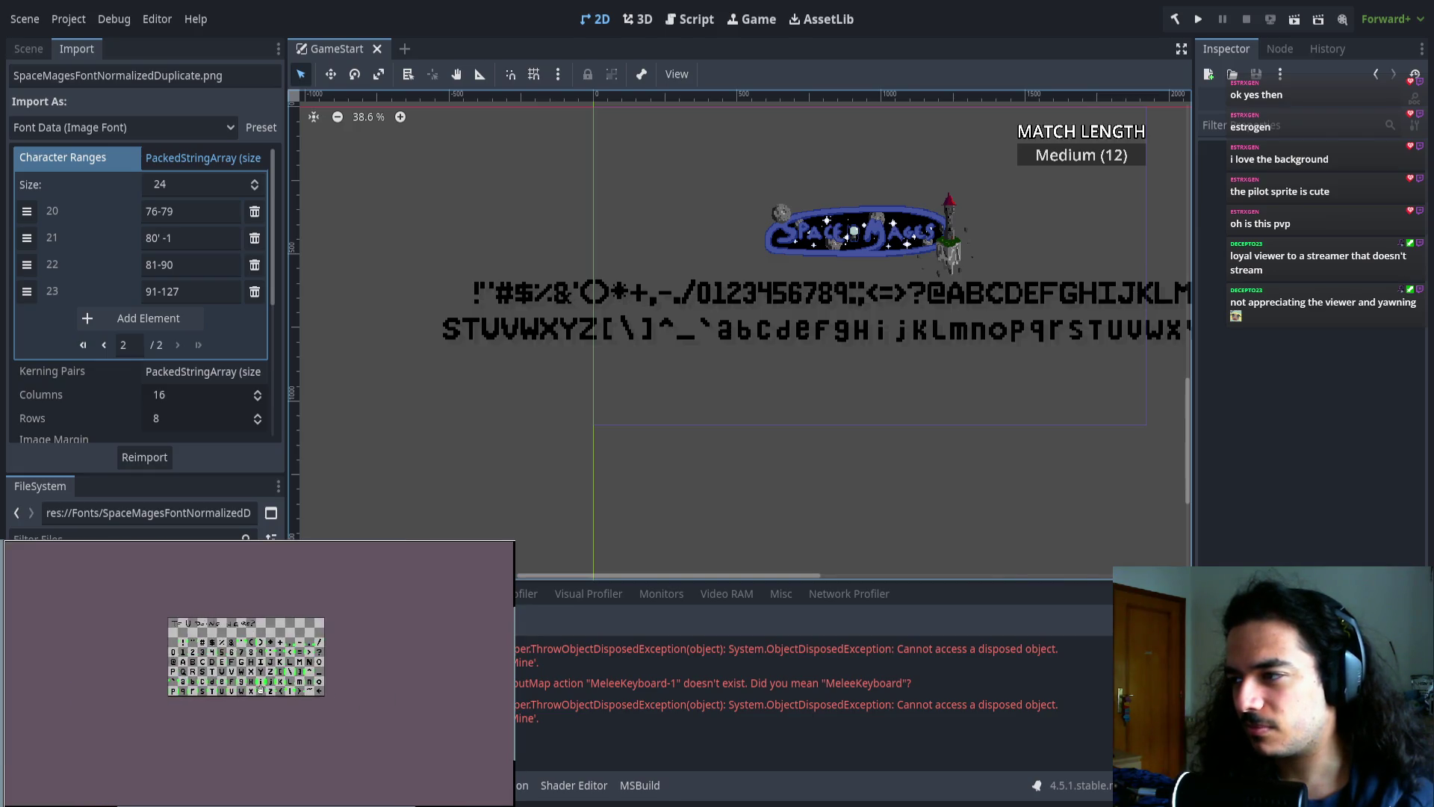
pyautogui.scroll(5, 362, 665)
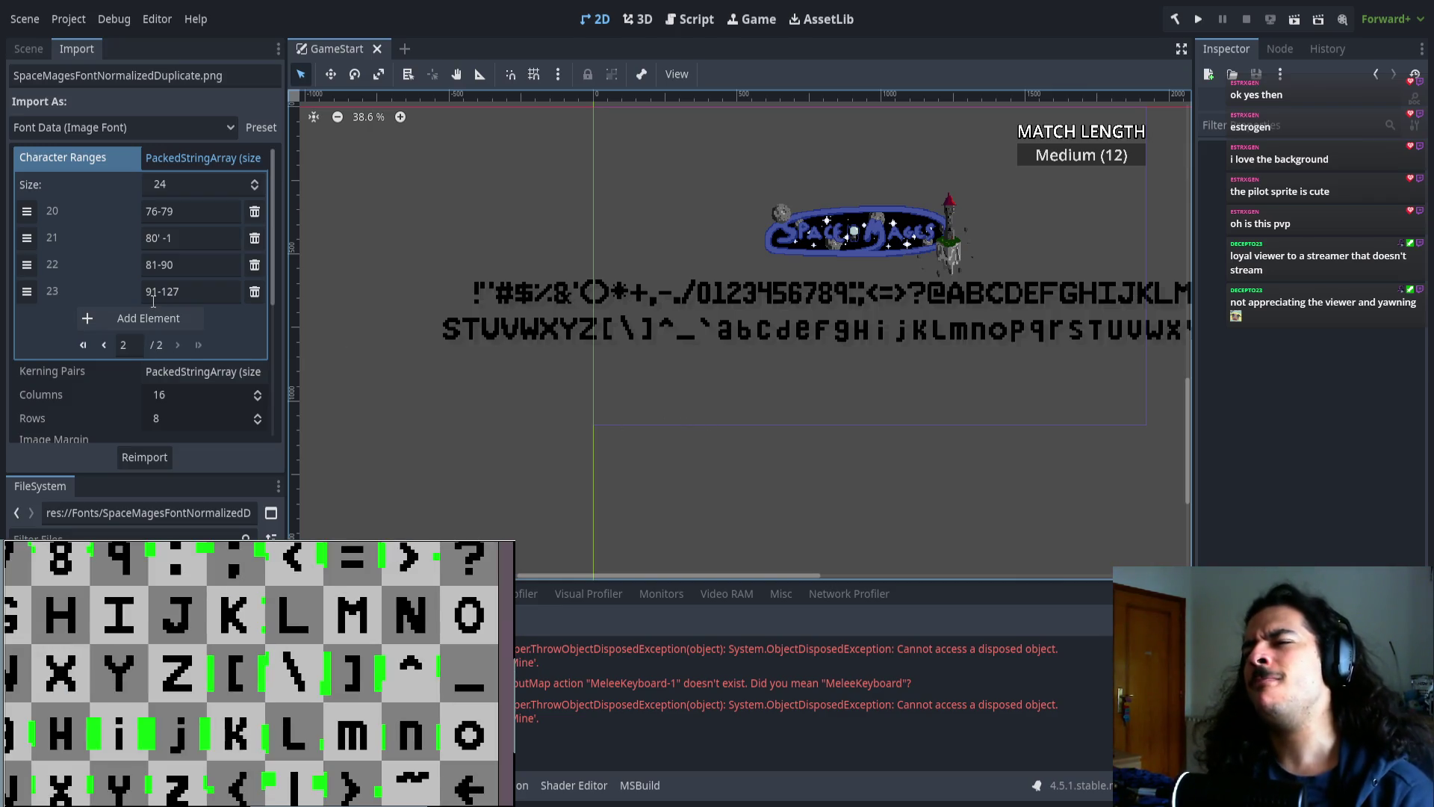
pyautogui.click(214, 272)
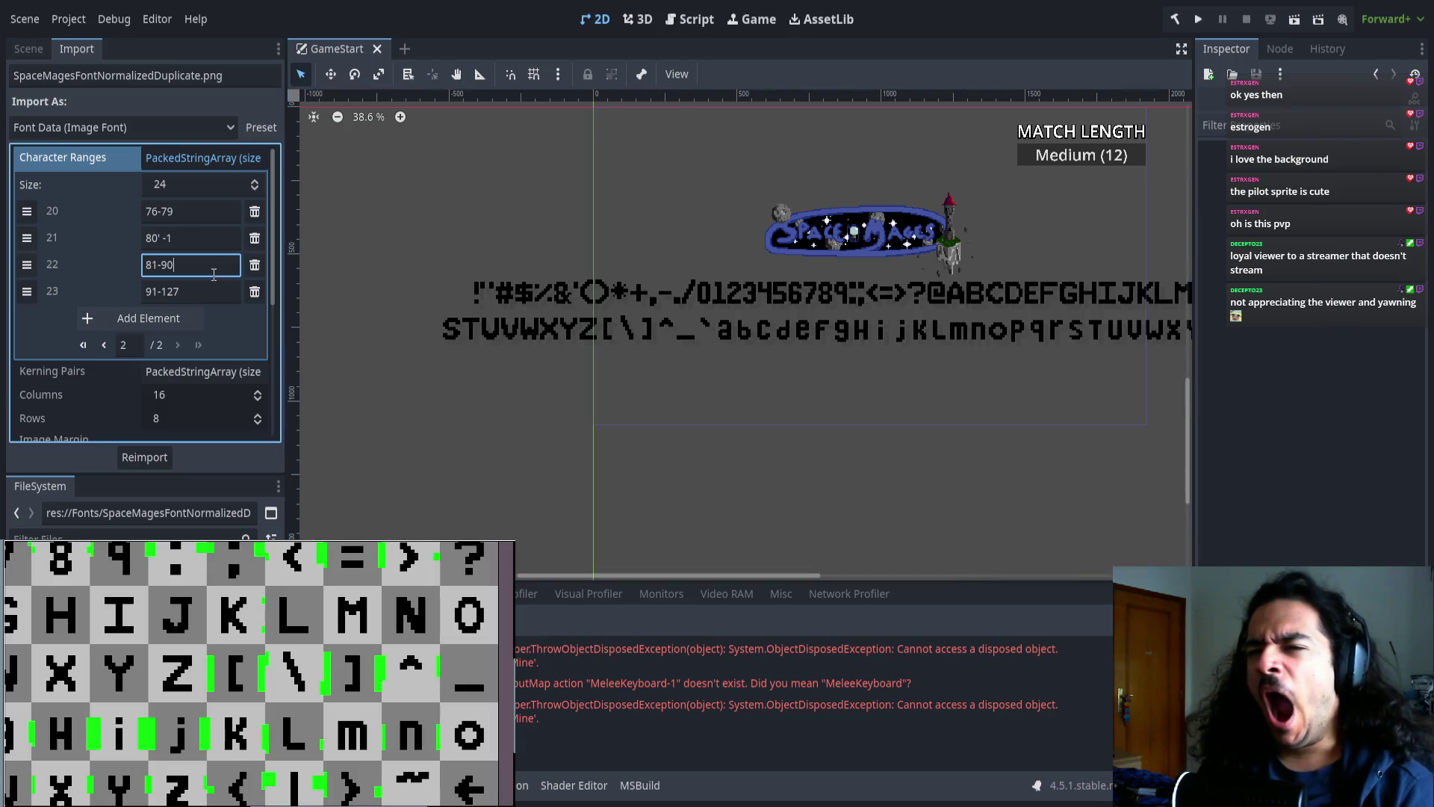
# - Insert entry 23 as '91 0 0 2', change the last range to 92-127, and reimport
pyautogui.click(172, 324)
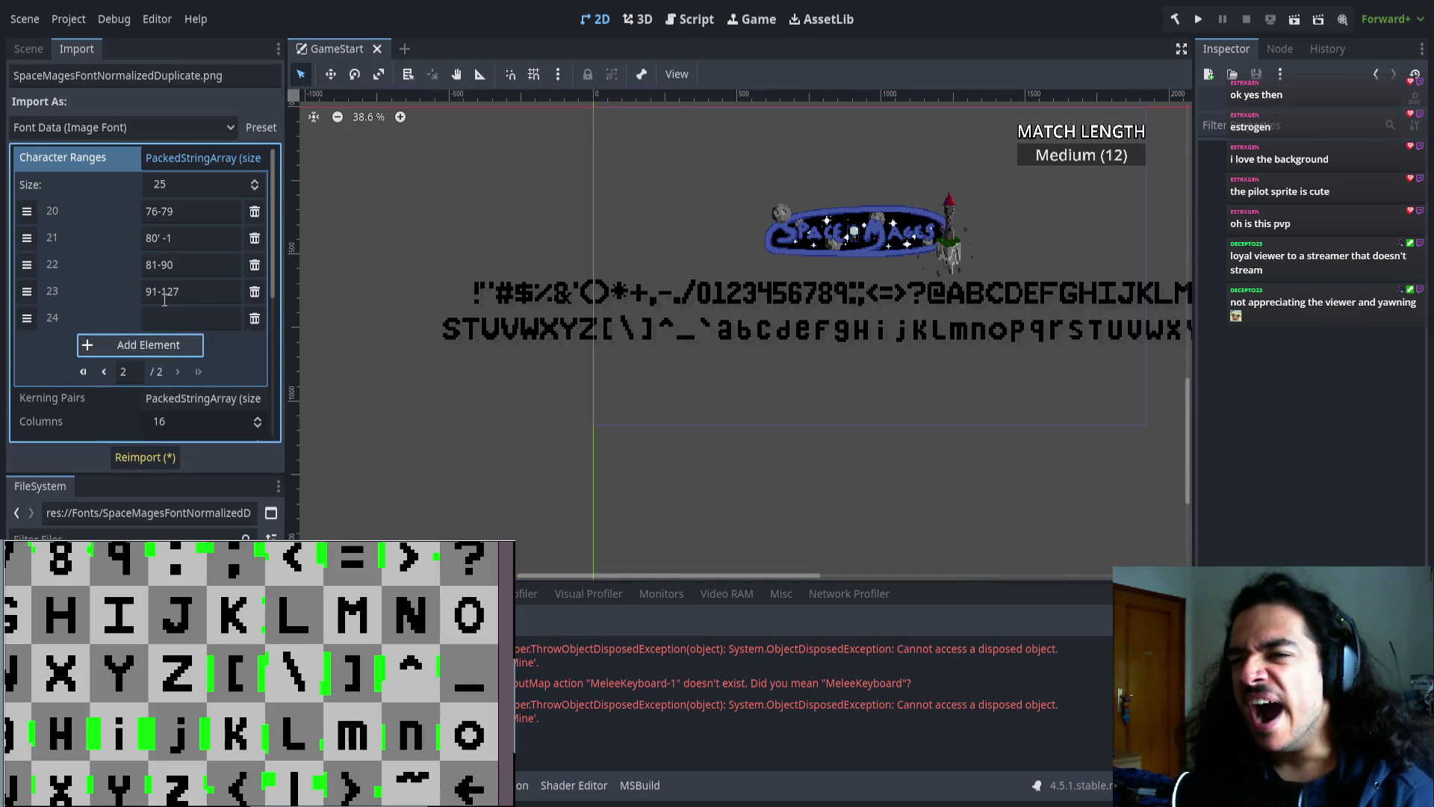
pyautogui.moveTo(27, 291); pyautogui.dragTo(27, 318)
pyautogui.click(217, 300)
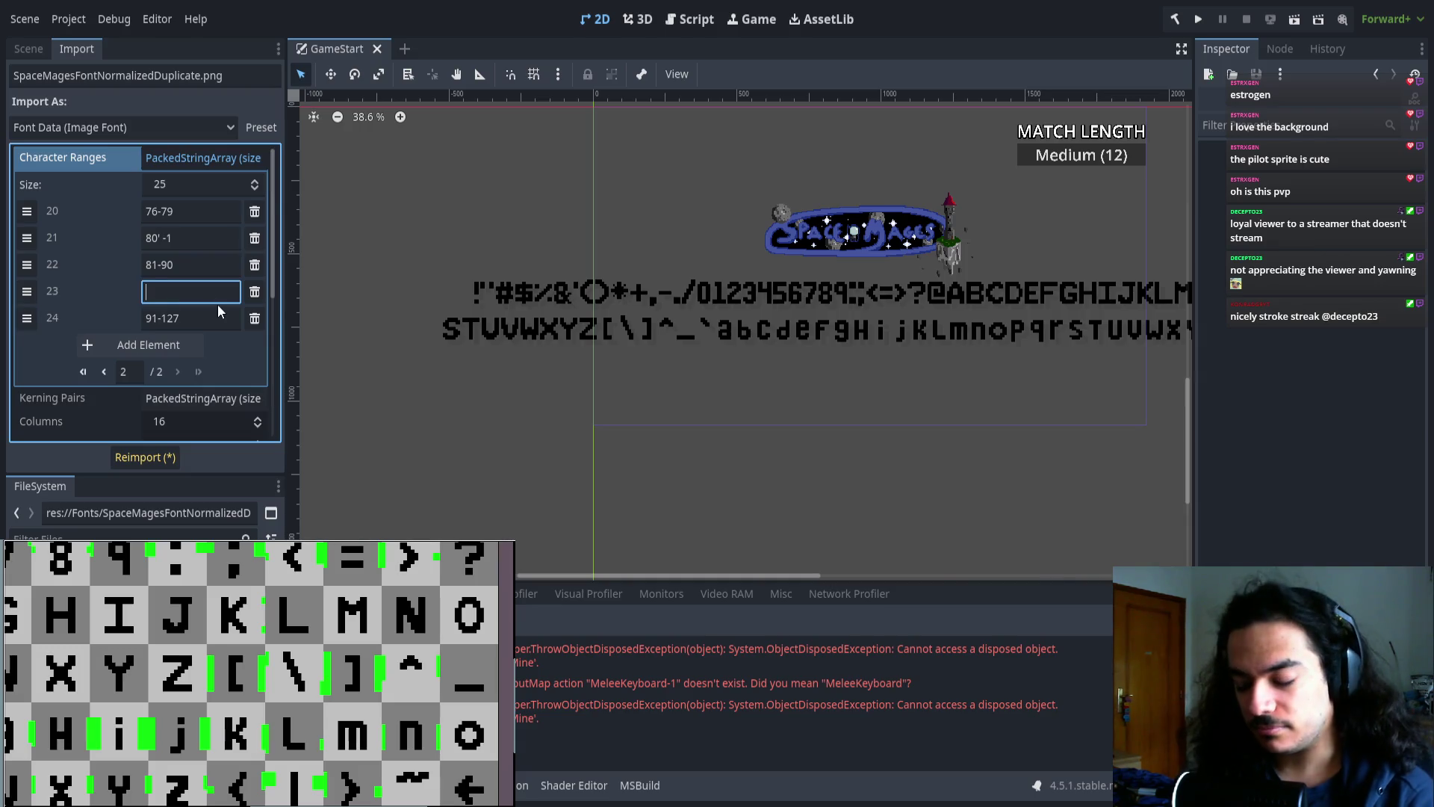
pyautogui.write('91 0 0 2')
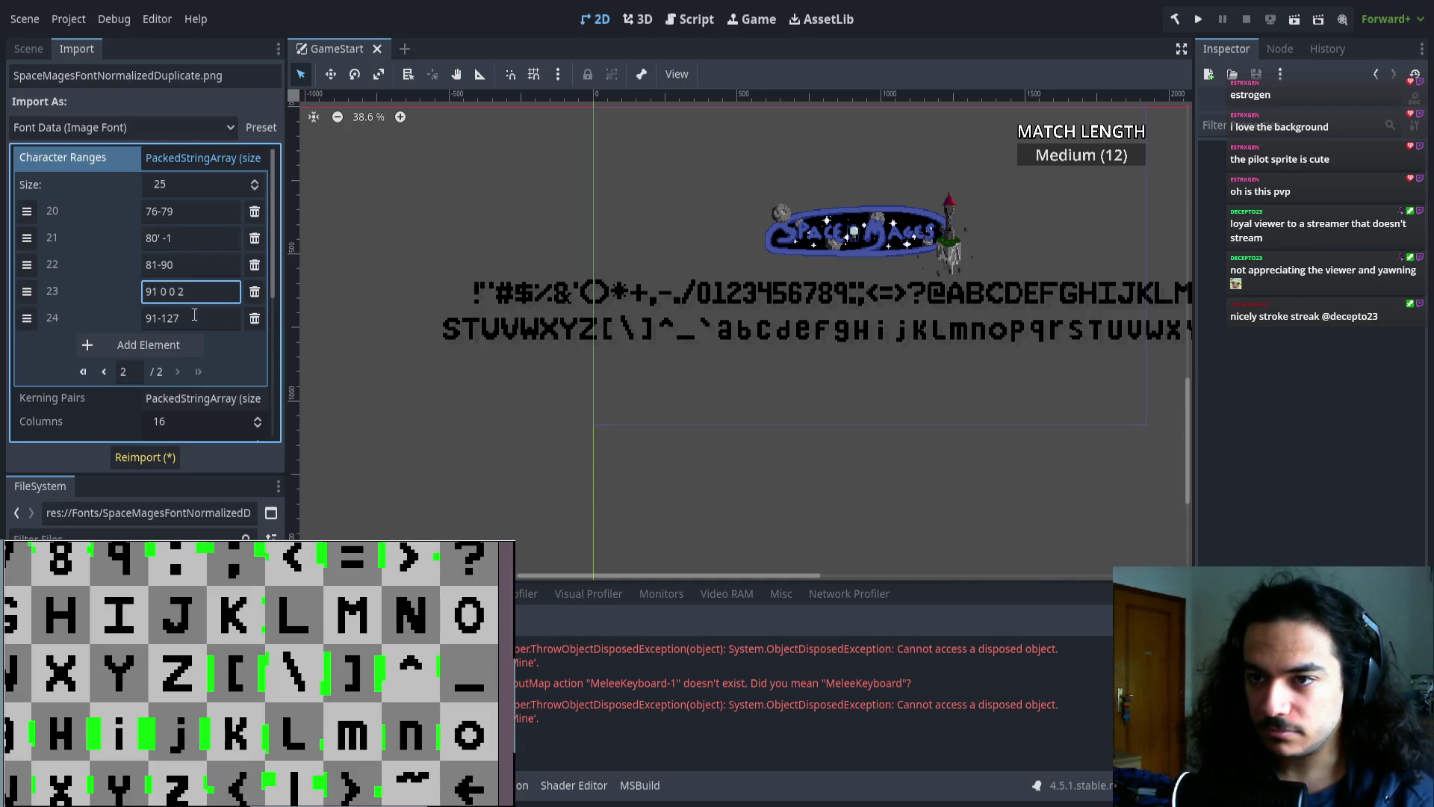
pyautogui.click(156, 318)
pyautogui.press('BackSpace')
pyautogui.write('0')
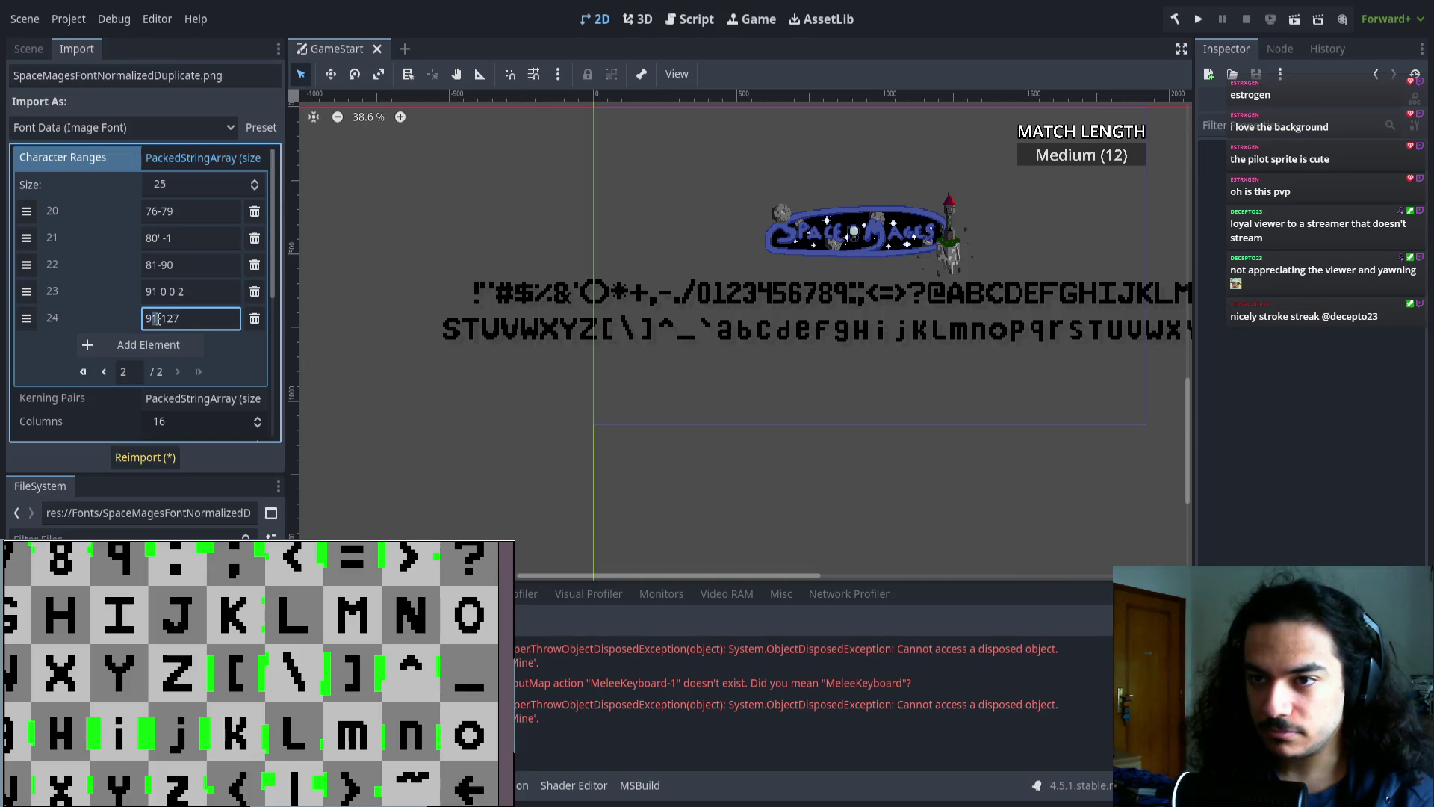
pyautogui.write('2')
pyautogui.click(144, 457)
pyautogui.scroll(-2, 672, 406)
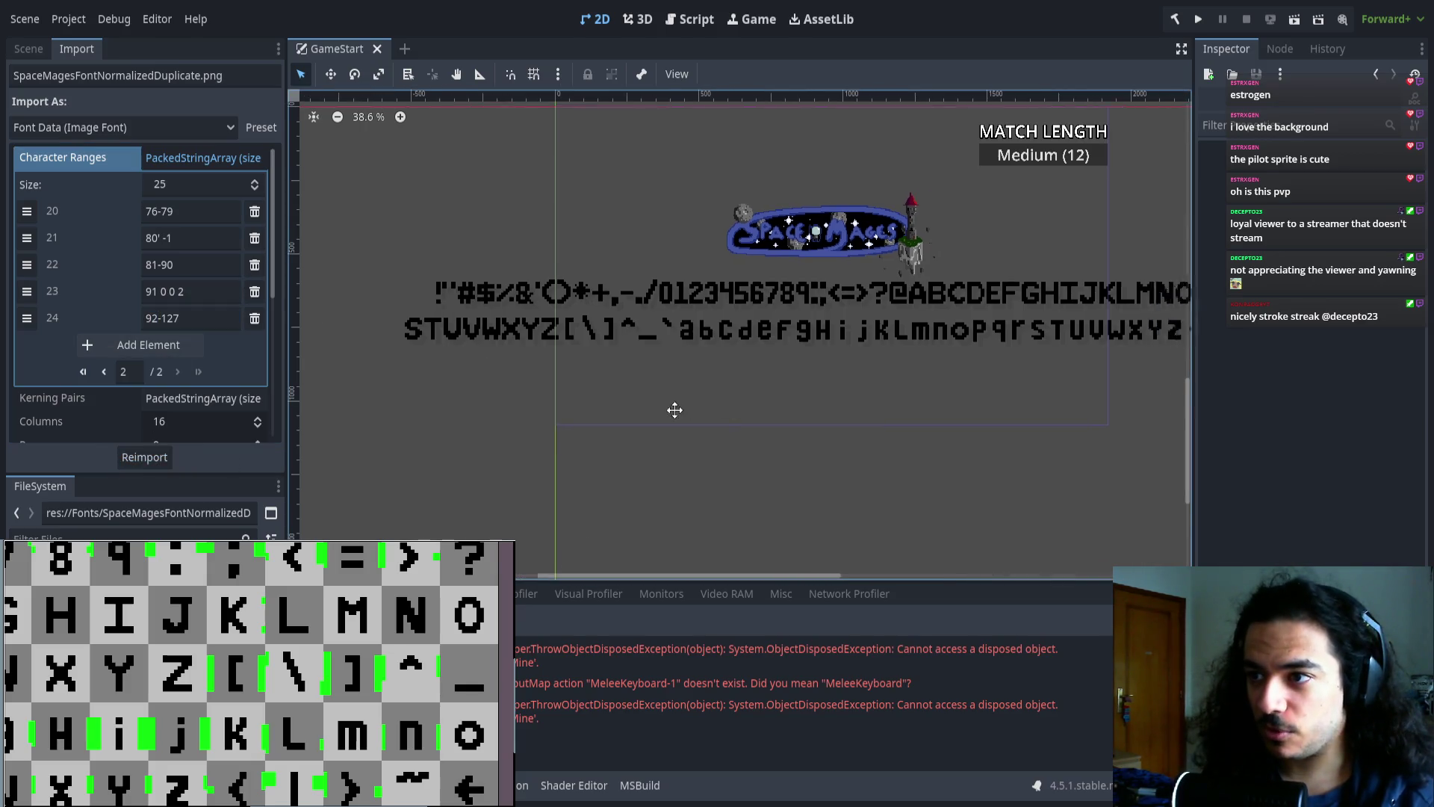
pyautogui.scroll(3, 397, 357)
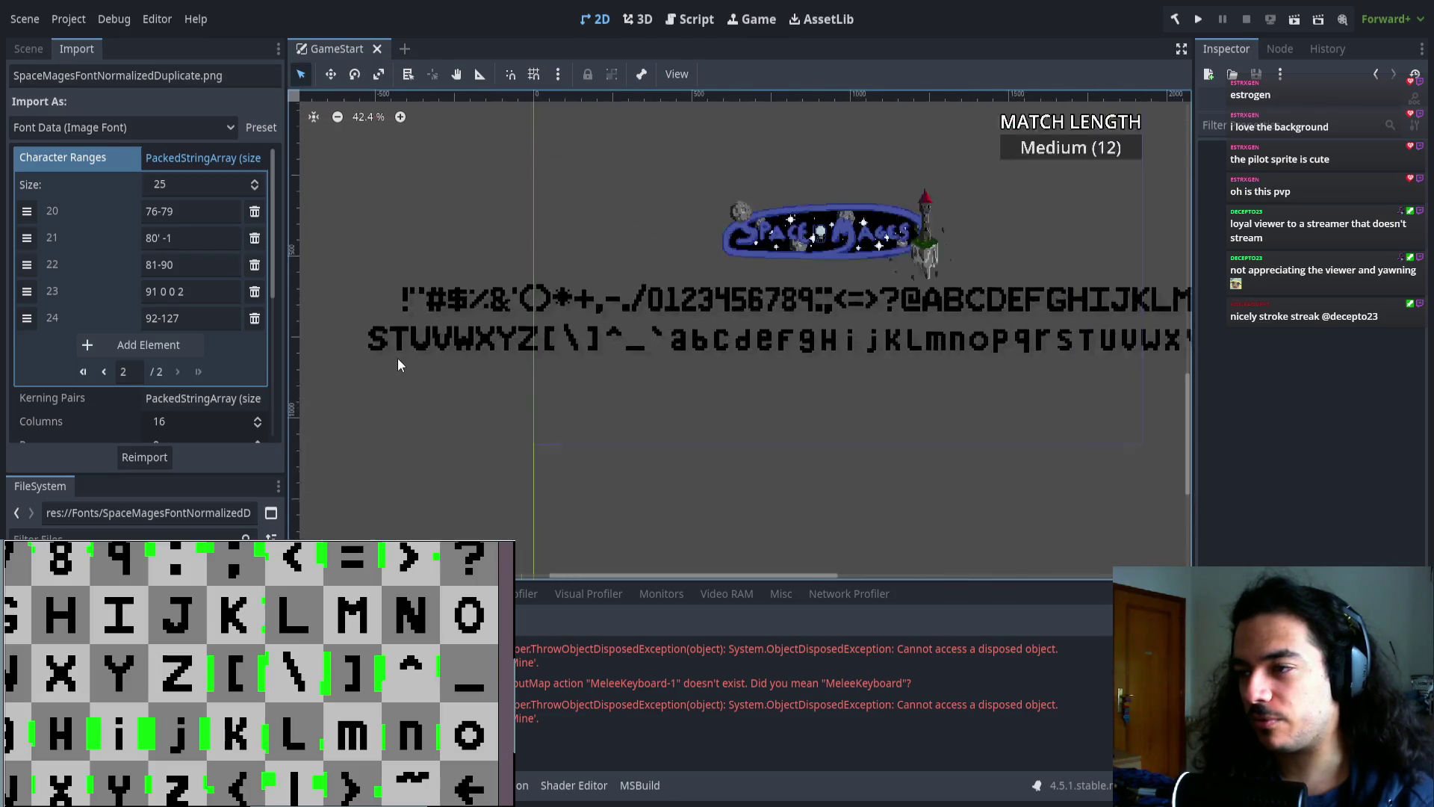
pyautogui.moveTo(394, 357); pyautogui.dragTo(492, 356)
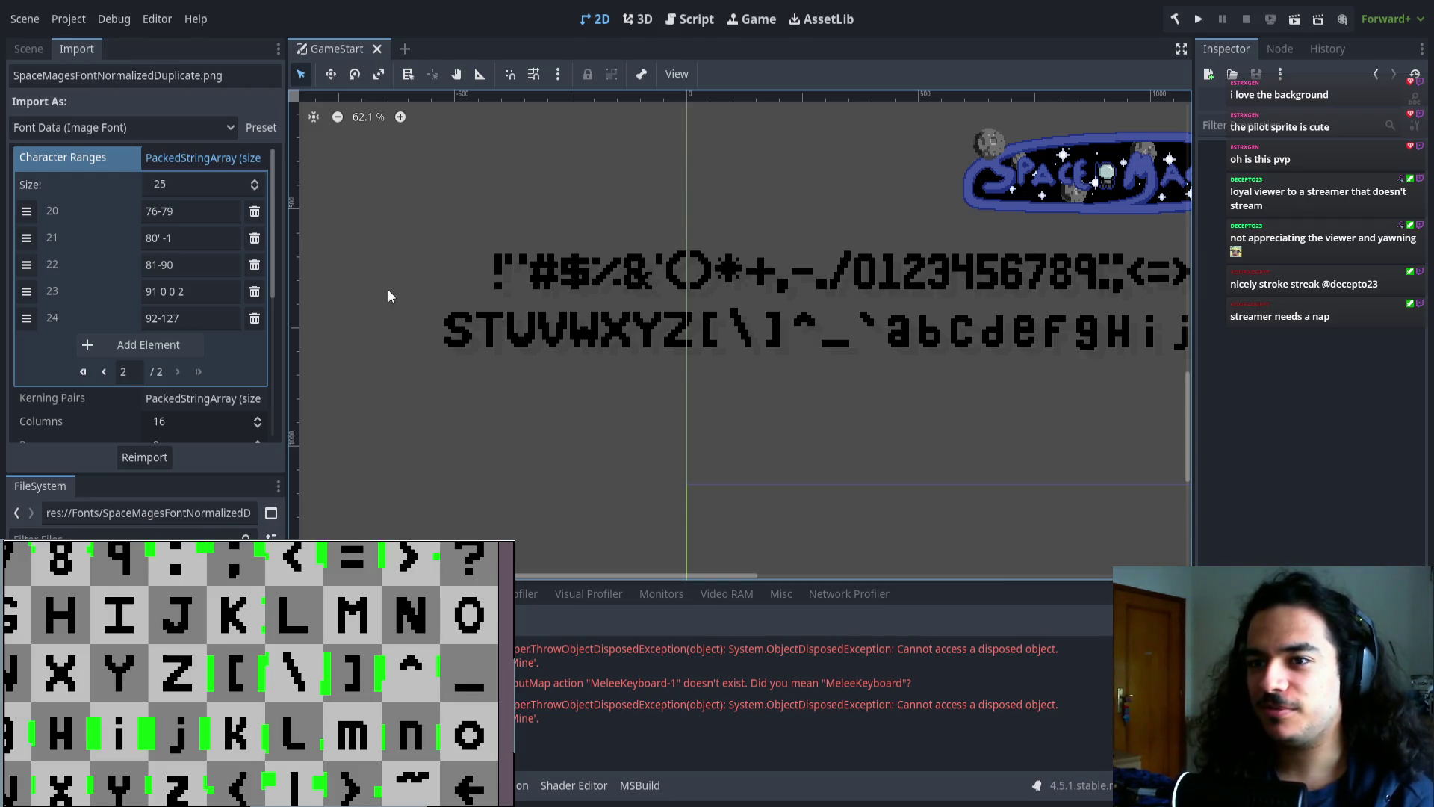
pyautogui.doubleClick(184, 291)
pyautogui.write('4')
pyautogui.click(145, 456)
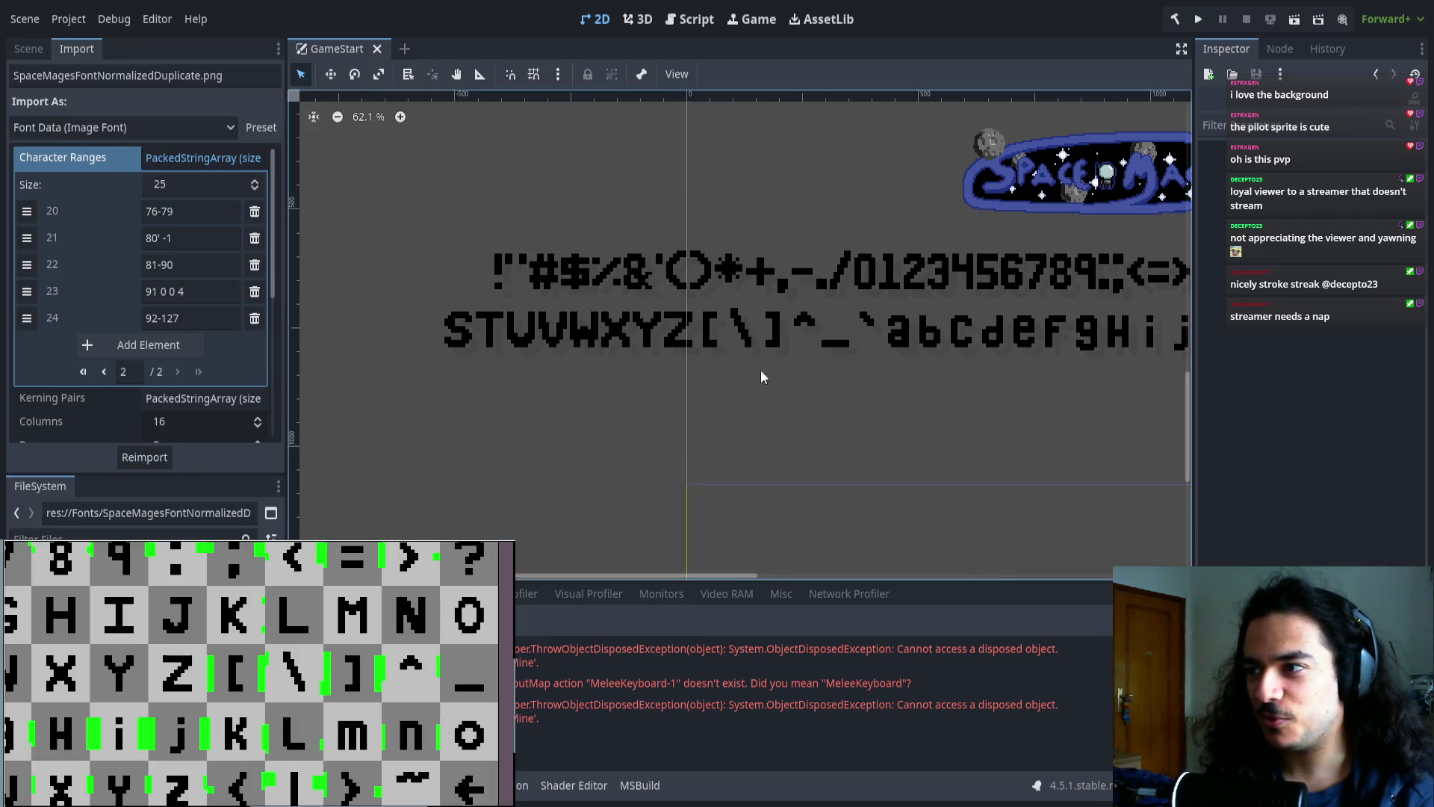
pyautogui.hscroll(10, 508, 337)
pyautogui.scroll(-1, 481, 348)
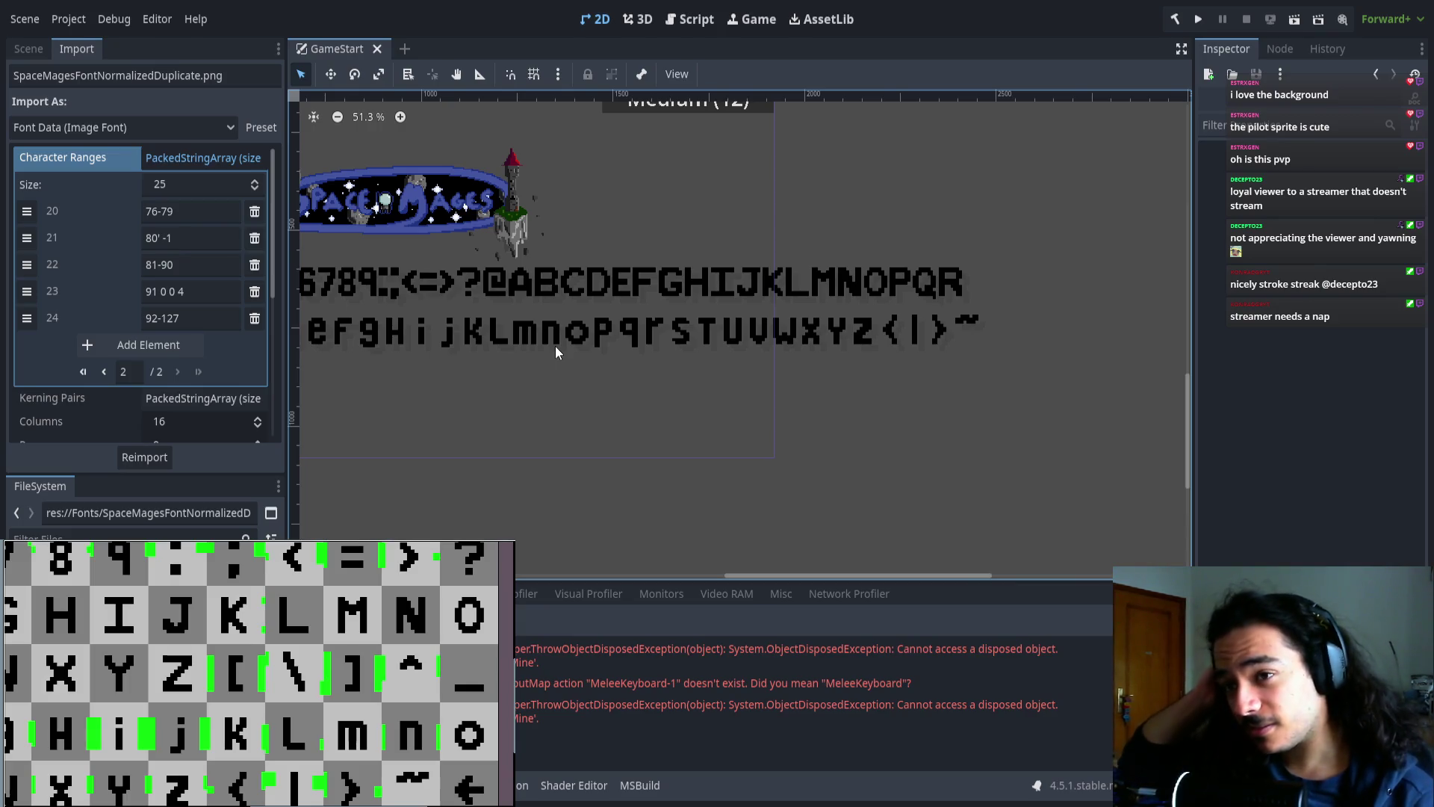
pyautogui.hscroll(-5, 841, 351)
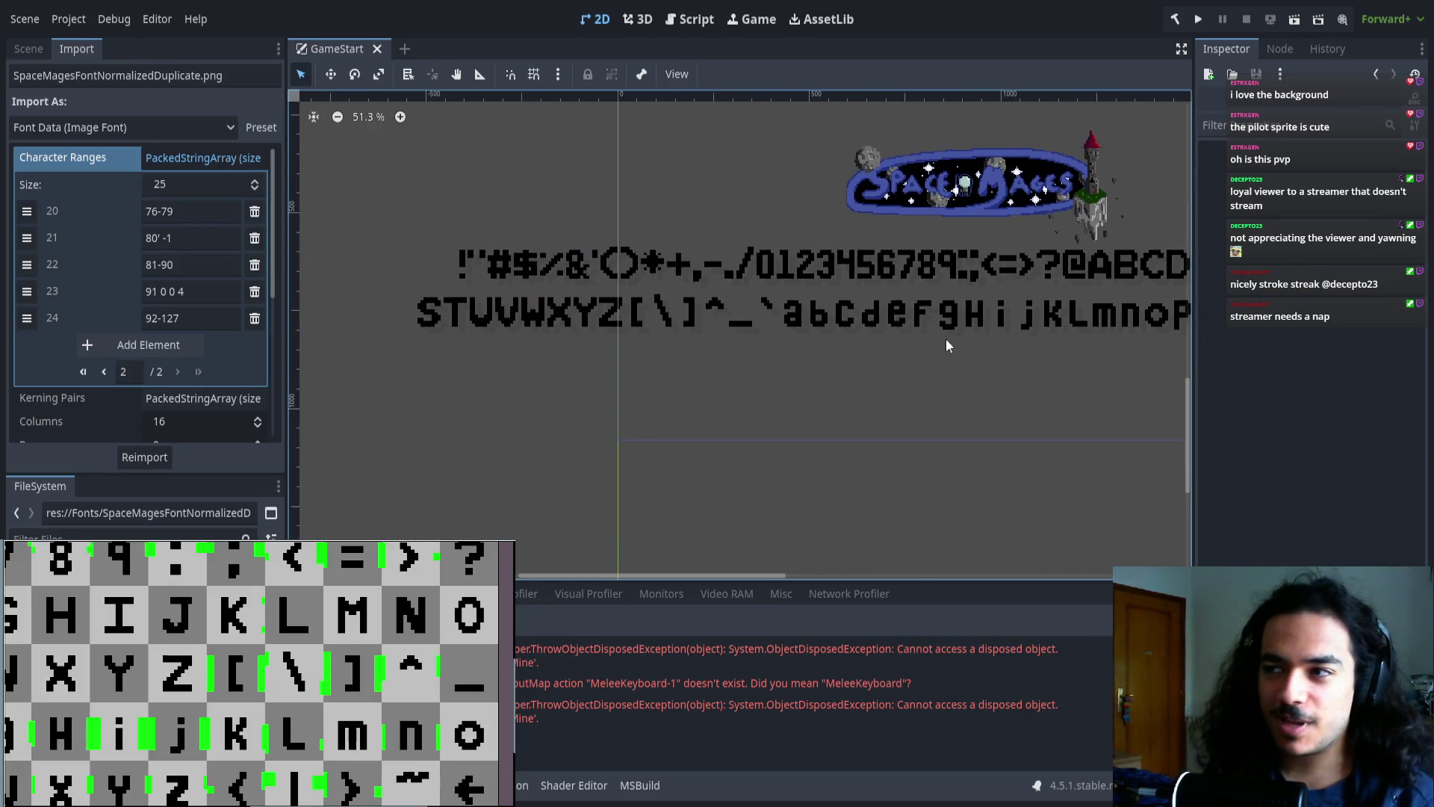
pyautogui.scroll(6, 673, 322)
pyautogui.scroll(1, 682, 317)
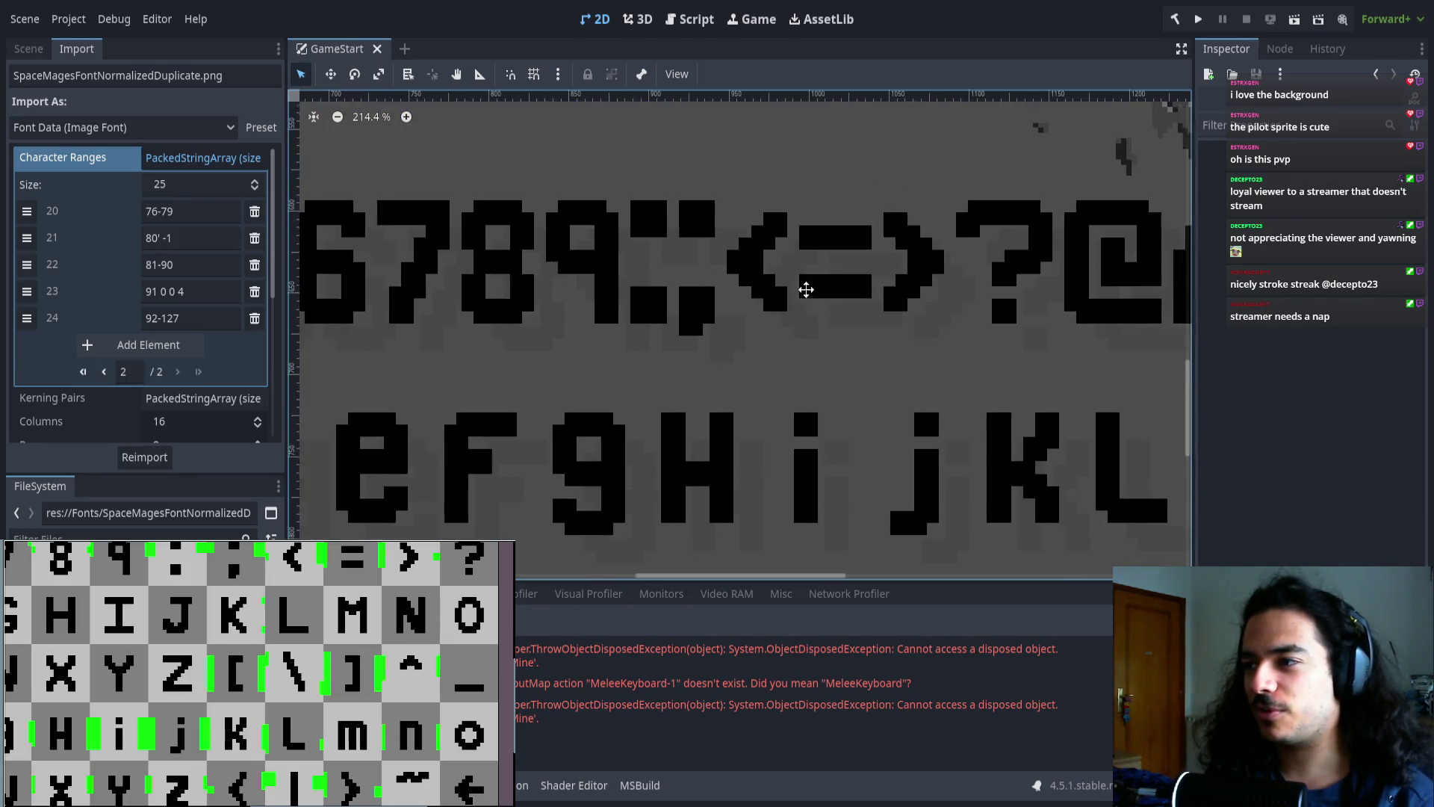
pyautogui.hscroll(1, 702, 333)
pyautogui.scroll(-10, 629, 361)
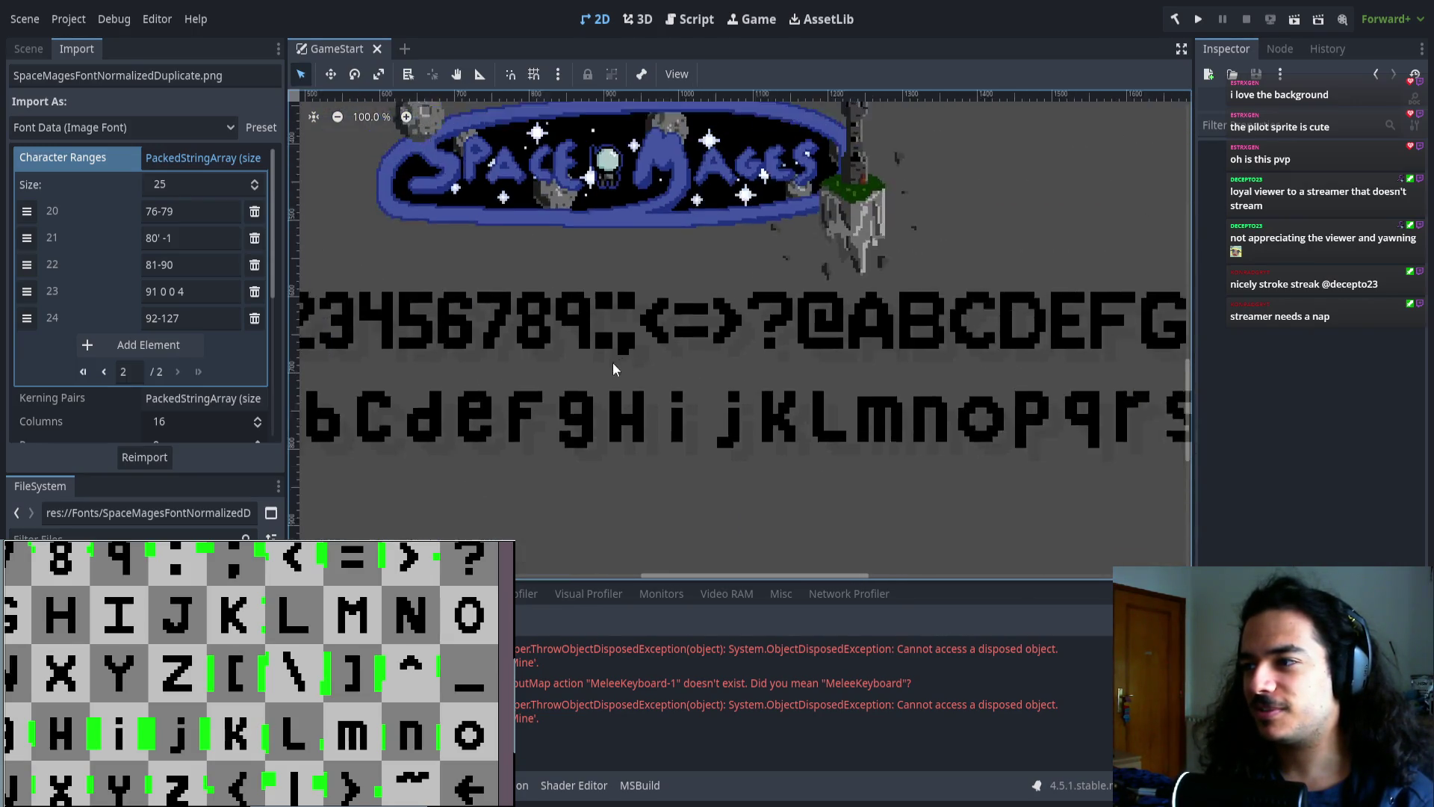
pyautogui.hscroll(1, 728, 369)
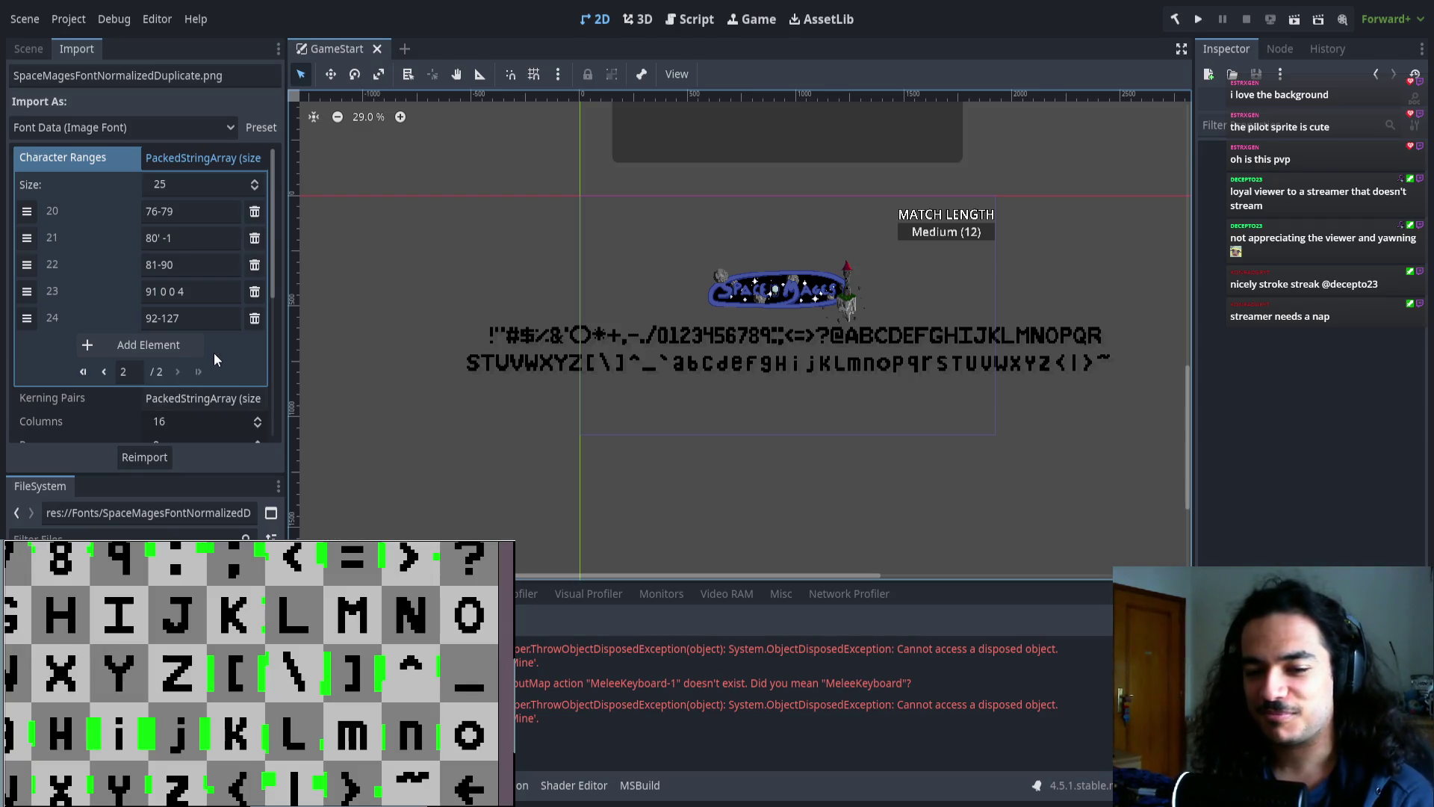
pyautogui.scroll(7, 599, 346)
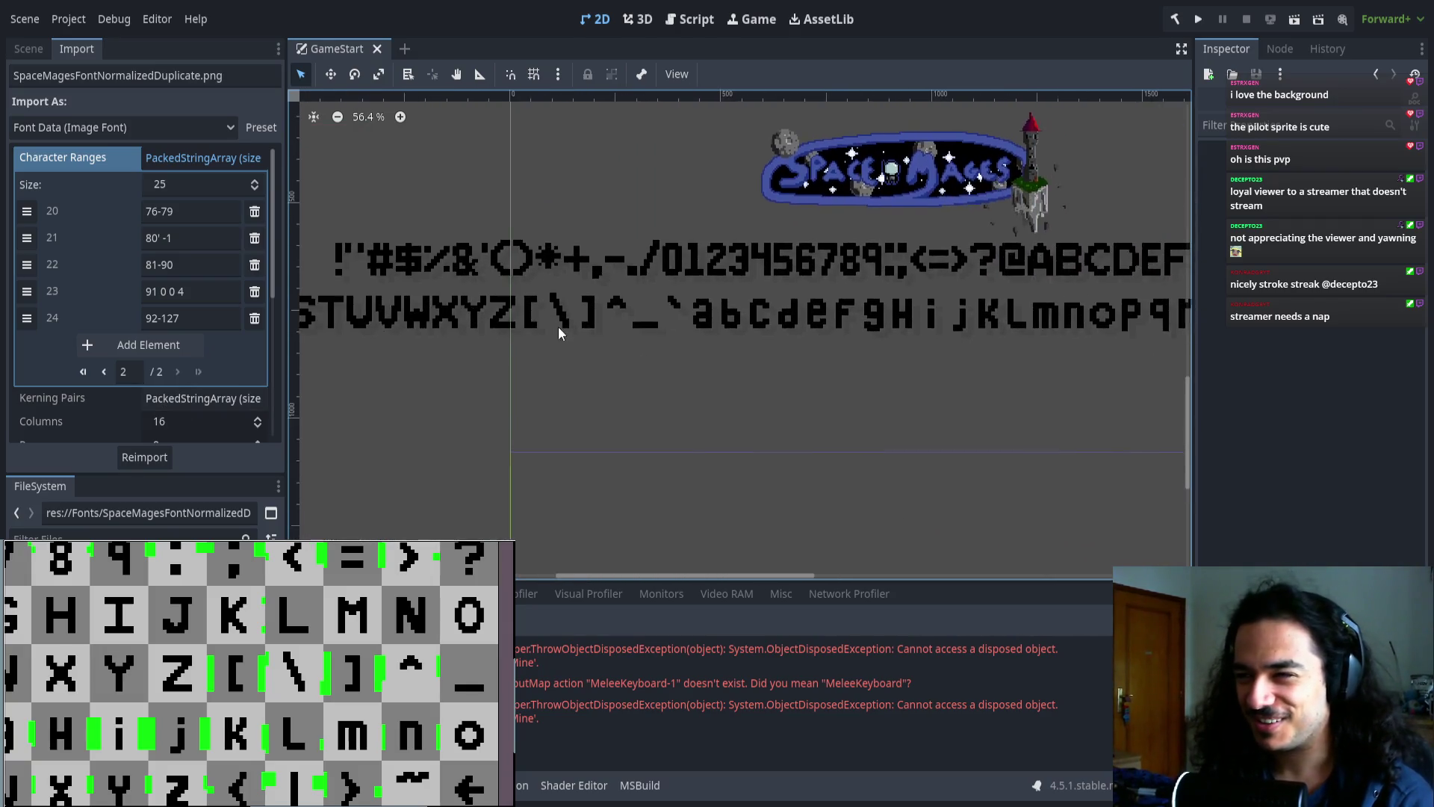
pyautogui.scroll(-4, 575, 314)
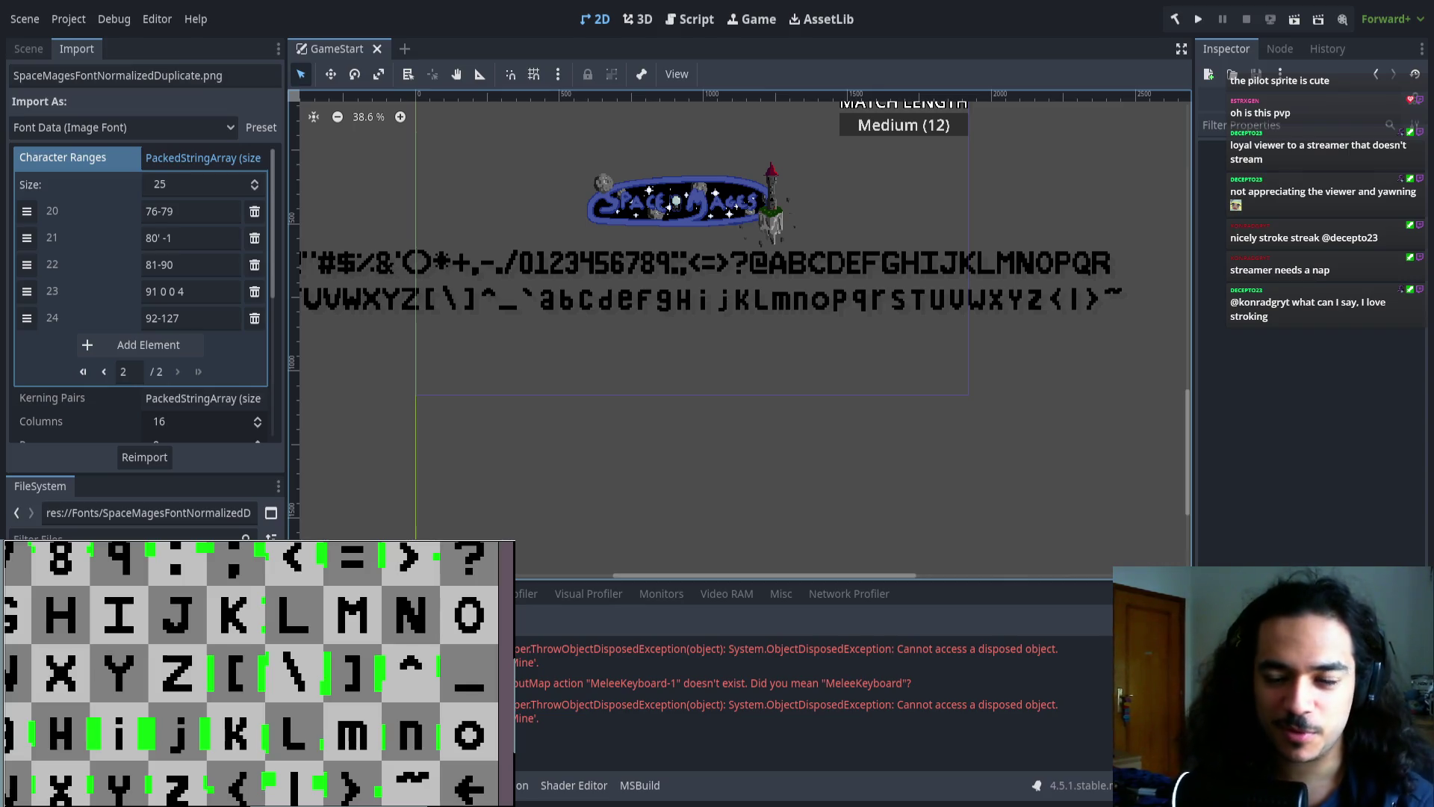
pyautogui.scroll(3, 708, 396)
pyautogui.scroll(6, 716, 354)
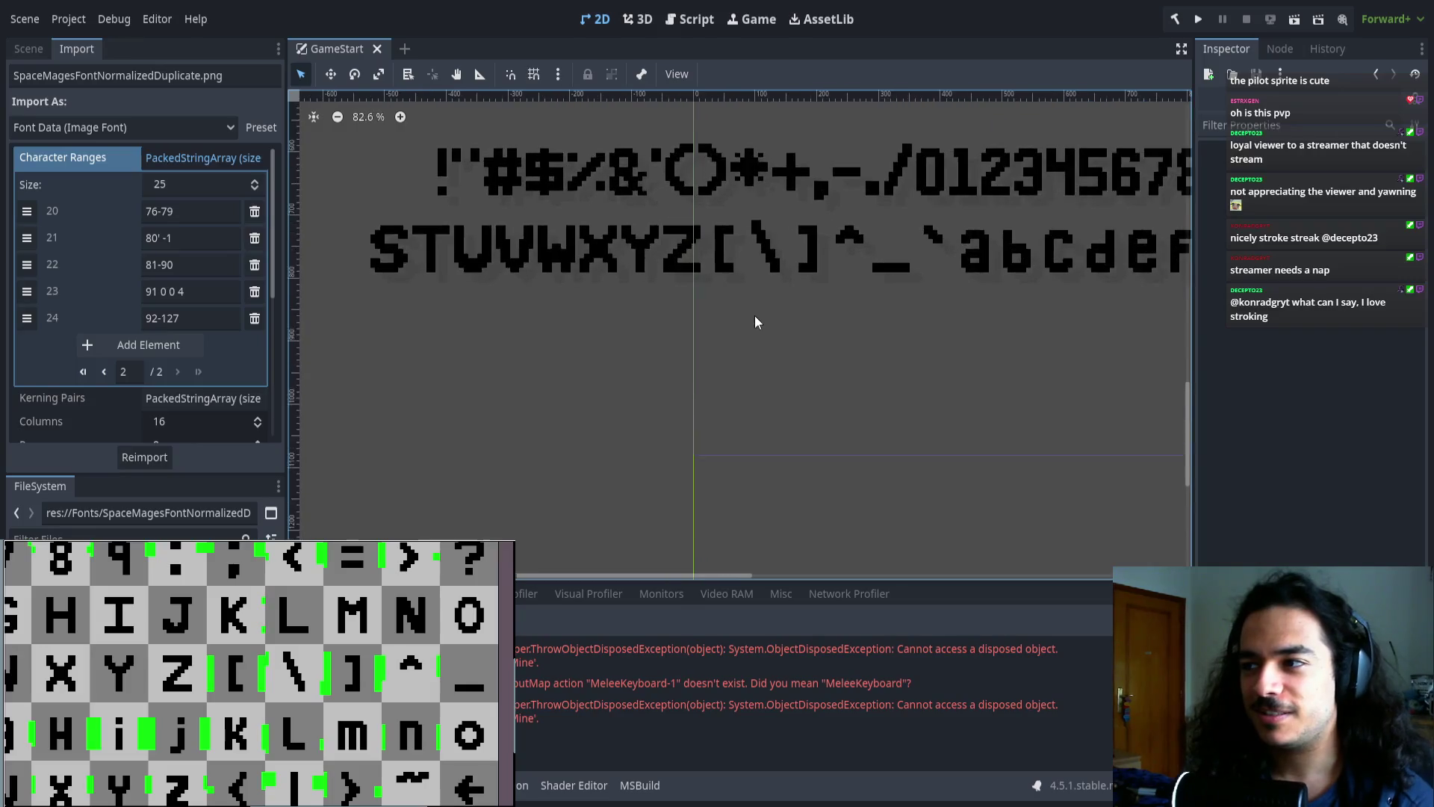
pyautogui.scroll(4, 623, 352)
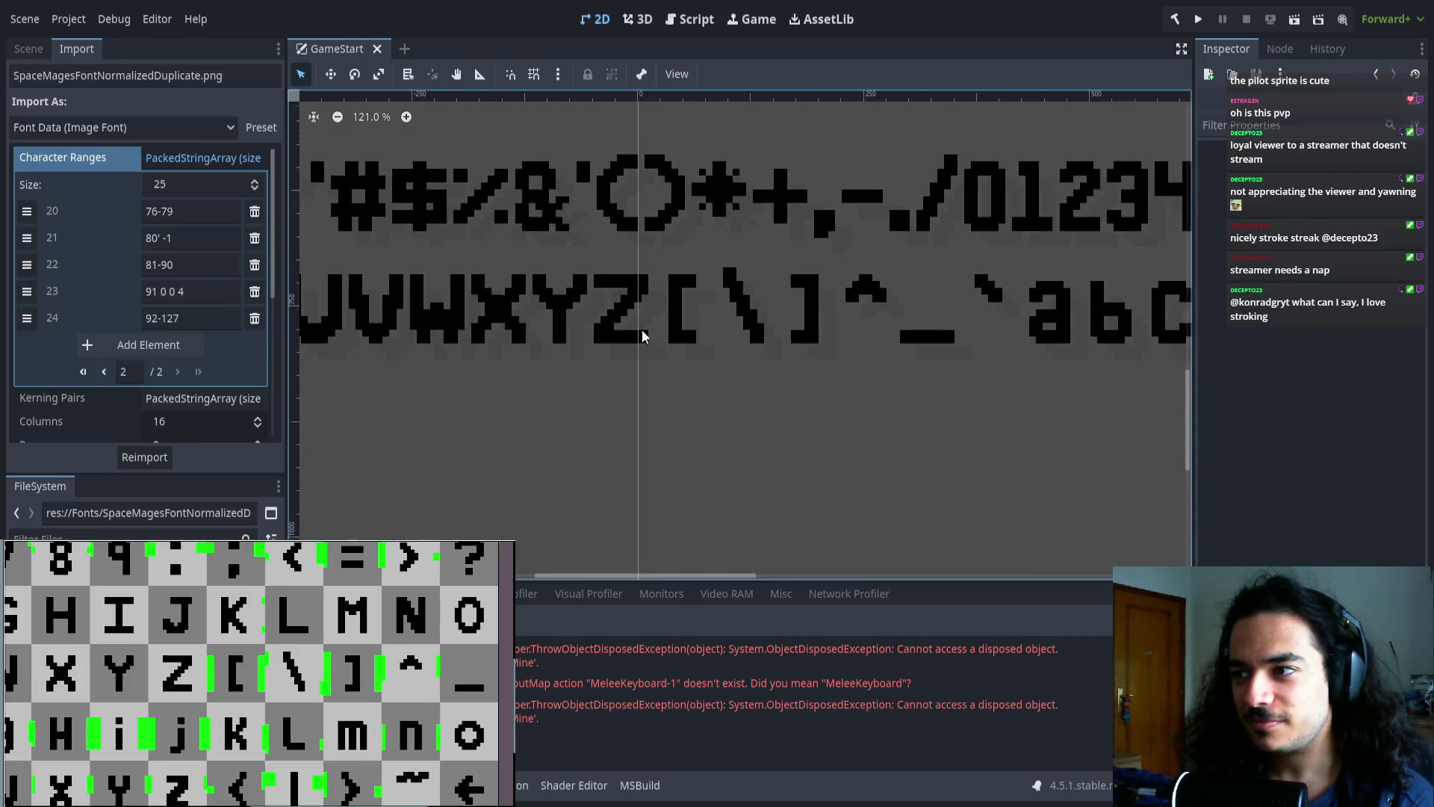
pyautogui.hscroll(-2, 788, 384)
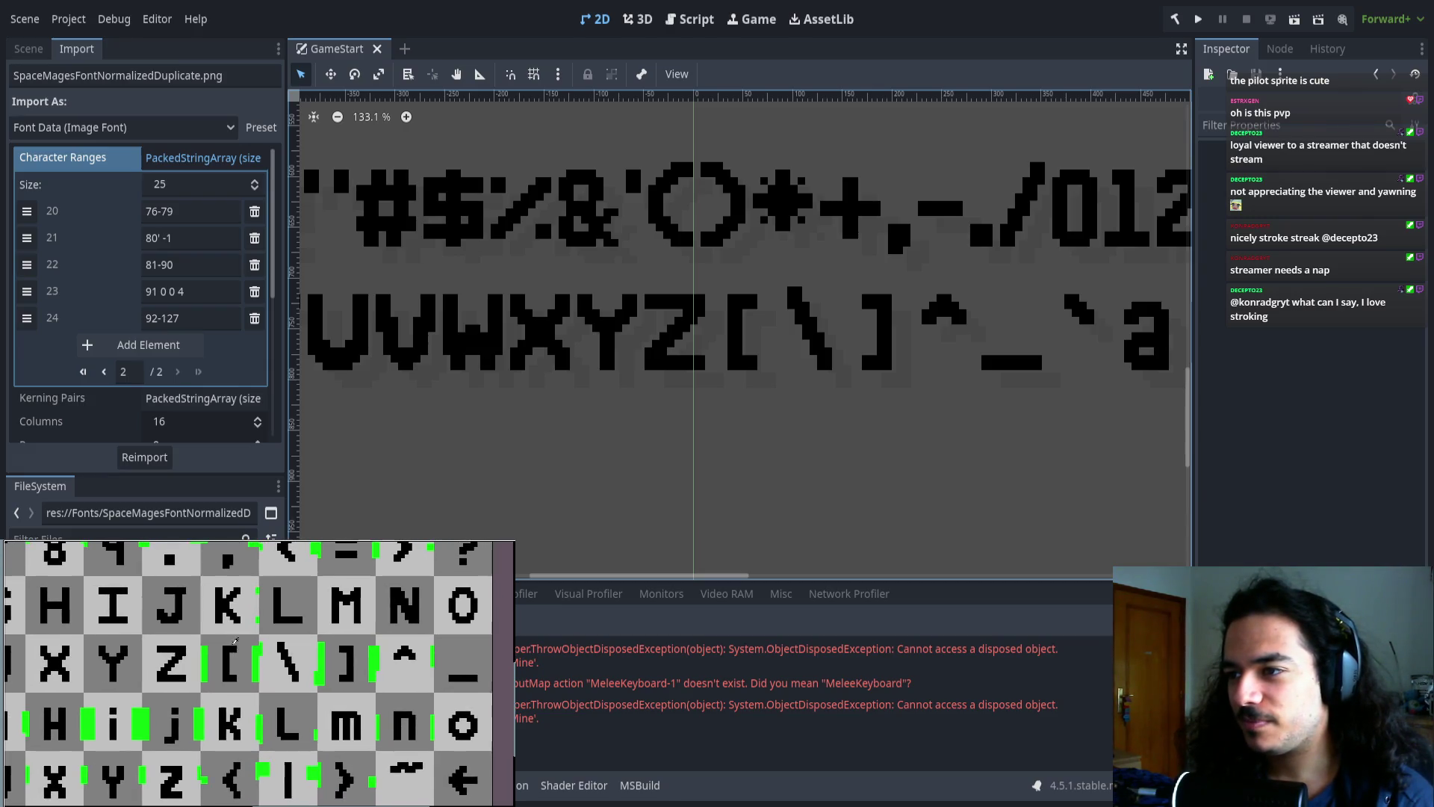
pyautogui.moveTo(160, 291); pyautogui.dragTo(176, 291)
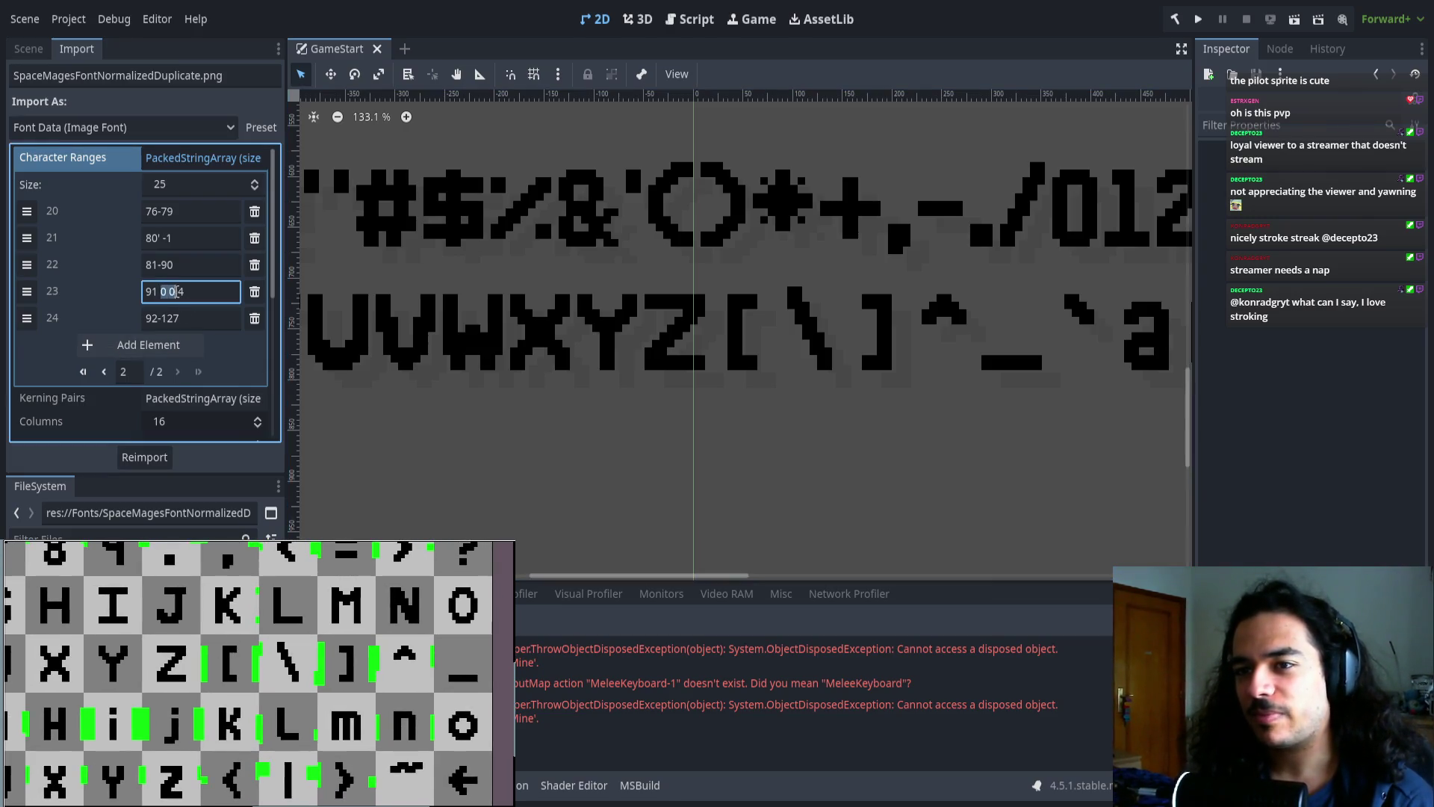
# - Quote the bracket's range entry as '91' and reimport the font
pyautogui.press('Left')
pyautogui.press('Left')
pyautogui.write("'")
pyautogui.press('Return')
pyautogui.press('Home')
pyautogui.write("'")
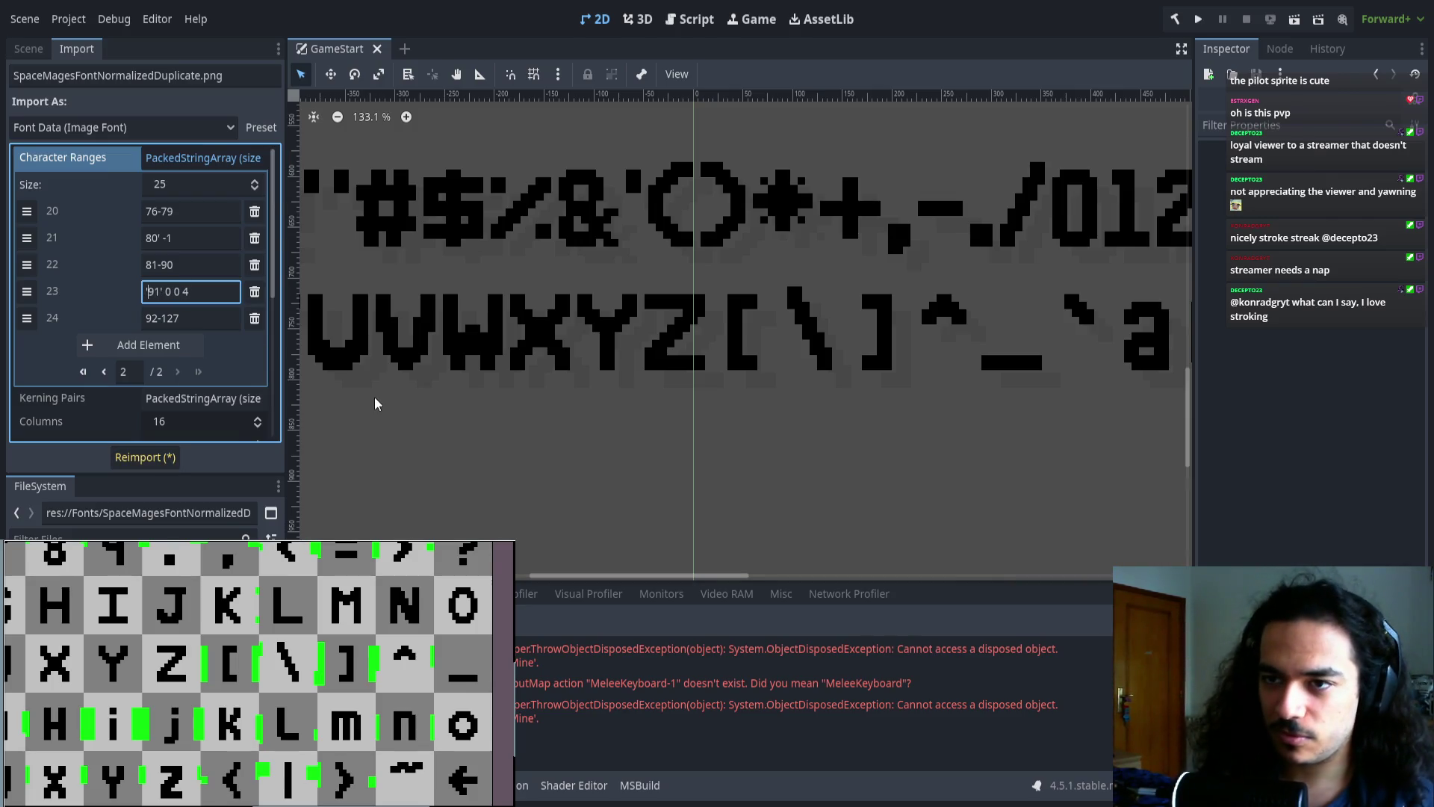
pyautogui.click(153, 457)
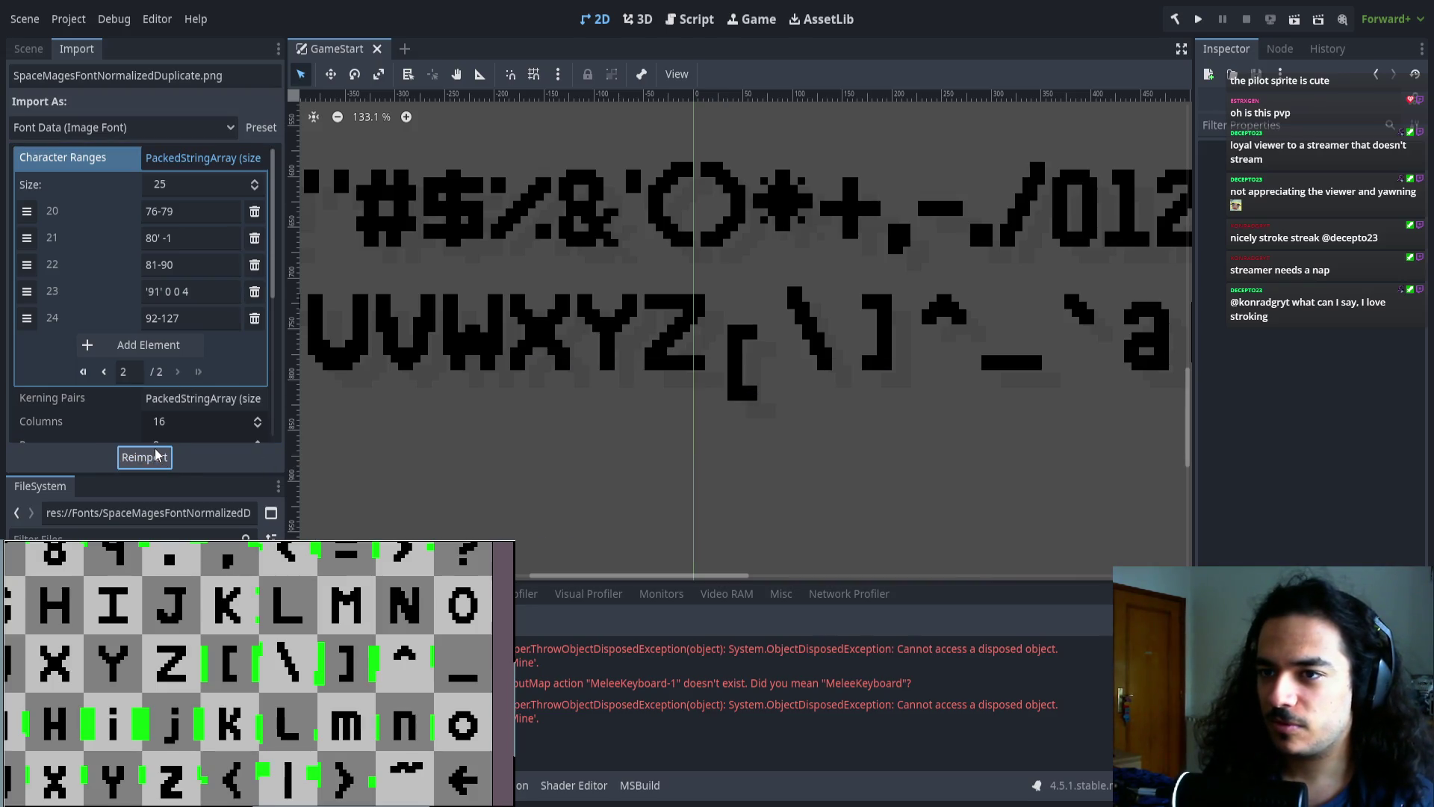
pyautogui.moveTo(618, 334); pyautogui.dragTo(521, 361)
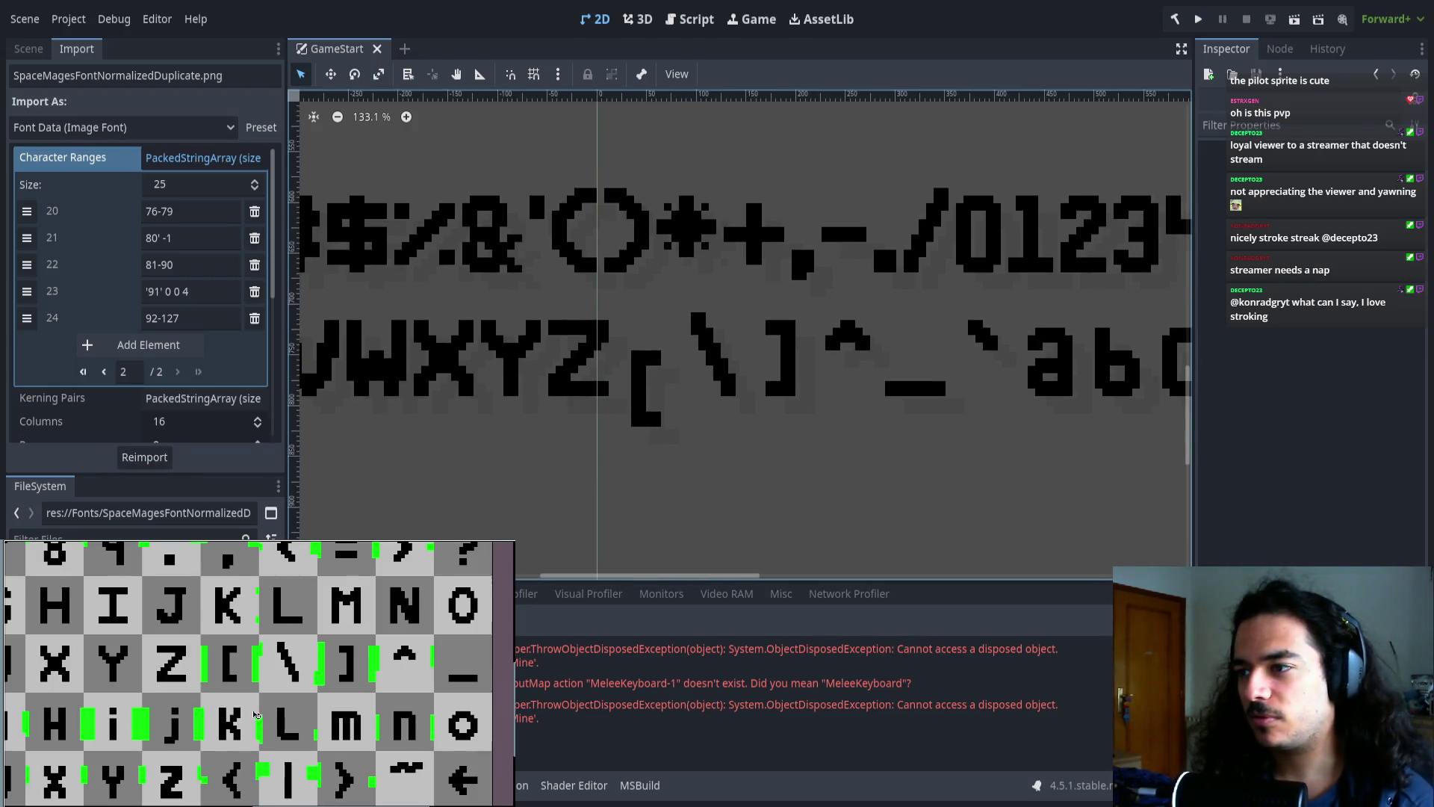
# - Replace the '91' entry's offsets with -4 -2 and reimport so '[' lines up
pyautogui.click(165, 291)
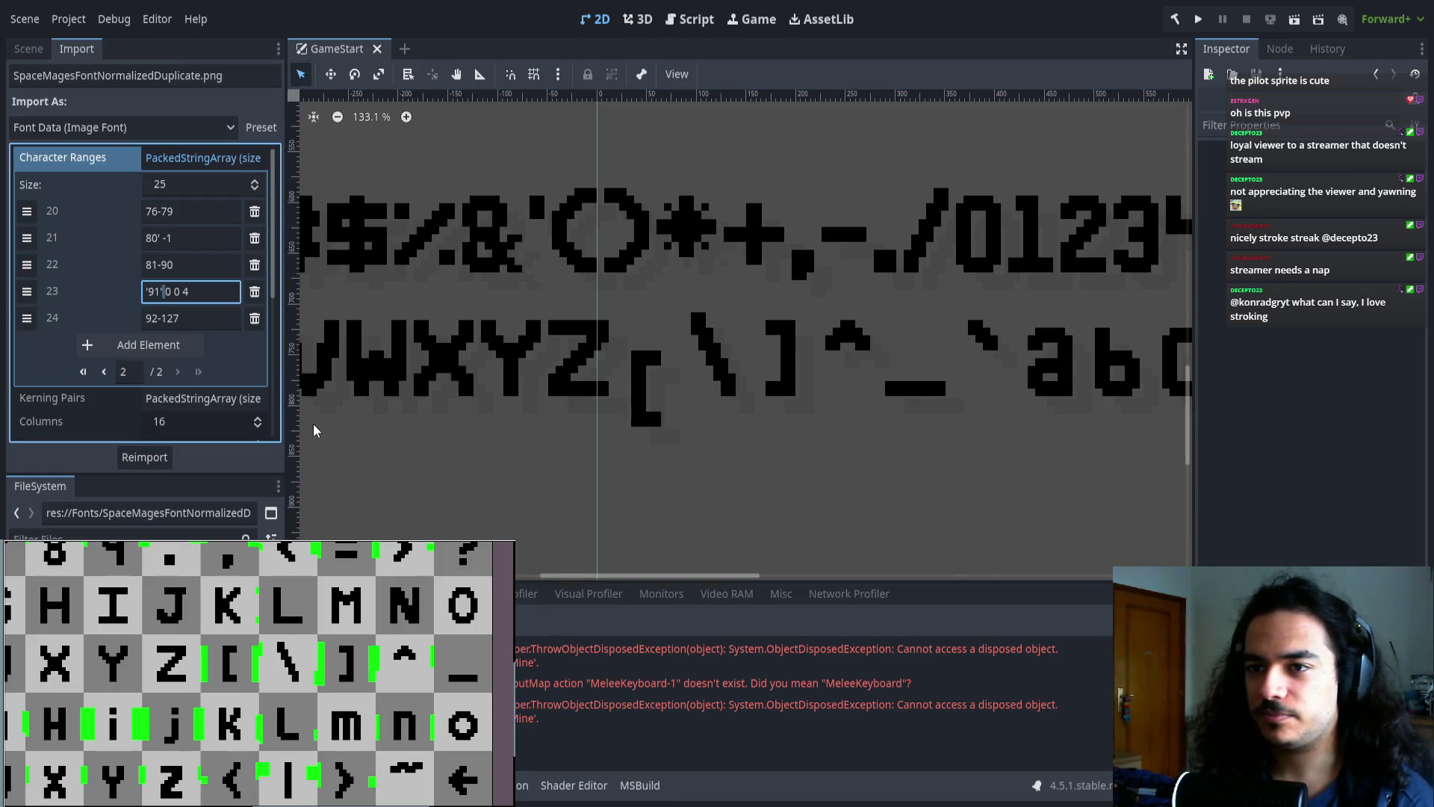
pyautogui.hotkey('shift', 'End')
pyautogui.press('Delete')
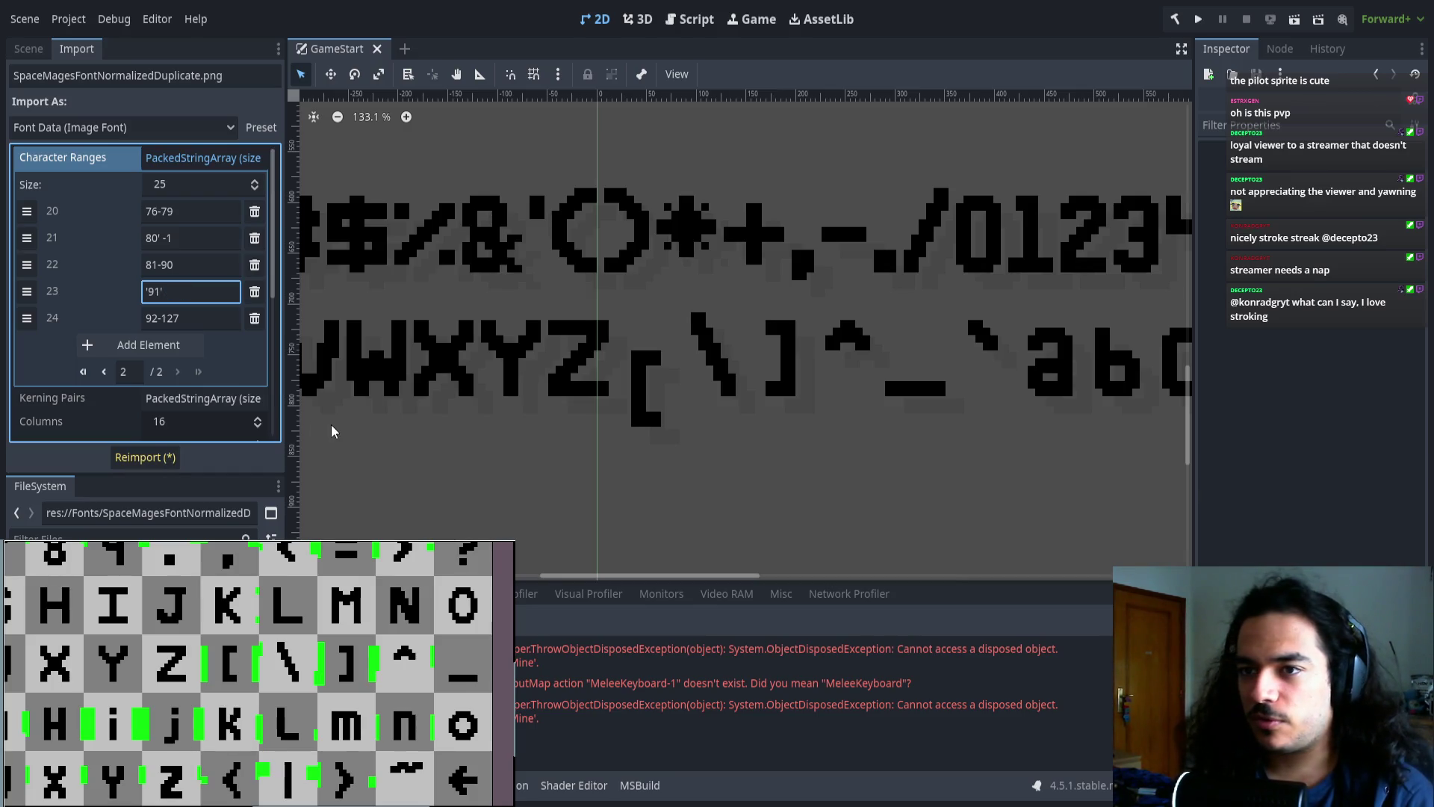
pyautogui.write('-4 -')
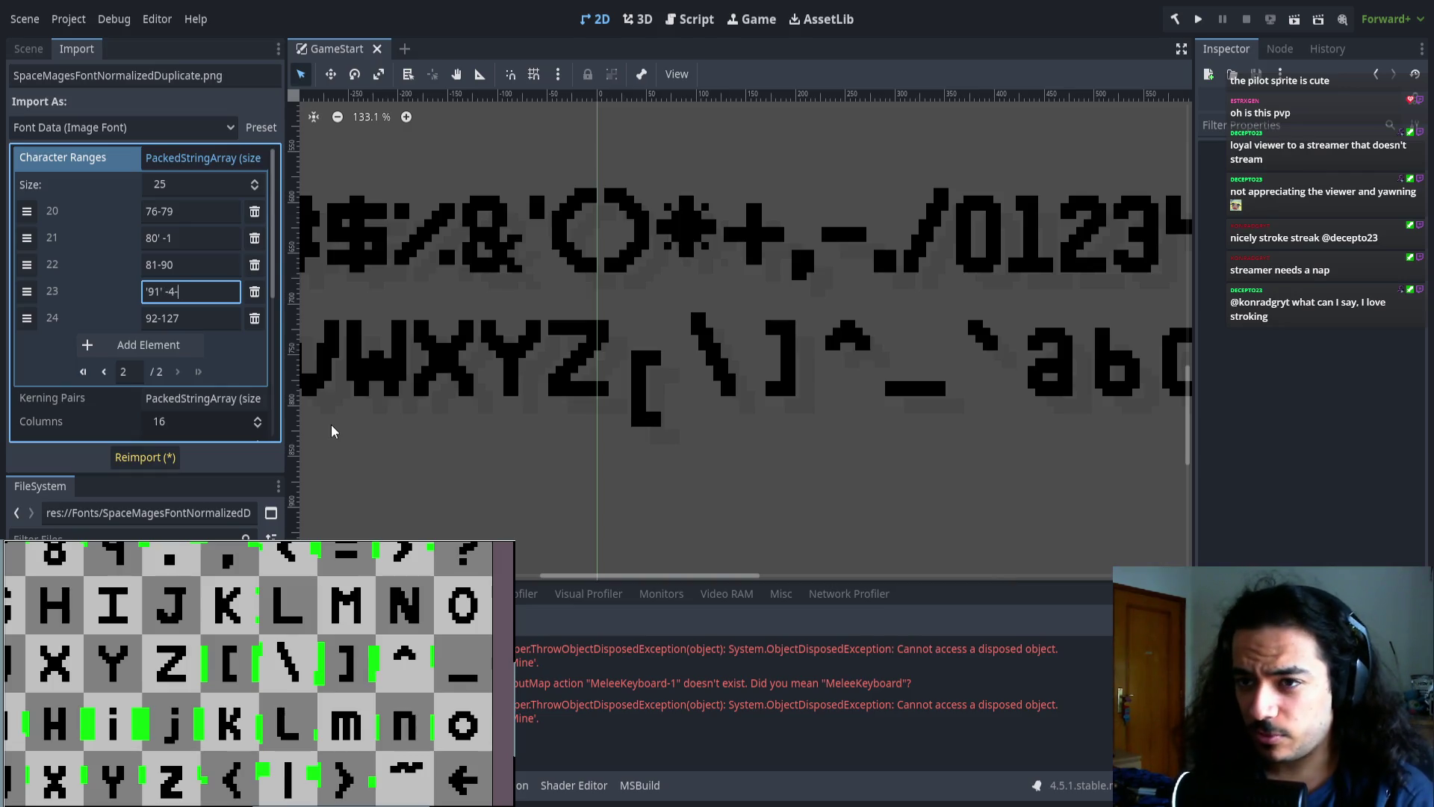
pyautogui.write('2')
pyautogui.click(145, 457)
pyautogui.scroll(8, 684, 393)
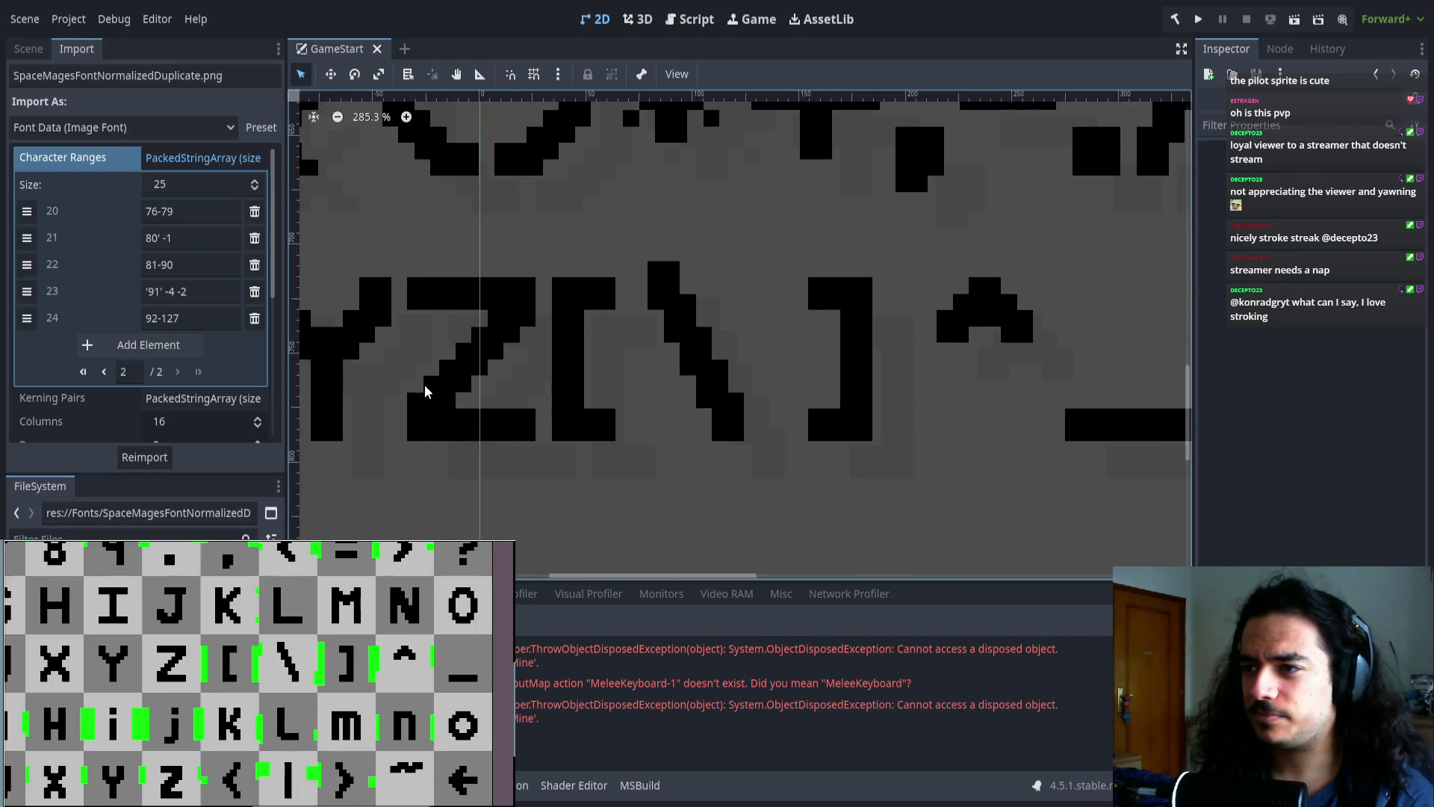
# - Add three range entries, move 92-127 to the end, and fill entry 24 with '92' -2 -1
pyautogui.click(160, 354)
pyautogui.click(150, 371)
pyautogui.click(139, 398)
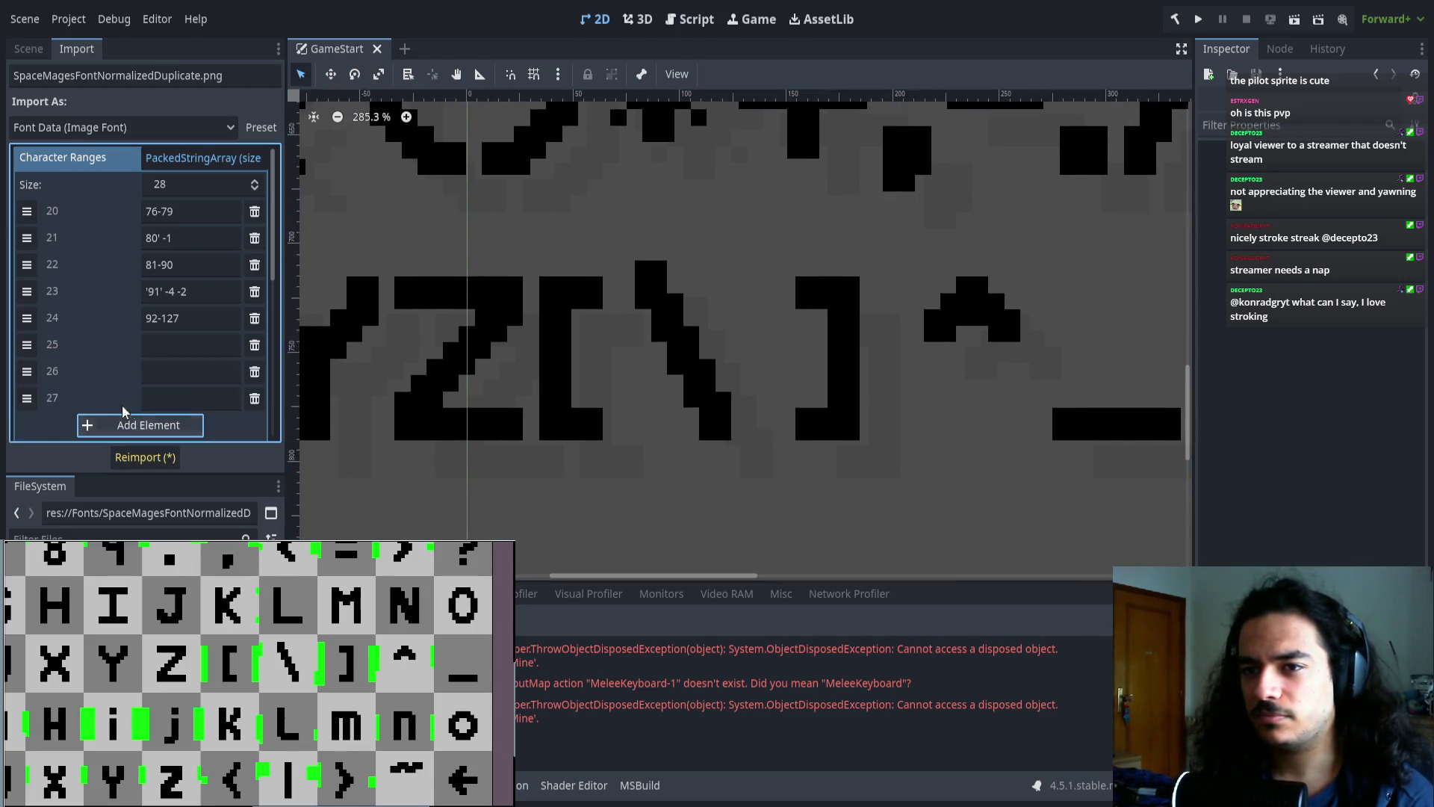
pyautogui.moveTo(26, 317); pyautogui.dragTo(26, 397)
pyautogui.click(163, 317)
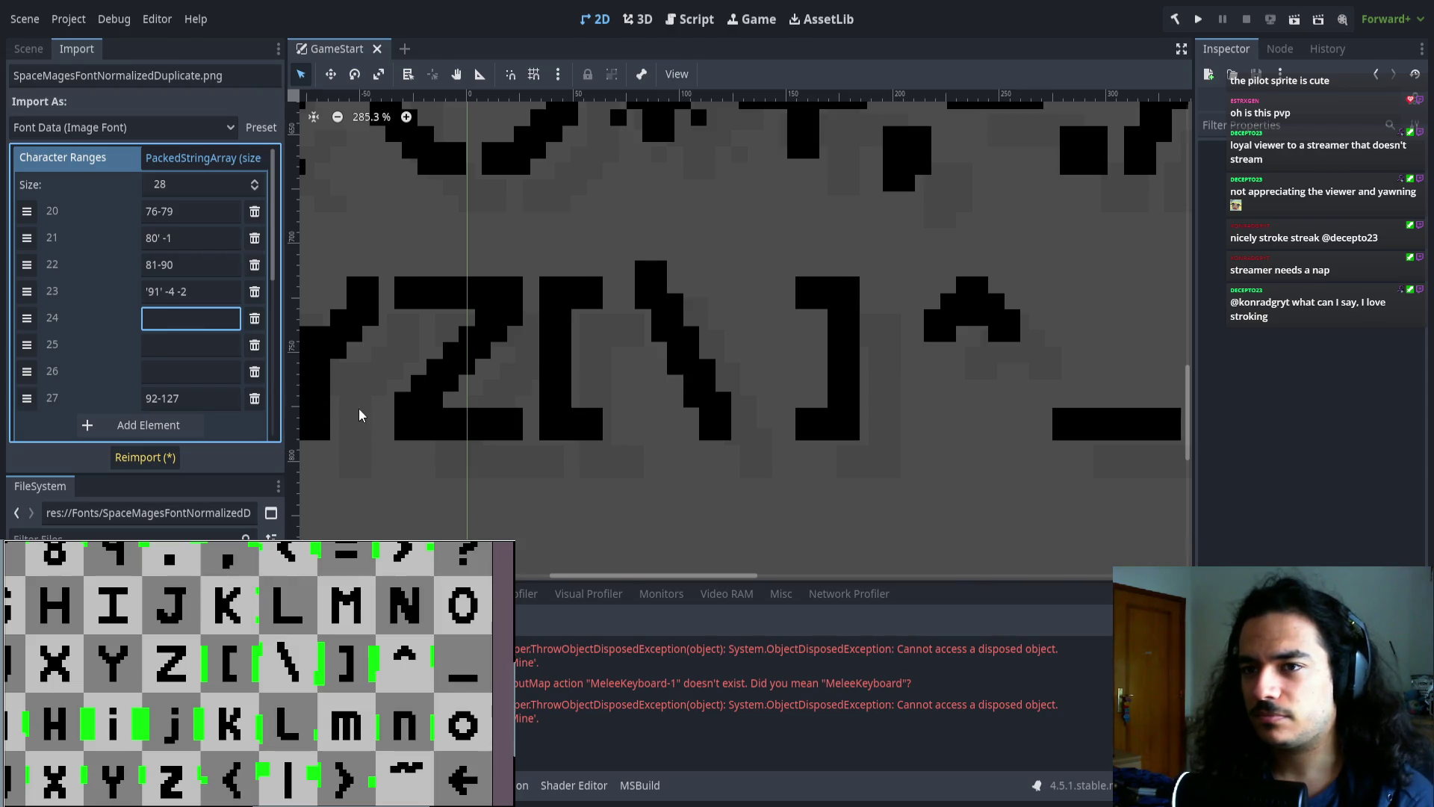
pyautogui.write("'")
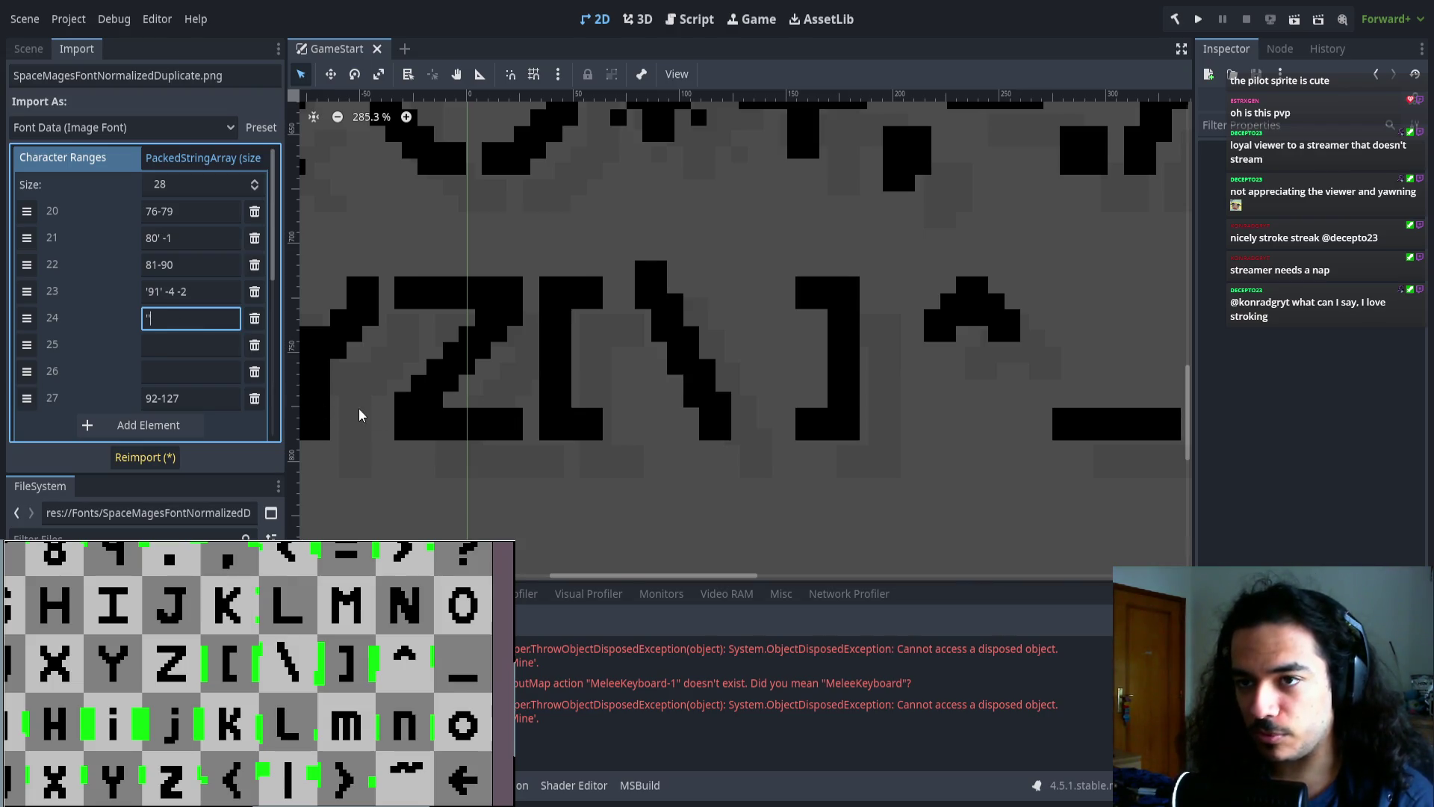
pyautogui.write("92' ")
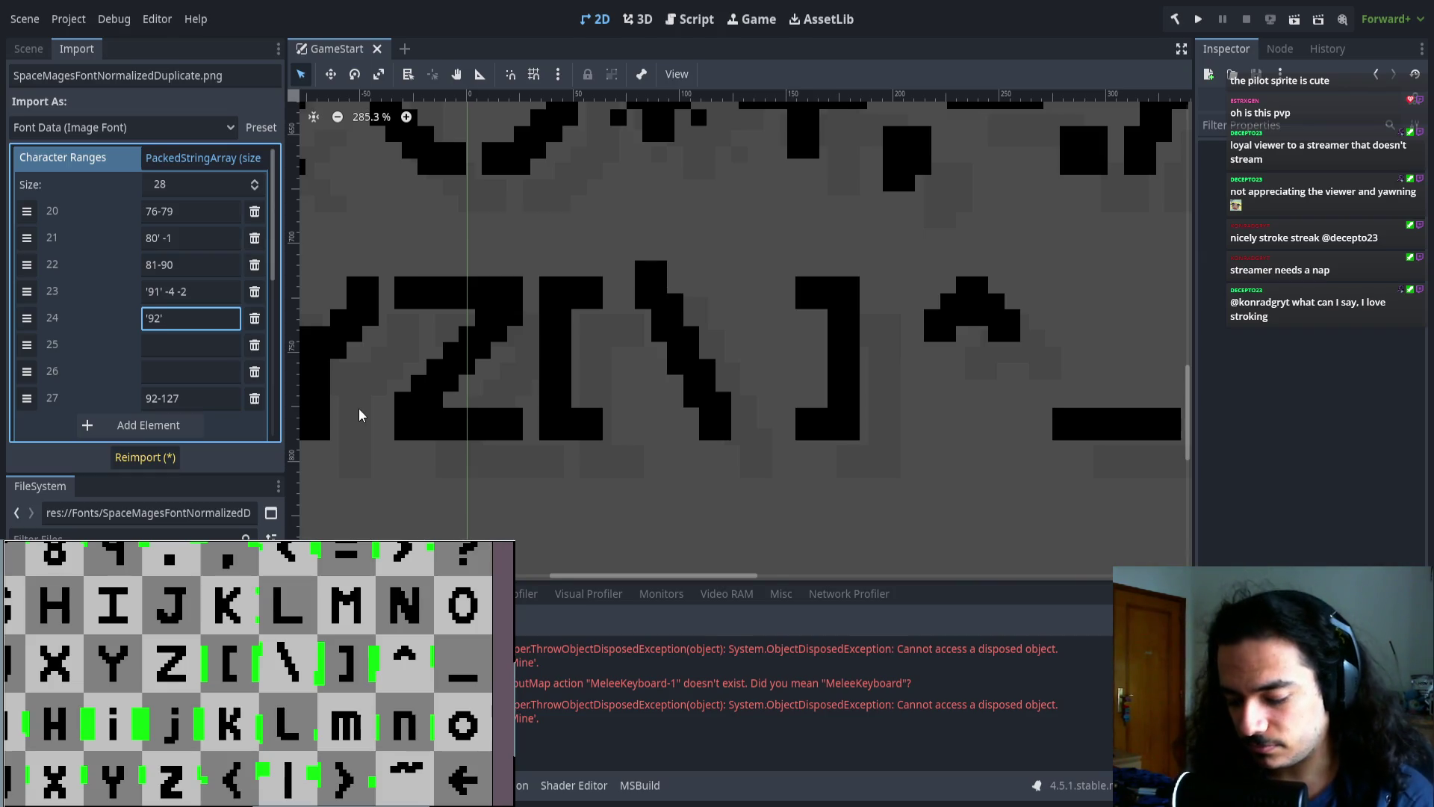
pyautogui.write('-')
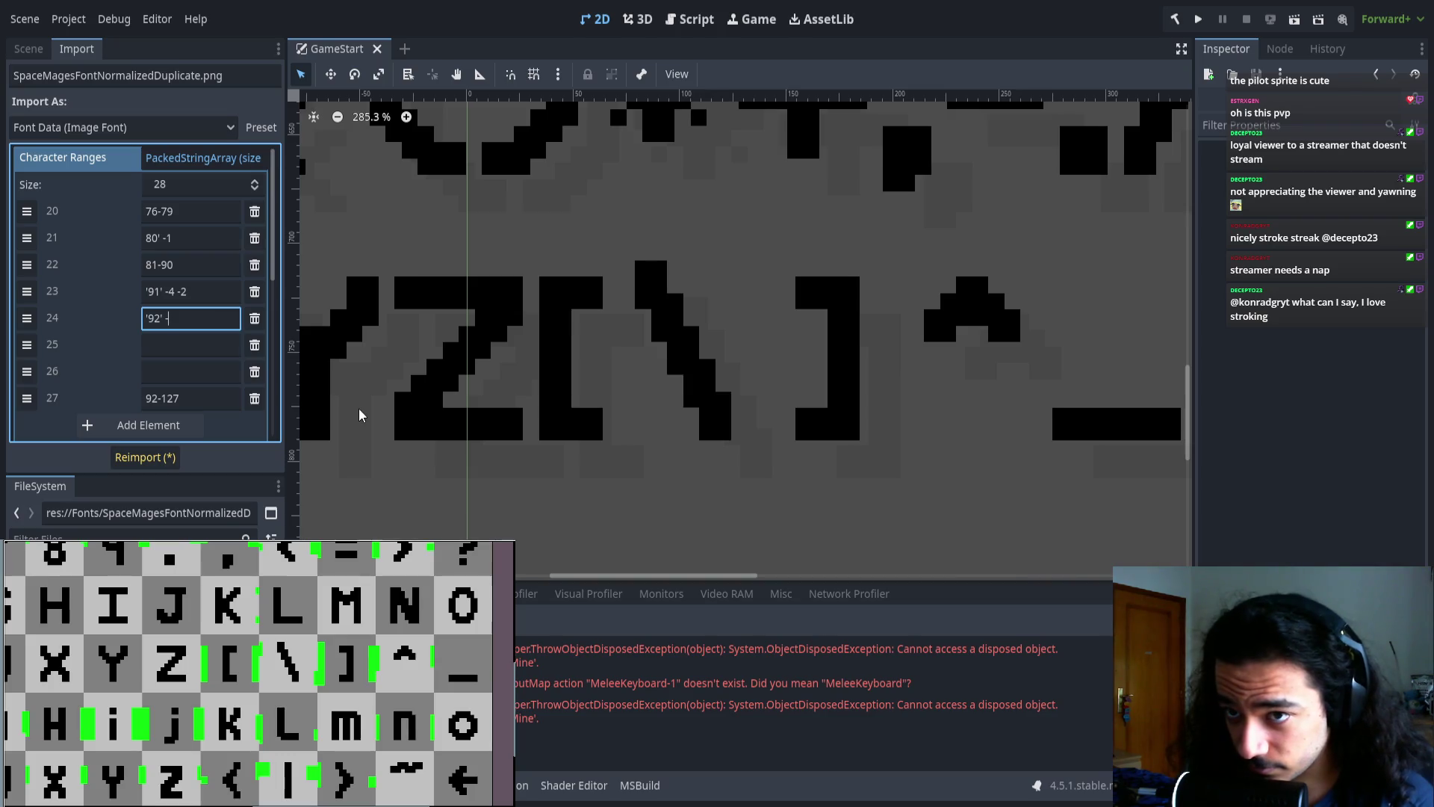
pyautogui.write('2 -1')
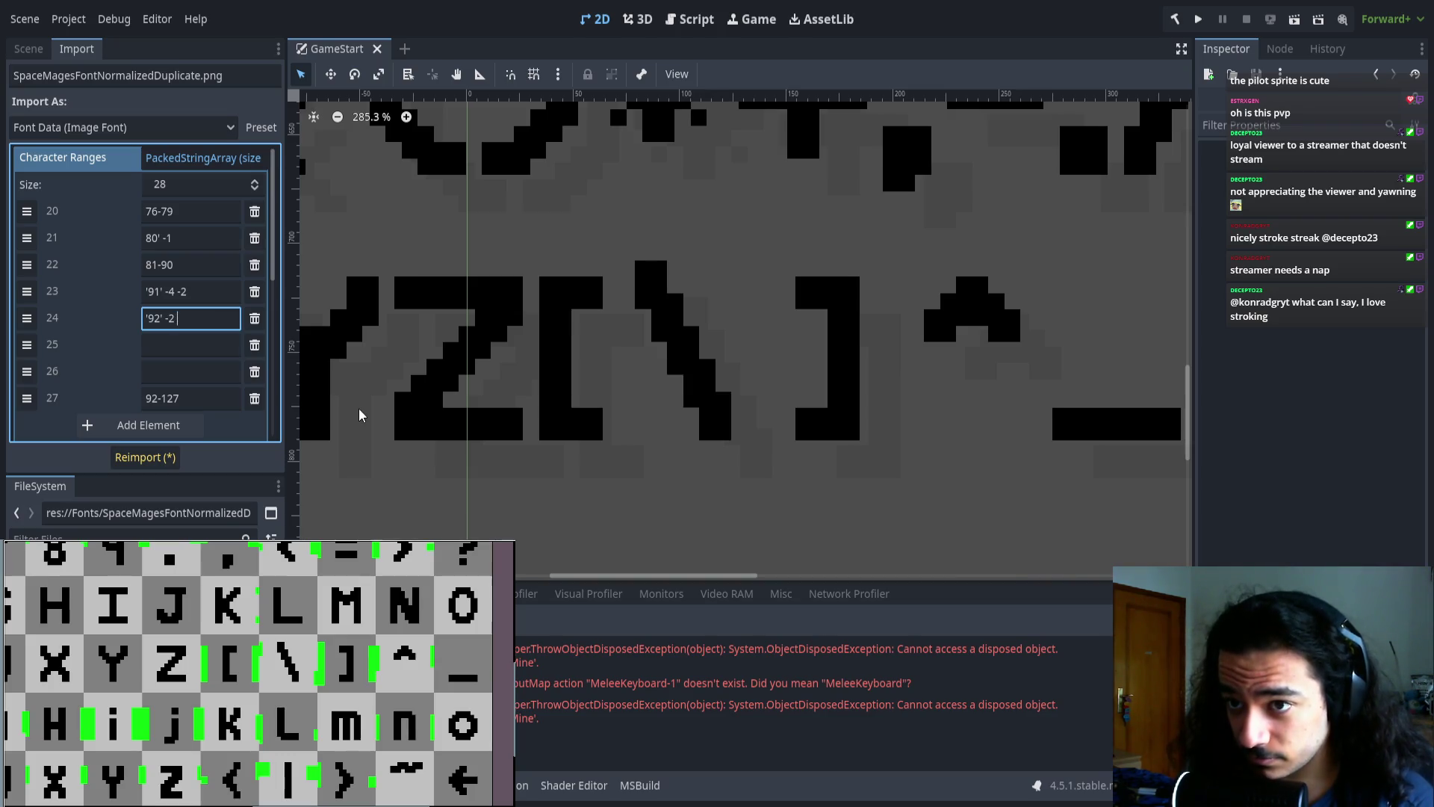
# - Fill entries 25 and 26 with '93' -4 -2 and '94' -2 -1, then reimport
pyautogui.click(184, 347)
pyautogui.write("'93' -4 -2")
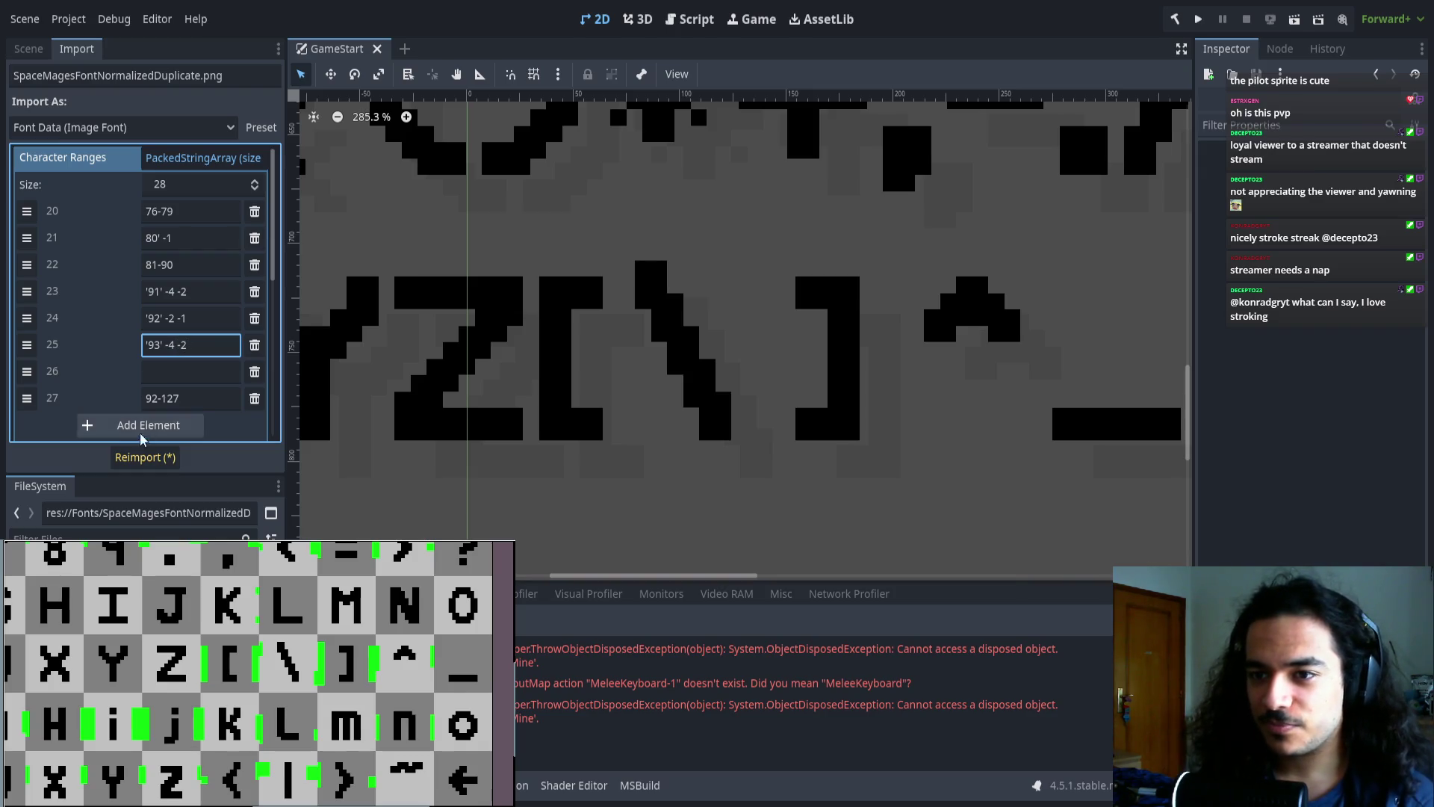
pyautogui.scroll(-4, 831, 363)
pyautogui.hscroll(5, 538, 366)
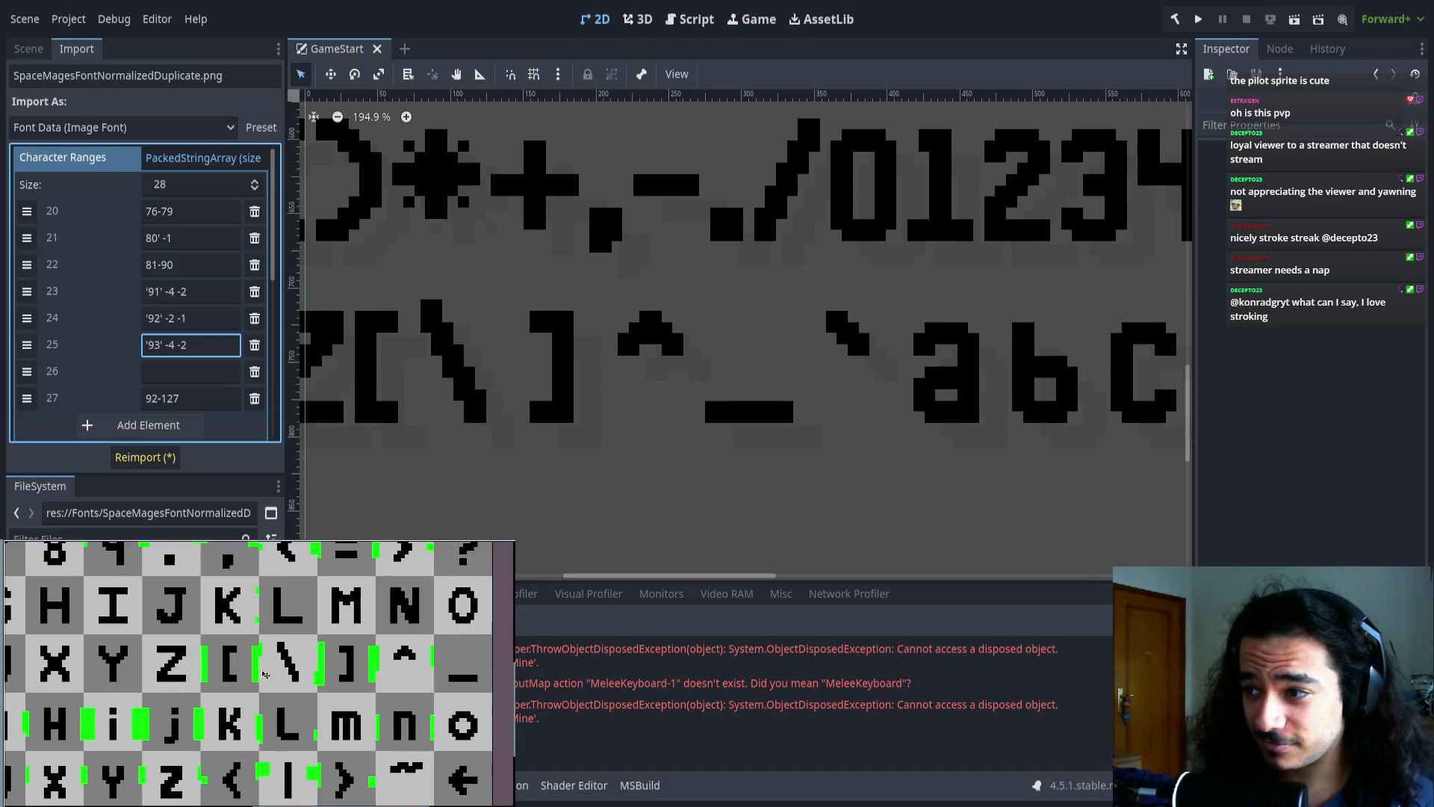
pyautogui.scroll(-4, 243, 662)
pyautogui.scroll(4, 244, 662)
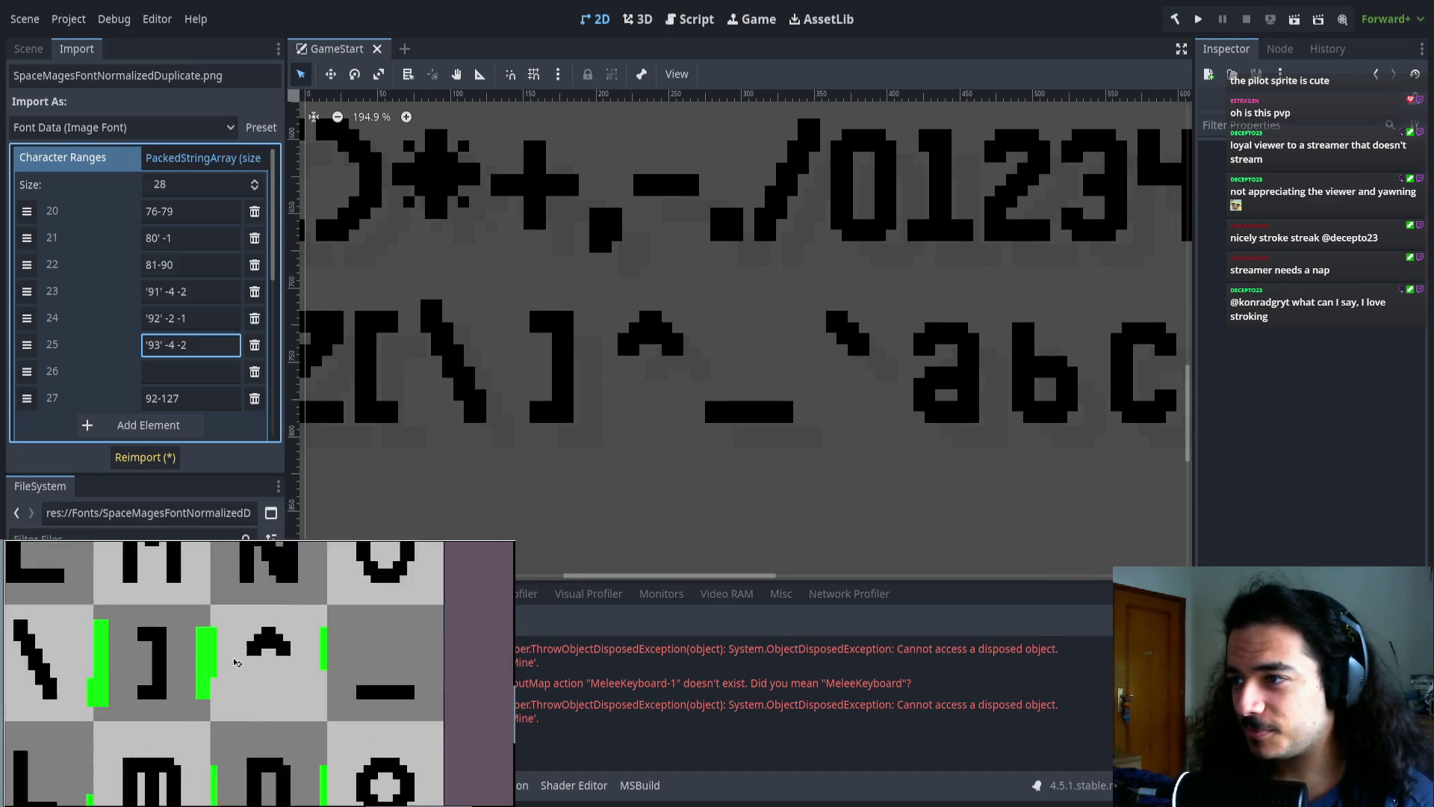
pyautogui.scroll(-4, 203, 675)
pyautogui.scroll(4, 223, 679)
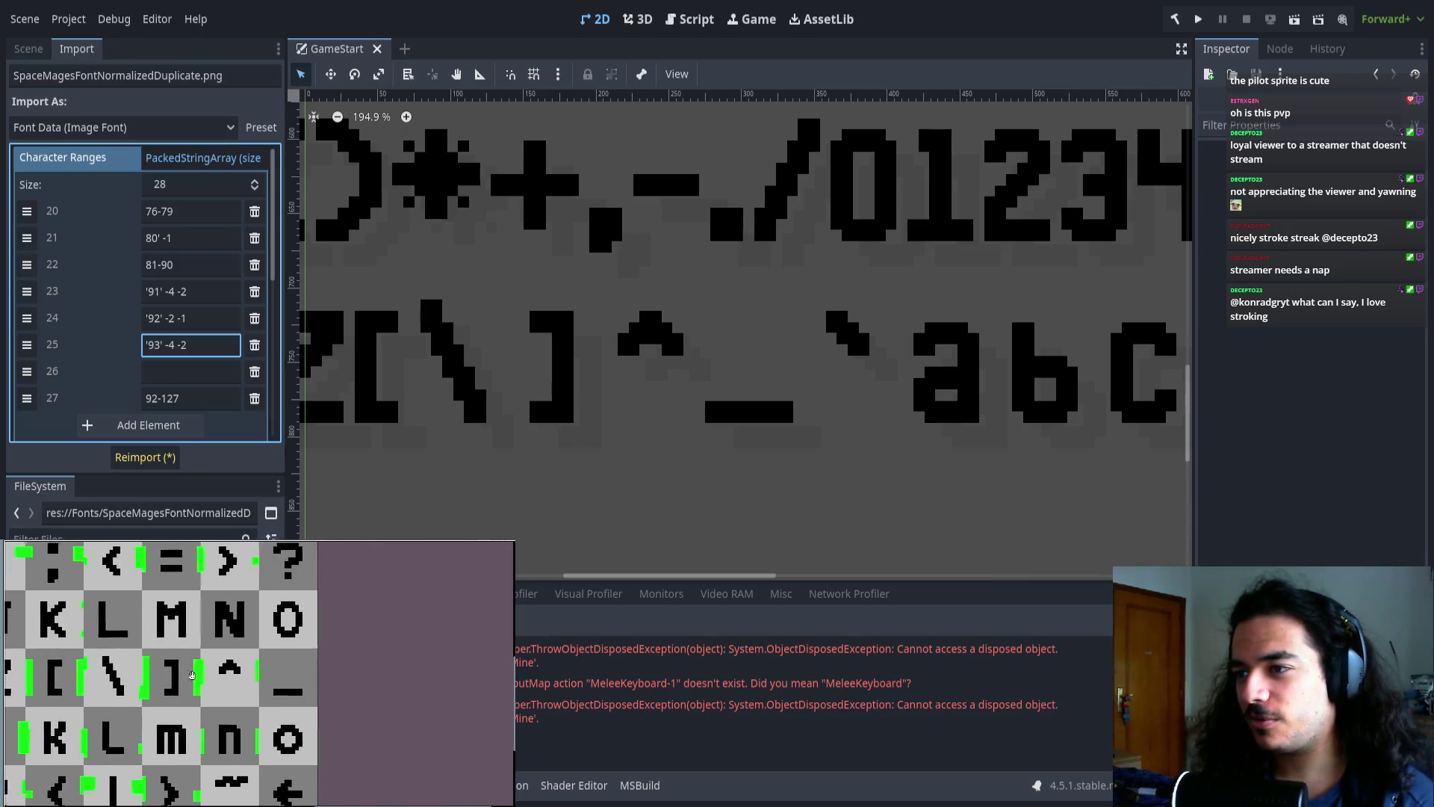
pyautogui.click(207, 373)
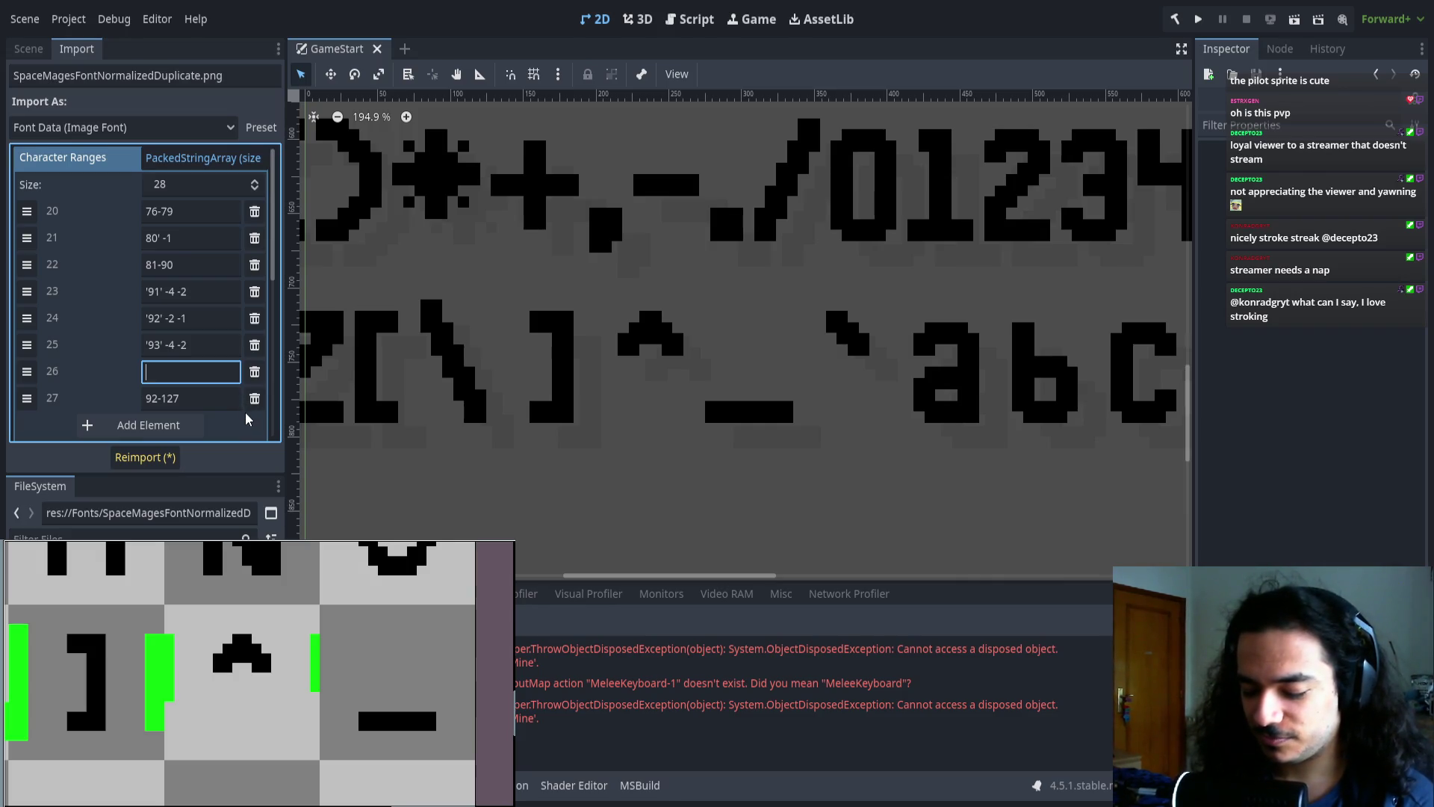
pyautogui.write("'9'4")
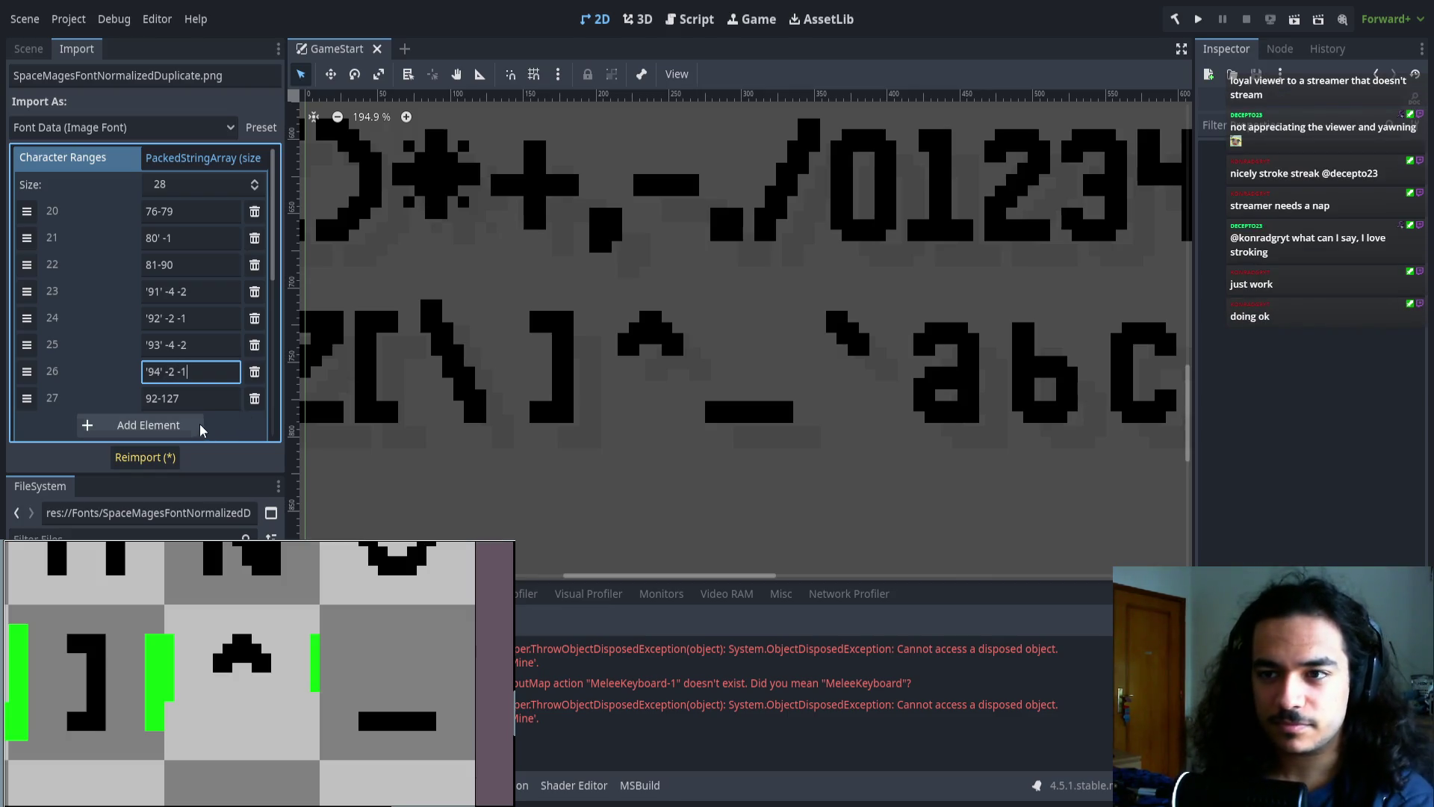
pyautogui.click(143, 459)
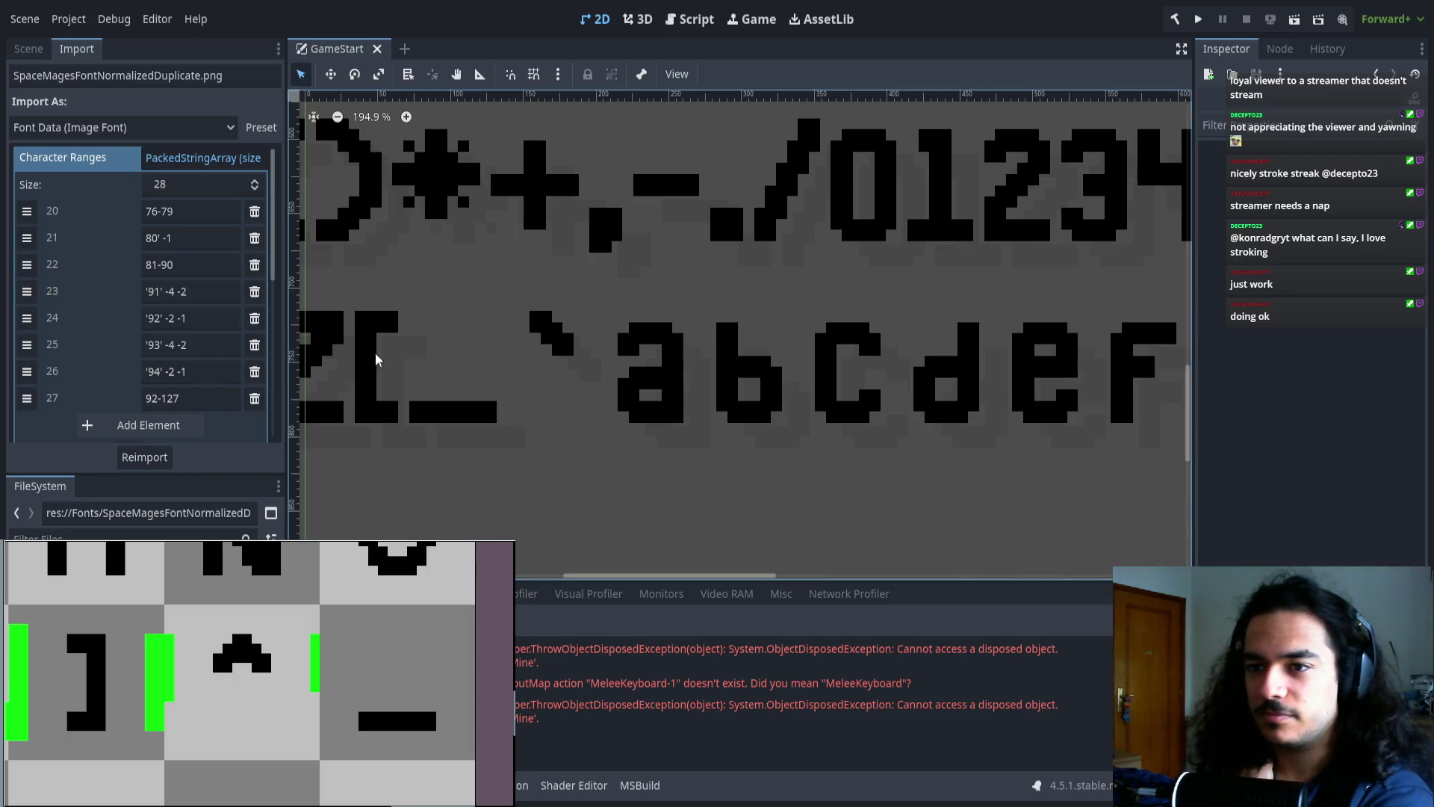
# - Change the last range from 92-127 to 95-127 and reimport the font
pyautogui.click(155, 399)
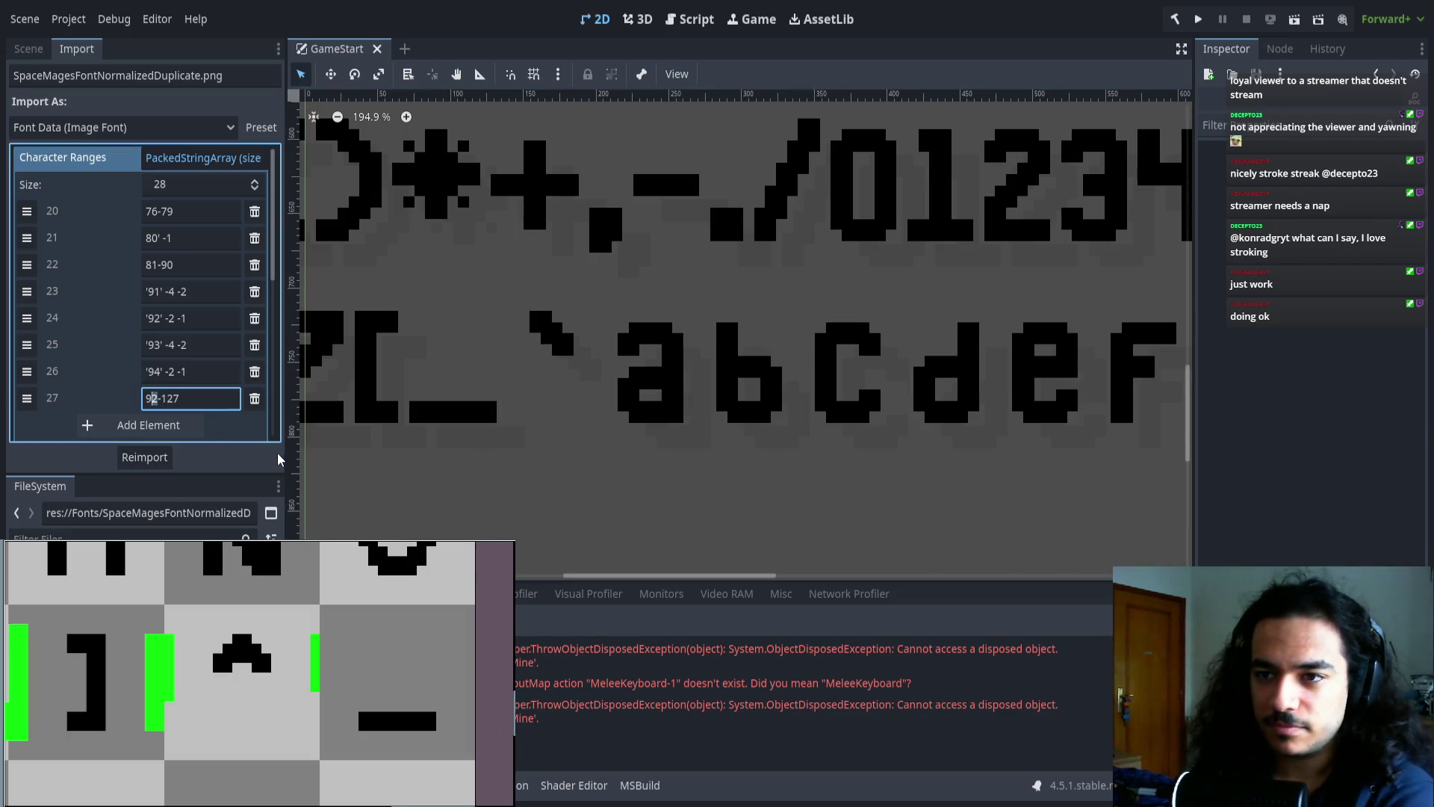
pyautogui.press('Delete')
pyautogui.write('5')
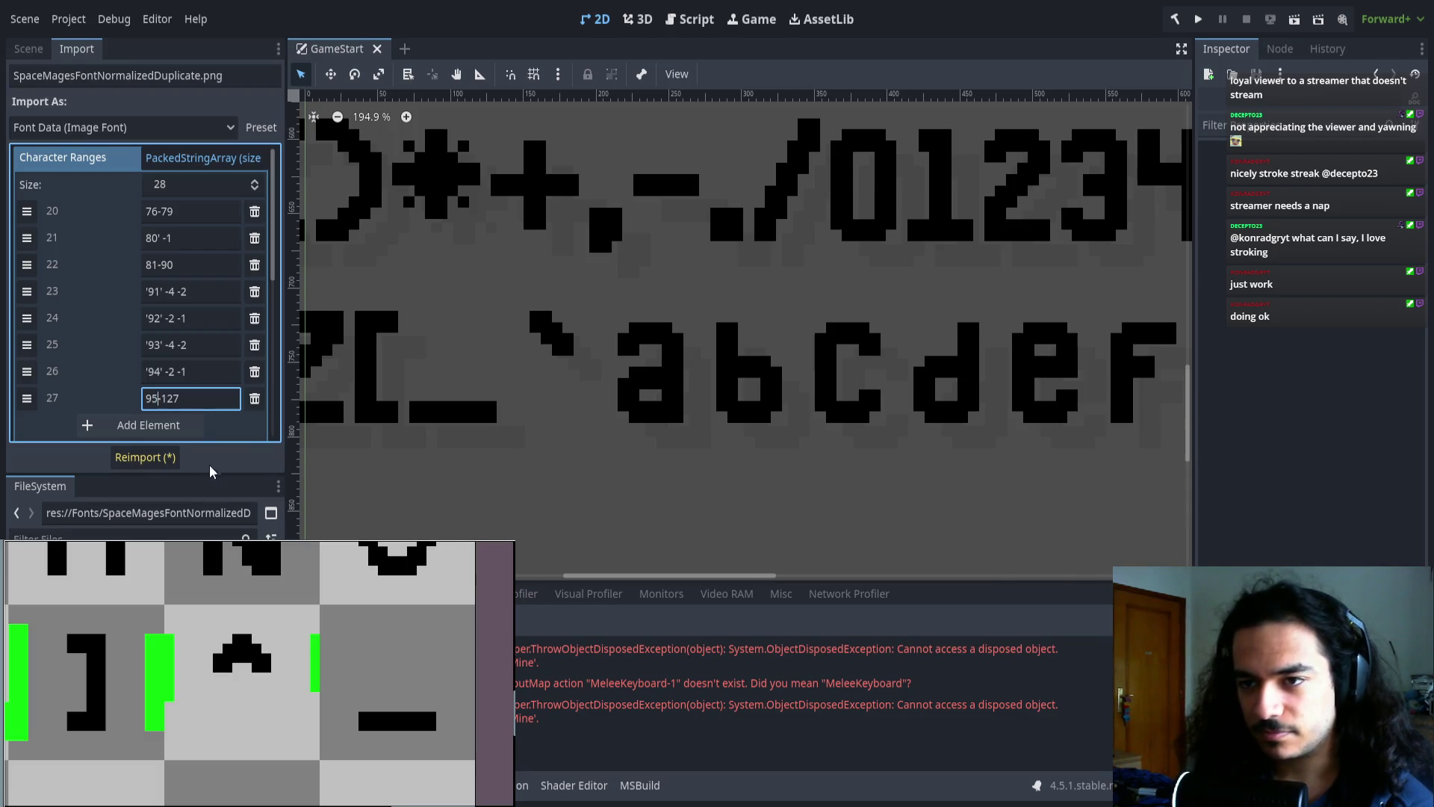
pyautogui.click(144, 457)
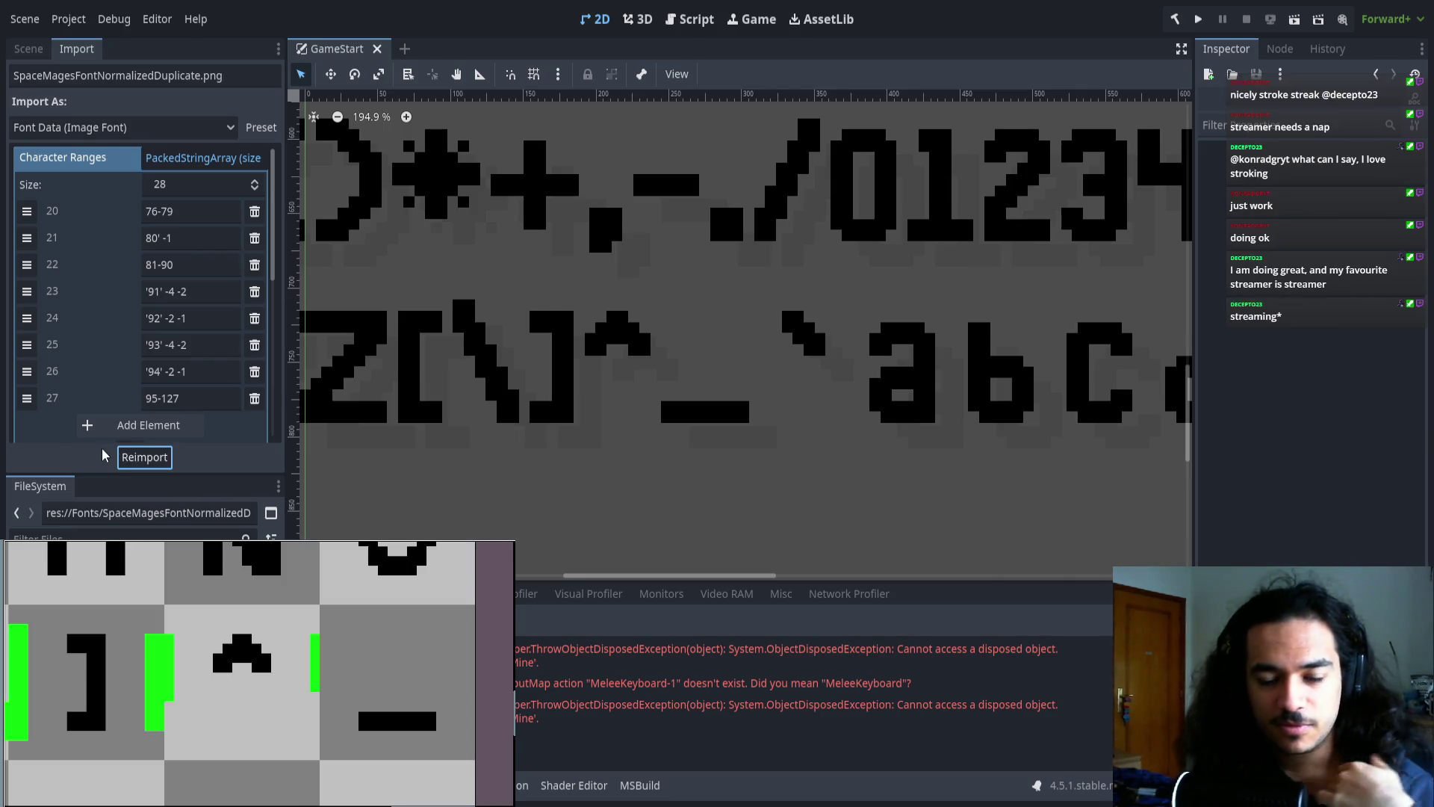
# - Pan and zoom the preview to inspect the parenthesis and underscore glyphs
pyautogui.moveTo(345, 428); pyautogui.dragTo(398, 424)
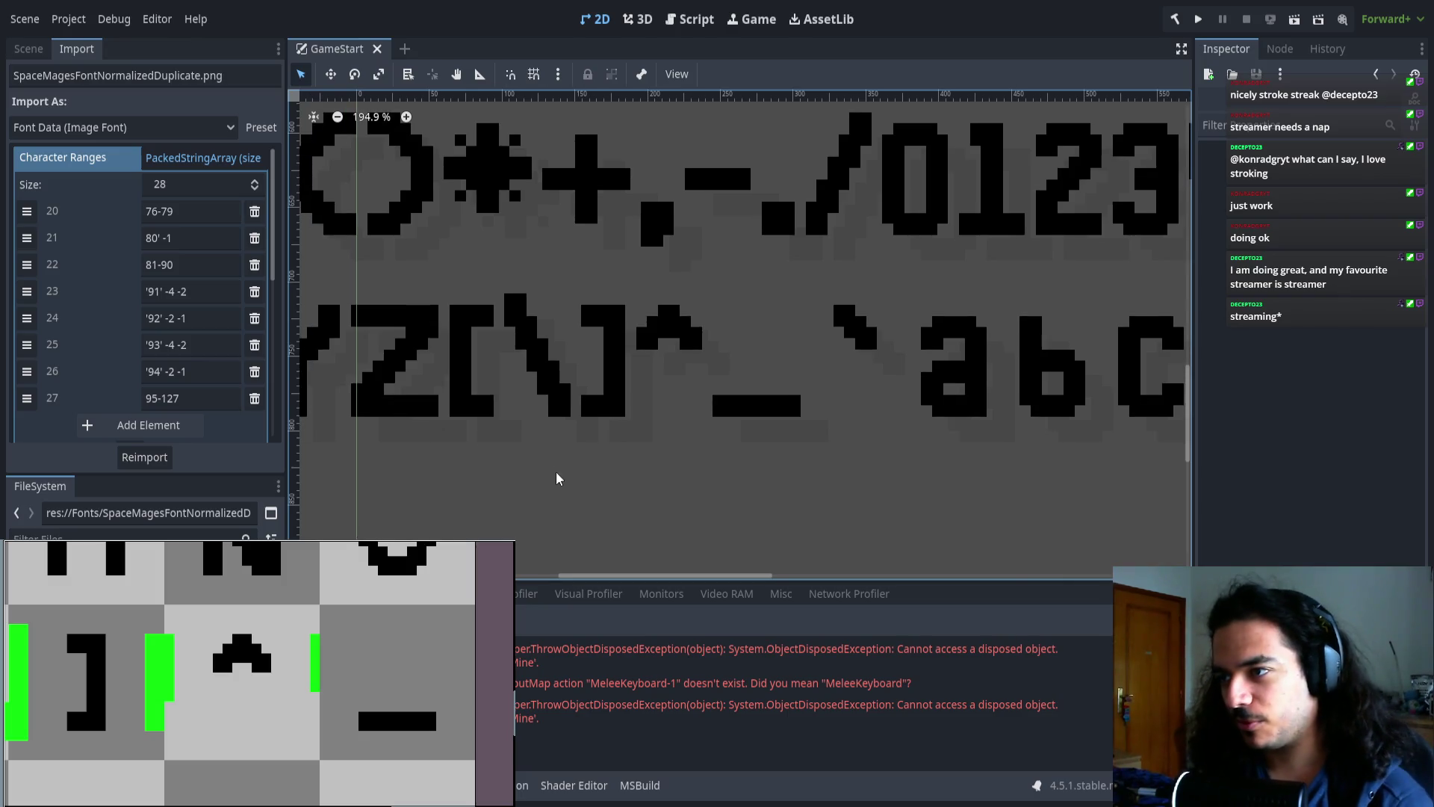
pyautogui.scroll(3, 576, 407)
pyautogui.scroll(3, 621, 352)
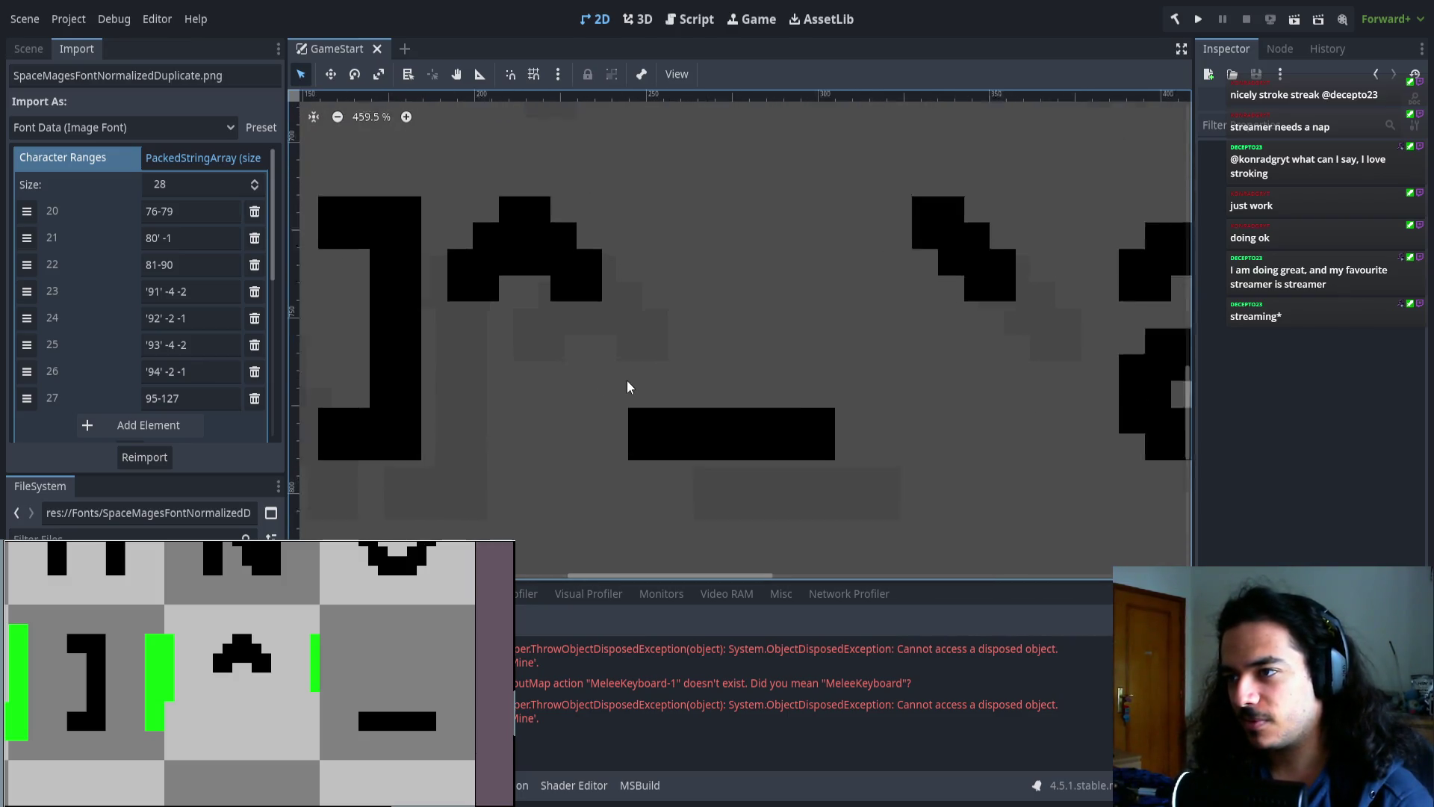
pyautogui.moveTo(807, 499)
pyautogui.mouseDown()
pyautogui.moveTo(678, 482)
pyautogui.moveTo(608, 496)
pyautogui.mouseUp()
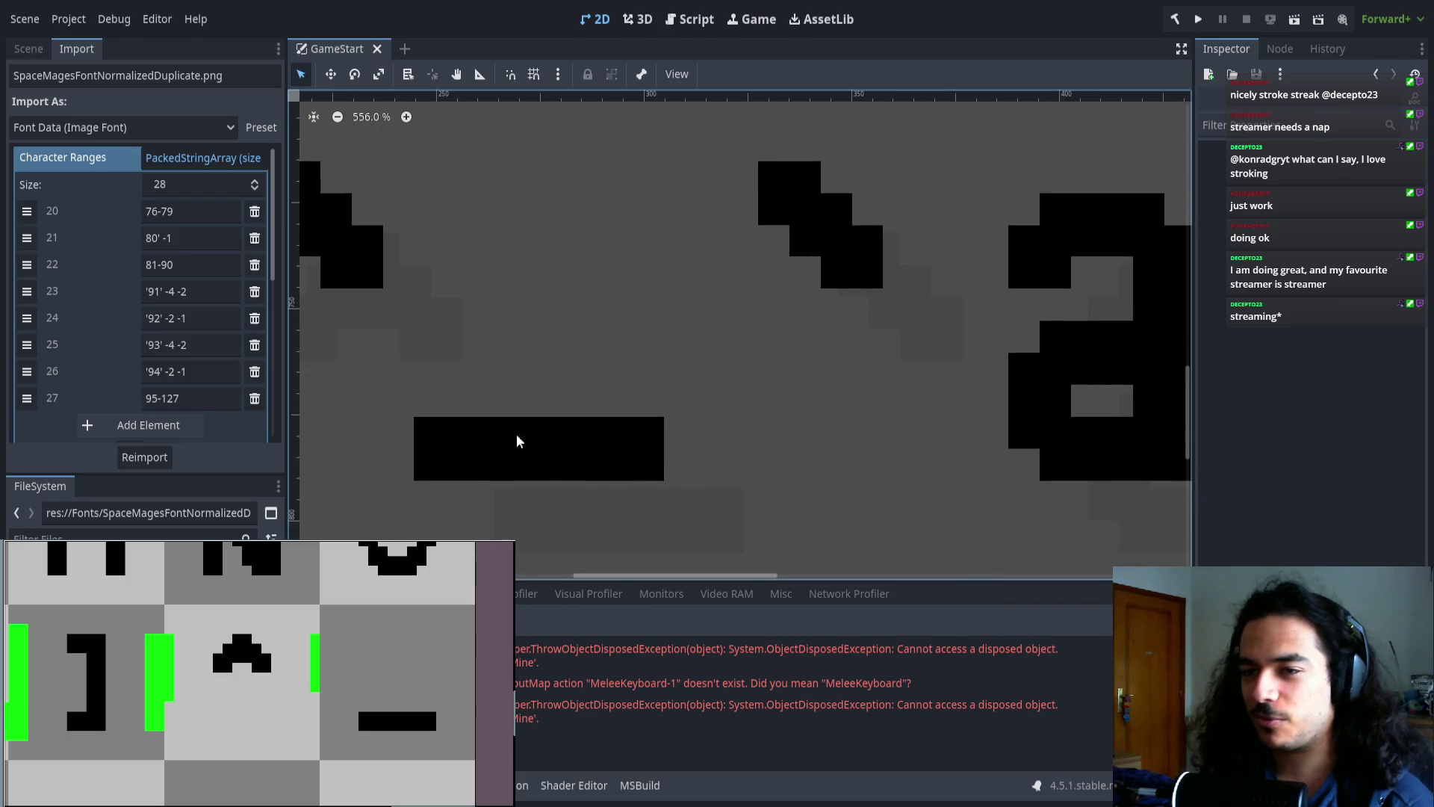
pyautogui.scroll(-3, 142, 329)
# - Add three new blank character range entries
pyautogui.click(127, 316)
pyautogui.click(126, 345)
pyautogui.click(127, 371)
# - Add one more range entry and move the 95-127 range to the end of the list
pyautogui.click(127, 398)
pyautogui.moveTo(42, 299); pyautogui.dragTo(26, 397)
pyautogui.click(156, 297)
pyautogui.scroll(-4, 640, 409)
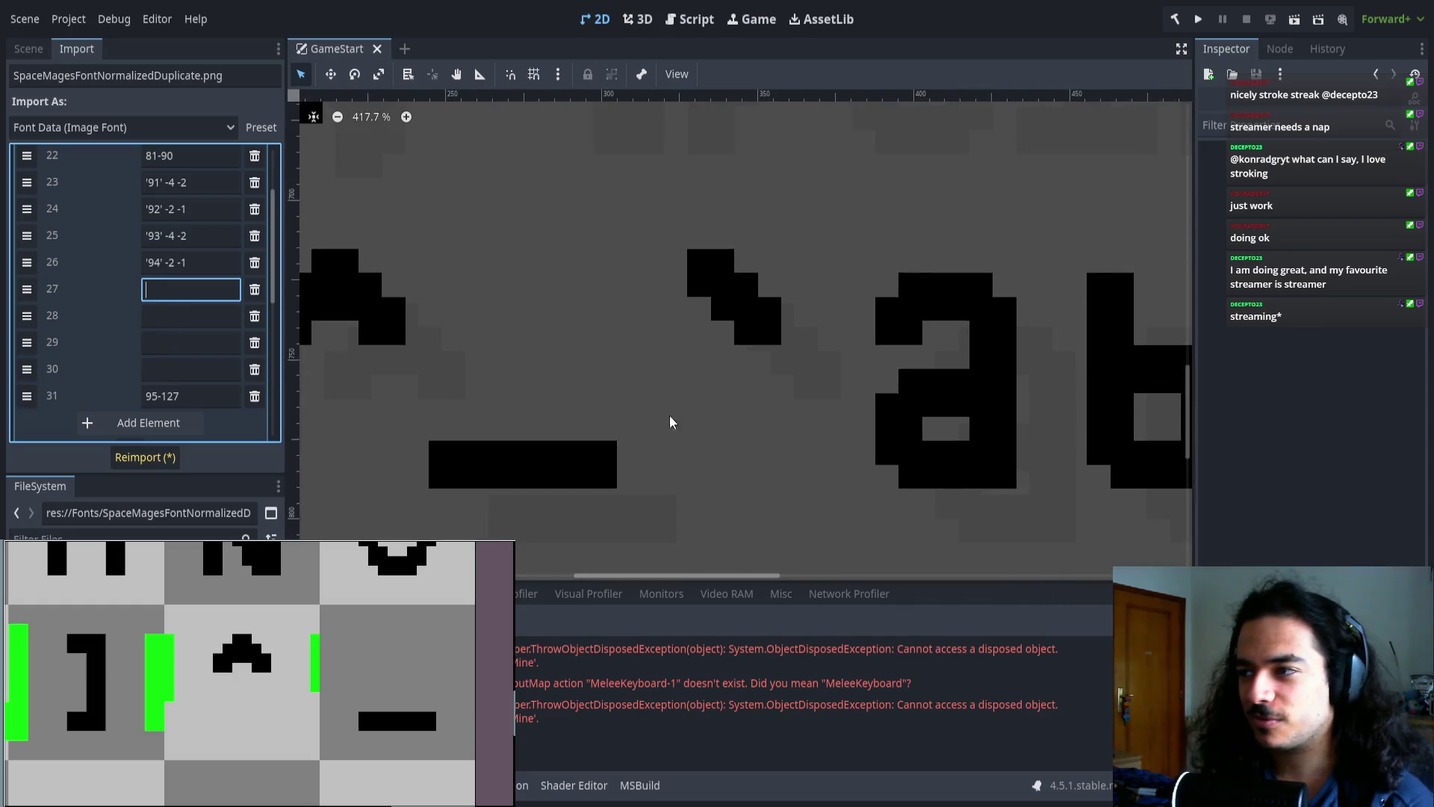
pyautogui.scroll(-3, 287, 676)
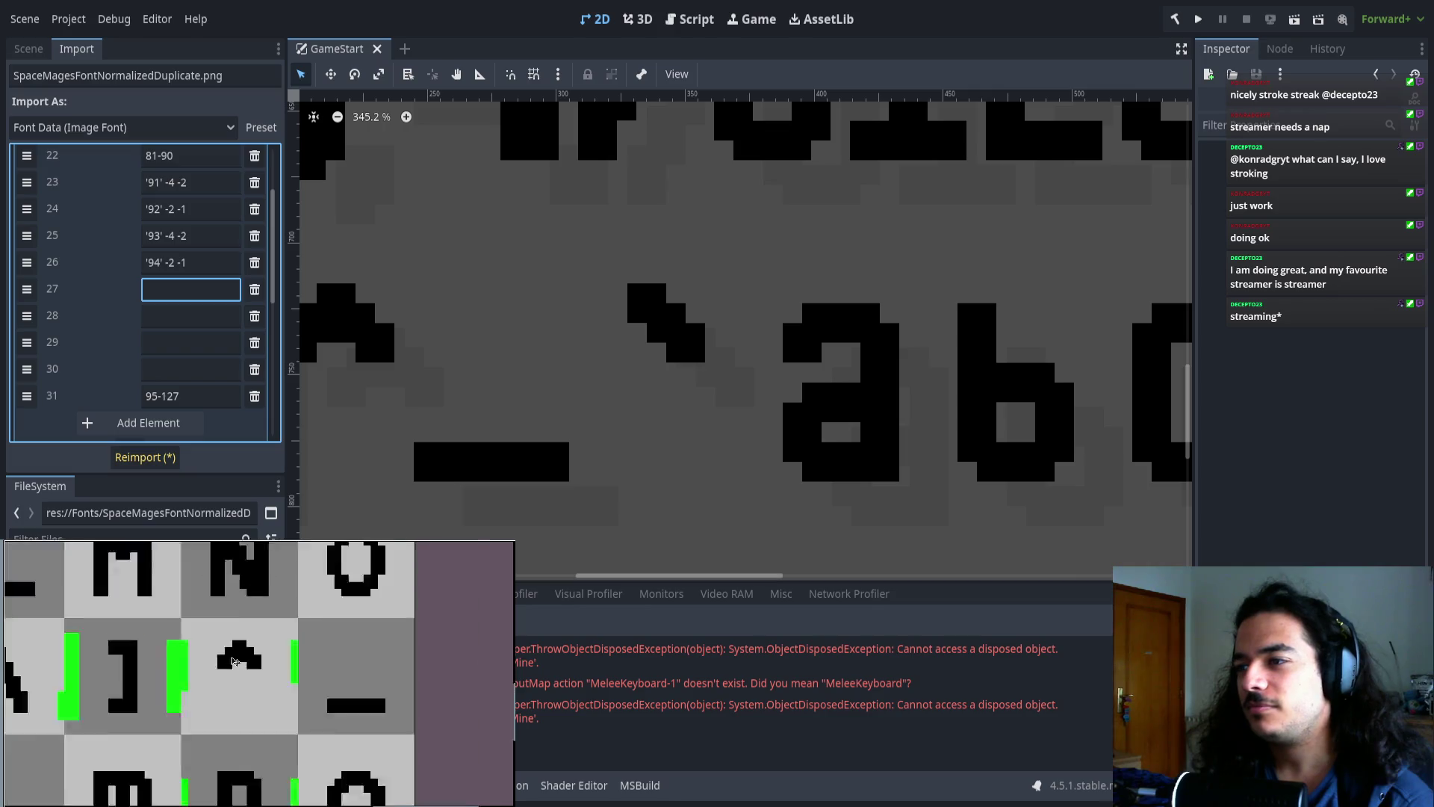
pyautogui.scroll(4, 286, 676)
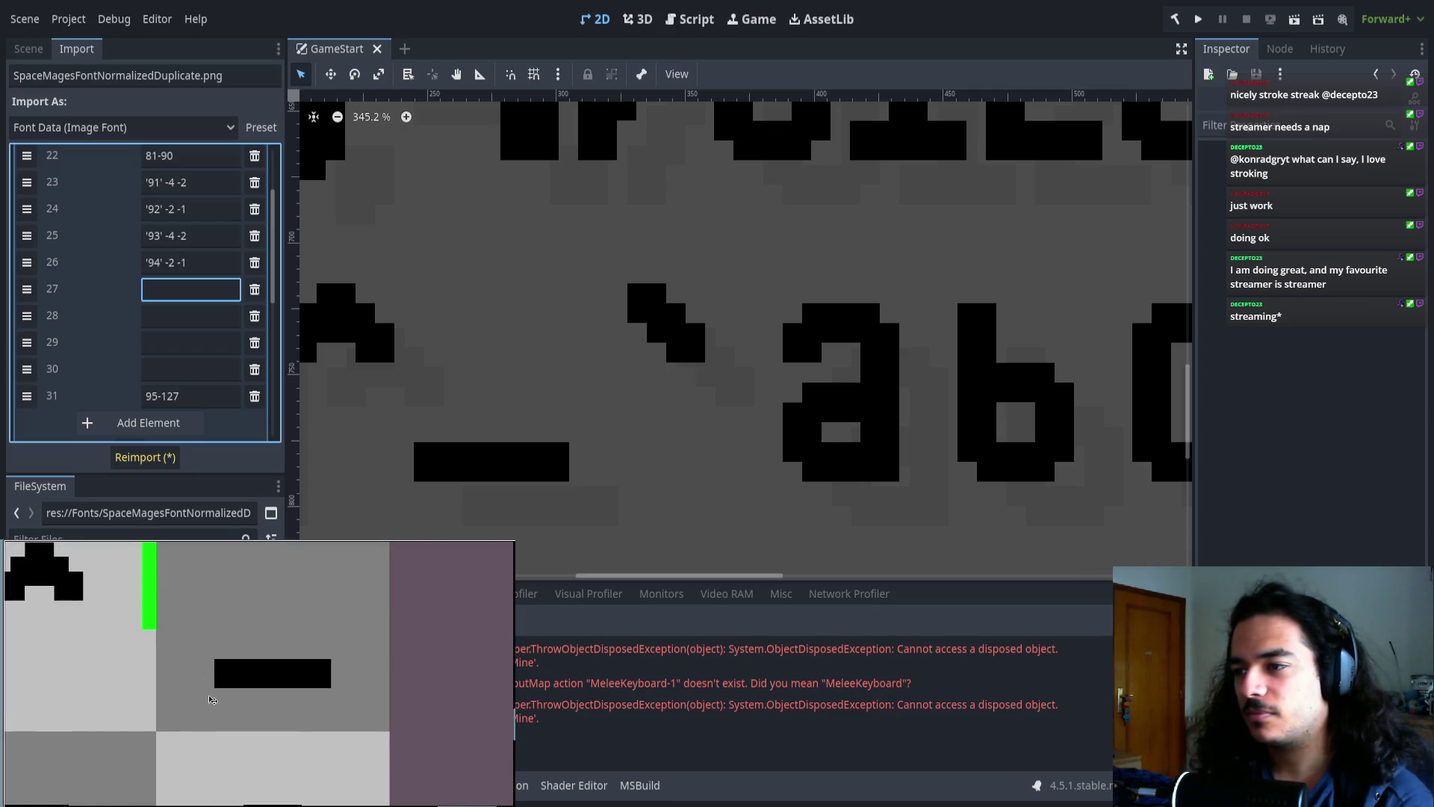
pyautogui.scroll(-3, 206, 679)
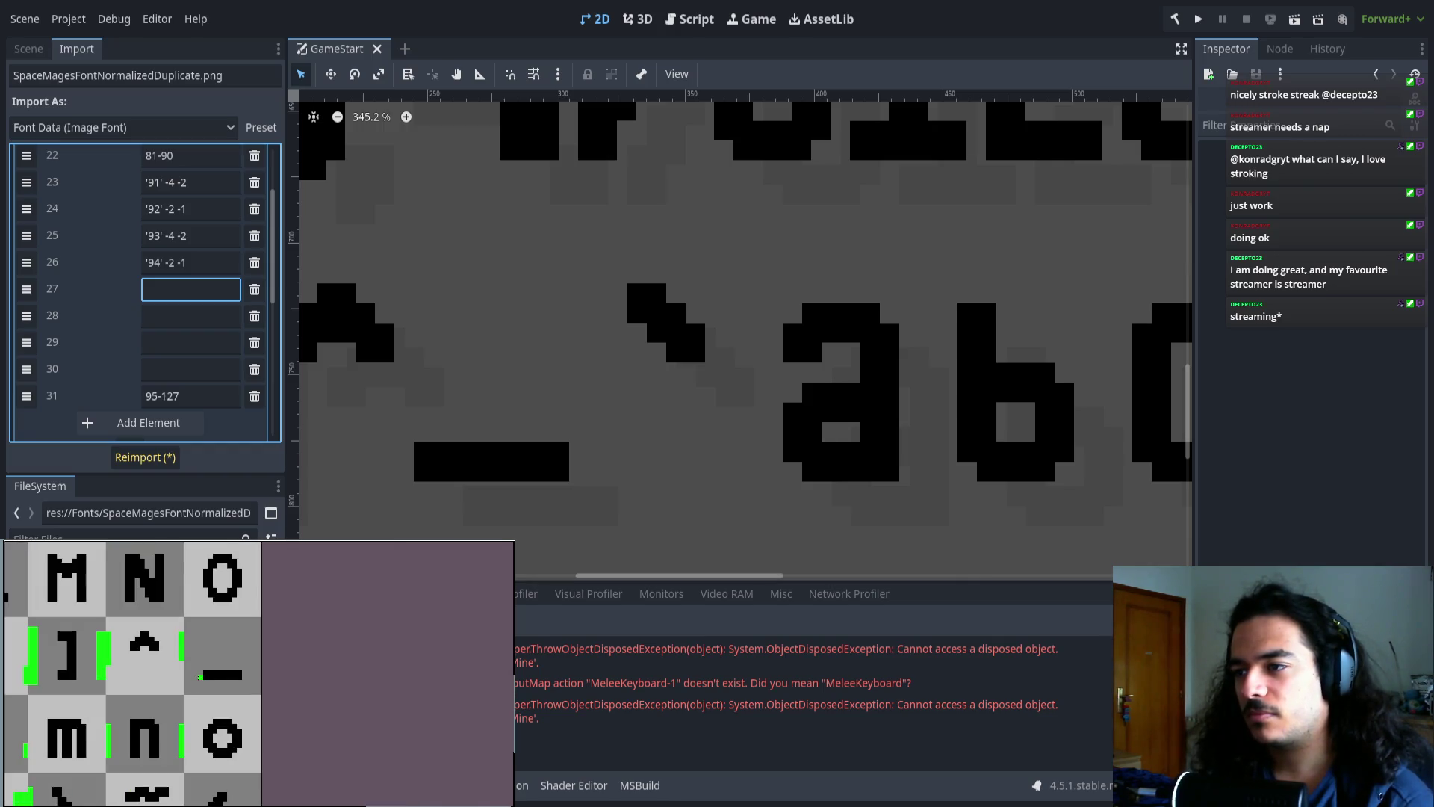
pyautogui.moveTo(606, 425)
pyautogui.mouseDown()
pyautogui.moveTo(718, 374)
pyautogui.moveTo(703, 375)
pyautogui.mouseUp()
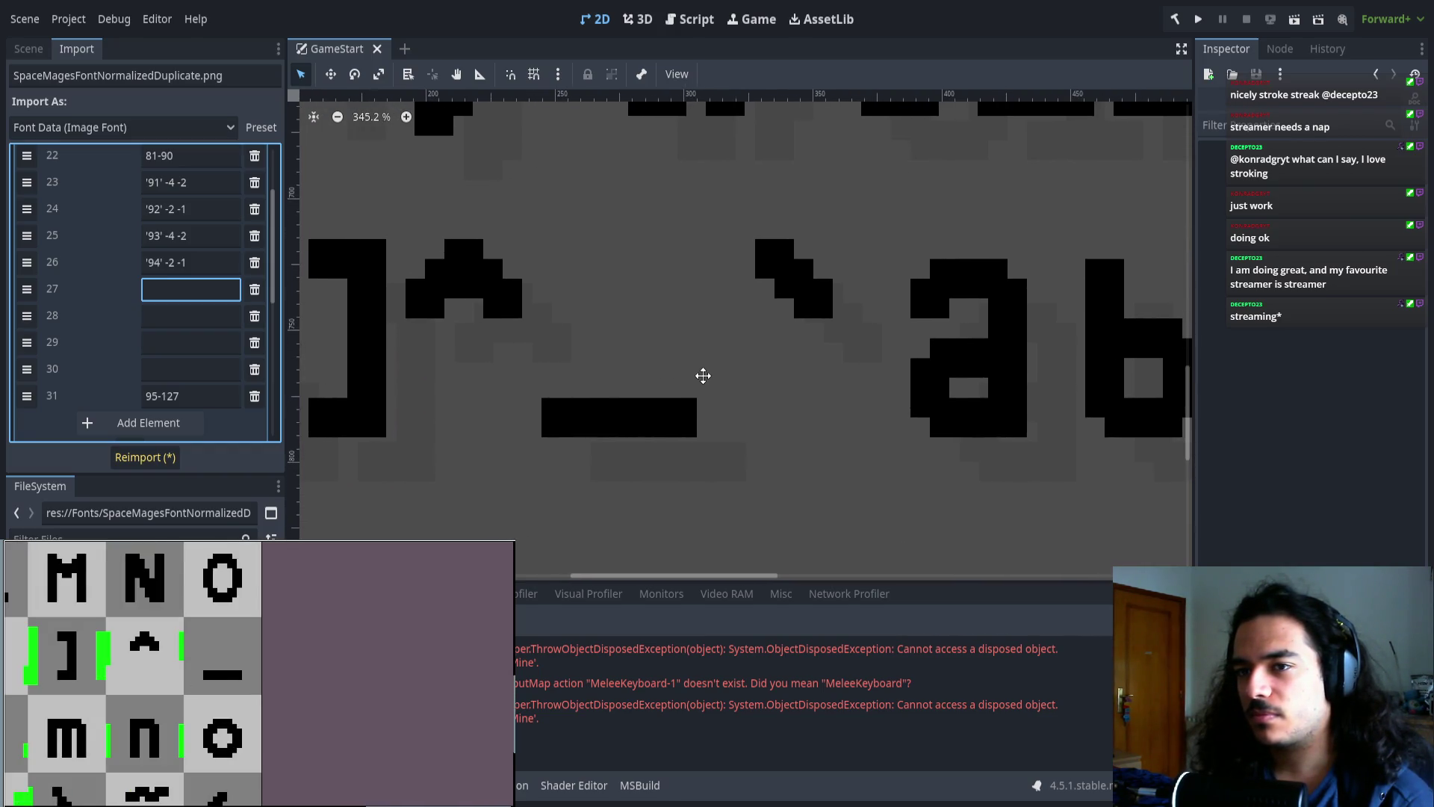
# - Fill row 27 with '95' and row 28 with '96' -4 -2
pyautogui.click(208, 296)
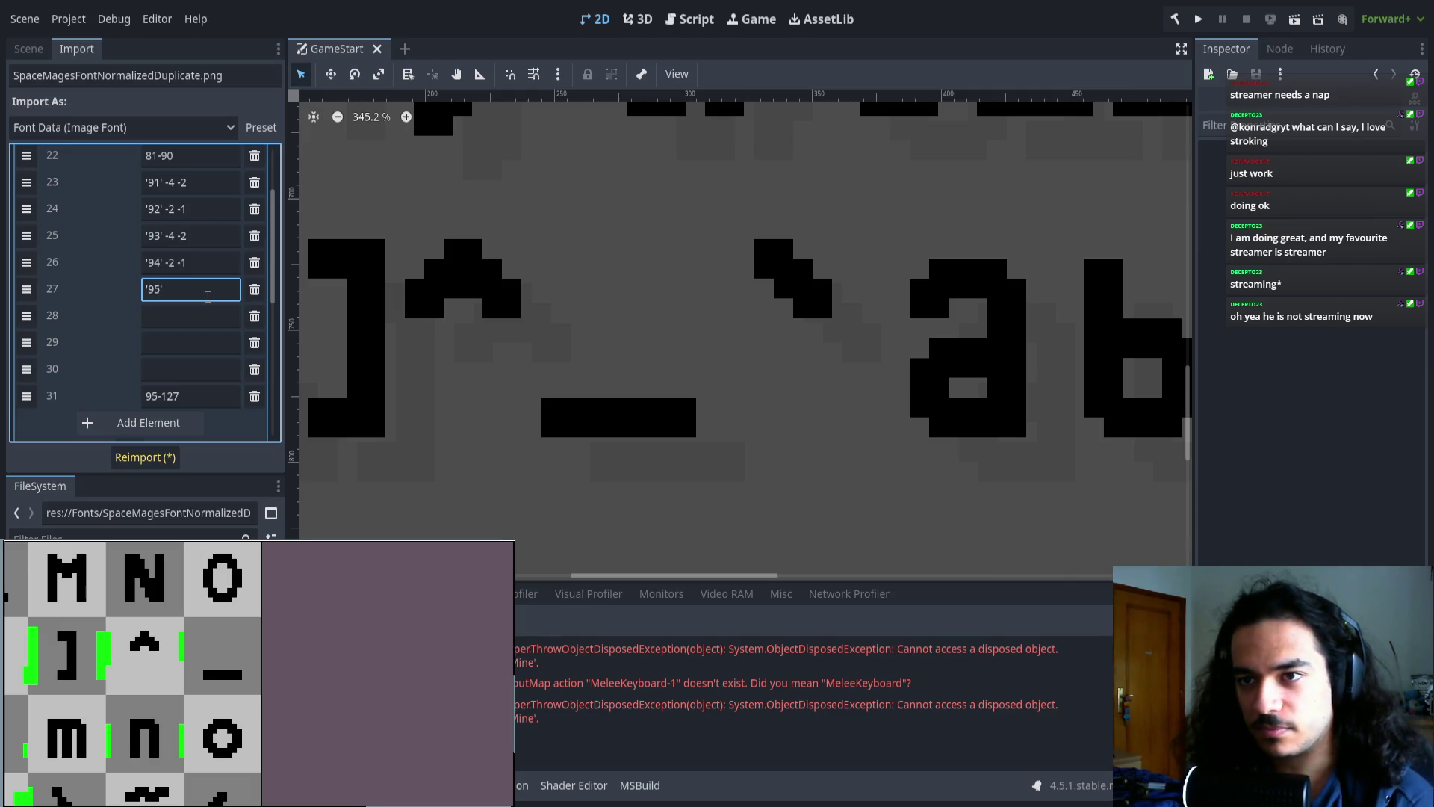
pyautogui.click(207, 317)
pyautogui.hscroll(5, 672, 359)
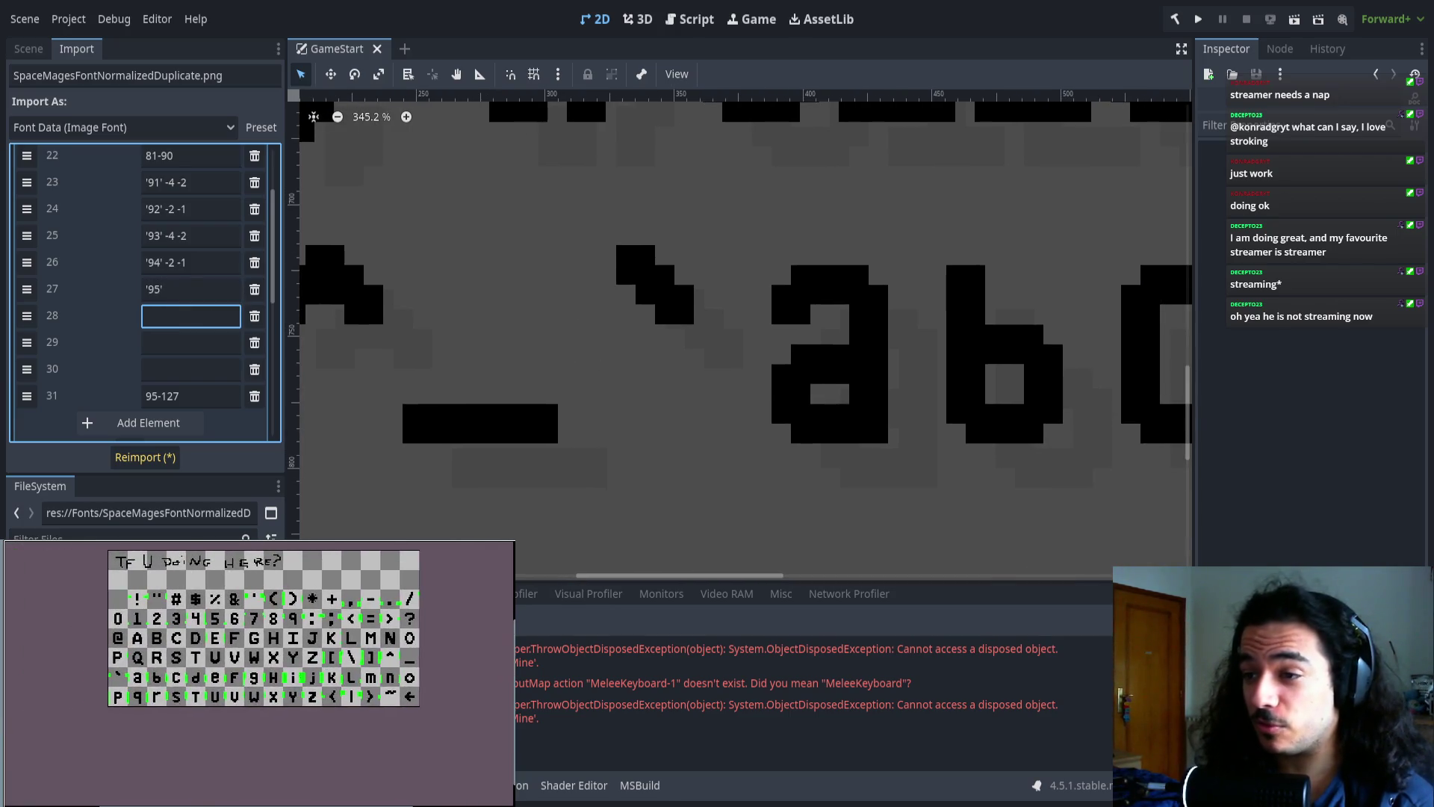
pyautogui.scroll(2, 195, 674)
pyautogui.write("'96")
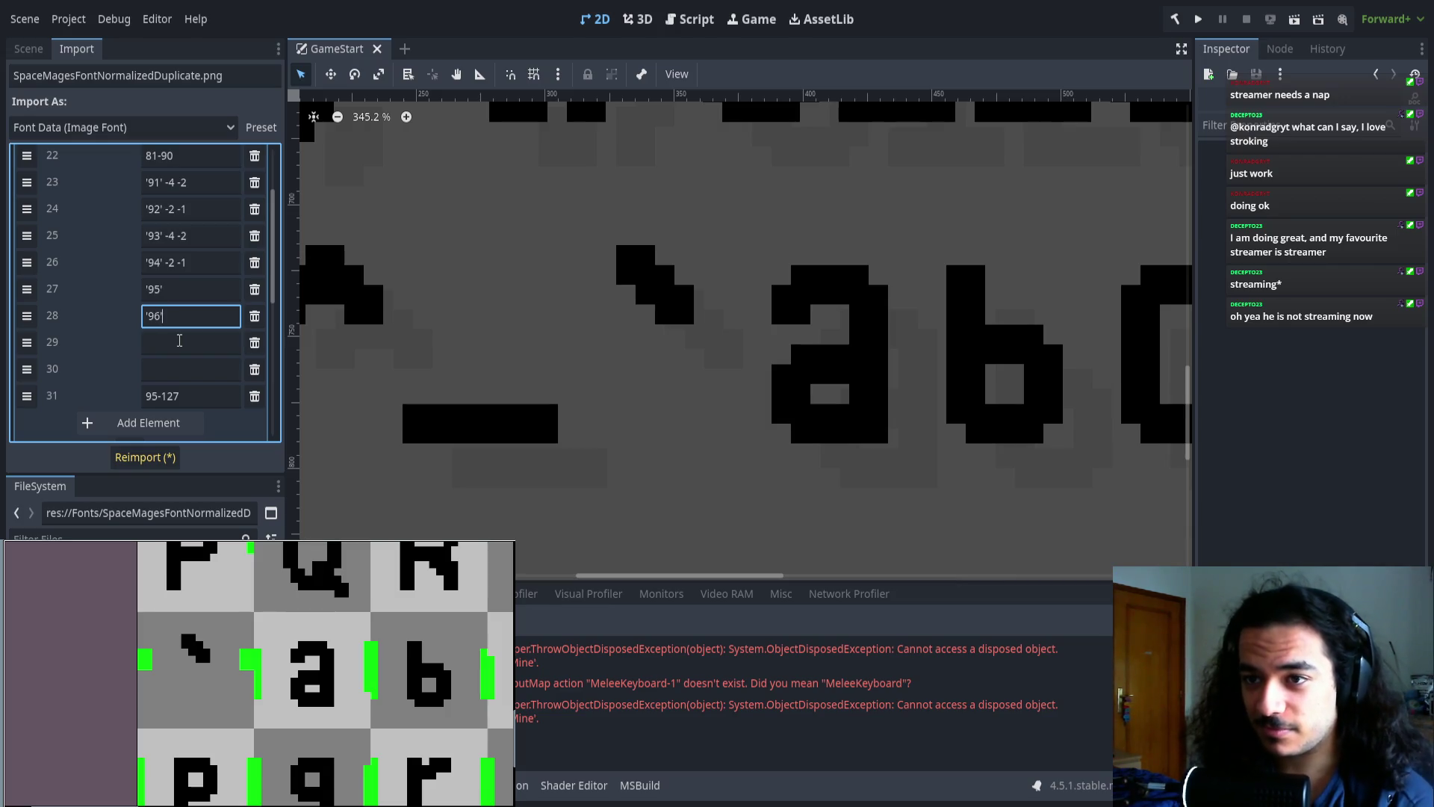
pyautogui.write('-4 -2')
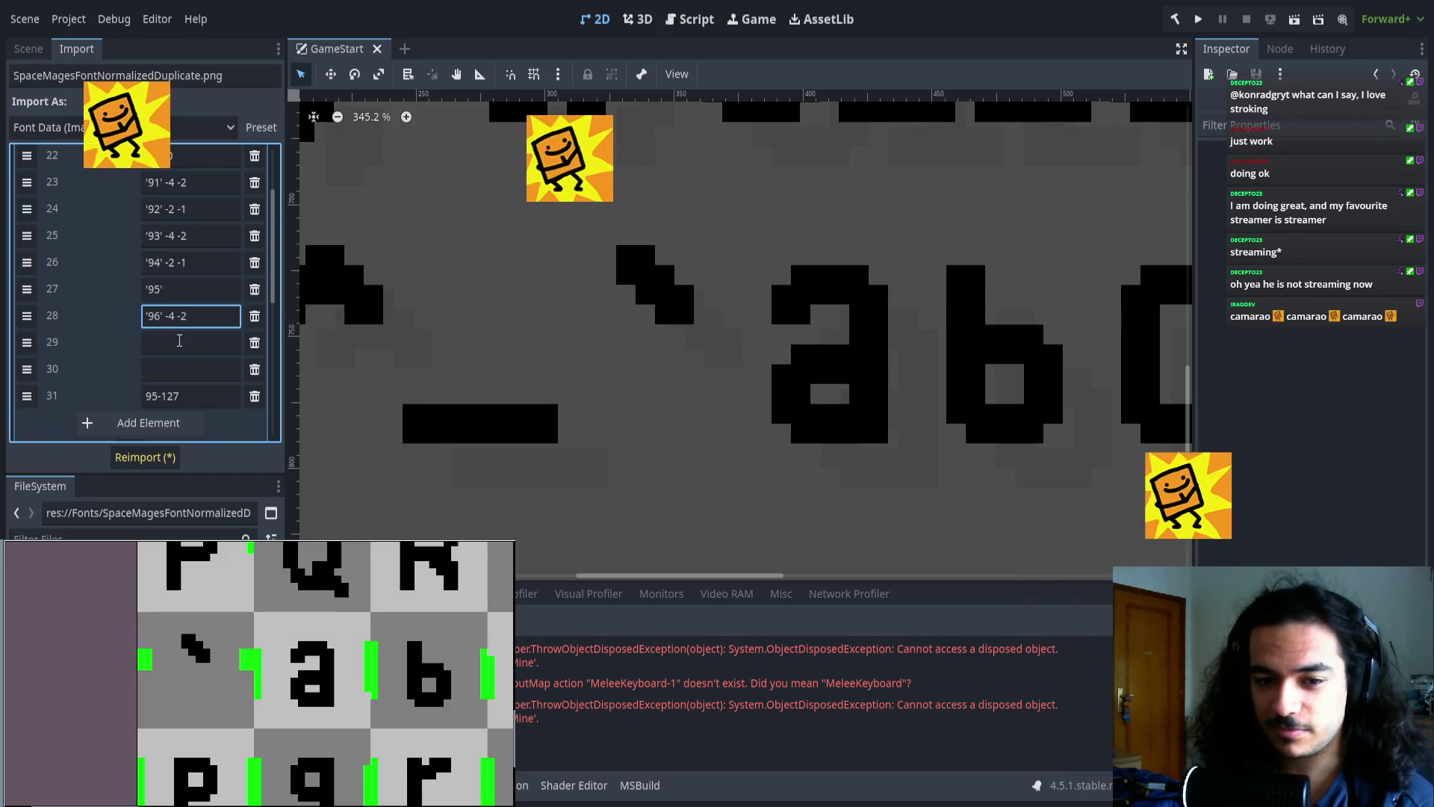
# - Enter the 97-114 -2 -1 range in row 29 and select the final range's start value
pyautogui.click(191, 343)
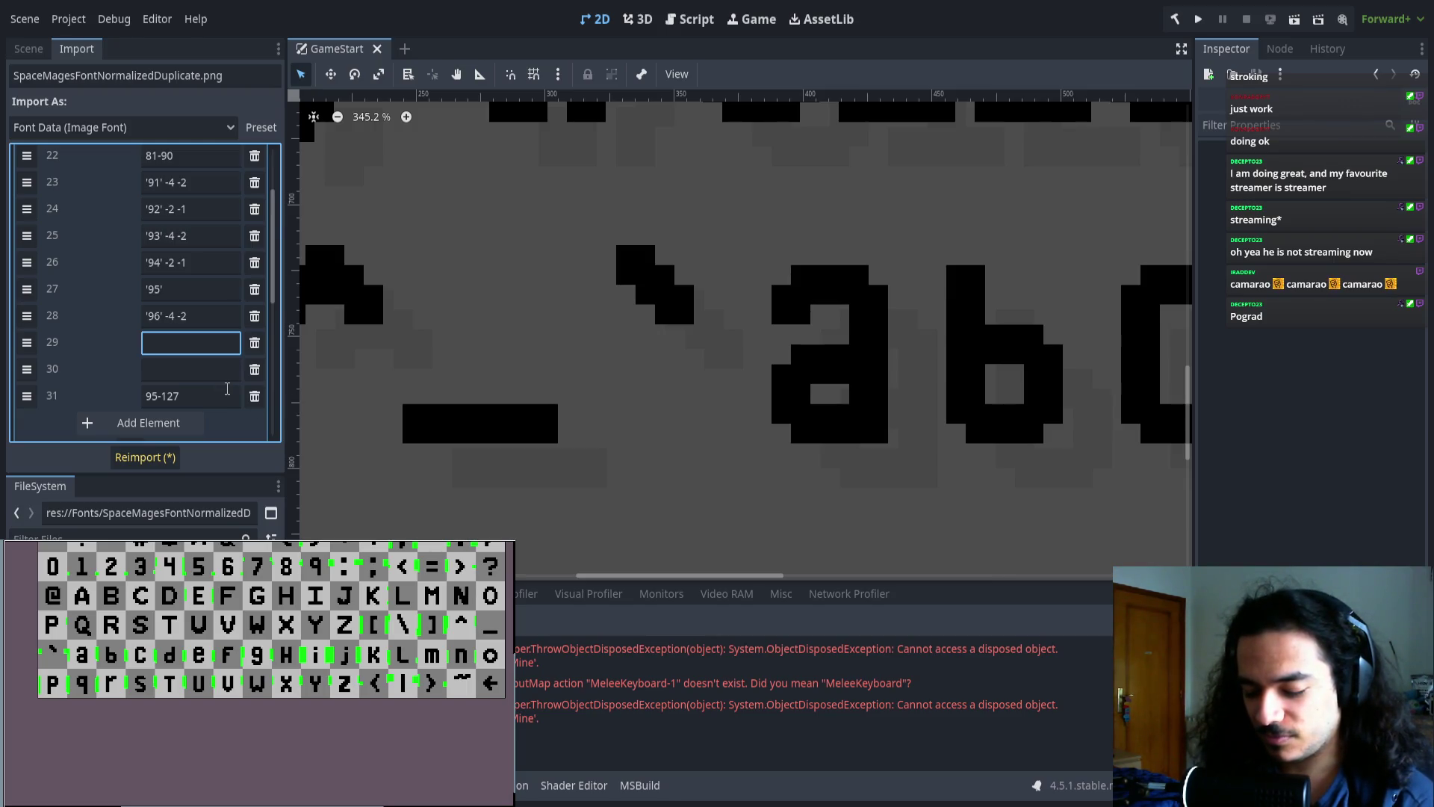
pyautogui.write('97')
pyautogui.write('.')
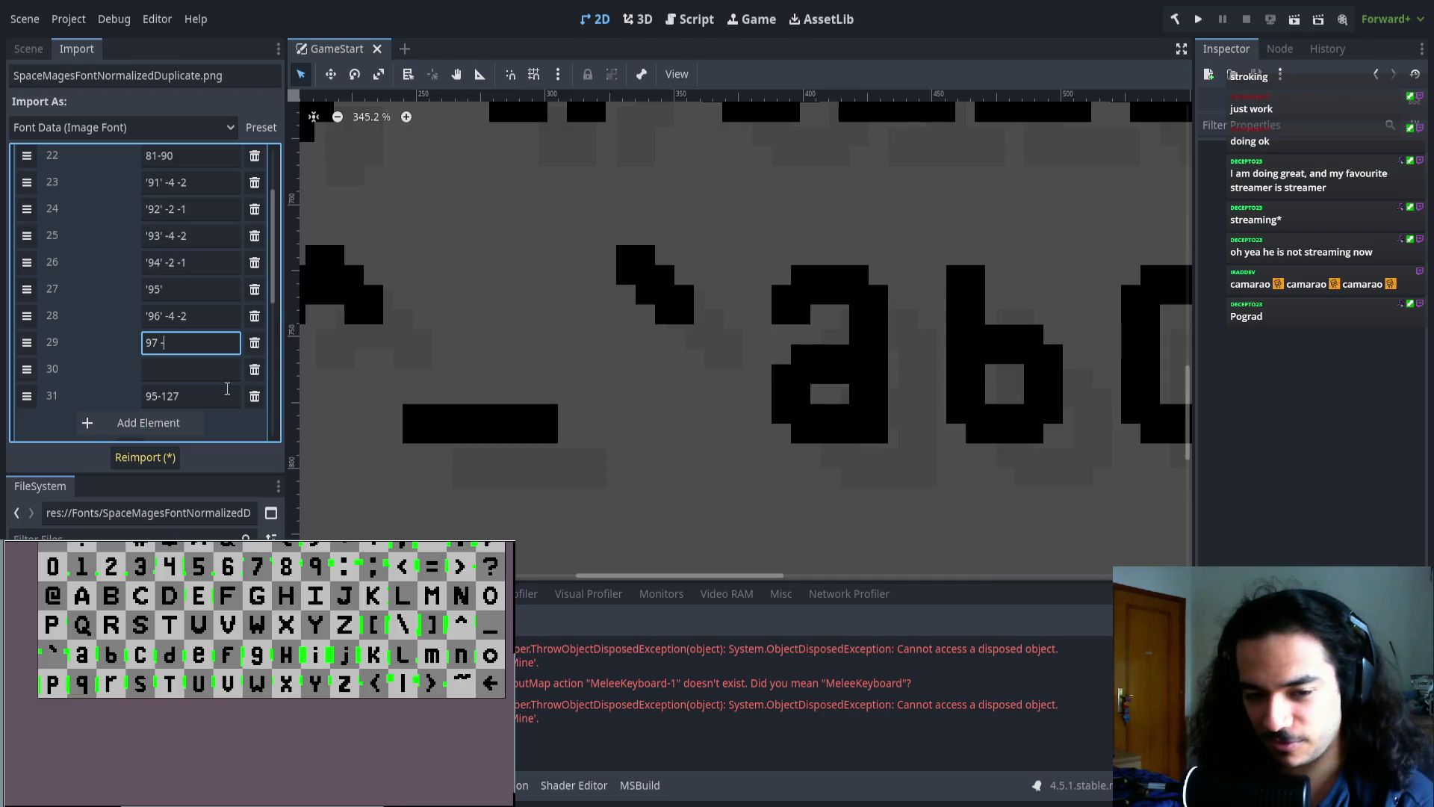
pyautogui.press('BackSpace')
pyautogui.write('-')
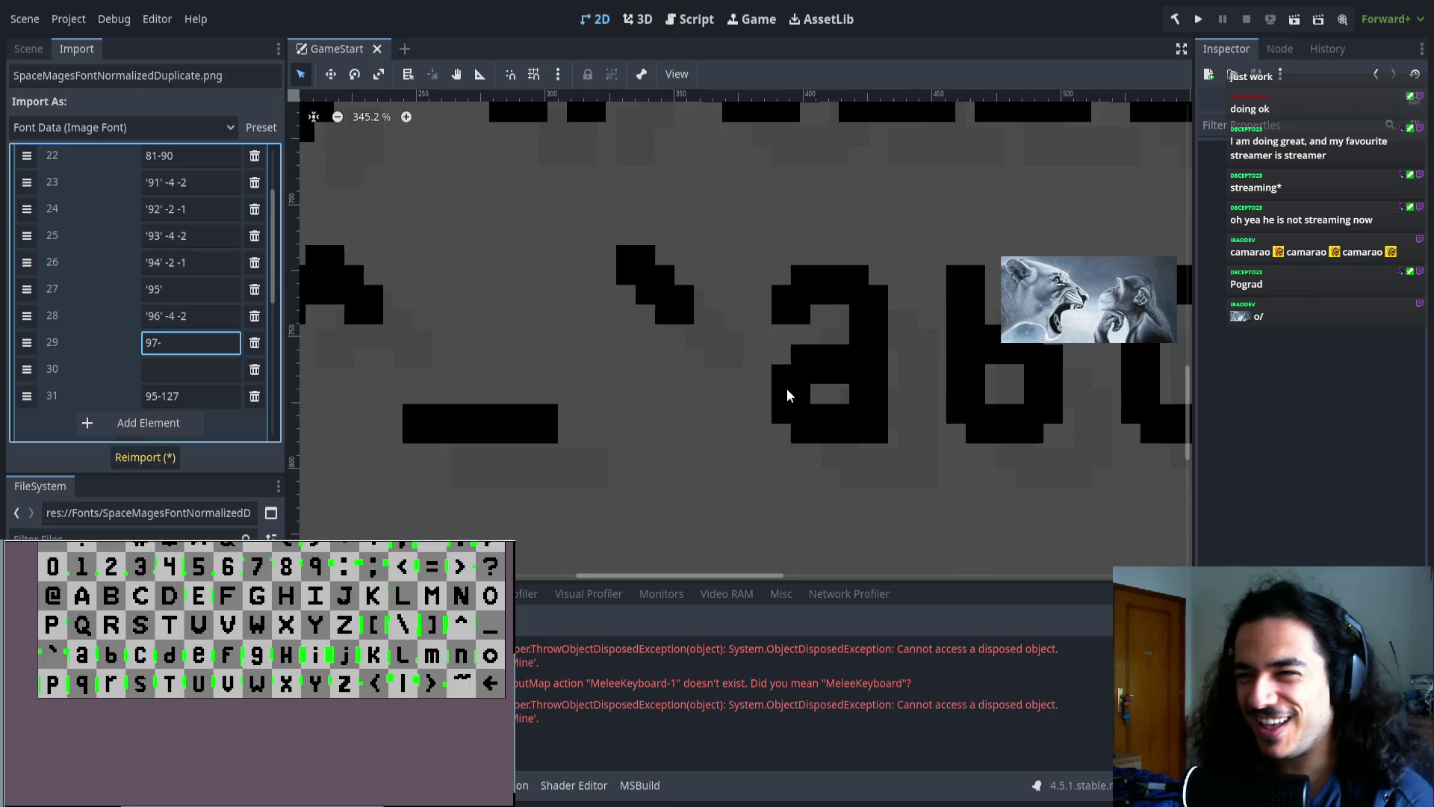
pyautogui.scroll(-5, 740, 369)
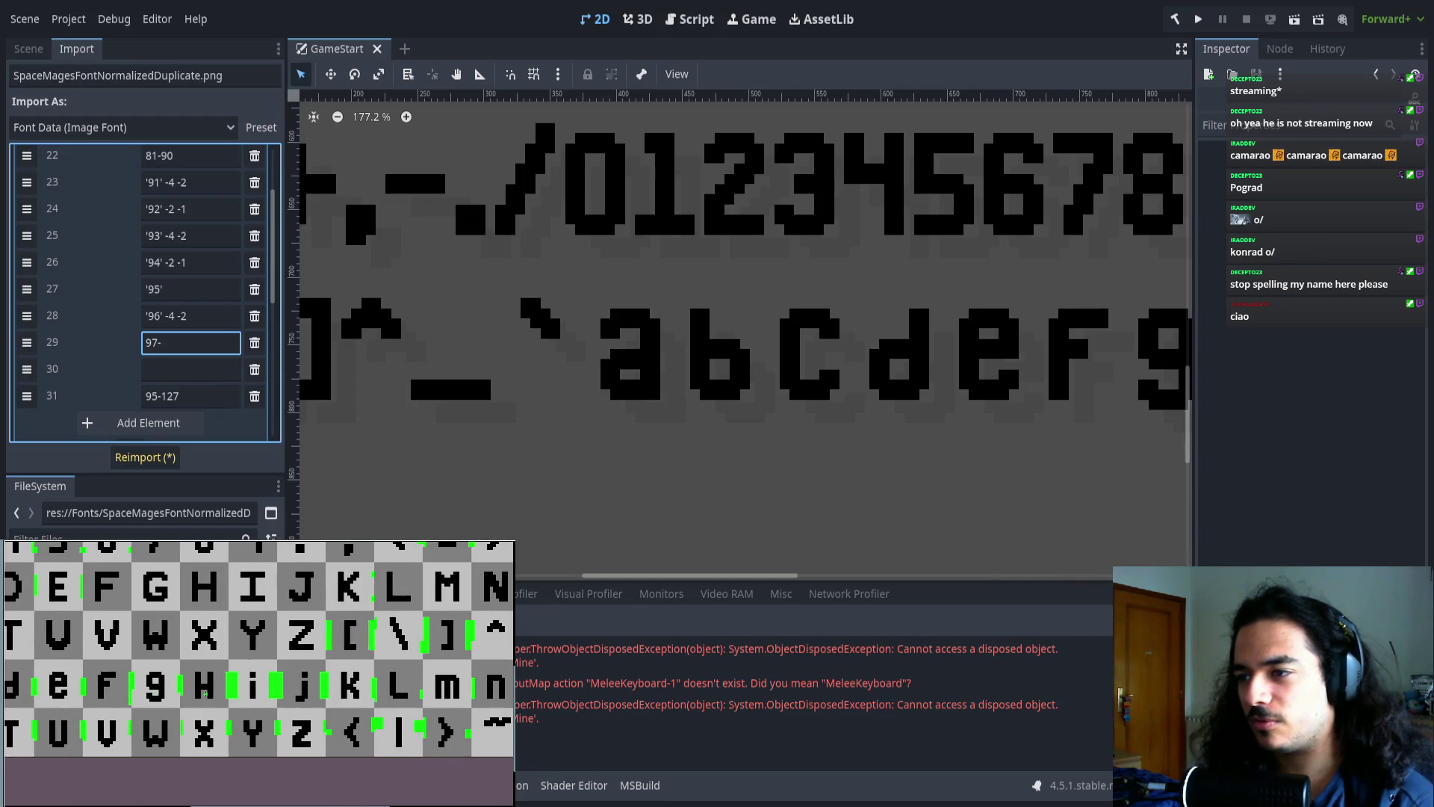
pyautogui.write('114 ')
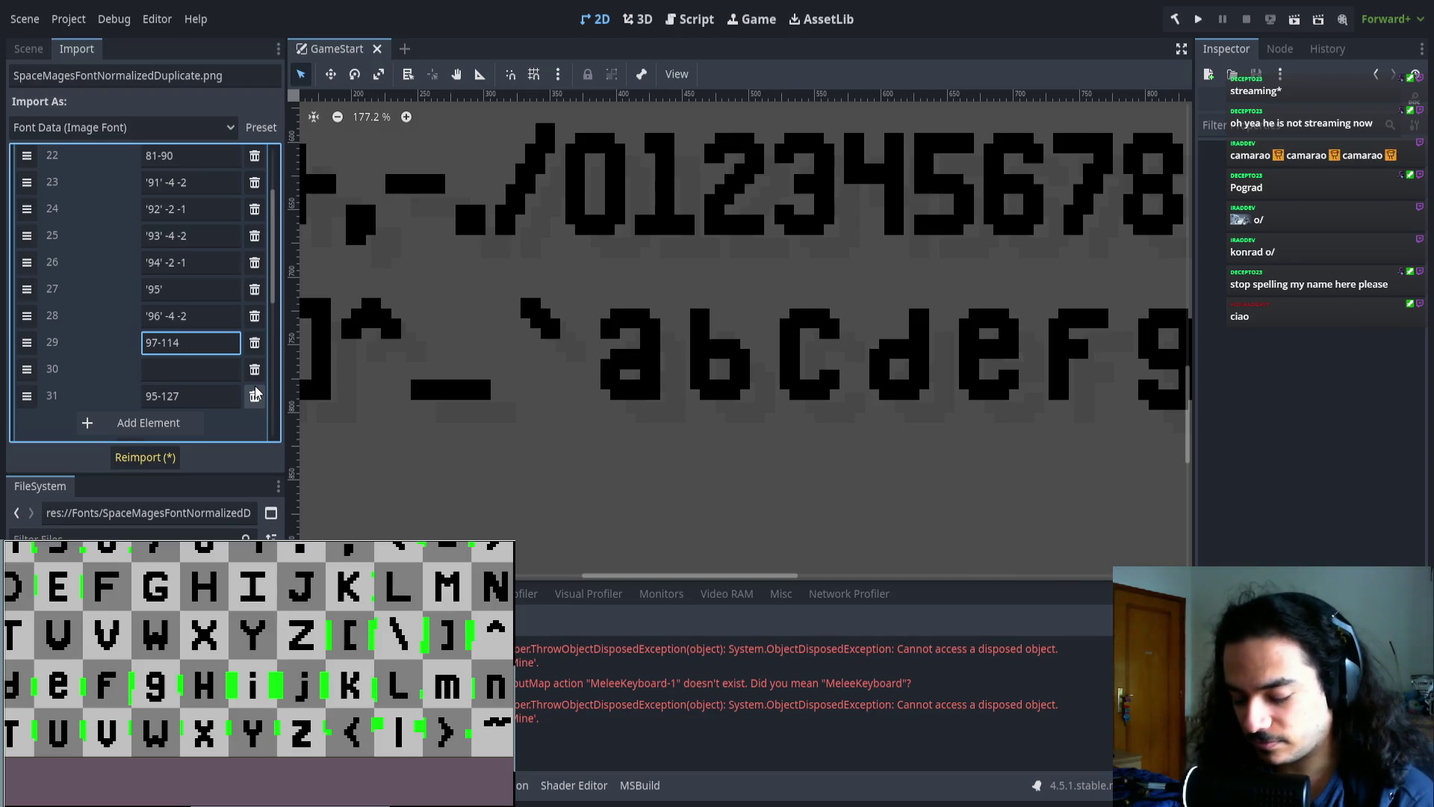
pyautogui.write('-2 -1')
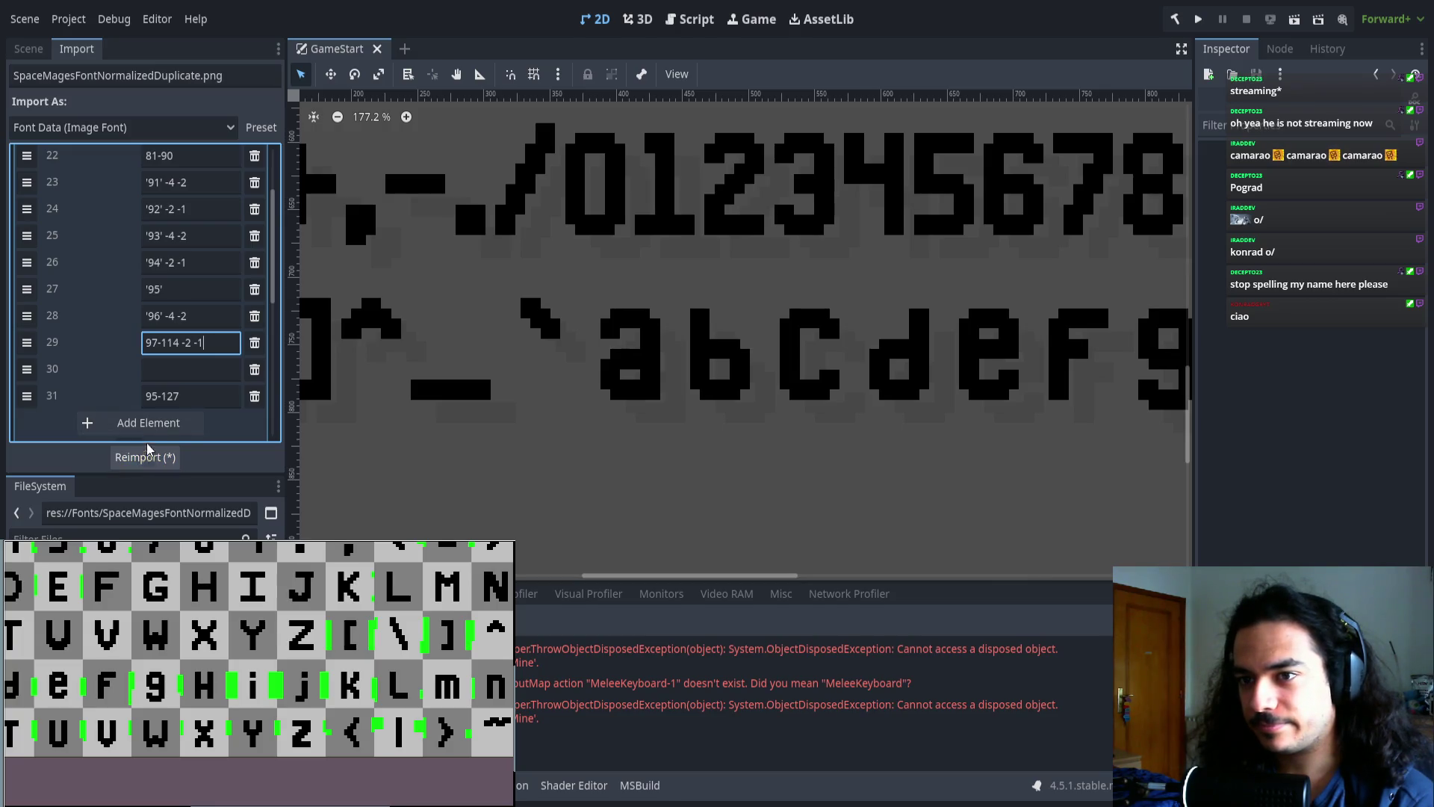
pyautogui.doubleClick(142, 396)
# - Change the last range to 115-127, reimport, and inspect the digits and lowercase glyphs
pyautogui.write('115')
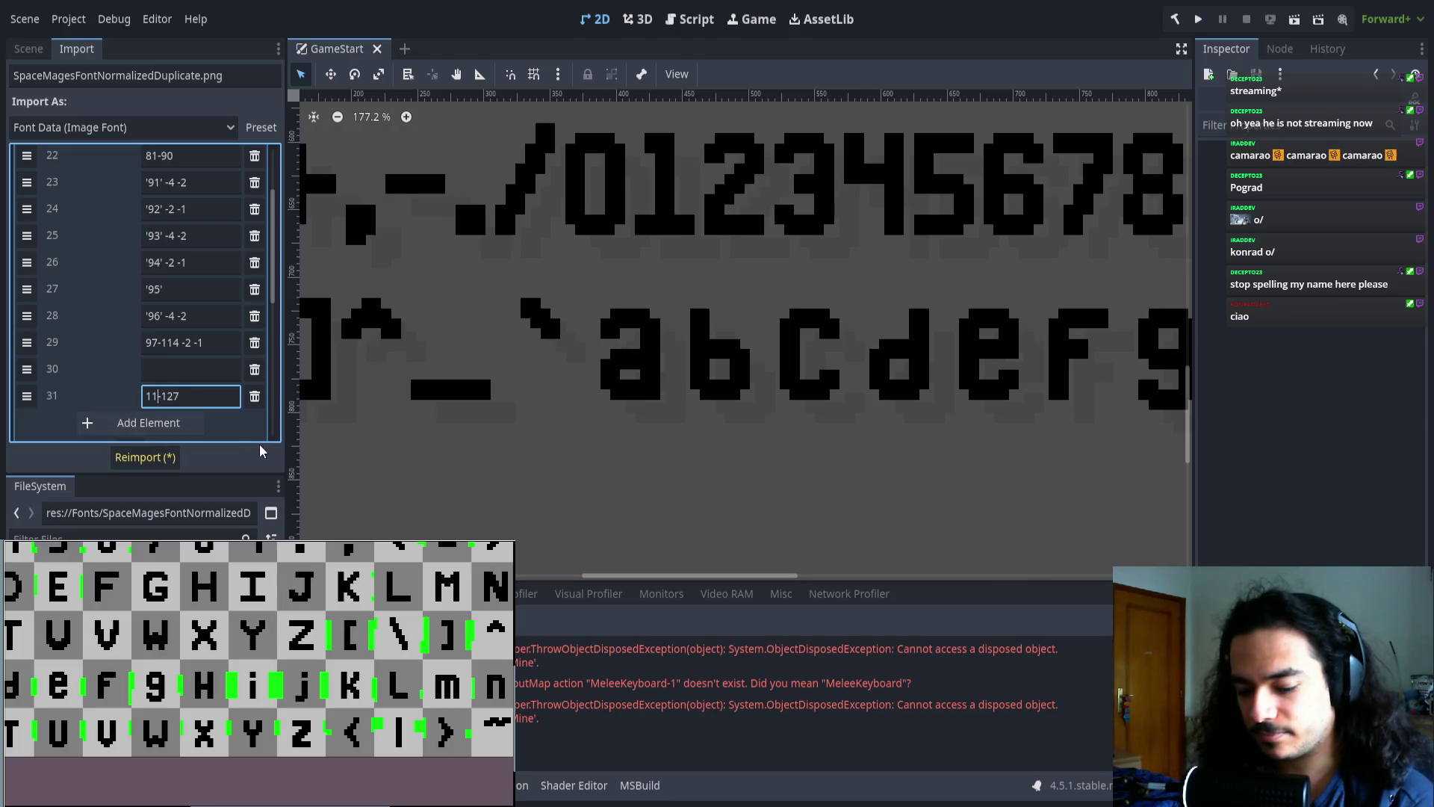
pyautogui.click(145, 457)
pyautogui.scroll(-5, 647, 405)
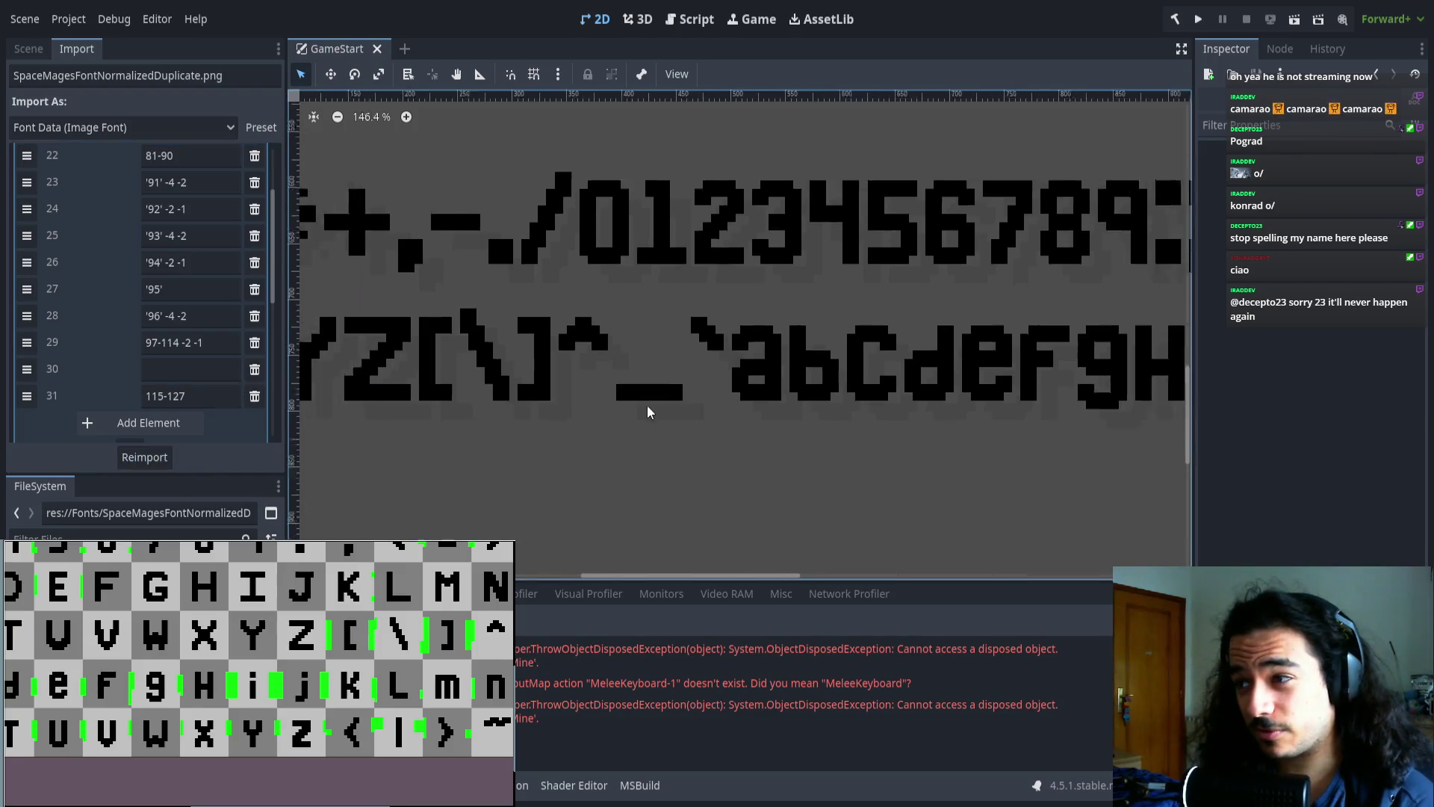
pyautogui.scroll(-1, 644, 369)
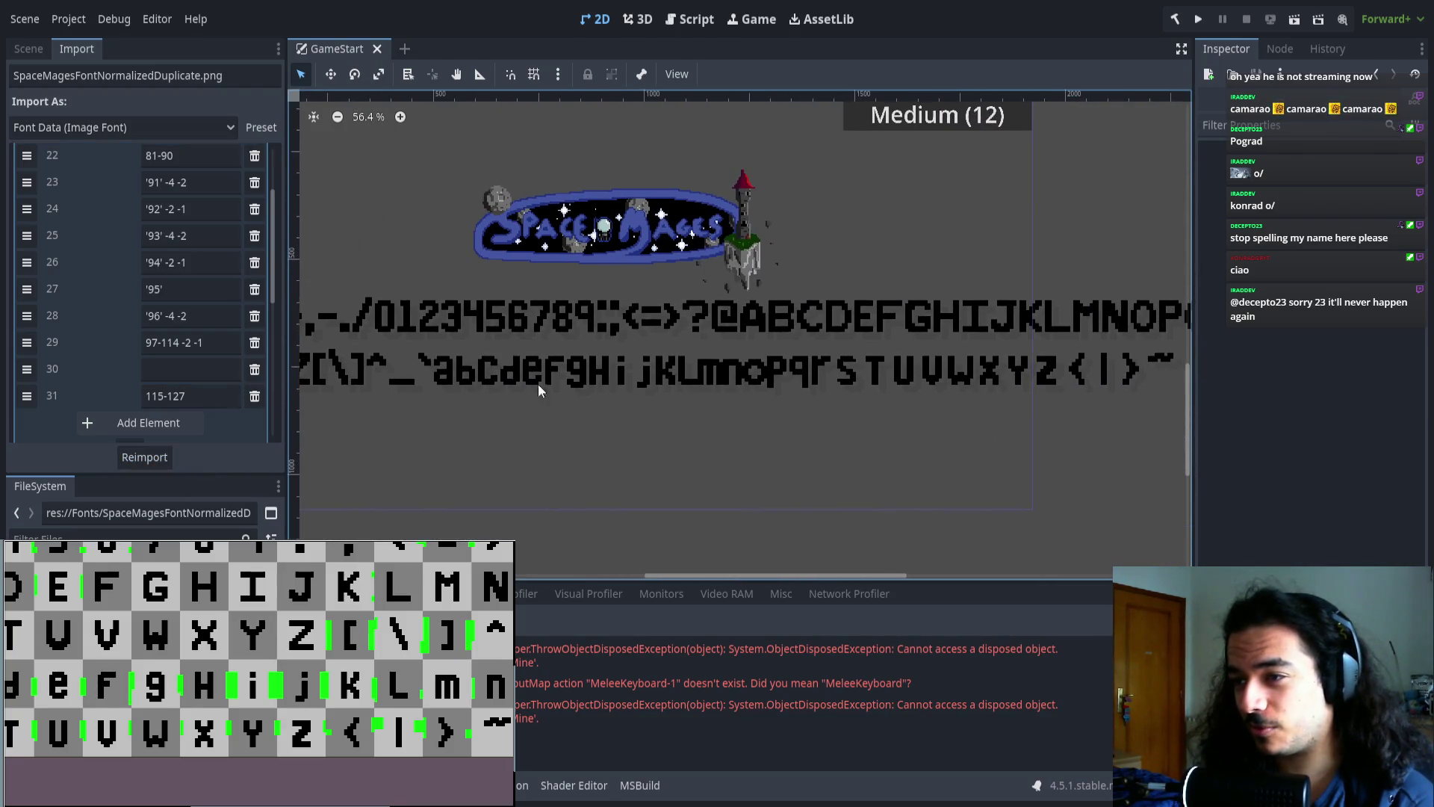
pyautogui.scroll(4, 485, 382)
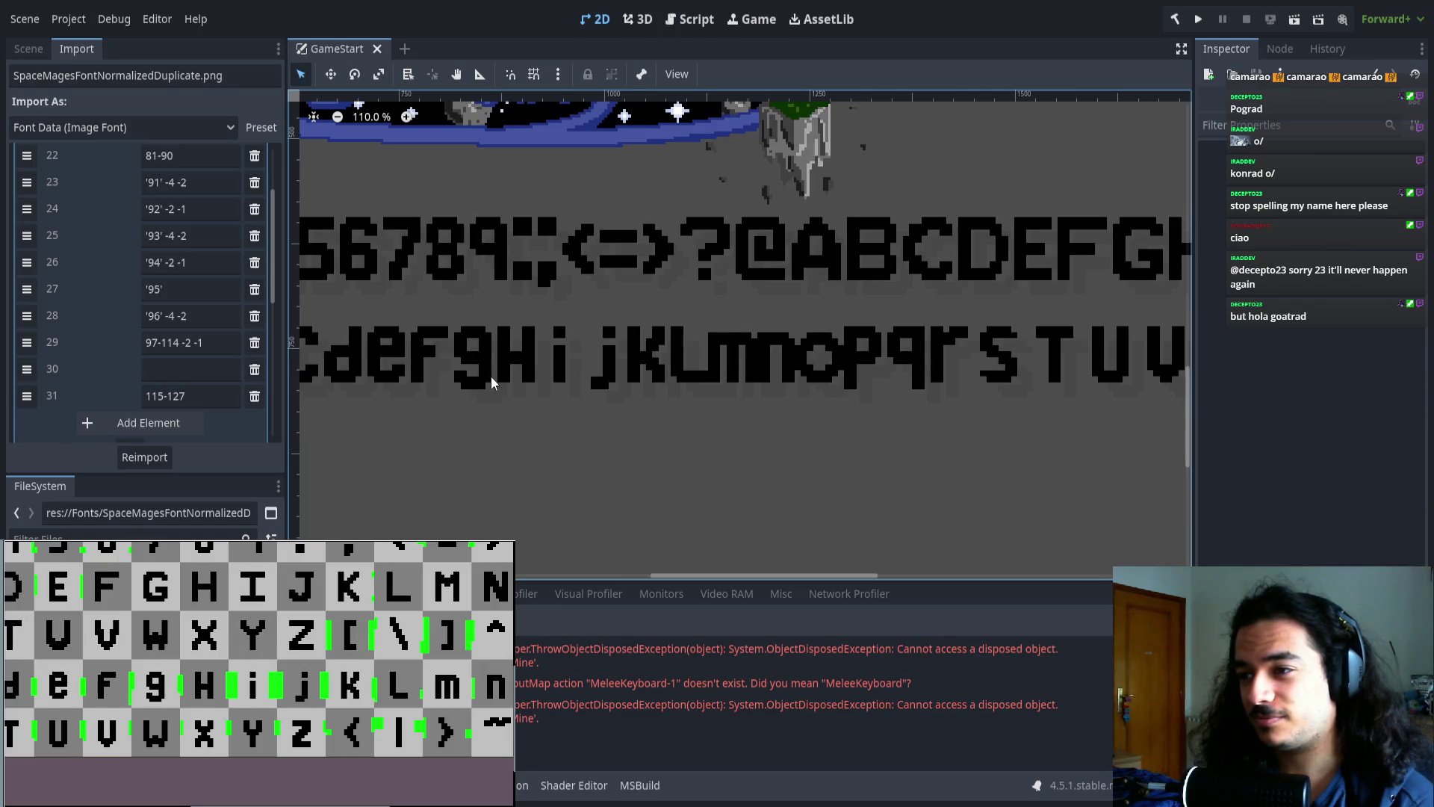
pyautogui.scroll(5, 231, 673)
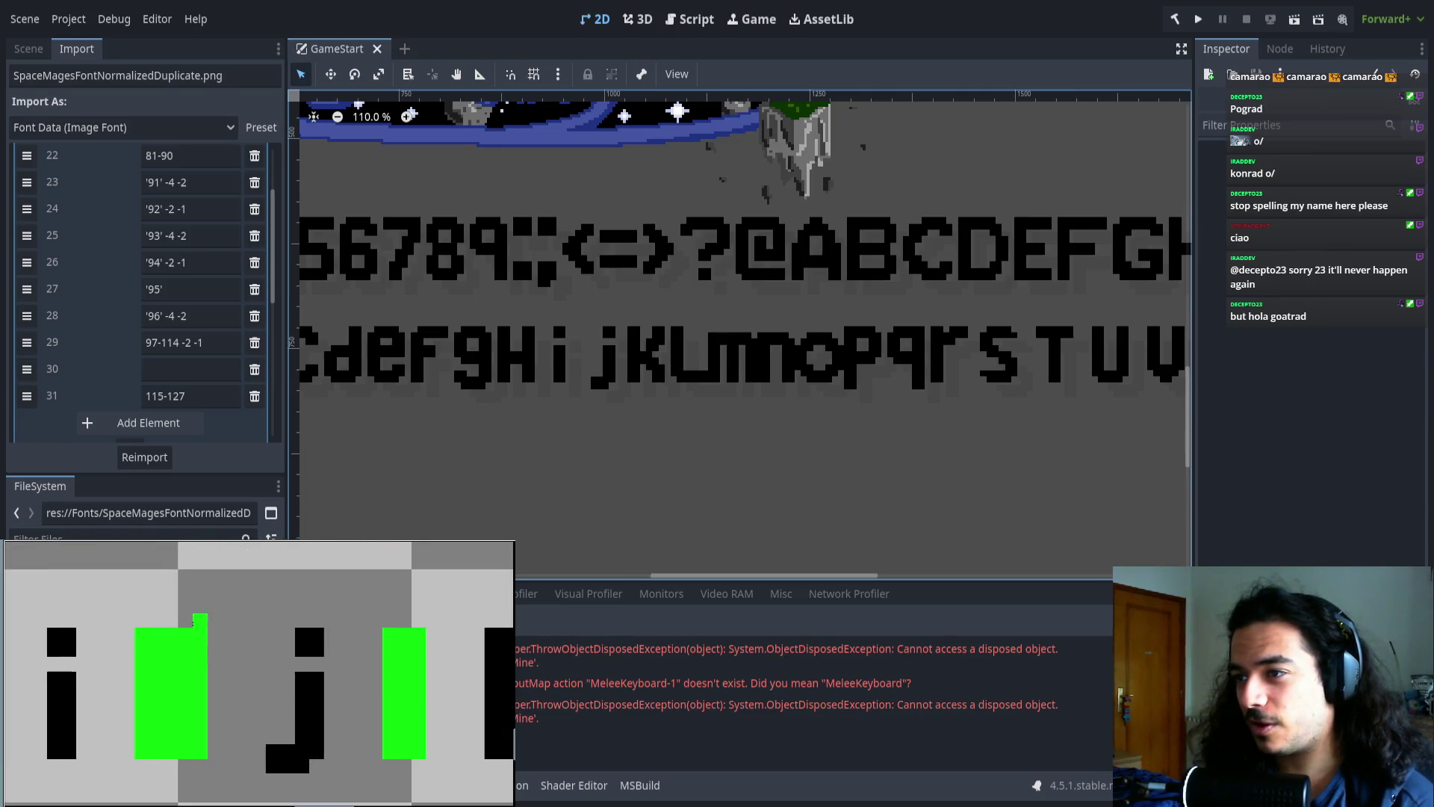
pyautogui.moveTo(243, 635); pyautogui.dragTo(208, 627)
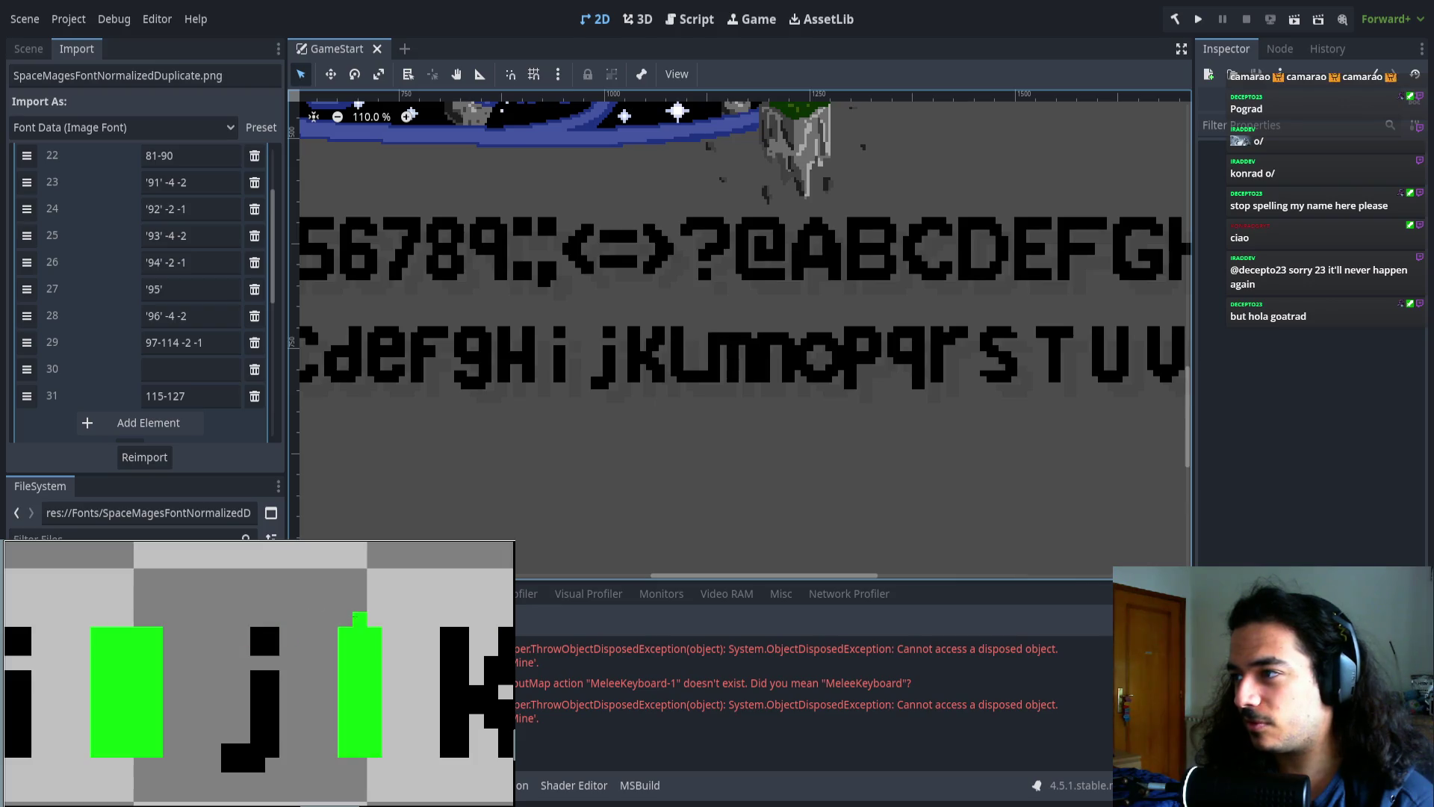
pyautogui.scroll(-3, 300, 655)
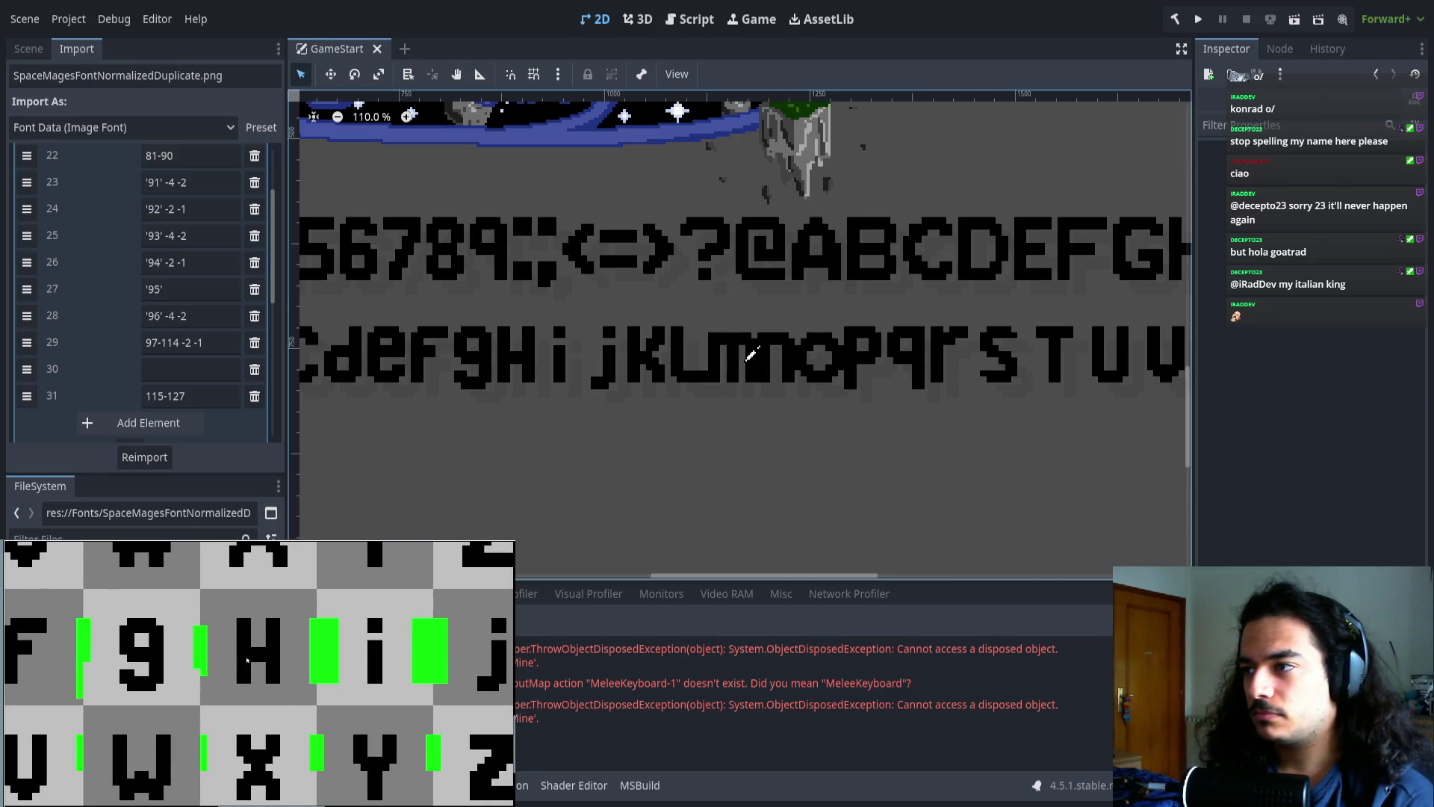
pyautogui.moveTo(487, 521)
pyautogui.mouseDown()
pyautogui.moveTo(602, 429)
pyautogui.moveTo(678, 465)
pyautogui.mouseUp()
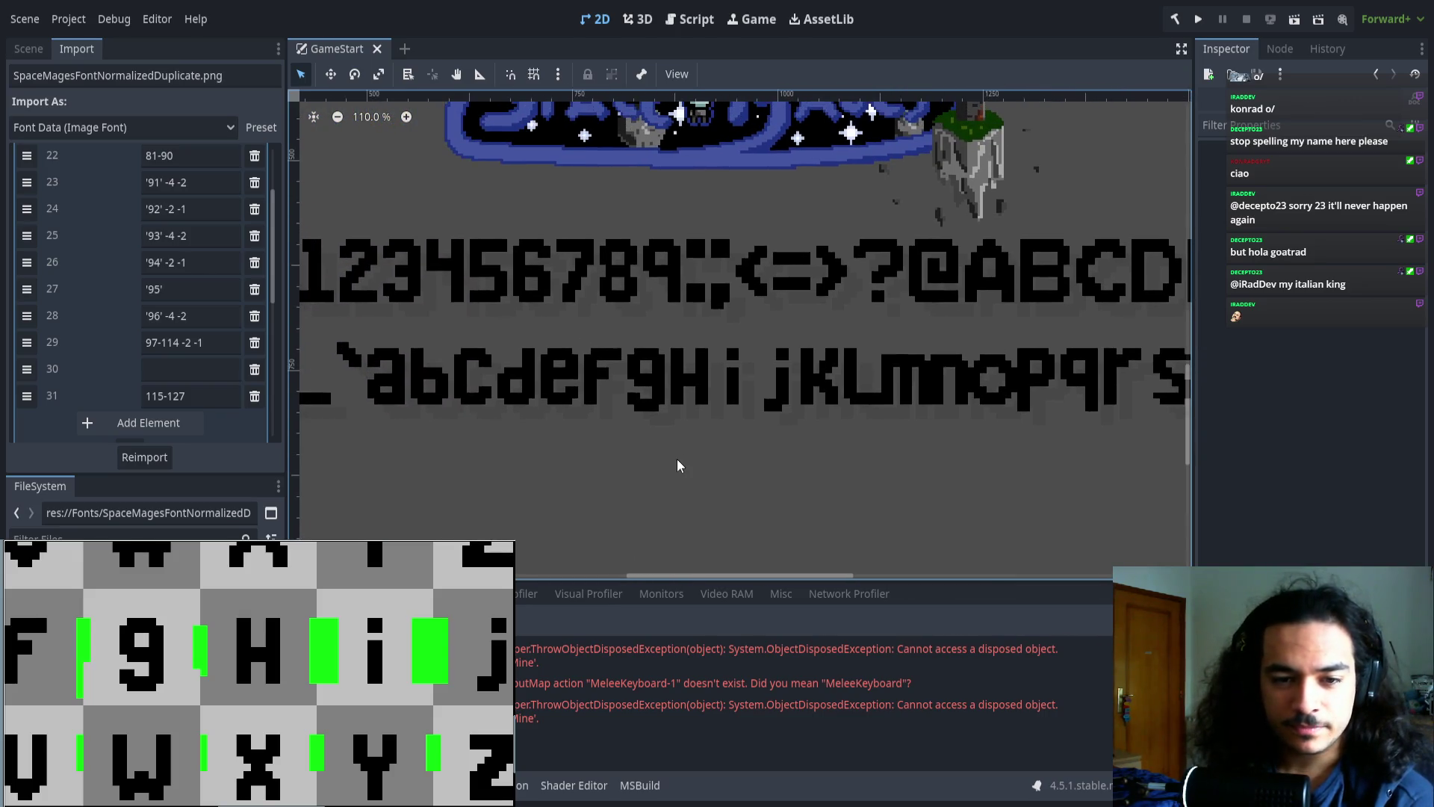
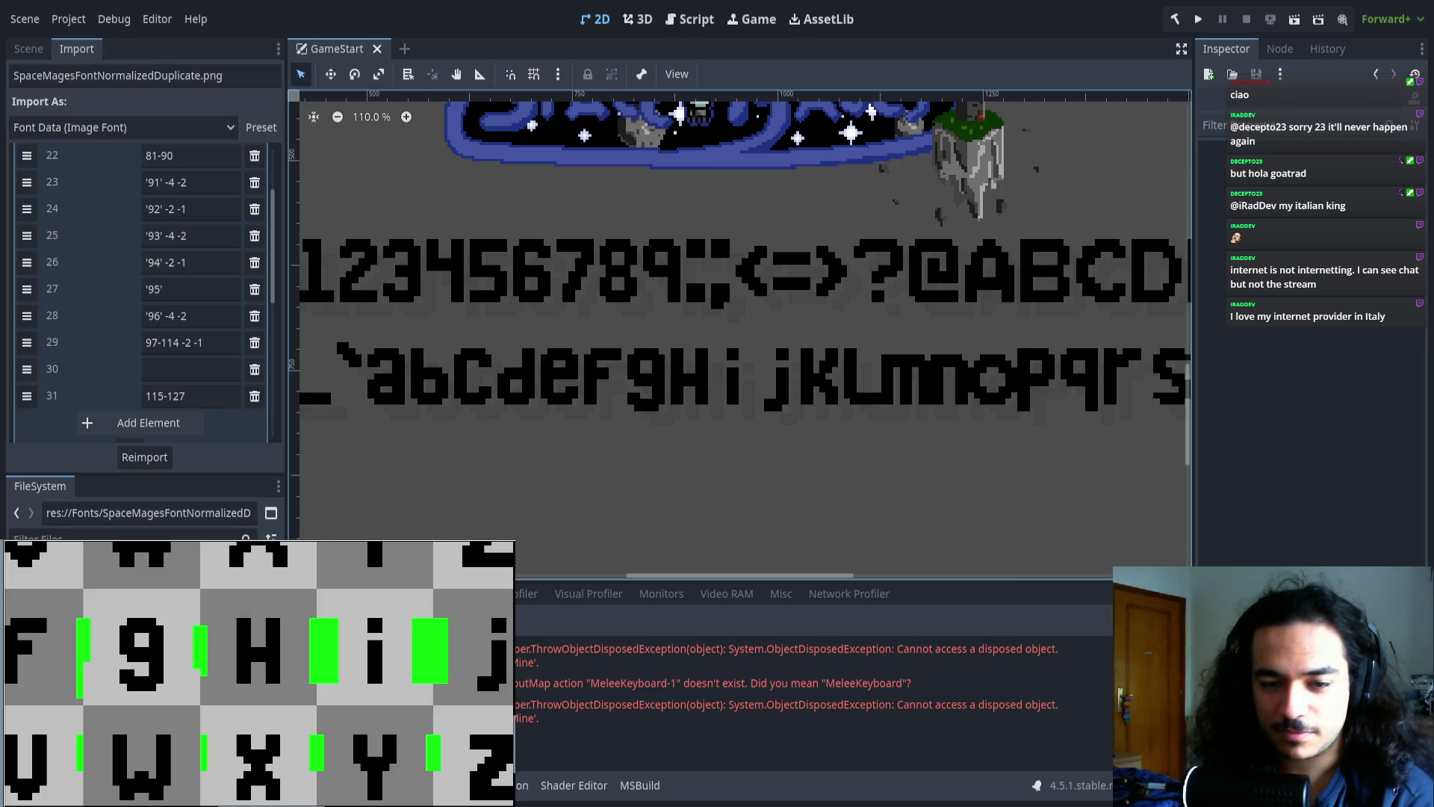
# - Give character 115 its own entry '115' -6 -3, shift the next range to 116-127, and reimport
pyautogui.moveTo(584, 481)
pyautogui.mouseDown()
pyautogui.moveTo(743, 489)
pyautogui.moveTo(554, 456)
pyautogui.moveTo(598, 432)
pyautogui.moveTo(580, 445)
pyautogui.mouseUp()
pyautogui.click(175, 369)
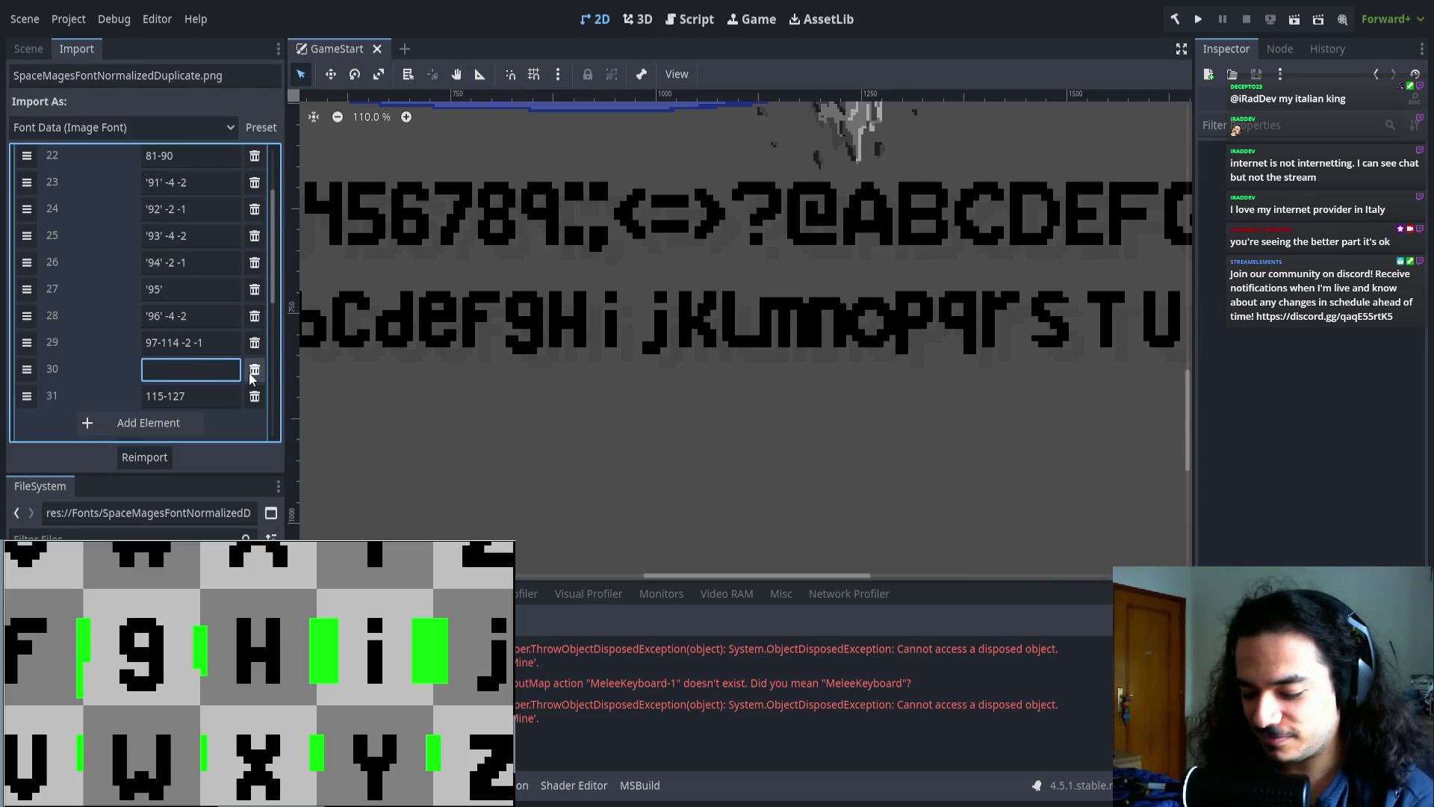
pyautogui.write("'115'")
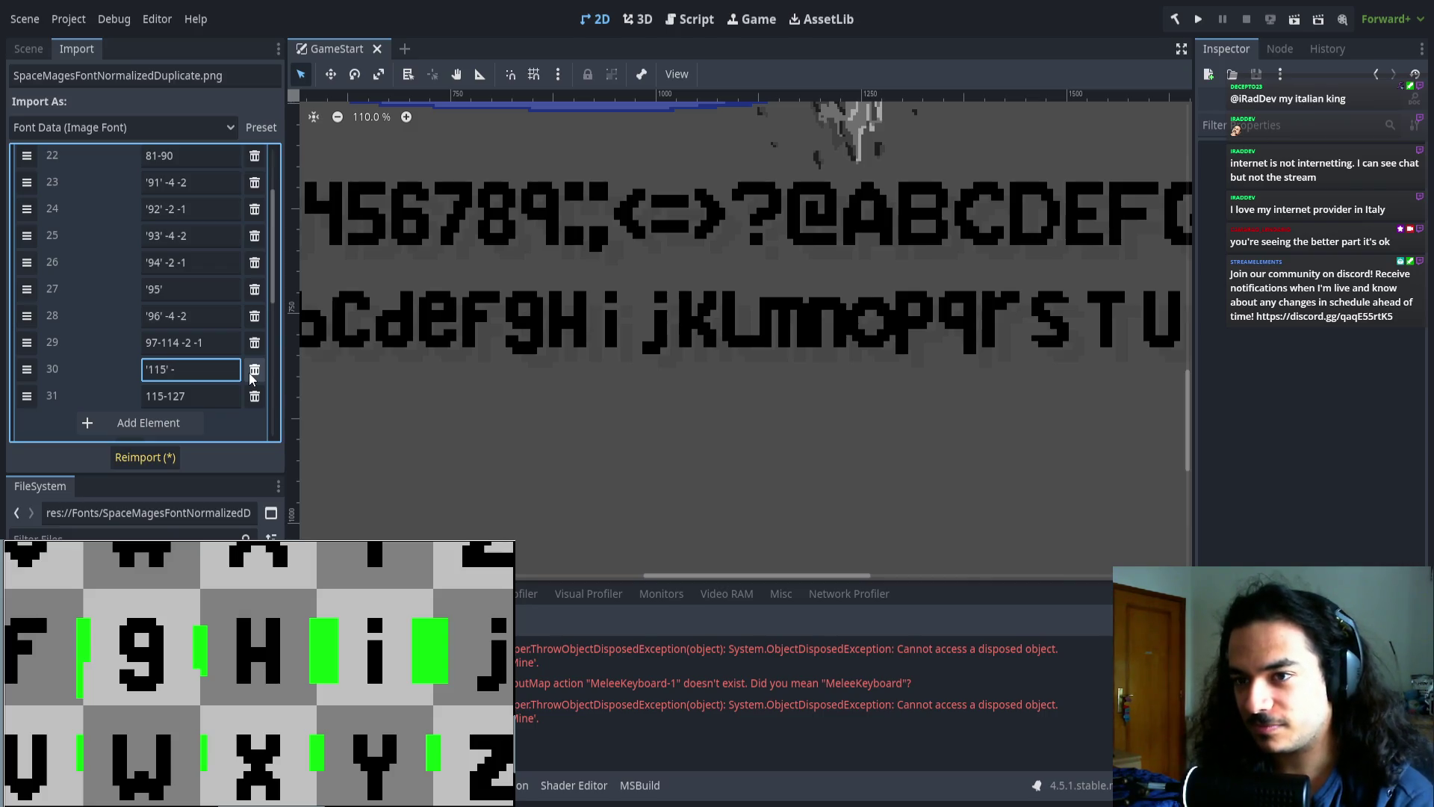
pyautogui.write(' -6 -3')
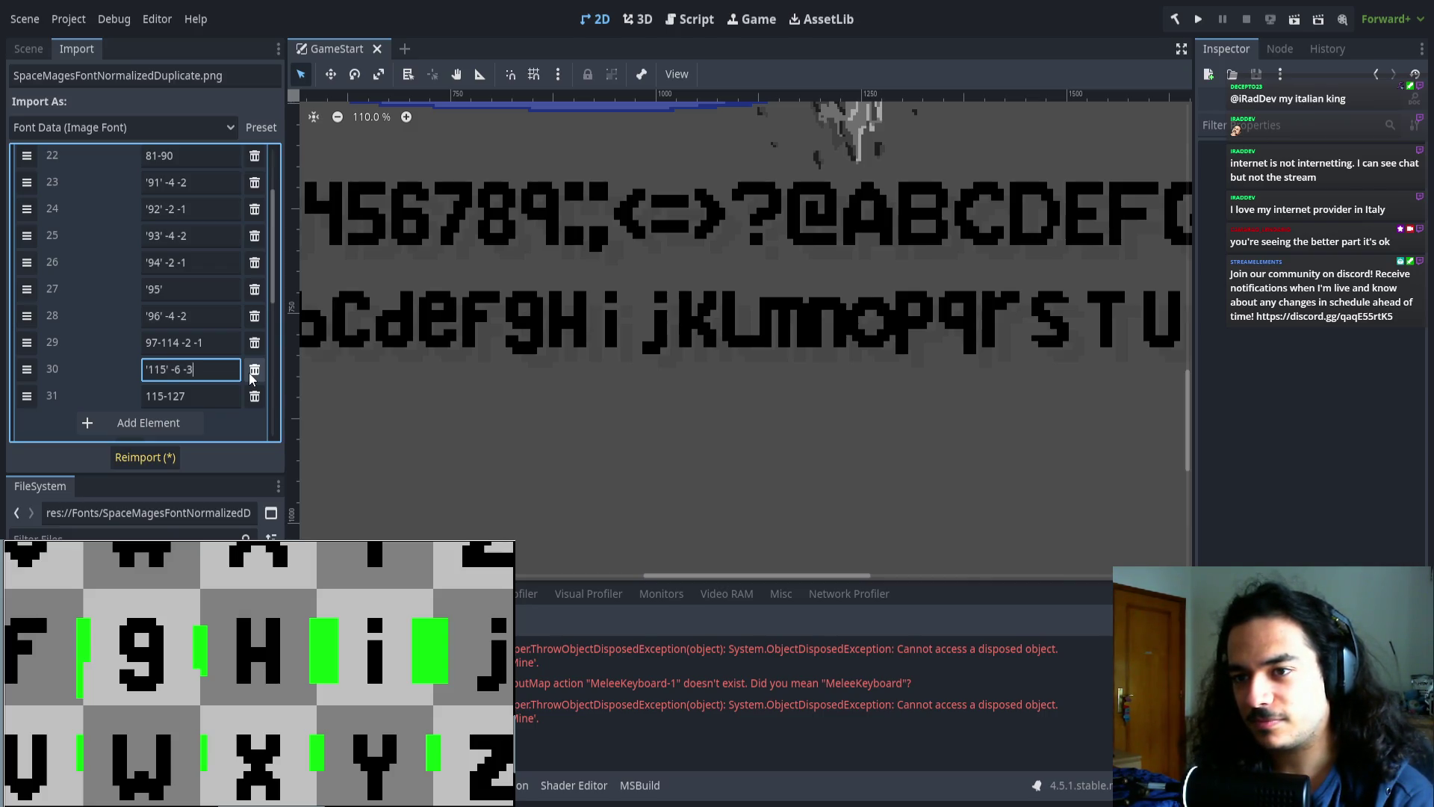
pyautogui.click(162, 395)
pyautogui.press('BackSpace')
pyautogui.write('6')
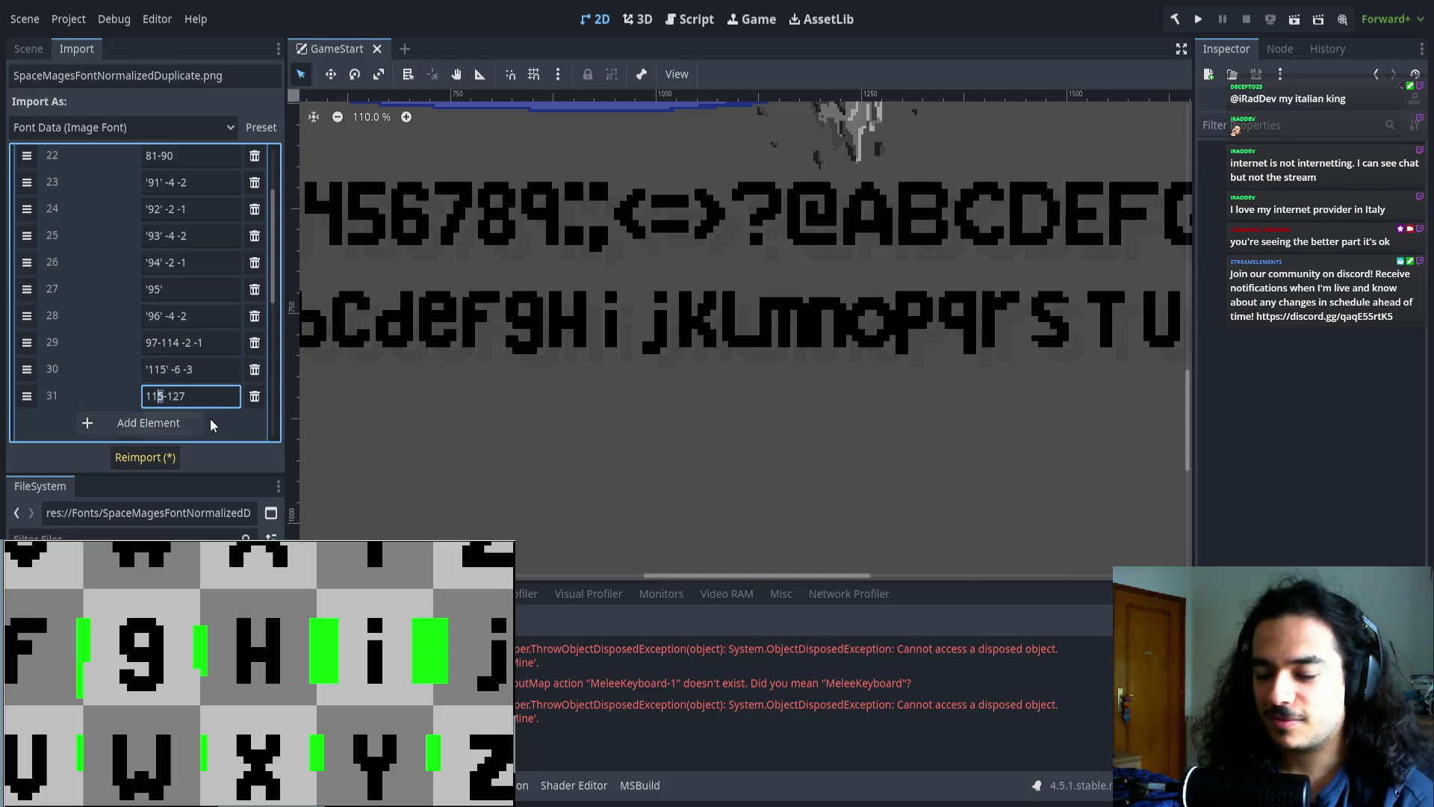
pyautogui.click(158, 457)
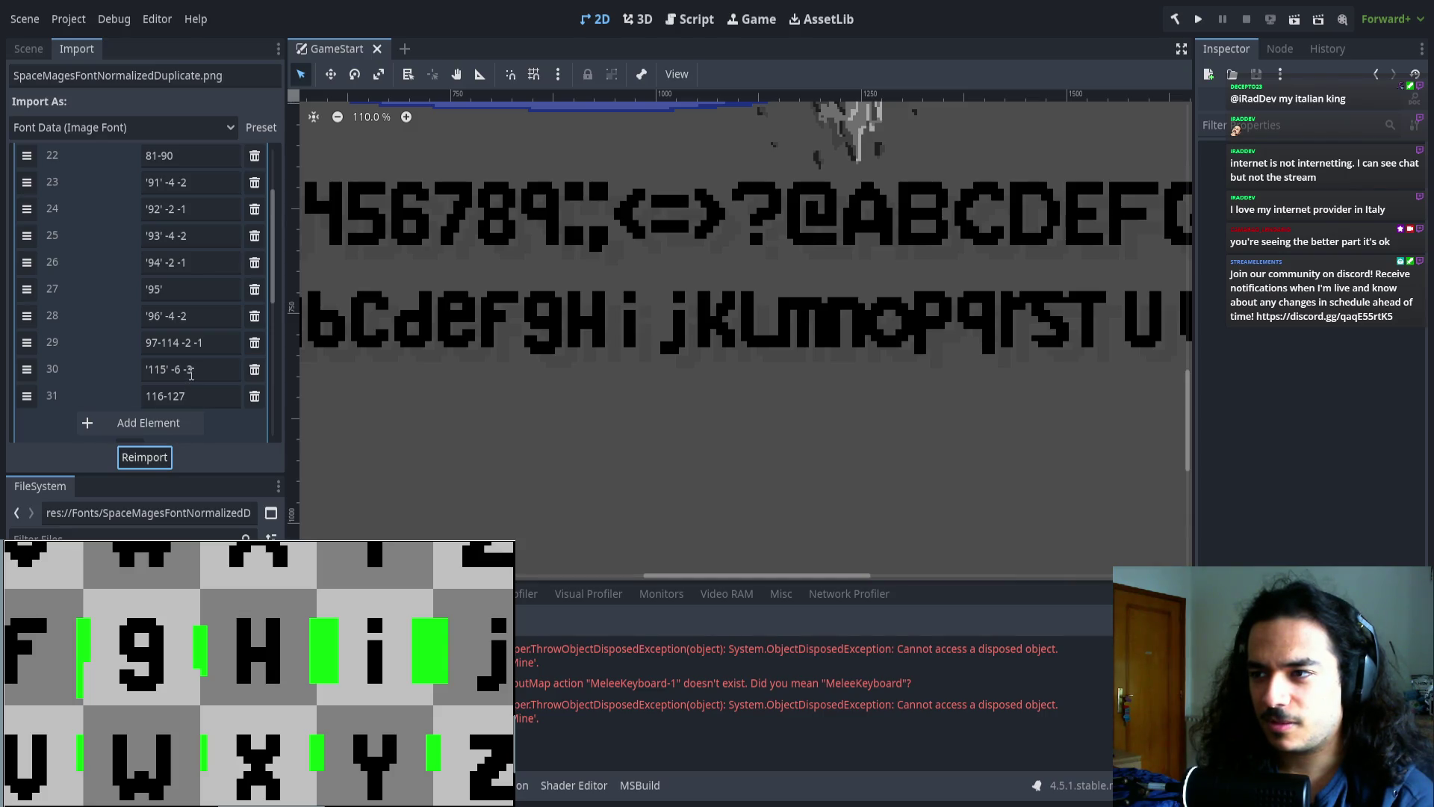
# - Append 2 to the '115' entry, reimport, and review the sample text spacing
pyautogui.click(191, 369)
pyautogui.write('2')
pyautogui.click(158, 457)
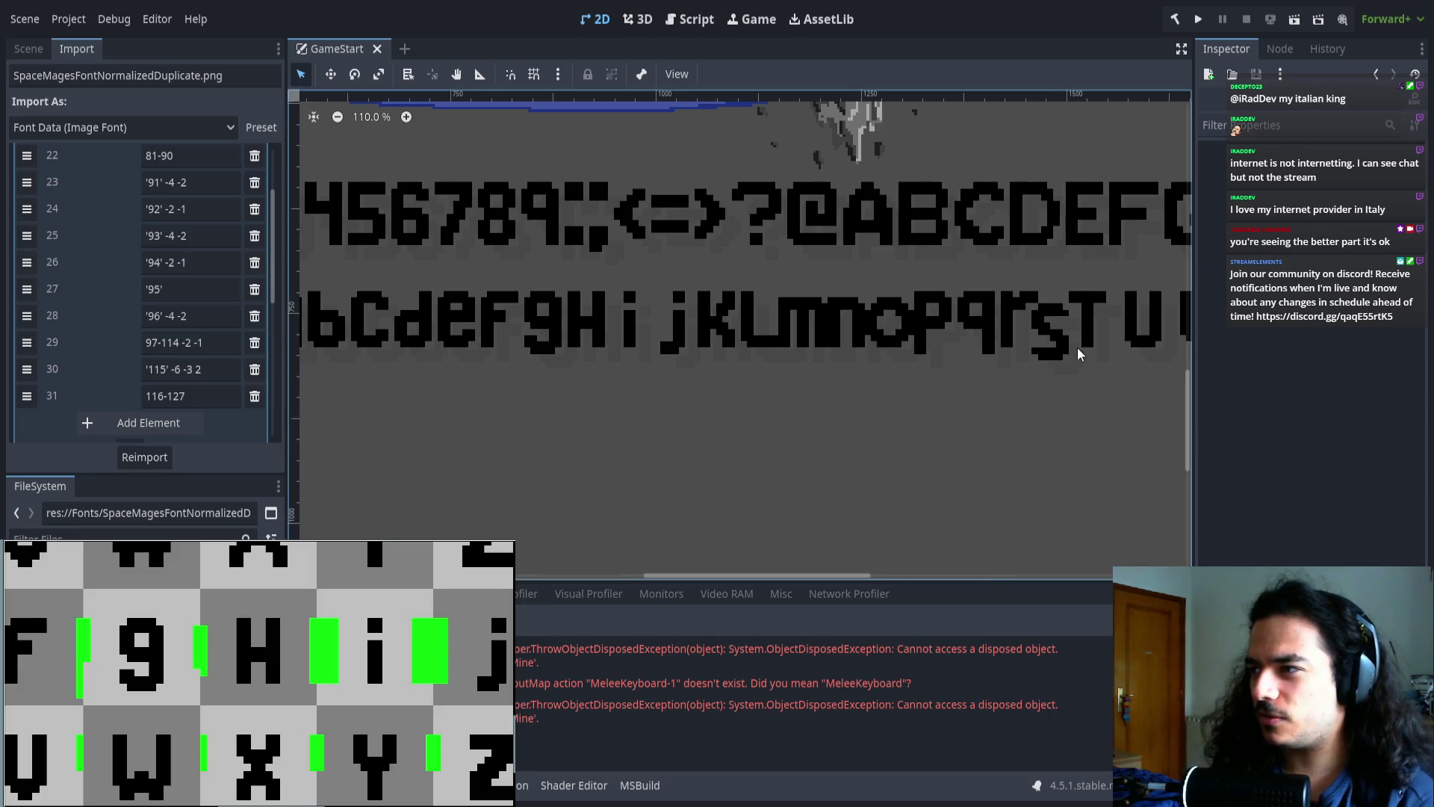
pyautogui.hscroll(5, 971, 340)
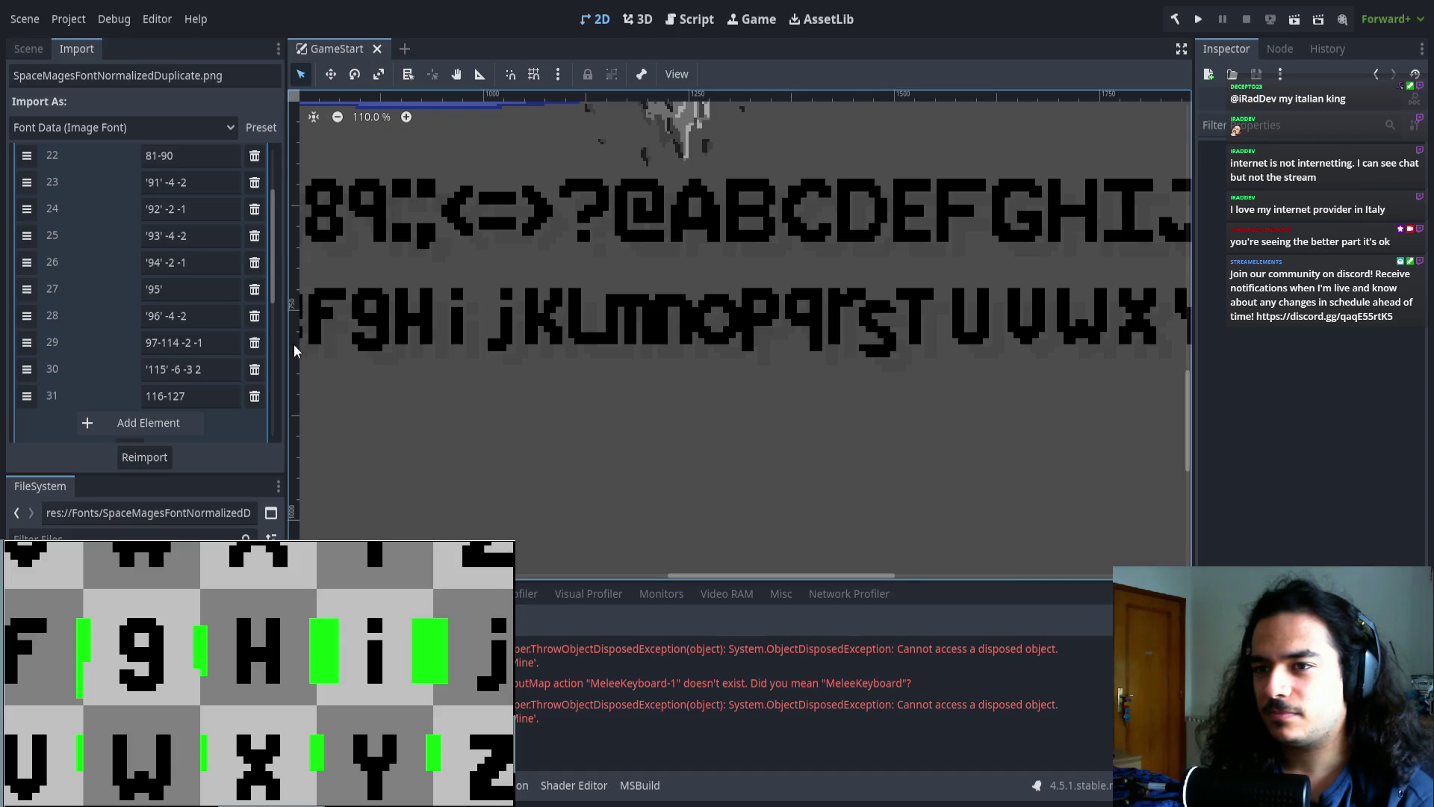
pyautogui.scroll(-2, 907, 344)
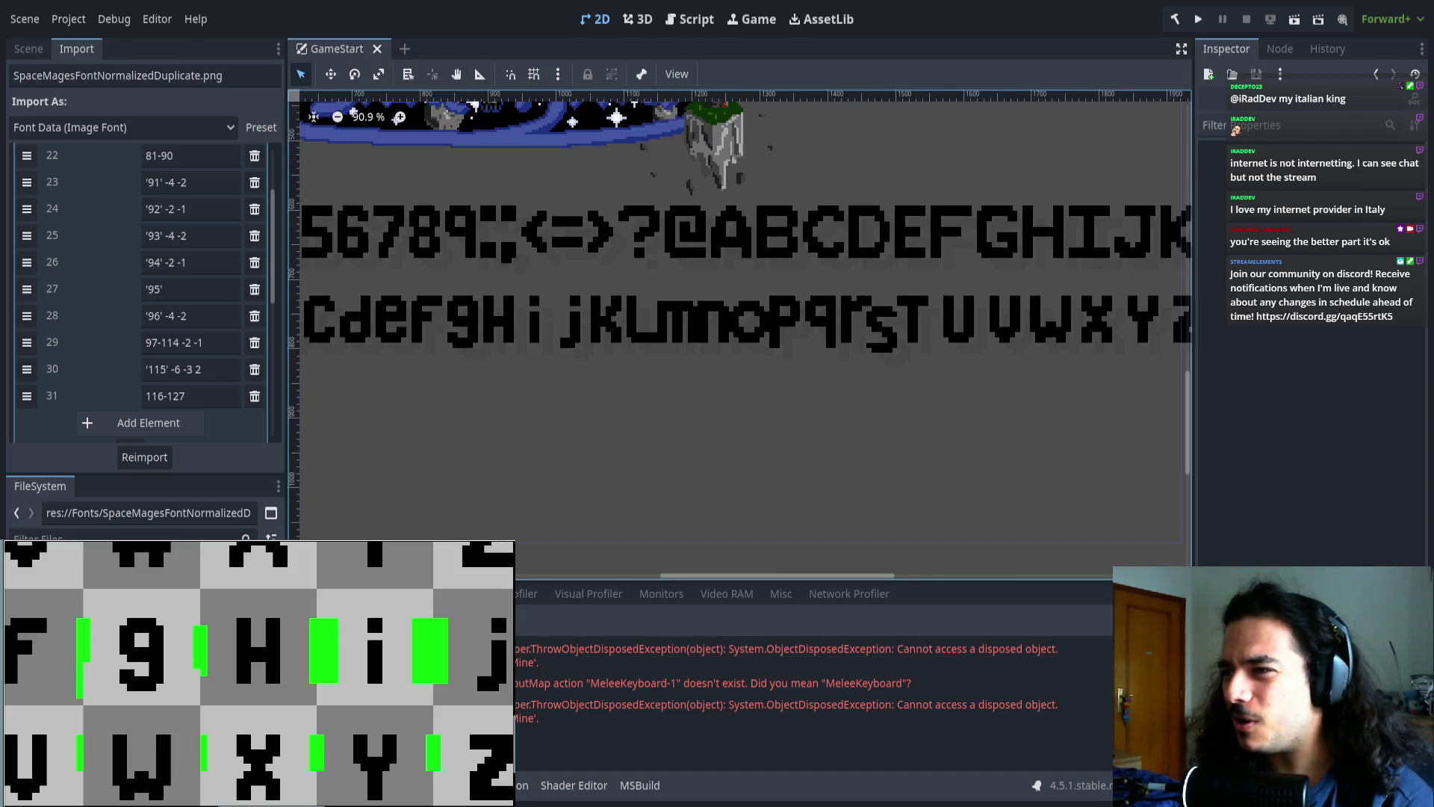
pyautogui.scroll(-5, 256, 692)
pyautogui.scroll(1, 256, 693)
pyautogui.scroll(-1, 321, 699)
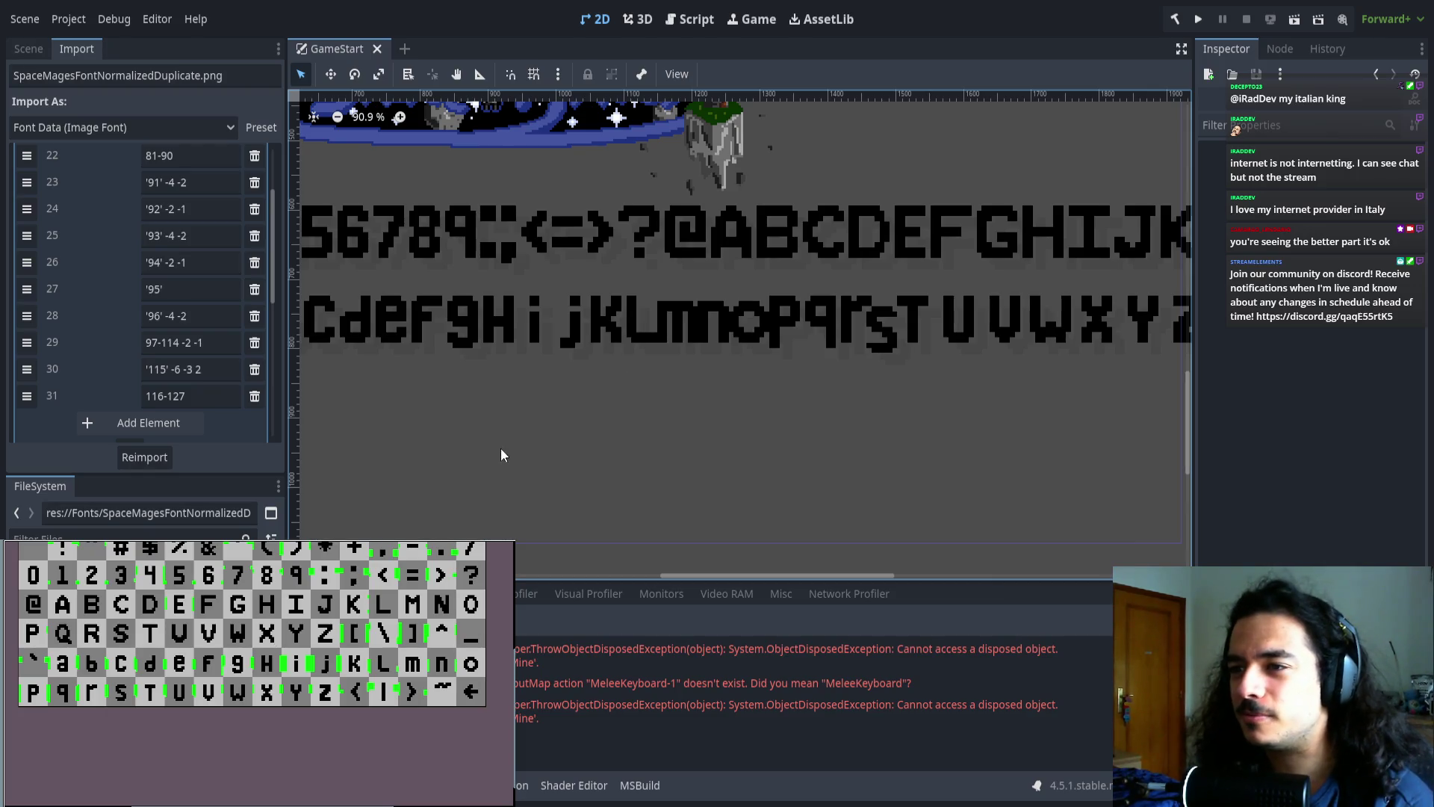
pyautogui.click(171, 342)
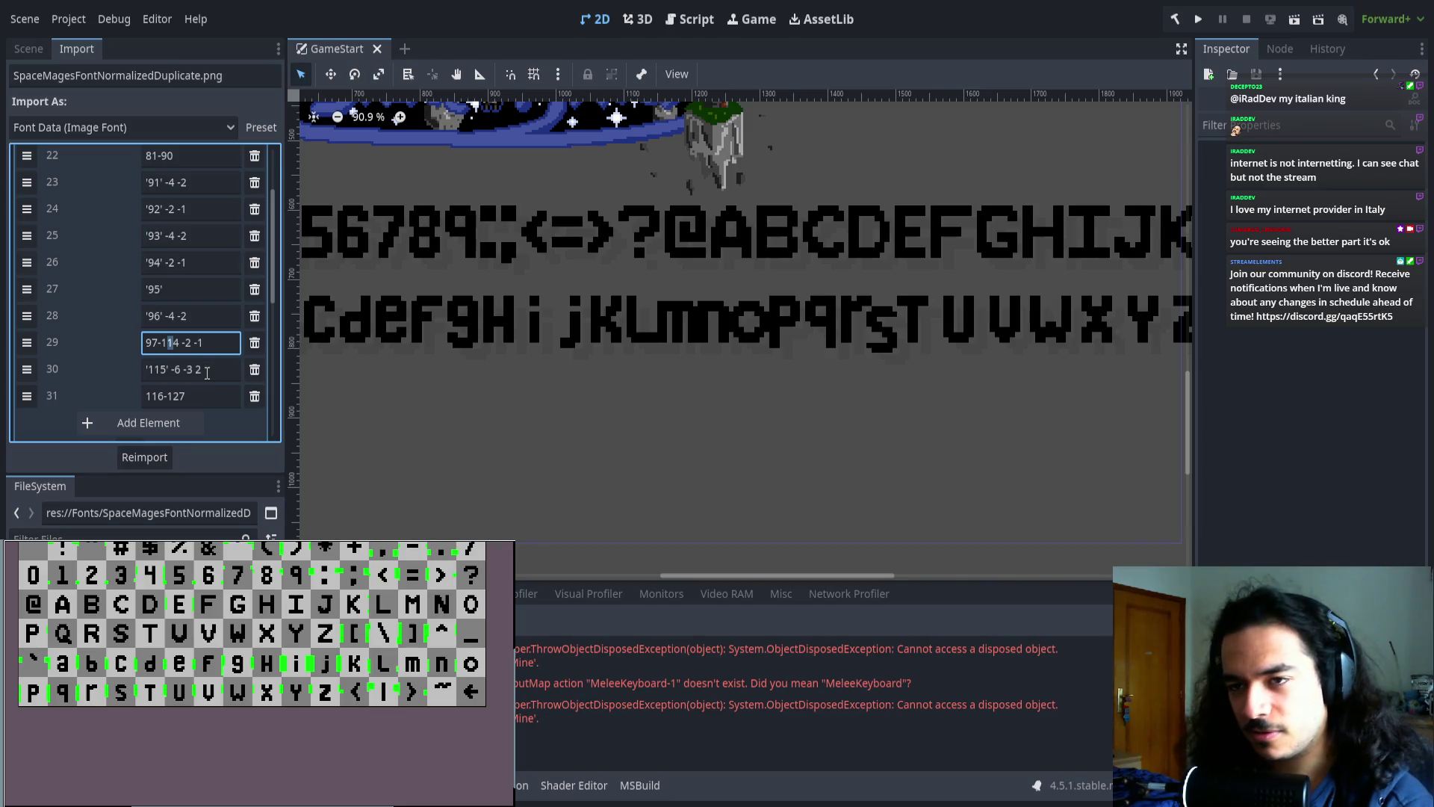
# - Change the entries to 97-104, '105' -6 -3 2 and 106-127, then reimport
pyautogui.press('BackSpace')
pyautogui.write('0')
pyautogui.click(159, 369)
pyautogui.press('BackSpace')
pyautogui.write('0')
pyautogui.click(156, 396)
pyautogui.press('BackSpace')
pyautogui.write('0')
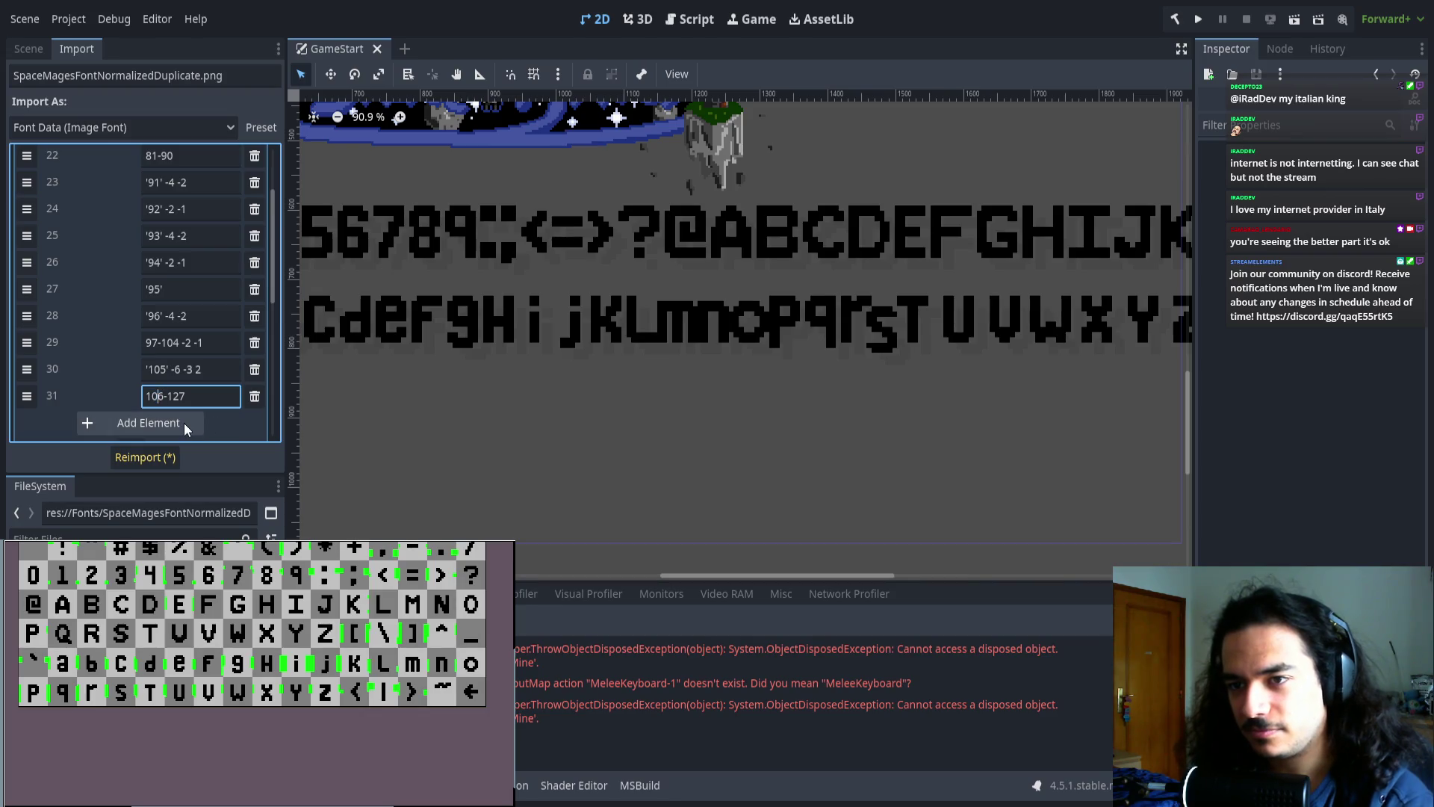
pyautogui.click(163, 460)
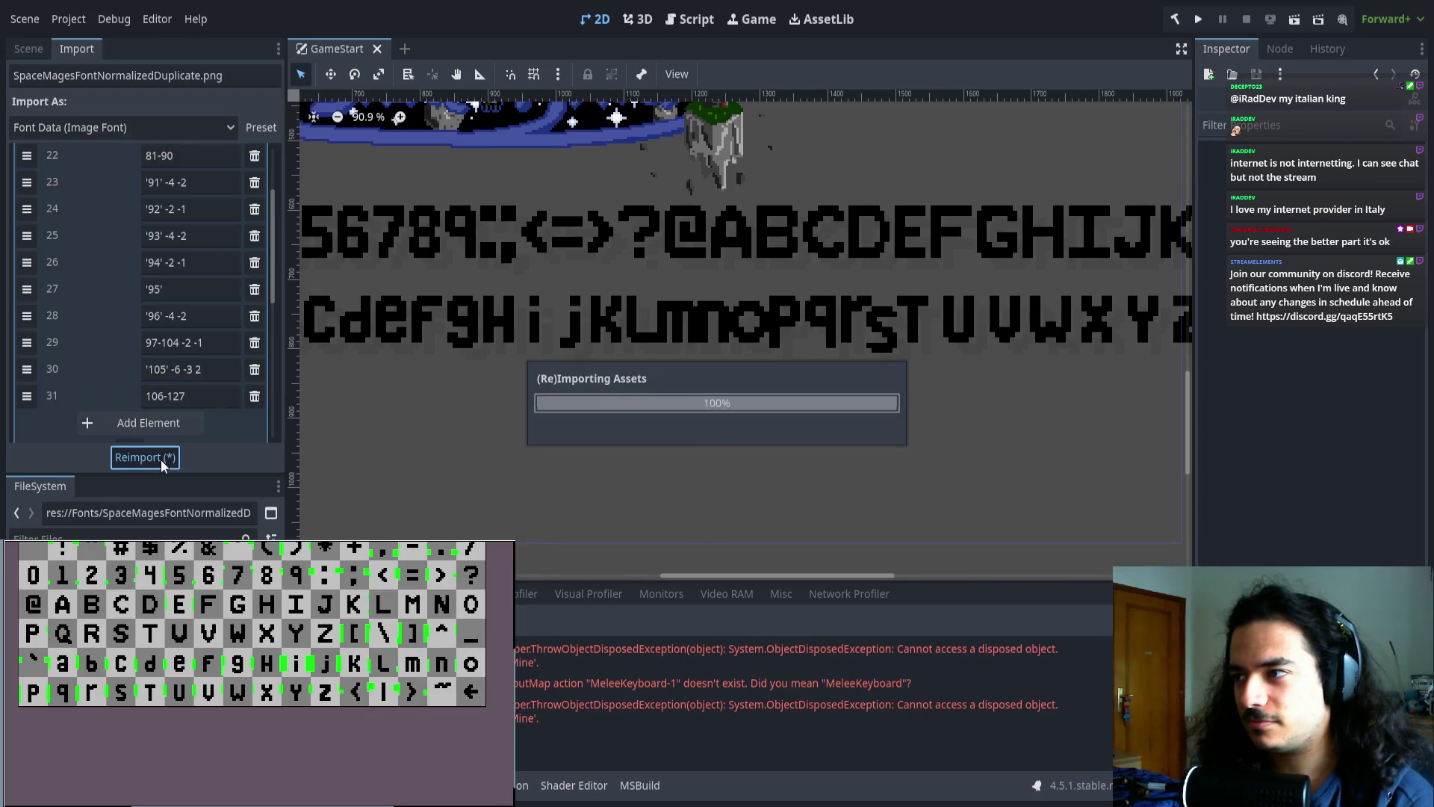
# - Drop the trailing 2 from the '105' entry and reimport the font
pyautogui.hscroll(-5, 649, 428)
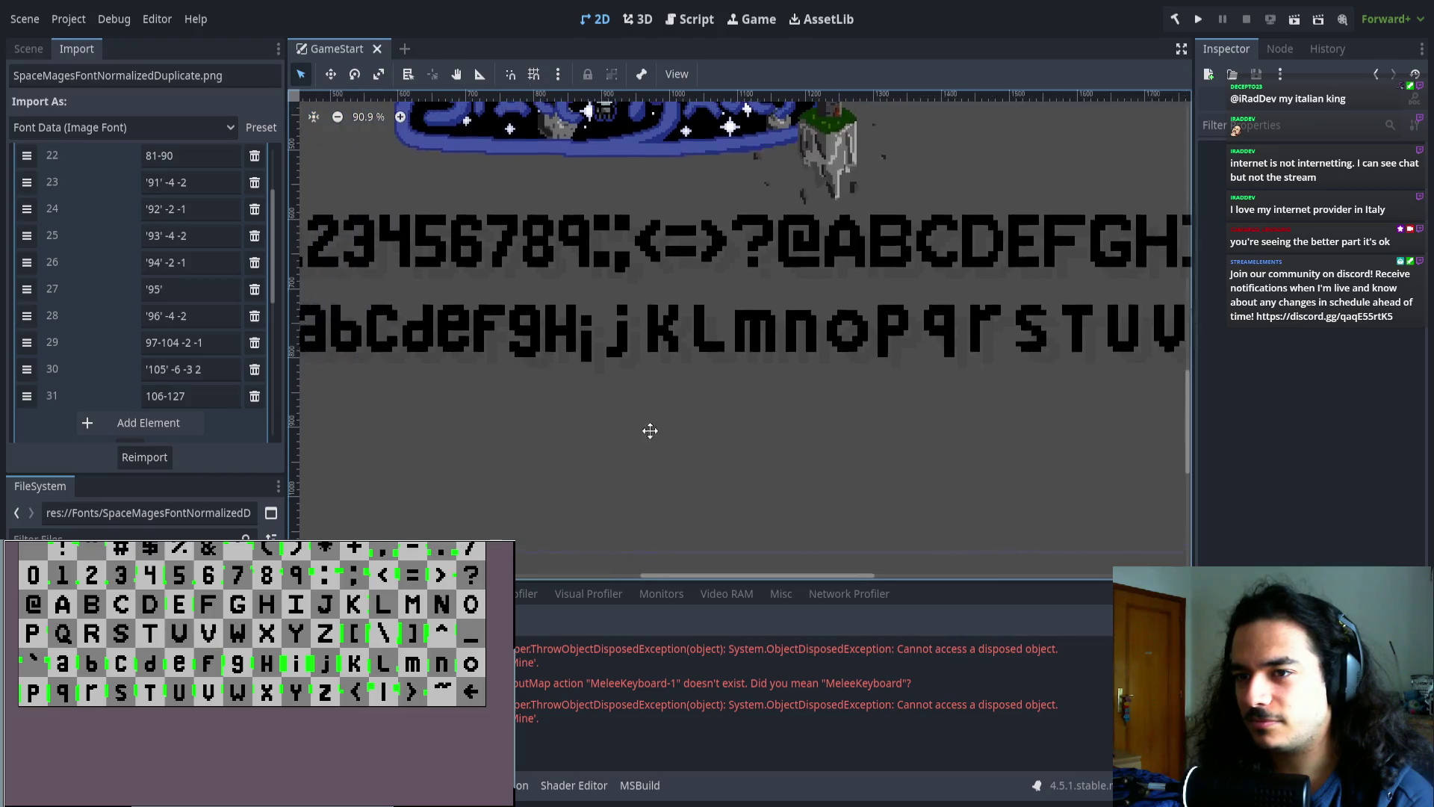
pyautogui.click(211, 371)
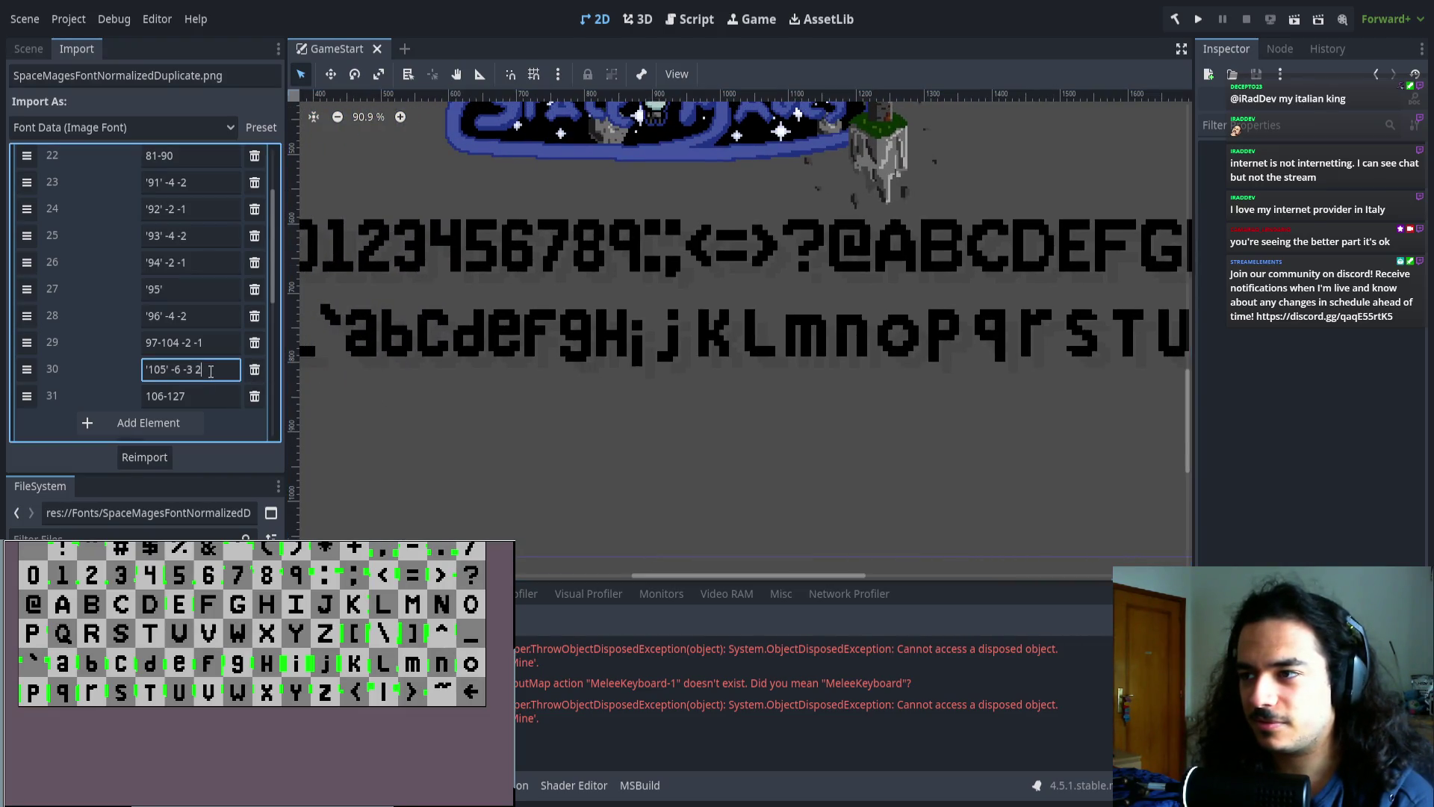
pyautogui.press('BackSpace')
pyautogui.press('BackSpace')
pyautogui.click(149, 457)
pyautogui.scroll(4, 690, 284)
pyautogui.scroll(1, 690, 284)
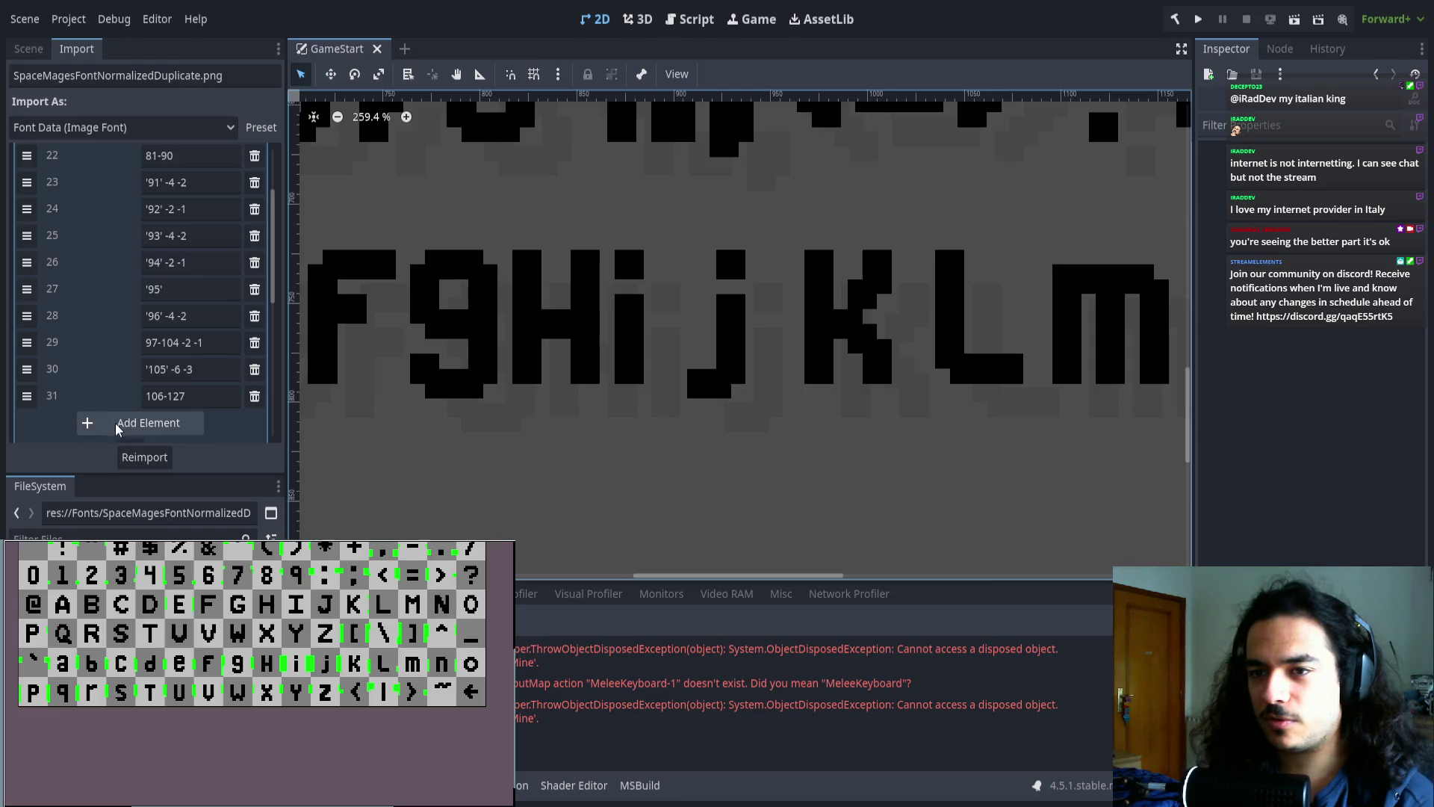
# - Insert a '106' -4 -2 entry, change the last range to 107-127, reimport, and check values
pyautogui.click(148, 423)
pyautogui.moveTo(26, 287)
pyautogui.mouseDown()
pyautogui.moveTo(80, 302)
pyautogui.moveTo(27, 314)
pyautogui.mouseUp()
pyautogui.click(176, 287)
pyautogui.write("'1060")
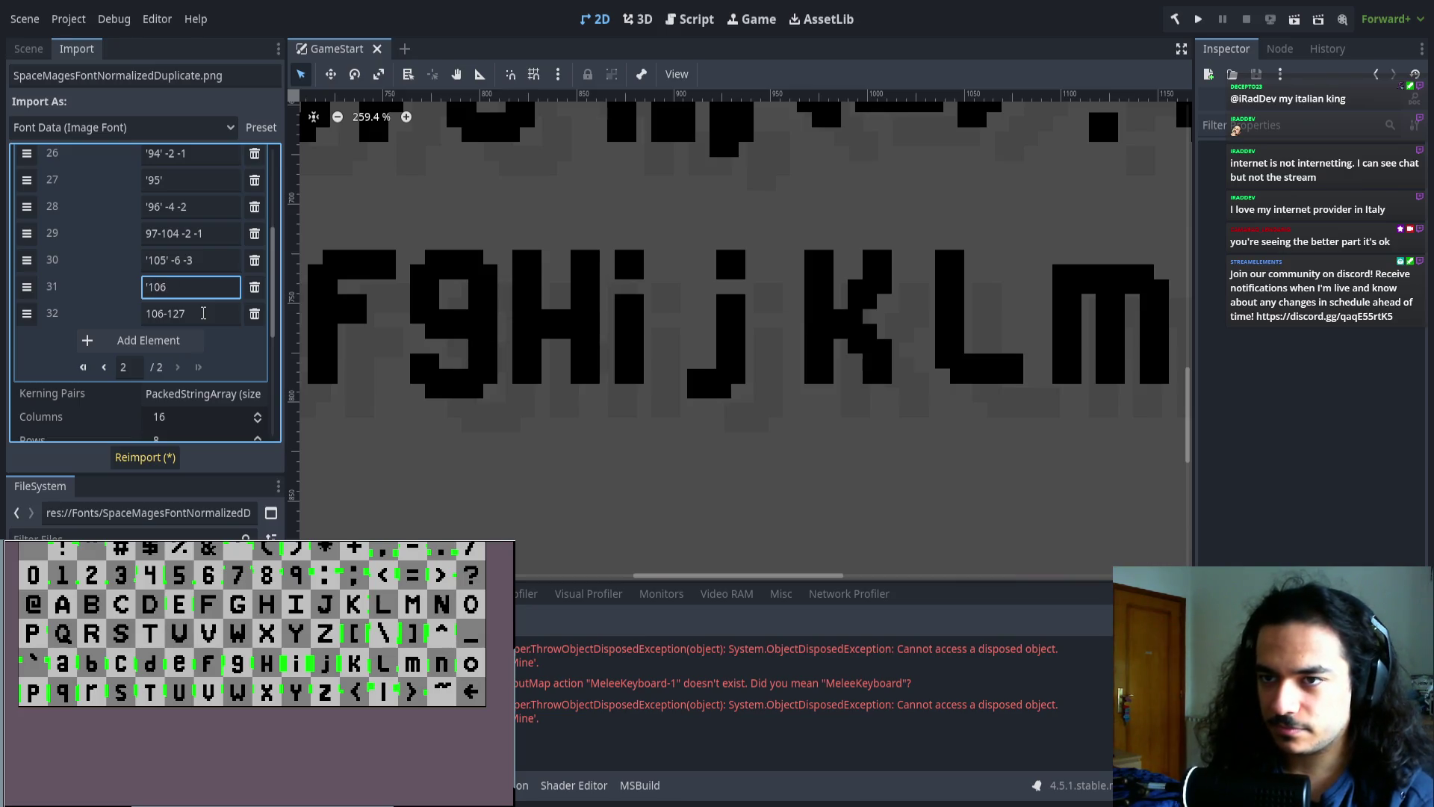
pyautogui.write("'")
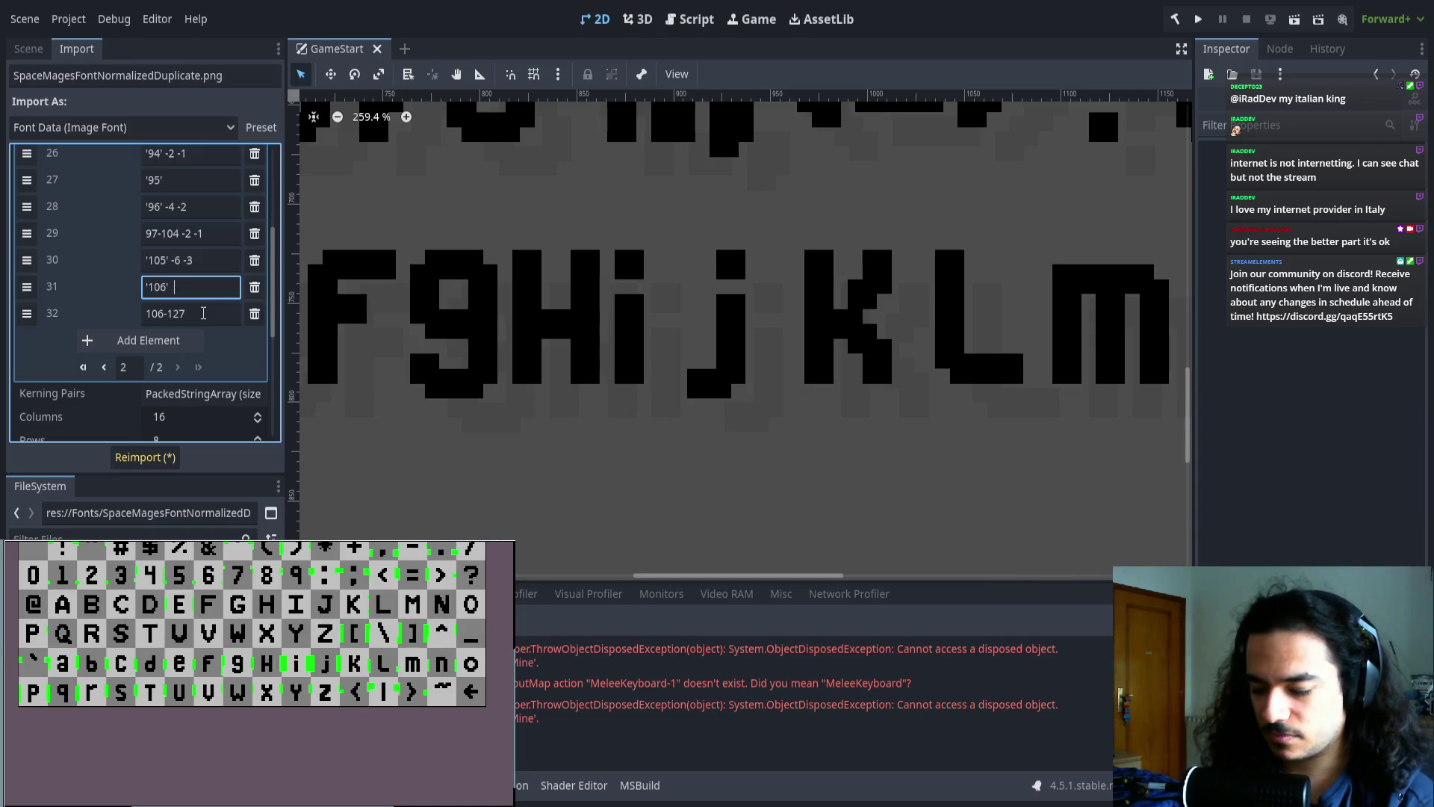
pyautogui.write(' -2')
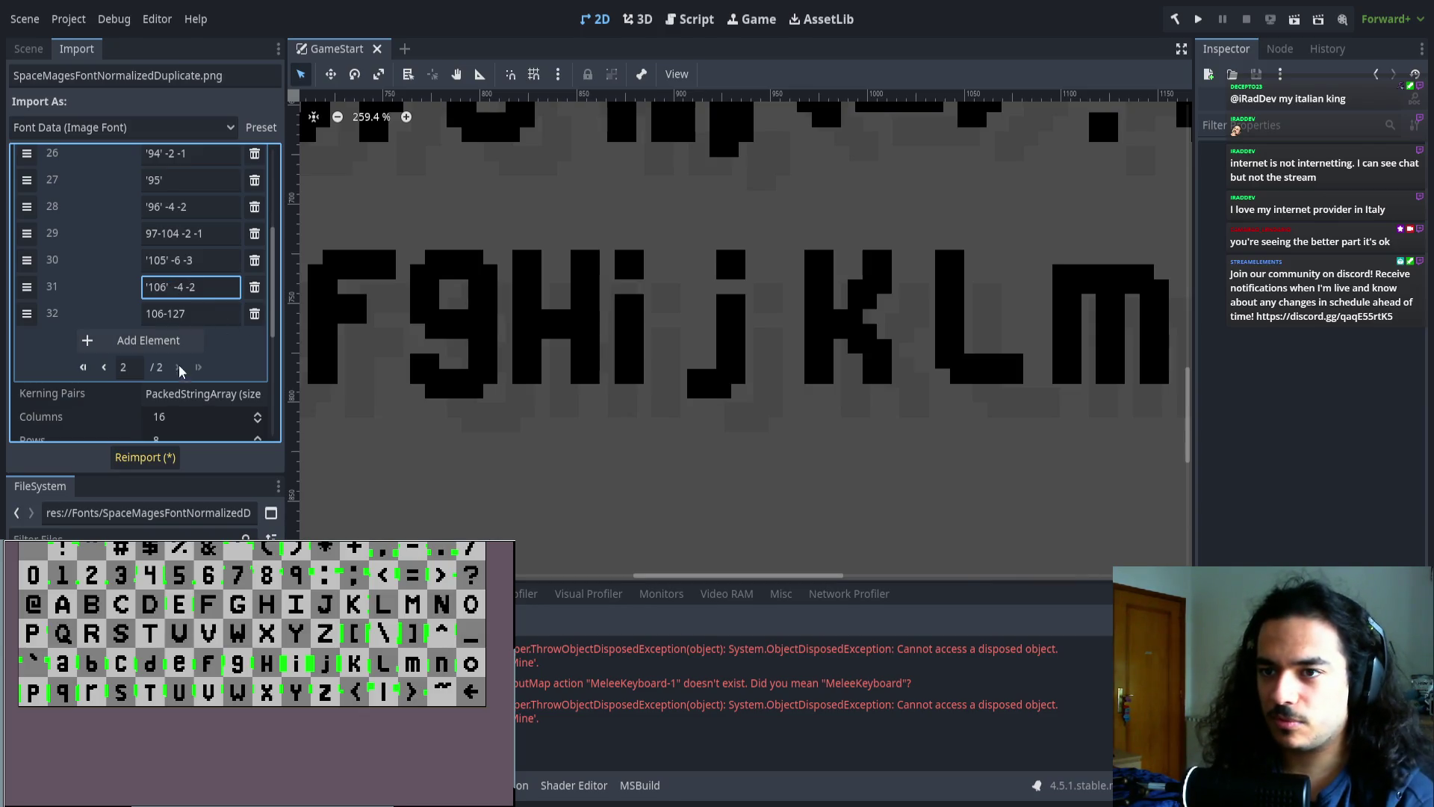
pyautogui.click(162, 313)
pyautogui.press('BackSpace')
pyautogui.write('7')
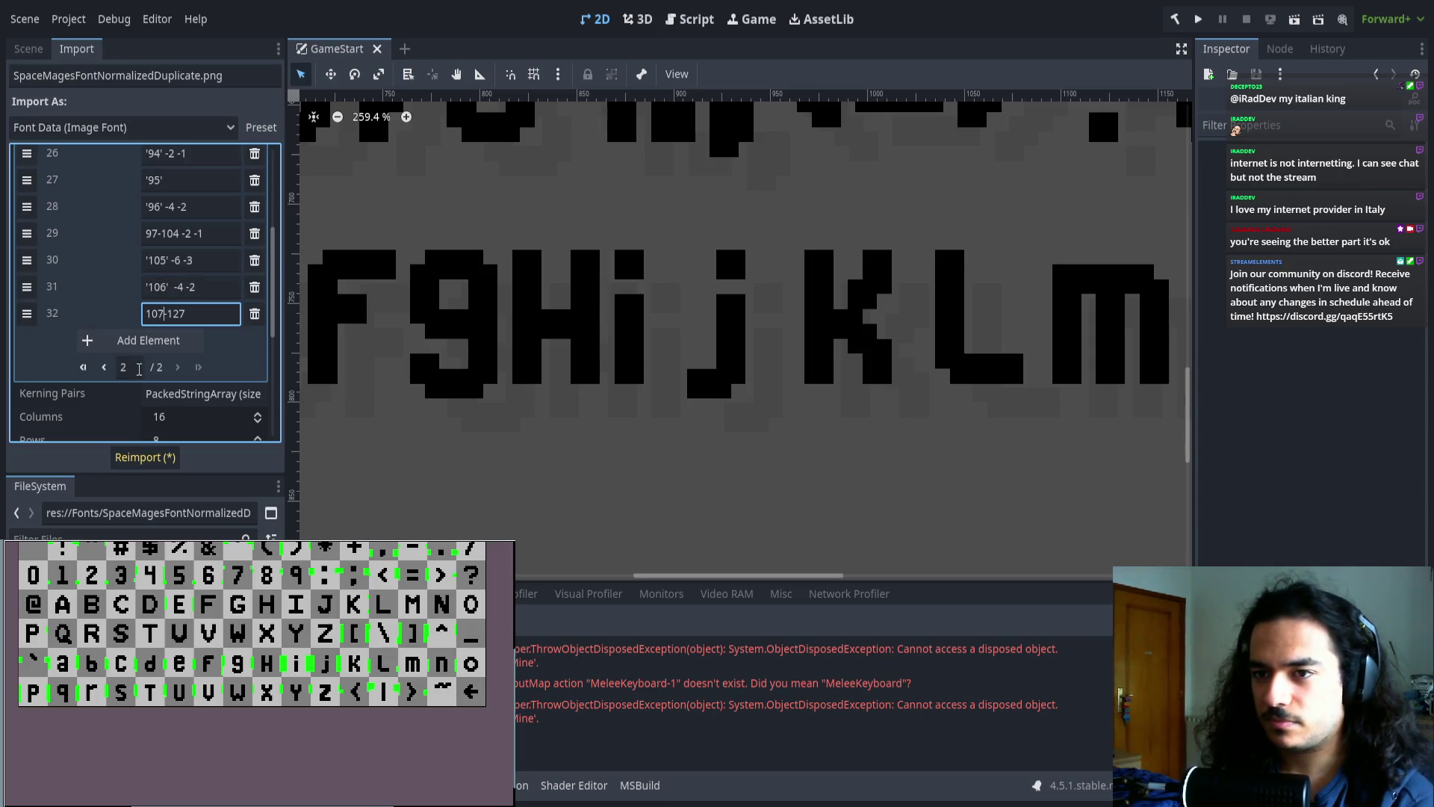
pyautogui.click(145, 457)
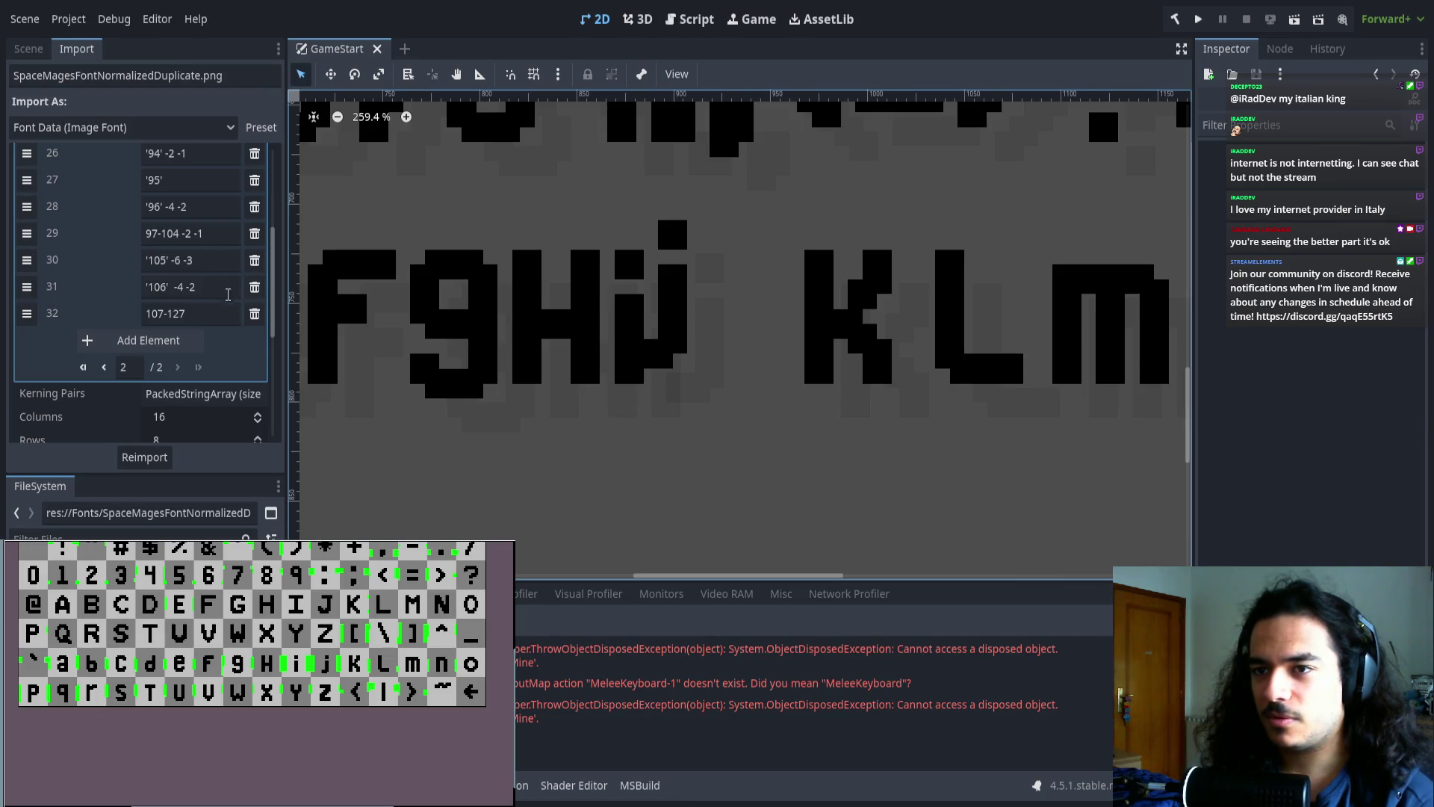
pyautogui.scroll(3, 232, 314)
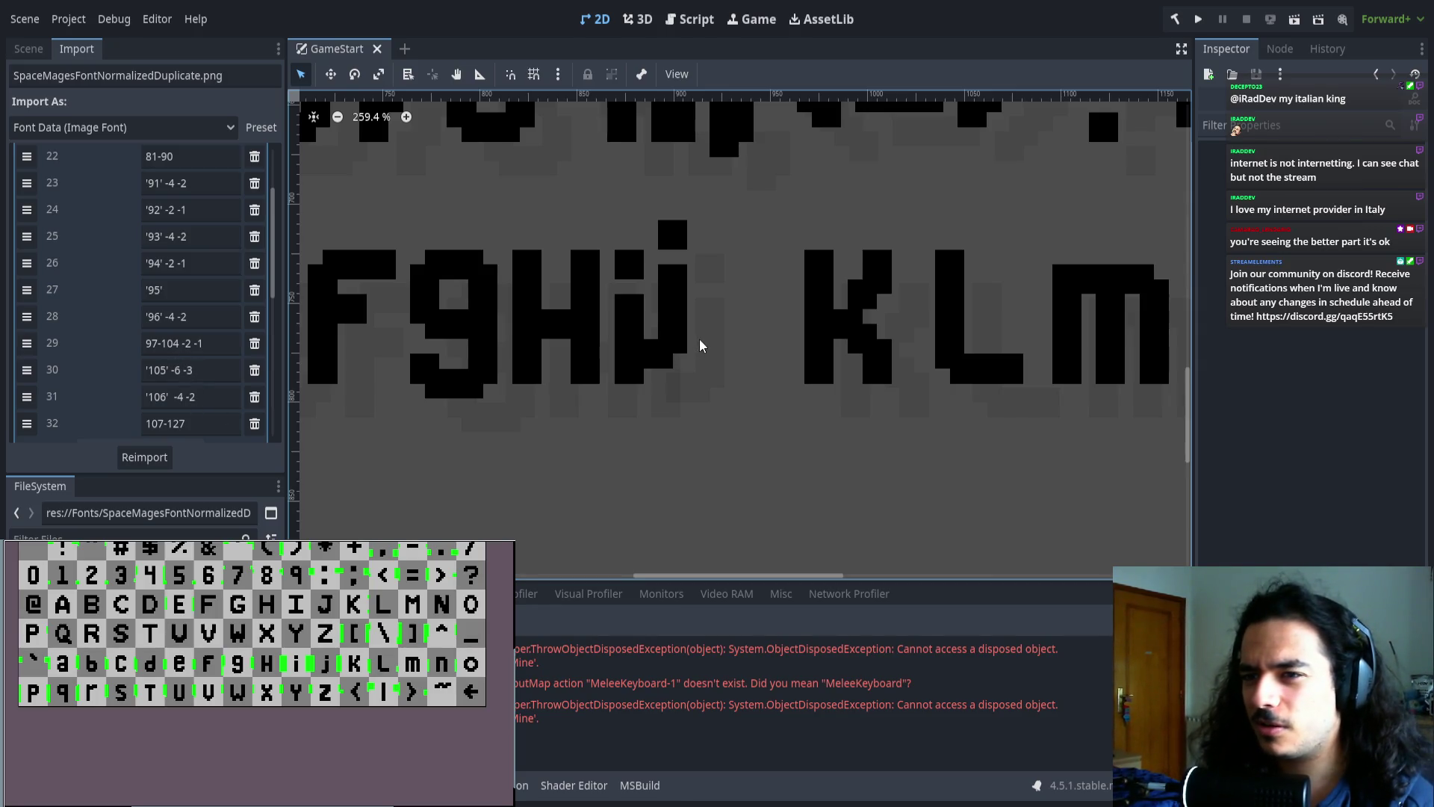
pyautogui.click(215, 390)
pyautogui.click(214, 371)
# - Review the values of the range entries around the j entry
pyautogui.click(210, 423)
pyautogui.click(213, 397)
pyautogui.click(222, 366)
pyautogui.click(225, 344)
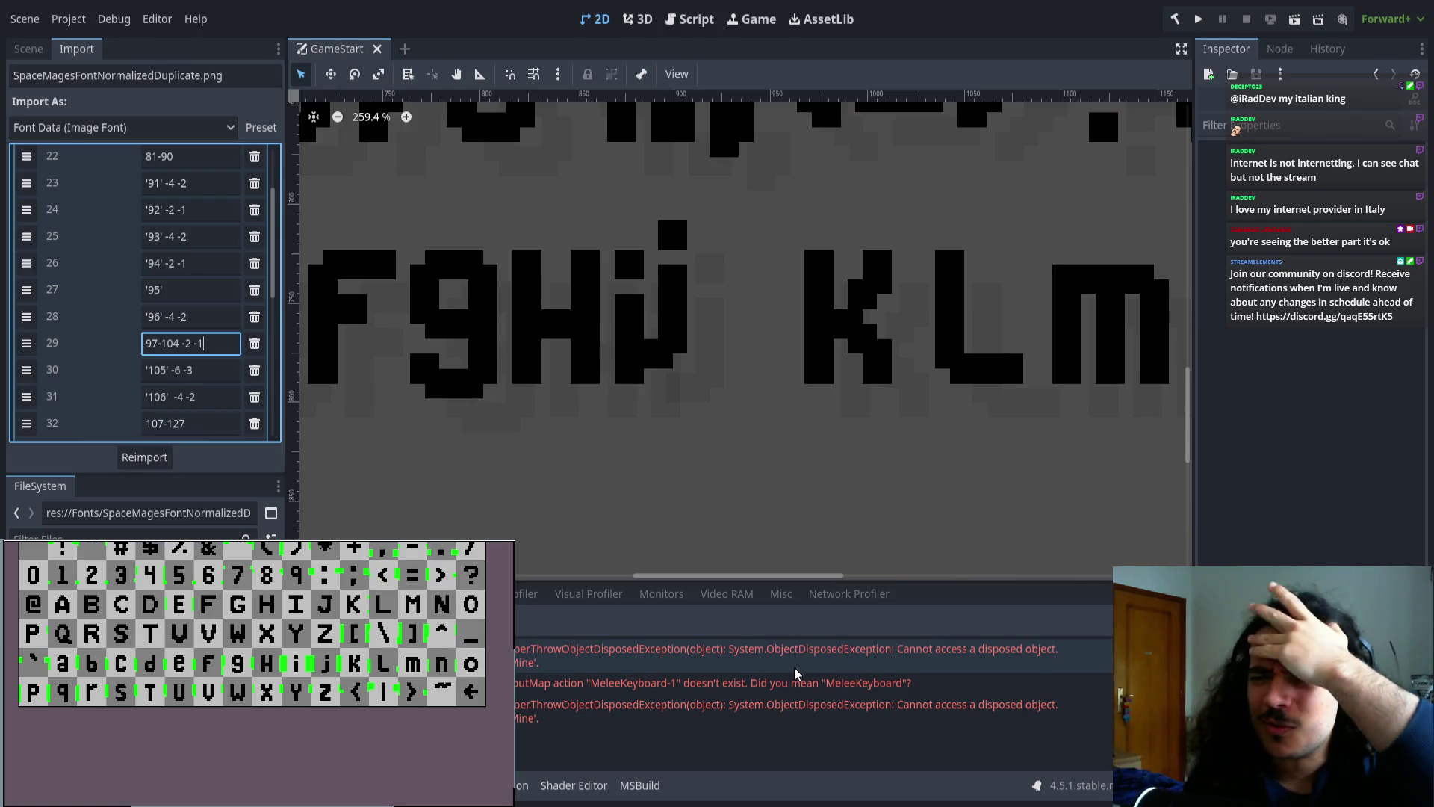
pyautogui.scroll(2, 759, 257)
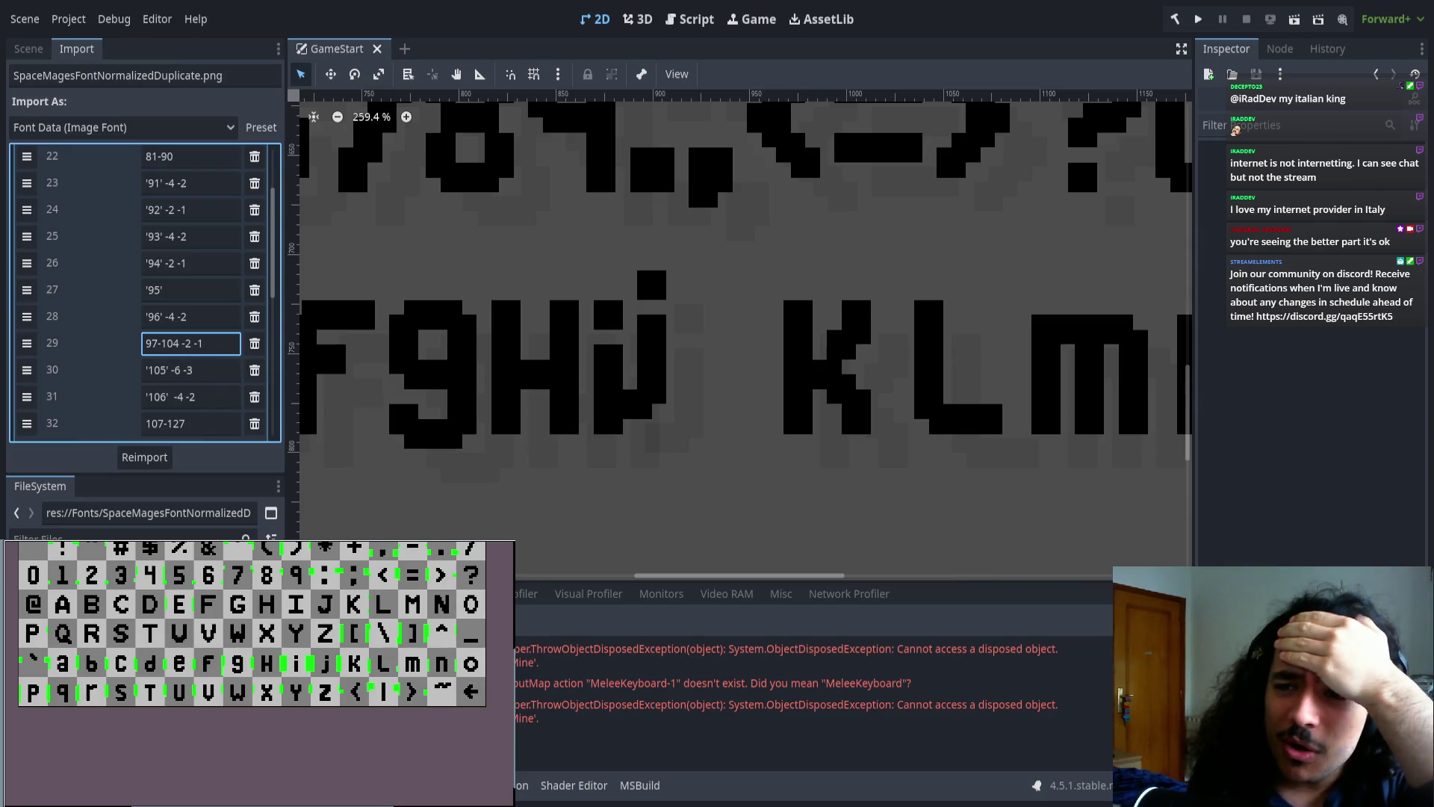
# - Re-edit the '106' -4 -2 entry, reimport, and inspect the 'HijKLmno' sample text
pyautogui.click(173, 396)
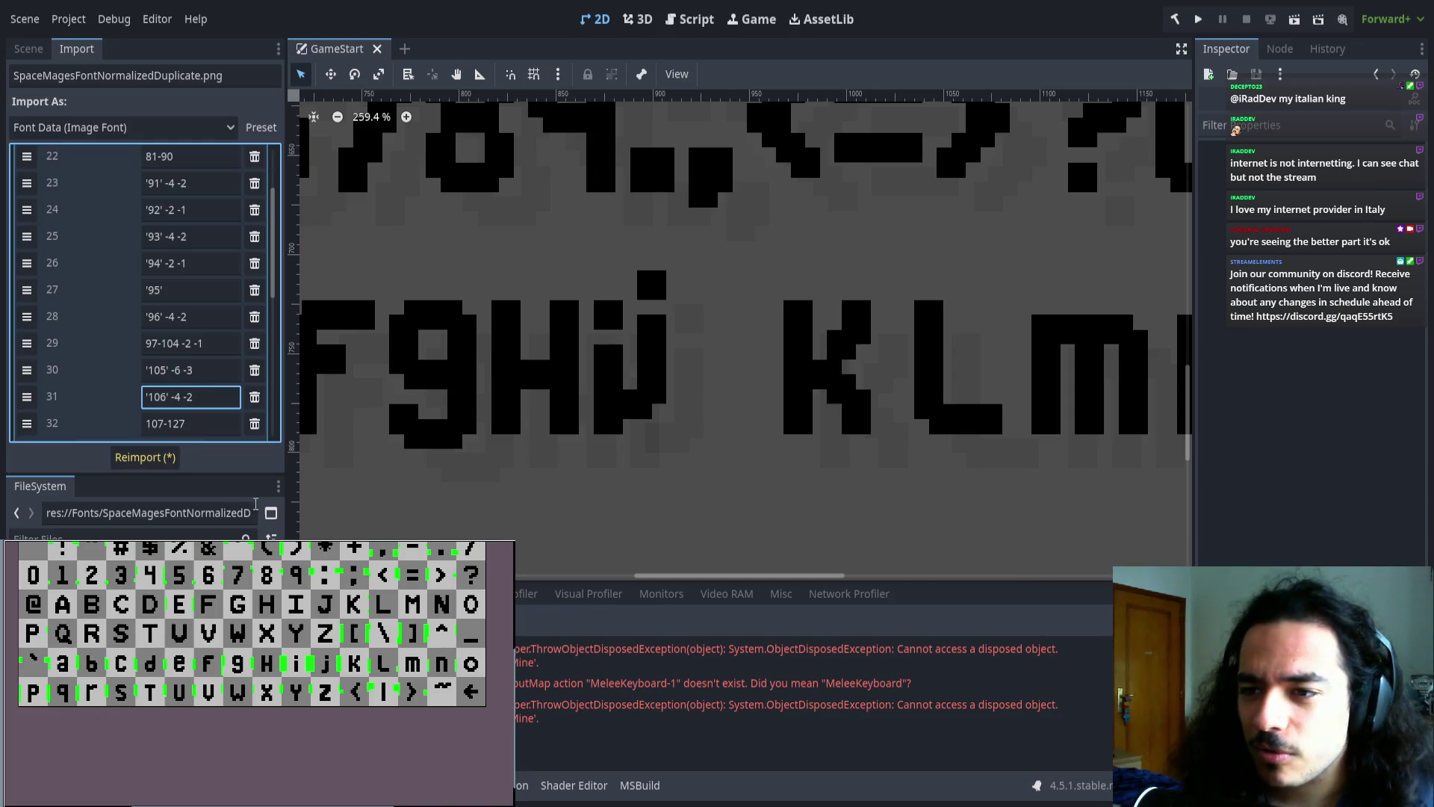
pyautogui.click(161, 459)
pyautogui.hscroll(2, 740, 440)
pyautogui.hscroll(3, 739, 440)
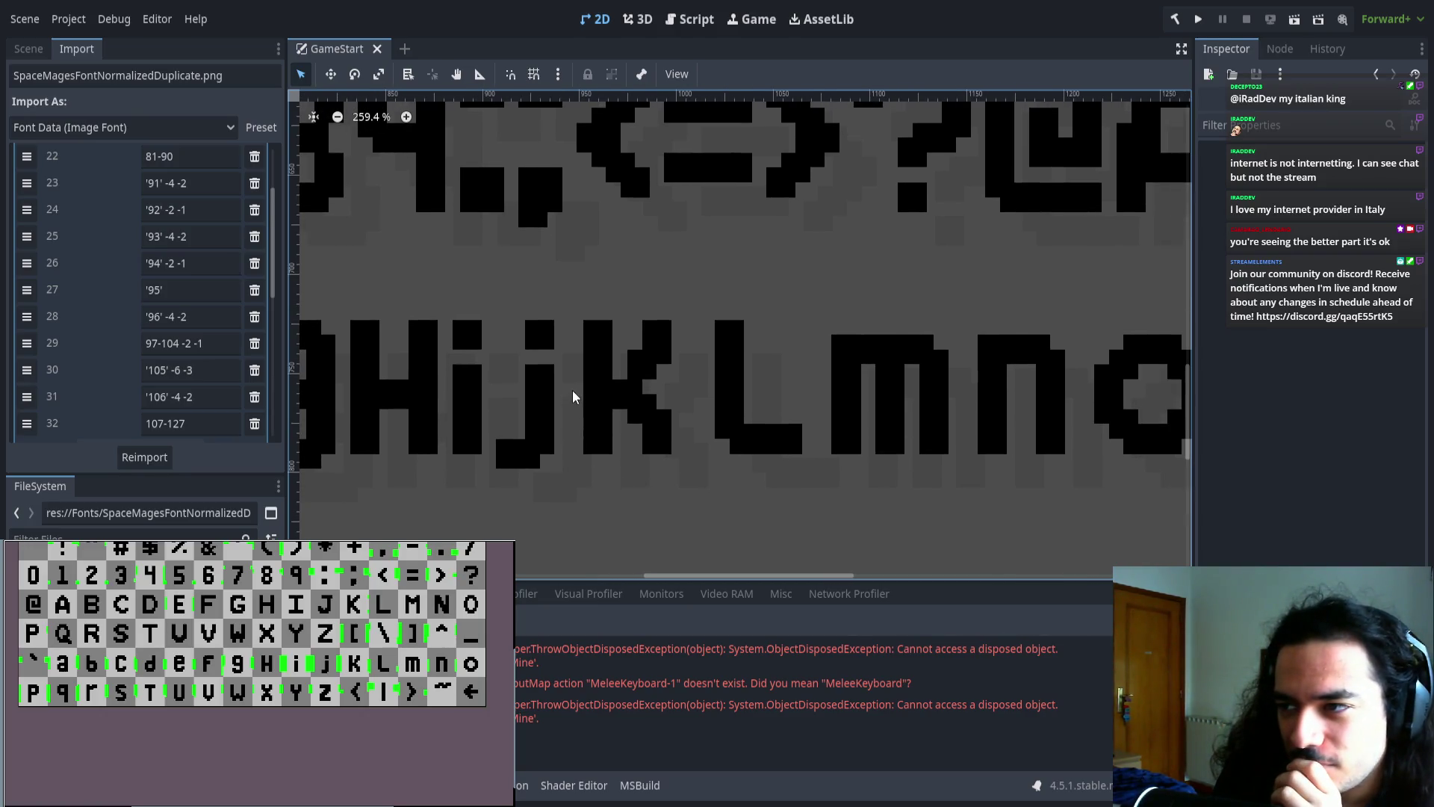
pyautogui.hscroll(1, 563, 458)
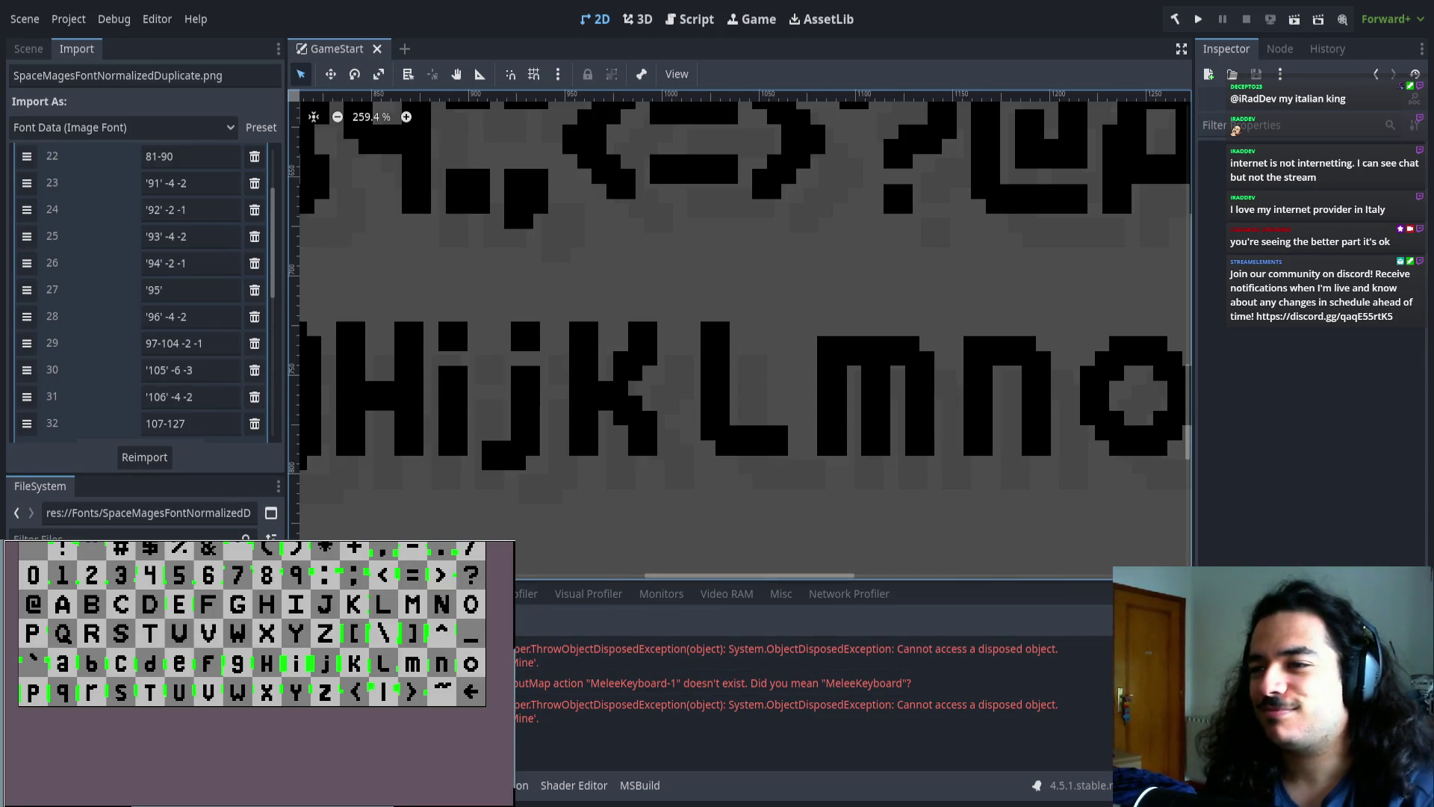
pyautogui.scroll(5, 150, 667)
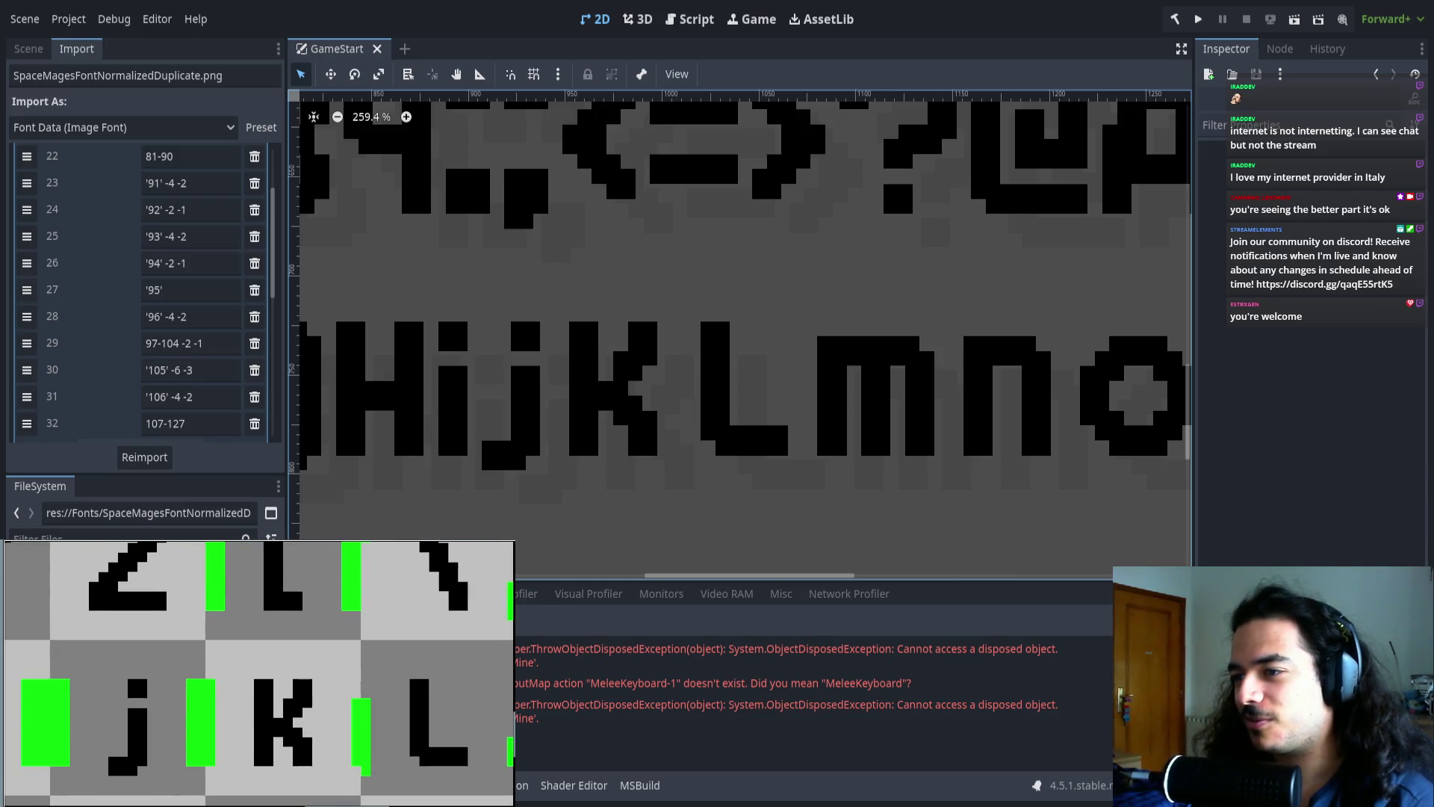
# - Reimport the font again and select range entry 31
pyautogui.scroll(-1, 535, 496)
pyautogui.click(159, 455)
pyautogui.scroll(-2, 150, 418)
pyautogui.click(214, 328)
pyautogui.hscroll(-2, 635, 424)
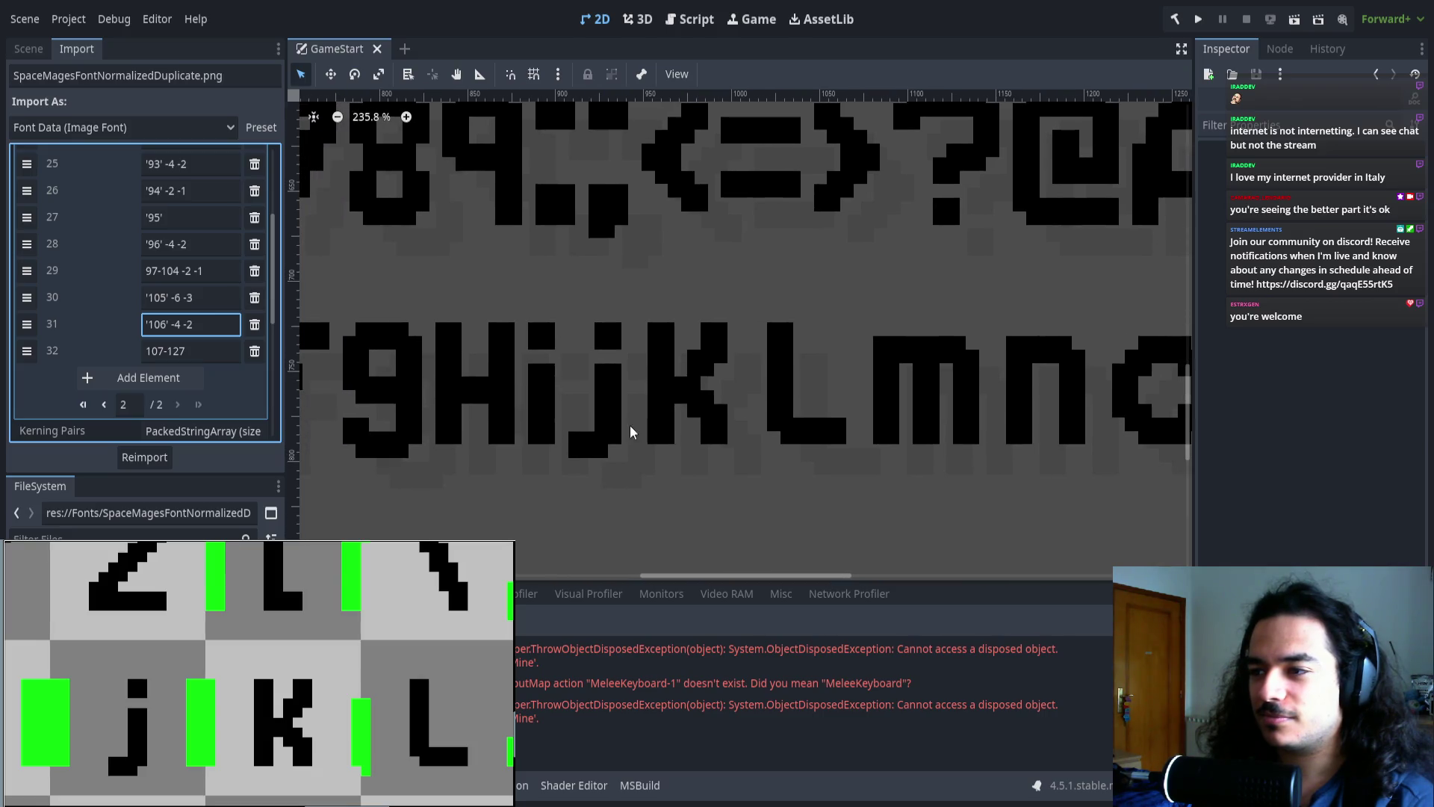
# - Add a 107-108 -2 -1 entry ahead of the last range, now 109-127, and reimport
pyautogui.click(148, 377)
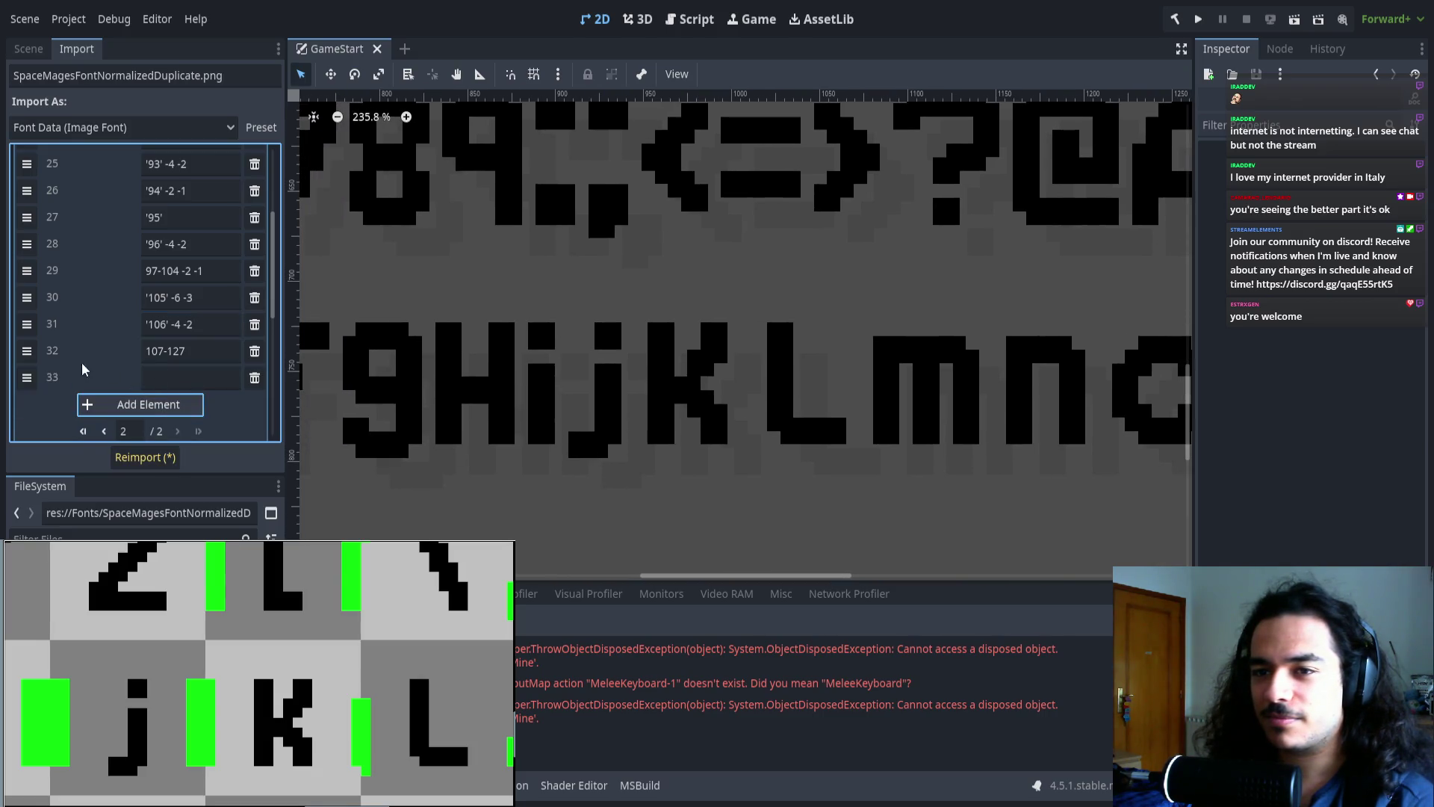
pyautogui.moveTo(26, 351); pyautogui.dragTo(26, 377)
pyautogui.scroll(-3, 262, 706)
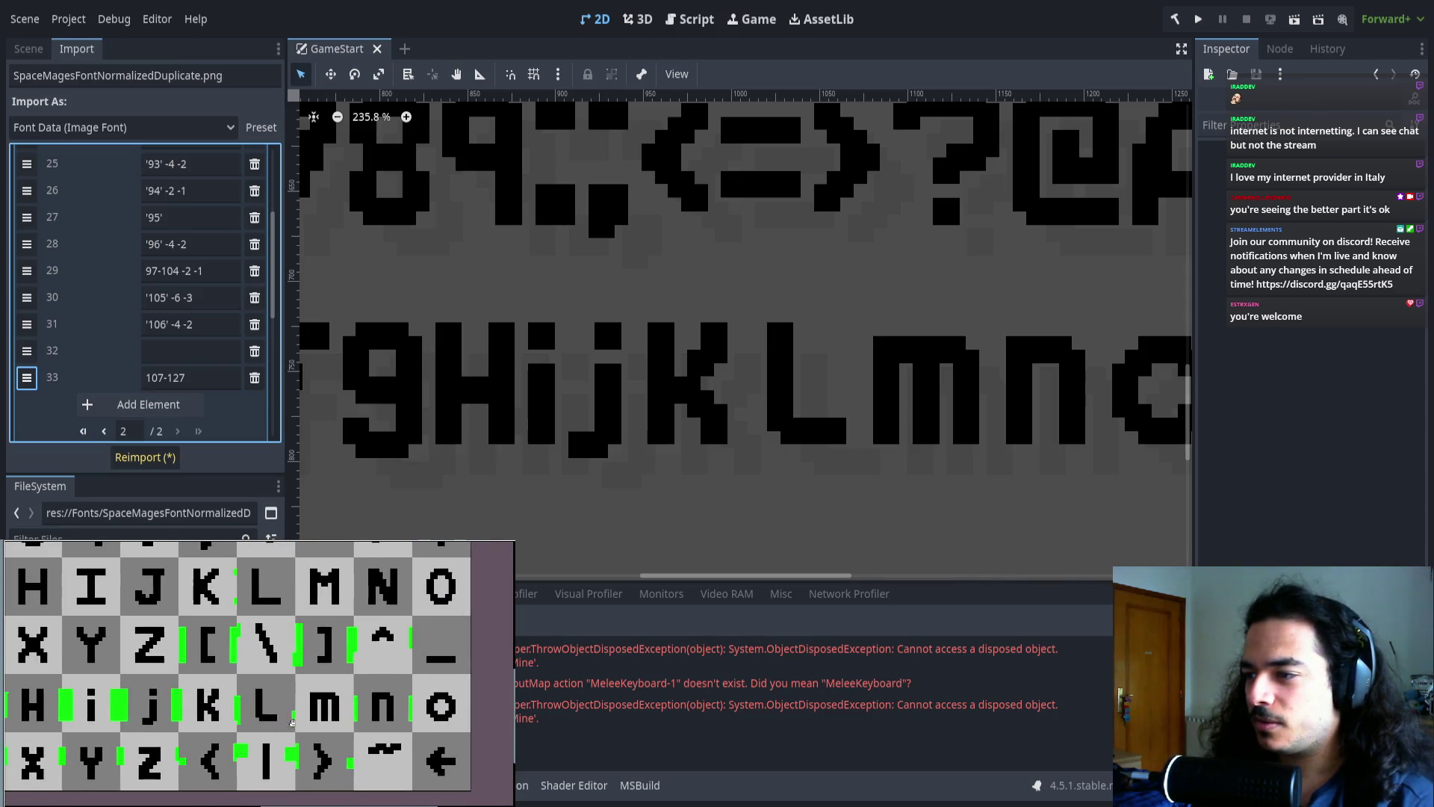
pyautogui.click(163, 377)
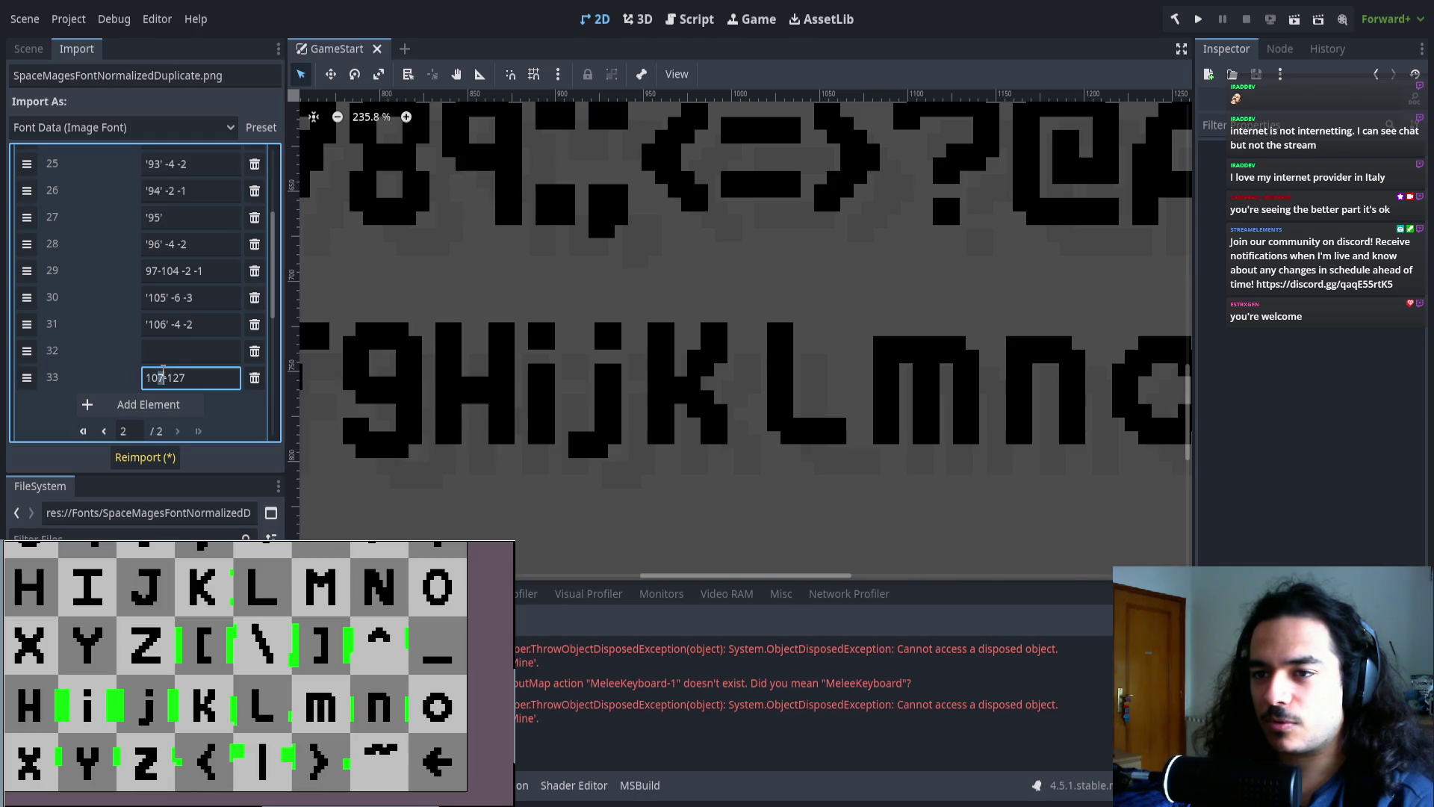
pyautogui.click(215, 353)
pyautogui.write('10')
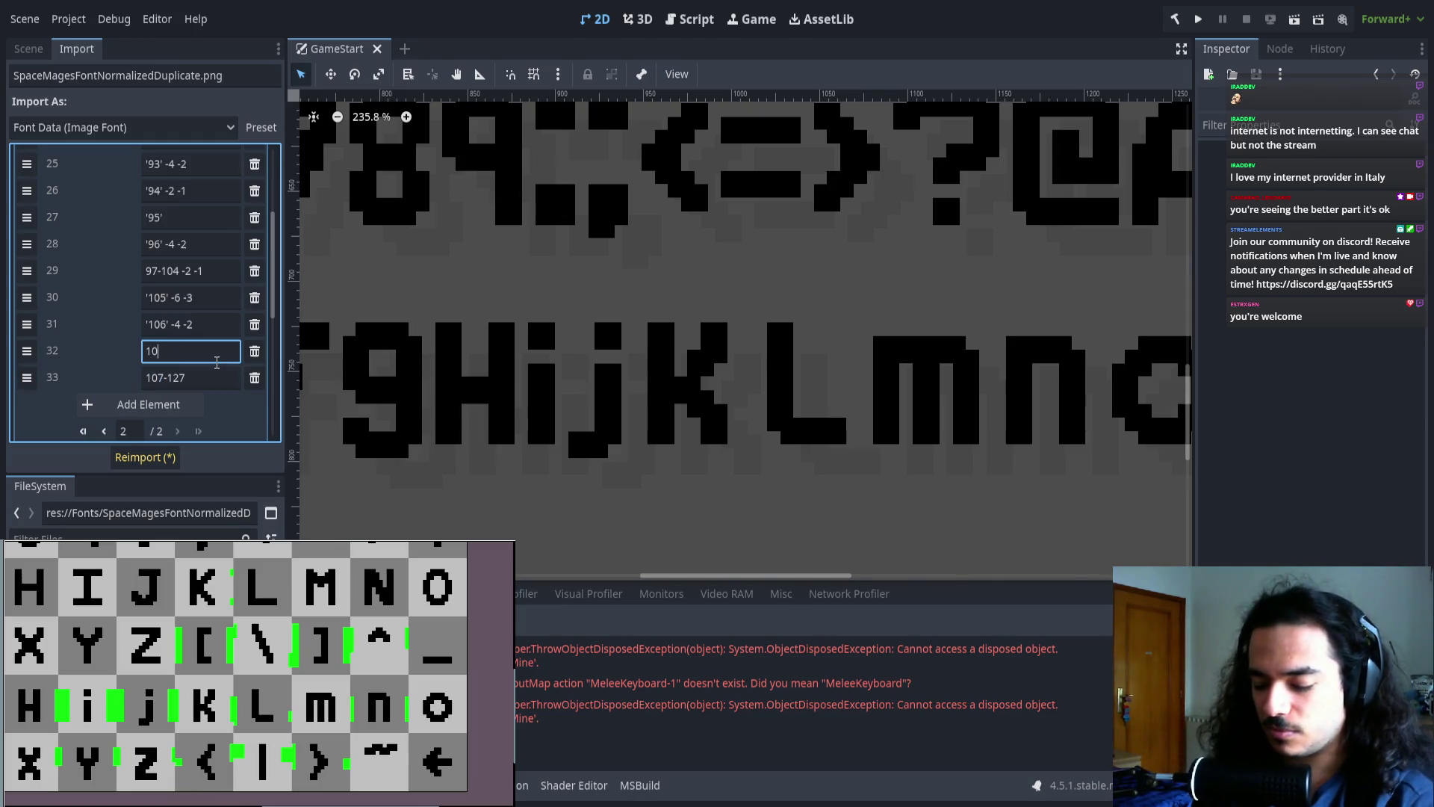
pyautogui.write('7-11')
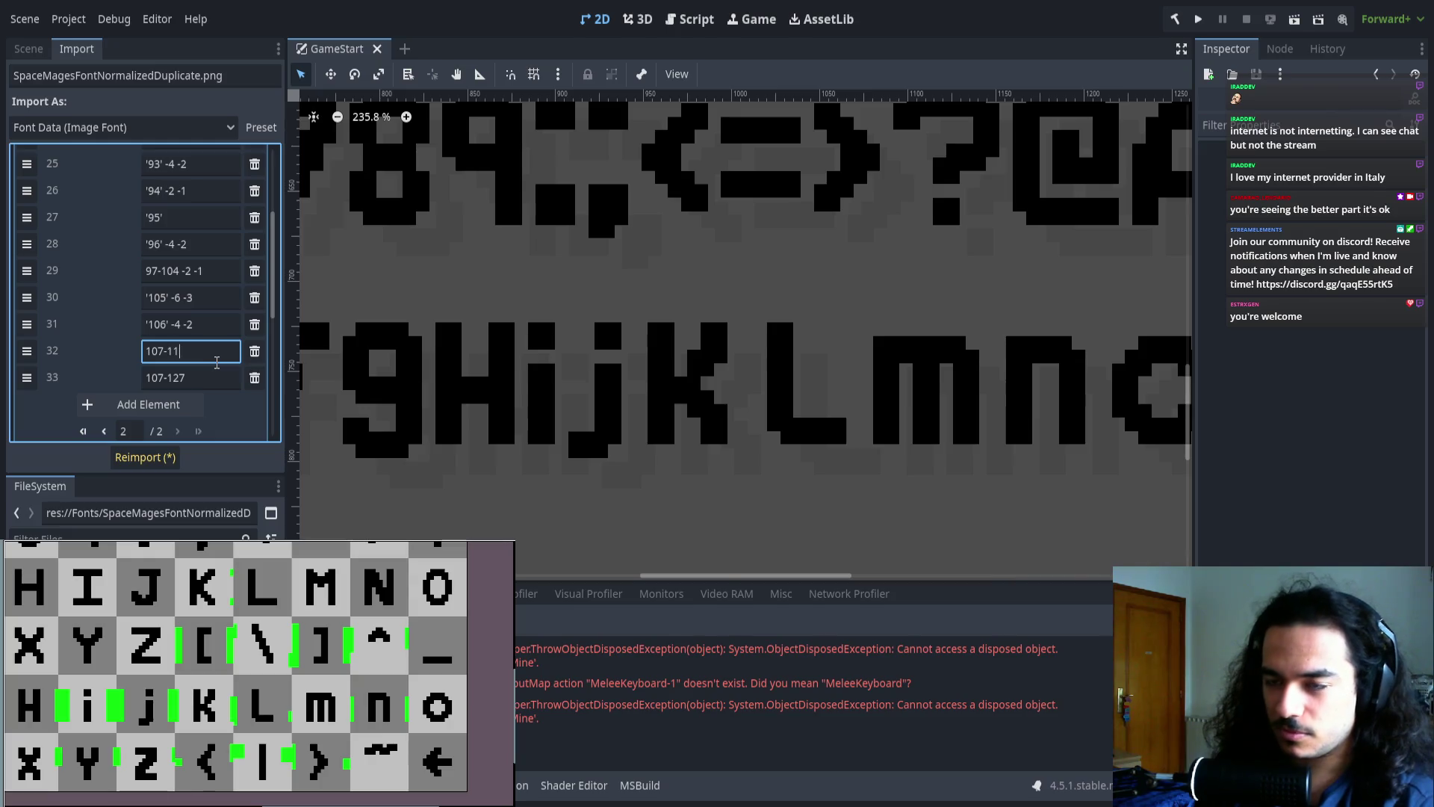
pyautogui.write('8')
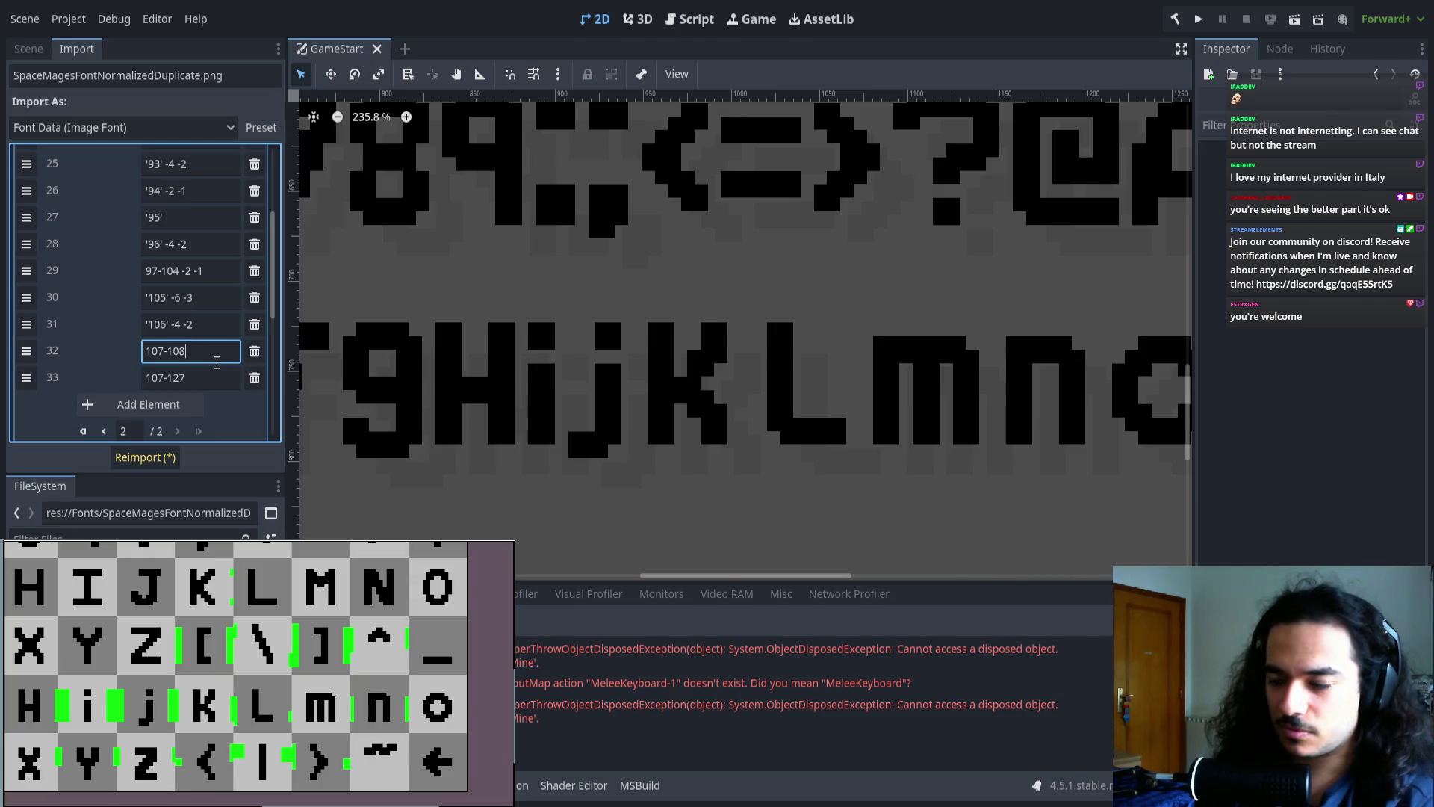
pyautogui.write('-1')
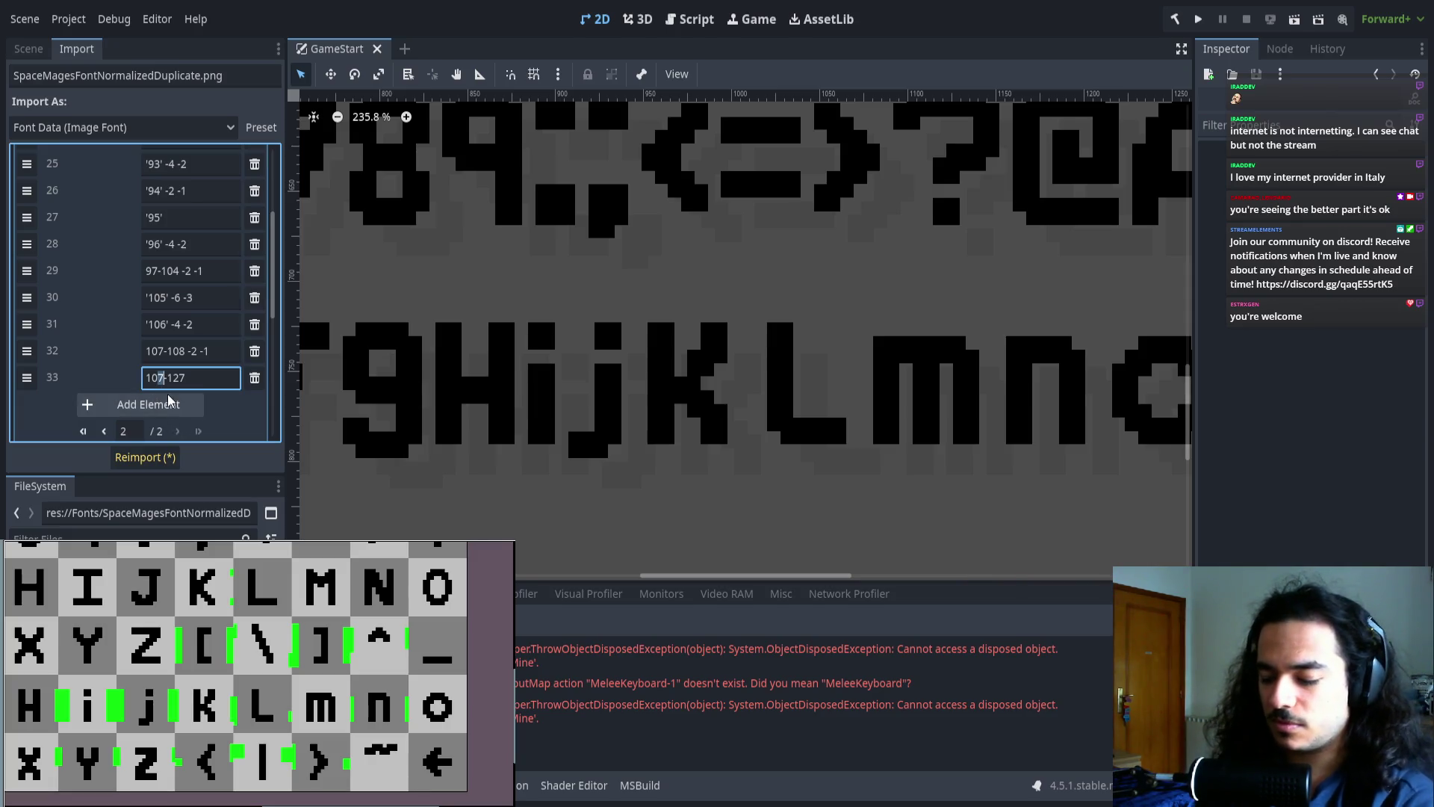
pyautogui.write('9')
pyautogui.click(146, 457)
pyautogui.hscroll(10, 710, 432)
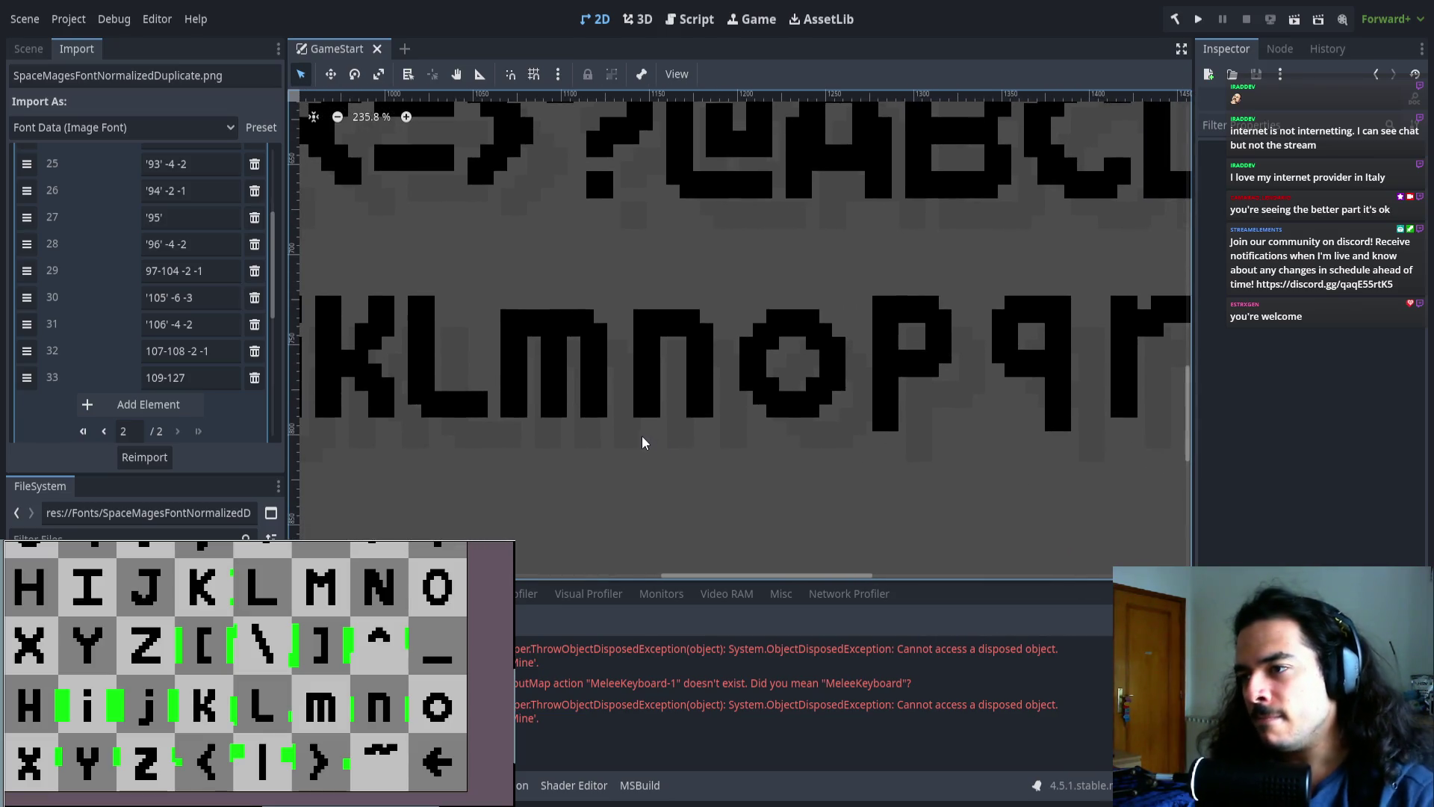
# - Insert new entries '109' and '110' -2 -1 ahead of the 109-127 range
pyautogui.click(158, 407)
pyautogui.moveTo(26, 377); pyautogui.dragTo(26, 404)
pyautogui.click(177, 380)
pyautogui.write("'109")
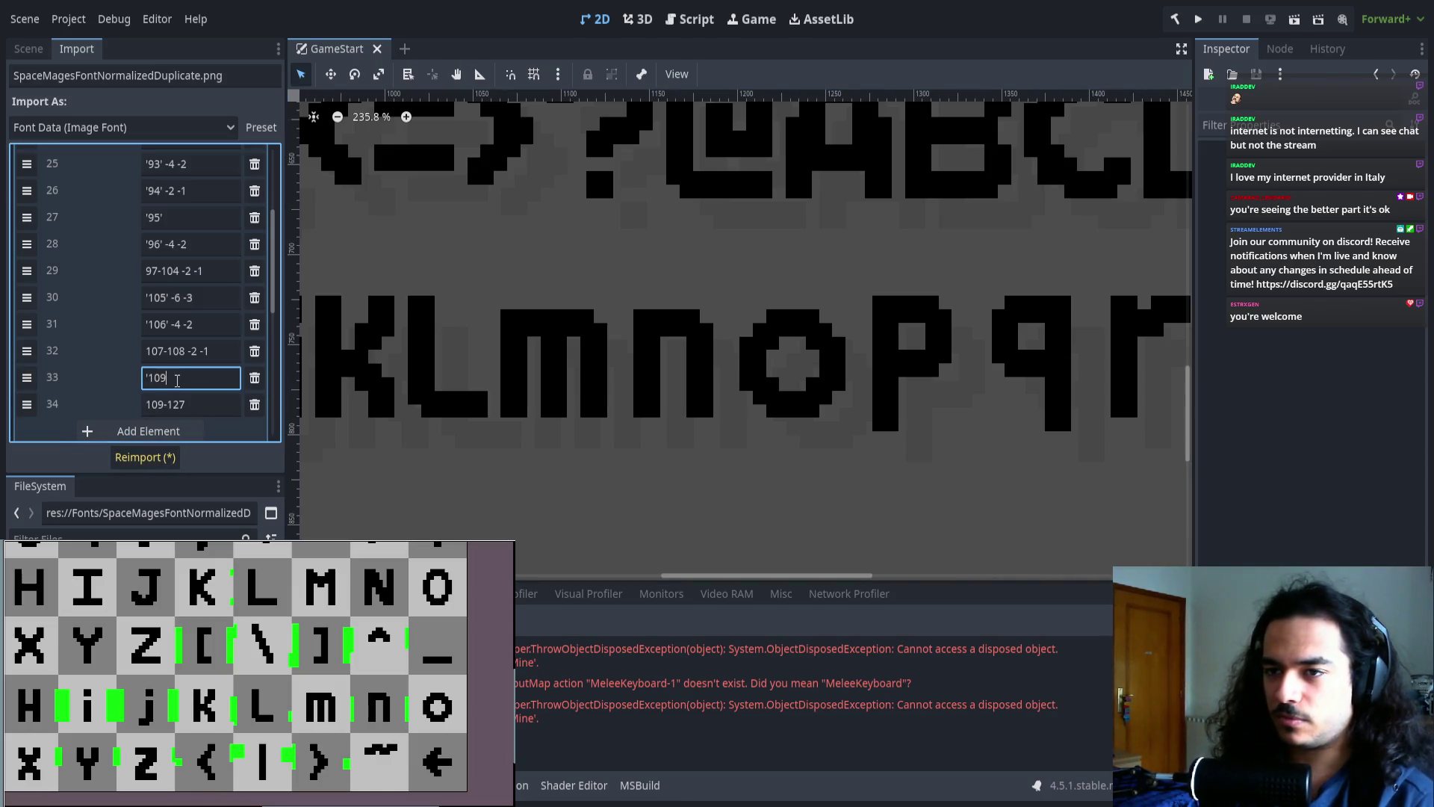
pyautogui.write("'")
pyautogui.click(127, 431)
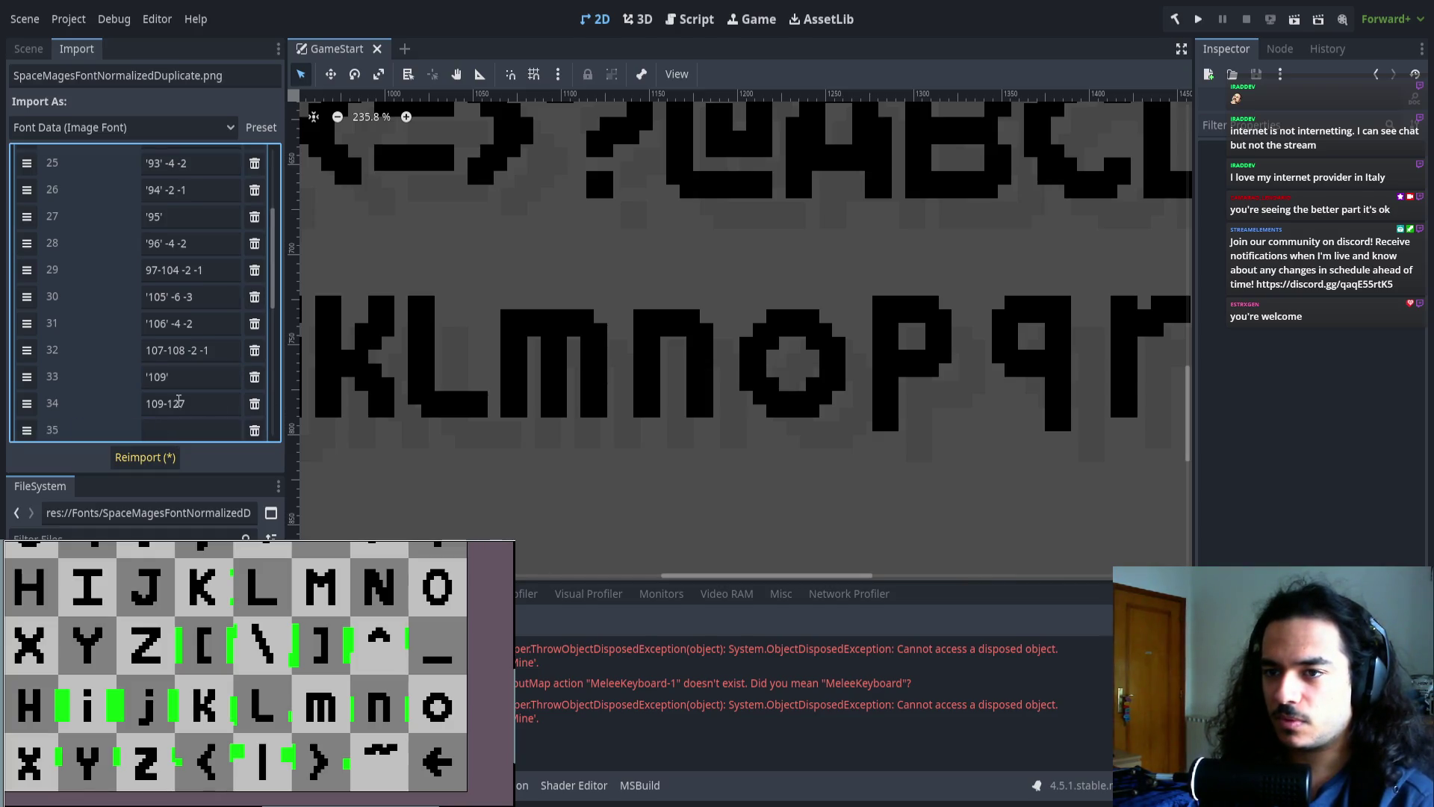
pyautogui.moveTo(26, 294); pyautogui.dragTo(206, 334)
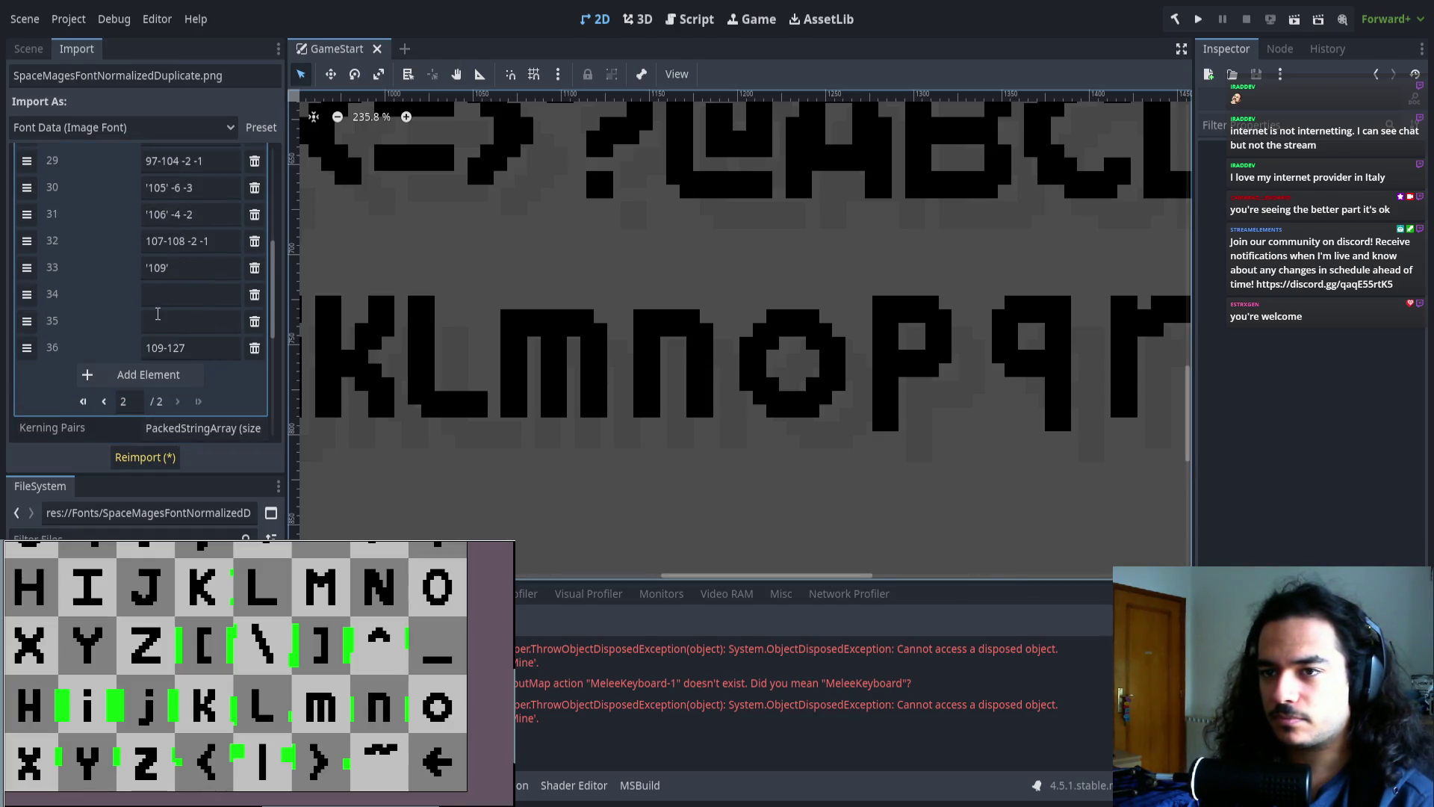
pyautogui.scroll(4, 227, 713)
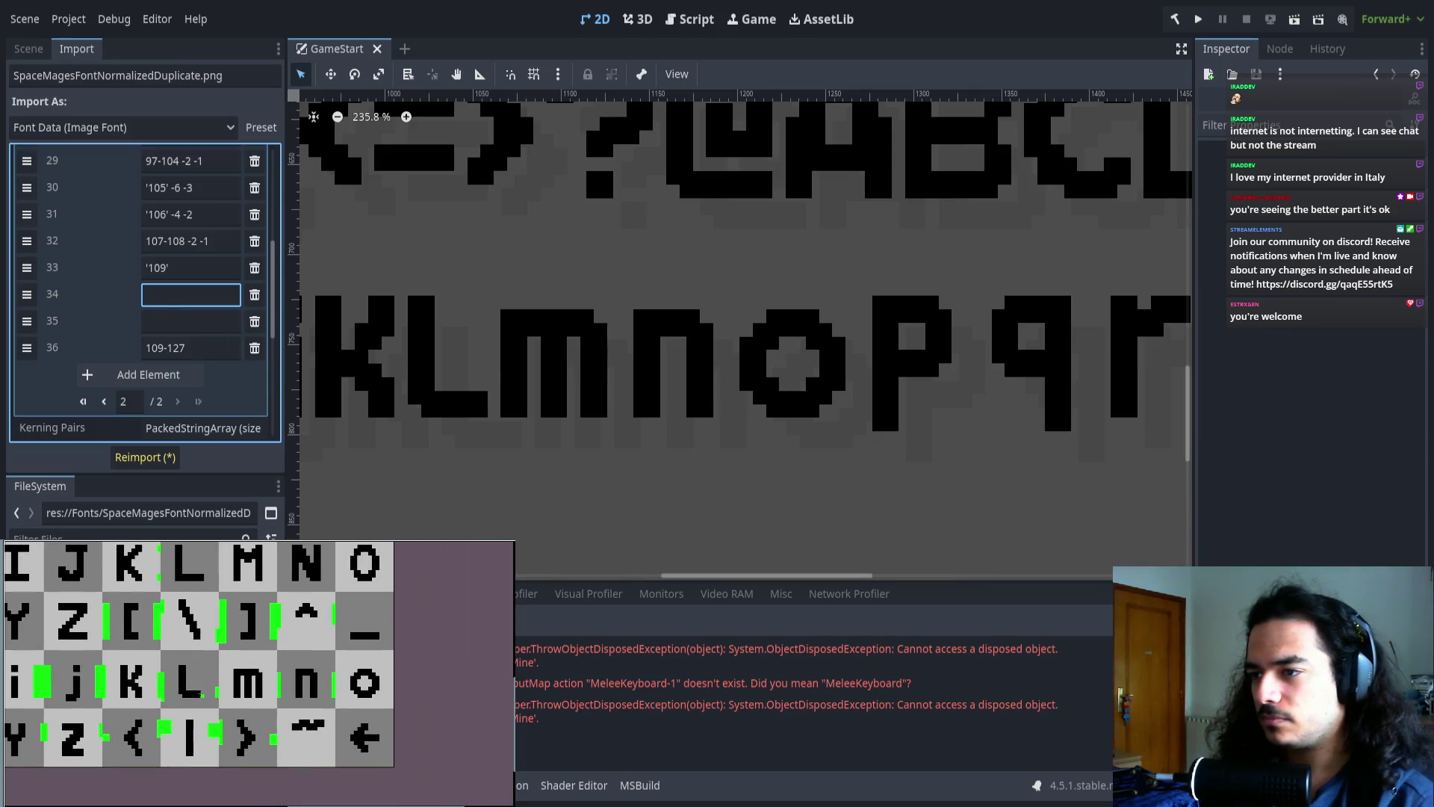
pyautogui.scroll(-5, 236, 698)
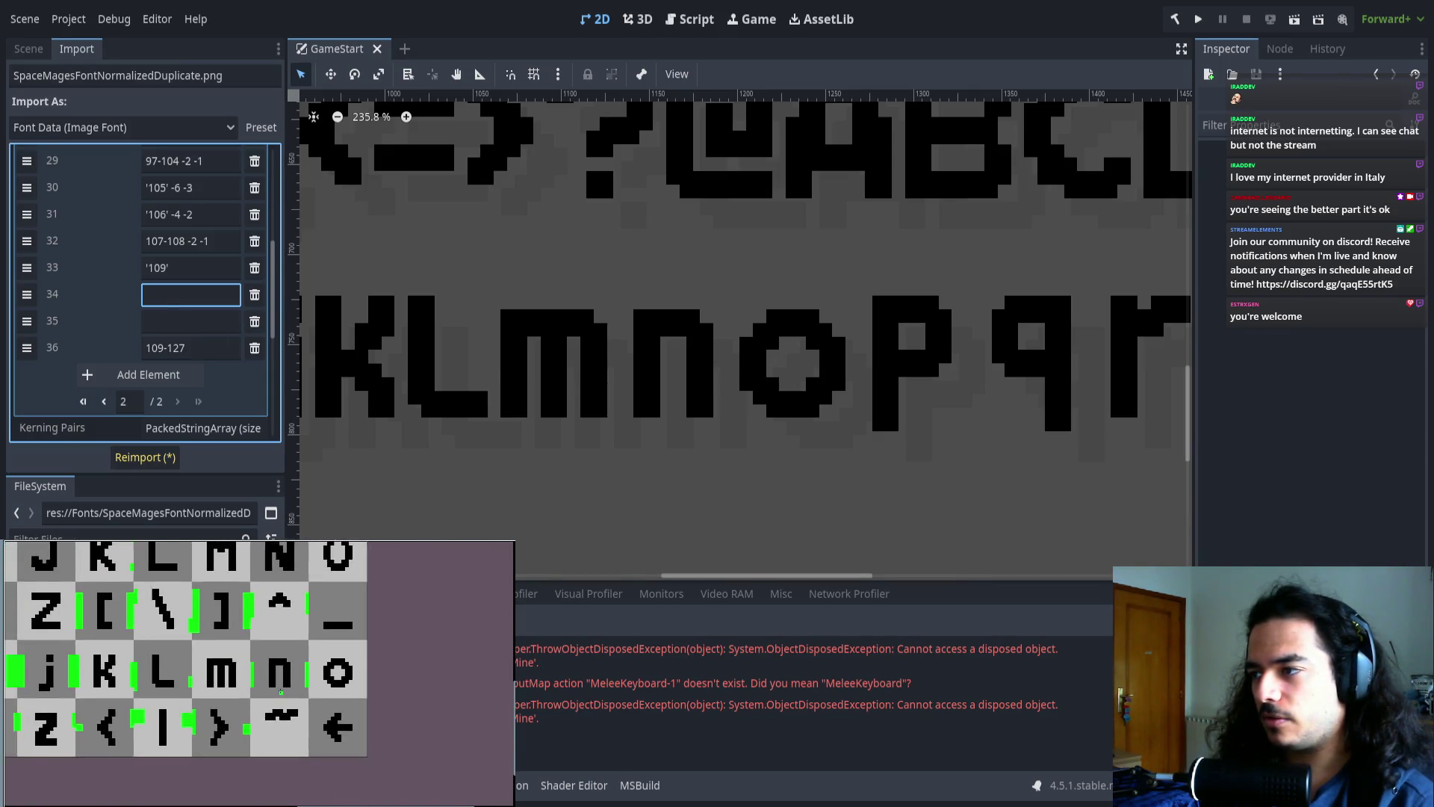
pyautogui.moveTo(504, 675); pyautogui.dragTo(227, 687)
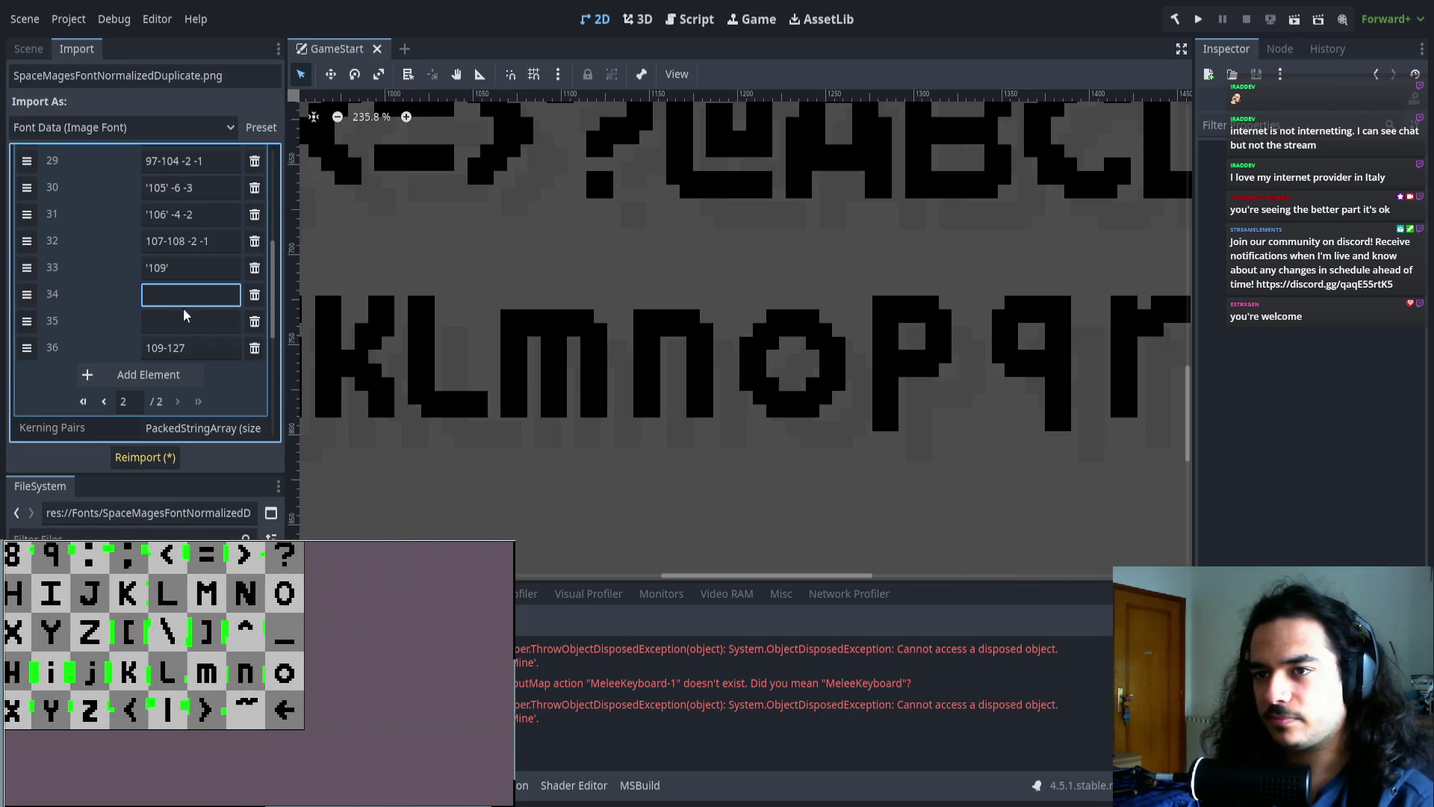
pyautogui.write('10')
pyautogui.press('BackSpace')
pyautogui.press('BackSpace')
pyautogui.press('BackSpace')
pyautogui.write("110'")
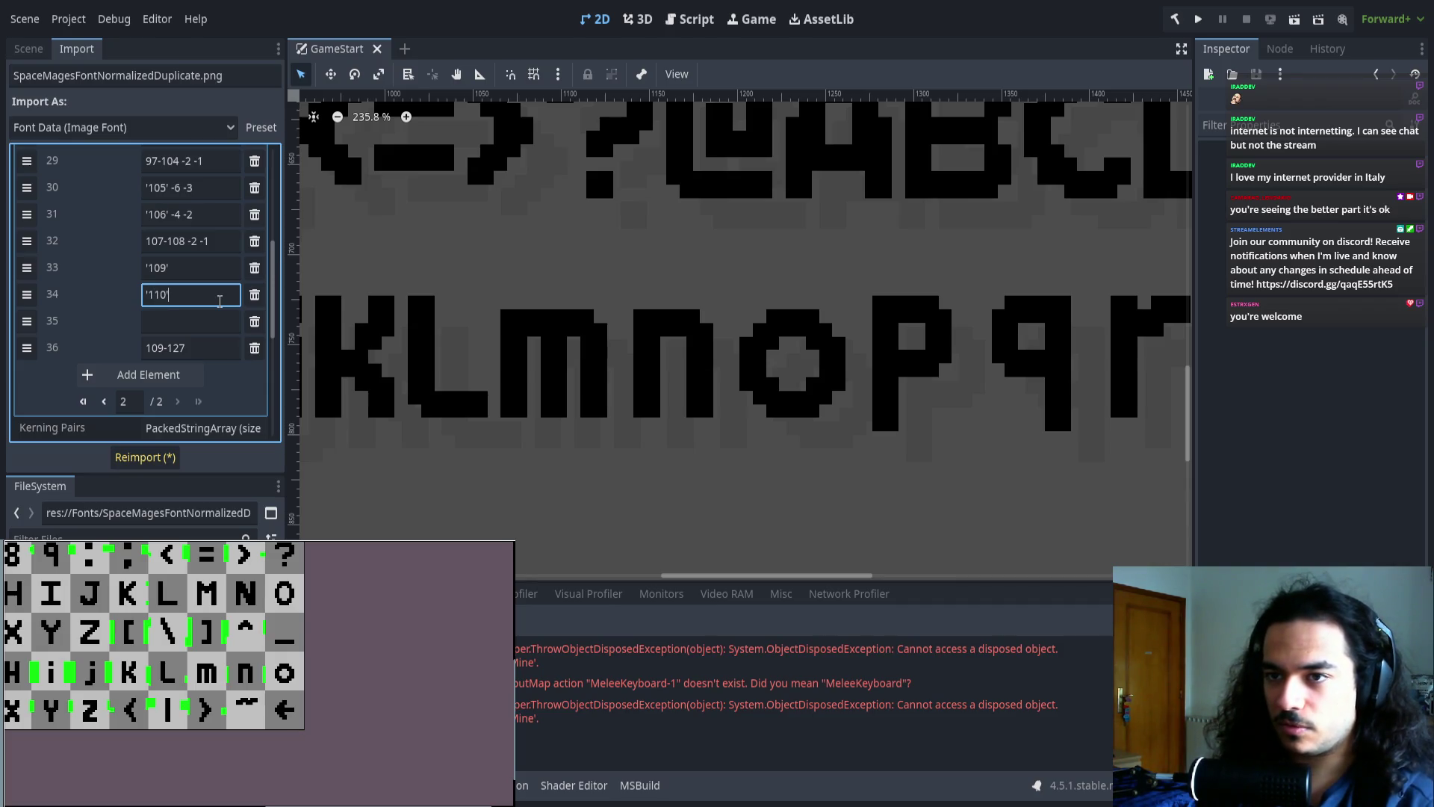
pyautogui.write(' -2 -')
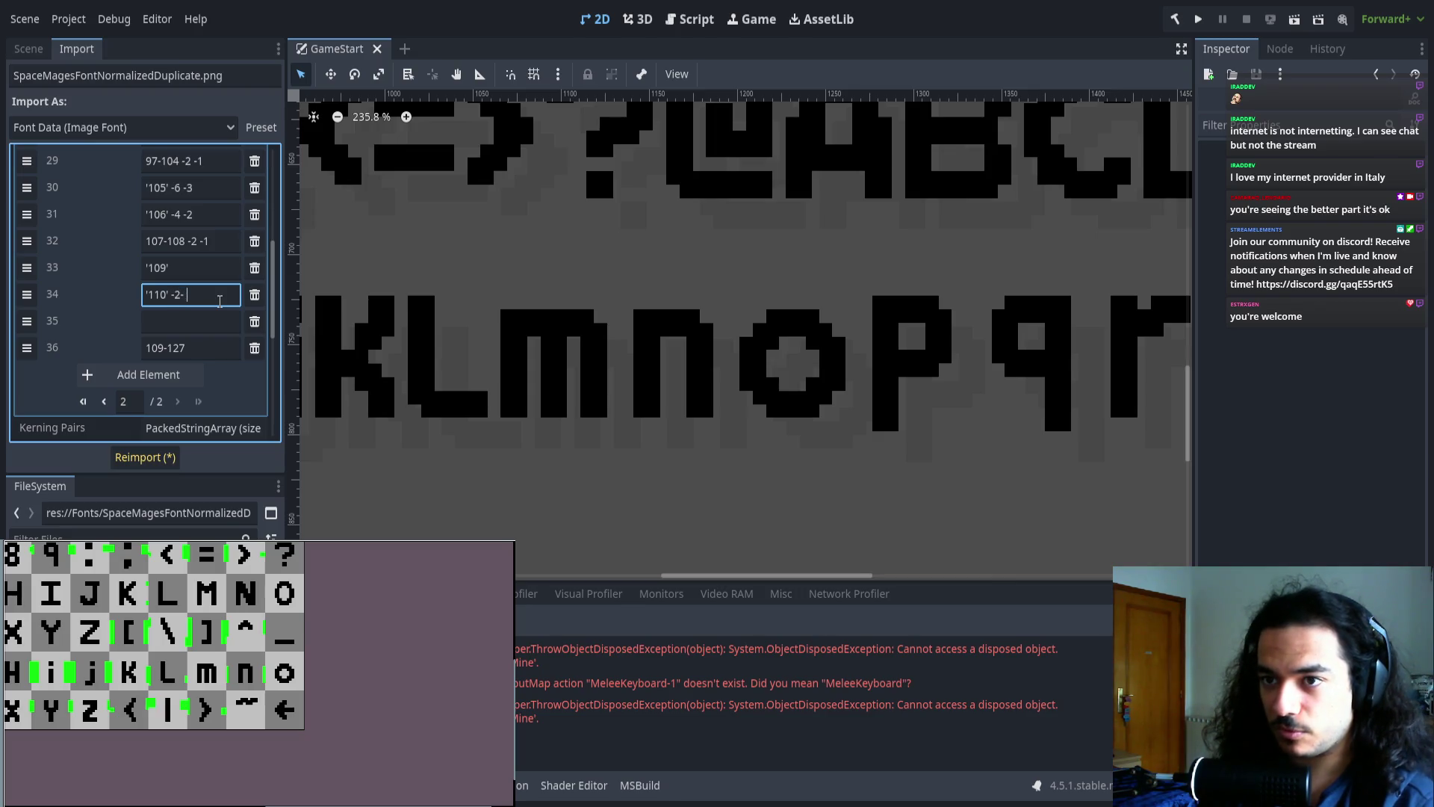
pyautogui.write('1')
# - Add entries '111' and '112' -2 -1, plus another blank row before 109-127
pyautogui.press('Tab')
pyautogui.press('Tab')
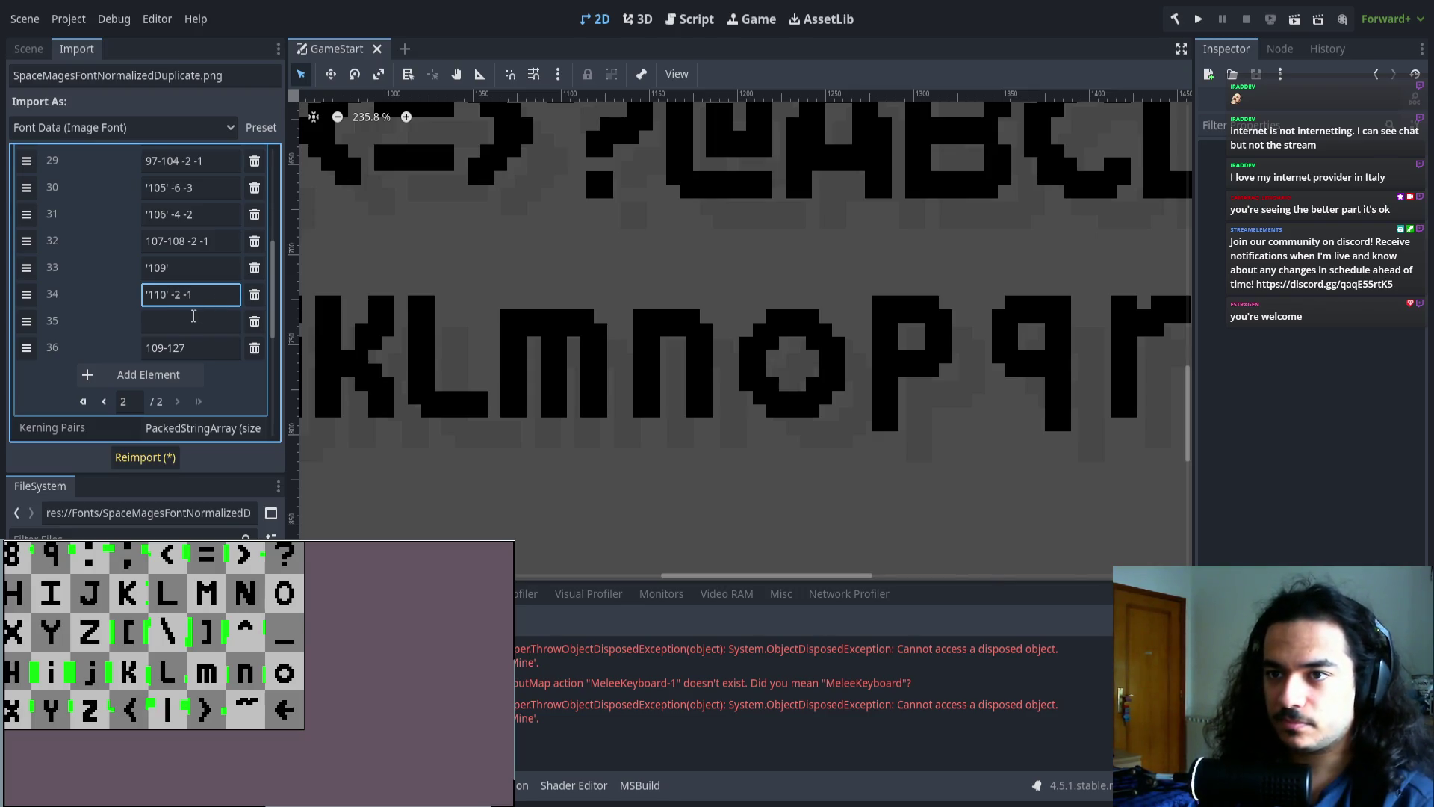
pyautogui.hscroll(2, 659, 396)
pyautogui.write("'111'")
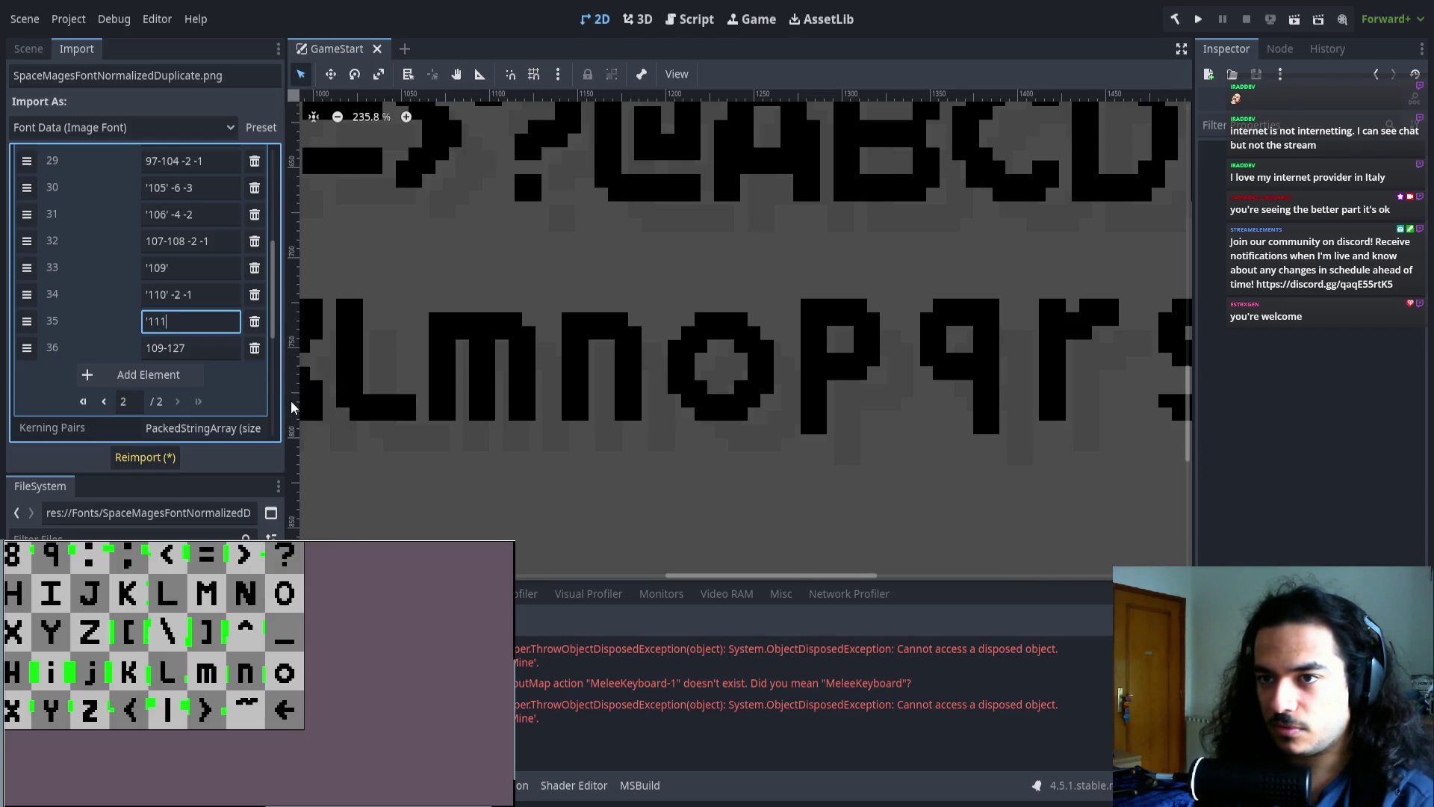
pyautogui.click(176, 376)
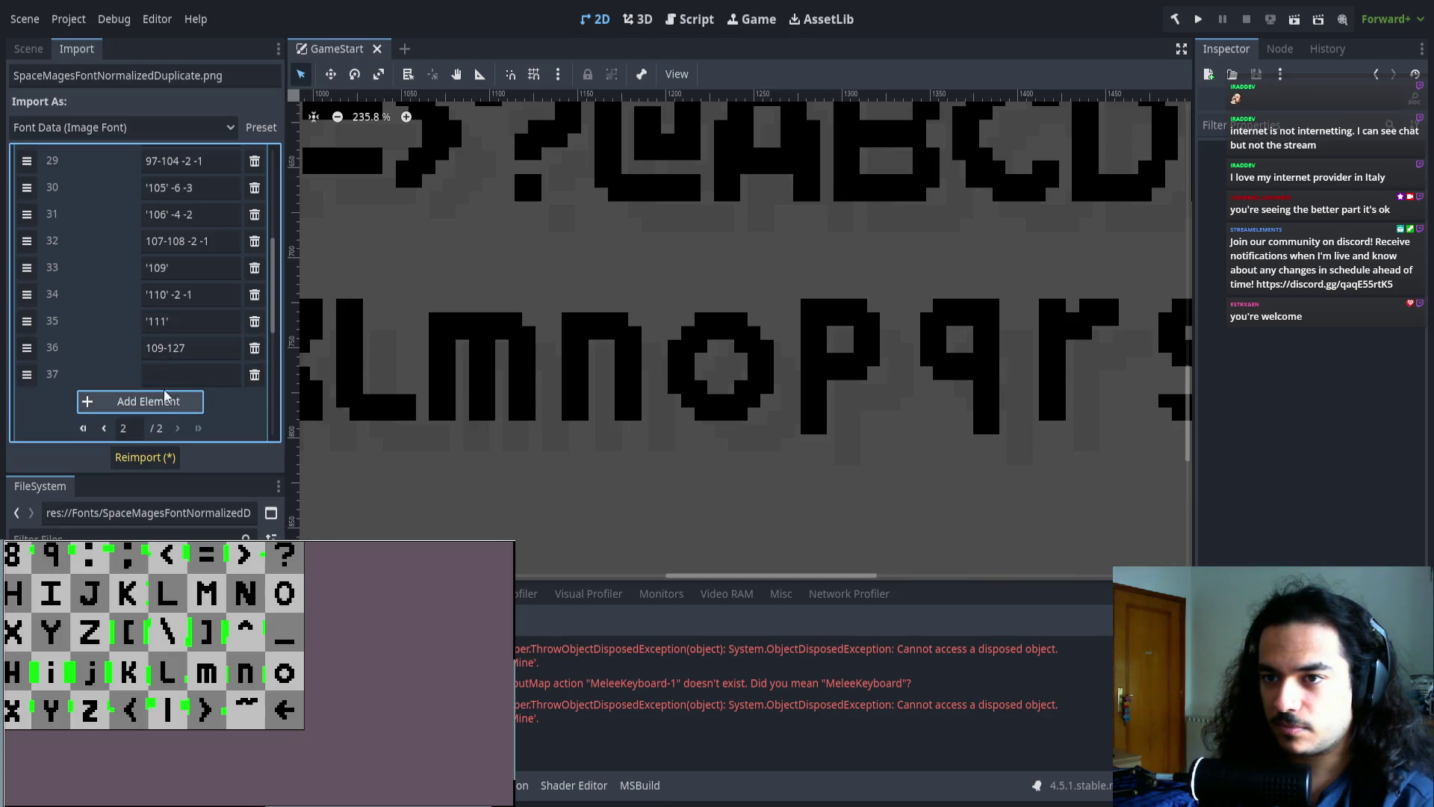
pyautogui.click(169, 345)
pyautogui.write("'112")
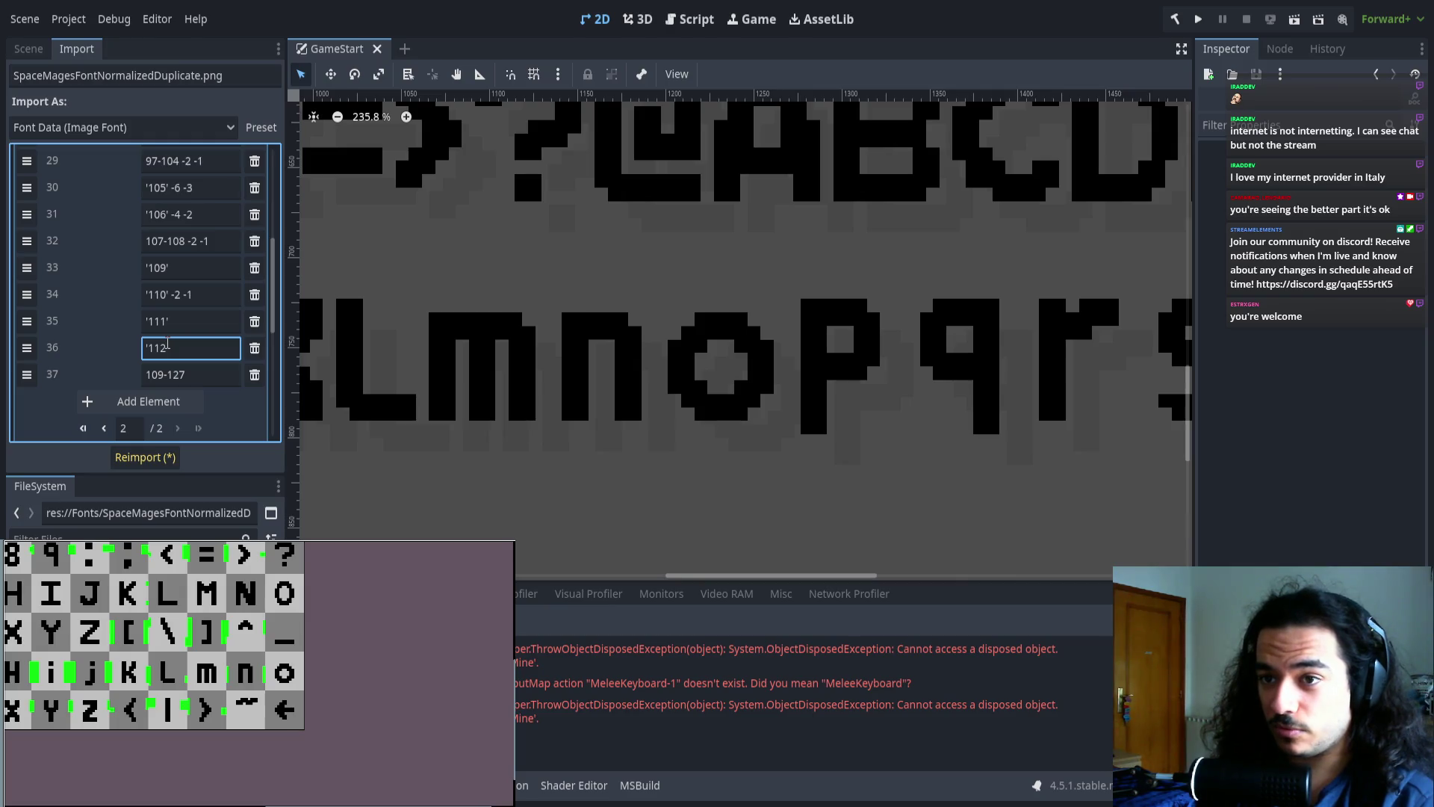
pyautogui.write("' -")
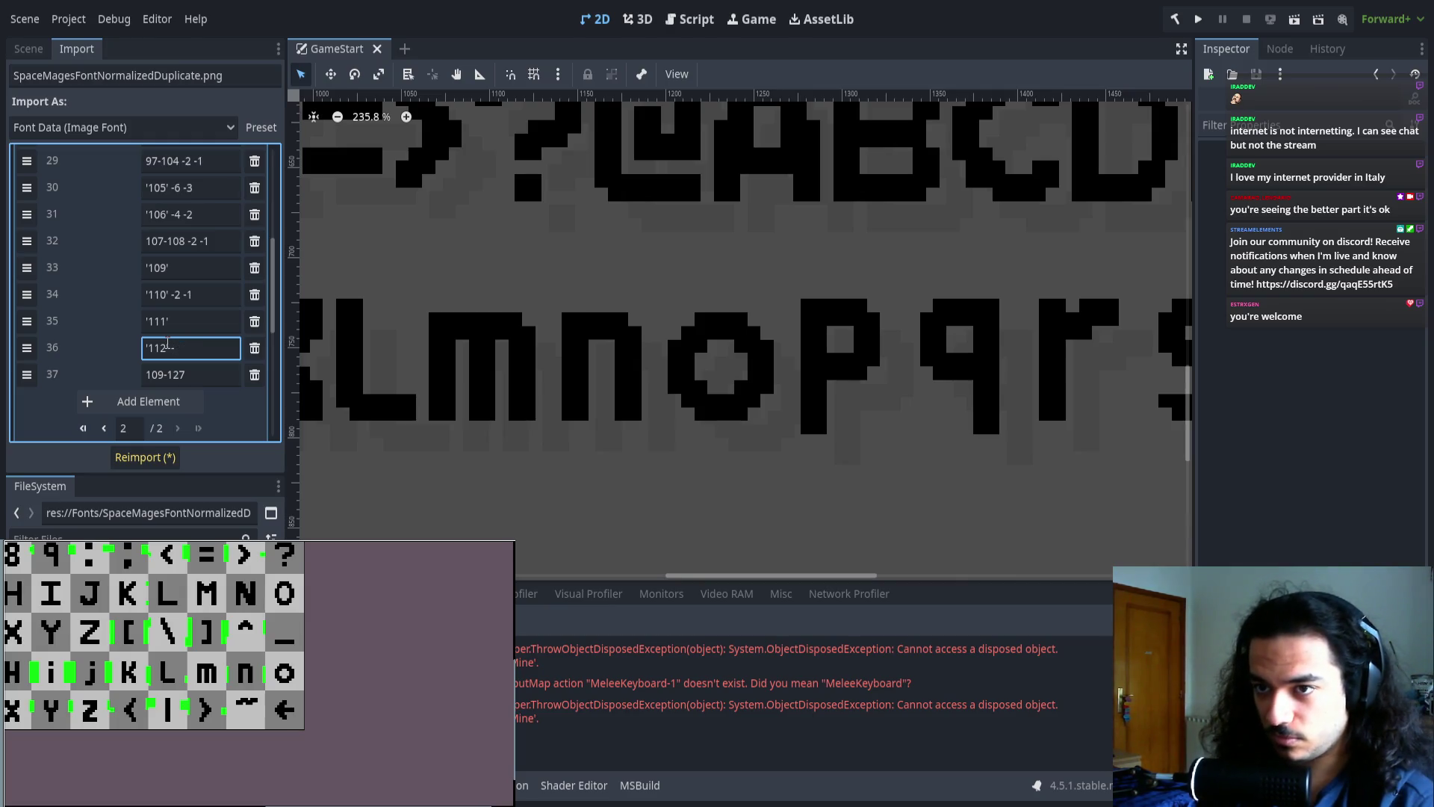
pyautogui.write('2 -2 -1')
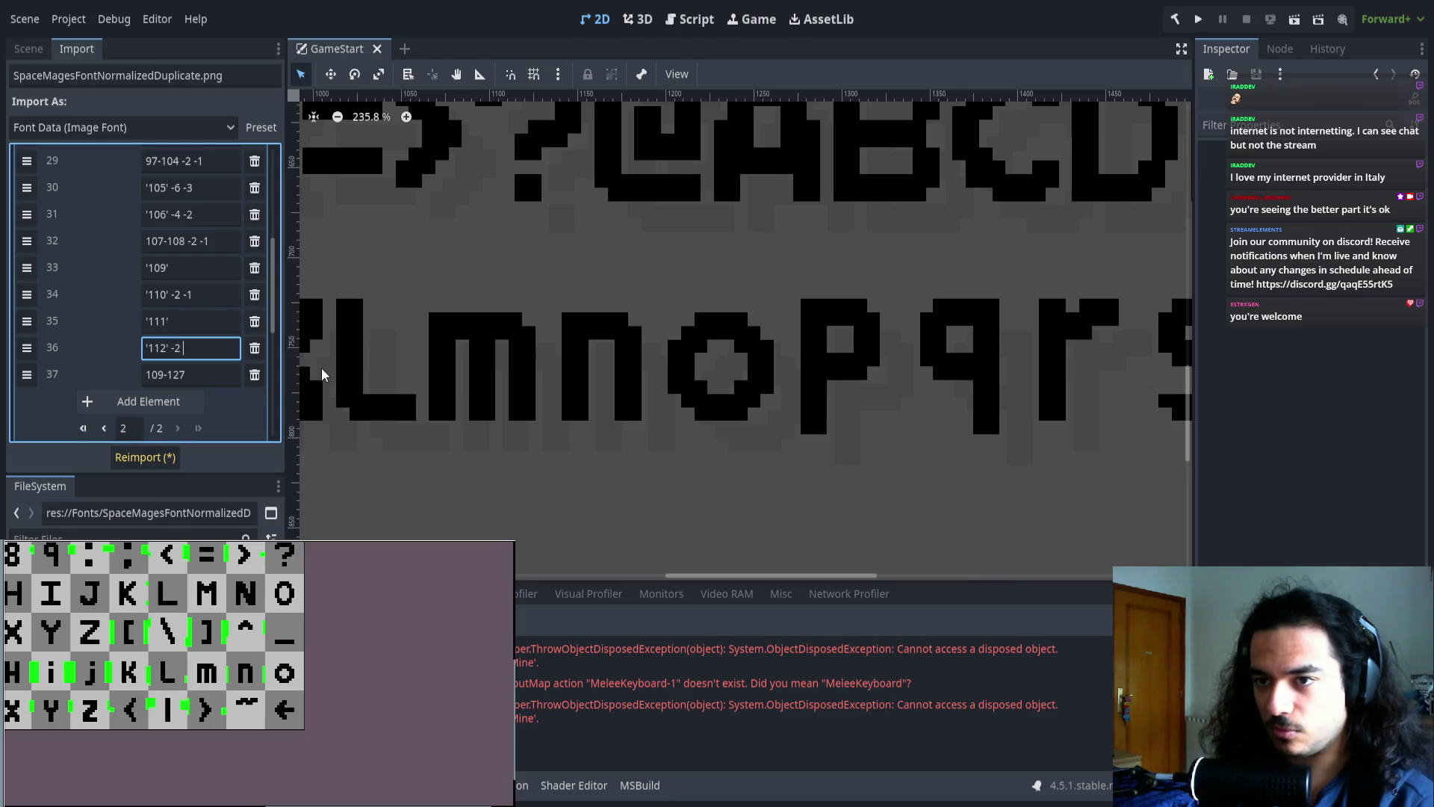
pyautogui.click(127, 401)
pyautogui.moveTo(27, 374); pyautogui.dragTo(27, 401)
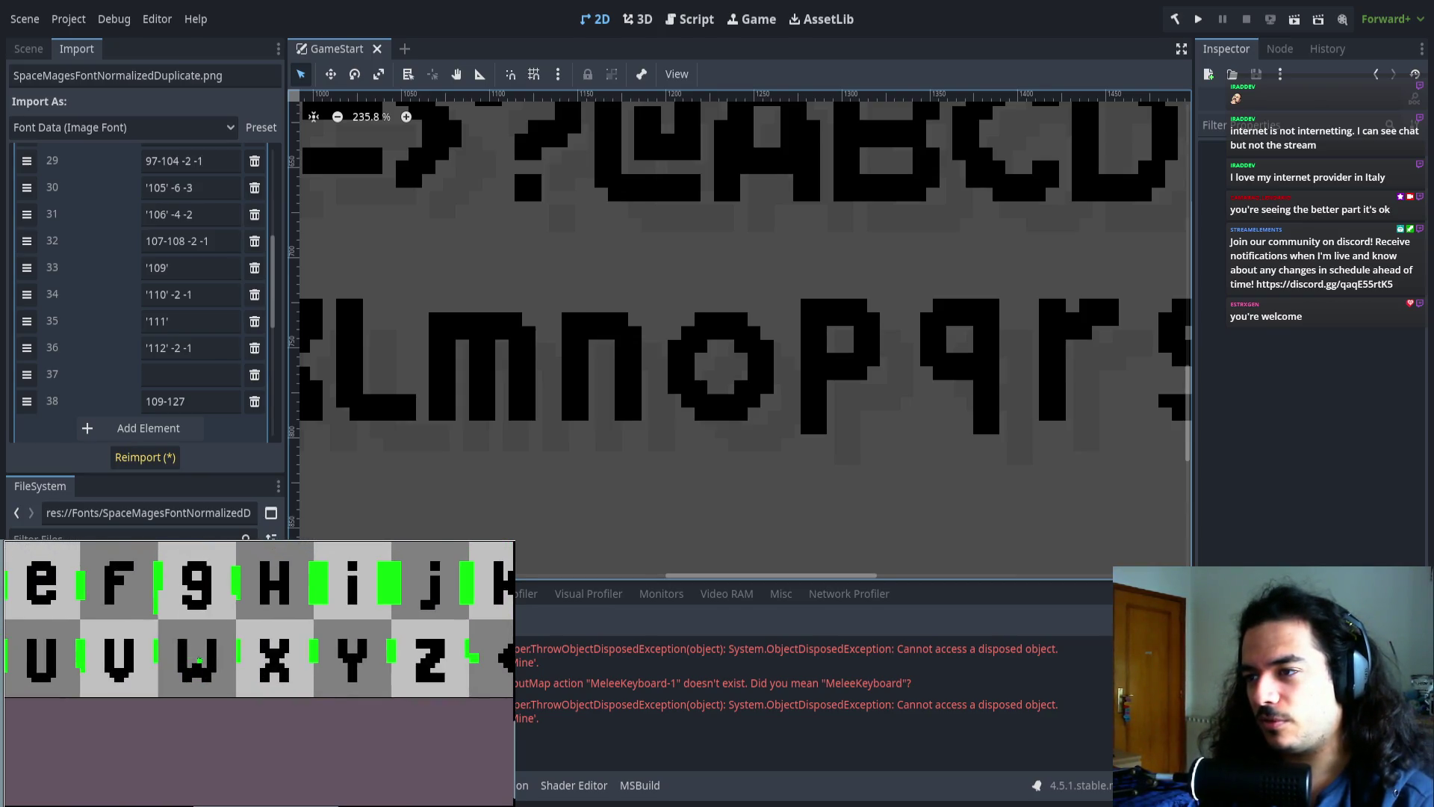
# - Set row 37 to 113-119, start the last range at 120, and reimport
pyautogui.click(175, 373)
pyautogui.write('113-119')
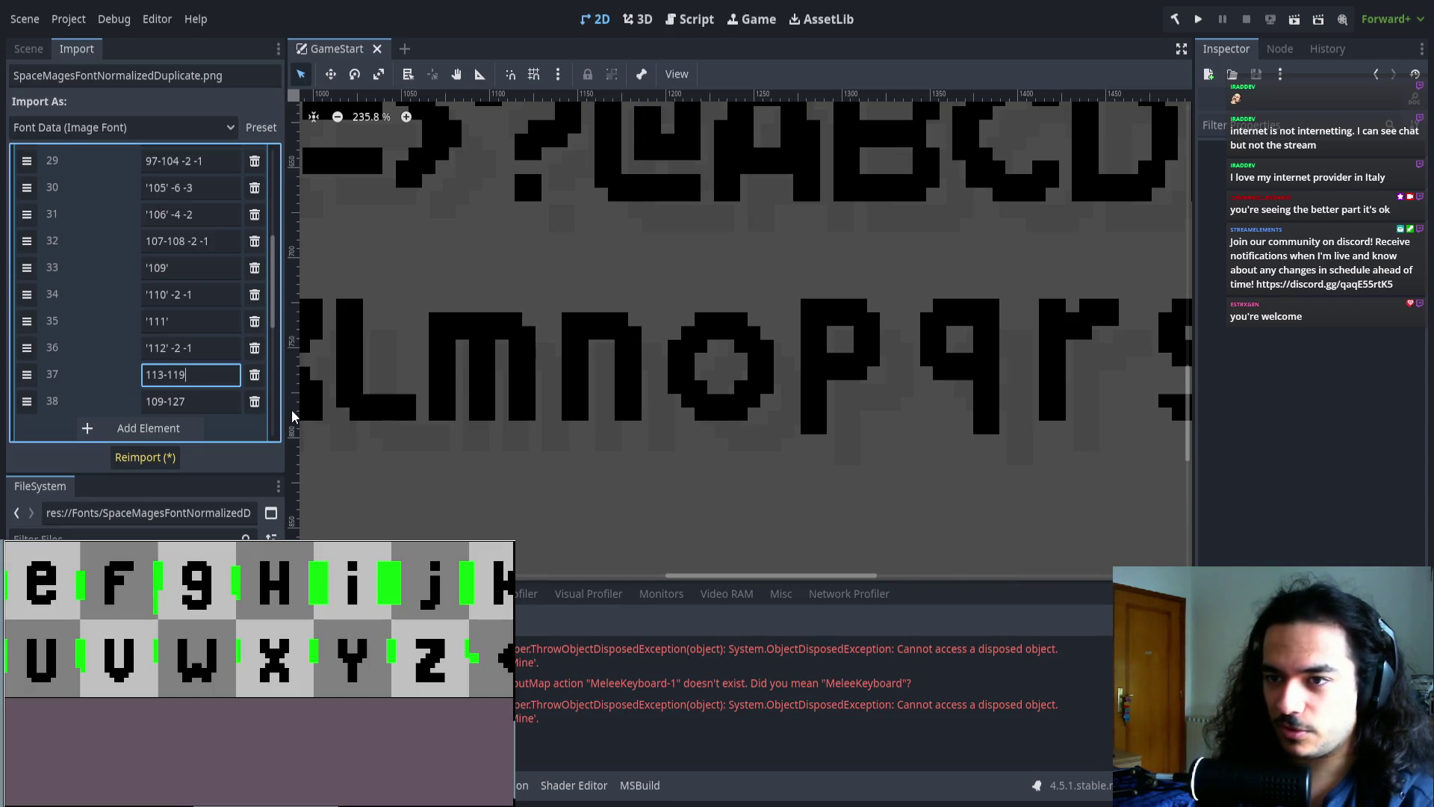
pyautogui.doubleClick(154, 403)
pyautogui.write('12')
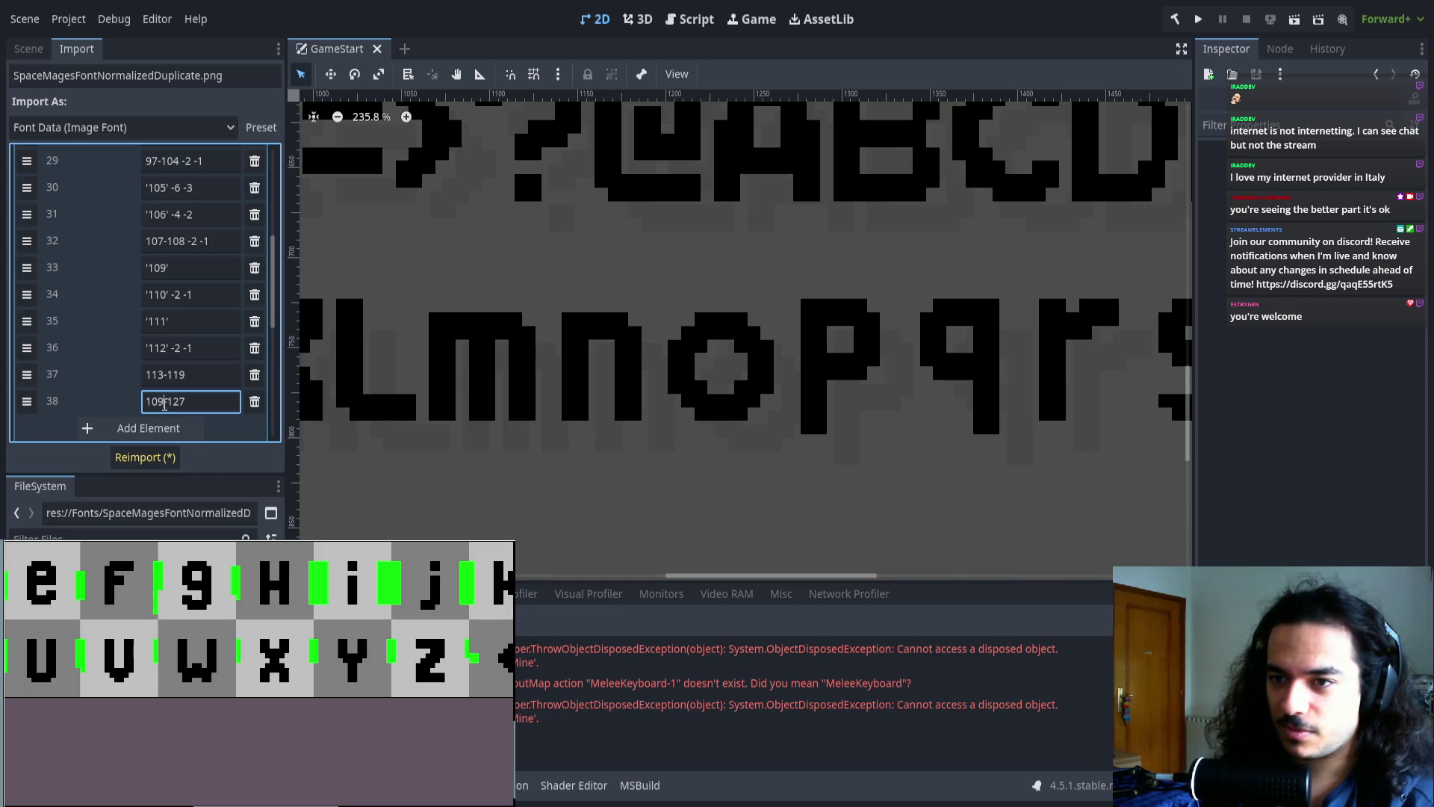
pyautogui.write('0')
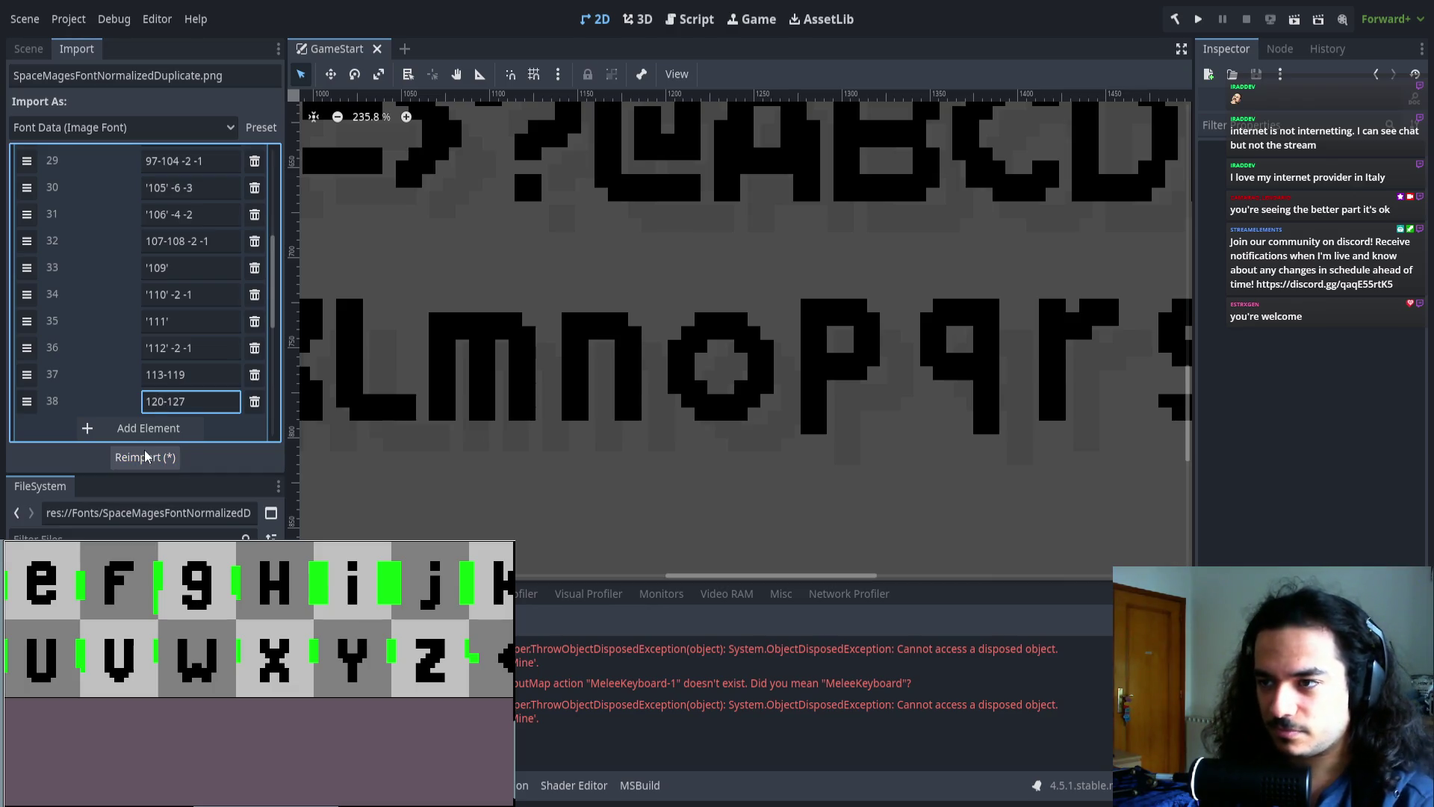
pyautogui.click(144, 457)
# - Correct the ranges to 113-118 and 119-127 and reimport the font
pyautogui.click(181, 374)
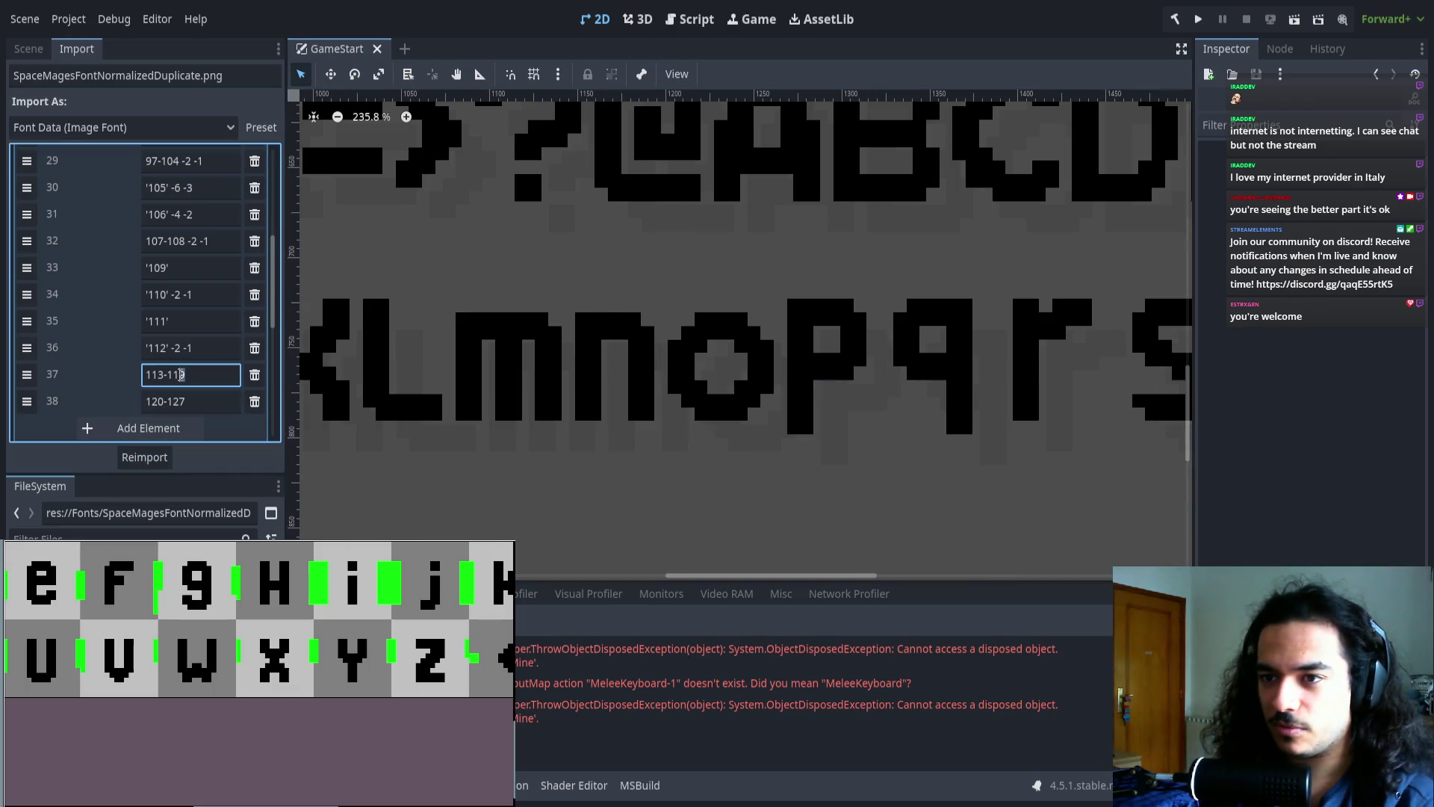
pyautogui.press('BackSpace')
pyautogui.write('8')
pyautogui.click(159, 401)
pyautogui.press('BackSpace')
pyautogui.press('BackSpace')
pyautogui.write('19')
pyautogui.click(144, 457)
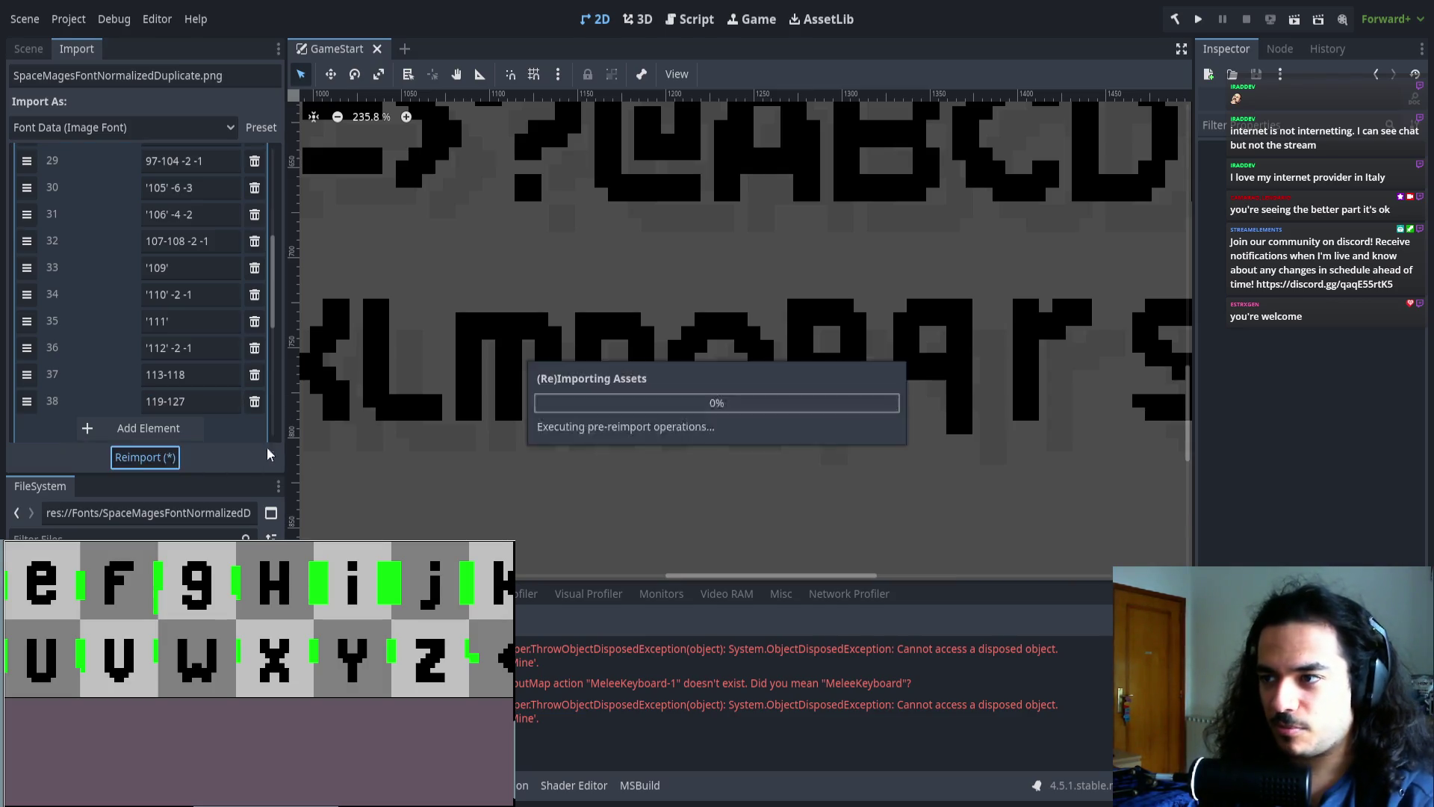
# - Delete the lone '112' row, make the next entry 112-118 -2 -1, and reimport
pyautogui.scroll(-5, 566, 380)
pyautogui.scroll(6, 729, 357)
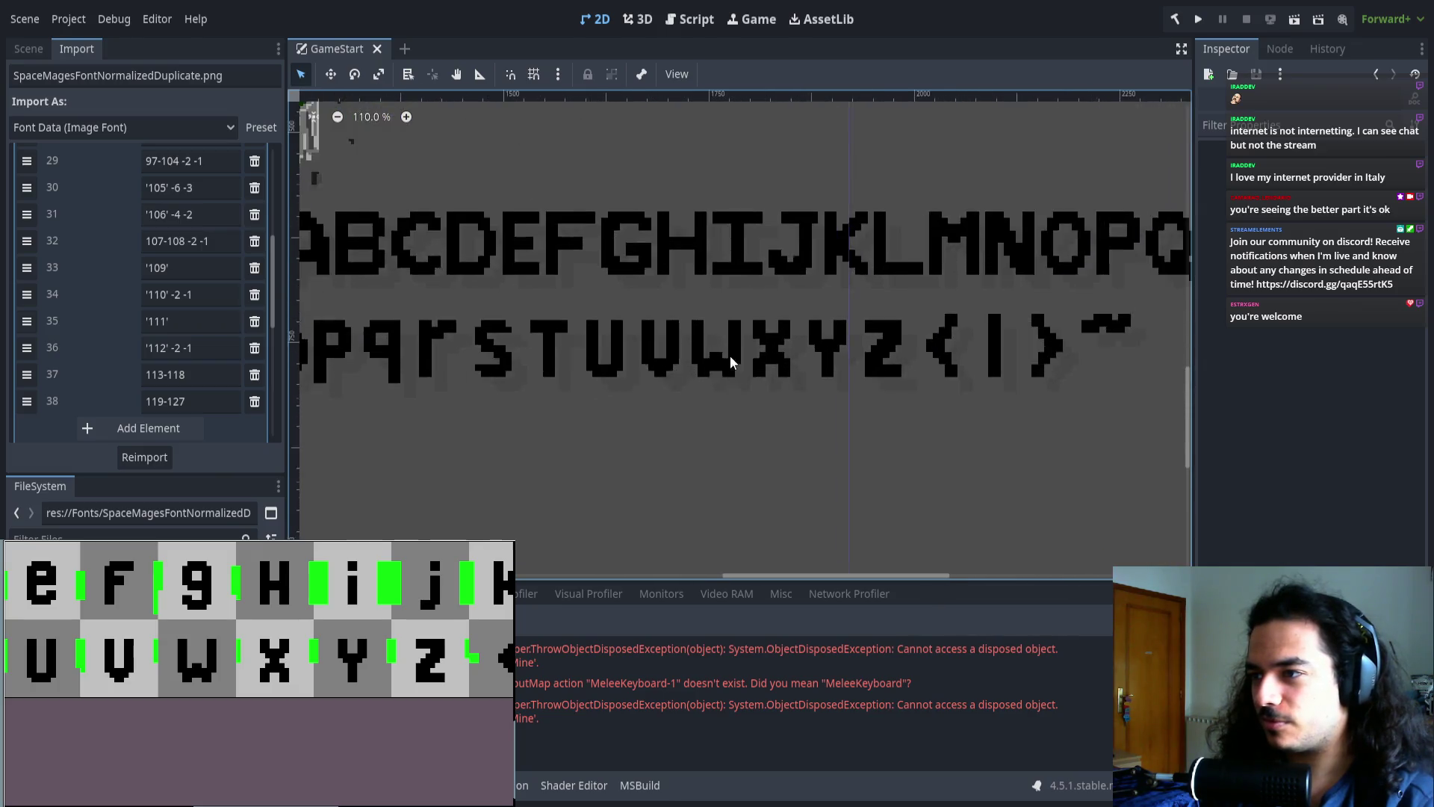
pyautogui.hscroll(-2, 825, 363)
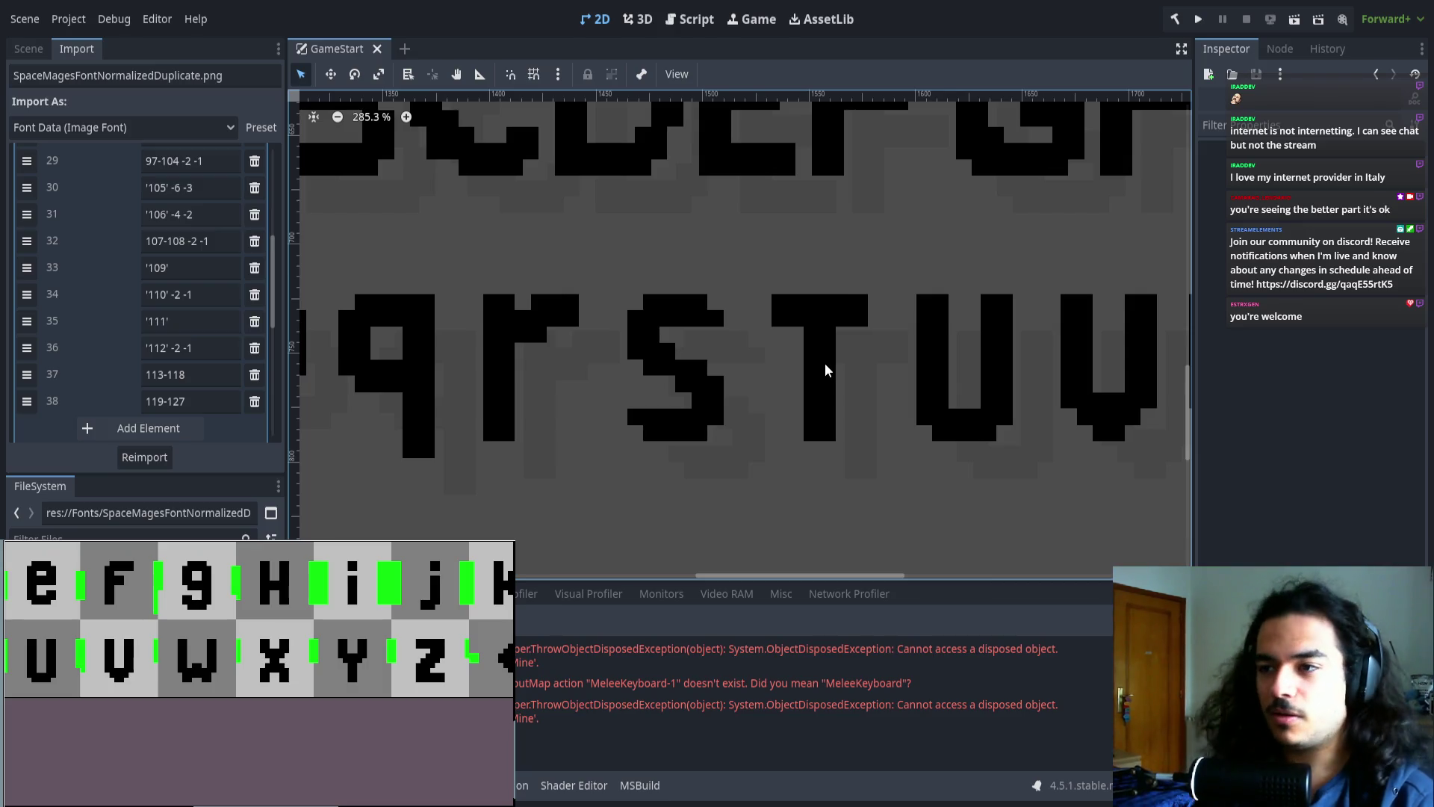
pyautogui.click(220, 378)
pyautogui.write('-2 -1')
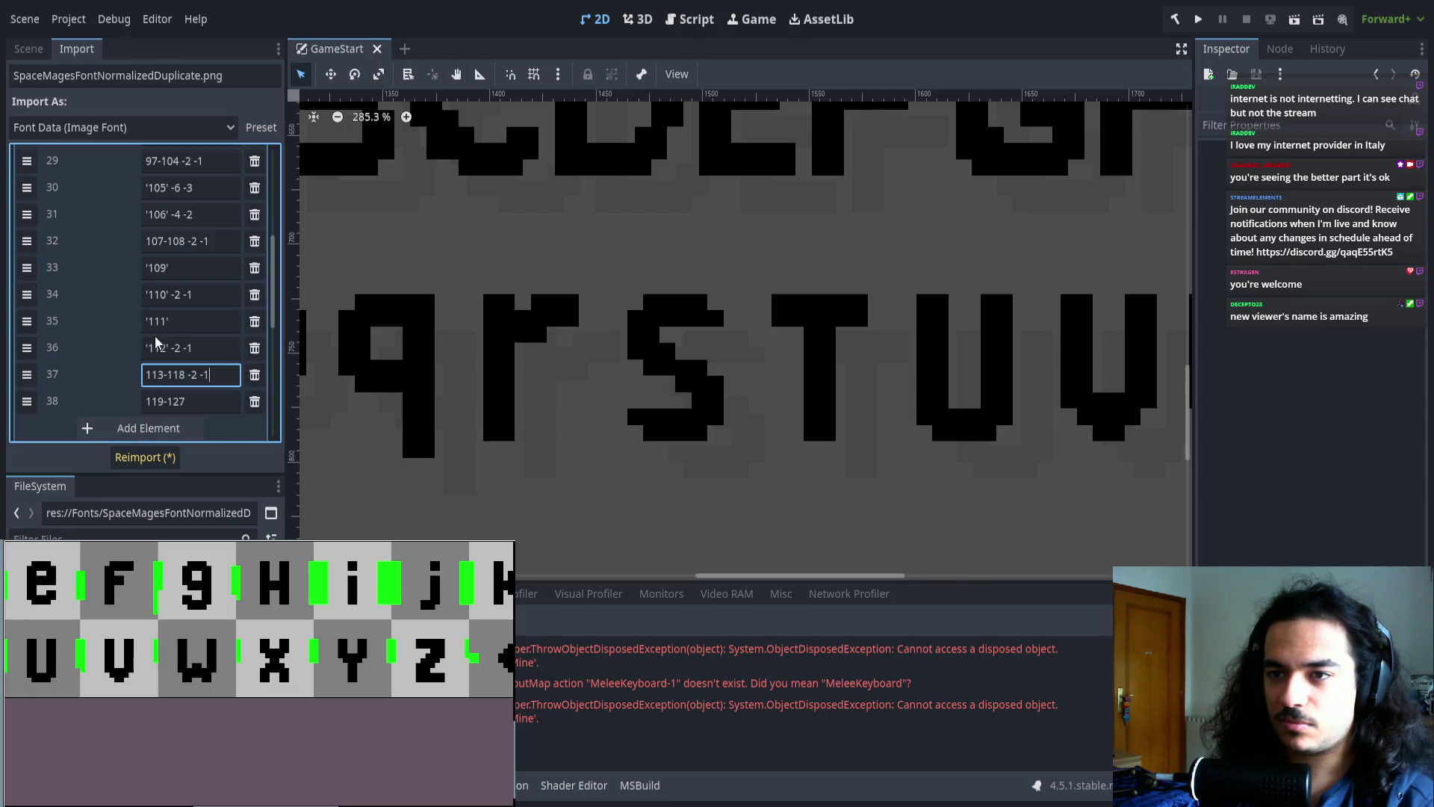
pyautogui.scroll(-4, 885, 369)
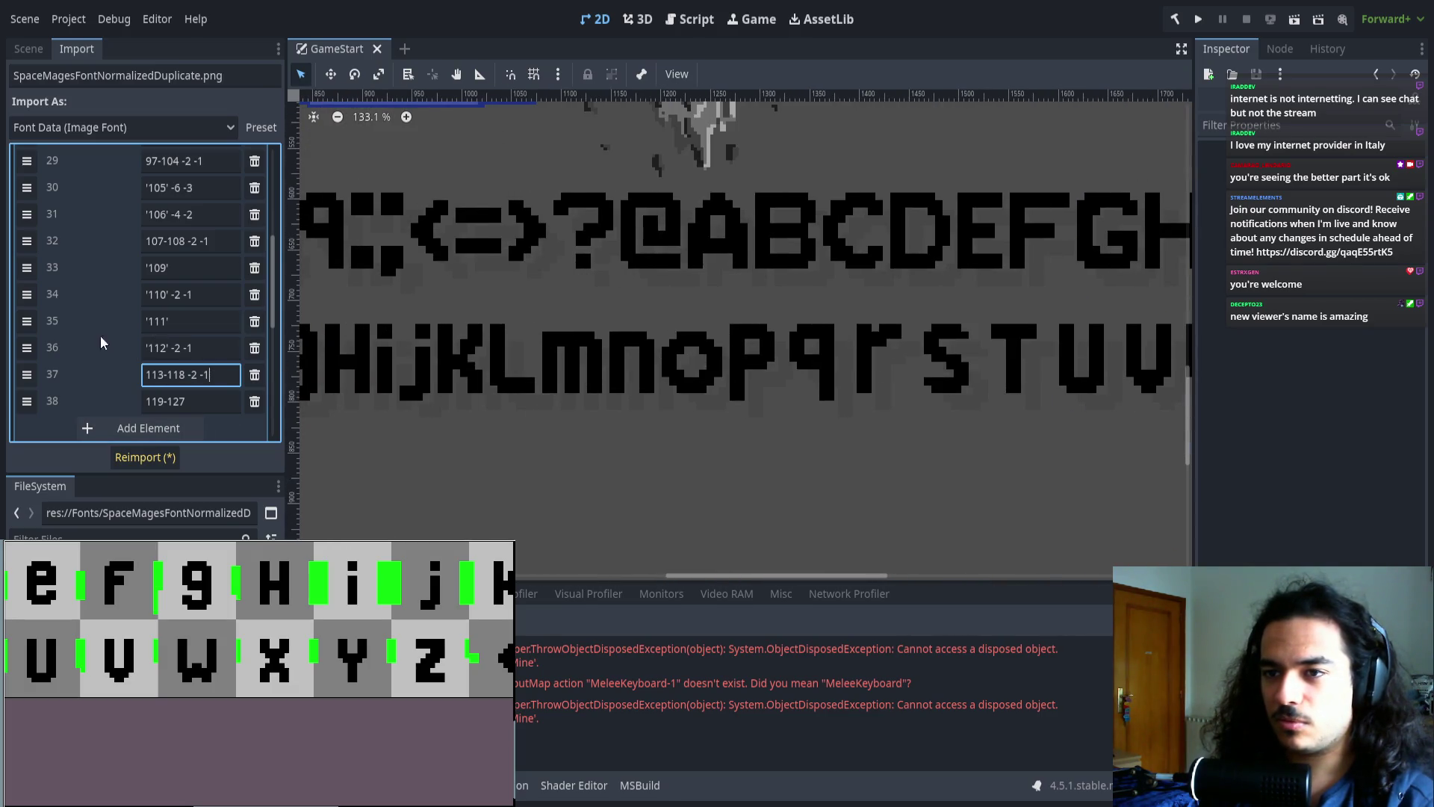
pyautogui.click(254, 348)
pyautogui.click(161, 351)
pyautogui.press('BackSpace')
pyautogui.write('2')
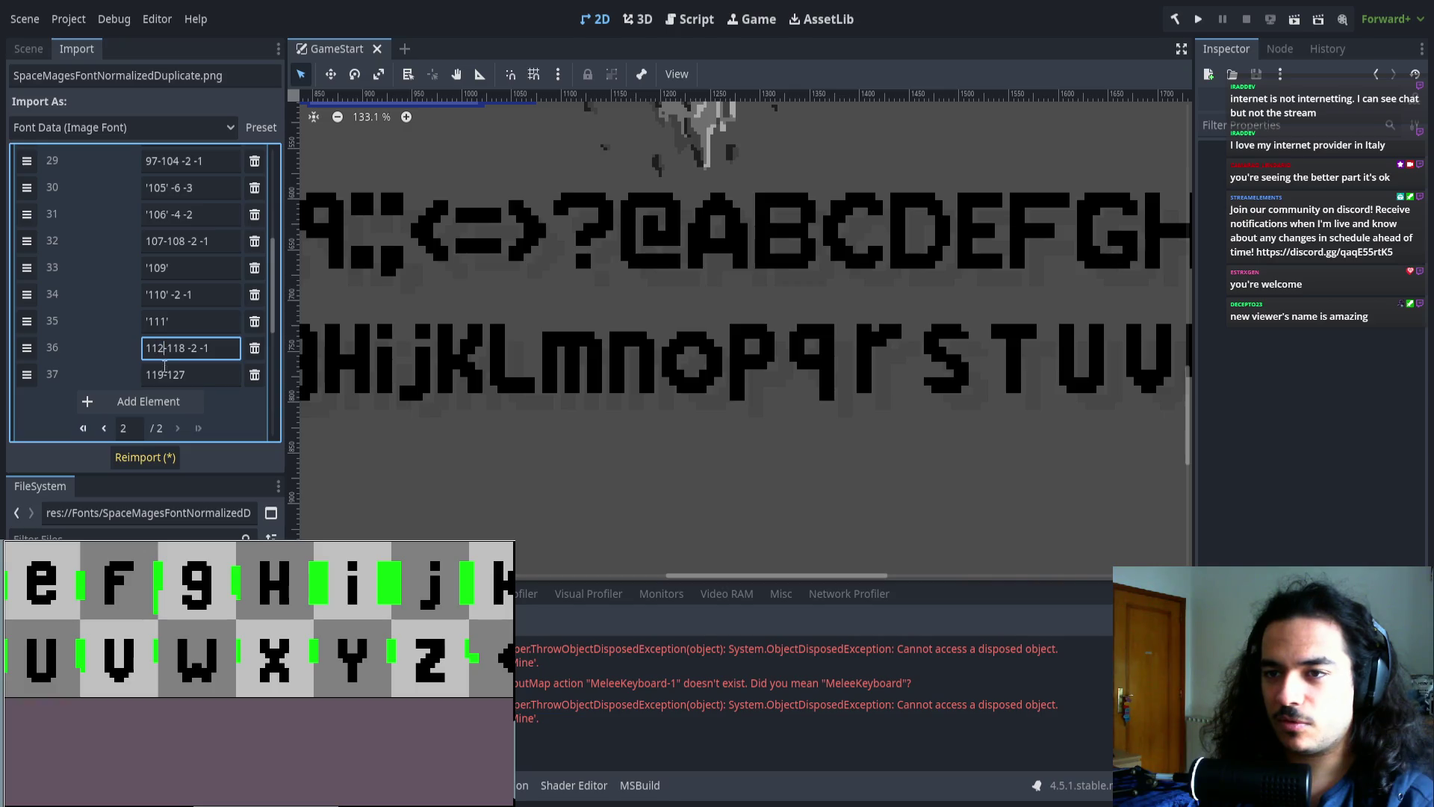
pyautogui.click(144, 457)
pyautogui.scroll(-8, 624, 419)
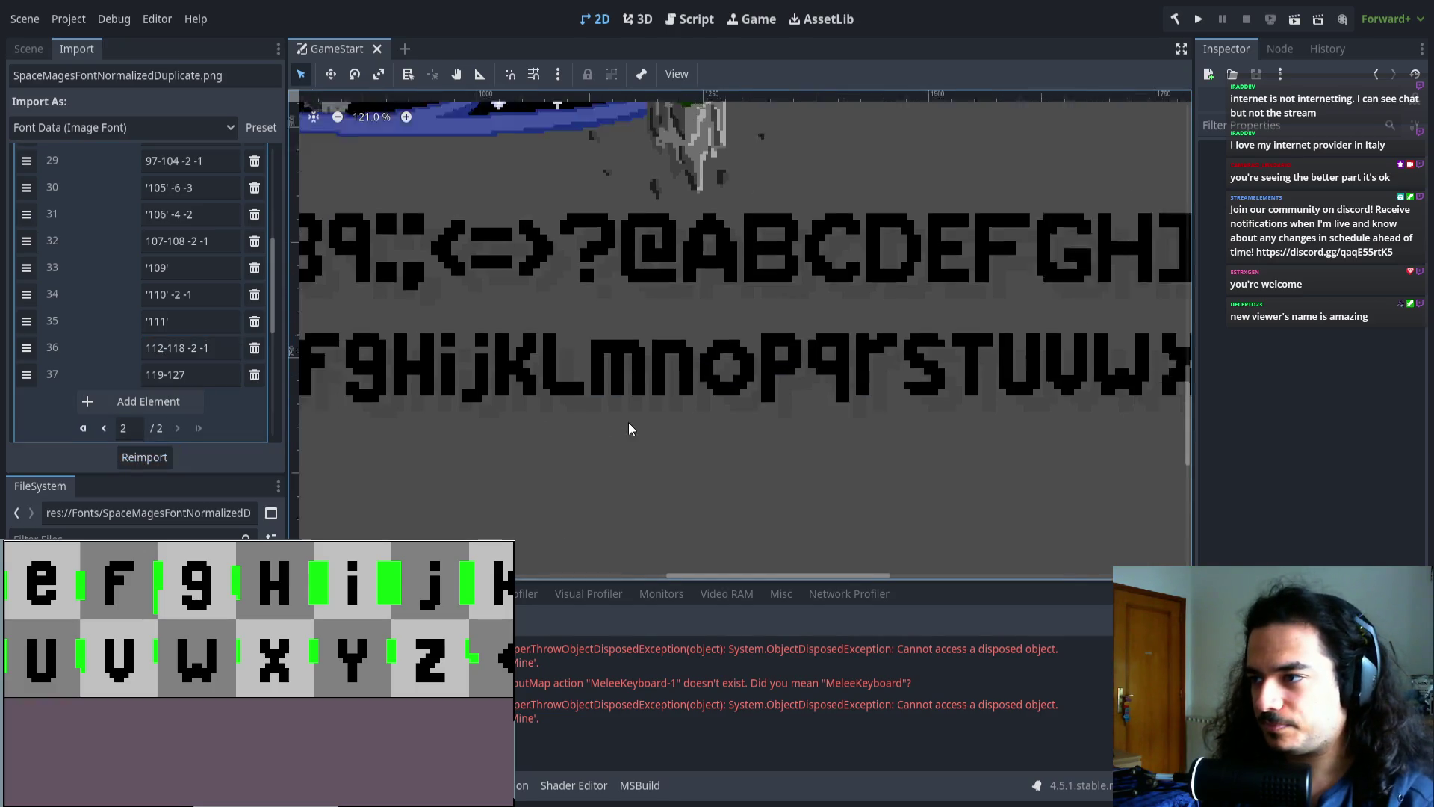
# - Pan the canvas and glyph preview to inspect the rendered glyphs
pyautogui.scroll(7, 672, 400)
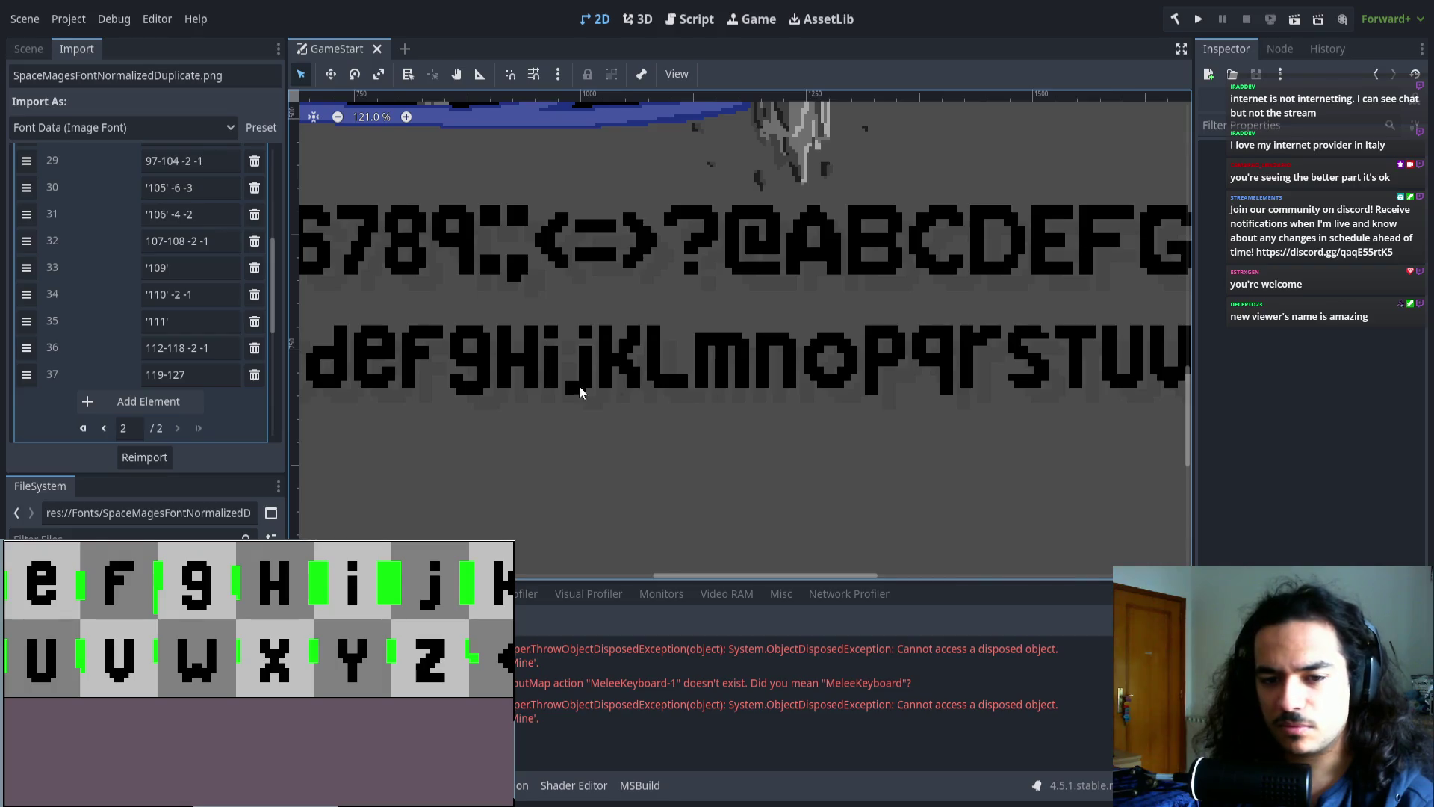
pyautogui.moveTo(581, 390); pyautogui.dragTo(675, 392)
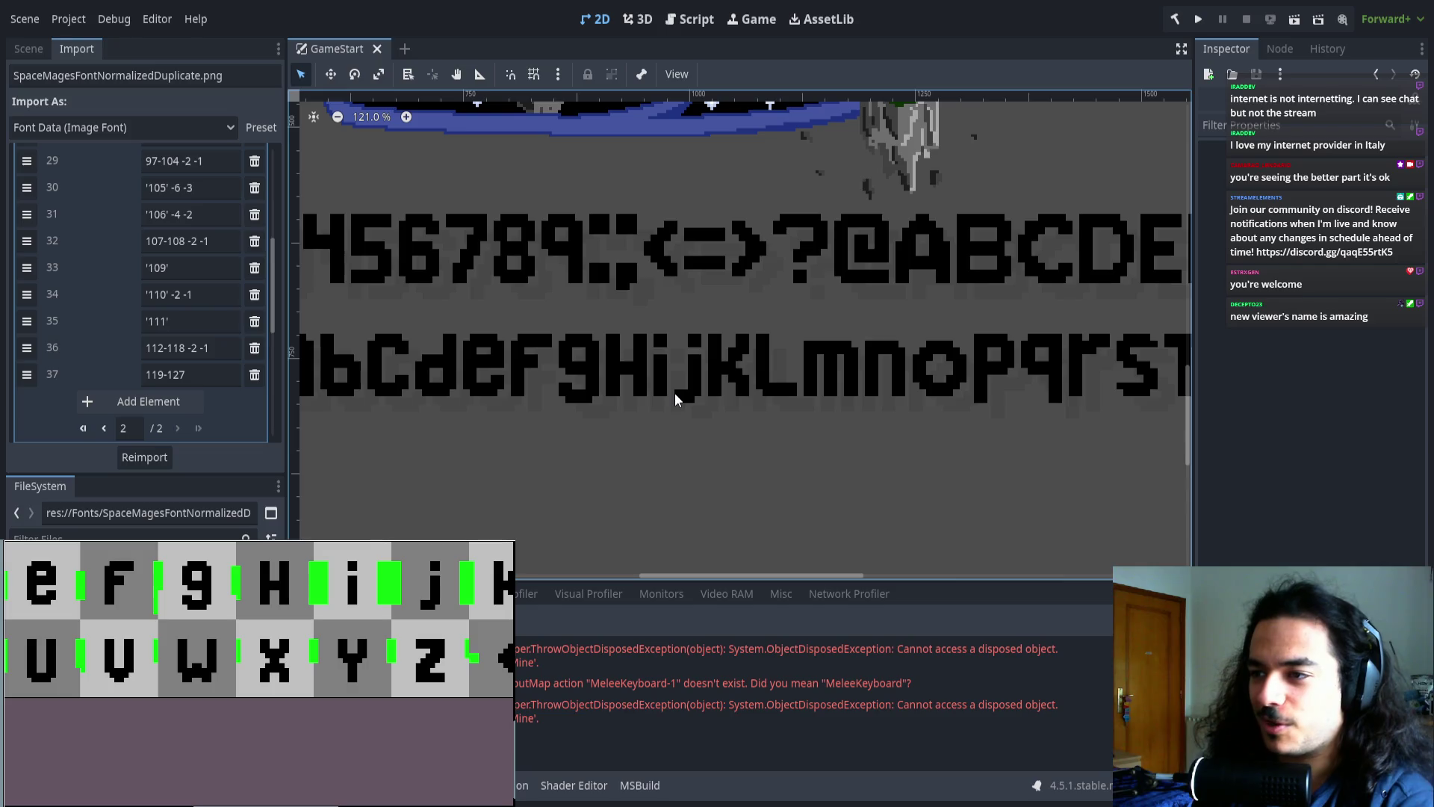
pyautogui.scroll(6, 676, 393)
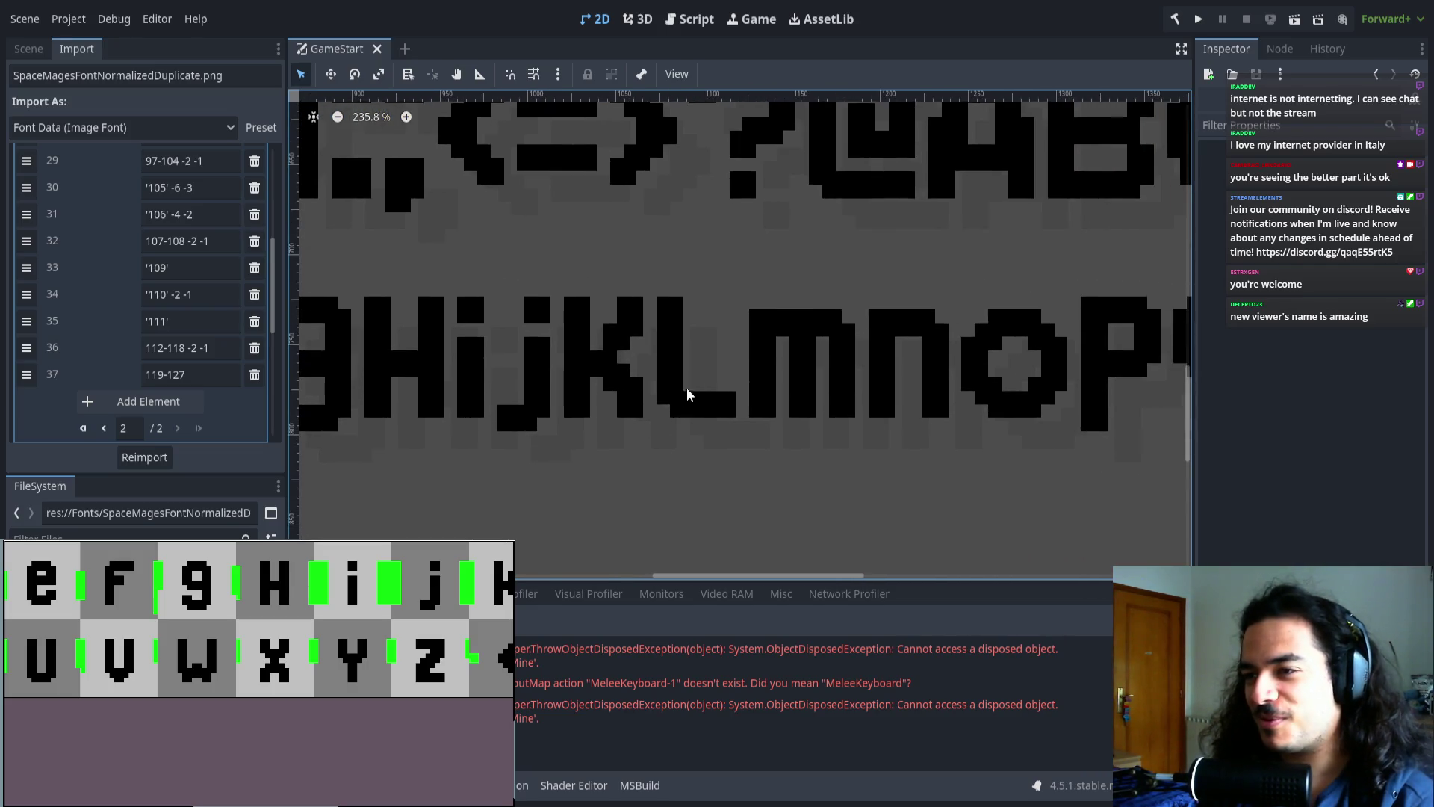
pyautogui.hscroll(5, 687, 396)
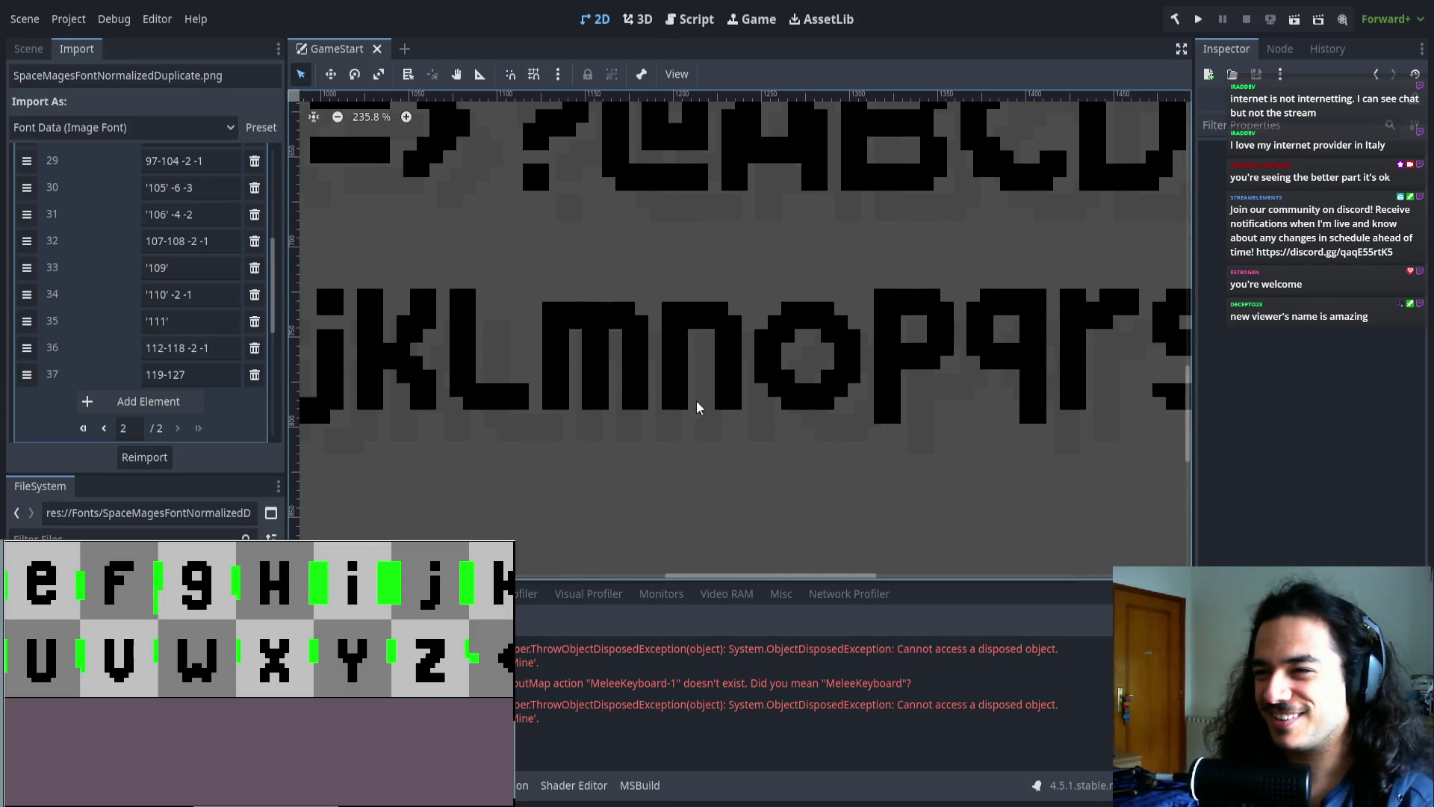
pyautogui.hscroll(4, 698, 407)
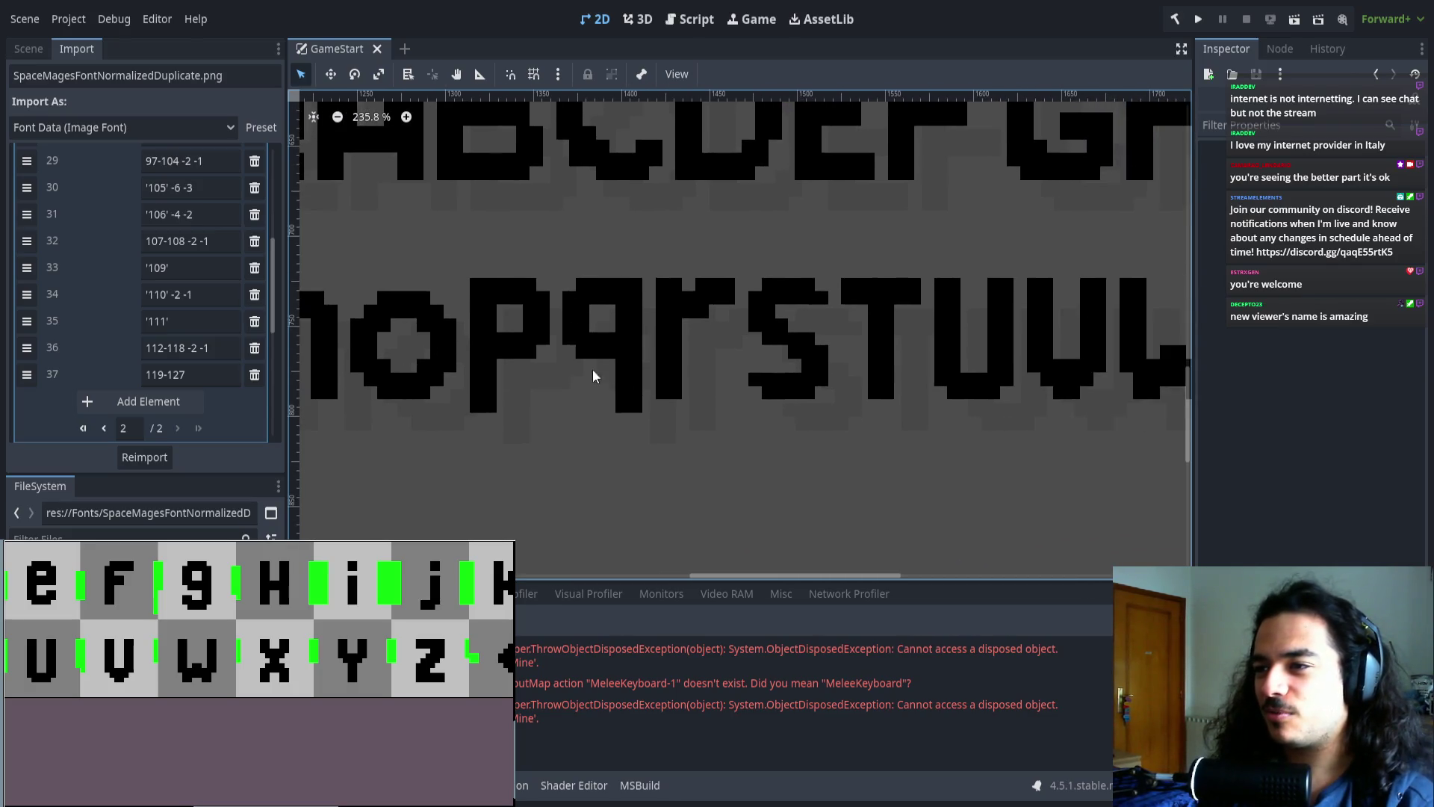
pyautogui.hscroll(3, 593, 369)
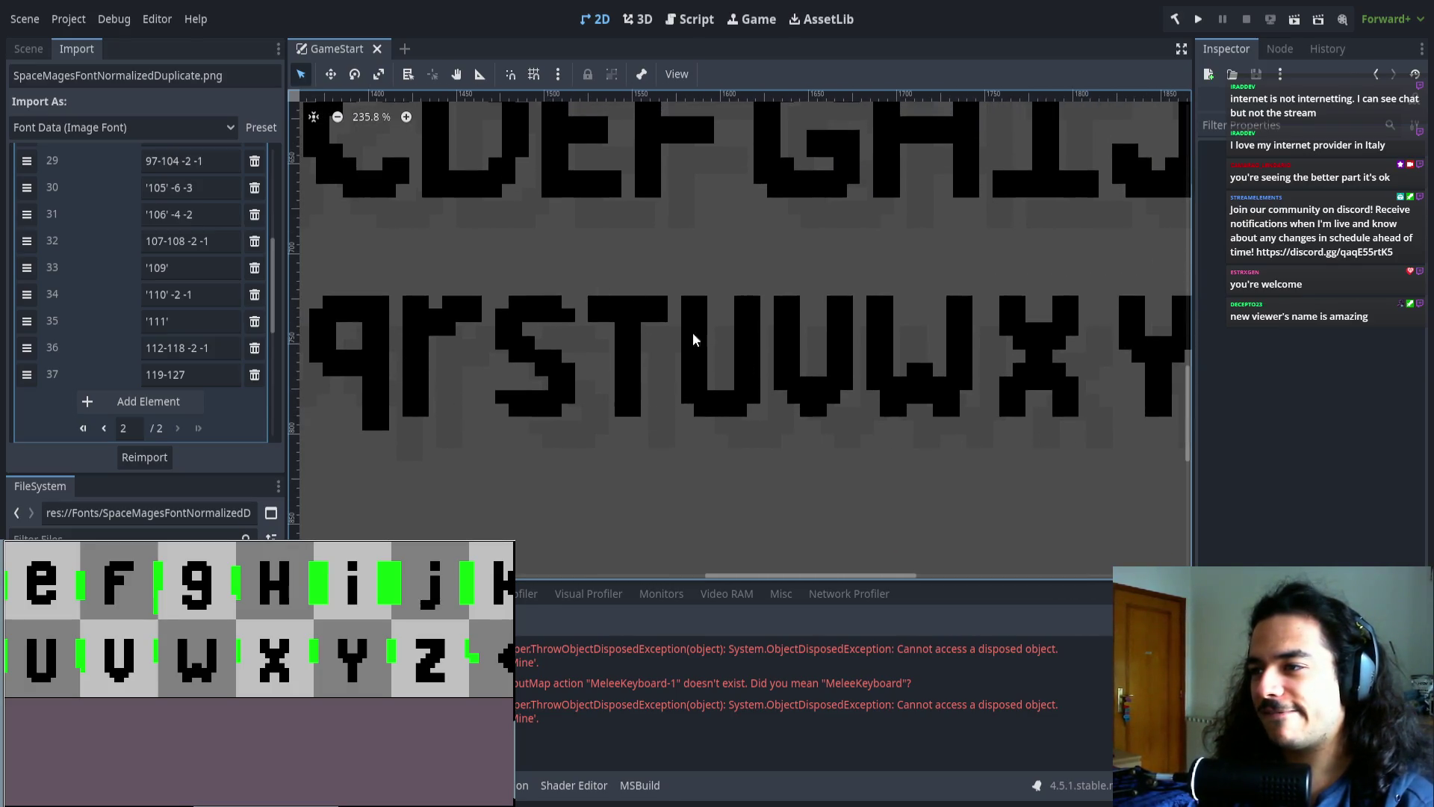
pyautogui.hscroll(5, 687, 359)
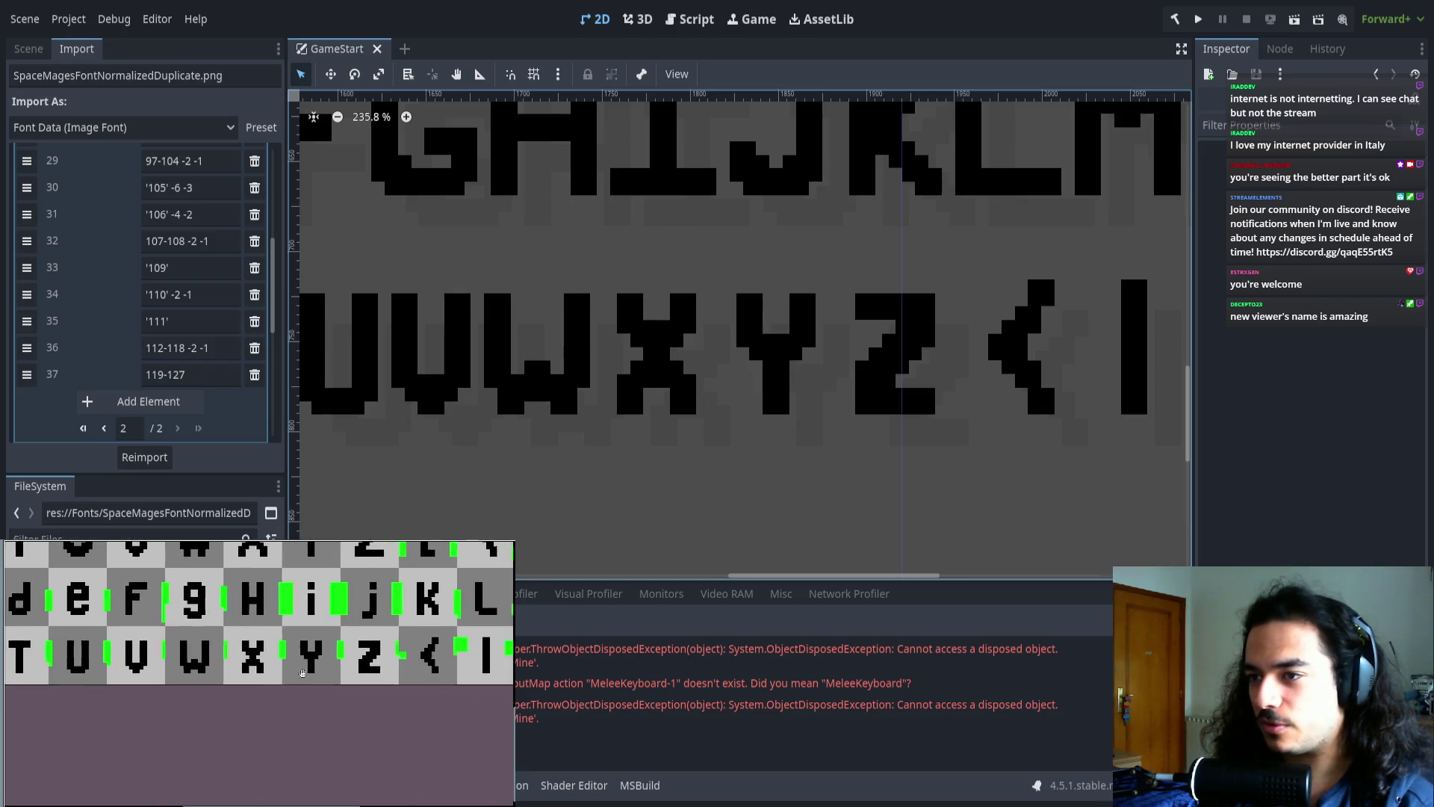
pyautogui.scroll(2, 197, 660)
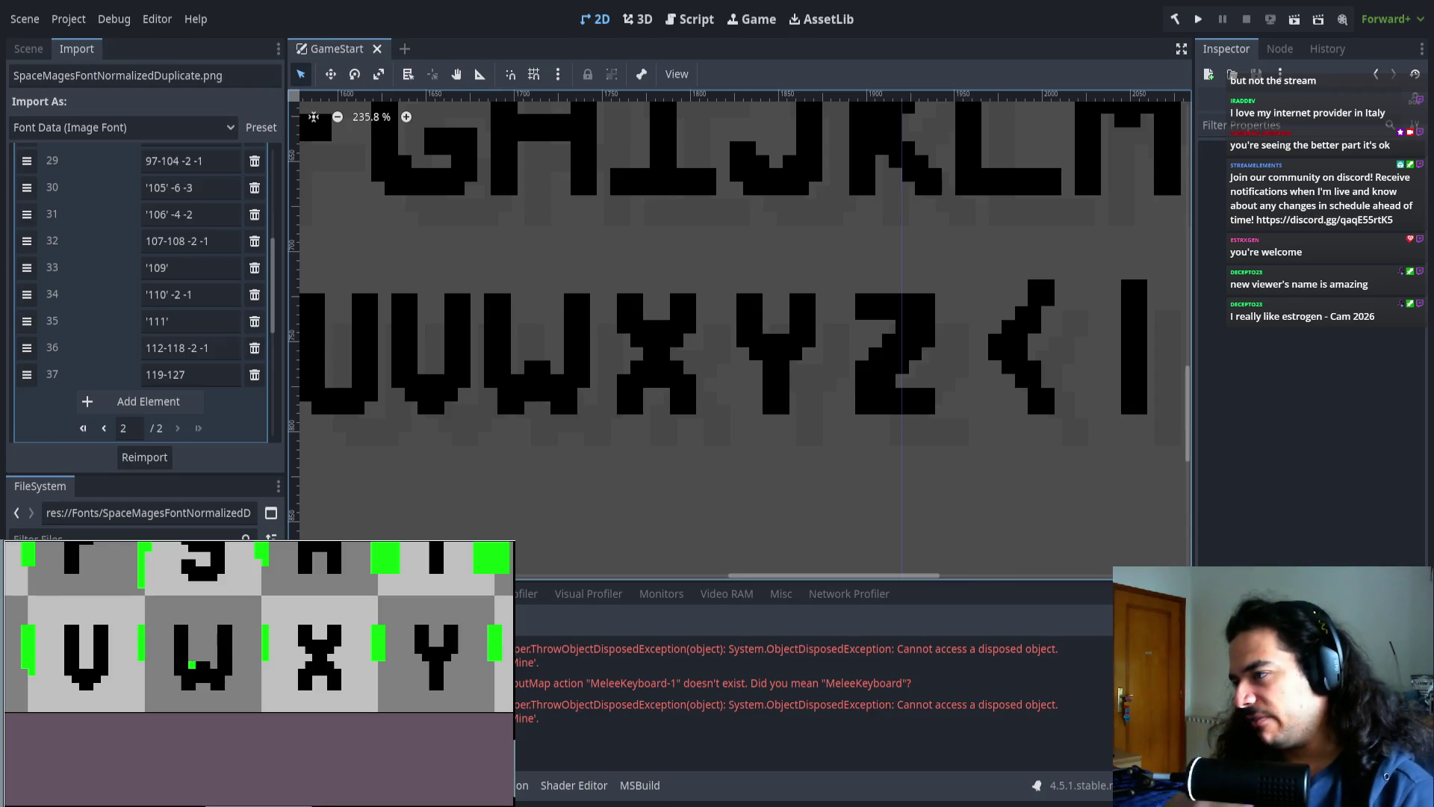
pyautogui.scroll(-3, 235, 644)
pyautogui.hscroll(3, 234, 644)
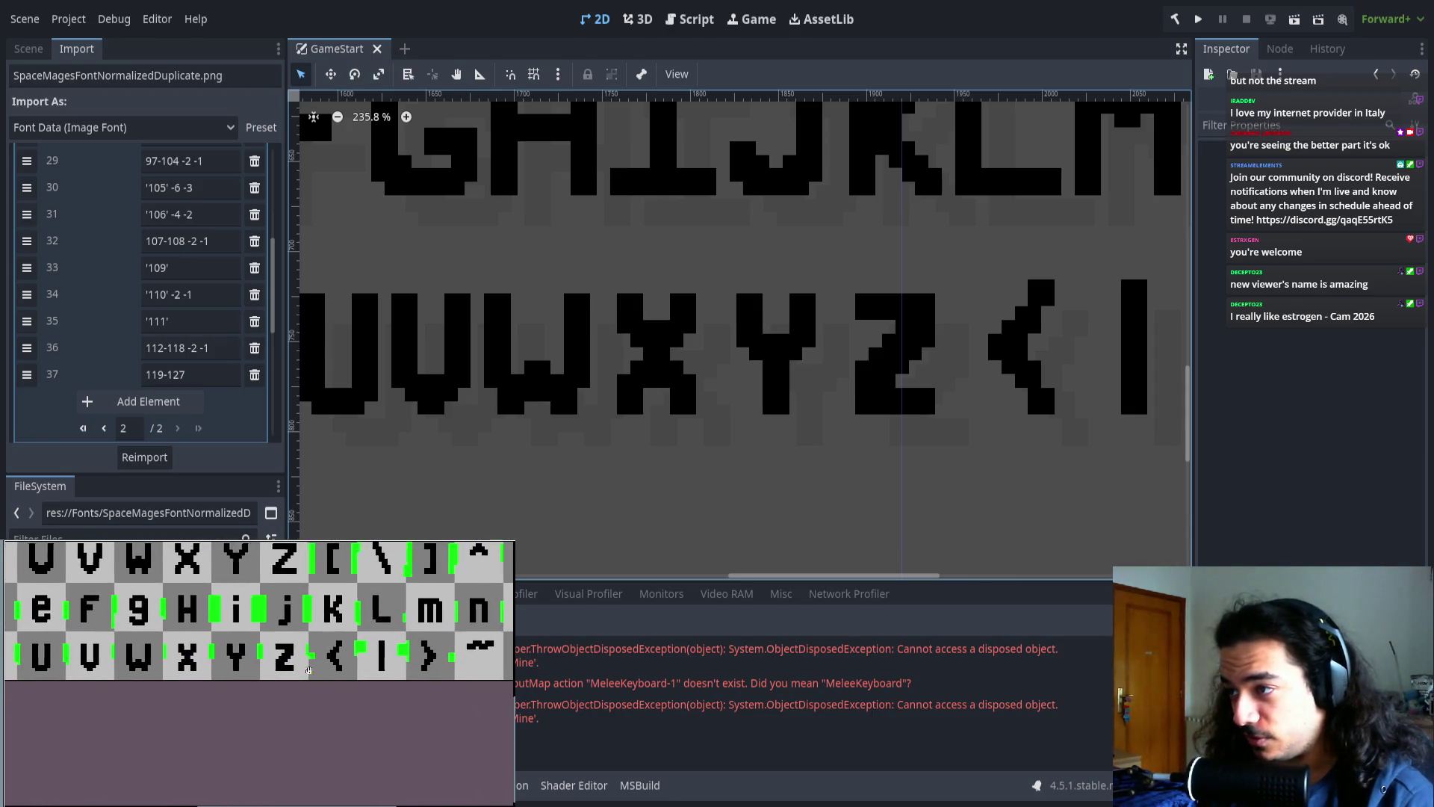
pyautogui.scroll(-5, 258, 610)
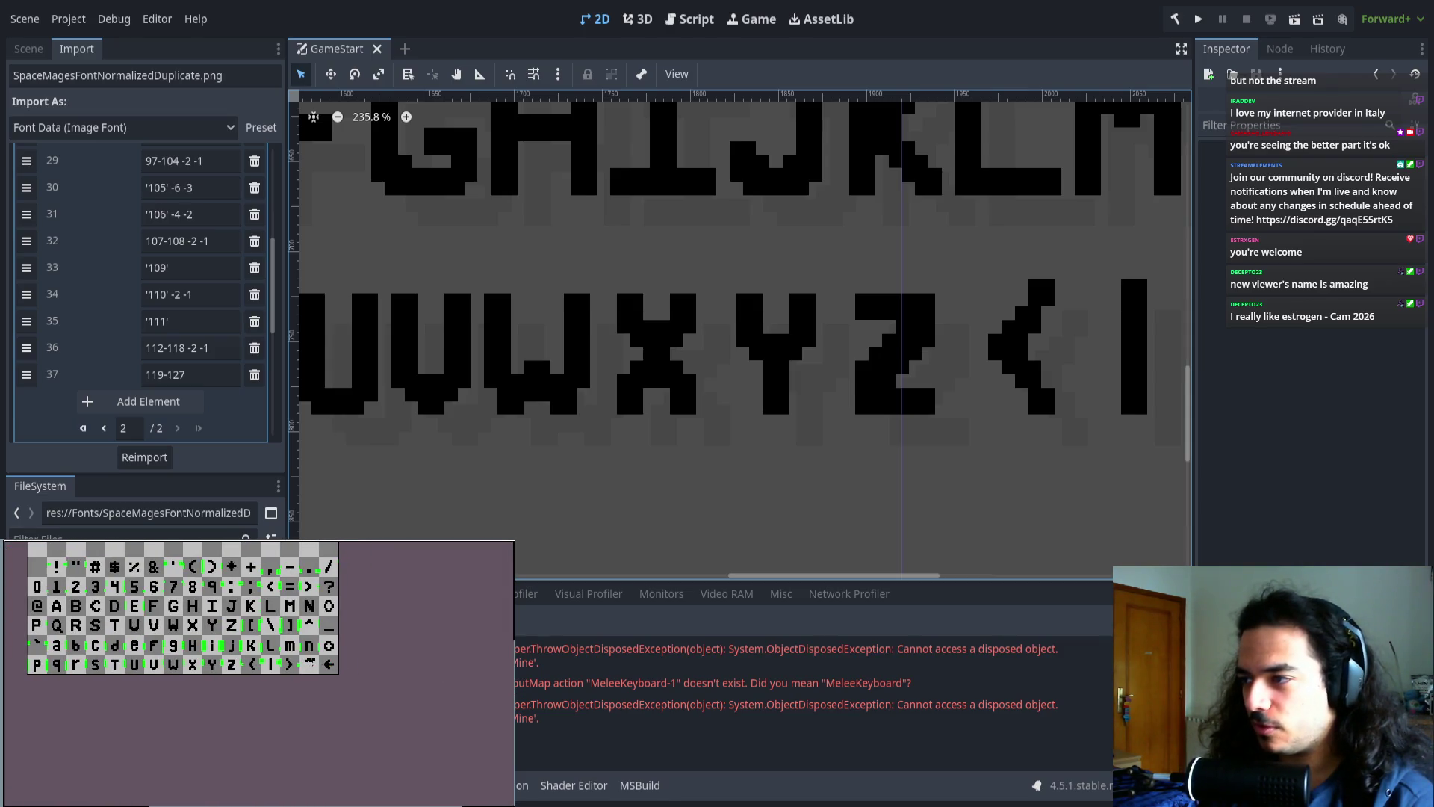
pyautogui.scroll(3, 313, 664)
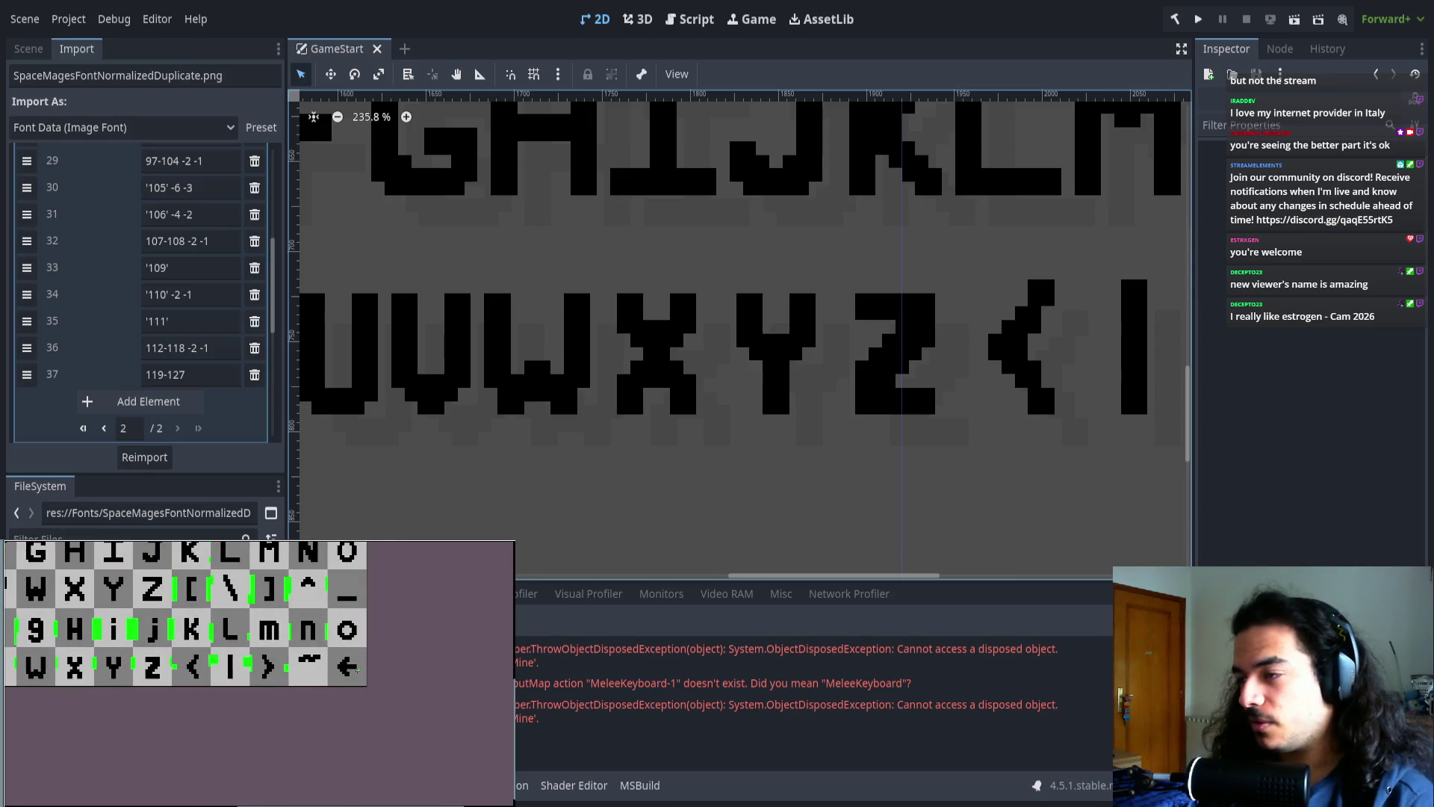
pyautogui.hscroll(-1, 357, 671)
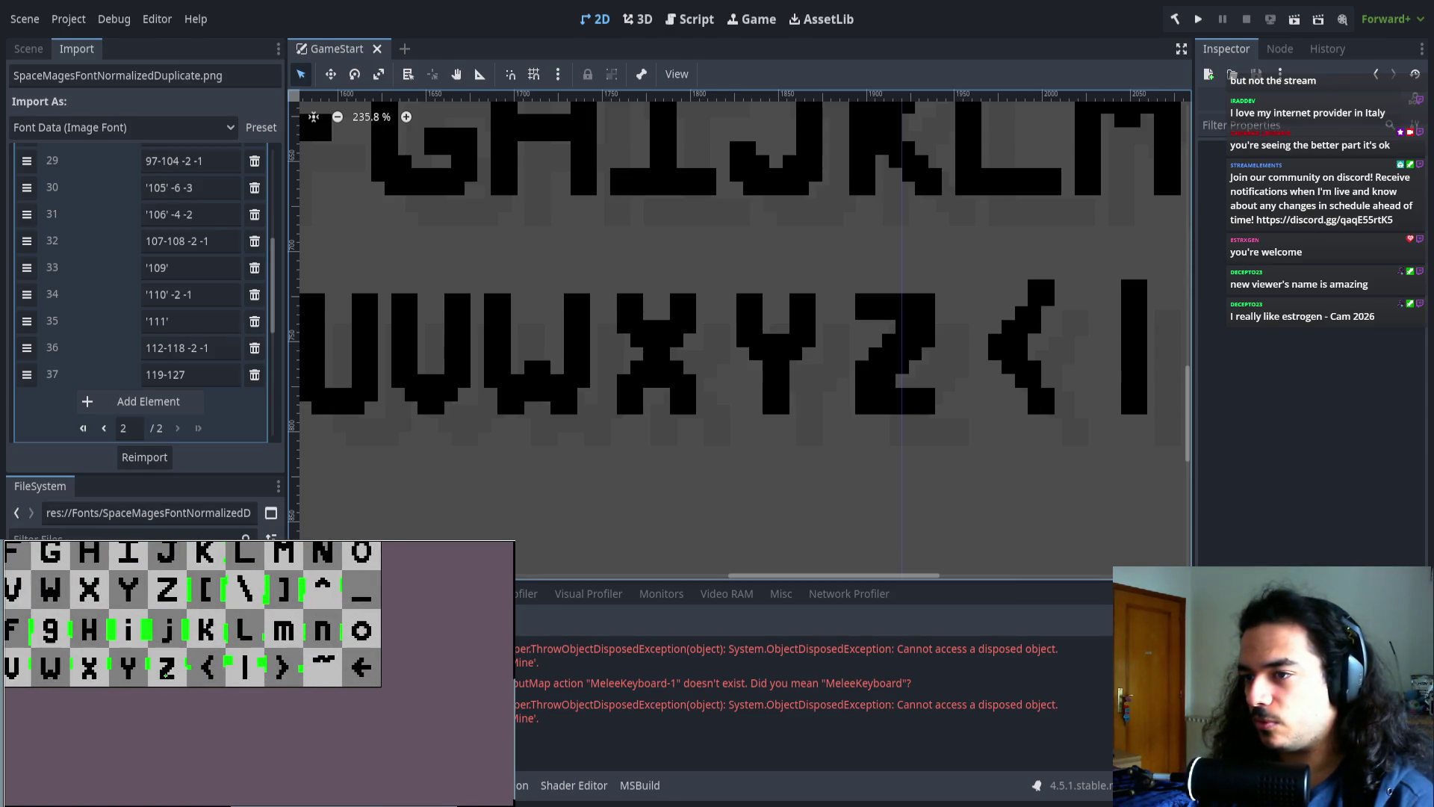
pyautogui.moveTo(128, 670)
pyautogui.mouseDown()
pyautogui.moveTo(230, 686)
pyautogui.moveTo(309, 674)
pyautogui.mouseUp()
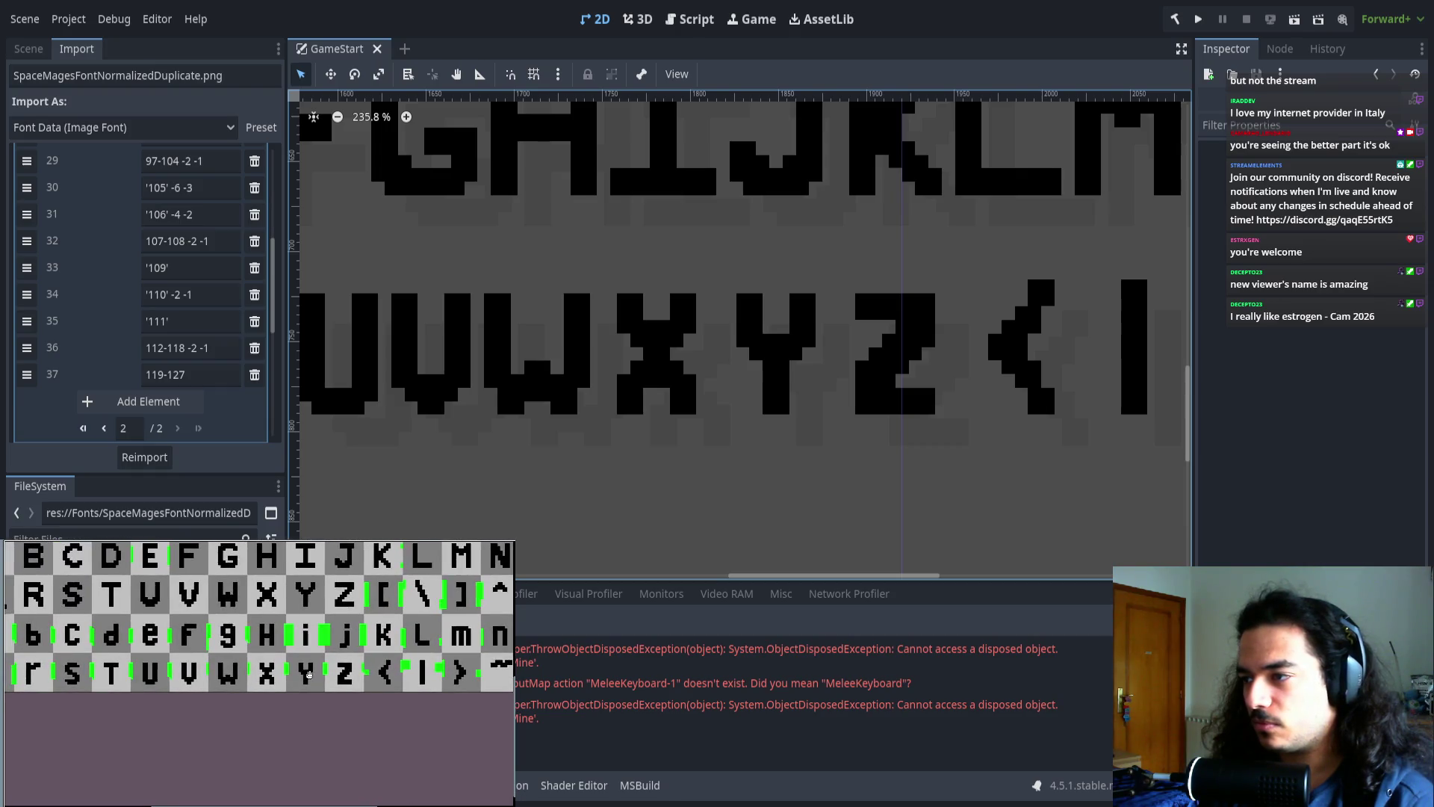
pyautogui.scroll(2, 437, 682)
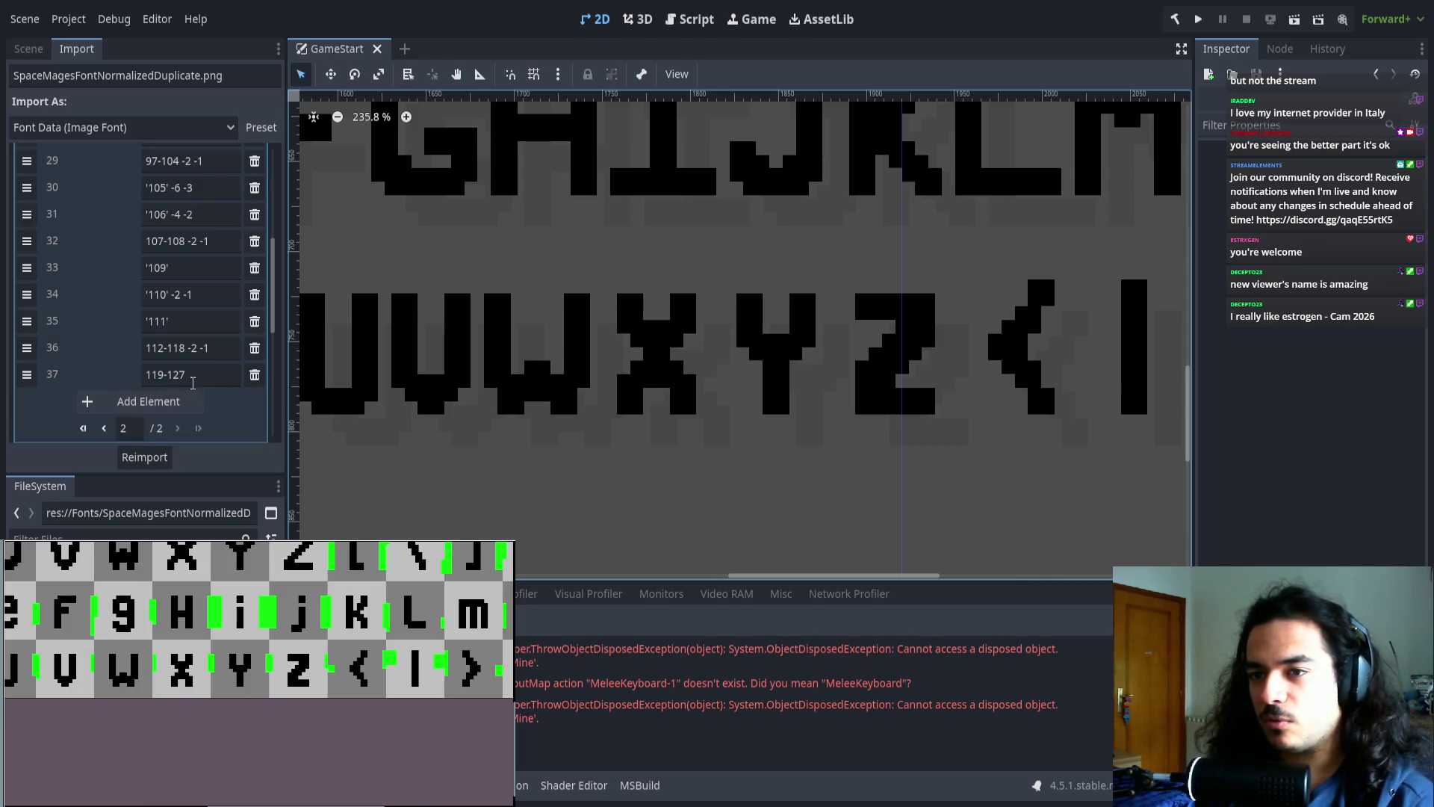
# - Add a blank entry before the 119-127 range and begin typing 120 into it
pyautogui.click(144, 401)
pyautogui.moveTo(26, 374); pyautogui.dragTo(27, 403)
pyautogui.click(183, 371)
pyautogui.write('1')
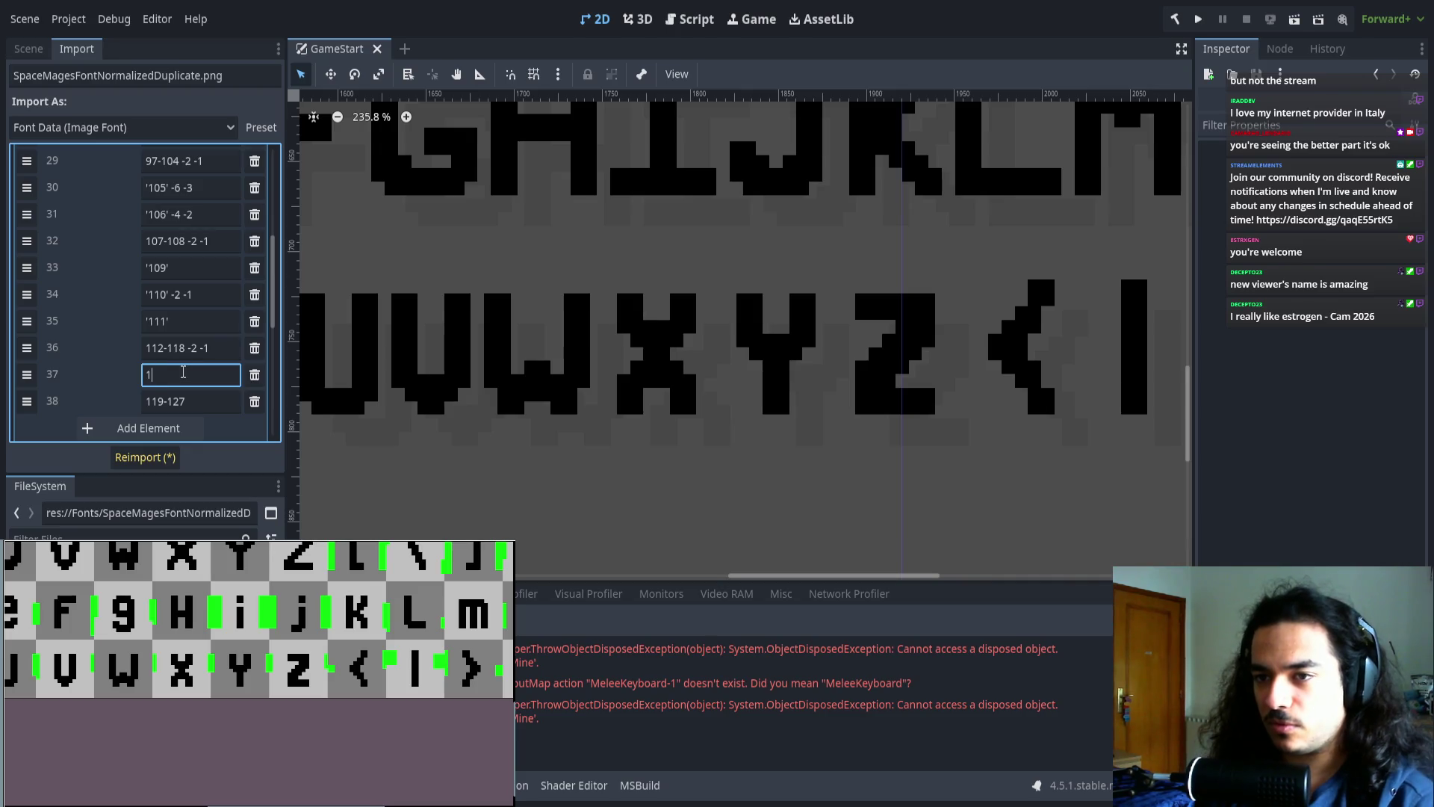
pyautogui.write('20')
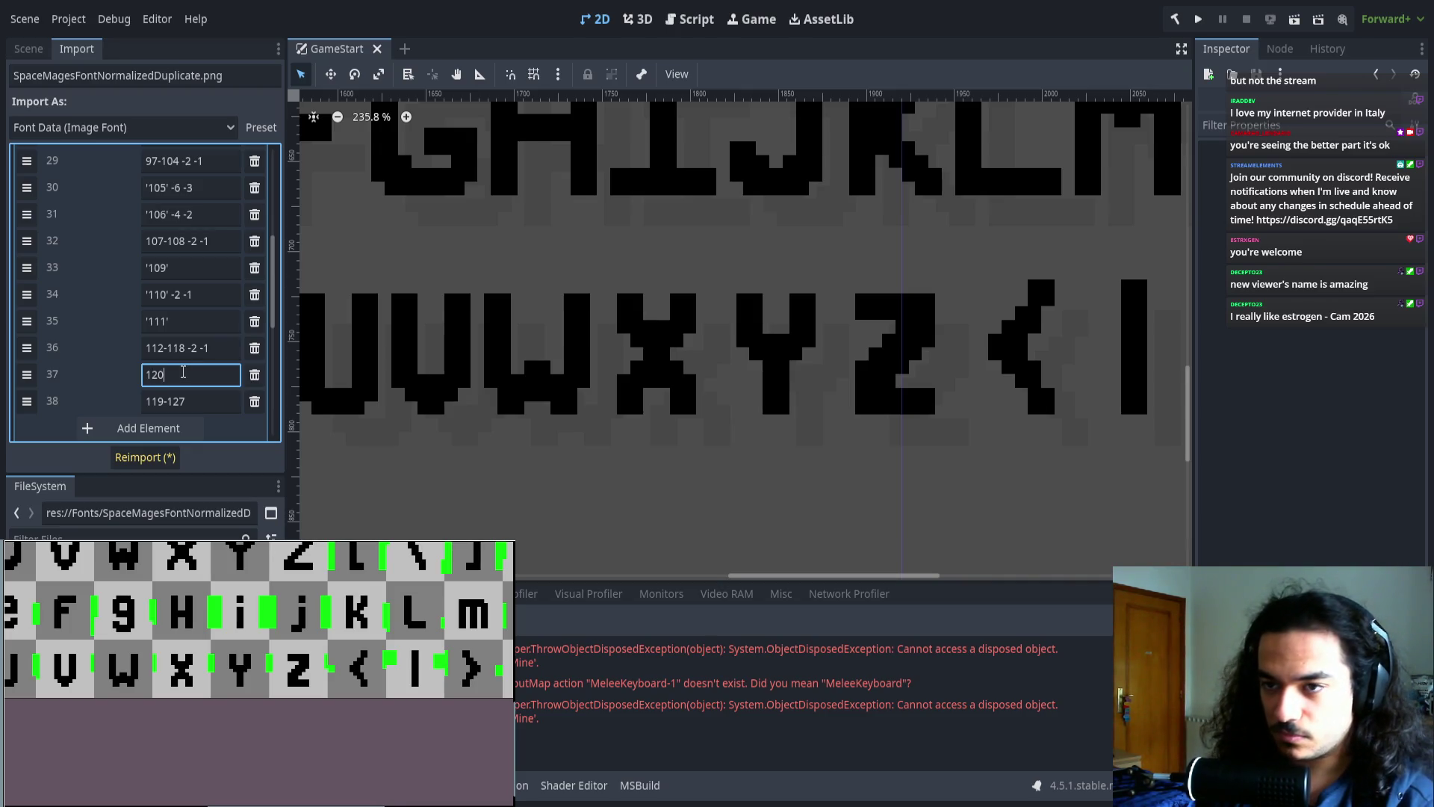
# - Correct the entry to '119' and add a new 120-122 -2 -1 range above the final range
pyautogui.press('BackSpace')
pyautogui.press('BackSpace')
pyautogui.press('BackSpace')
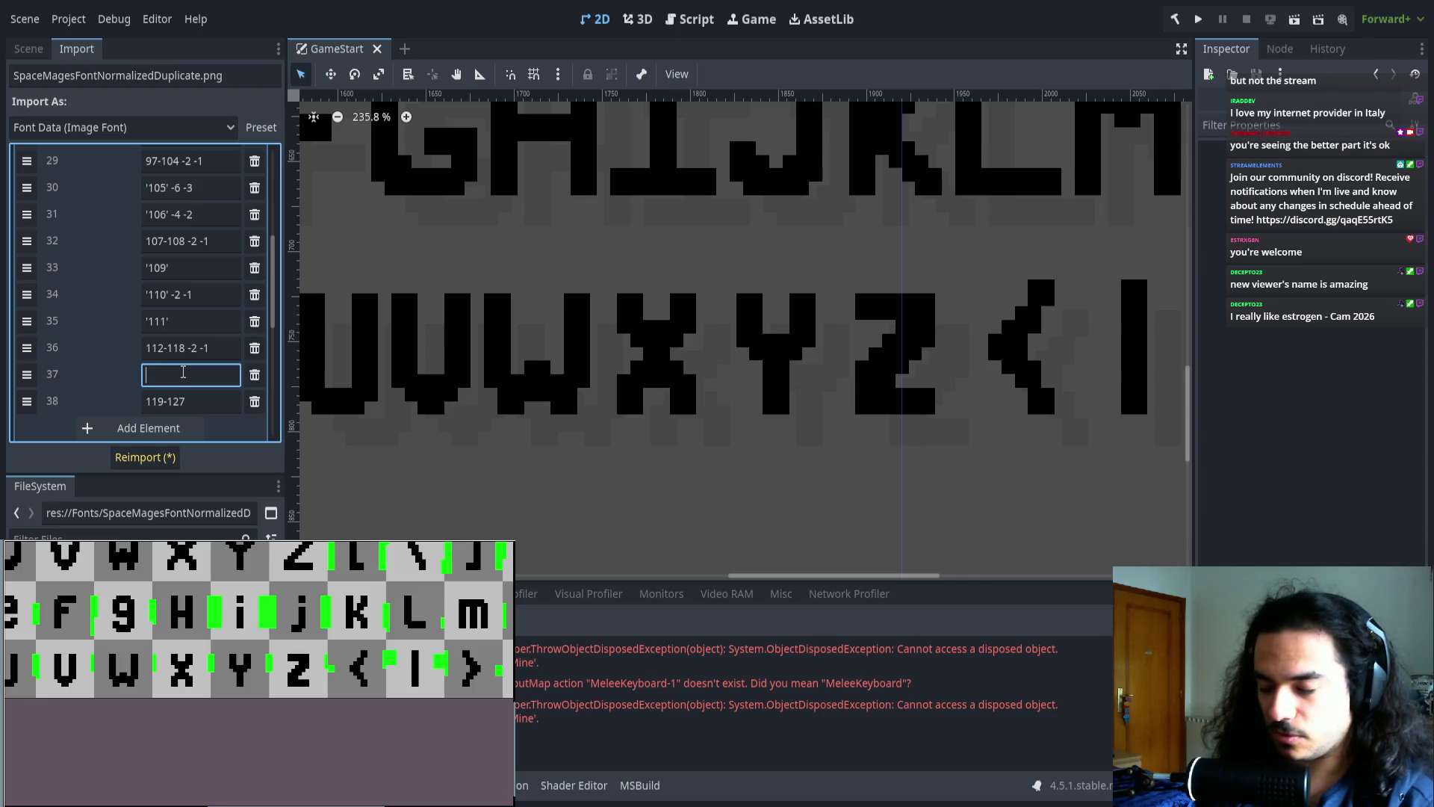
pyautogui.write("'19'")
pyautogui.click(119, 428)
pyautogui.moveTo(29, 401); pyautogui.dragTo(119, 426)
pyautogui.click(183, 398)
pyautogui.write('20-')
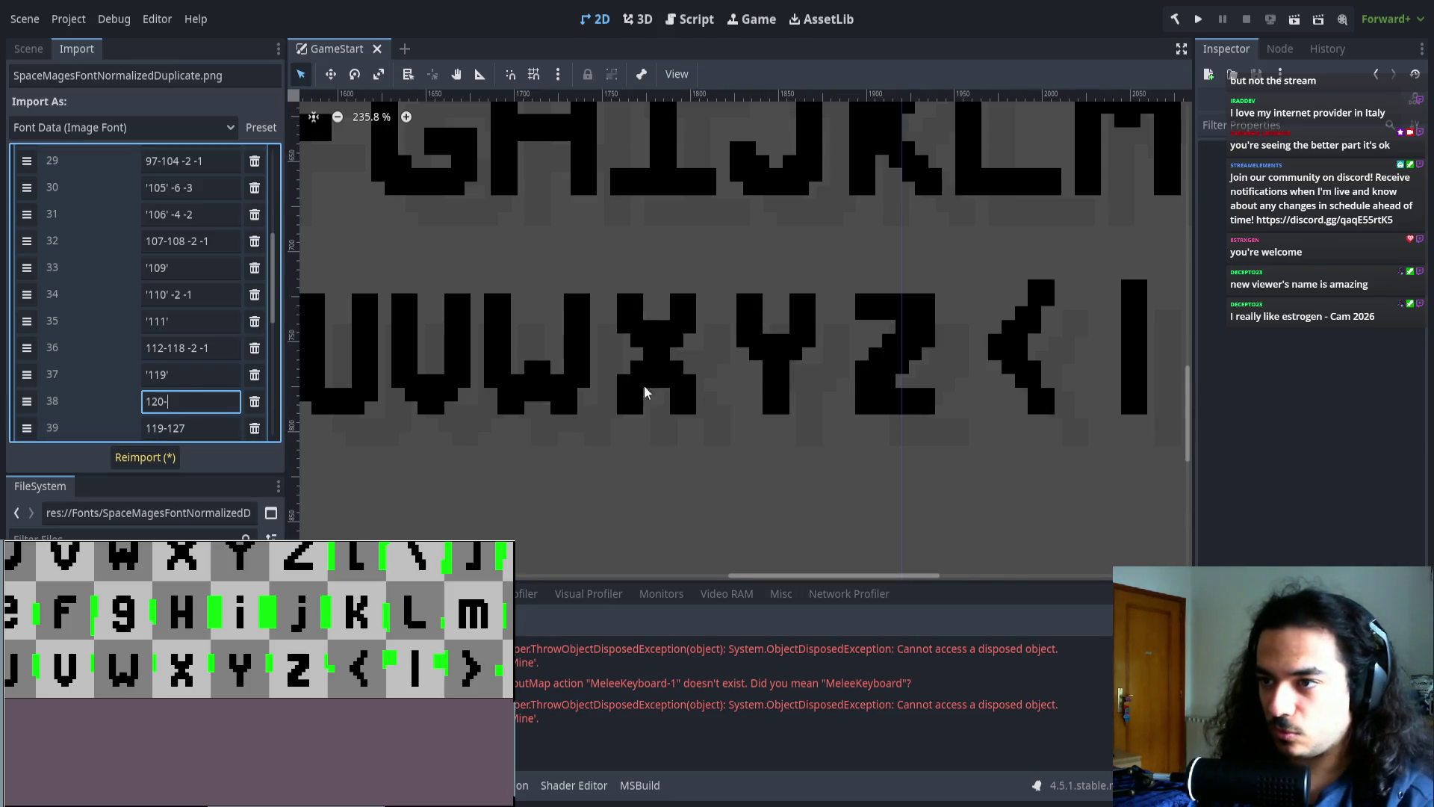
pyautogui.scroll(-5, 646, 393)
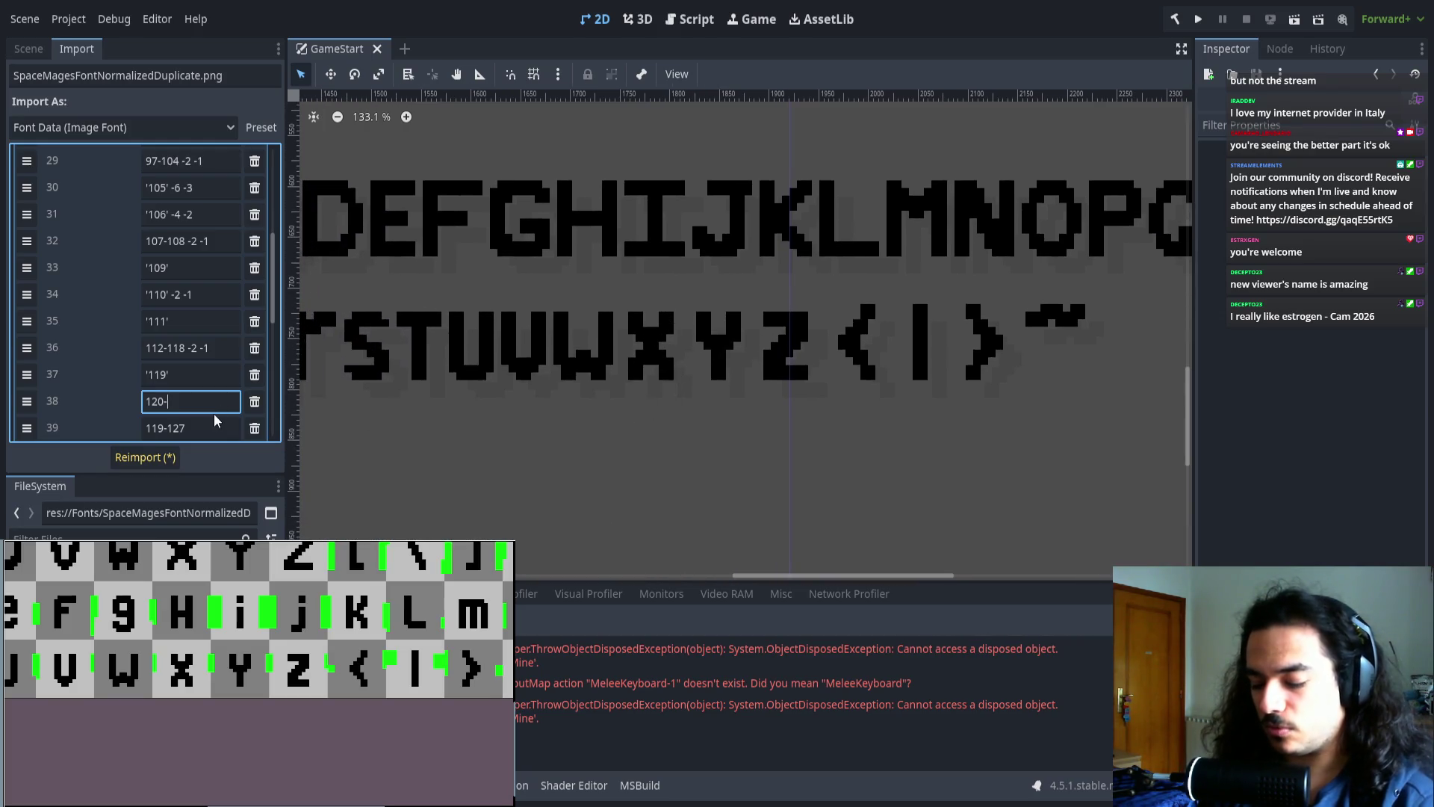
pyautogui.write('20')
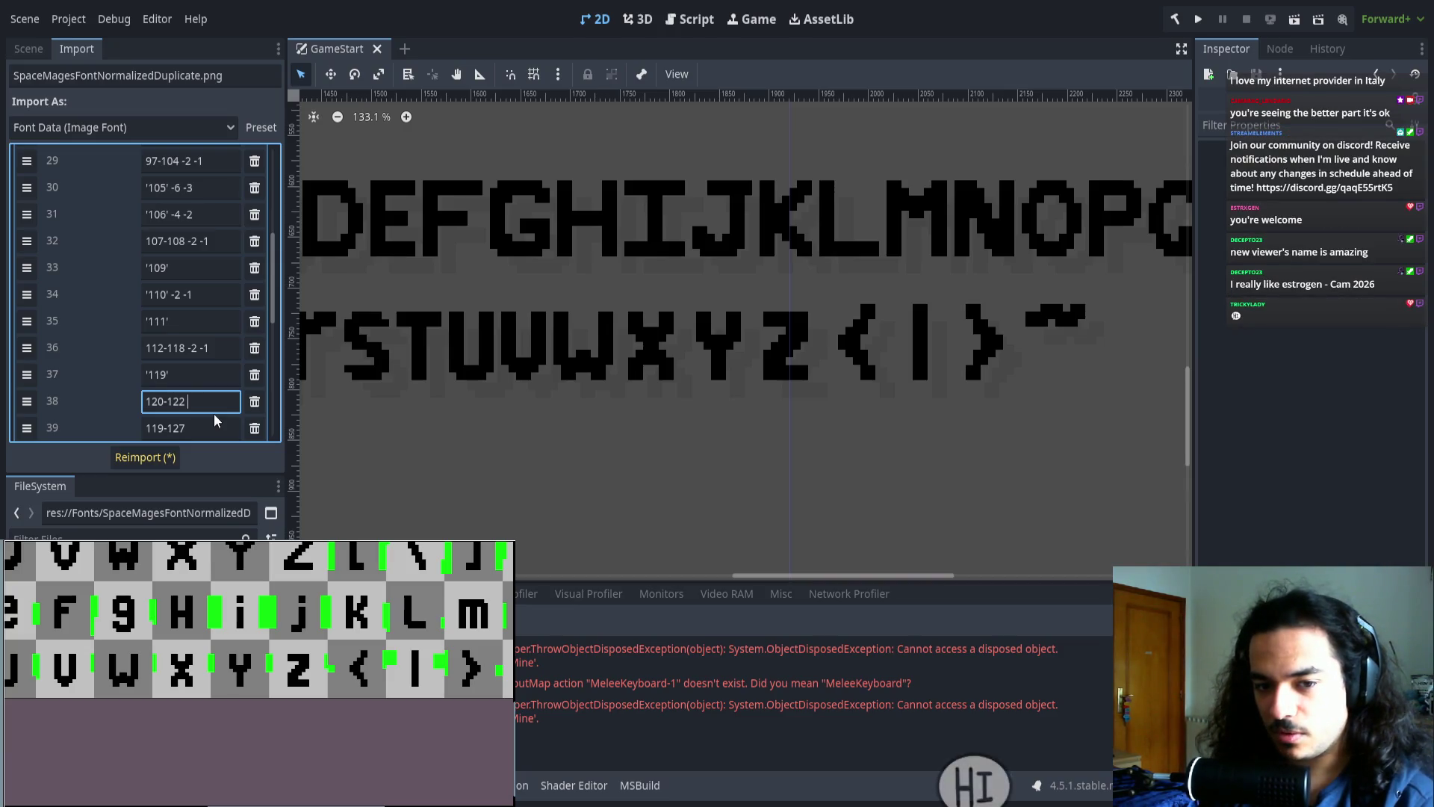
pyautogui.write('-1')
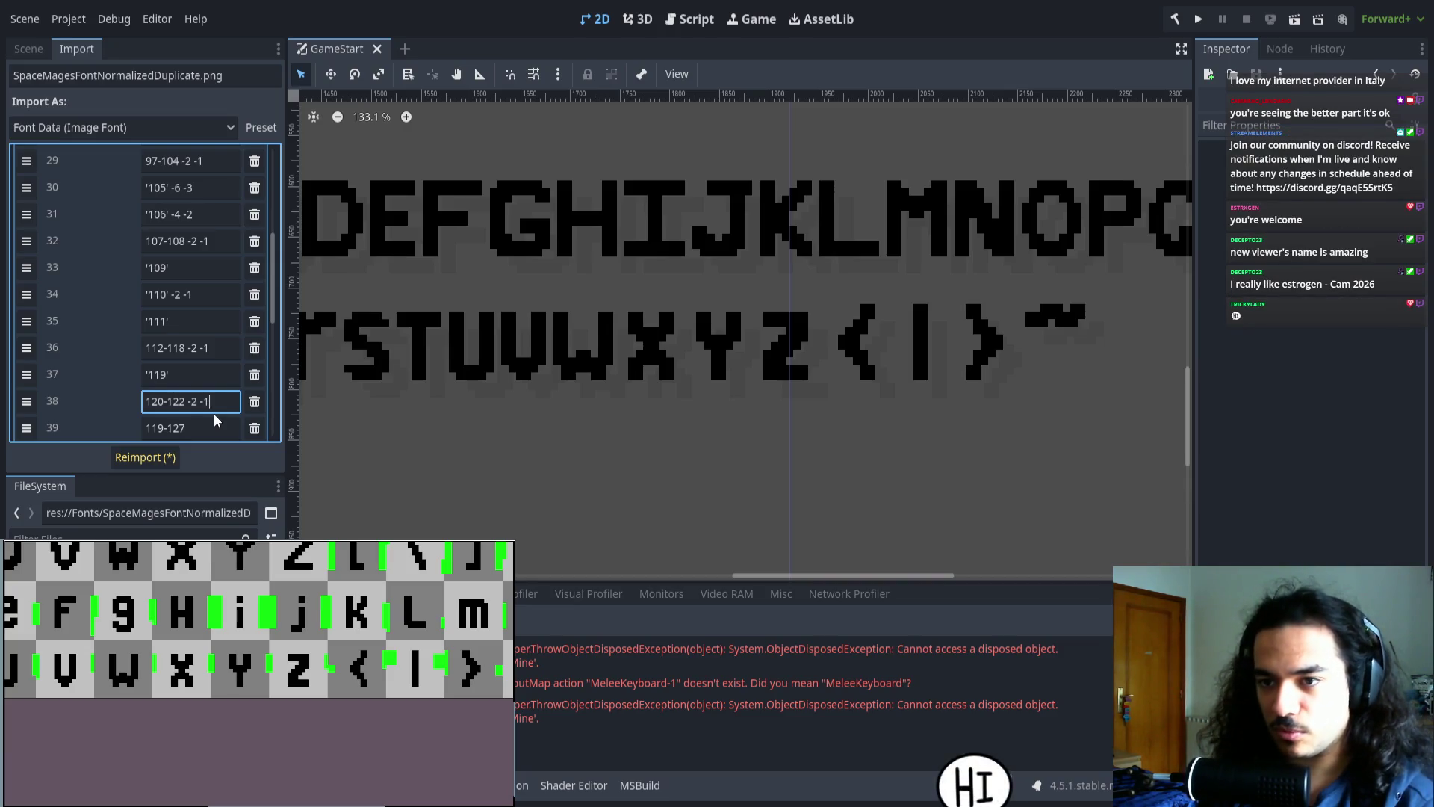
pyautogui.scroll(-3, 213, 411)
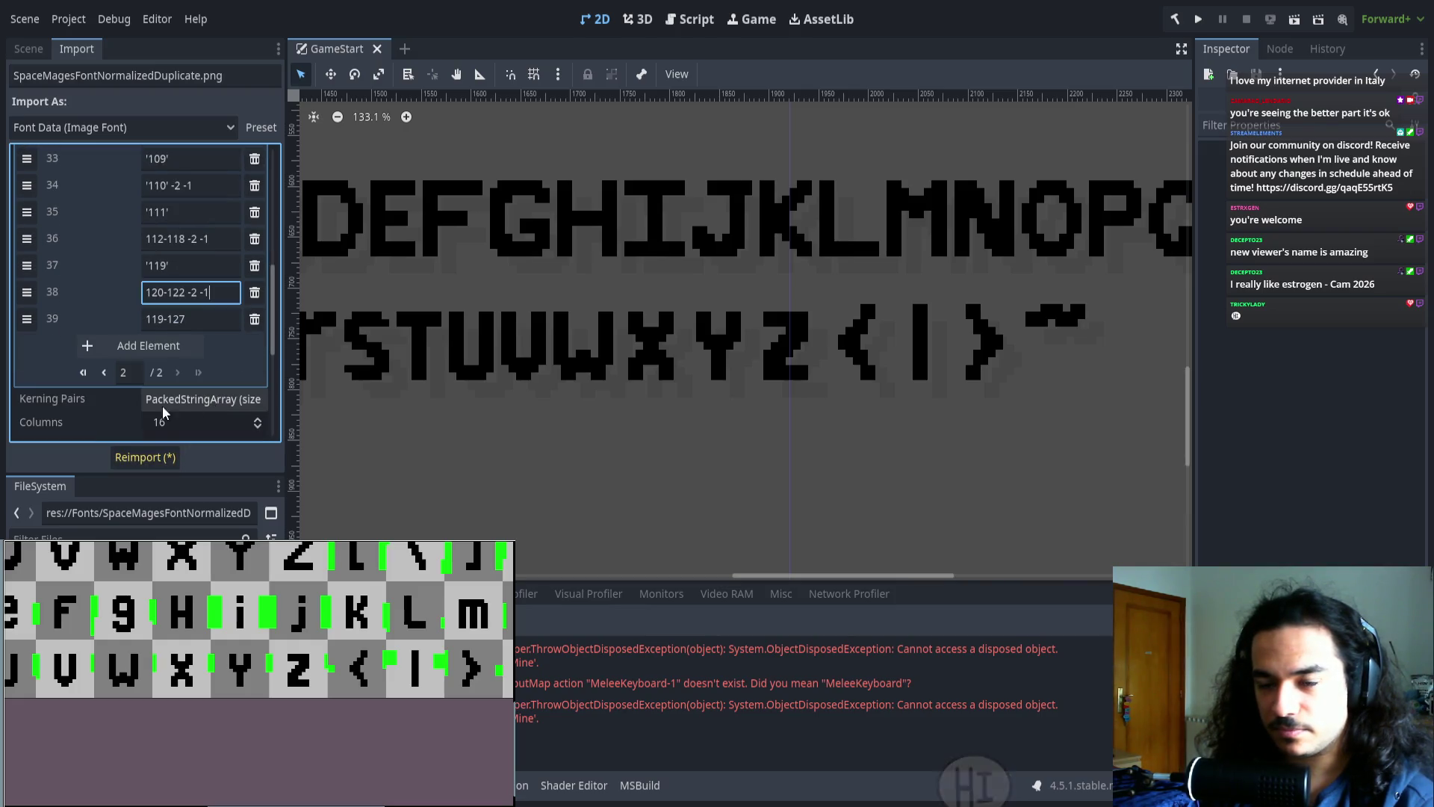
# - Change the 119-127 range to 123-127, reimport the font and check the later glyphs in the preview
pyautogui.click(154, 319)
pyautogui.press('Right')
pyautogui.press('Right')
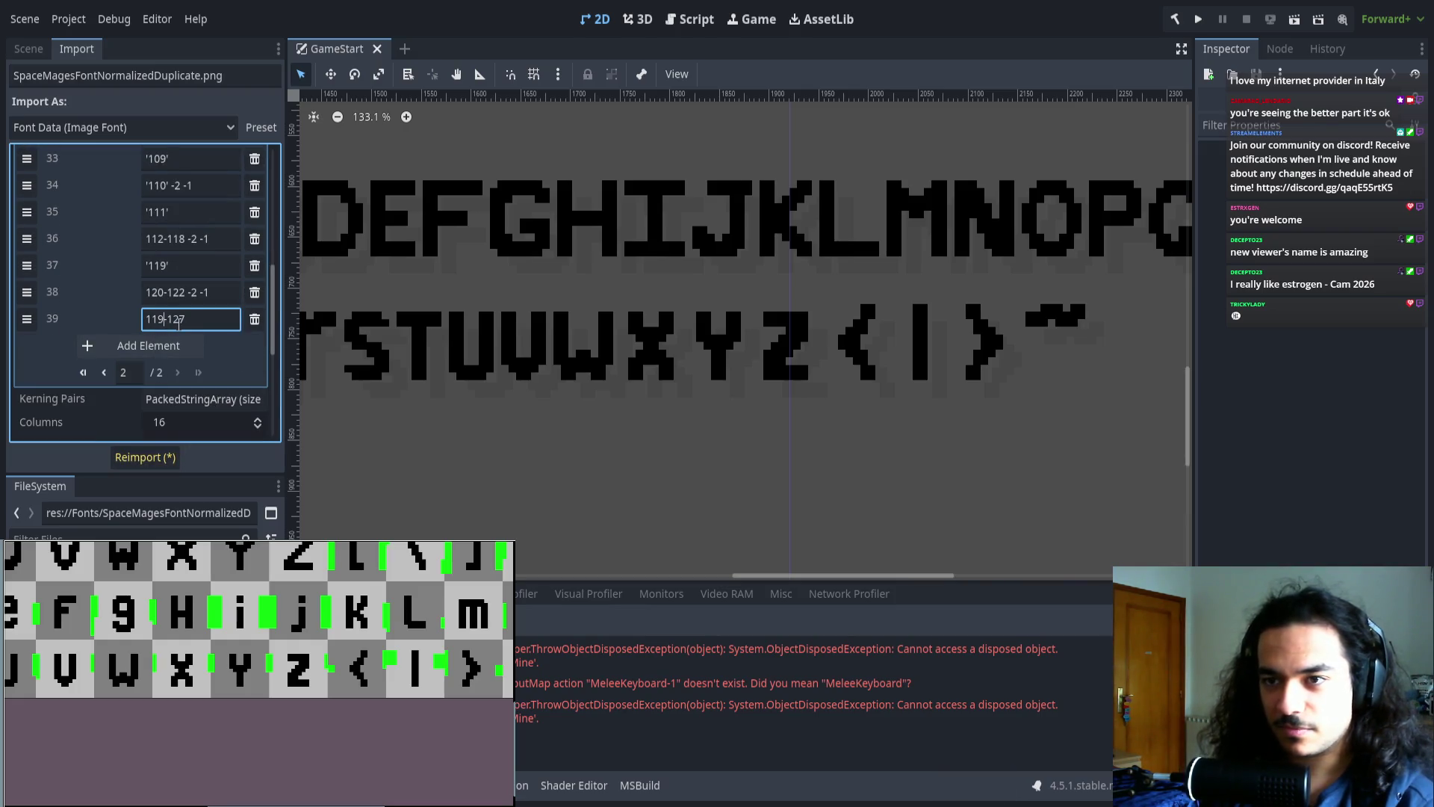
pyautogui.press('BackSpace')
pyautogui.press('BackSpace')
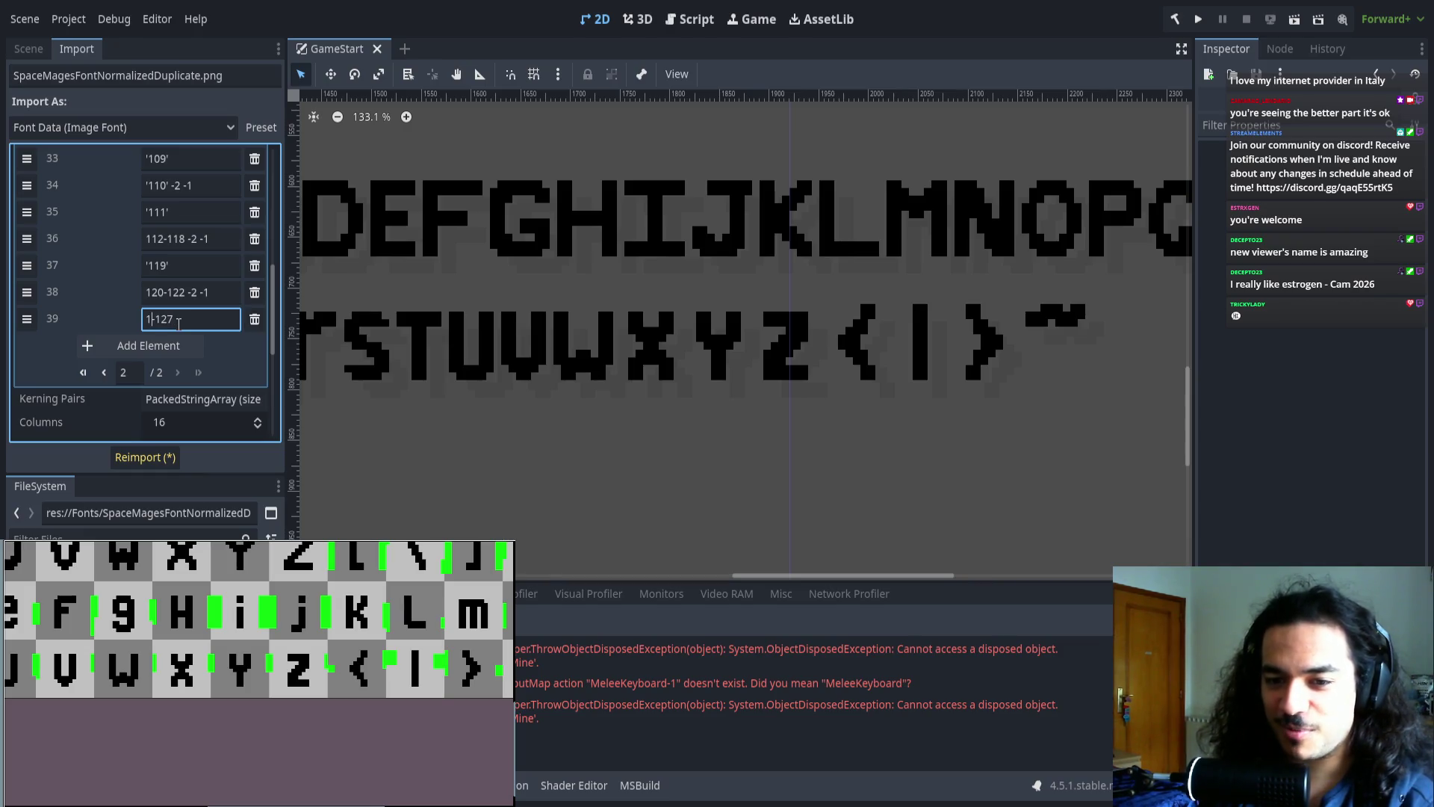
pyautogui.write('23-')
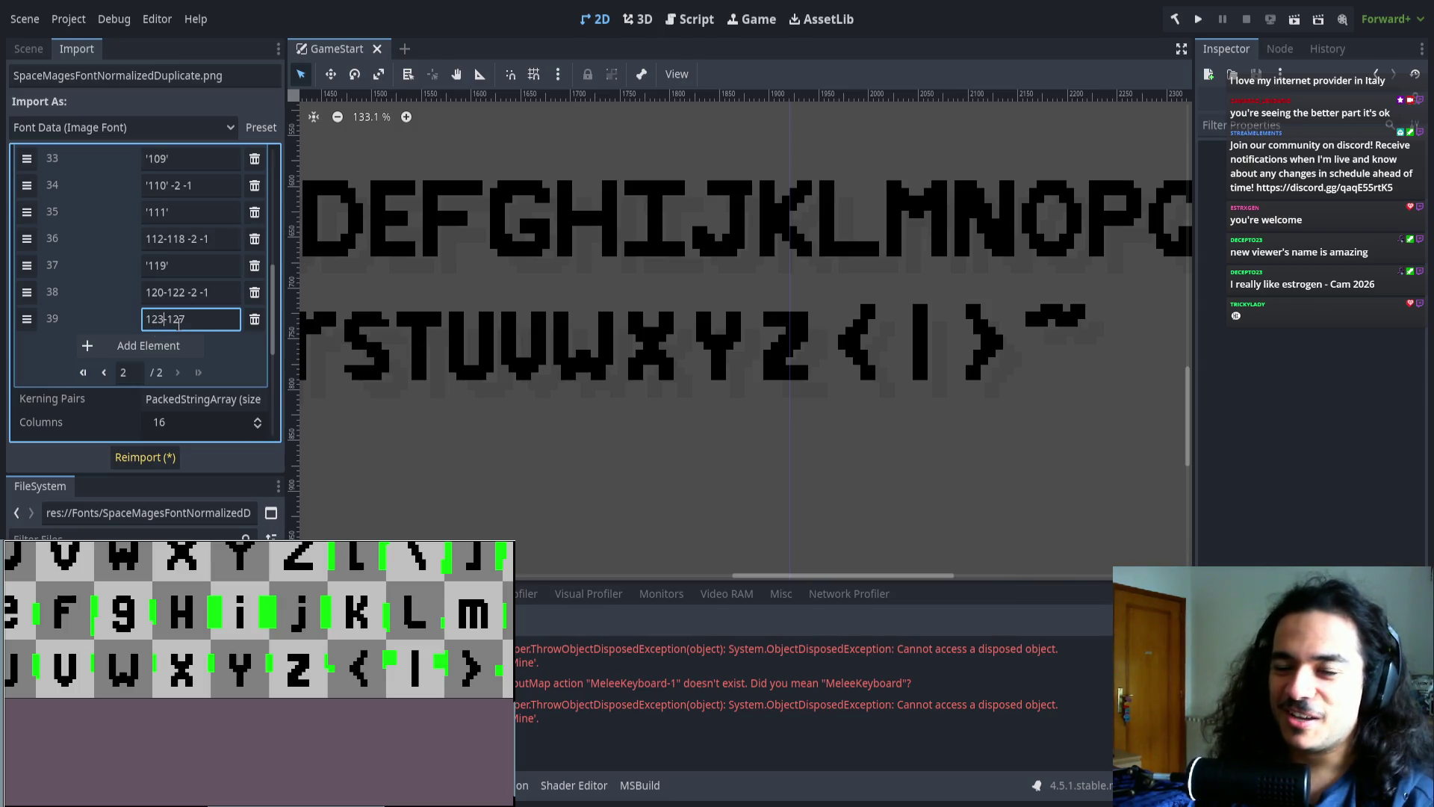
pyautogui.click(144, 457)
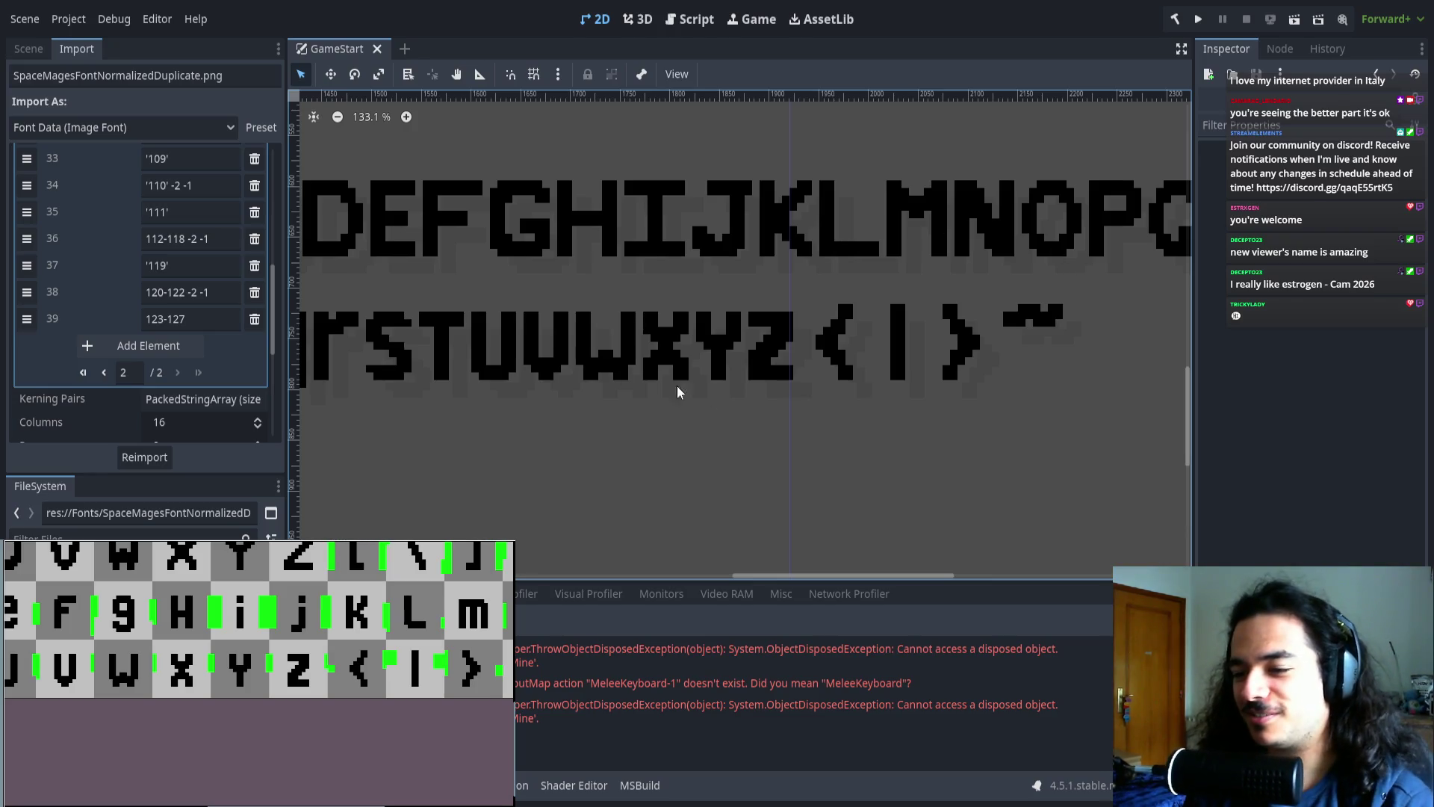
pyautogui.moveTo(738, 338); pyautogui.dragTo(586, 369)
pyautogui.scroll(5, 231, 662)
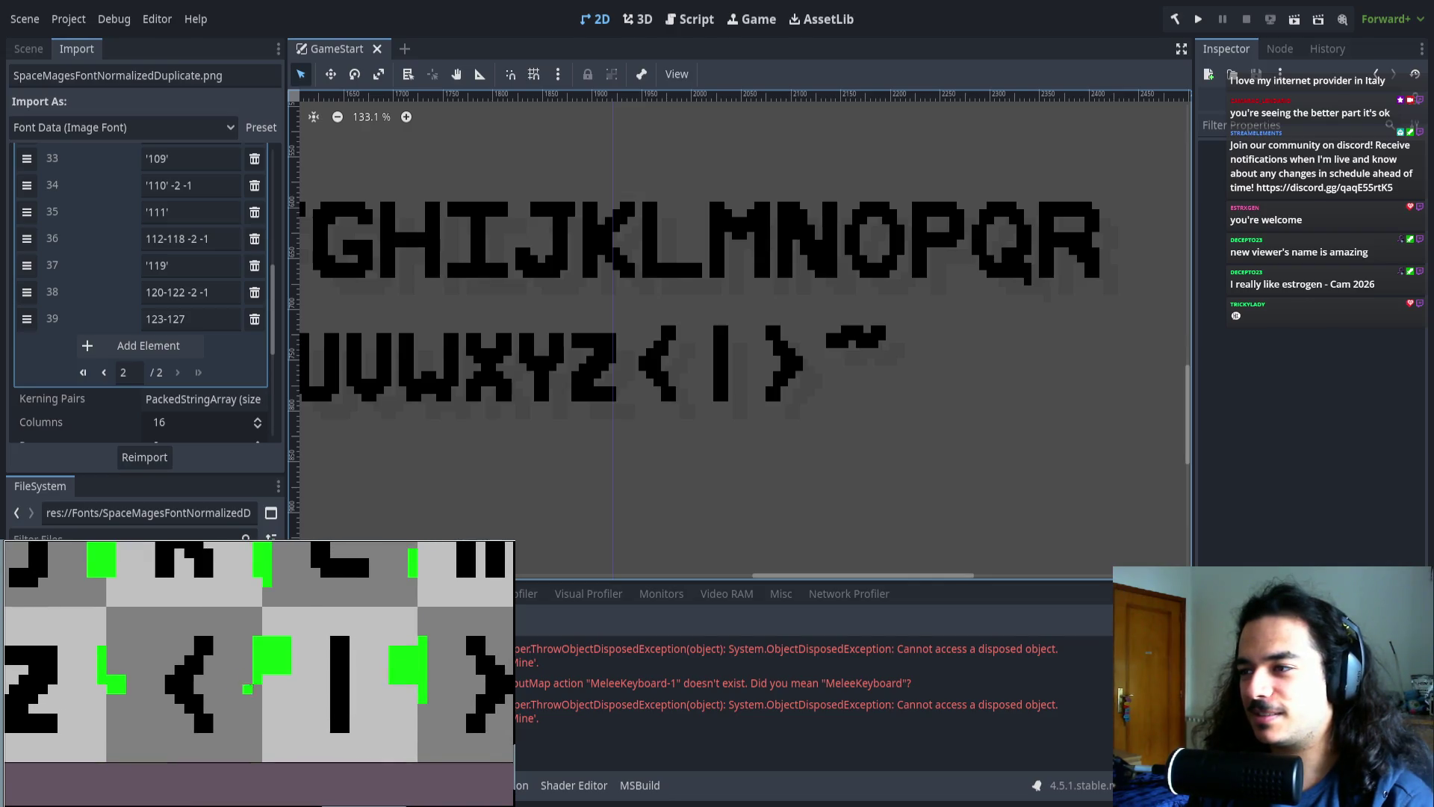
pyautogui.hscroll(5, 230, 663)
pyautogui.hscroll(-5, 227, 672)
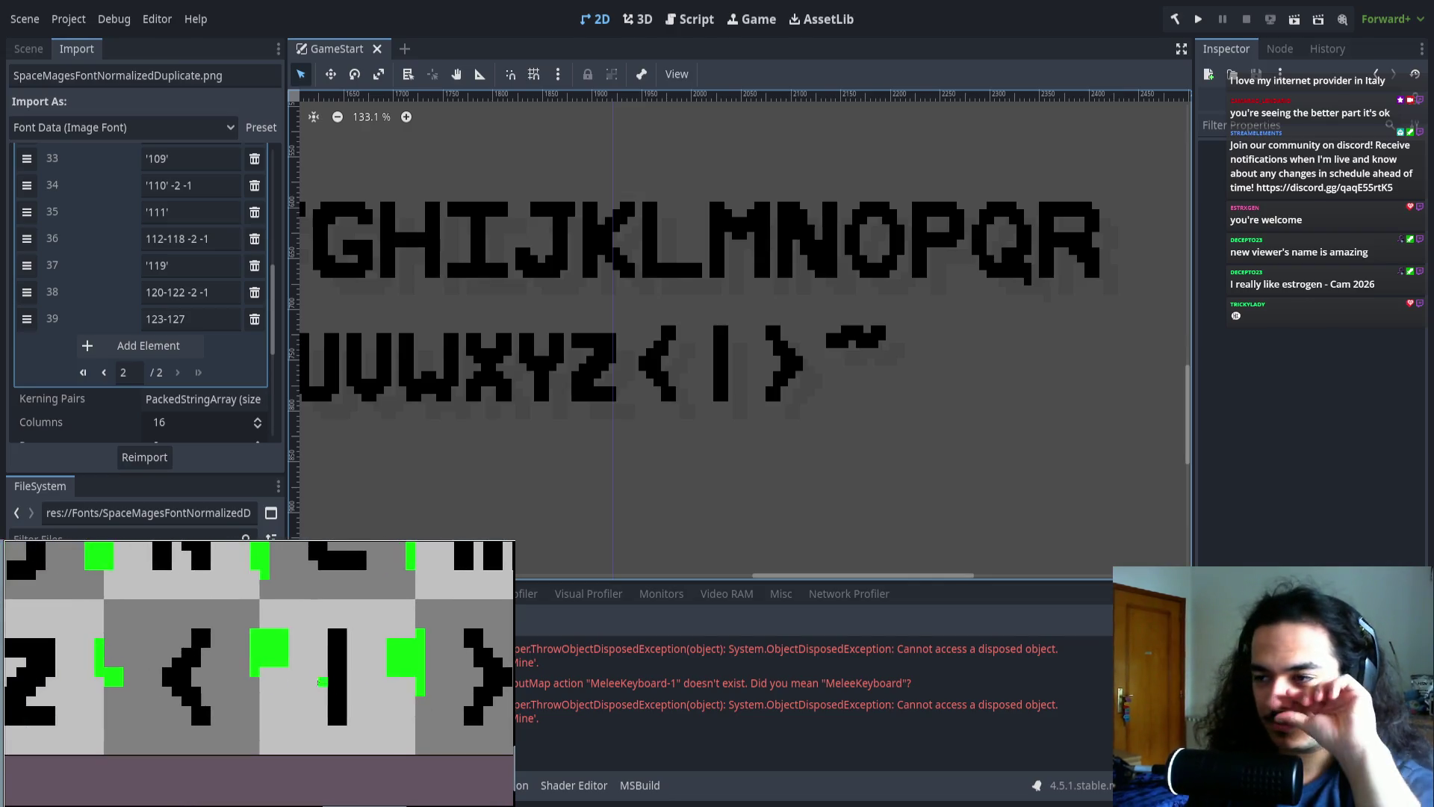
pyautogui.moveTo(150, 607); pyautogui.dragTo(213, 717)
pyautogui.moveTo(230, 609); pyautogui.dragTo(117, 729)
pyautogui.hotkey('ctrl', 'z')
pyautogui.hotkey('ctrl', 'z')
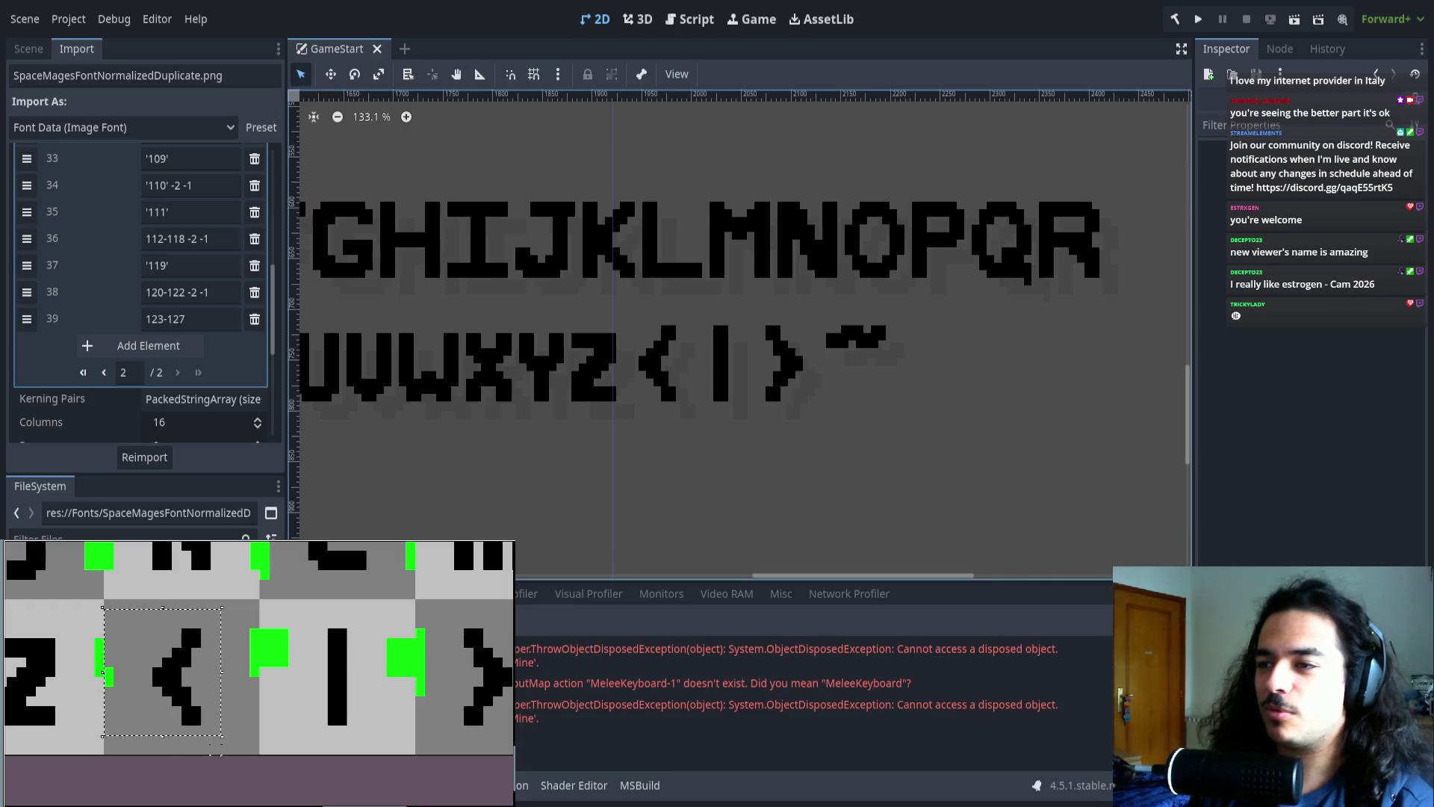
pyautogui.moveTo(260, 652)
pyautogui.mouseDown()
pyautogui.moveTo(245, 634)
pyautogui.moveTo(236, 661)
pyautogui.mouseUp()
pyautogui.hotkey('ctrl', 'z')
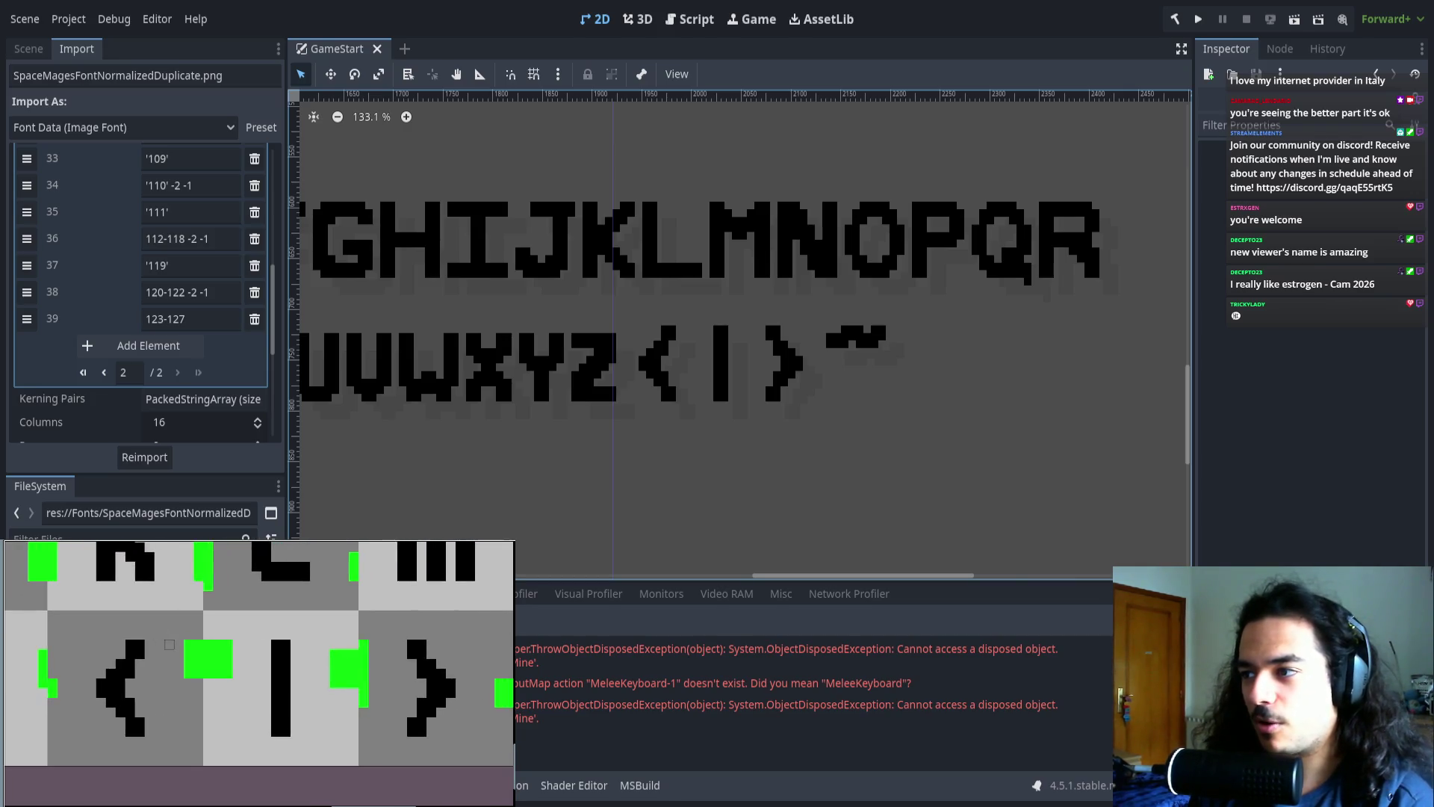
pyautogui.scroll(-2, 167, 590)
pyautogui.scroll(1, 200, 669)
pyautogui.moveTo(200, 669); pyautogui.dragTo(168, 675)
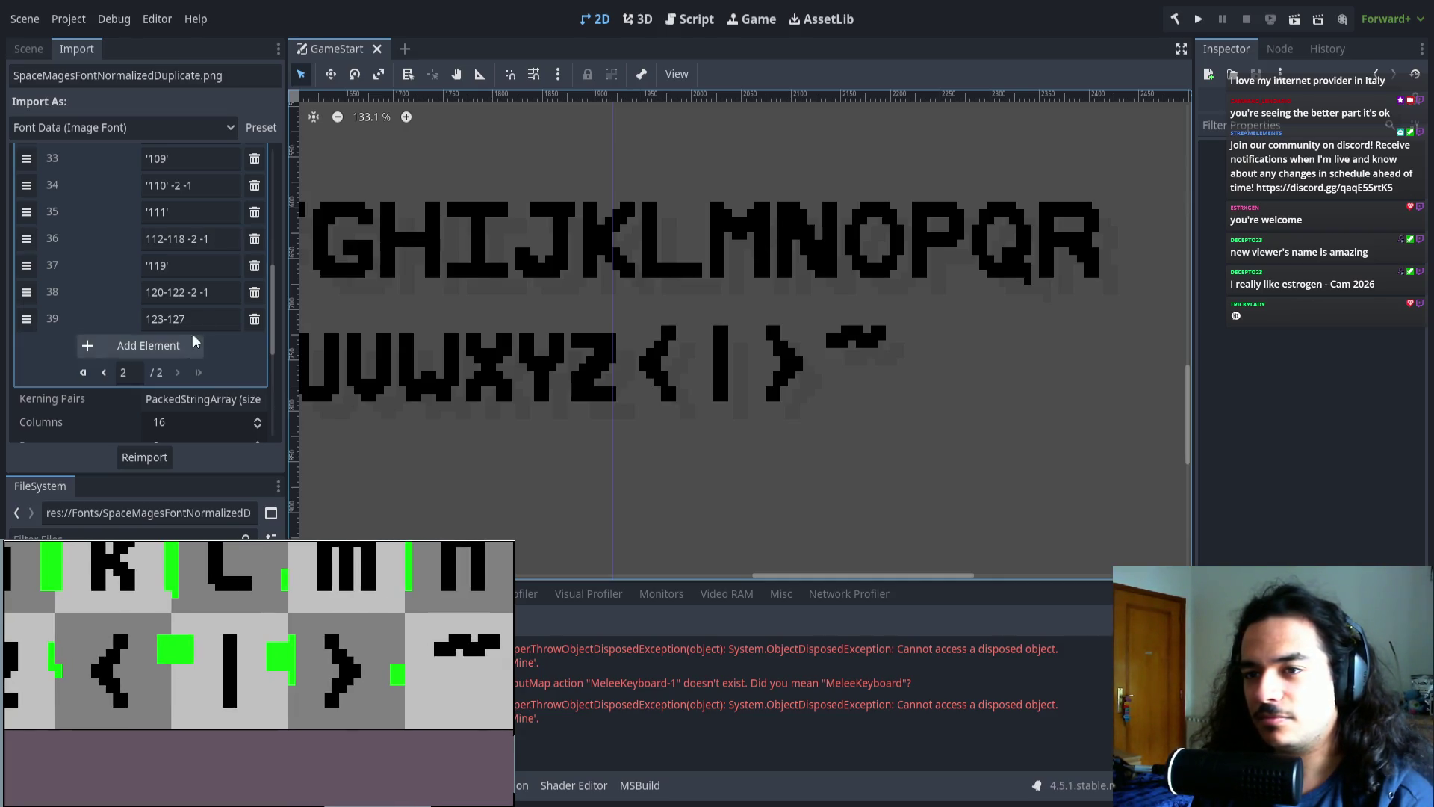
pyautogui.click(122, 346)
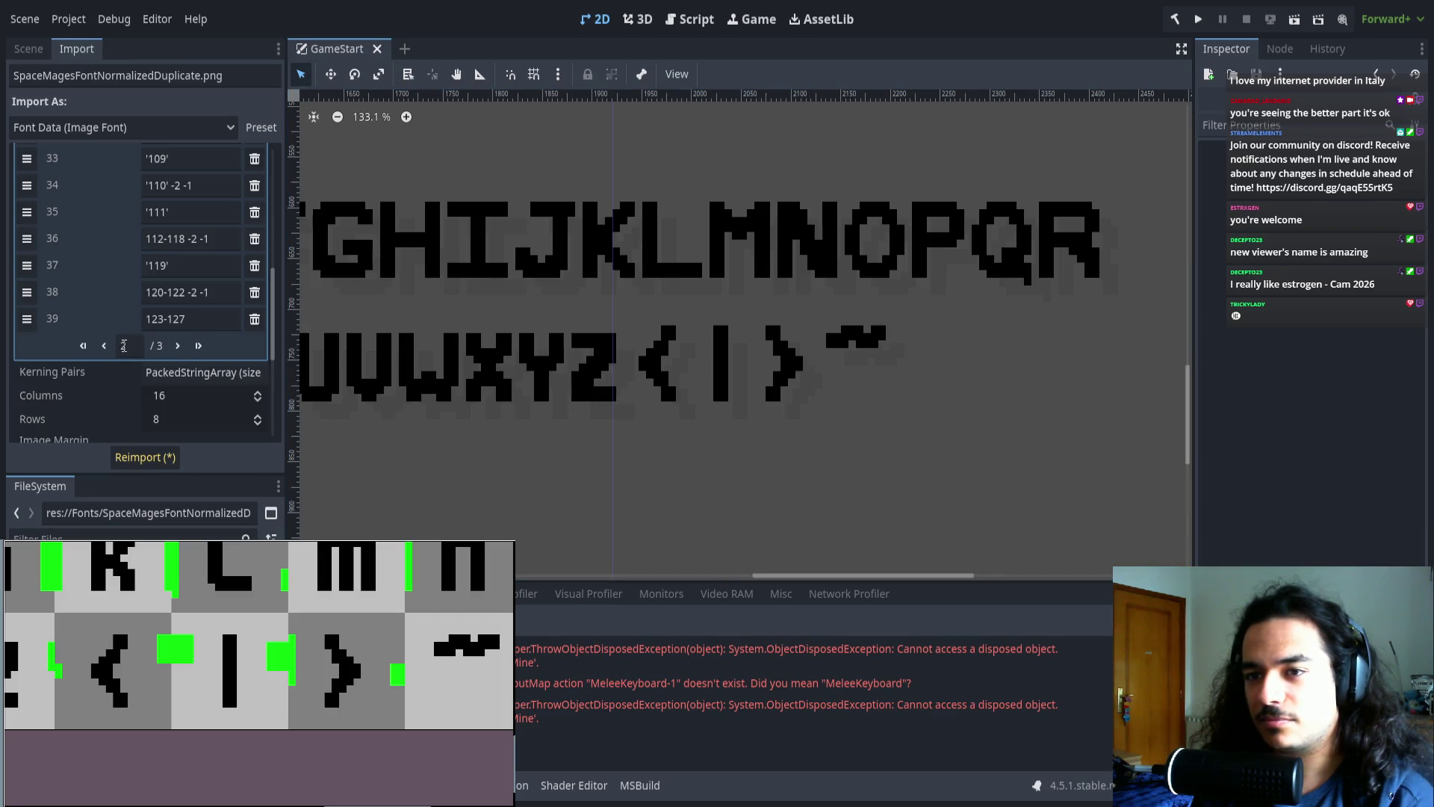
# - Enter '123 into the empty character range entry 39
pyautogui.click(177, 345)
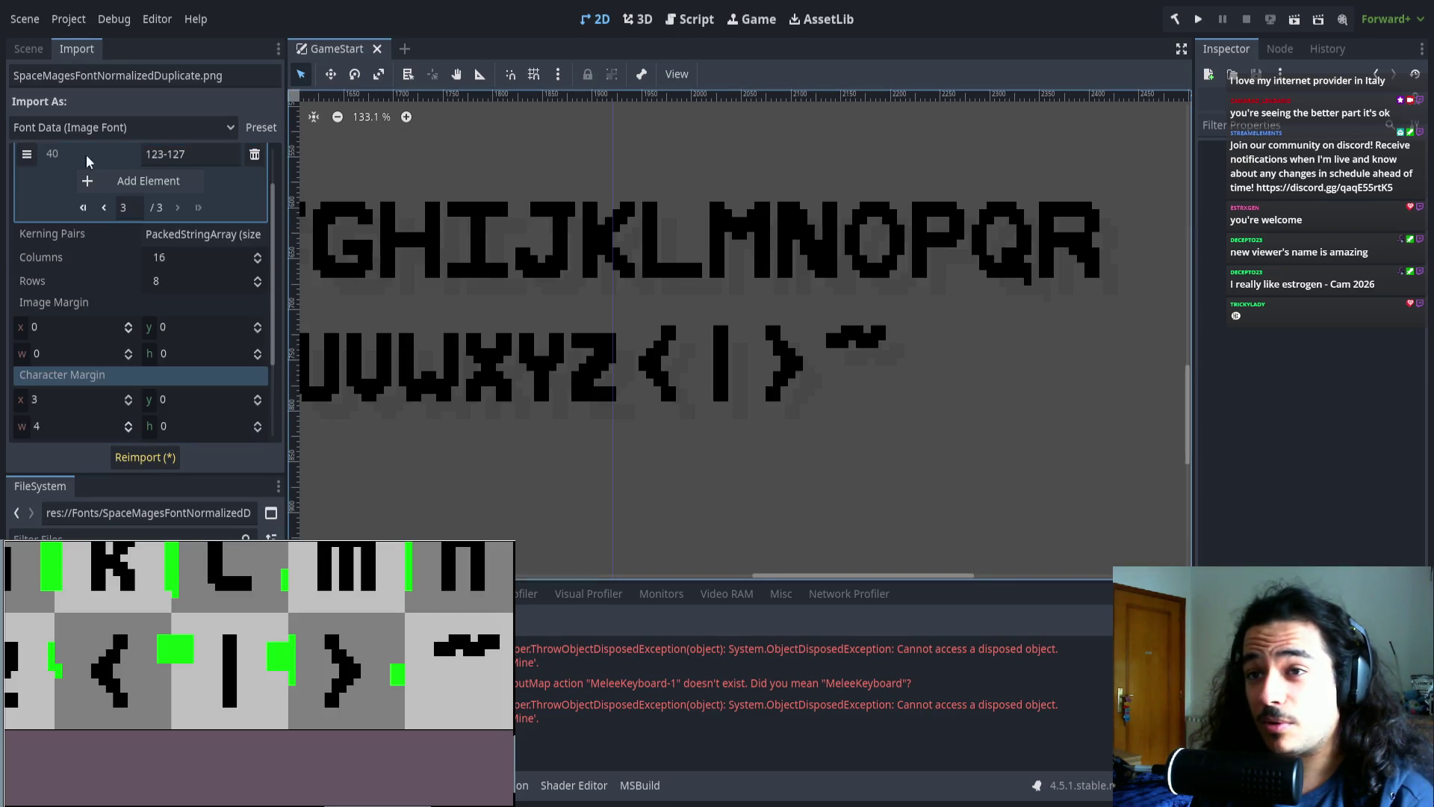
pyautogui.scroll(2, 179, 323)
pyautogui.scroll(1, 179, 323)
pyautogui.click(110, 271)
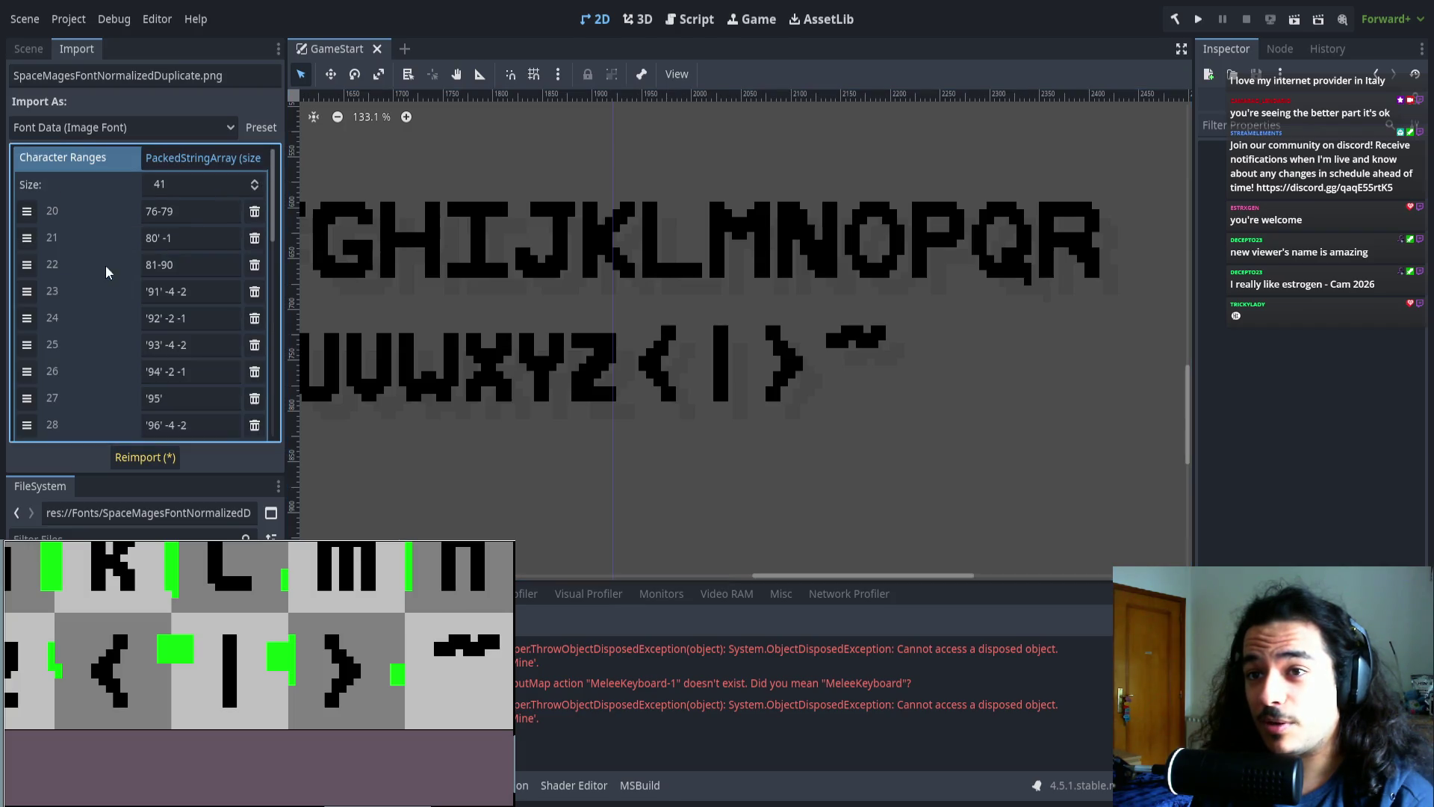
pyautogui.scroll(-3, 200, 299)
pyautogui.scroll(-1, 195, 319)
pyautogui.click(193, 318)
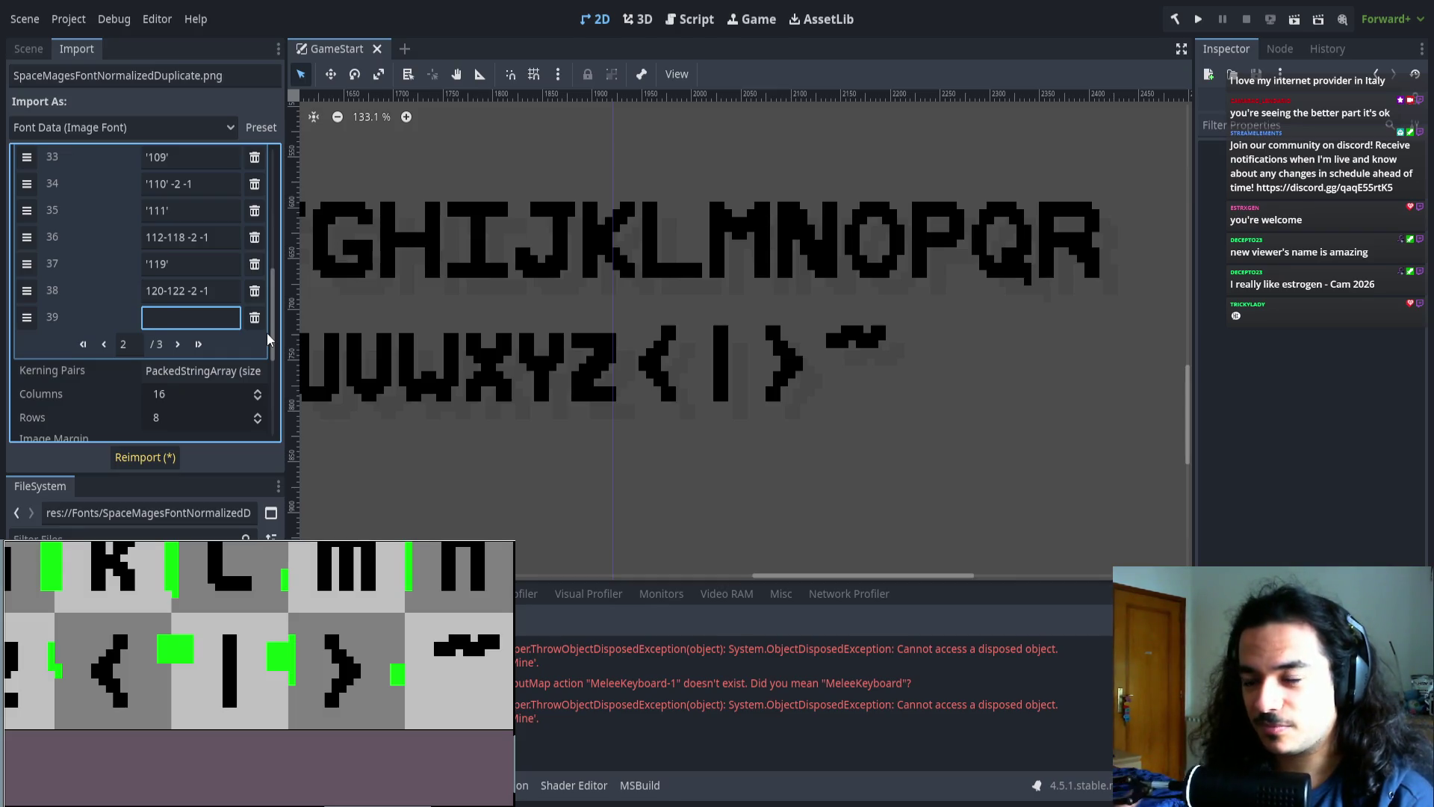
pyautogui.write("'123")
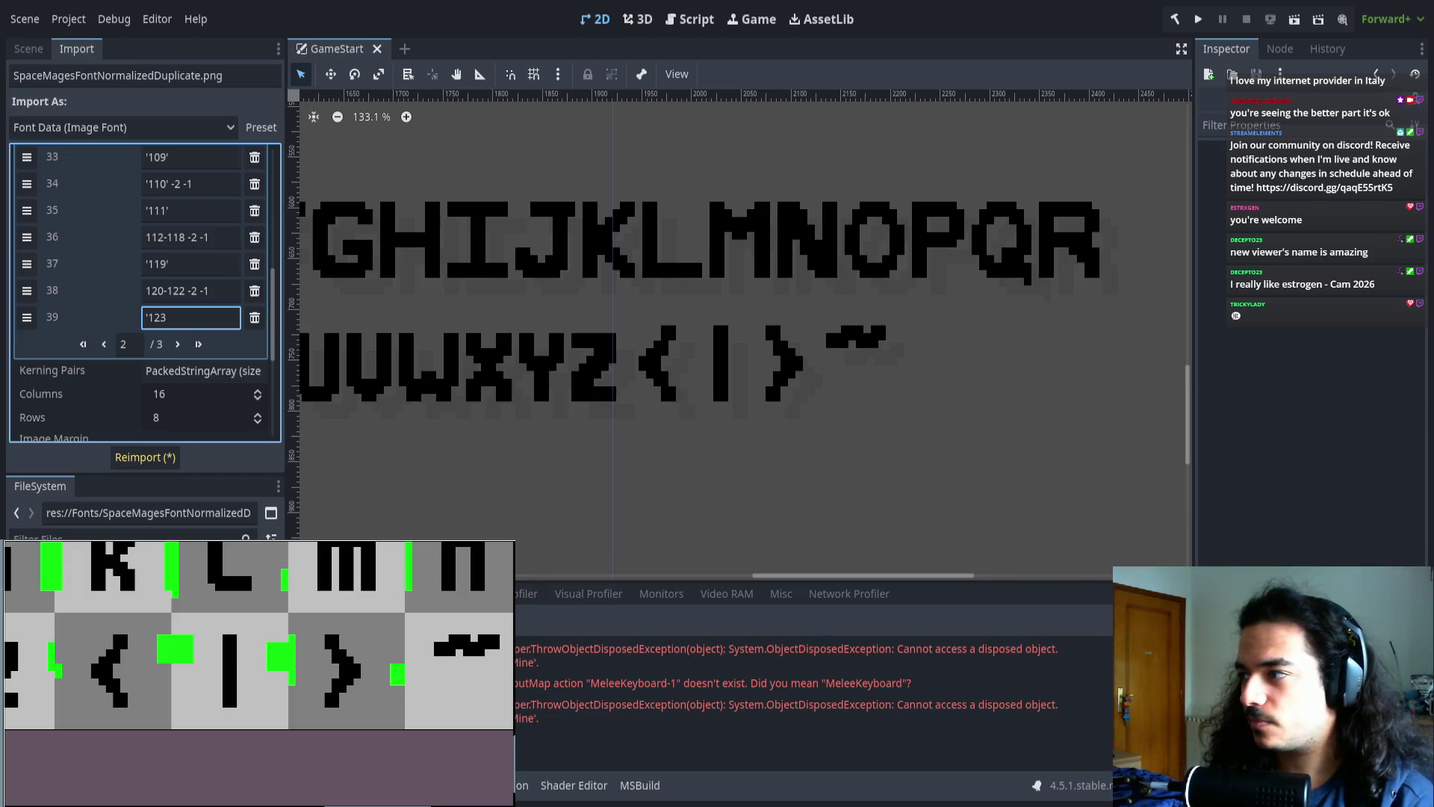
# - Complete entry 39 as '123' -3 -2 after checking the preview, then reimport the font
pyautogui.moveTo(483, 426); pyautogui.dragTo(531, 422)
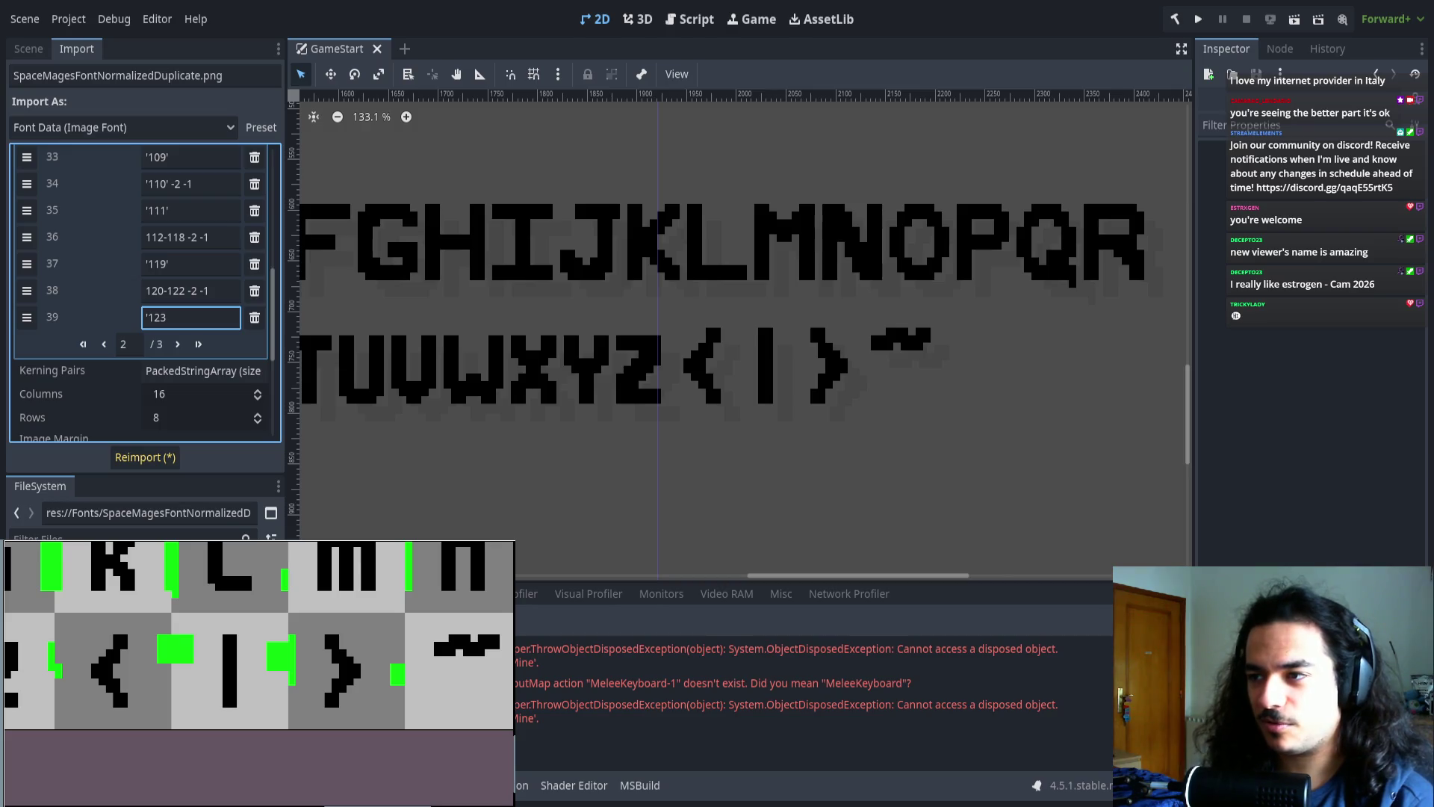
pyautogui.hscroll(-3, 480, 407)
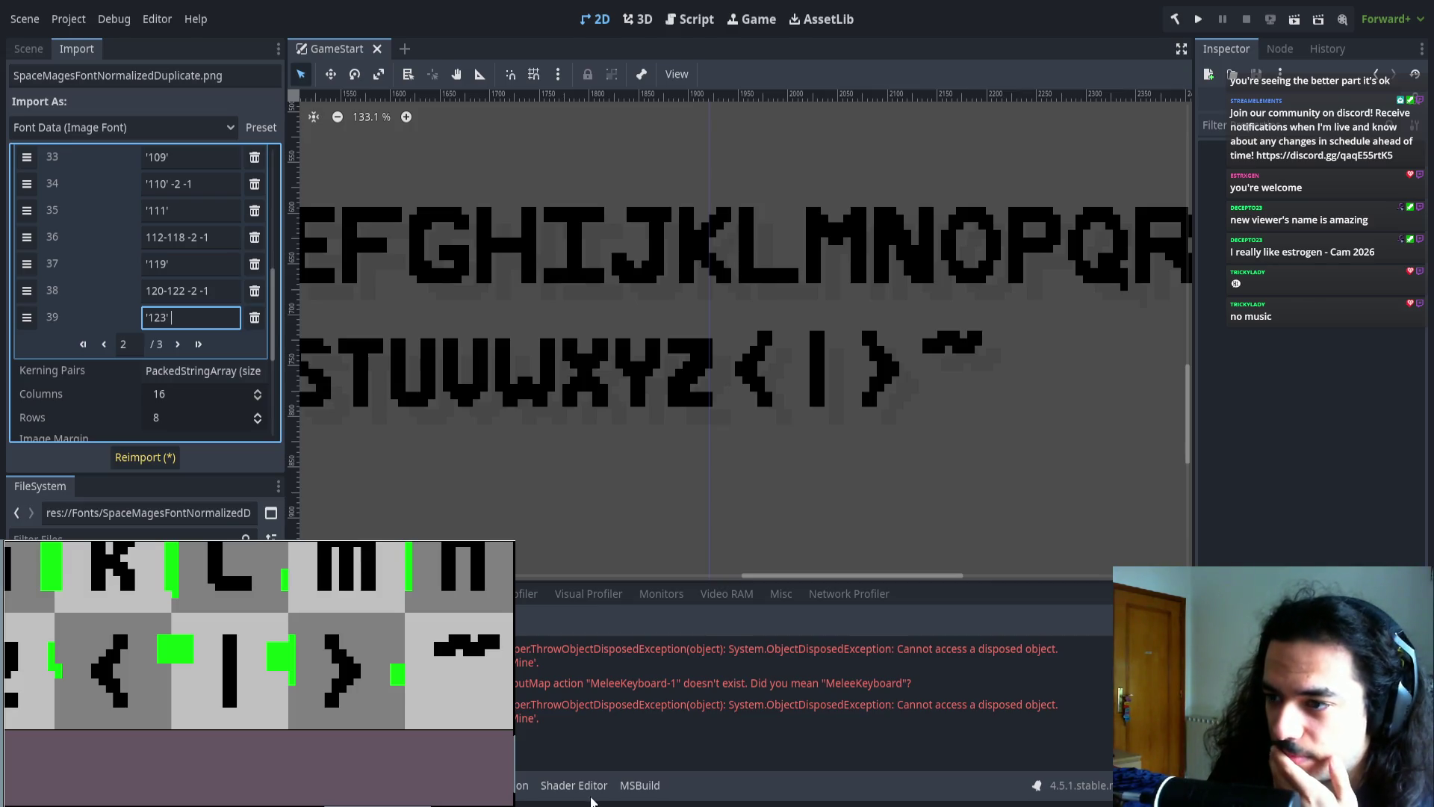
pyautogui.hscroll(2, 593, 432)
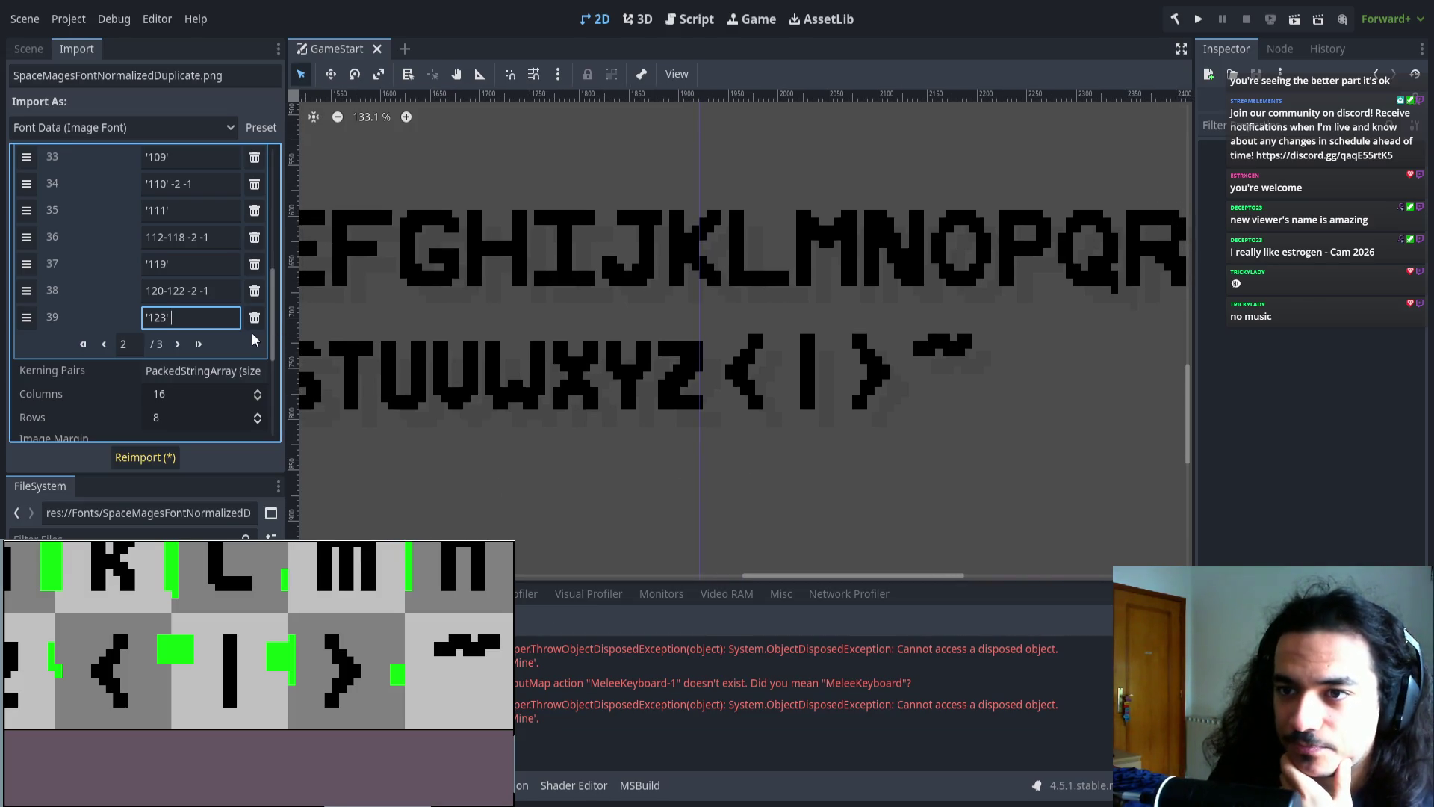
pyautogui.scroll(2, 698, 420)
pyautogui.hscroll(2, 699, 420)
pyautogui.scroll(2, 698, 420)
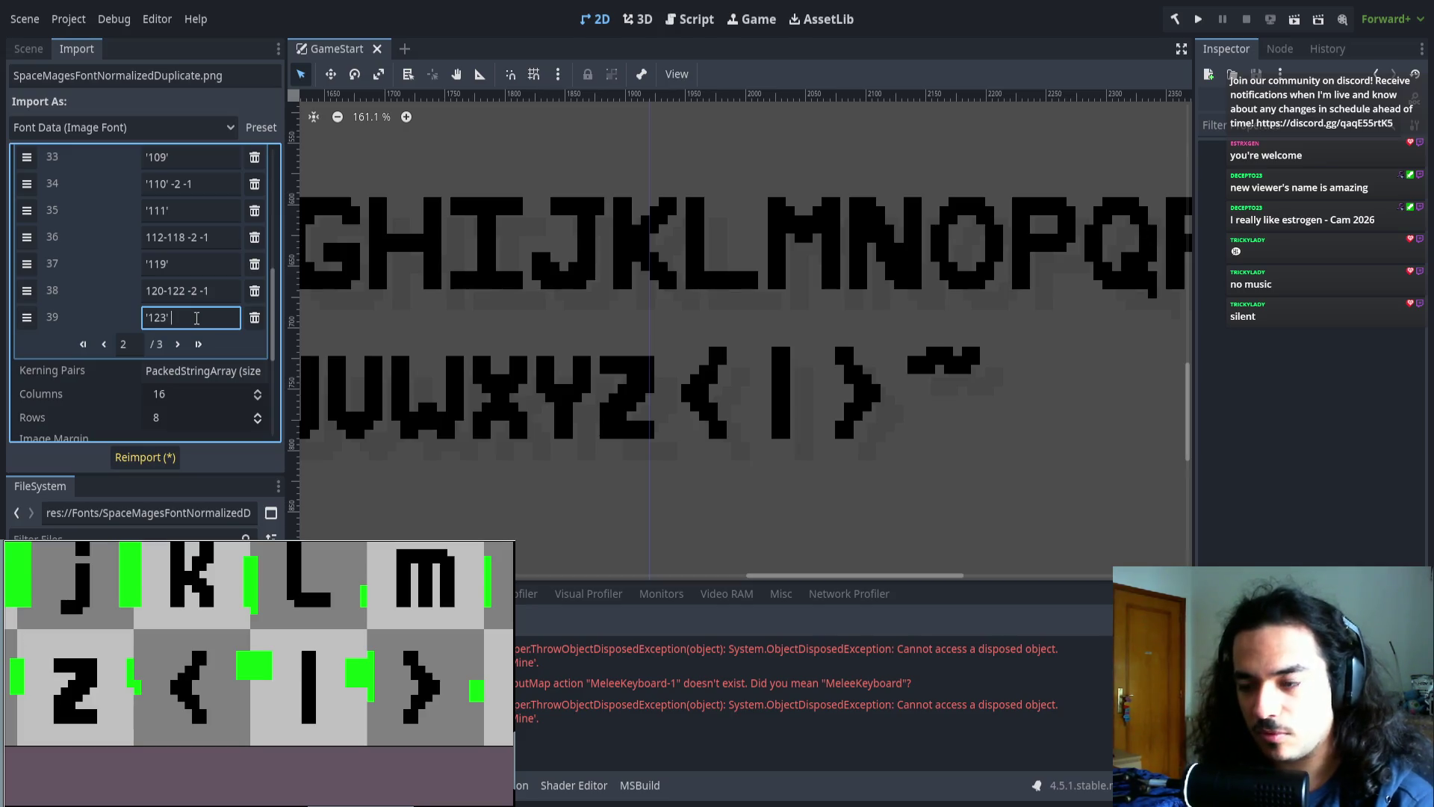
pyautogui.write('-3 -2')
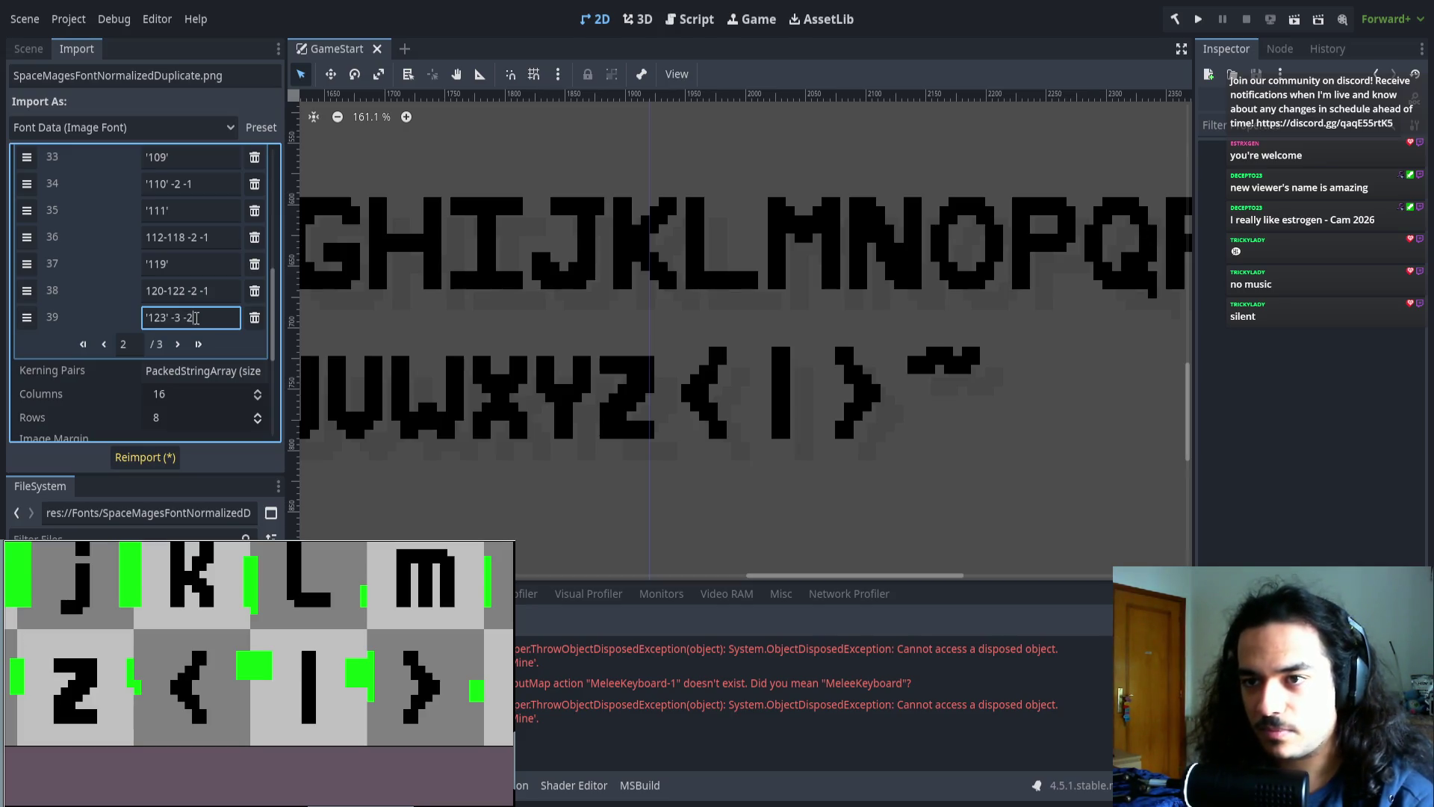
pyautogui.click(149, 457)
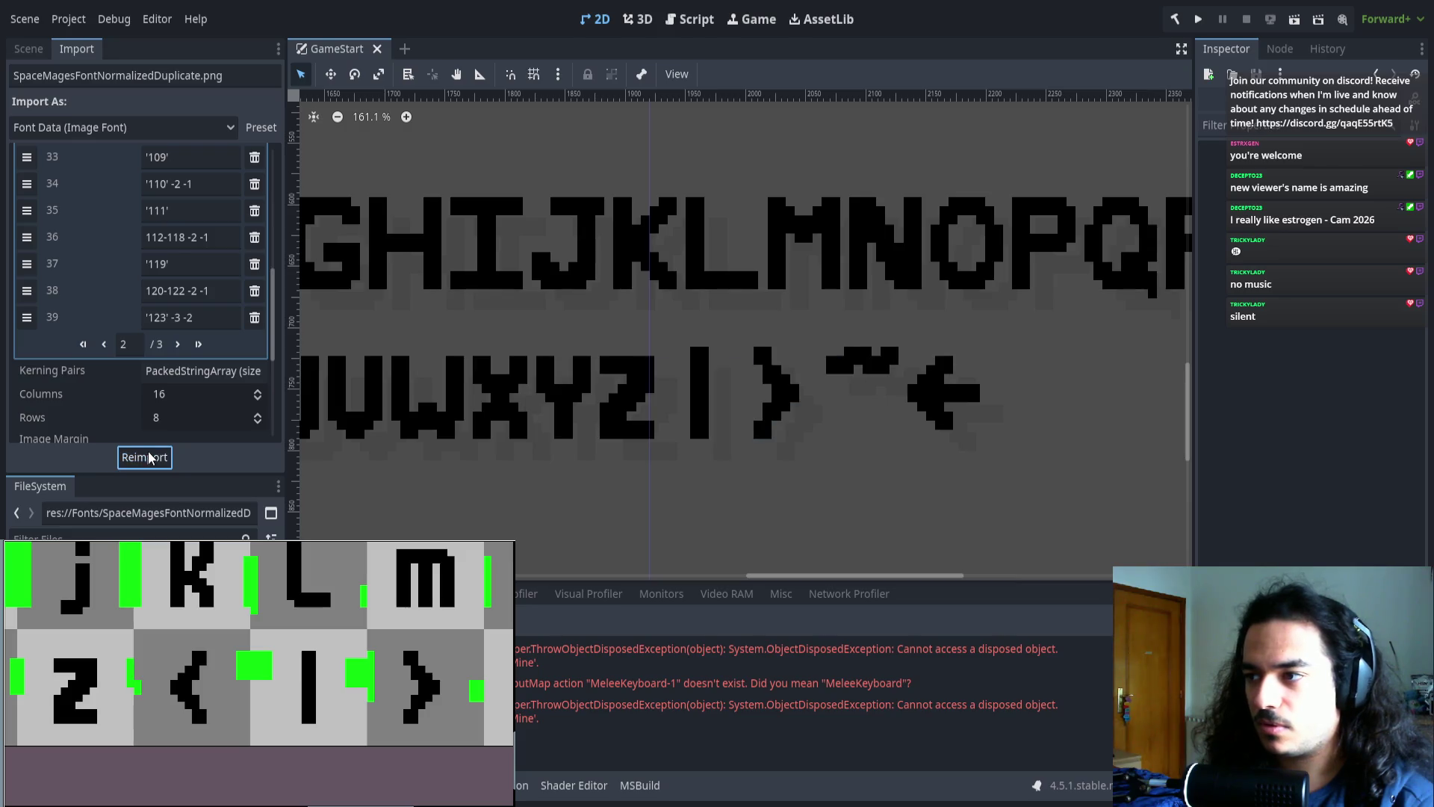
pyautogui.click(177, 344)
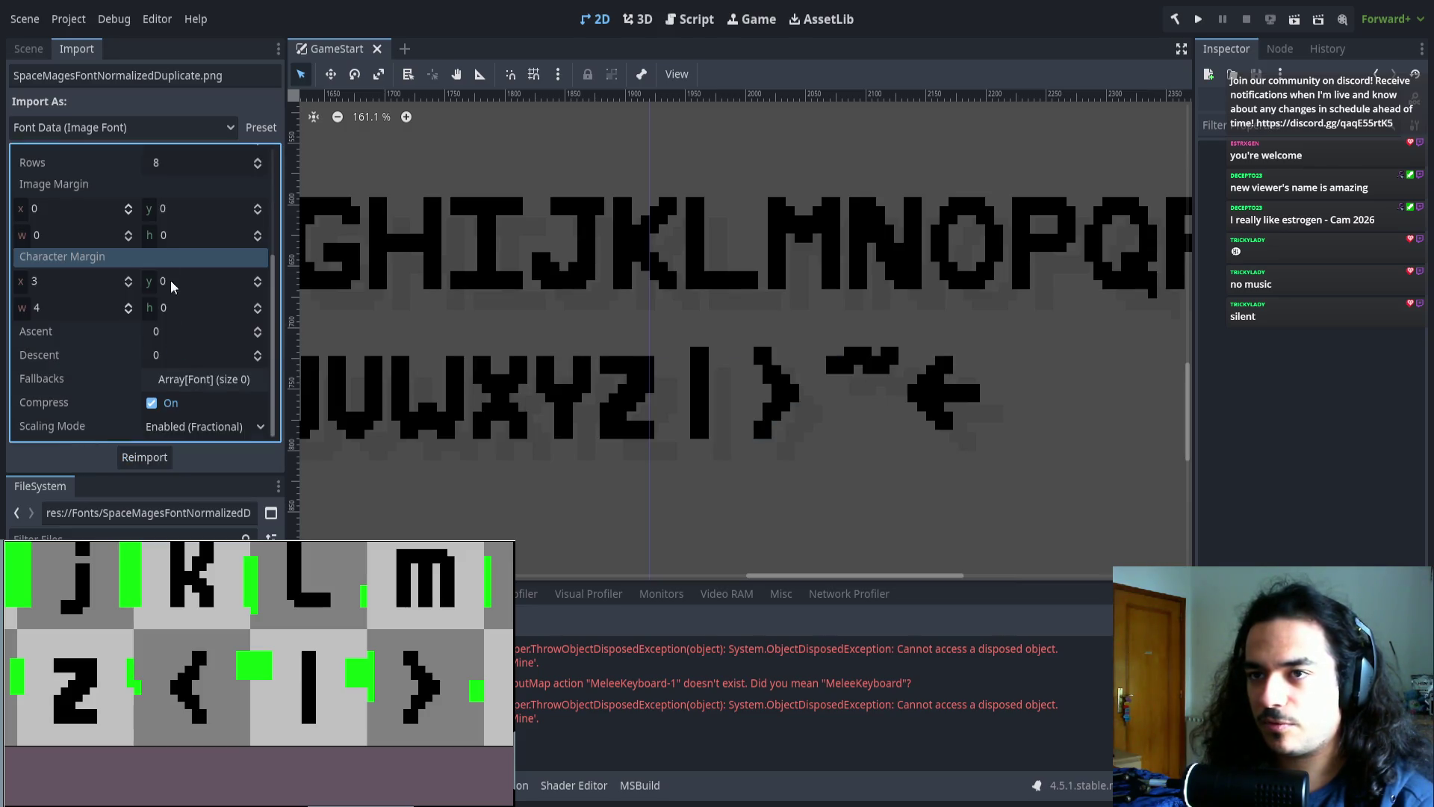
# - Add two range entries and move the 123-127 range to the last entry as 125-127
pyautogui.click(147, 238)
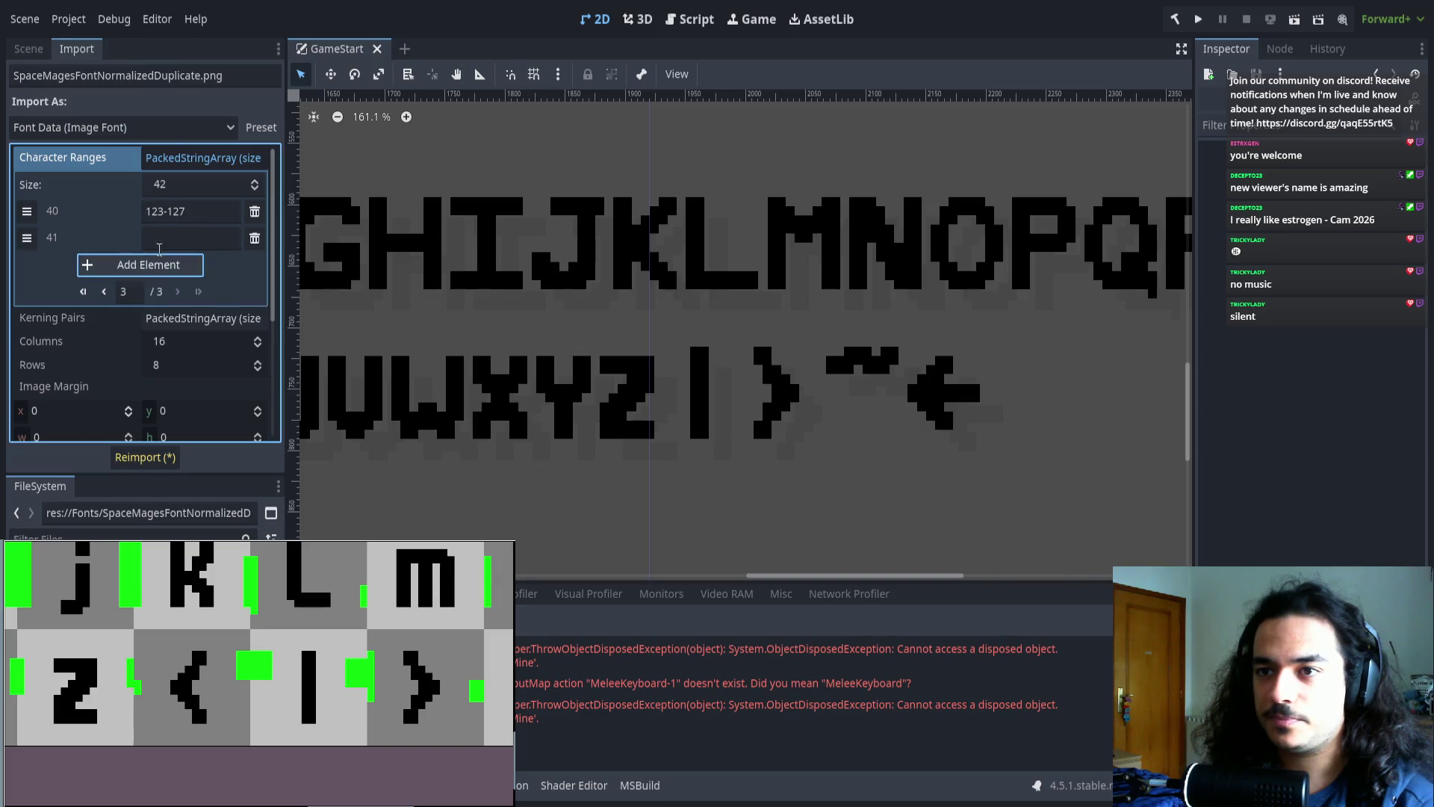
pyautogui.click(147, 264)
pyautogui.moveTo(27, 211); pyautogui.dragTo(27, 265)
pyautogui.click(164, 263)
pyautogui.press('BackSpace')
pyautogui.write('5-127')
# - Fill entry 40 with '124' and offsets -6 -3 for the bar glyph
pyautogui.click(165, 211)
pyautogui.write("'")
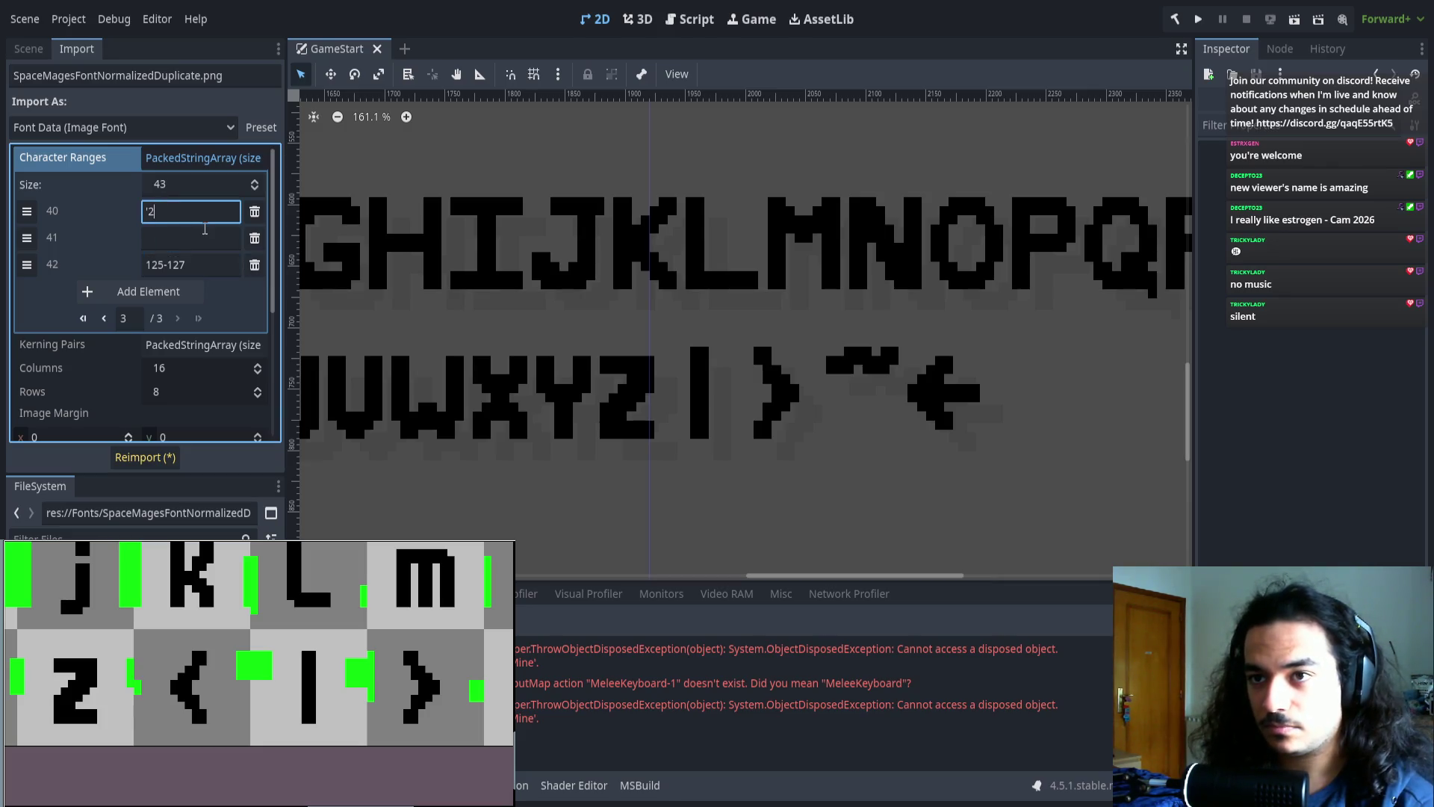
pyautogui.write("124'")
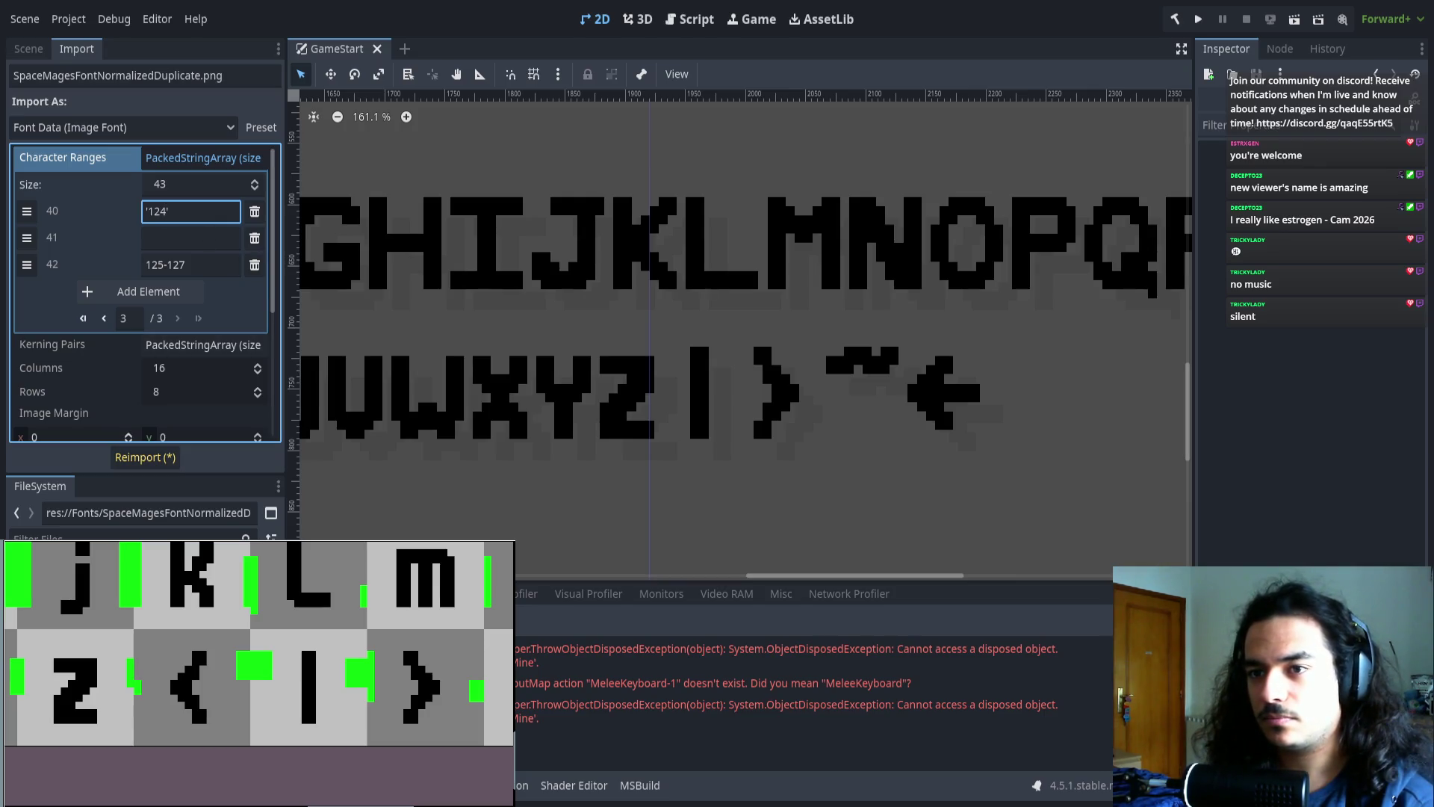
pyautogui.click(104, 318)
pyautogui.scroll(-5, 191, 360)
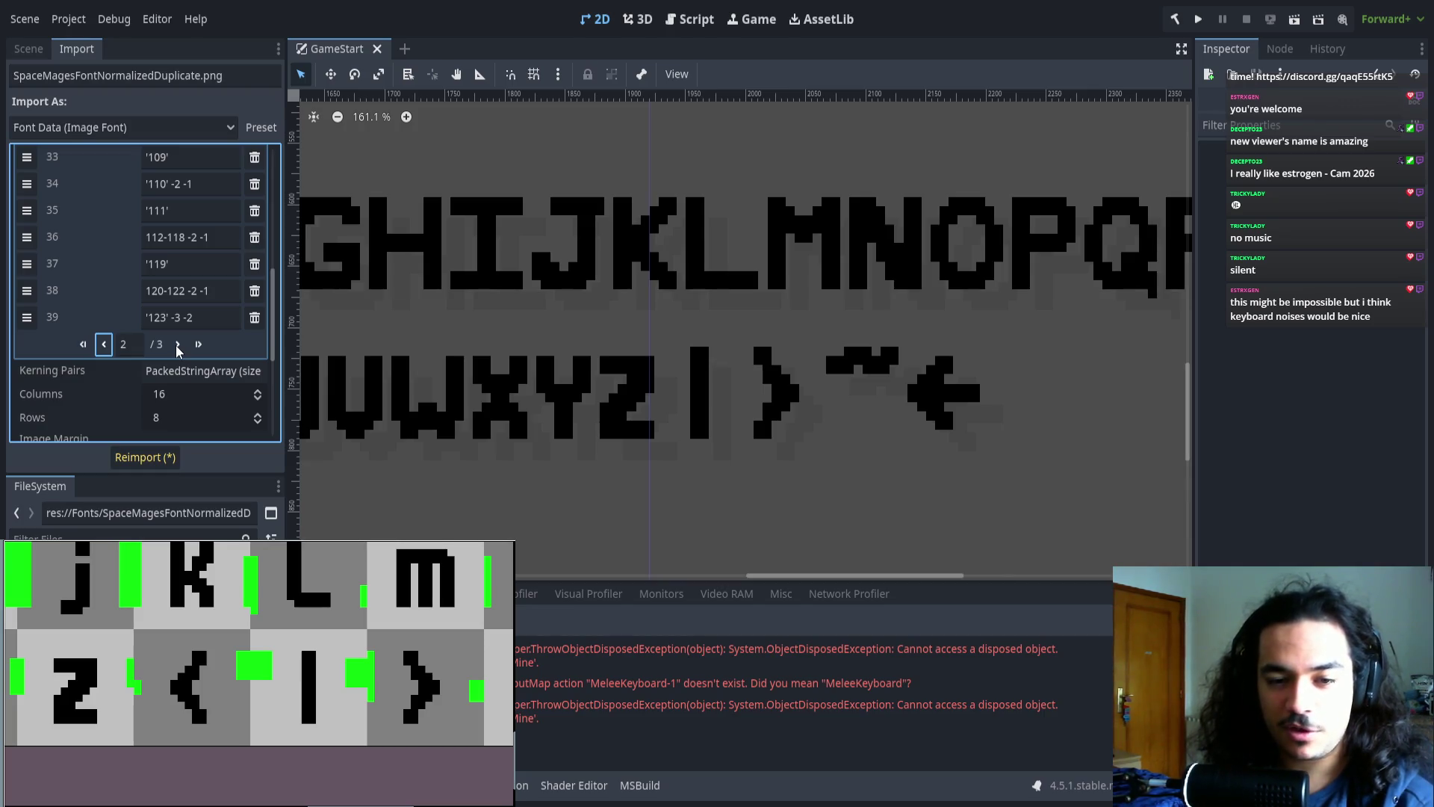
pyautogui.click(178, 345)
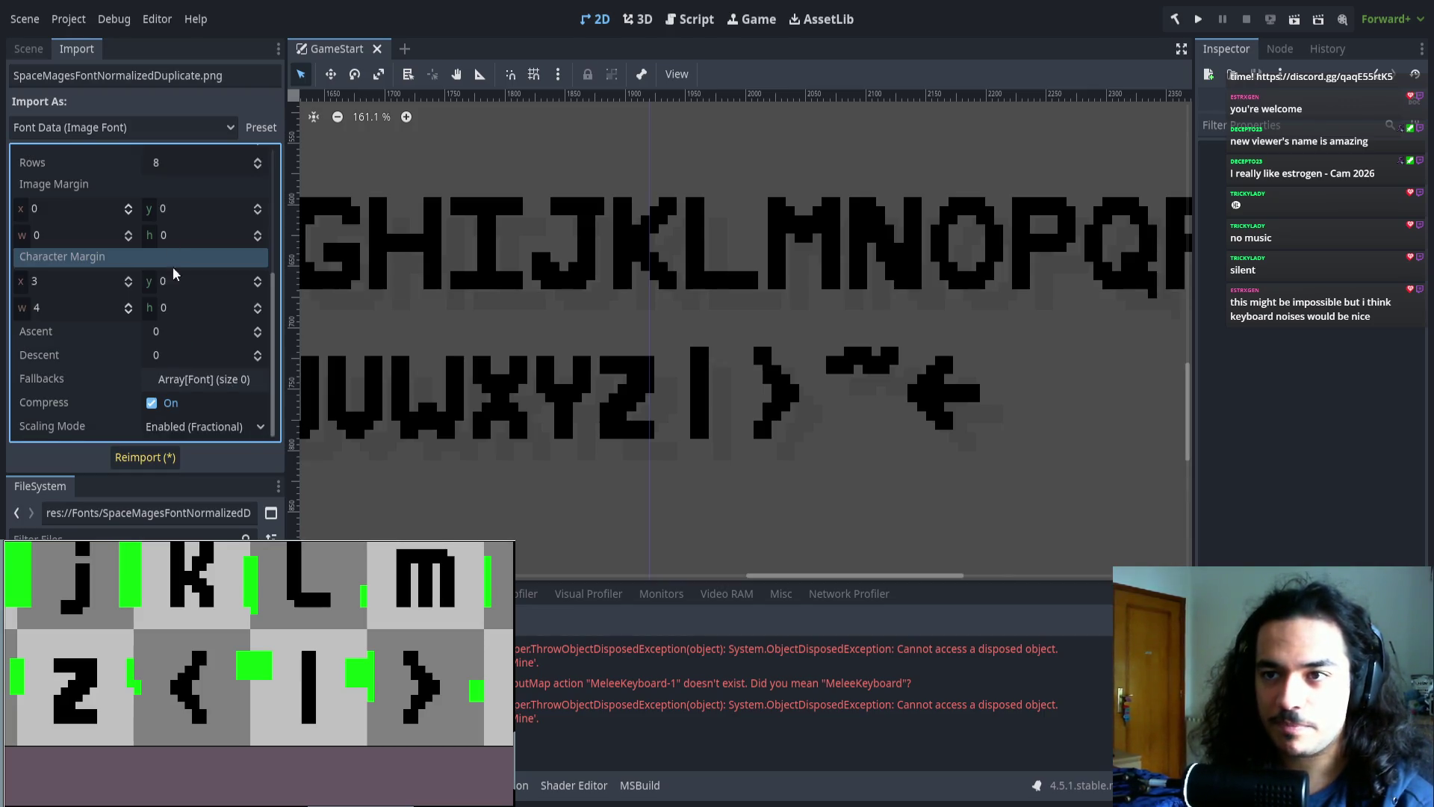
pyautogui.scroll(3, 178, 305)
pyautogui.click(180, 212)
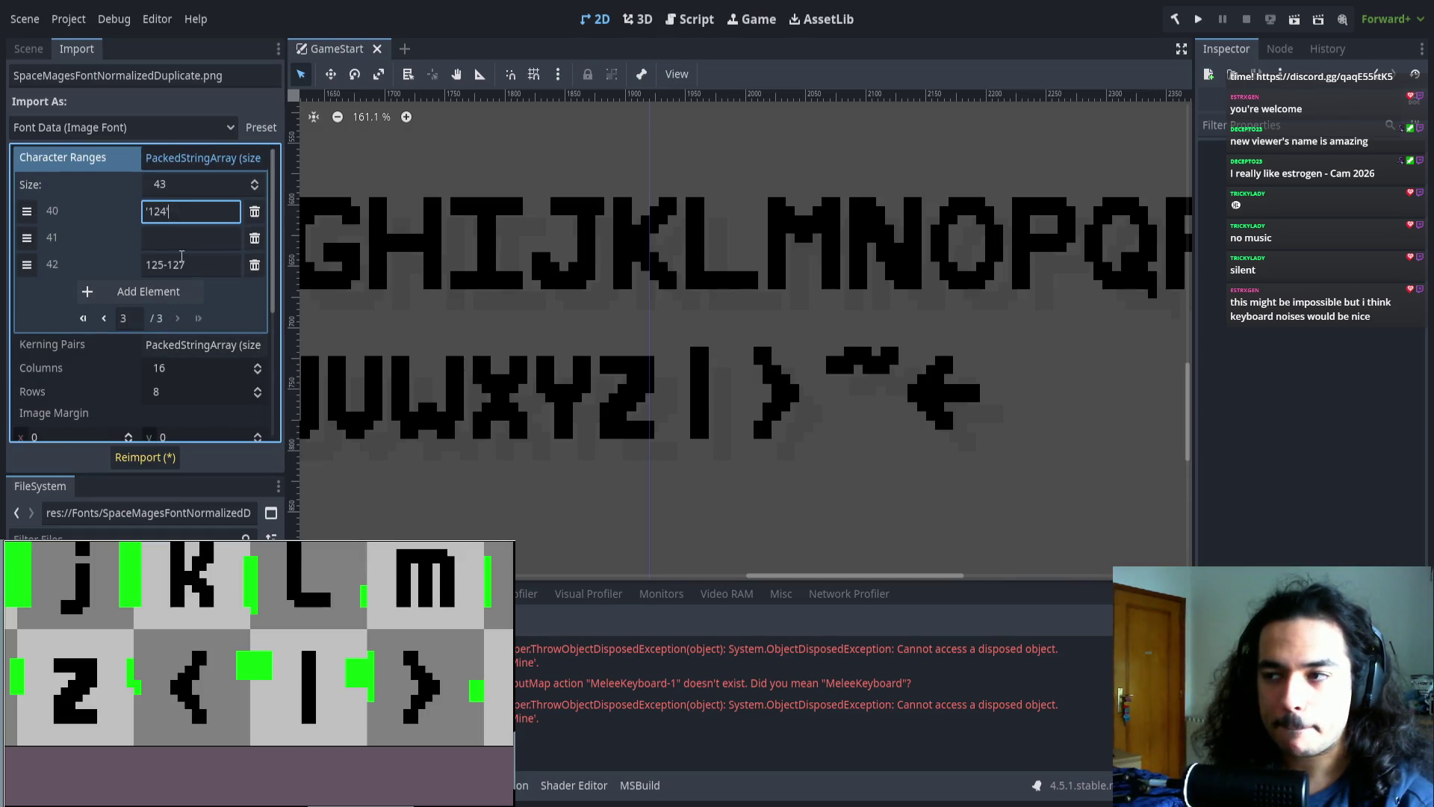
pyautogui.moveTo(478, 270); pyautogui.dragTo(473, 271)
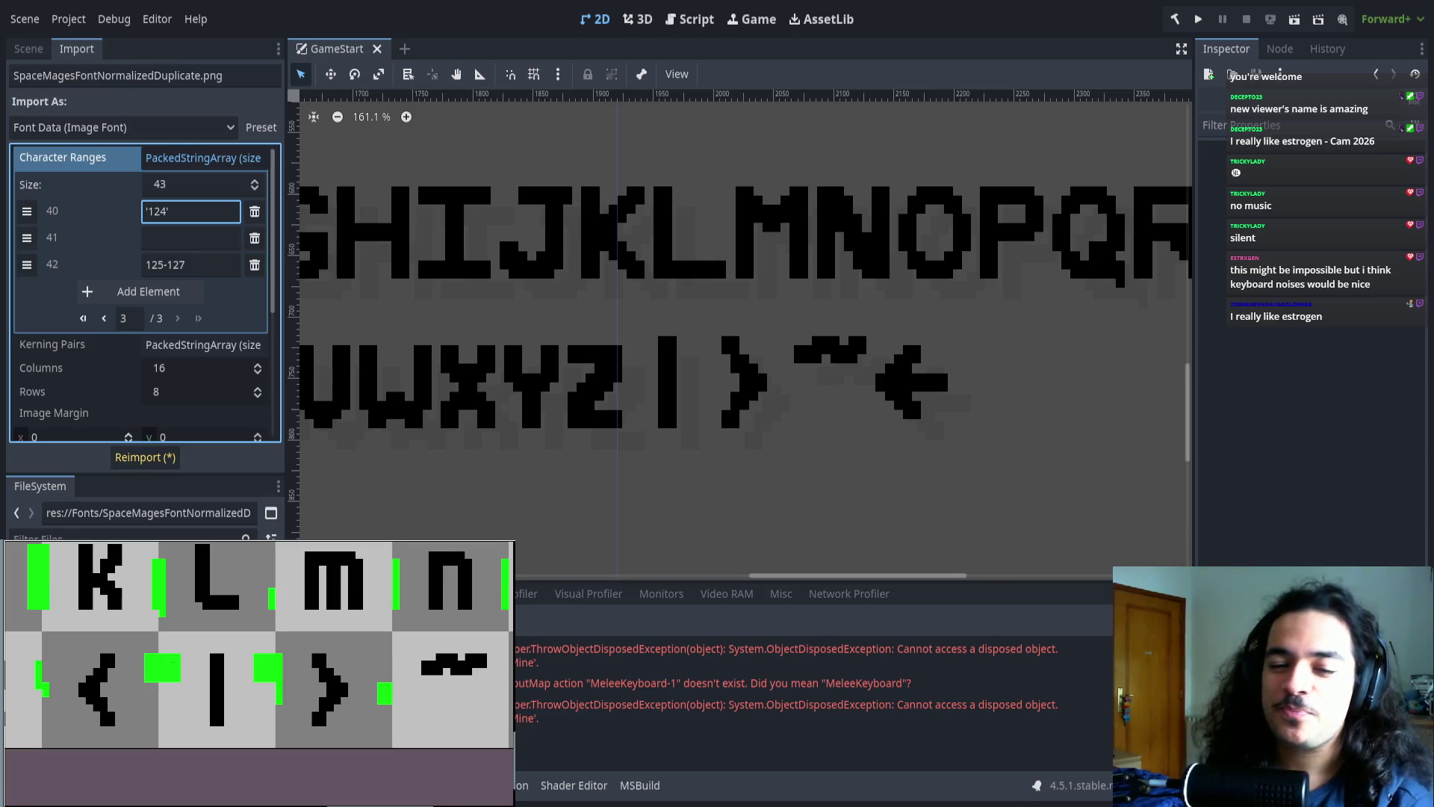
pyautogui.hscroll(2, 579, 426)
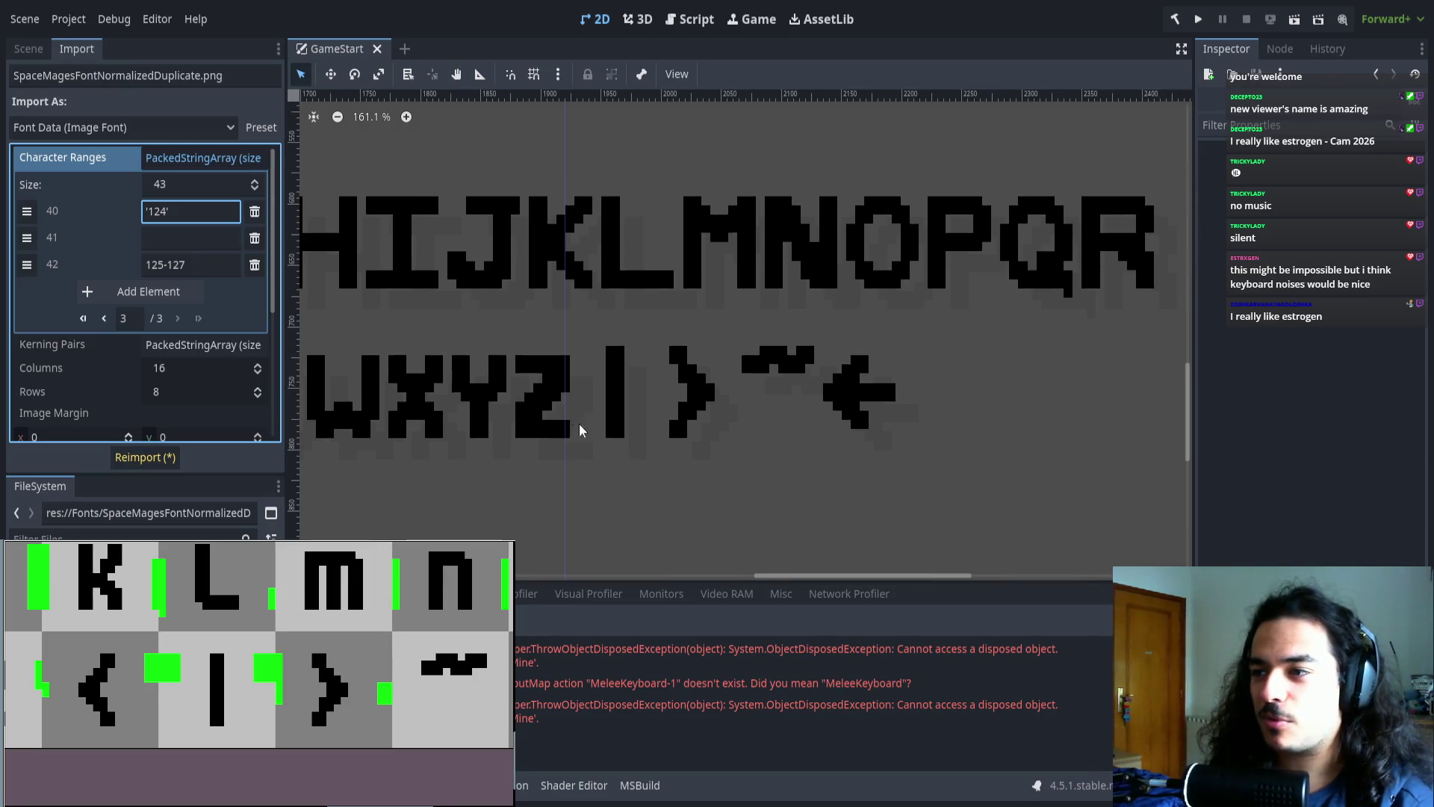
pyautogui.write(' -6 -3')
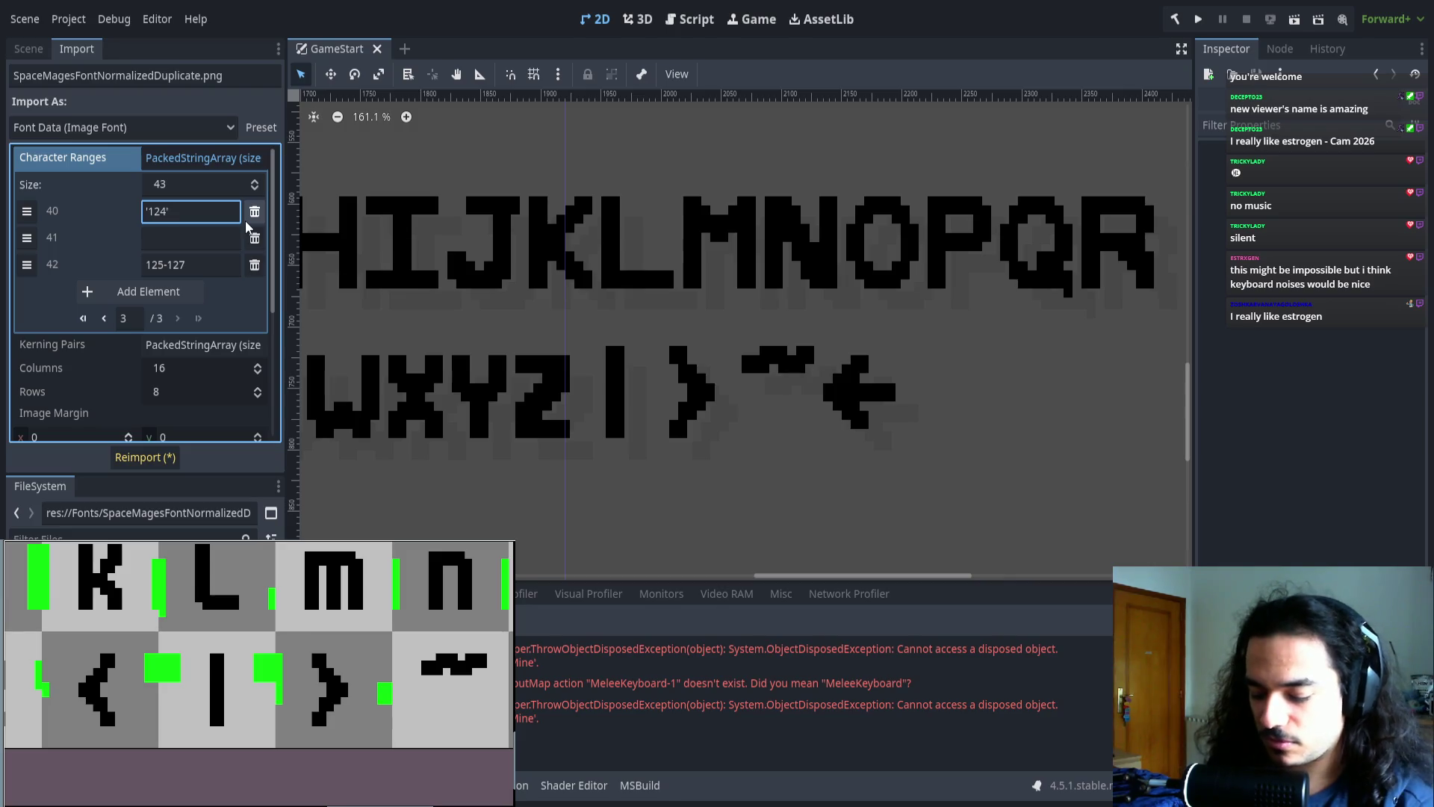
# - Change entry 41 to '125' -3 -2 and entry 42 to 126-127, then reimport
pyautogui.click(155, 460)
pyautogui.scroll(5, 656, 416)
pyautogui.scroll(-2, 186, 234)
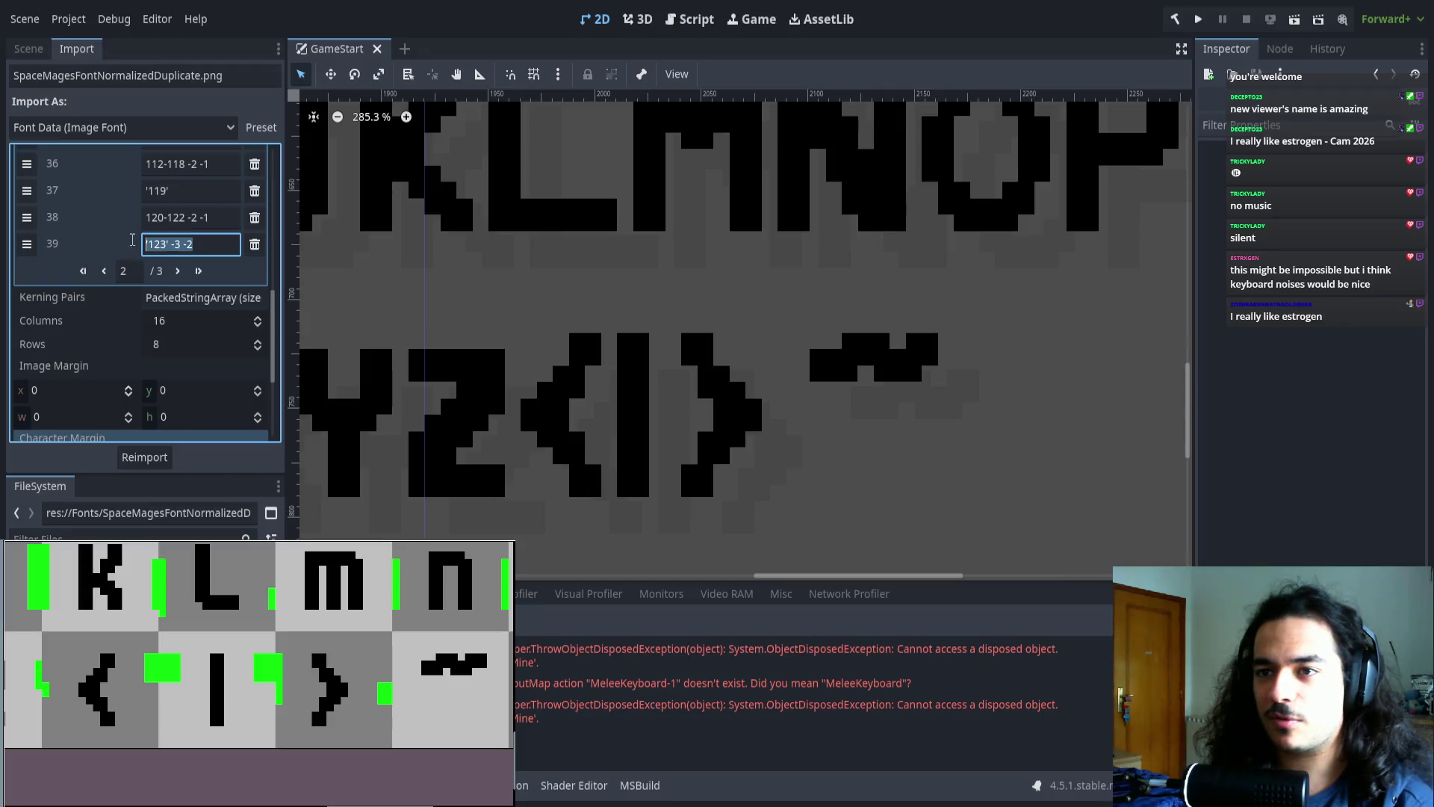
pyautogui.scroll(-3, 186, 234)
pyautogui.scroll(5, 186, 234)
pyautogui.click(166, 229)
pyautogui.write('3')
pyautogui.press('BackSpace')
pyautogui.write("5' -3 -2")
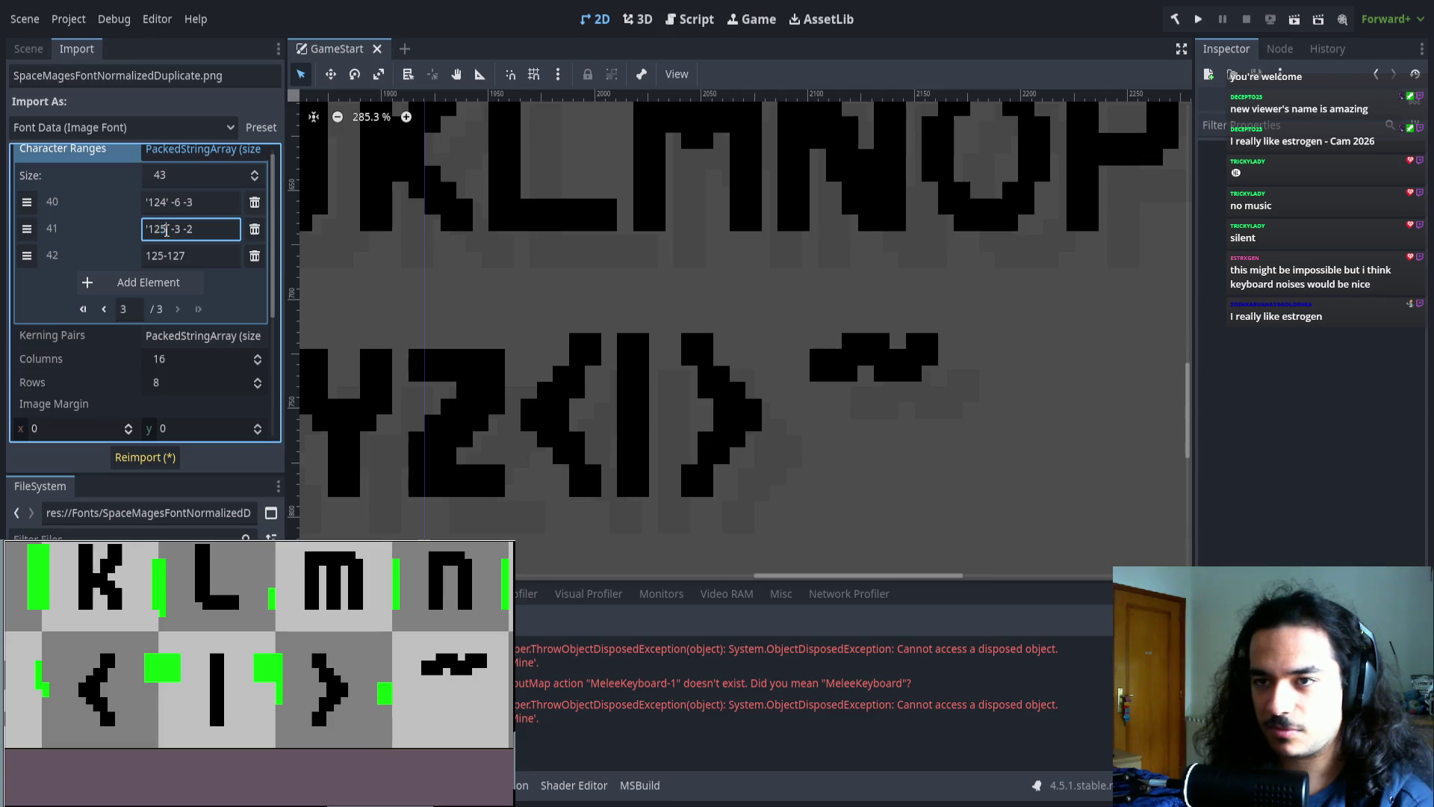
pyautogui.click(164, 256)
pyautogui.press('BackSpace')
pyautogui.write('6')
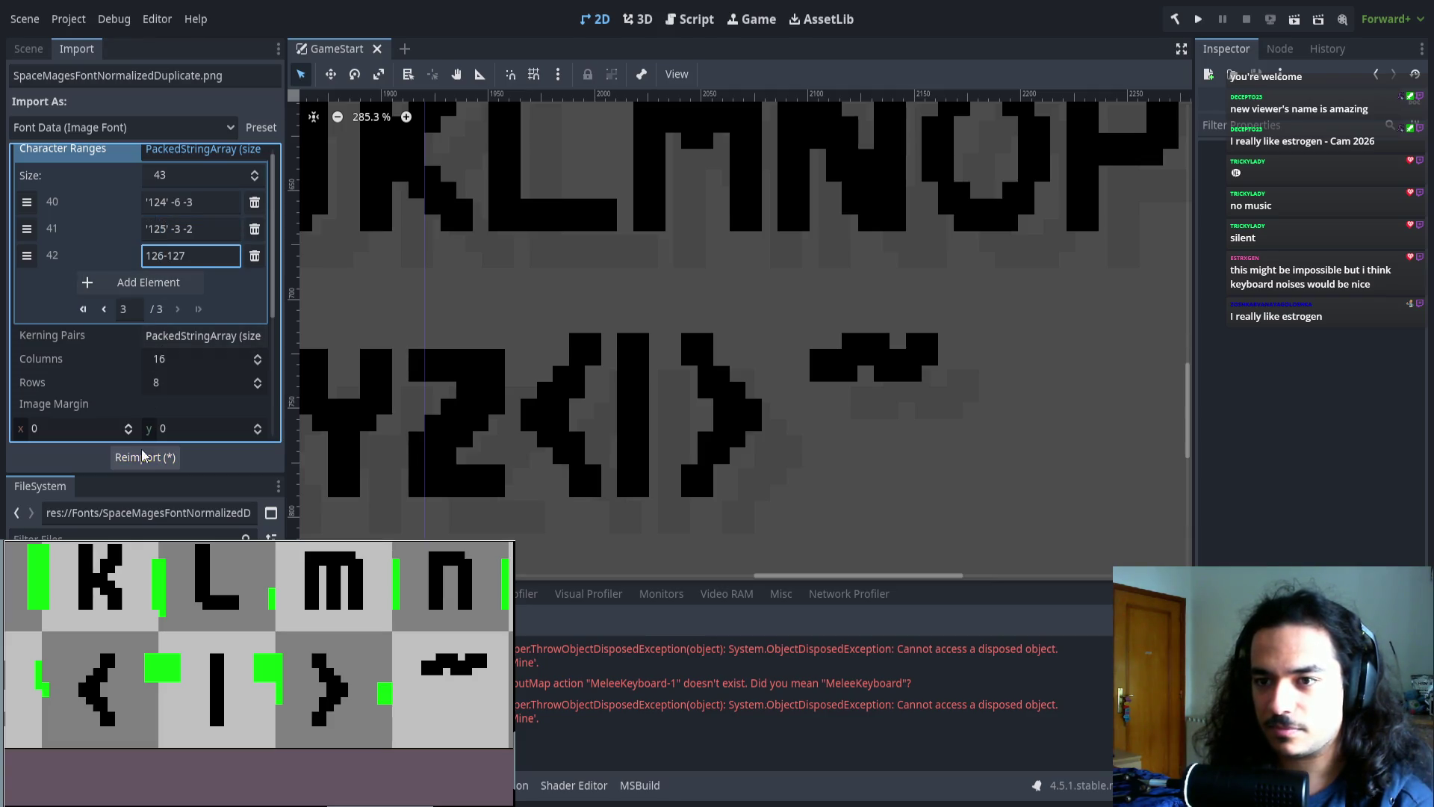
pyautogui.click(146, 457)
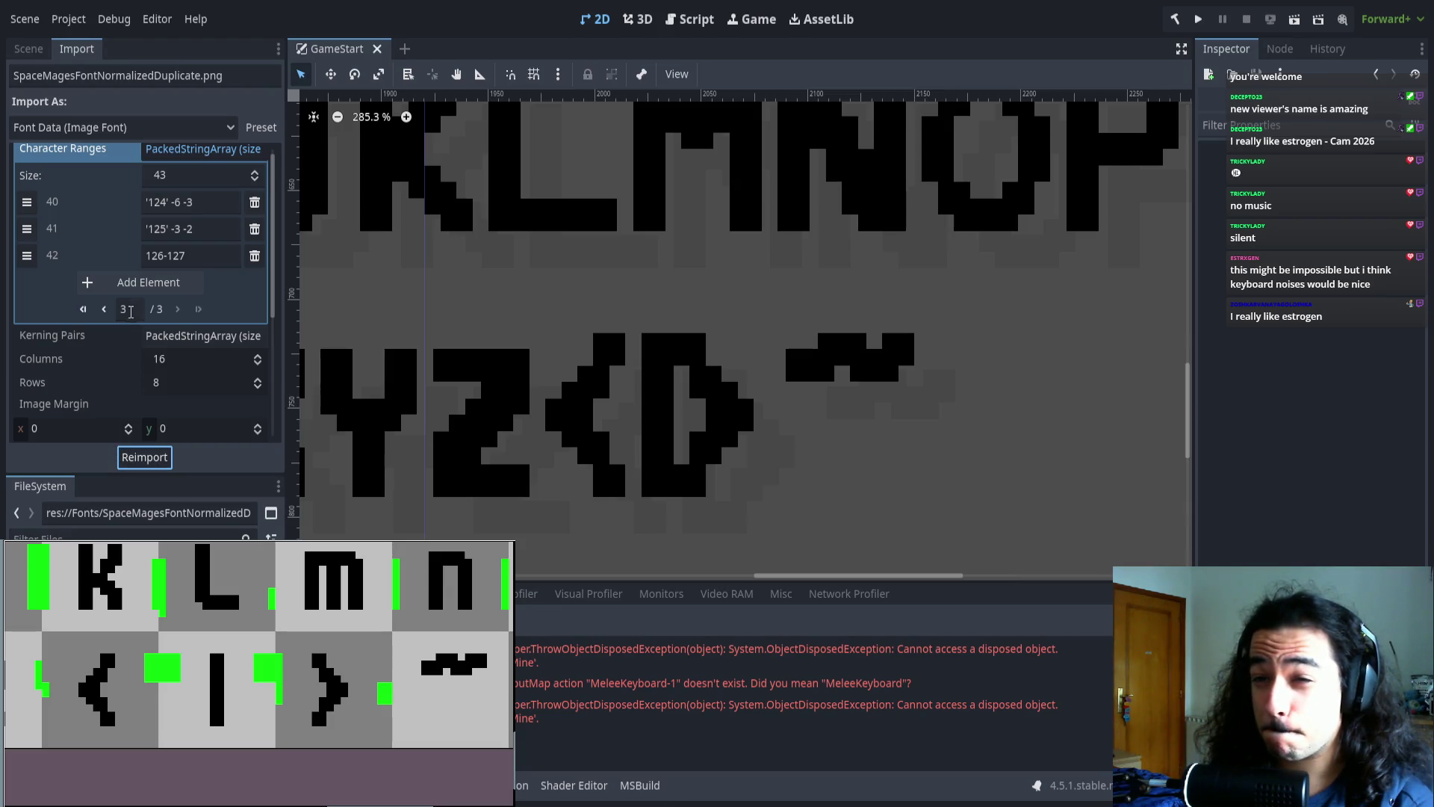
# - Test an extra offset value on entry 41, then remove it and reimport
pyautogui.click(217, 229)
pyautogui.write('2')
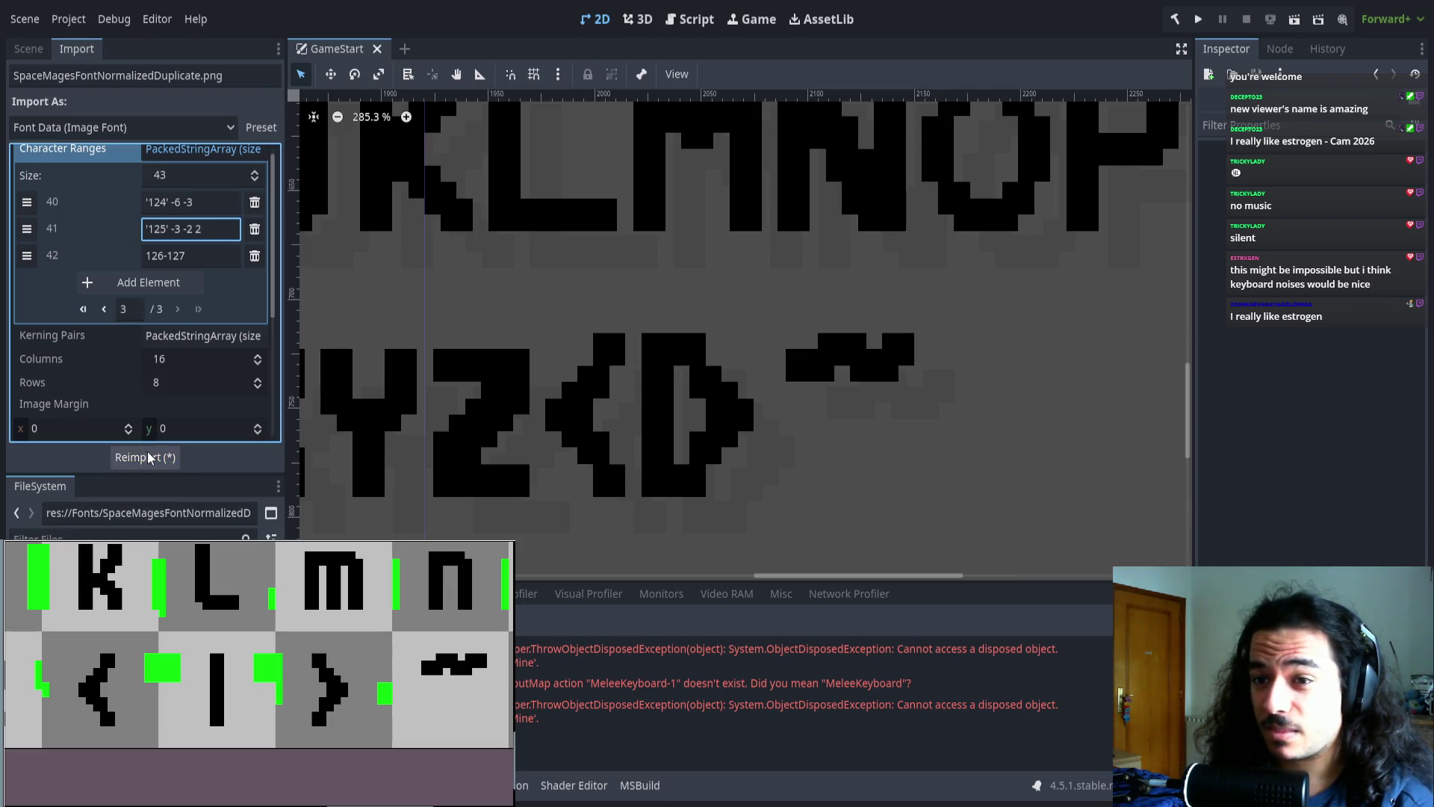
pyautogui.click(145, 457)
pyautogui.click(235, 228)
pyautogui.press('BackSpace')
pyautogui.press('BackSpace')
pyautogui.click(168, 458)
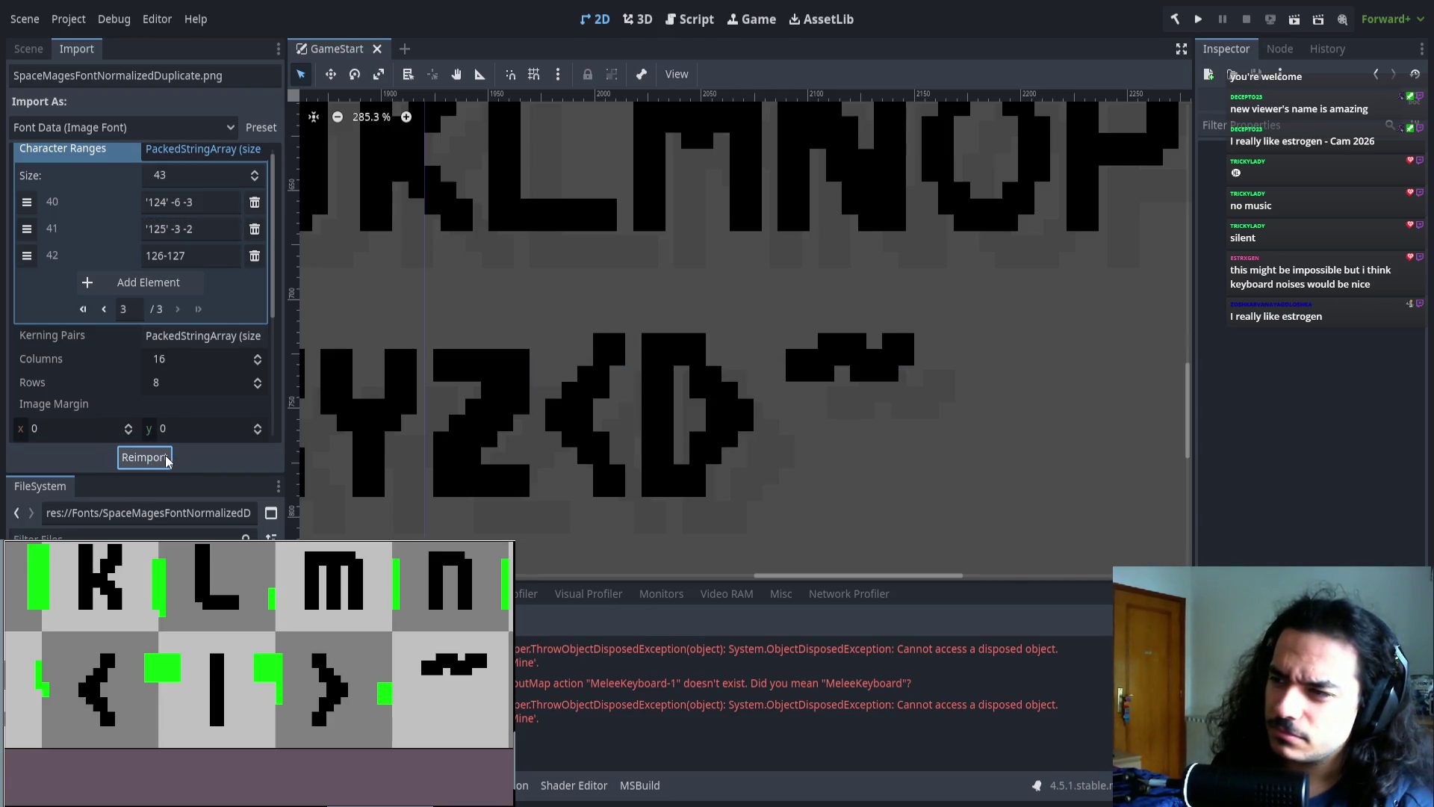
# - Try a vertical offset of -2 on the '124' entry 40
pyautogui.click(105, 309)
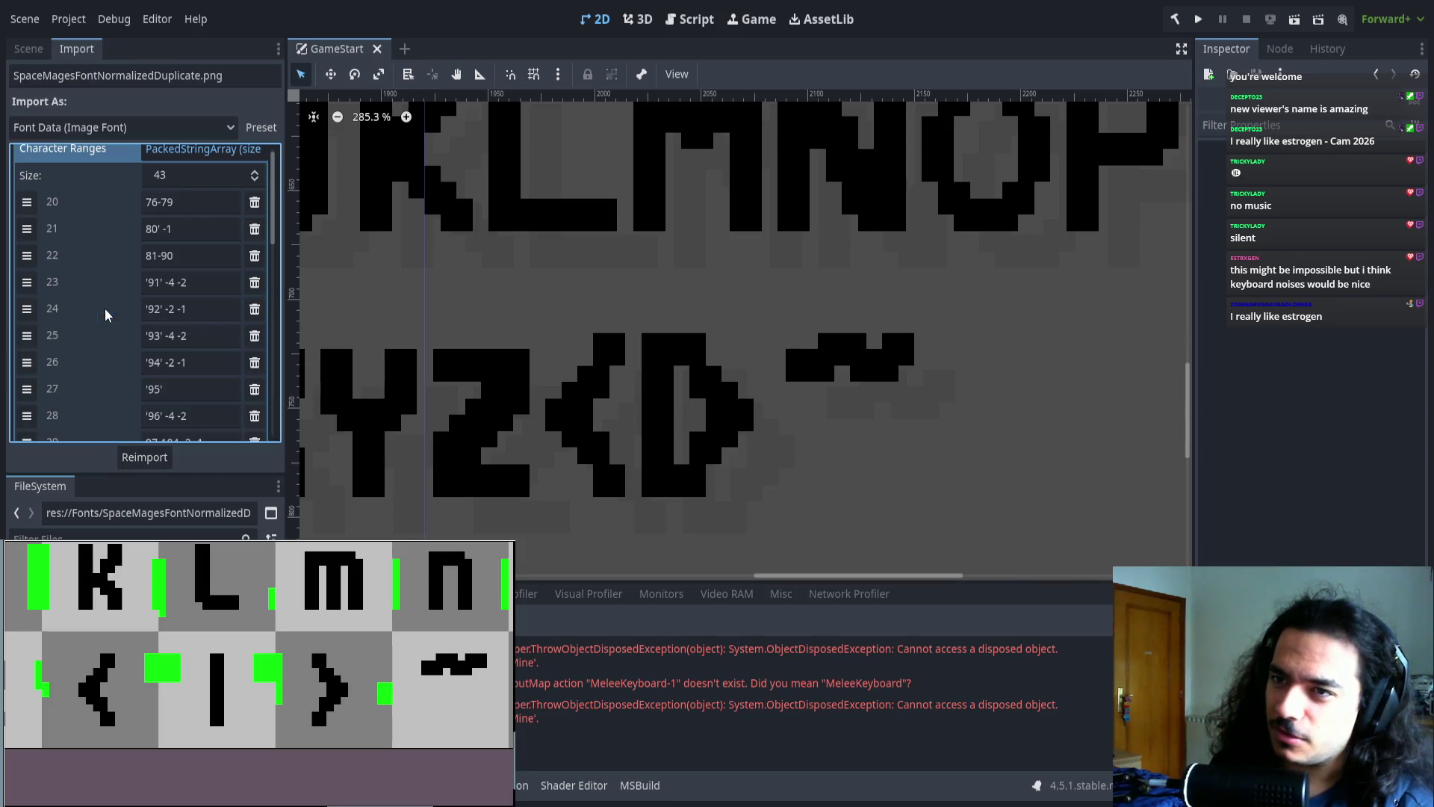
pyautogui.scroll(-5, 197, 325)
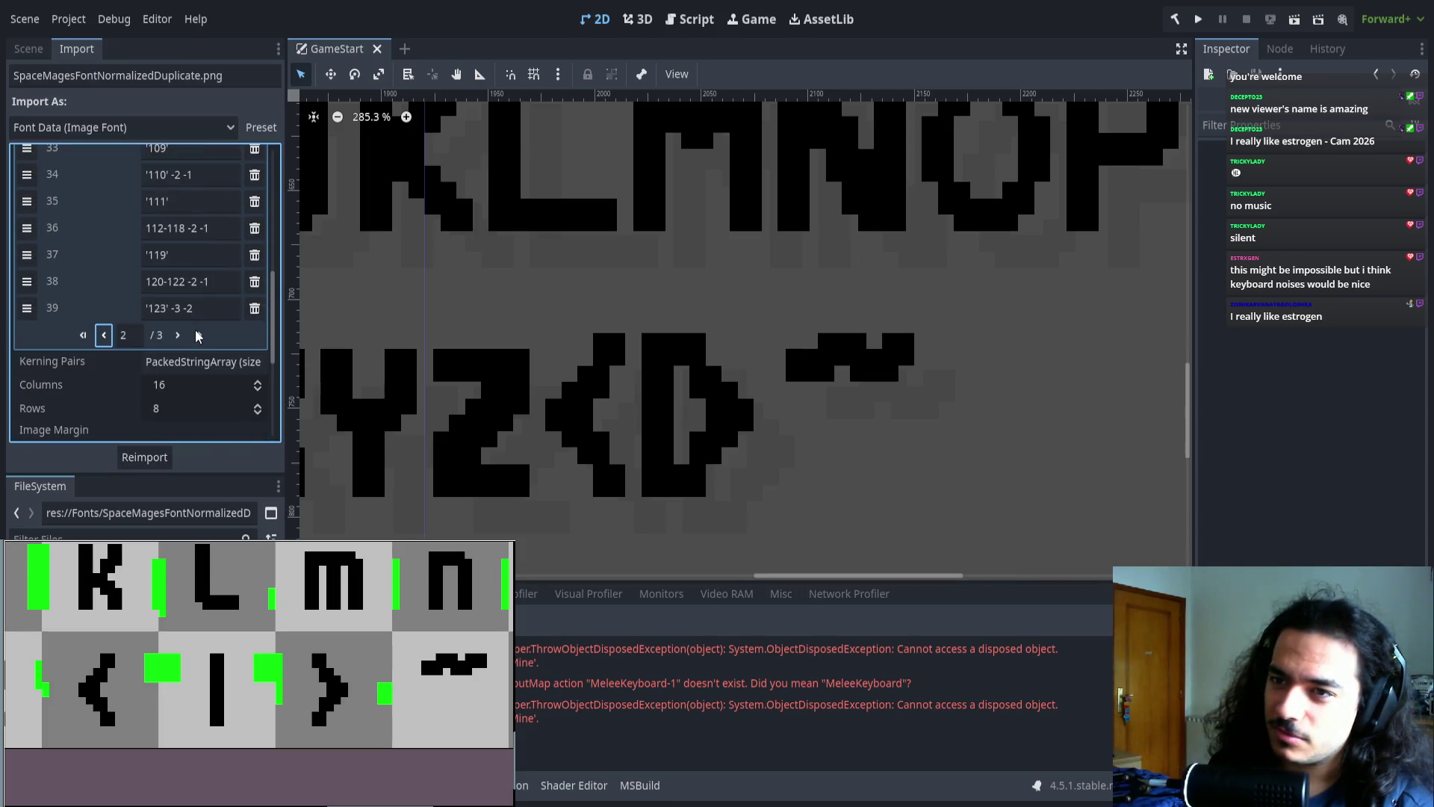
pyautogui.click(199, 335)
pyautogui.scroll(5, 198, 333)
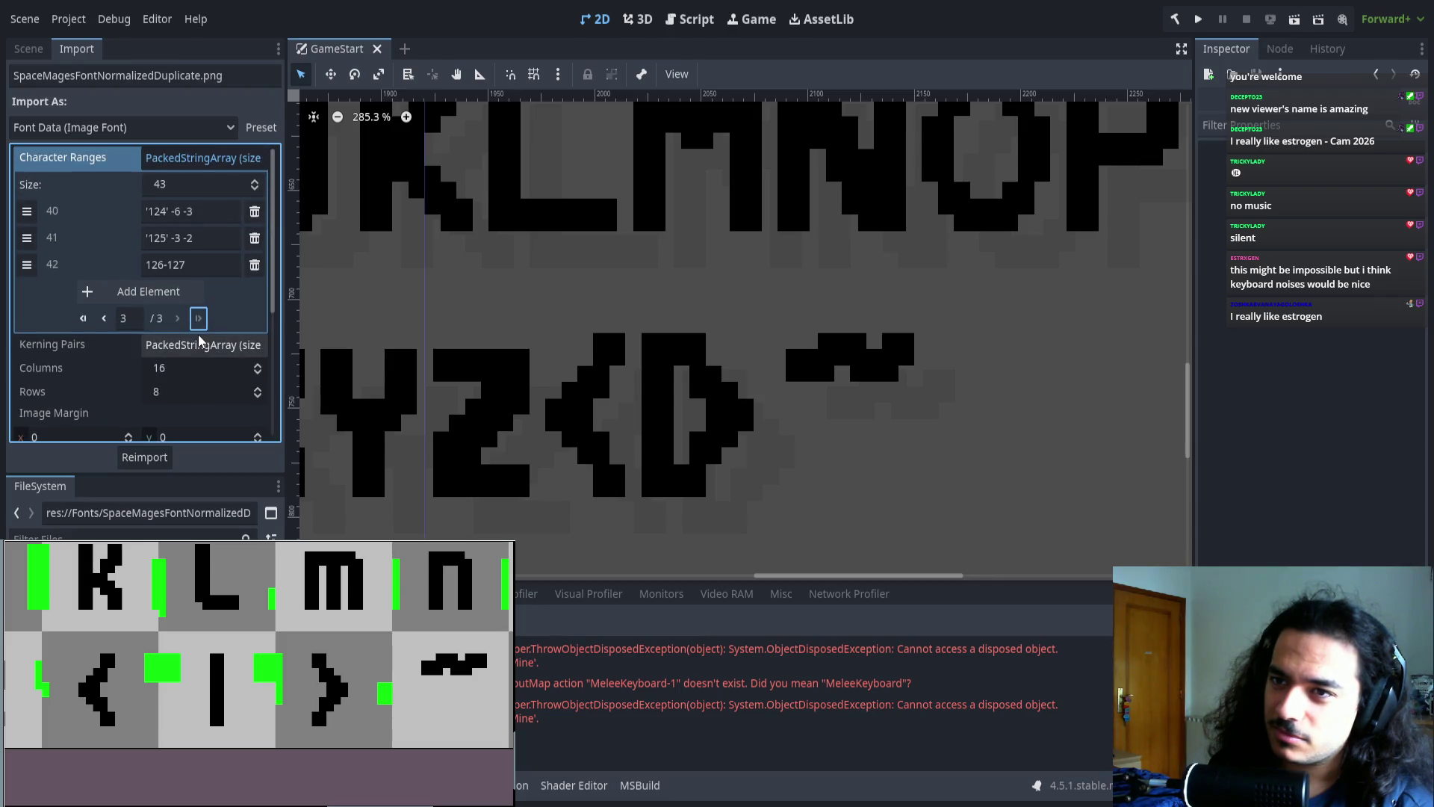
pyautogui.click(195, 209)
pyautogui.press('BackSpace')
pyautogui.write('2')
pyautogui.click(160, 458)
# - Try -4 on entry 40's vertical offset, then restore it to -3 and reimport
pyautogui.click(209, 212)
pyautogui.press('BackSpace')
pyautogui.write('4')
pyautogui.click(147, 458)
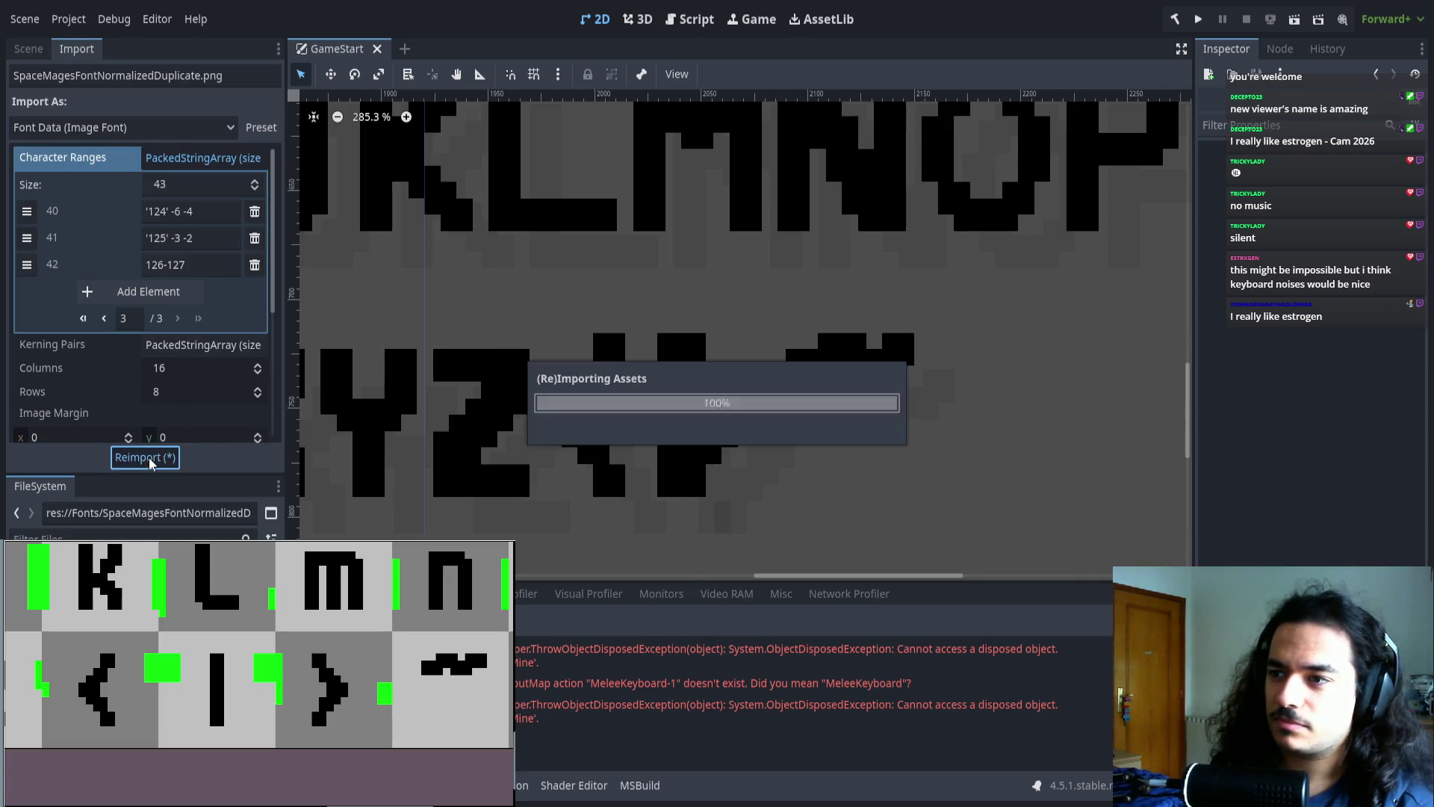
pyautogui.click(202, 211)
pyautogui.press('BackSpace')
pyautogui.write('3')
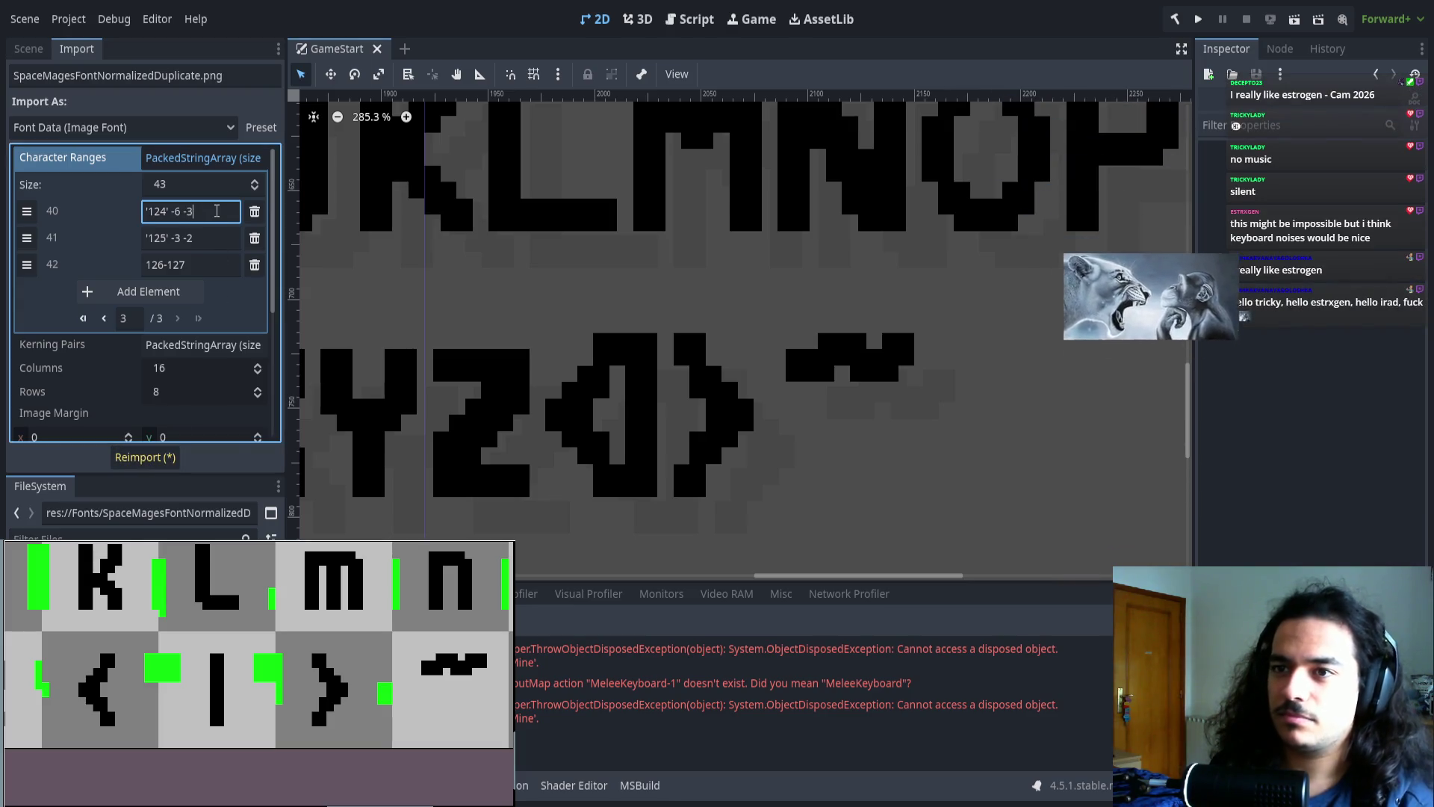
pyautogui.click(145, 457)
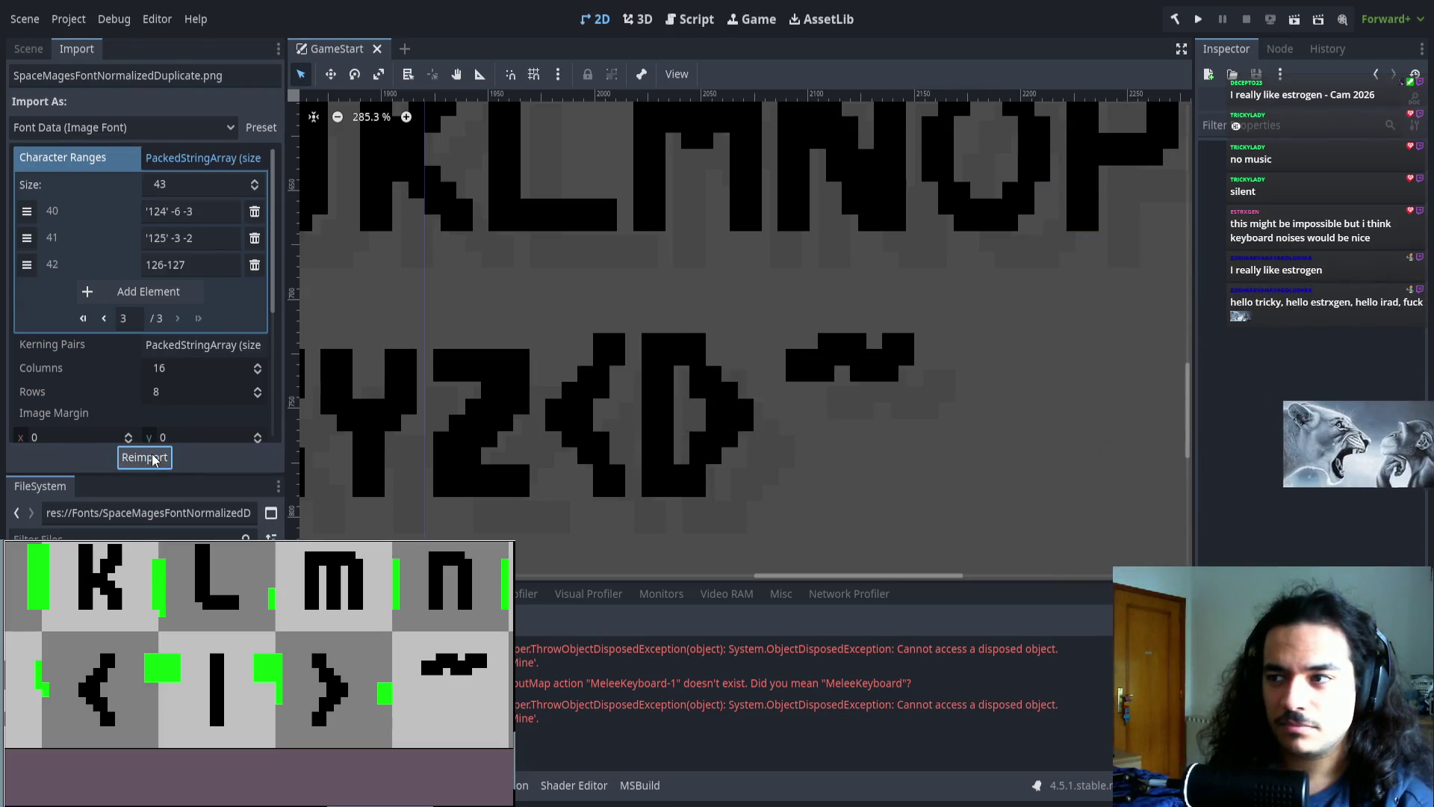
pyautogui.hscroll(-2, 899, 406)
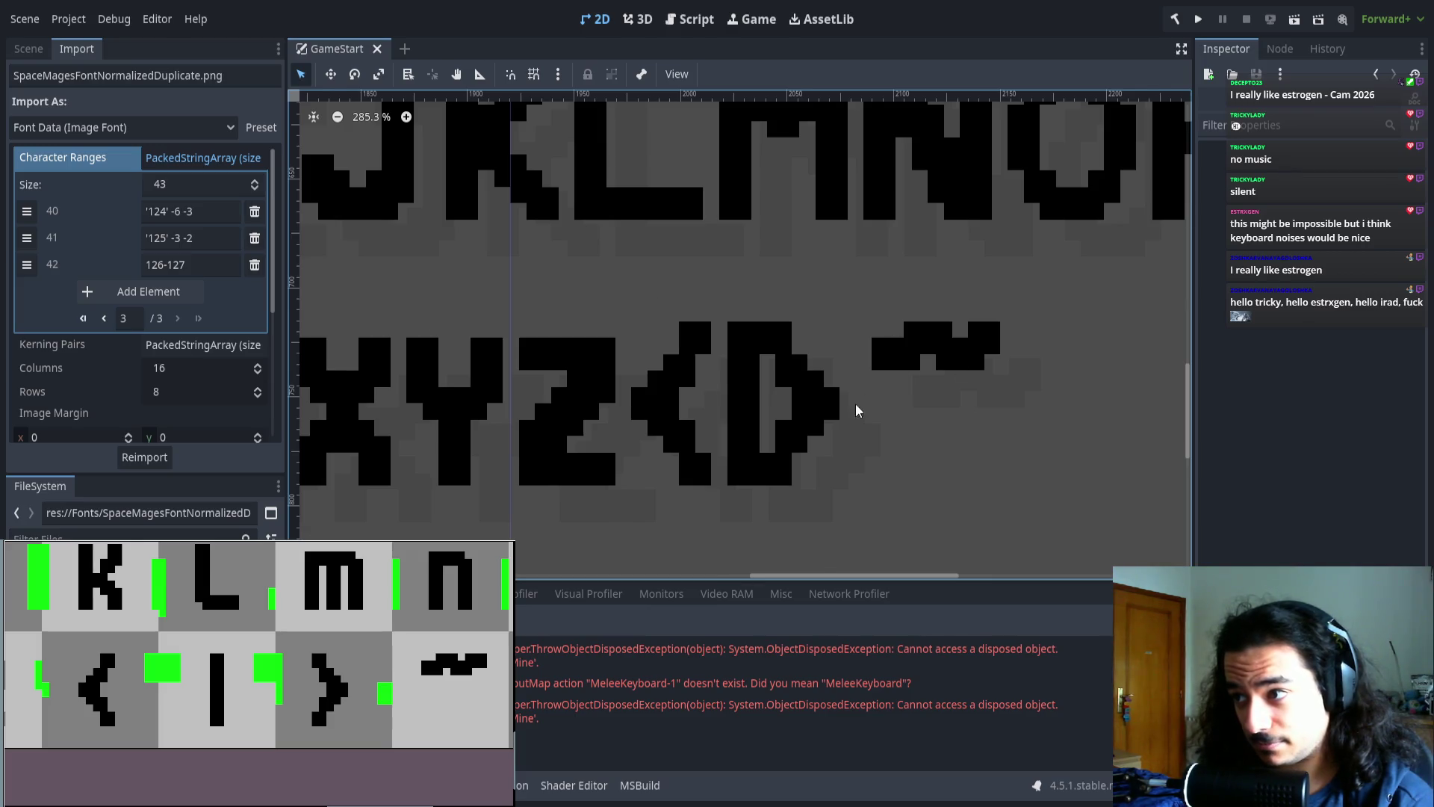
pyautogui.scroll(4, 856, 408)
pyautogui.scroll(-4, 264, 672)
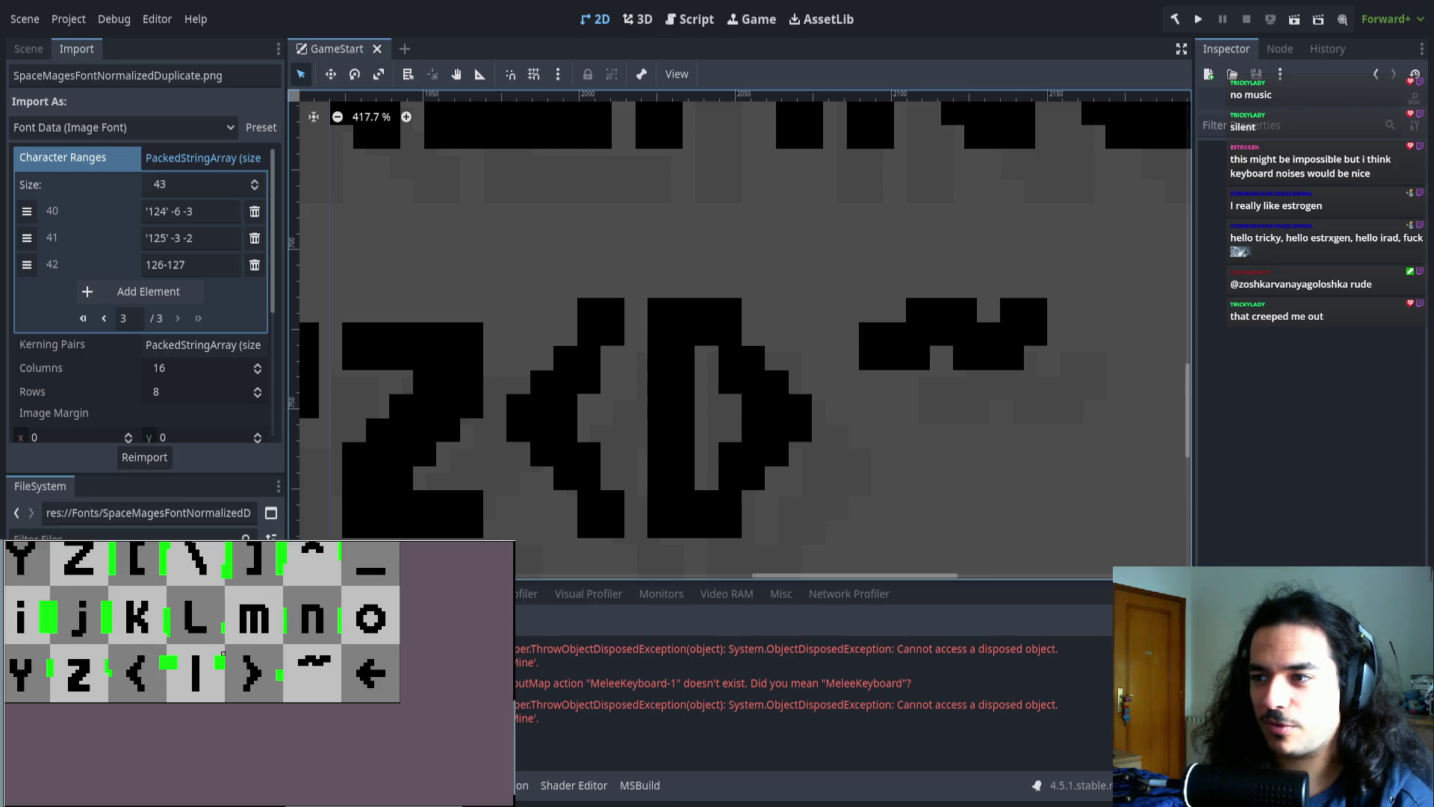
pyautogui.scroll(3, 186, 643)
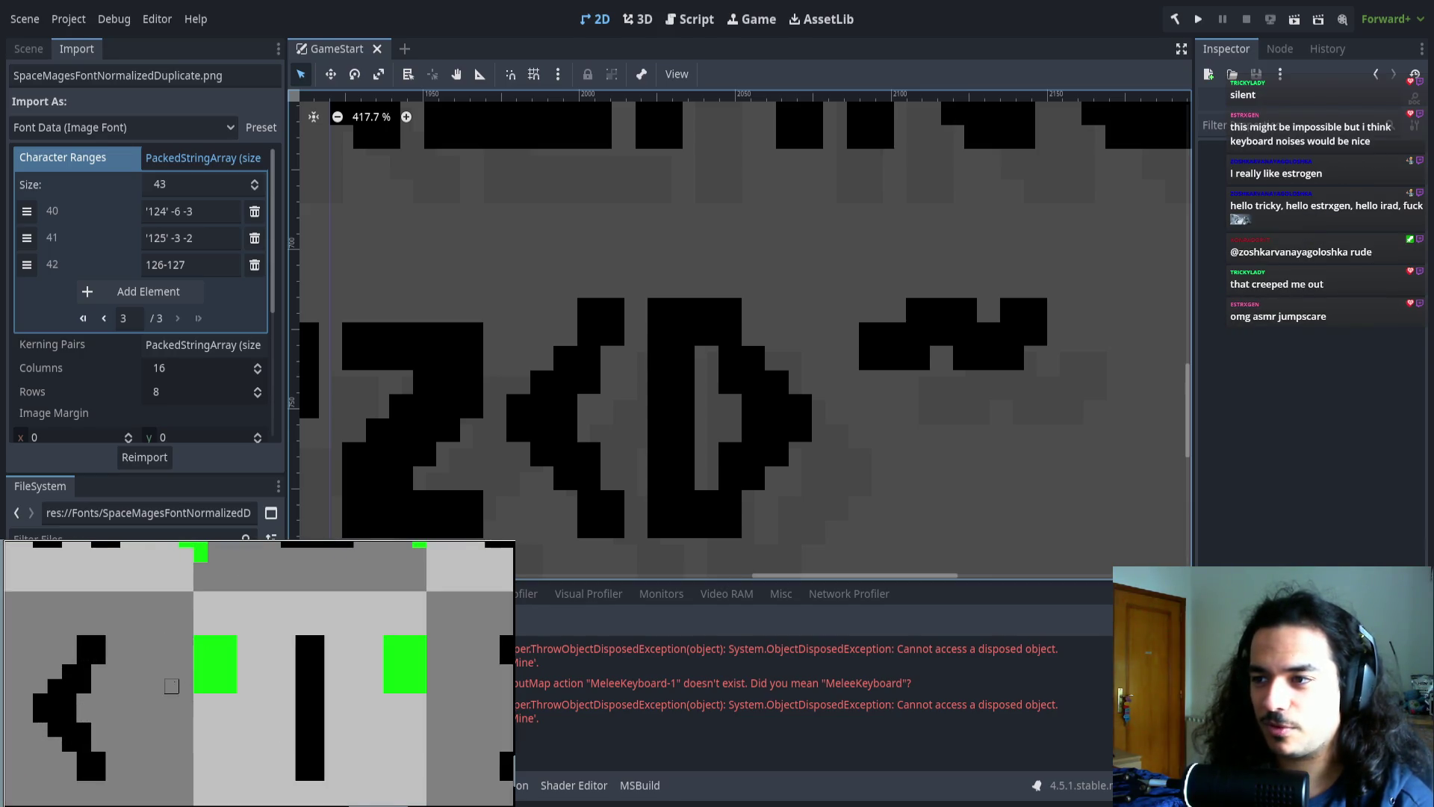
pyautogui.moveTo(179, 679); pyautogui.dragTo(101, 686)
pyautogui.scroll(-3, 57, 700)
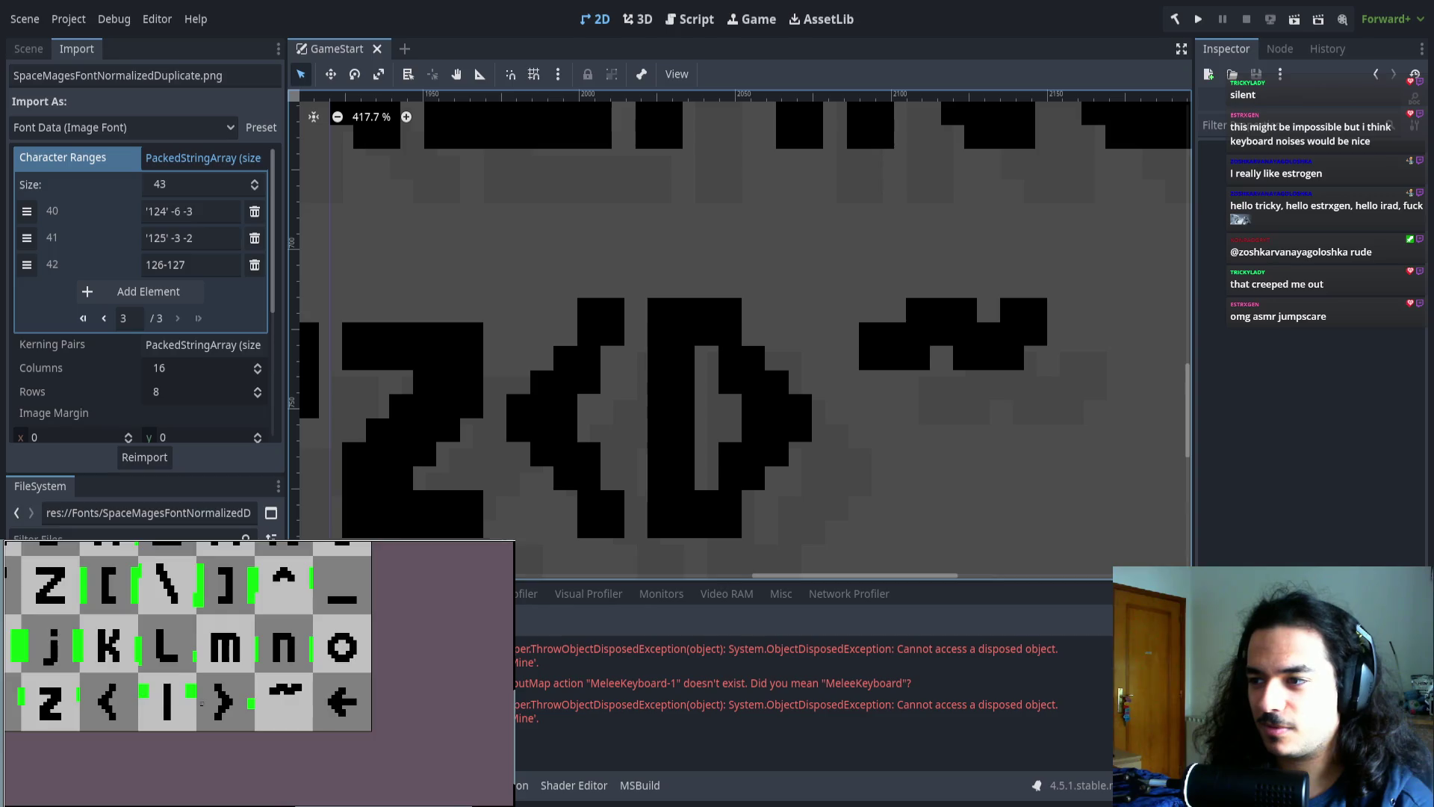
pyautogui.scroll(1, 186, 700)
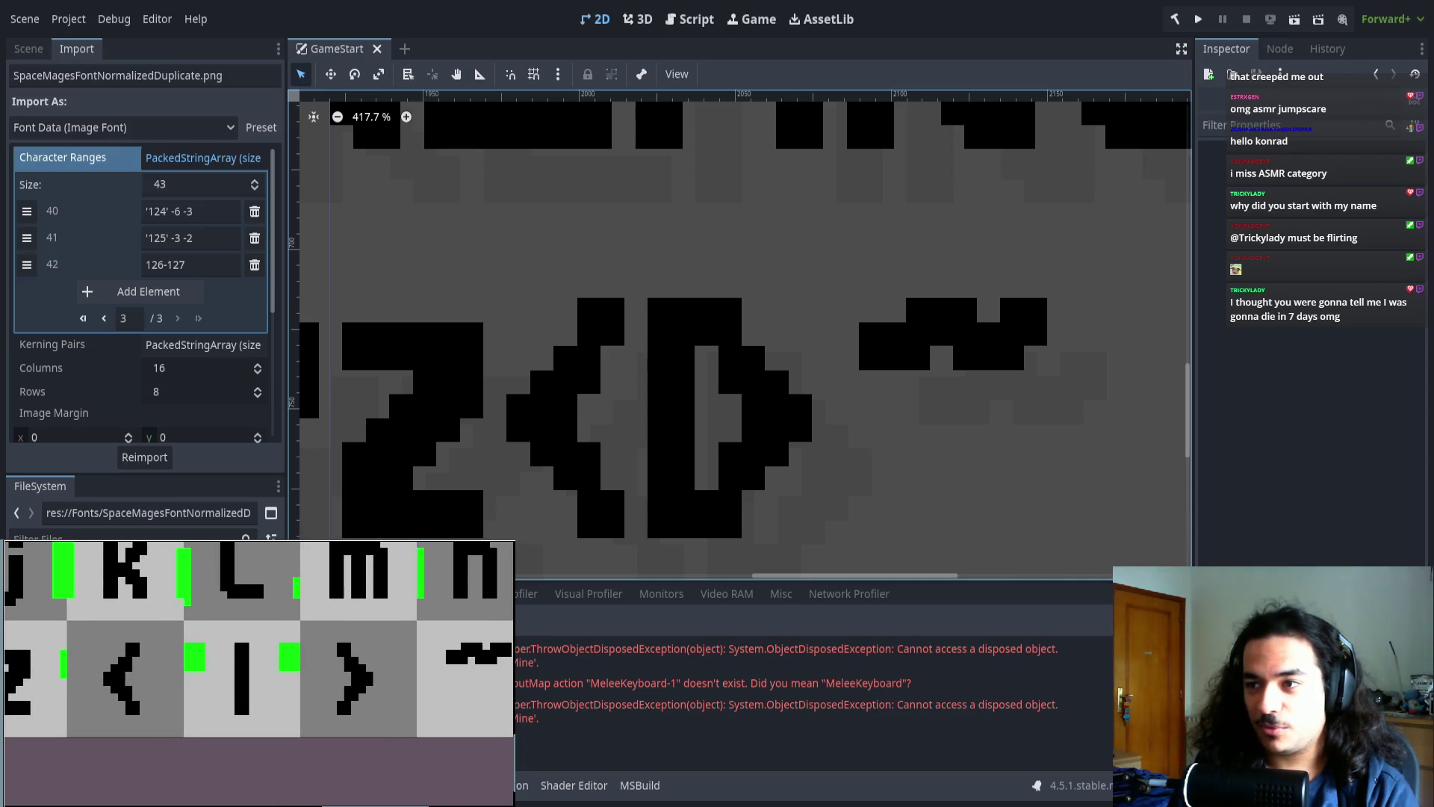
pyautogui.hscroll(-3, 465, 384)
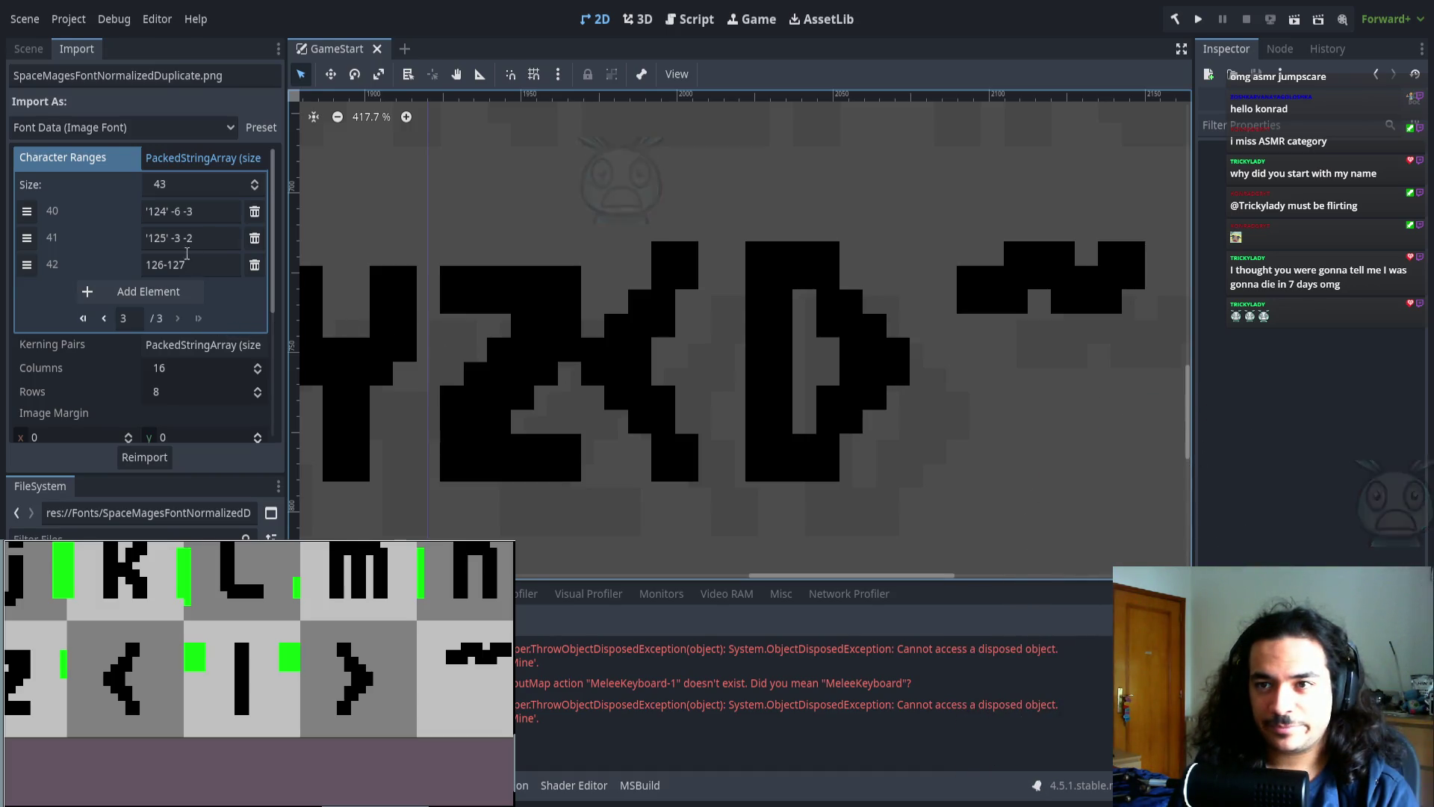
pyautogui.click(184, 212)
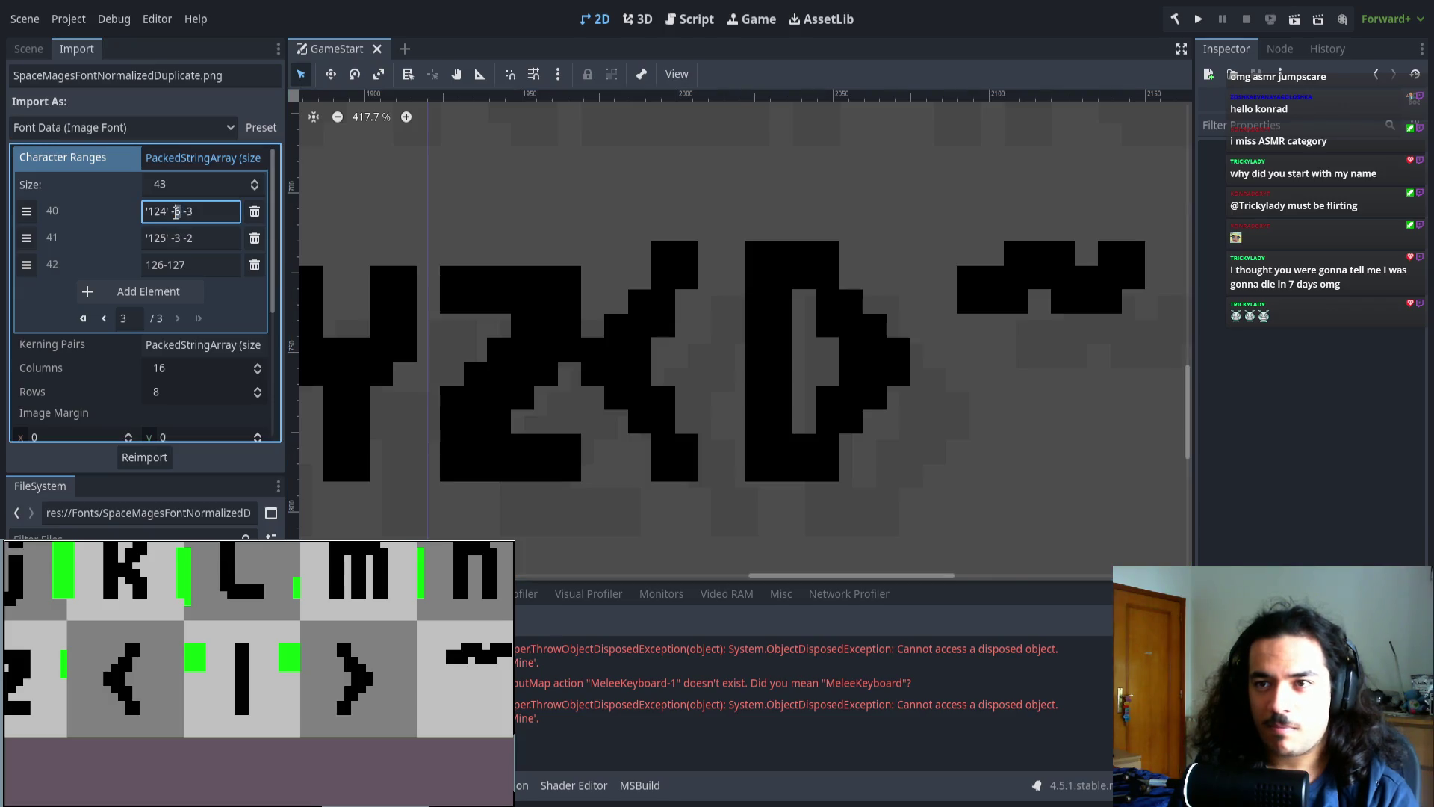
# - Preview entry 40 with offsets -5 and -4, then restore it to -6 -3 and reimport
pyautogui.press('BackSpace')
pyautogui.write('5')
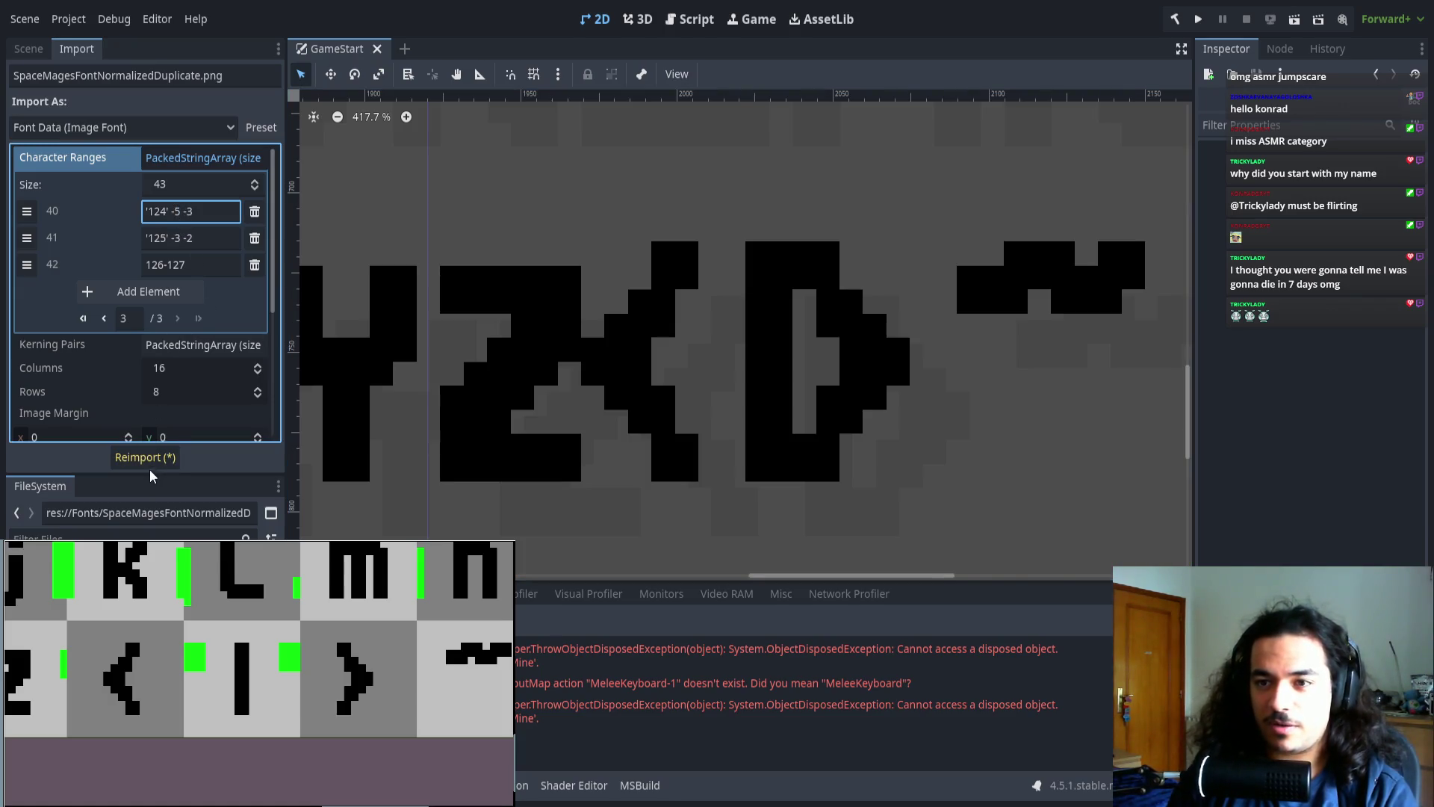
pyautogui.click(151, 461)
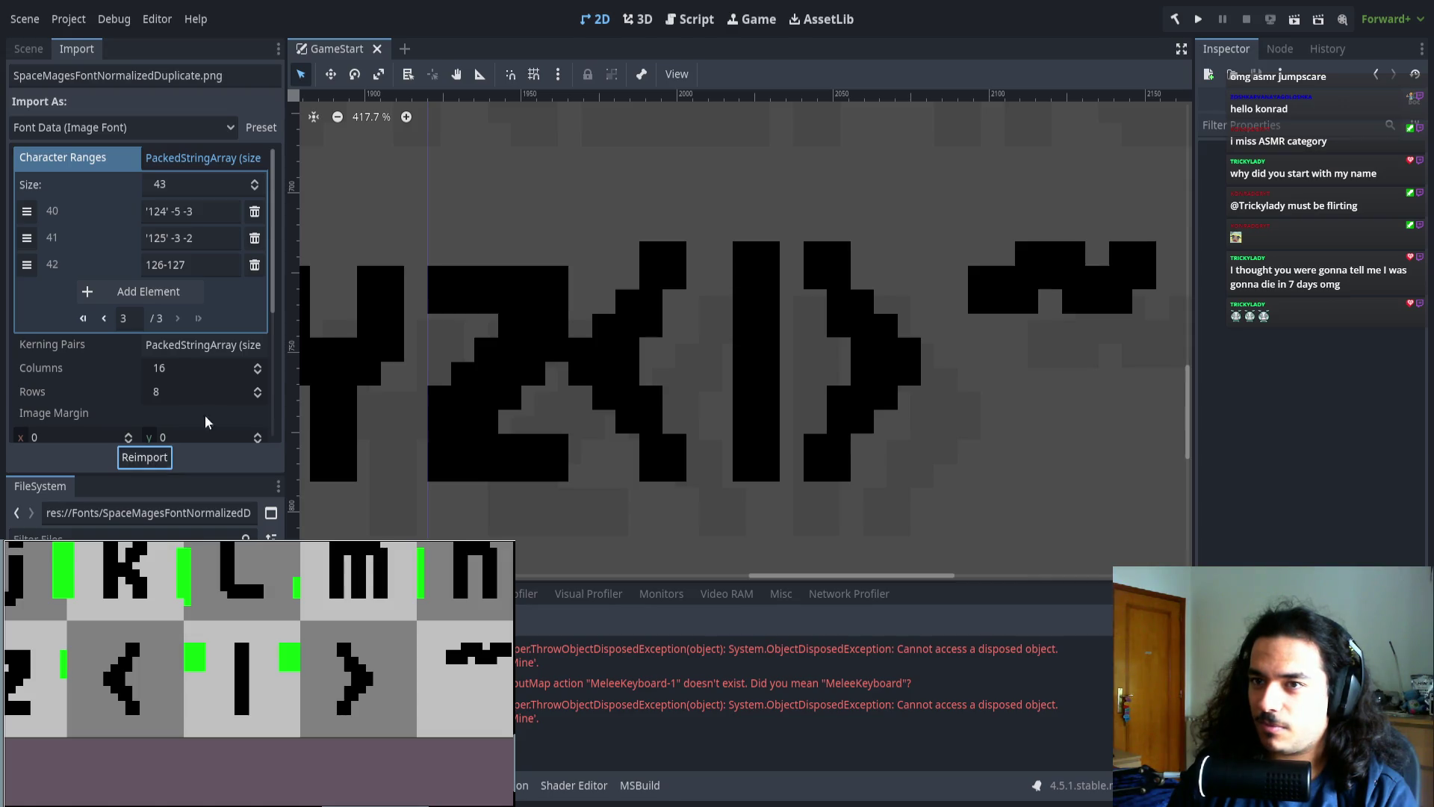
pyautogui.click(196, 211)
pyautogui.press('BackSpace')
pyautogui.write('4')
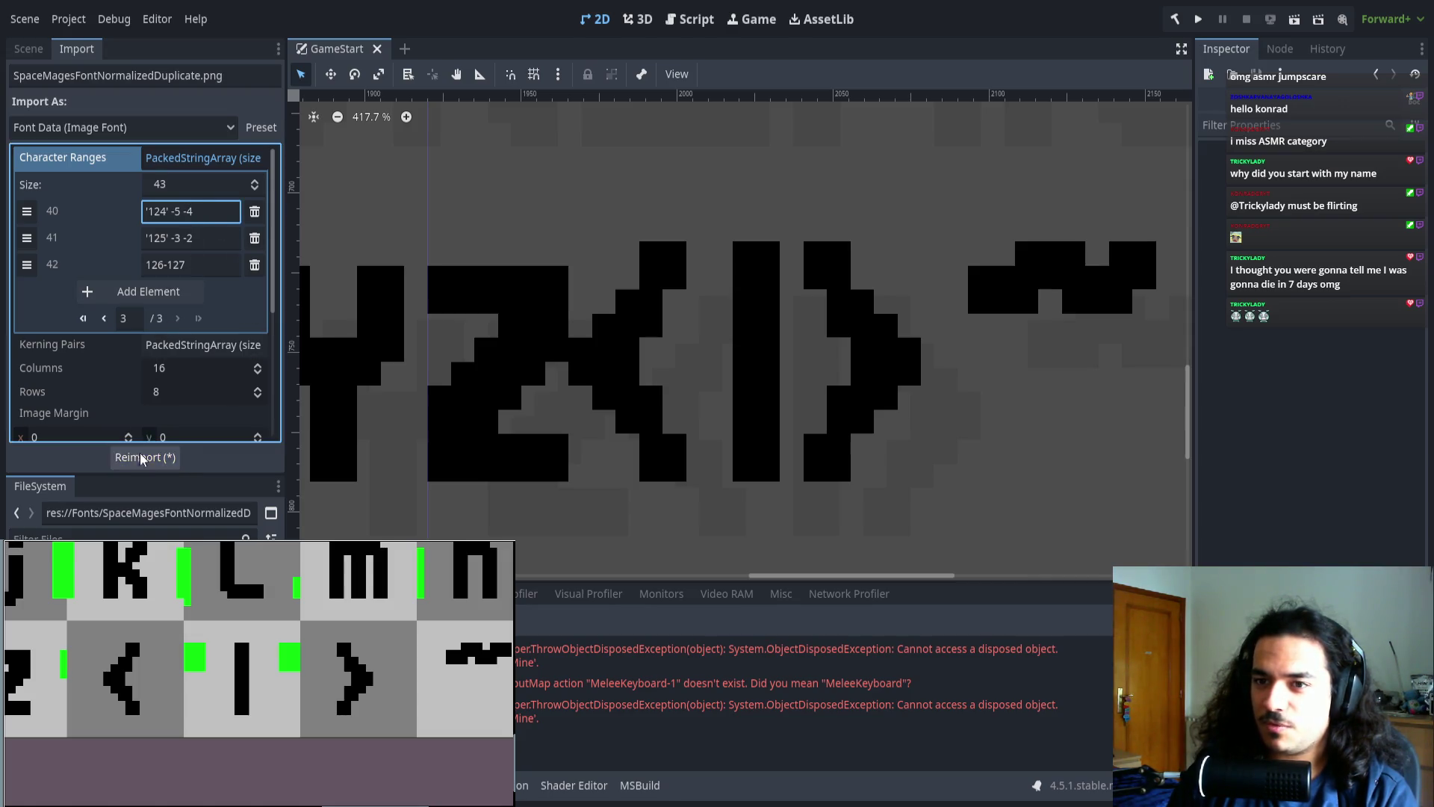
pyautogui.click(141, 460)
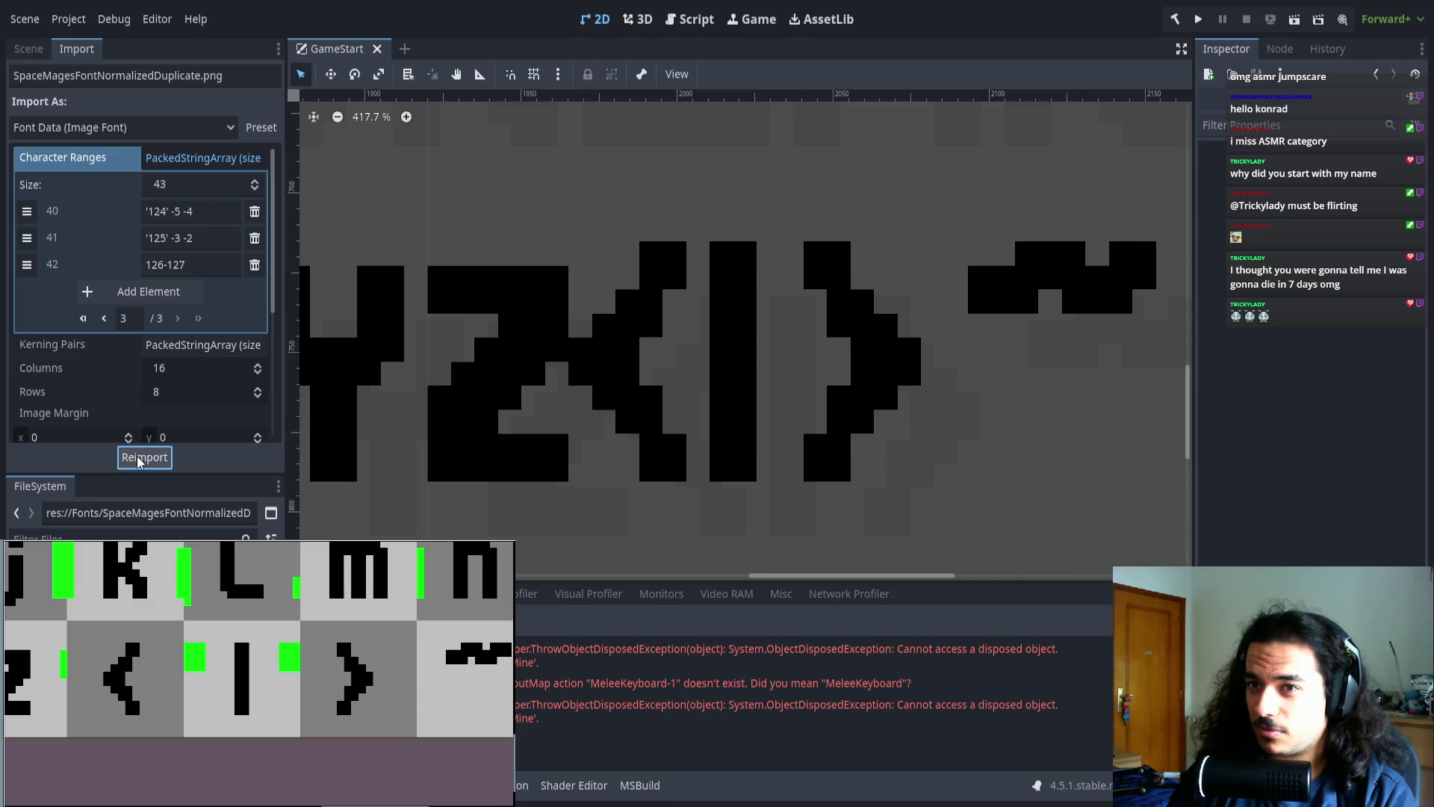
pyautogui.click(180, 212)
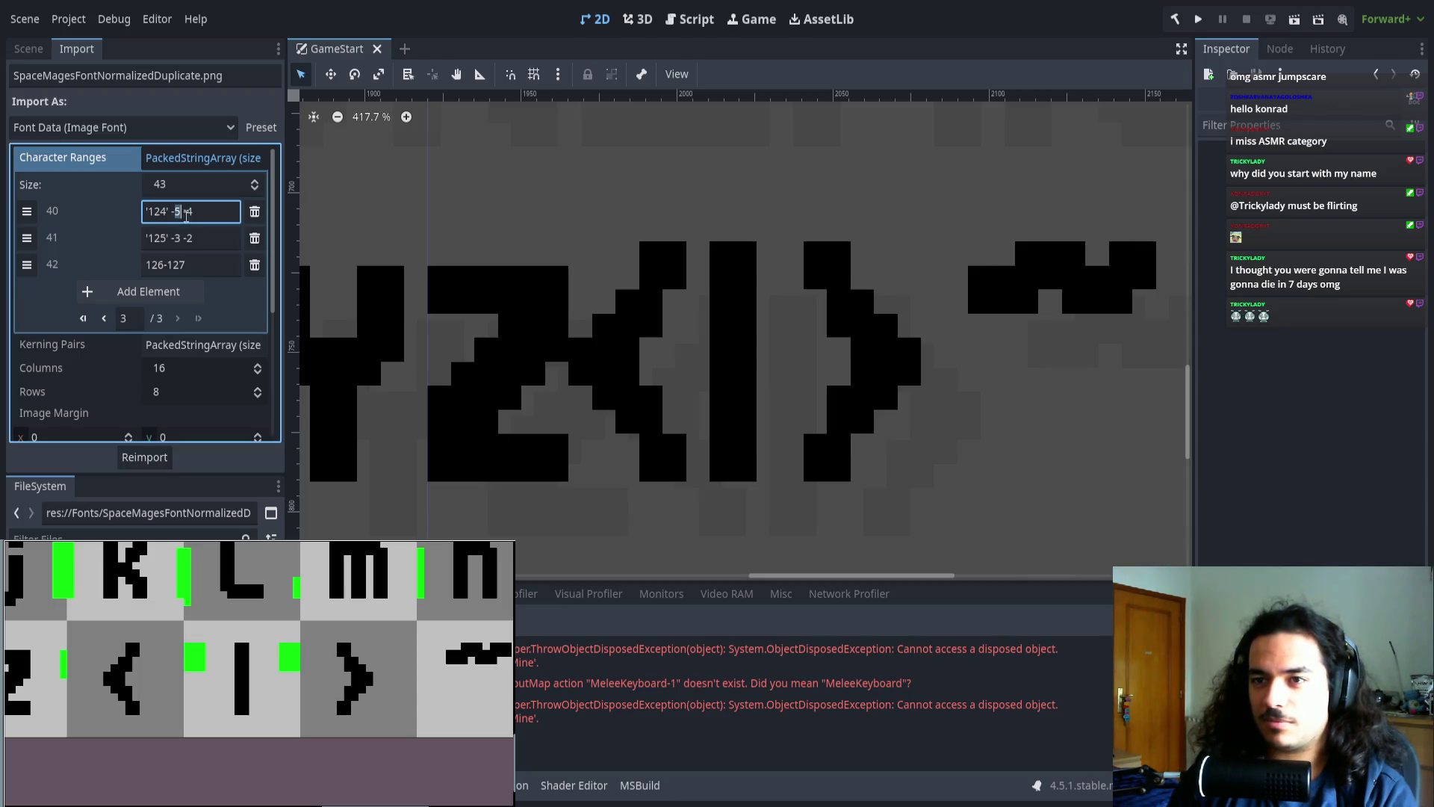
pyautogui.write('6')
pyautogui.press('End')
pyautogui.press('BackSpace')
pyautogui.write('3')
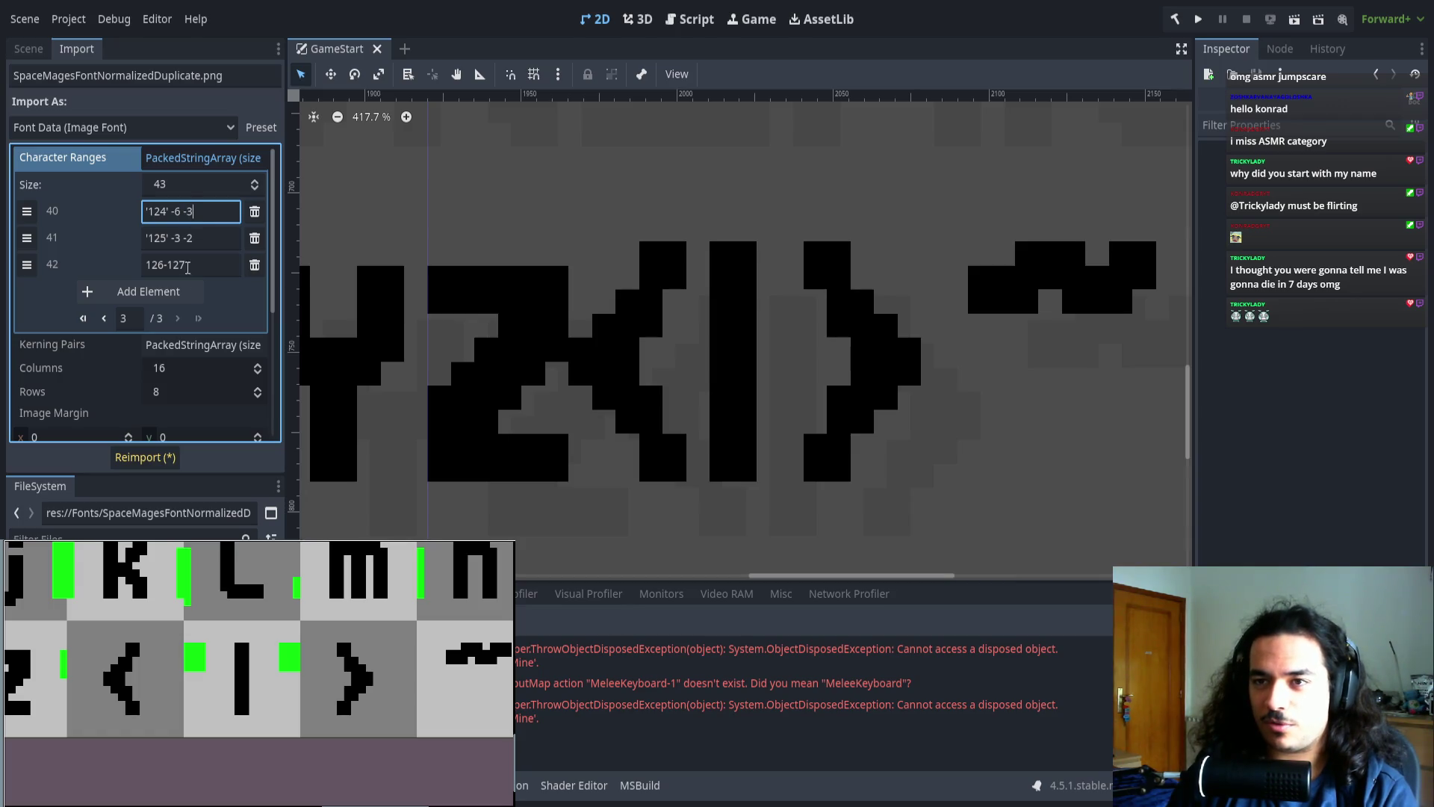
pyautogui.click(149, 448)
# - Test horizontal offsets -2 and -4 on entry 41, settling on '125' -3 -1 after reimporting
pyautogui.doubleClick(176, 236)
pyautogui.write('2')
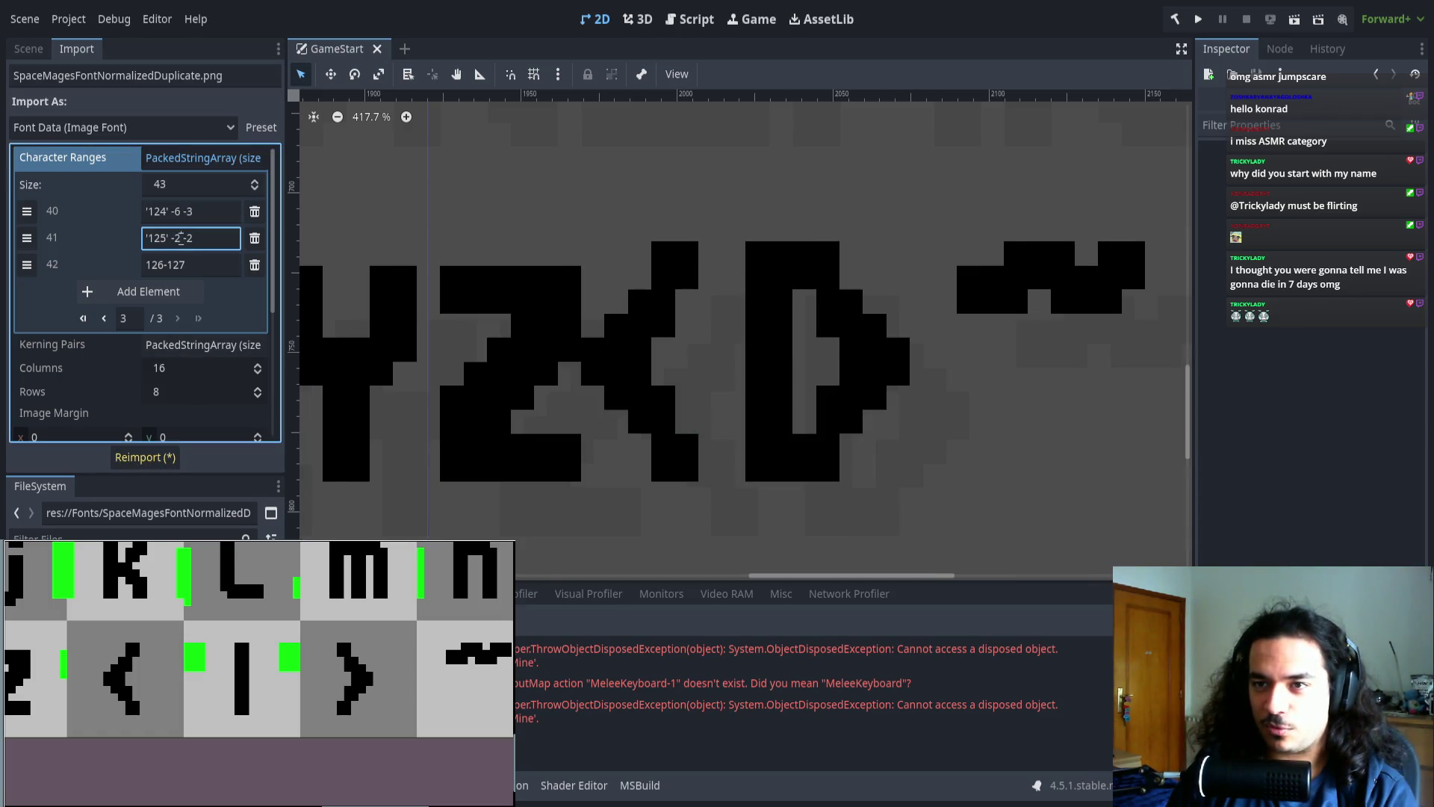
pyautogui.click(142, 457)
pyautogui.doubleClick(177, 238)
pyautogui.write('4')
pyautogui.click(149, 457)
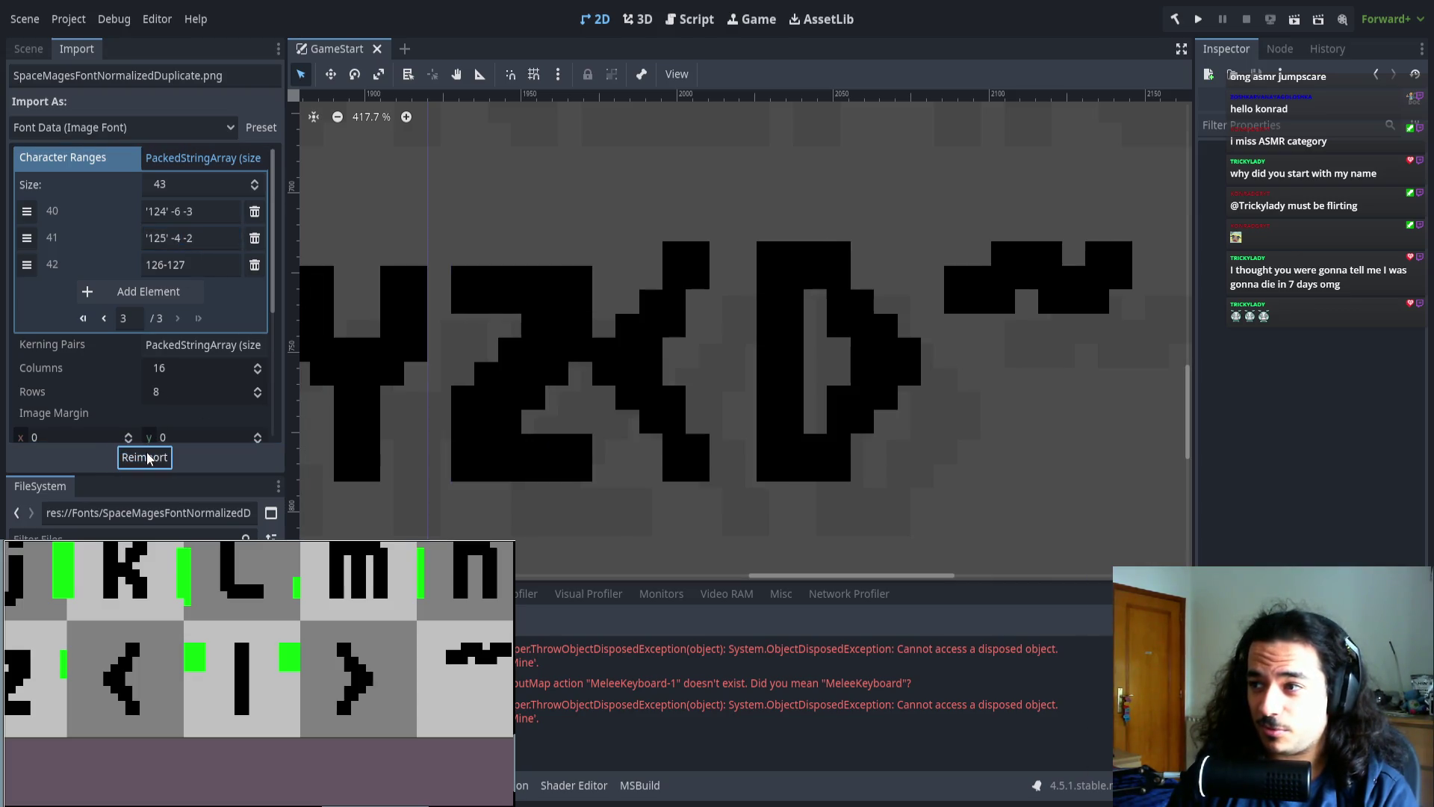
pyautogui.click(192, 237)
pyautogui.press('BackSpace')
pyautogui.write('1')
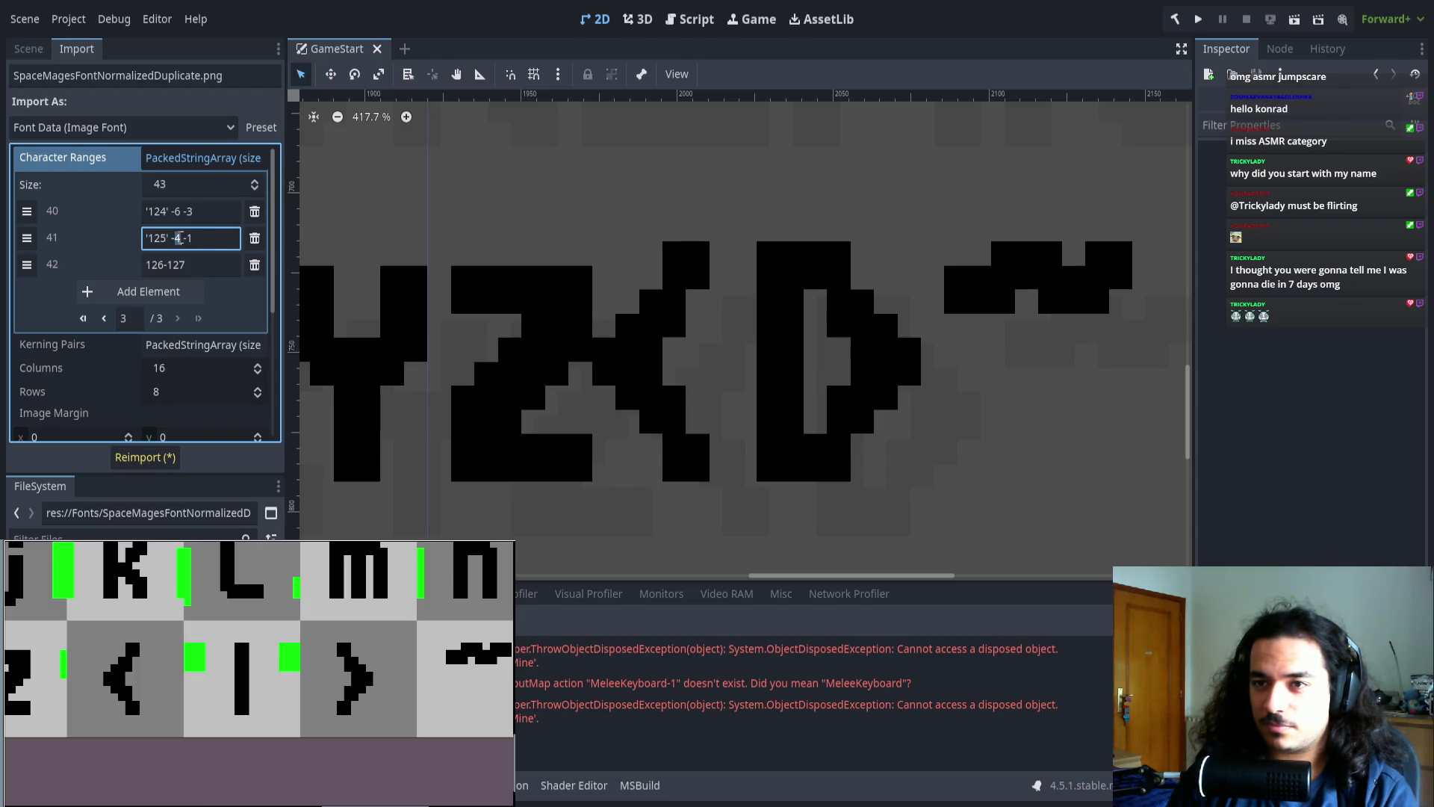
pyautogui.press('BackSpace')
pyautogui.write('3')
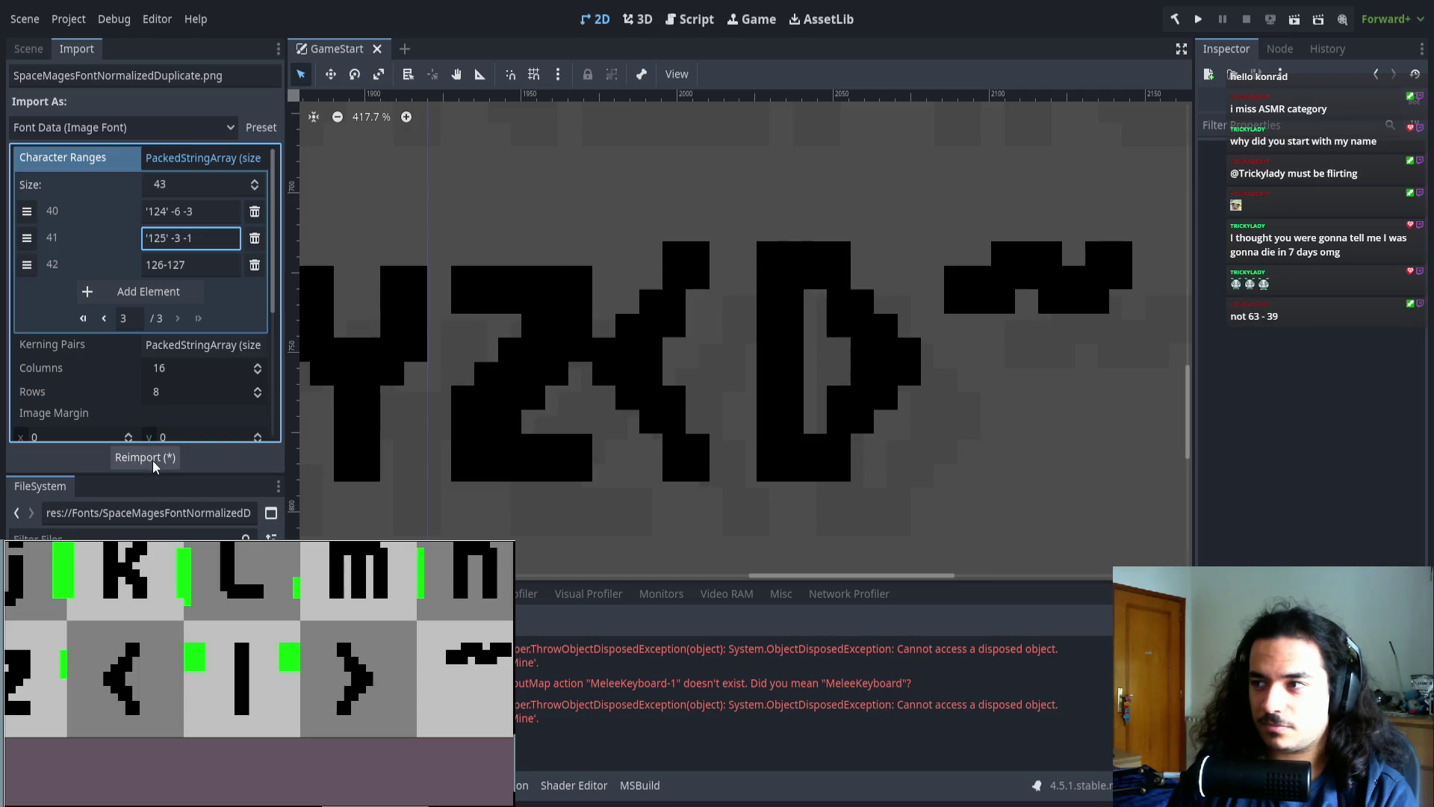
pyautogui.click(153, 458)
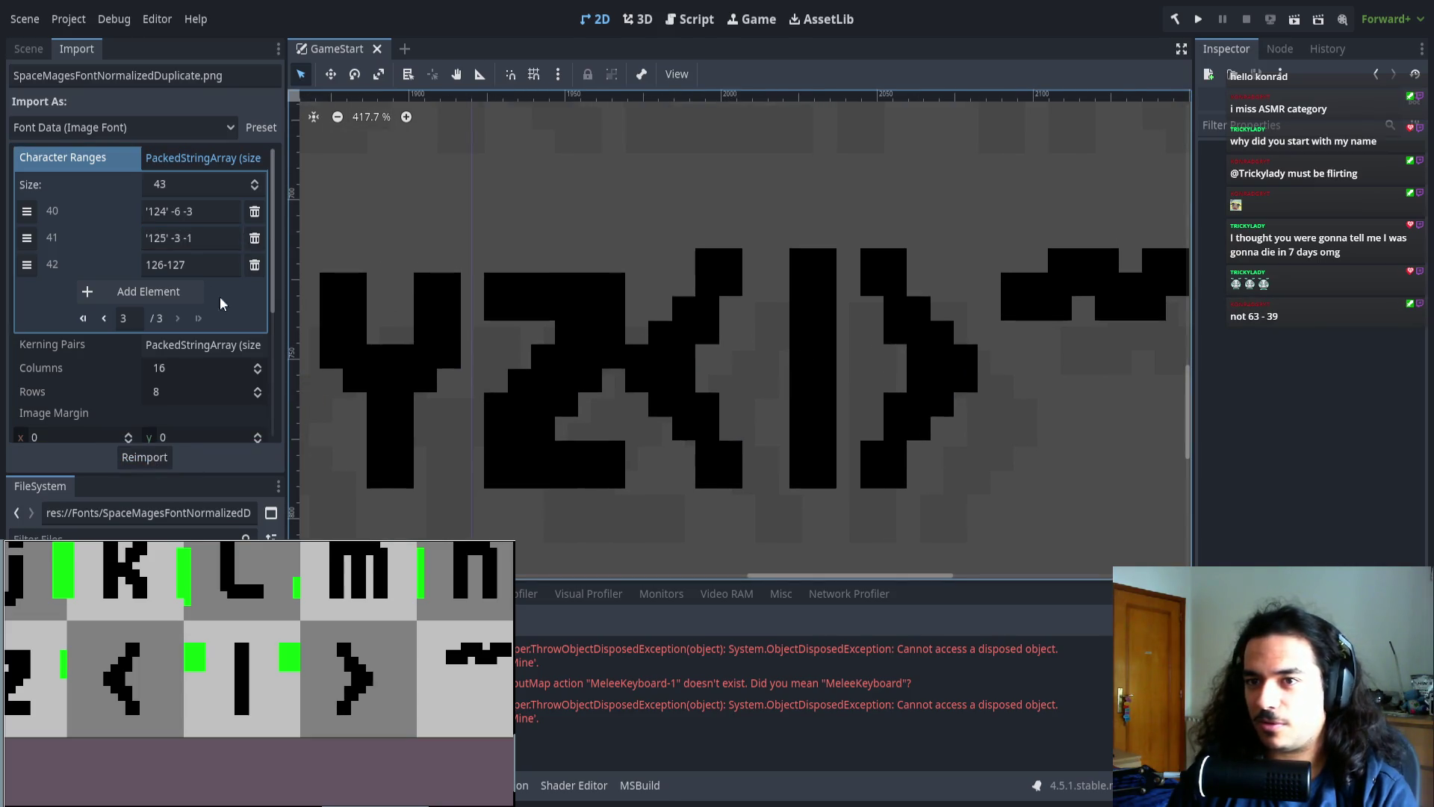
pyautogui.moveTo(193, 237); pyautogui.dragTo(168, 238)
# - Change entry 39 to '123' -3 -1 and reimport the font
pyautogui.click(104, 319)
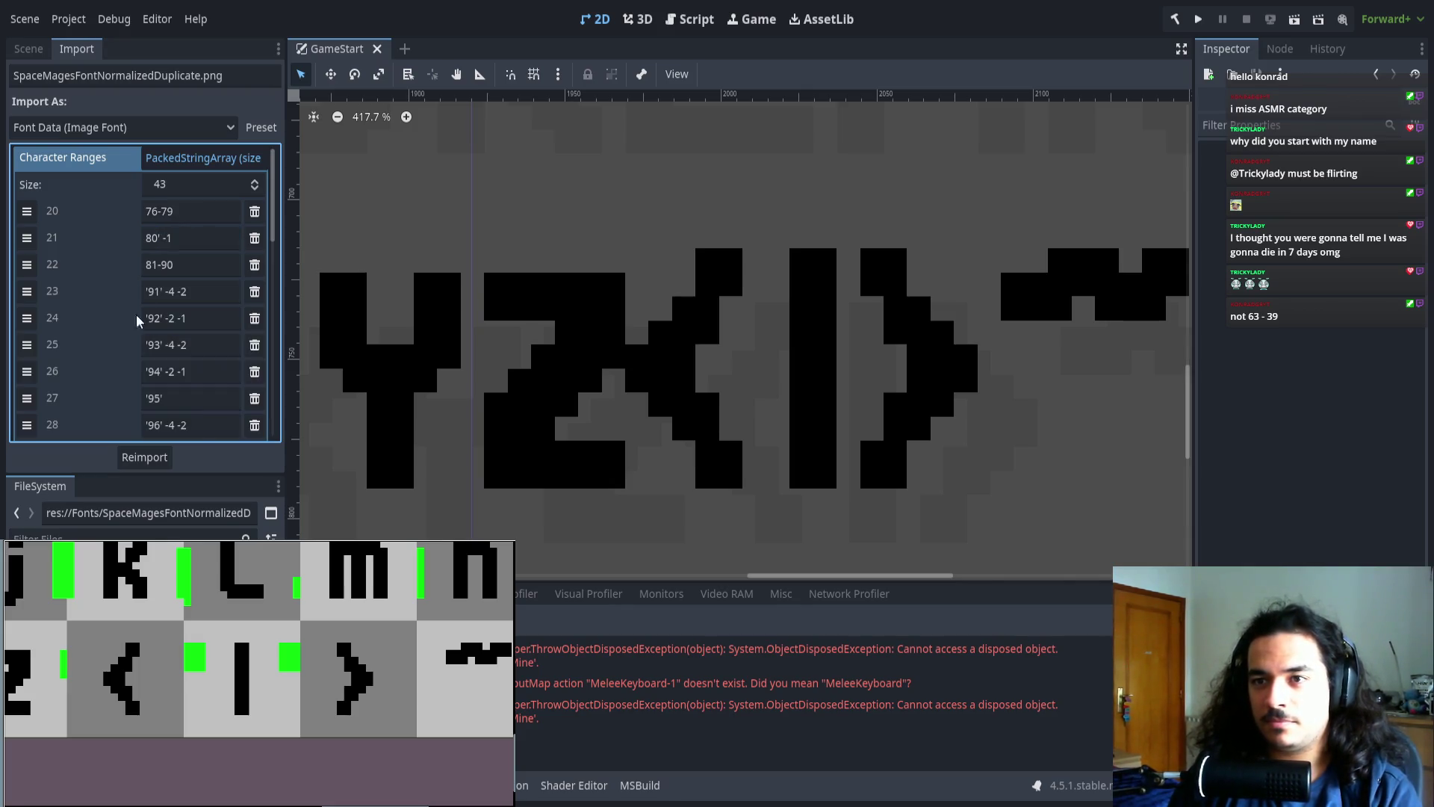
pyautogui.doubleClick(189, 318)
pyautogui.write("123' -3 -1")
pyautogui.press('Return')
pyautogui.click(157, 458)
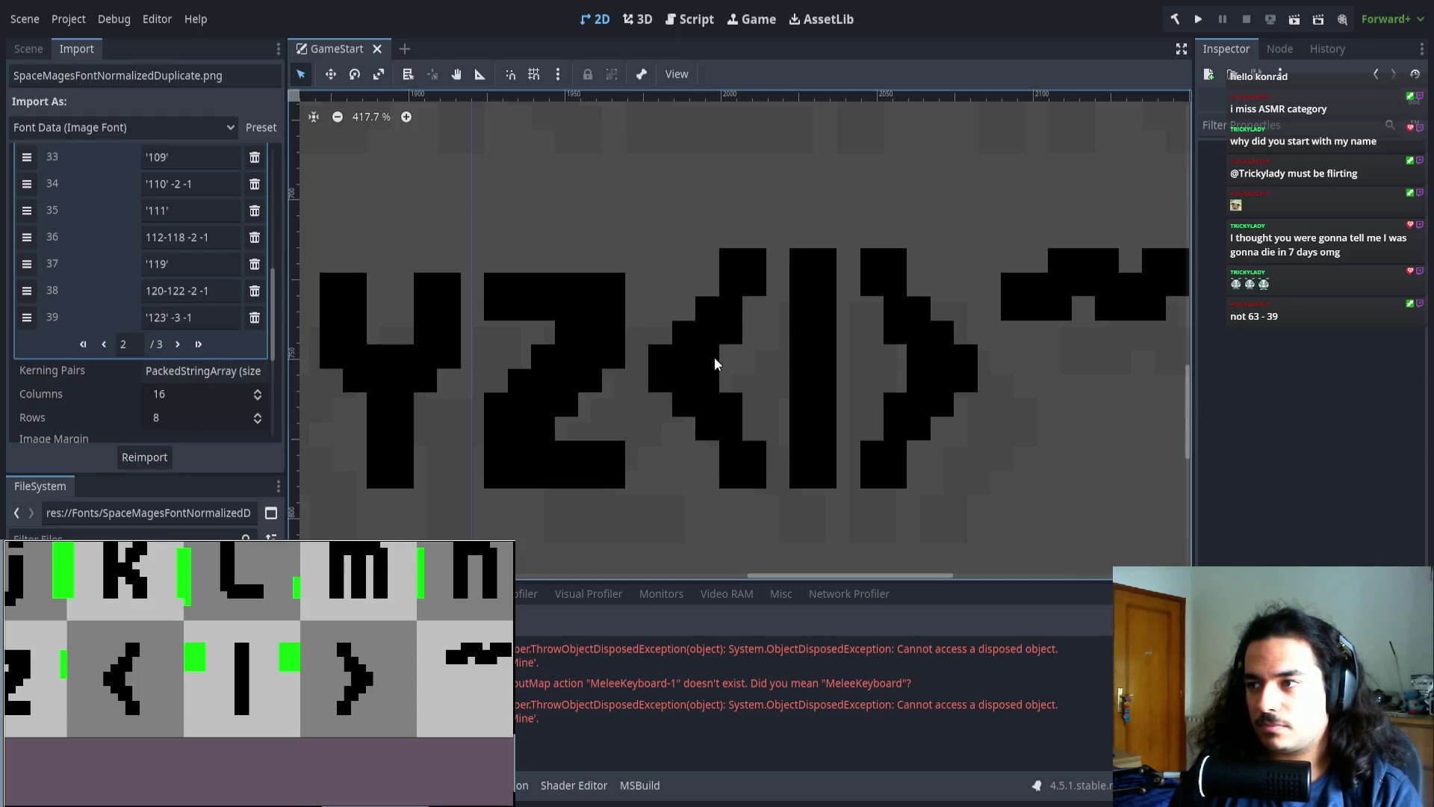
pyautogui.hscroll(5, 523, 324)
pyautogui.scroll(-10, 572, 381)
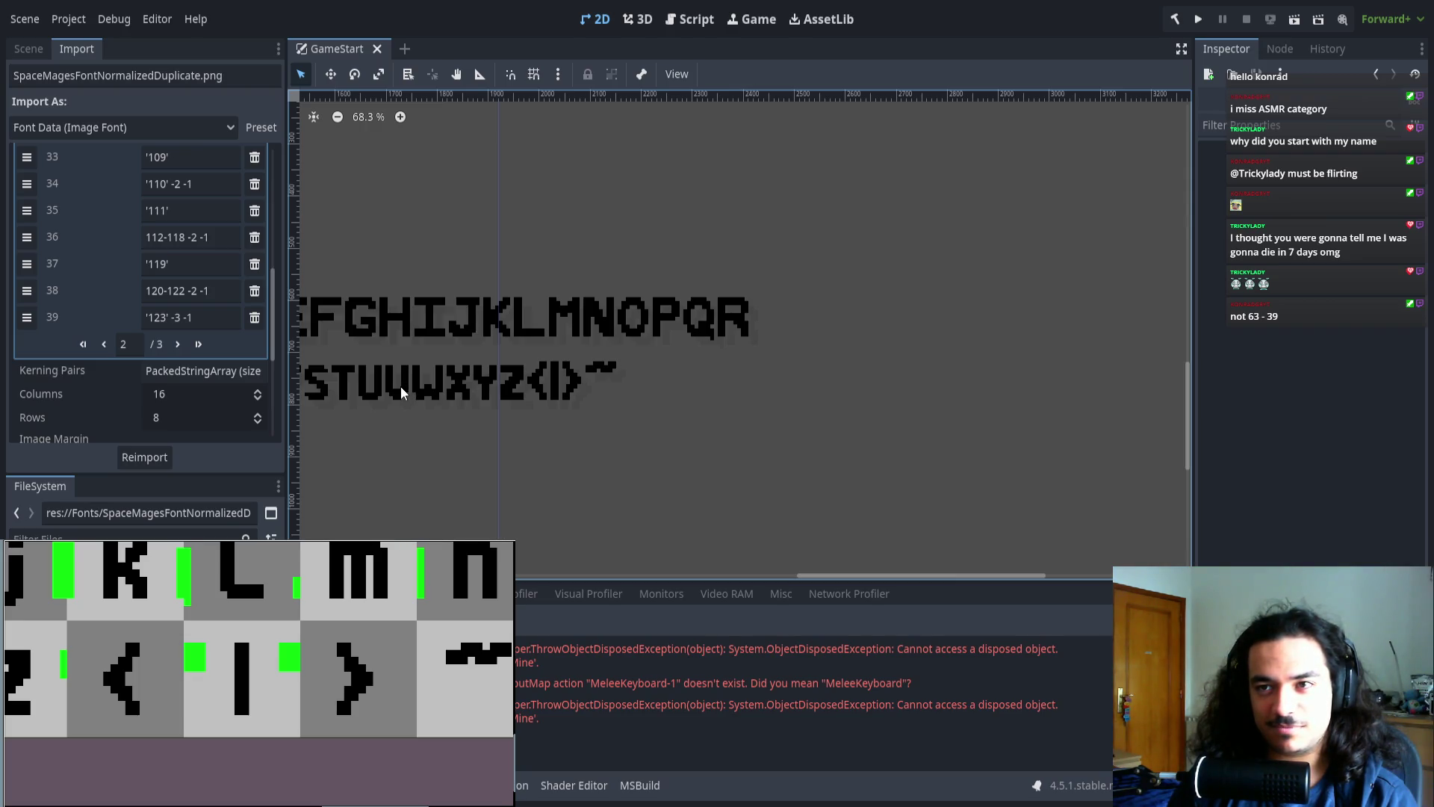
pyautogui.moveTo(423, 466)
pyautogui.mouseDown()
pyautogui.moveTo(498, 475)
pyautogui.moveTo(653, 343)
pyautogui.moveTo(512, 340)
pyautogui.moveTo(609, 339)
pyautogui.mouseUp()
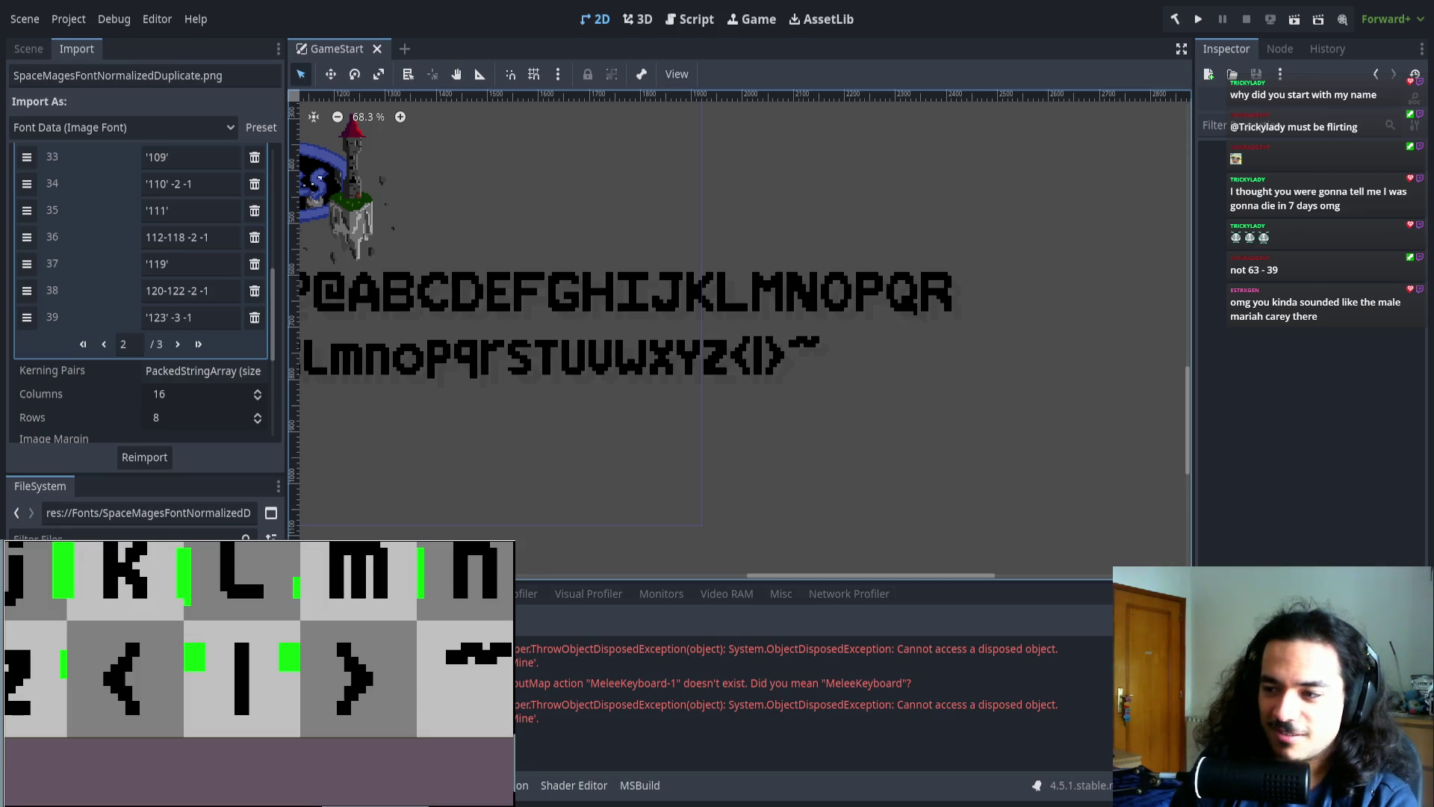
pyautogui.scroll(2, 919, 386)
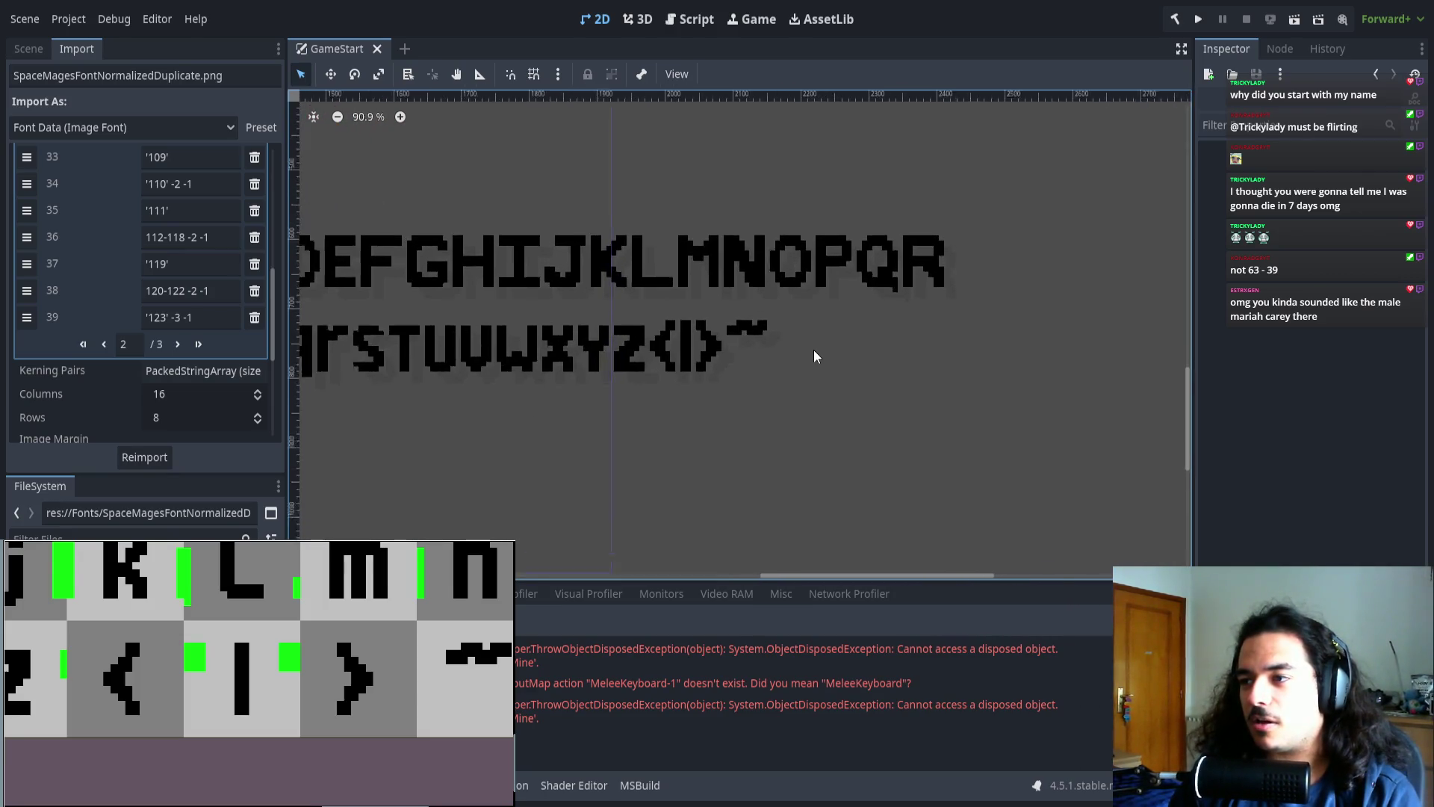
pyautogui.scroll(4, 814, 356)
pyautogui.scroll(-5, 197, 250)
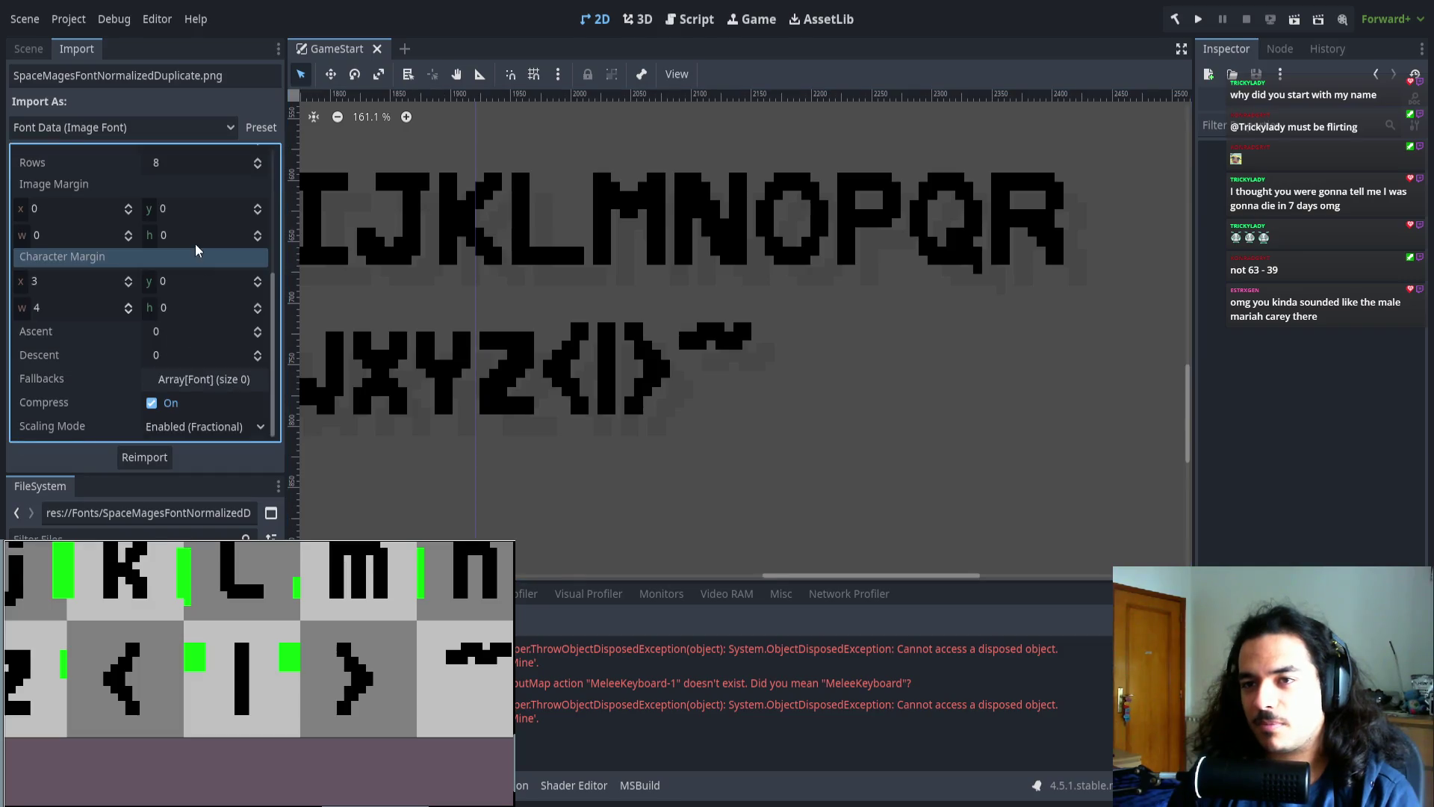
# - Inspect the empty range entry 43 in the Character Ranges list
pyautogui.scroll(5, 197, 250)
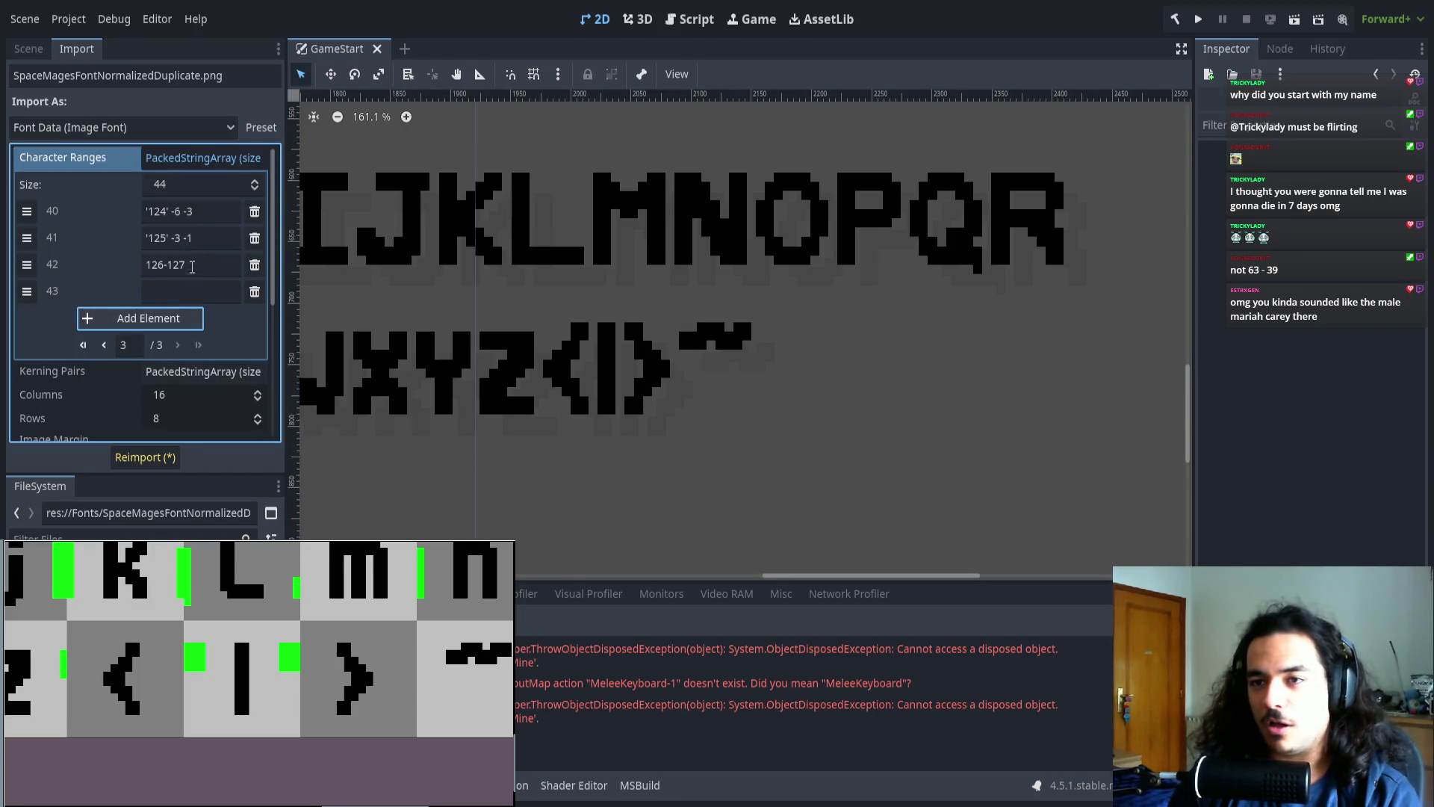
pyautogui.click(182, 291)
pyautogui.hscroll(5, 202, 650)
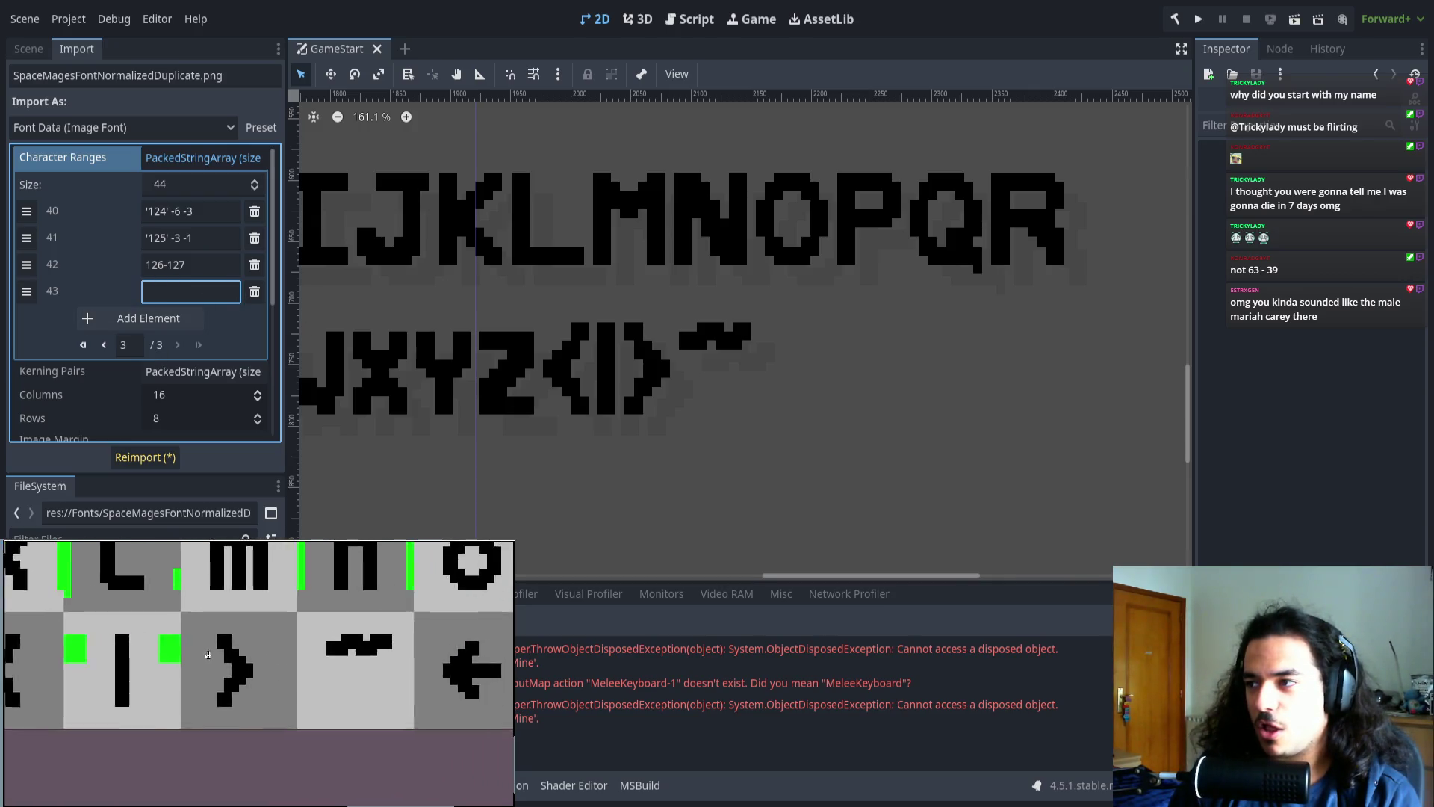
pyautogui.hscroll(2, 283, 674)
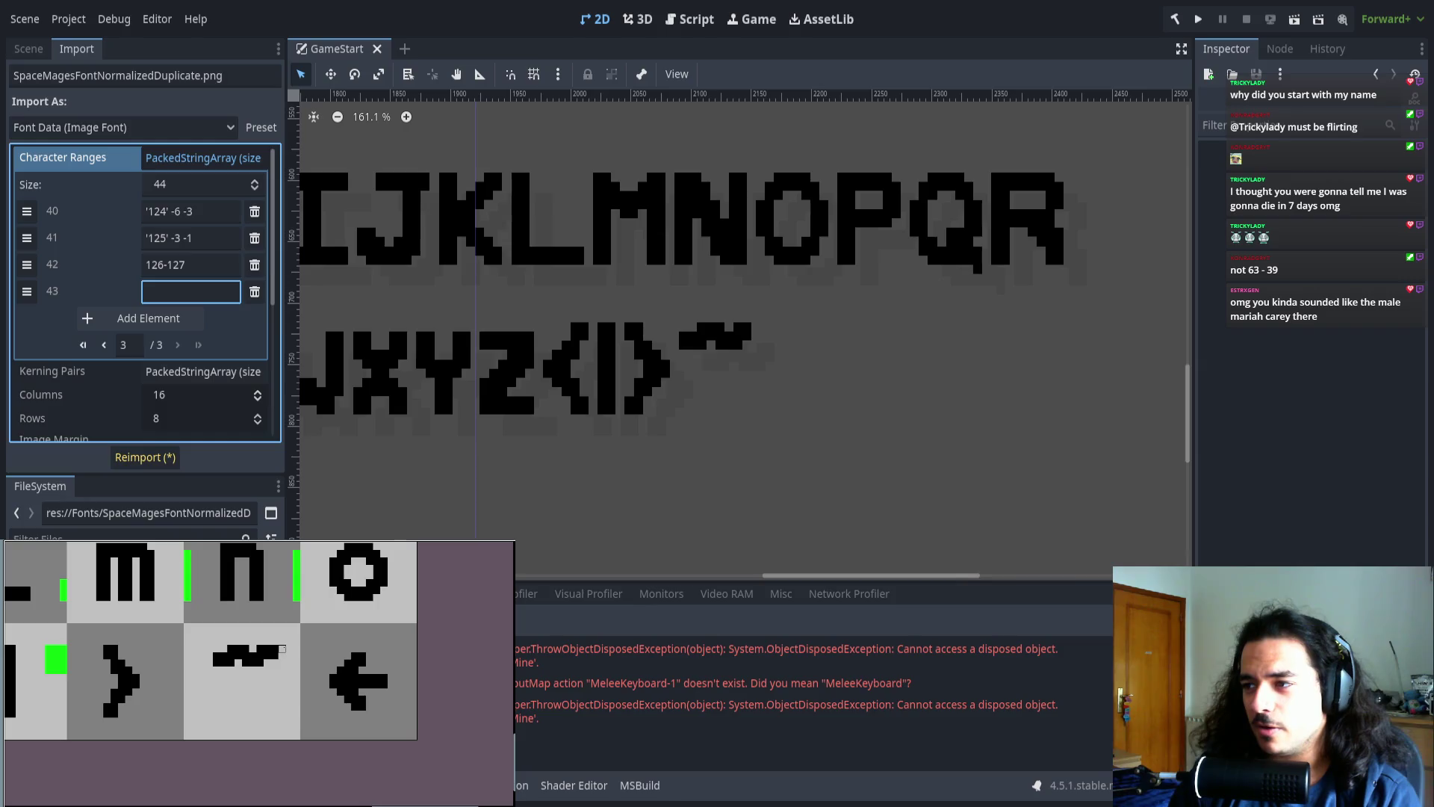
pyautogui.click(207, 285)
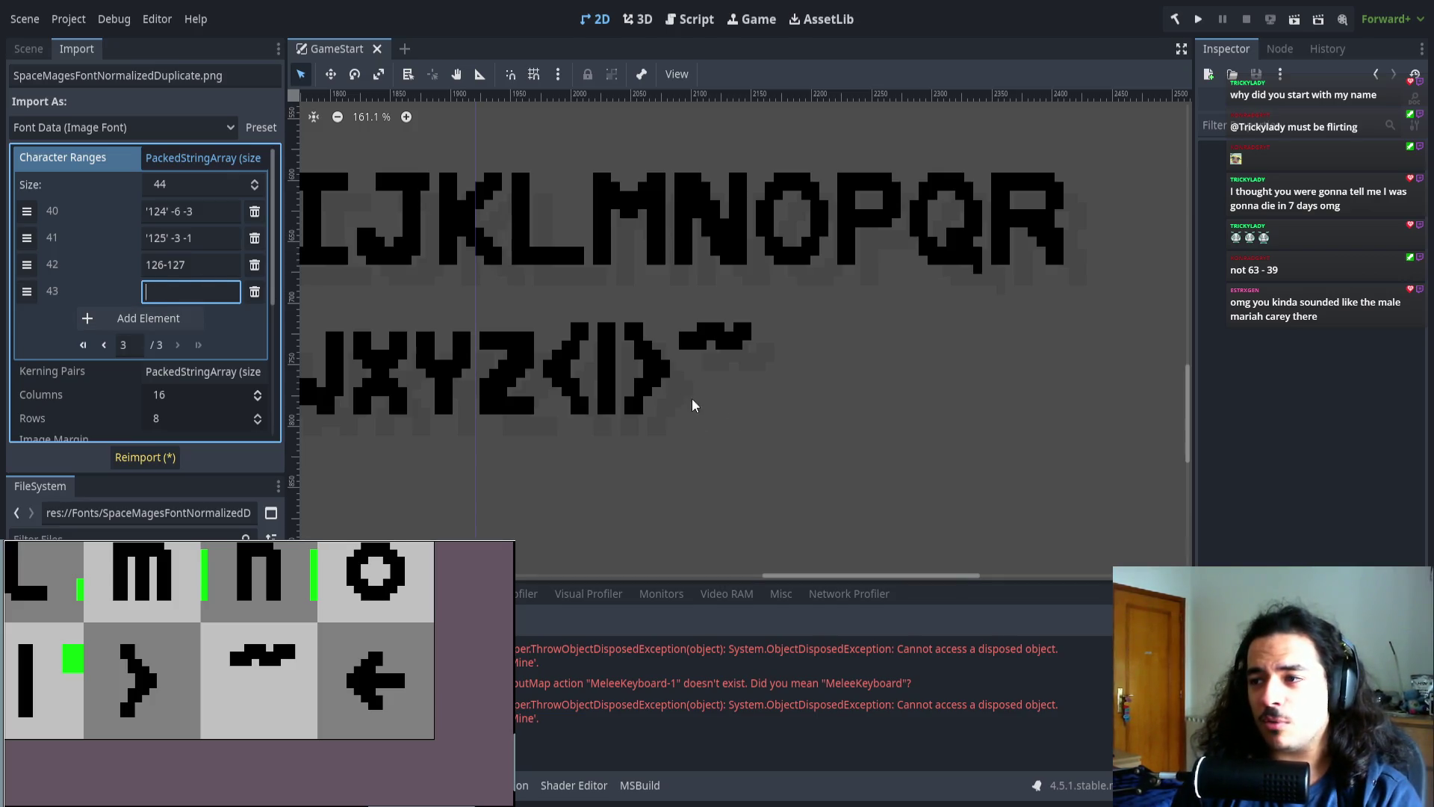
pyautogui.hscroll(1, 764, 382)
pyautogui.hscroll(1, 763, 382)
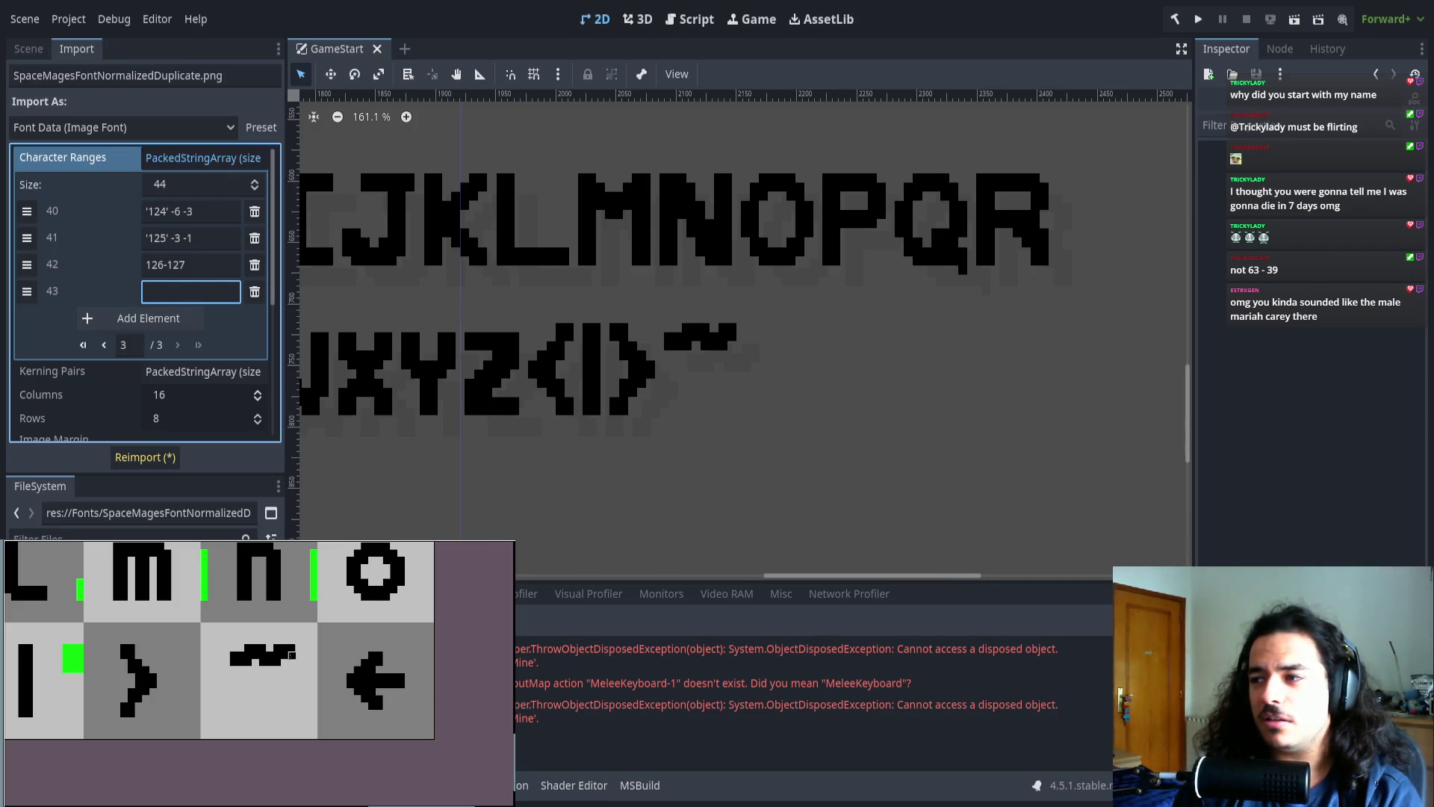
pyautogui.scroll(5, 291, 655)
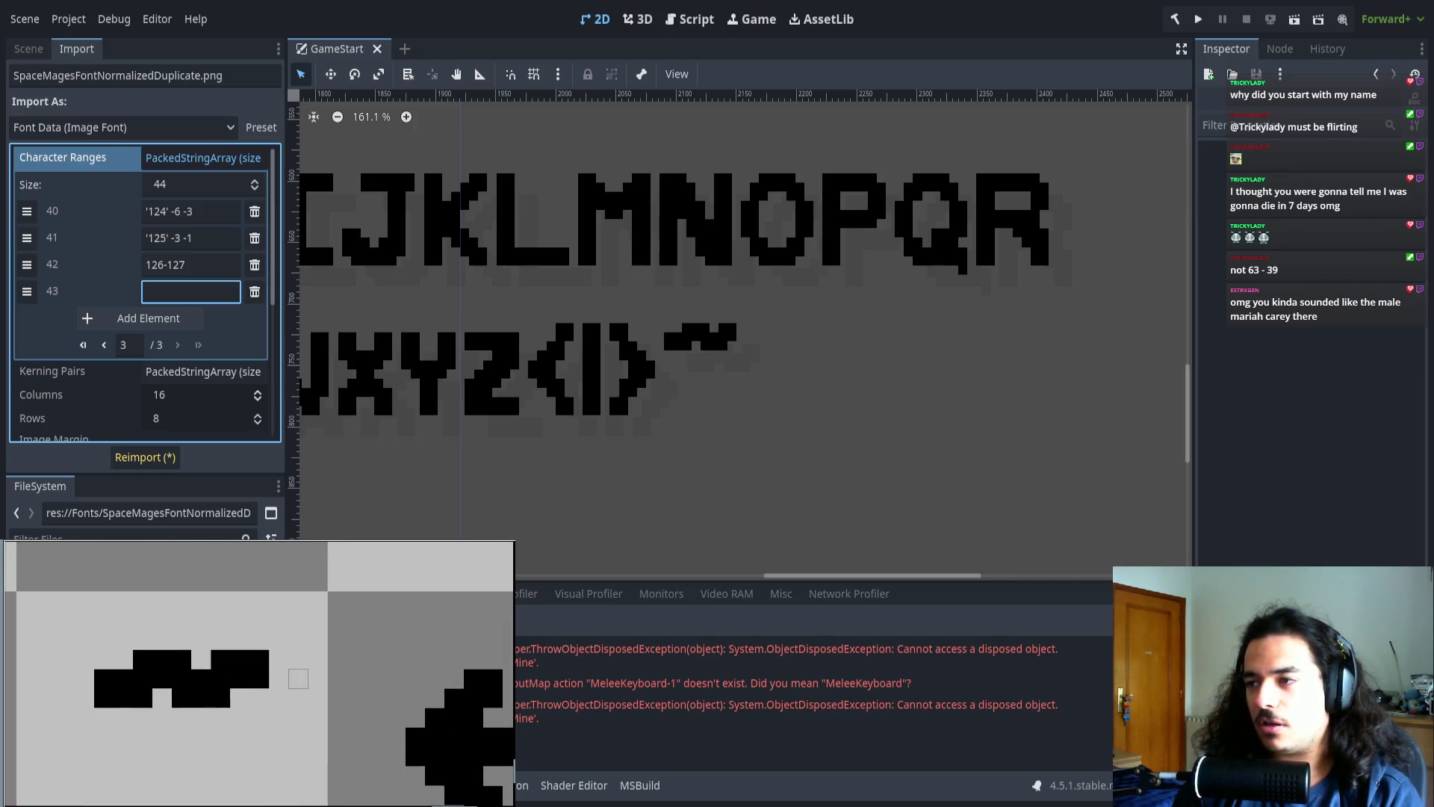
pyautogui.scroll(-8, 298, 678)
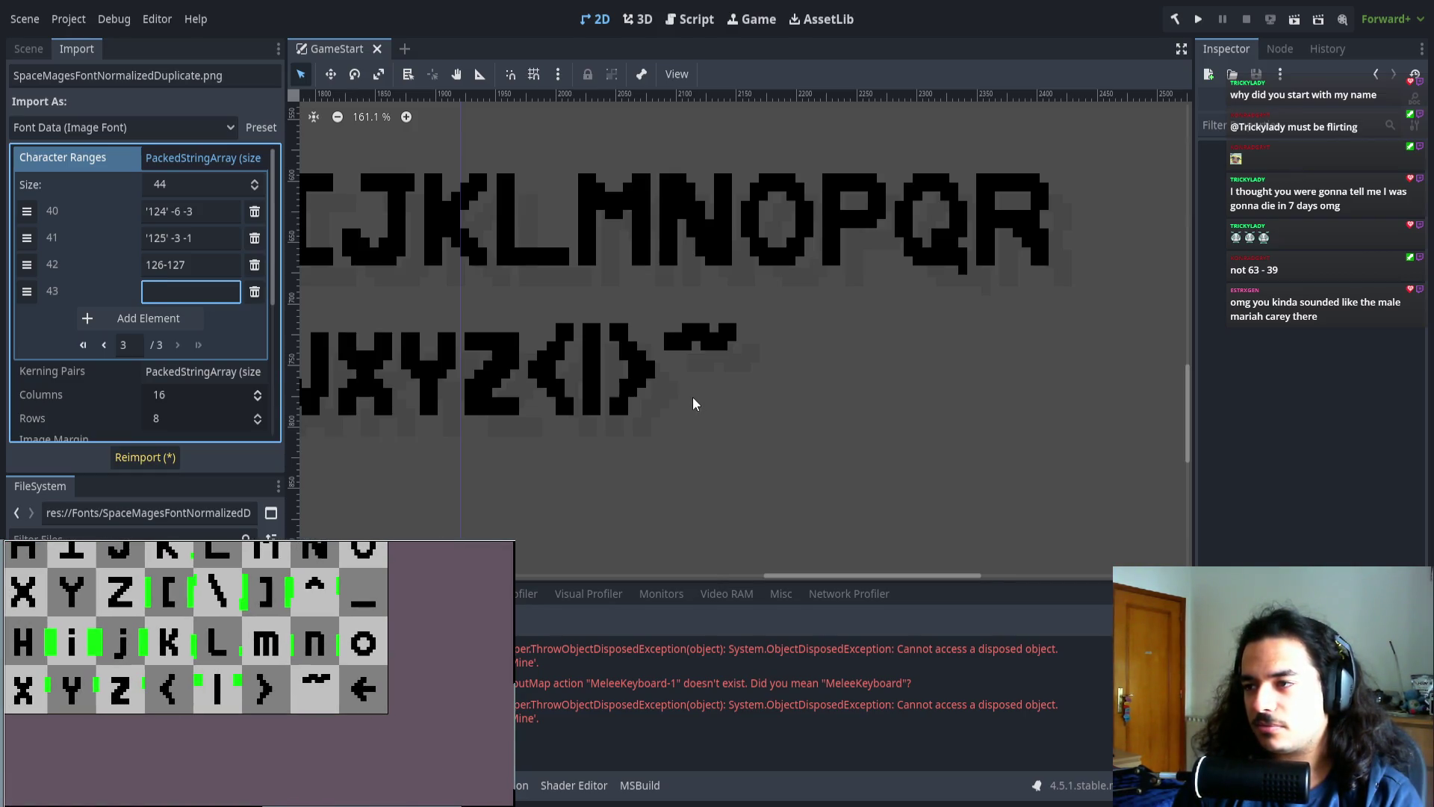
pyautogui.scroll(10, 708, 359)
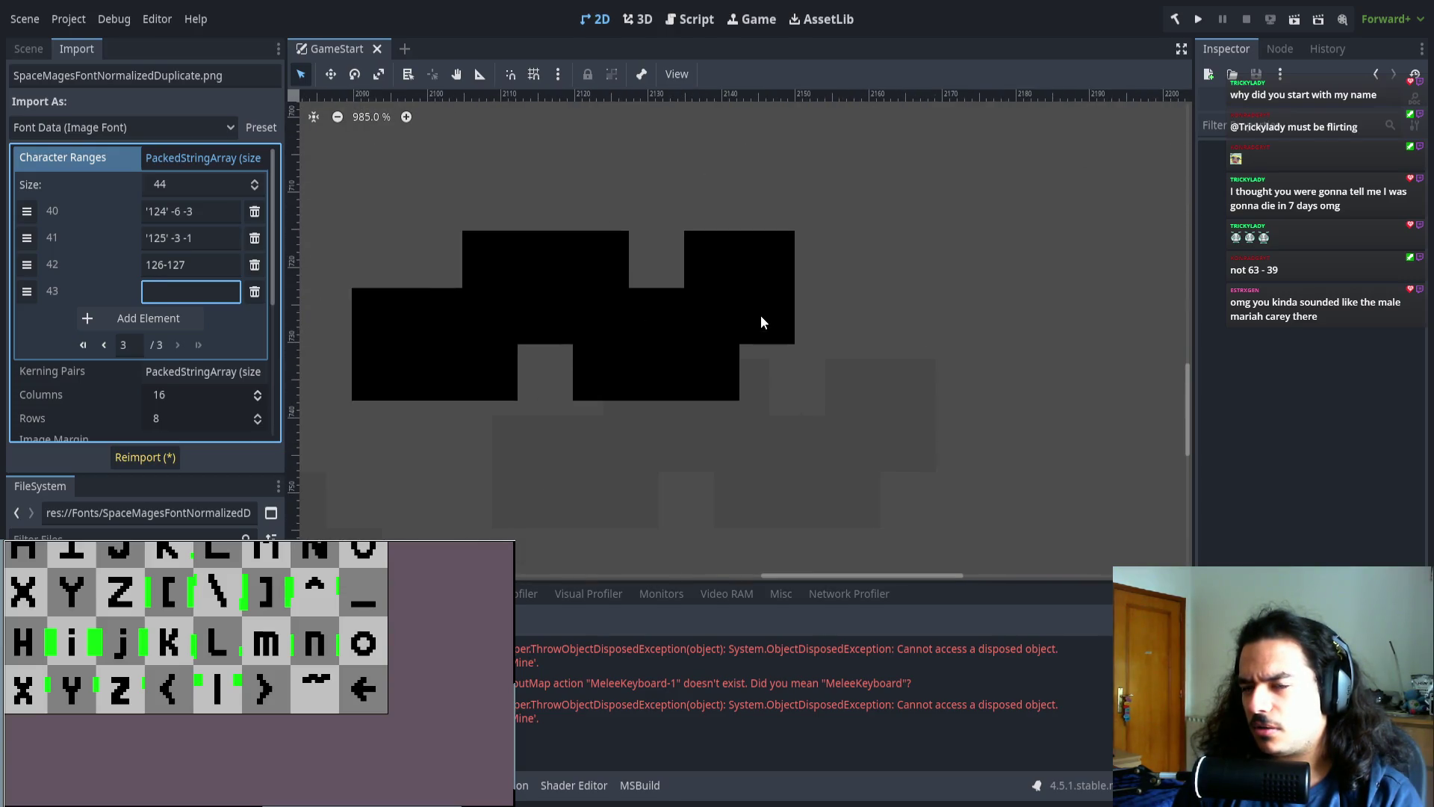
pyautogui.scroll(-5, 81, 327)
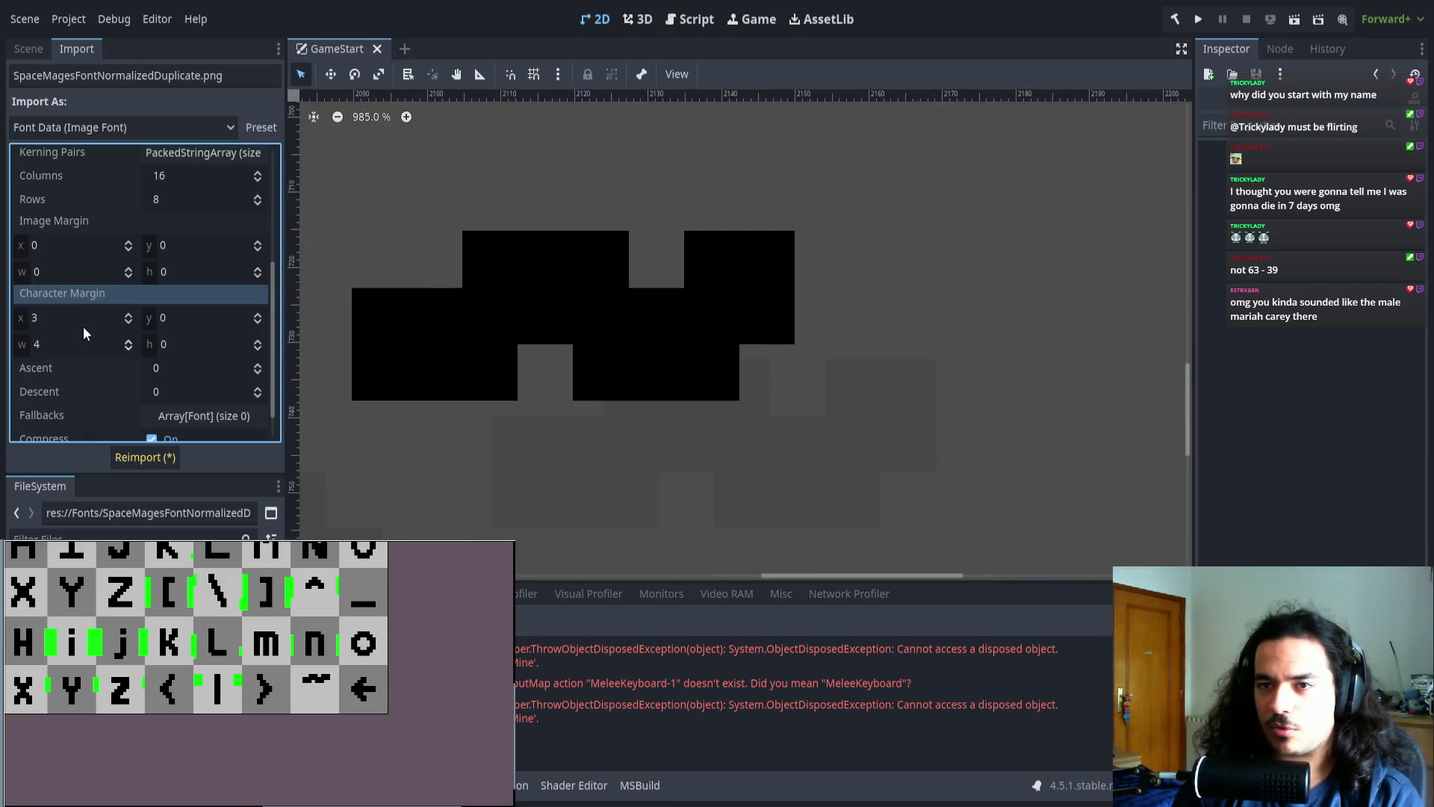
# - Reimport with character margin width 3, then return it to 4 and reimport
pyautogui.click(42, 345)
pyautogui.write('3')
pyautogui.click(118, 457)
pyautogui.scroll(-7, 727, 316)
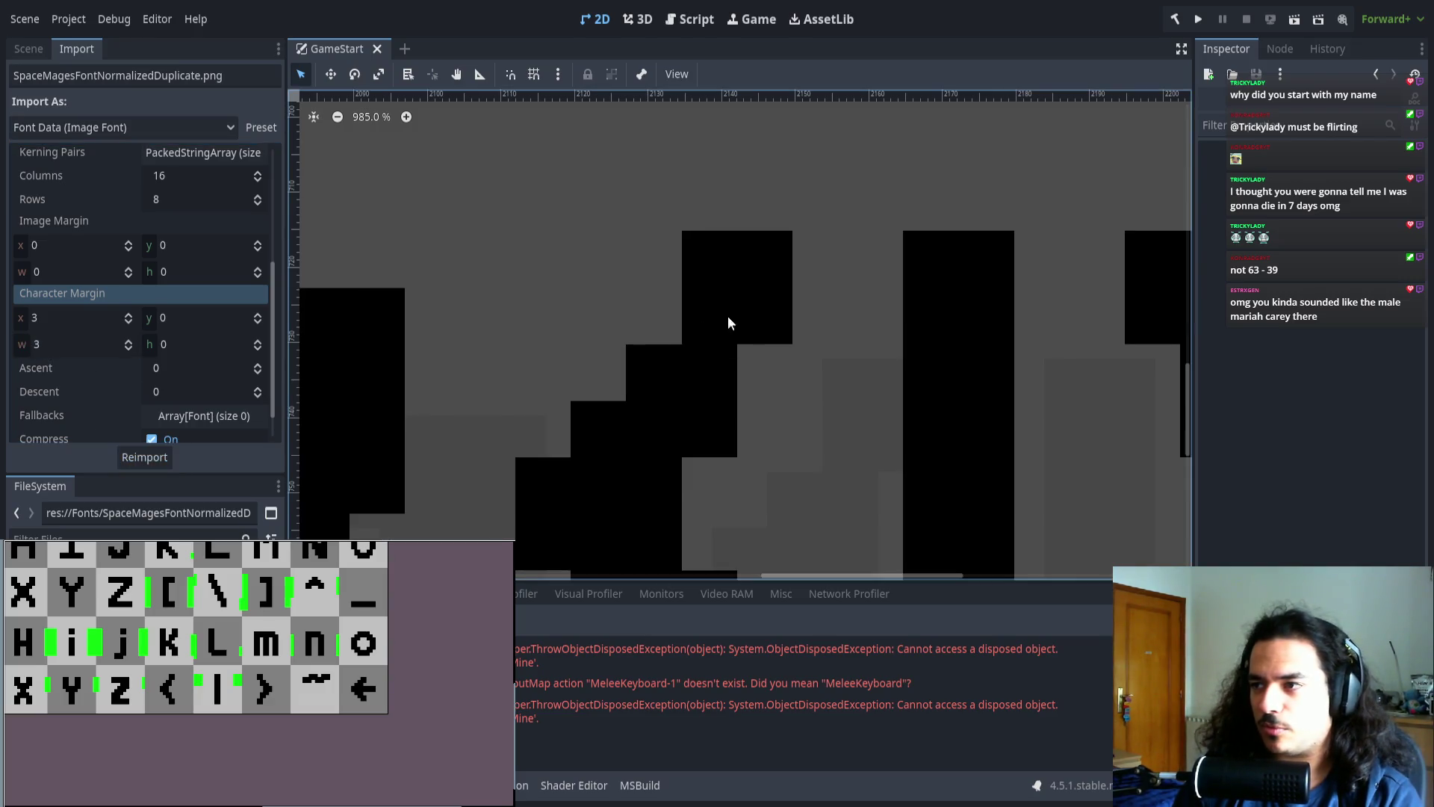
pyautogui.scroll(2, 339, 354)
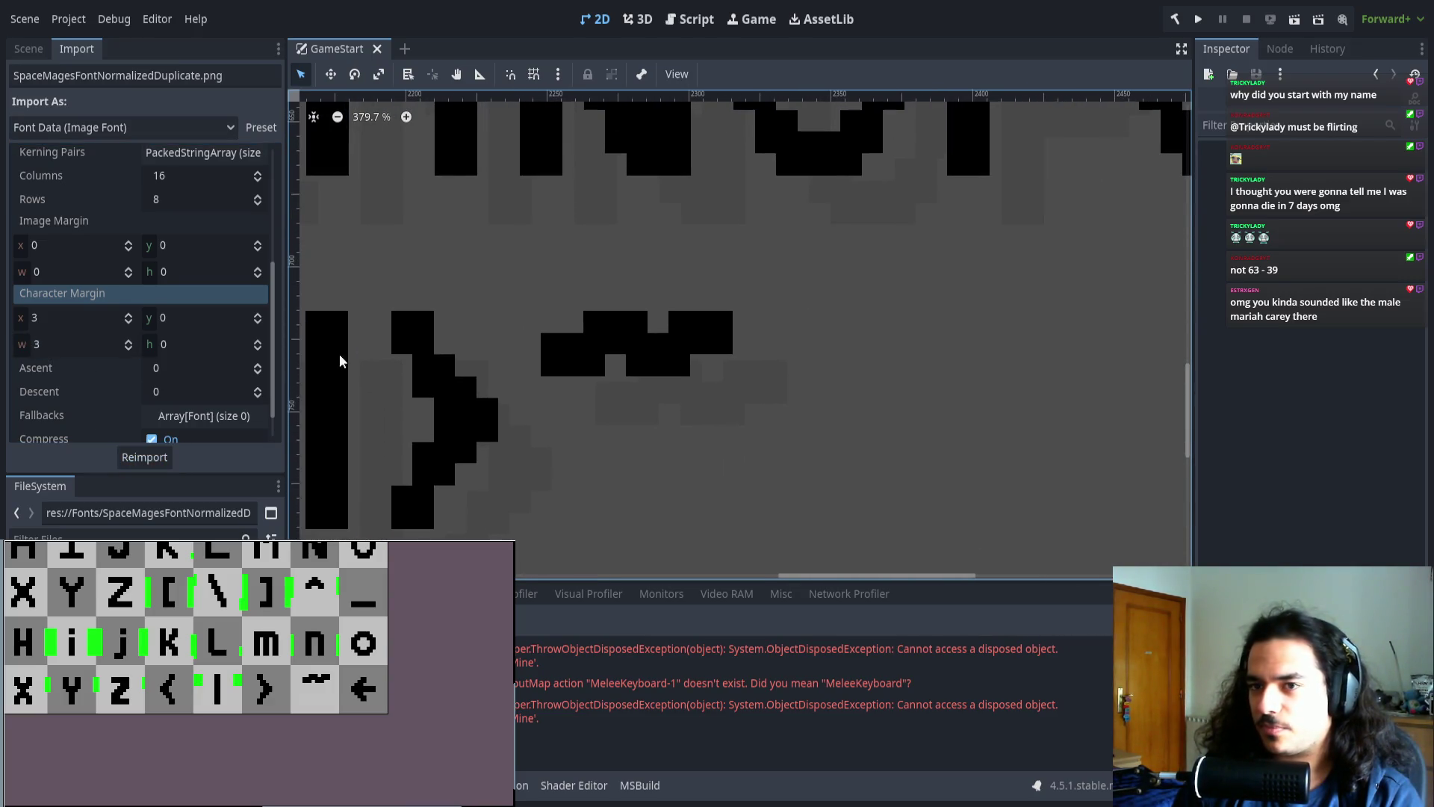
pyautogui.click(43, 343)
pyautogui.write('4')
pyautogui.click(129, 465)
# - Delete the empty range entry 43
pyautogui.scroll(-10, 500, 437)
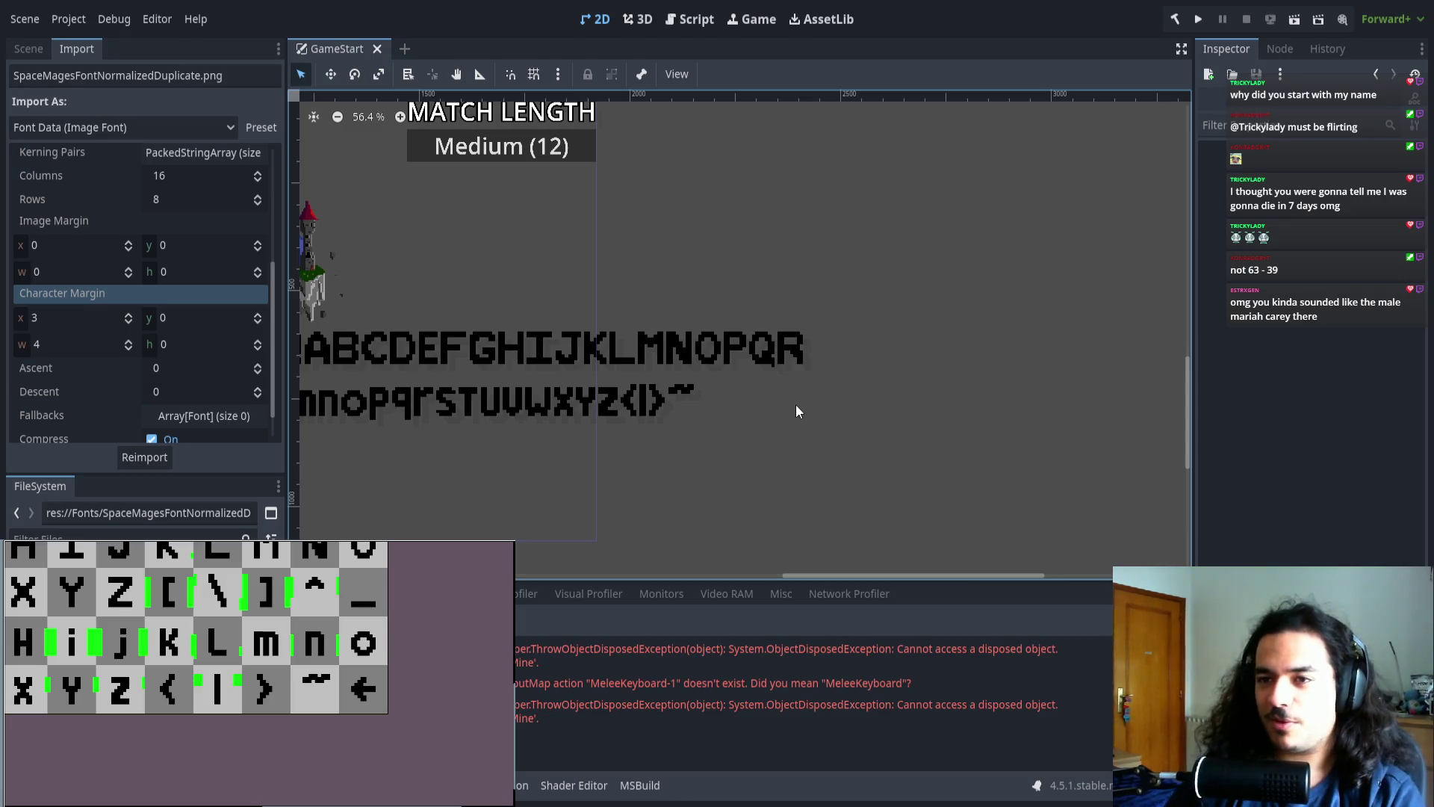
pyautogui.scroll(5, 586, 384)
pyautogui.scroll(5, 202, 313)
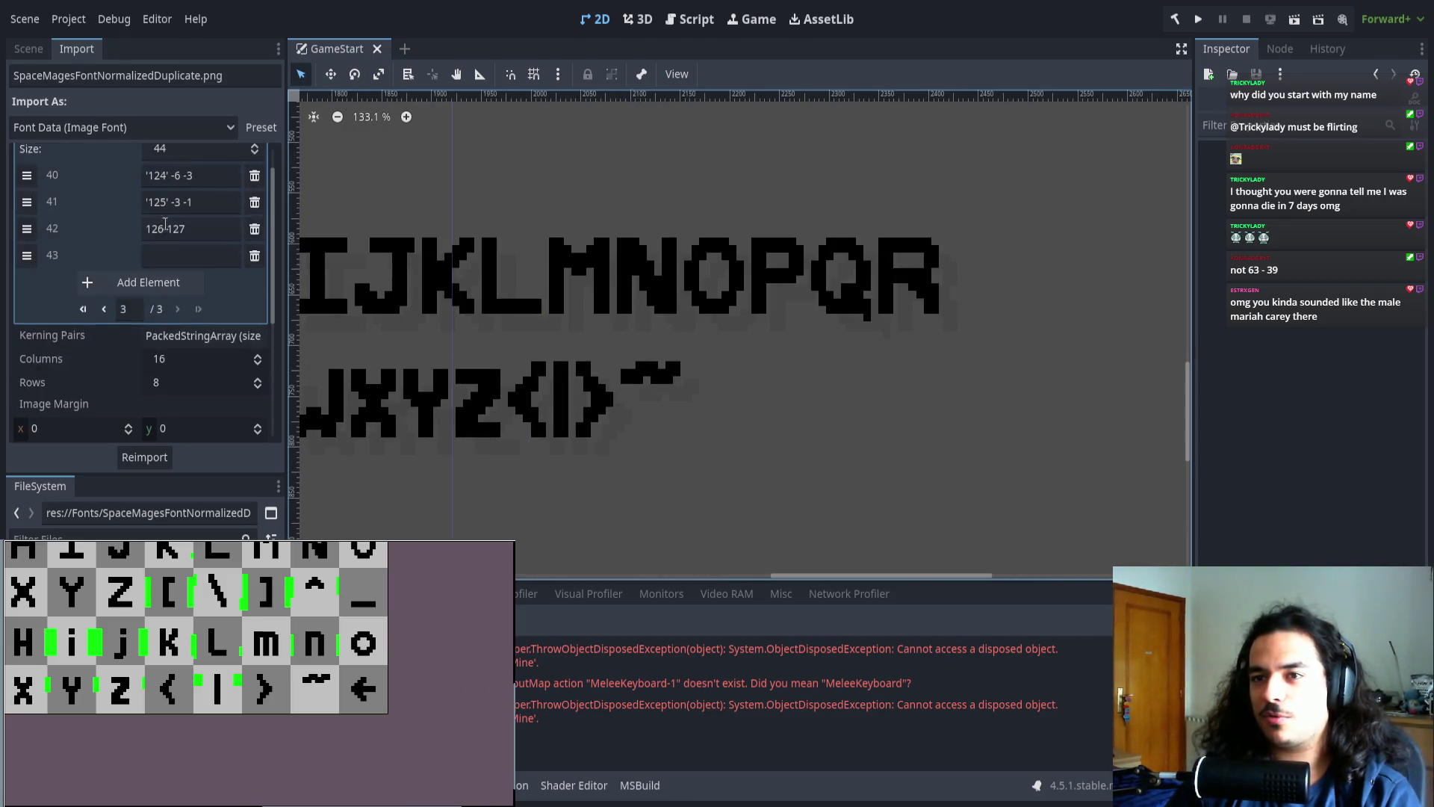
pyautogui.click(255, 290)
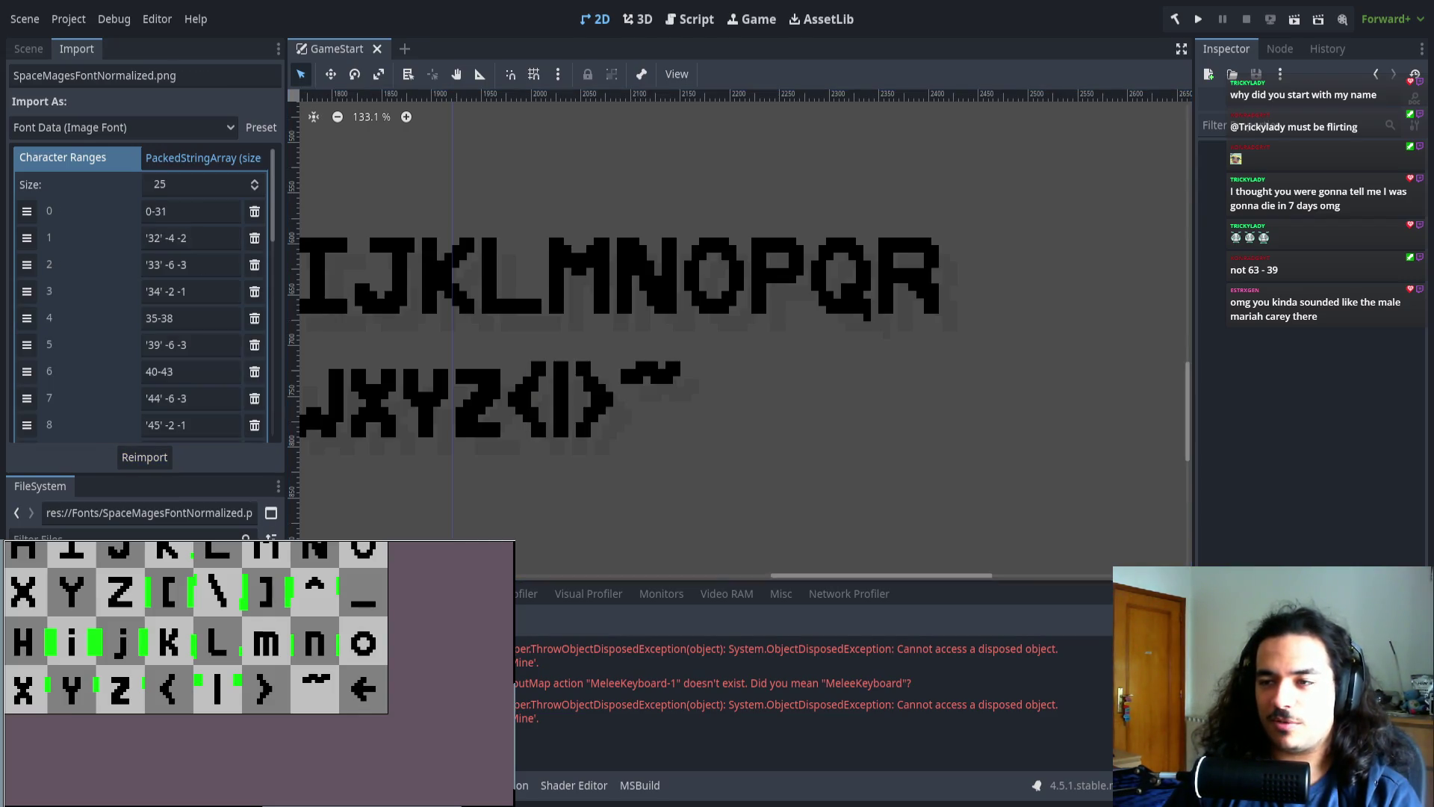
# - Review the font's character ranges, then select the Press Start label in the GameStart scene tree
pyautogui.scroll(-7, 540, 469)
pyautogui.scroll(6, 539, 391)
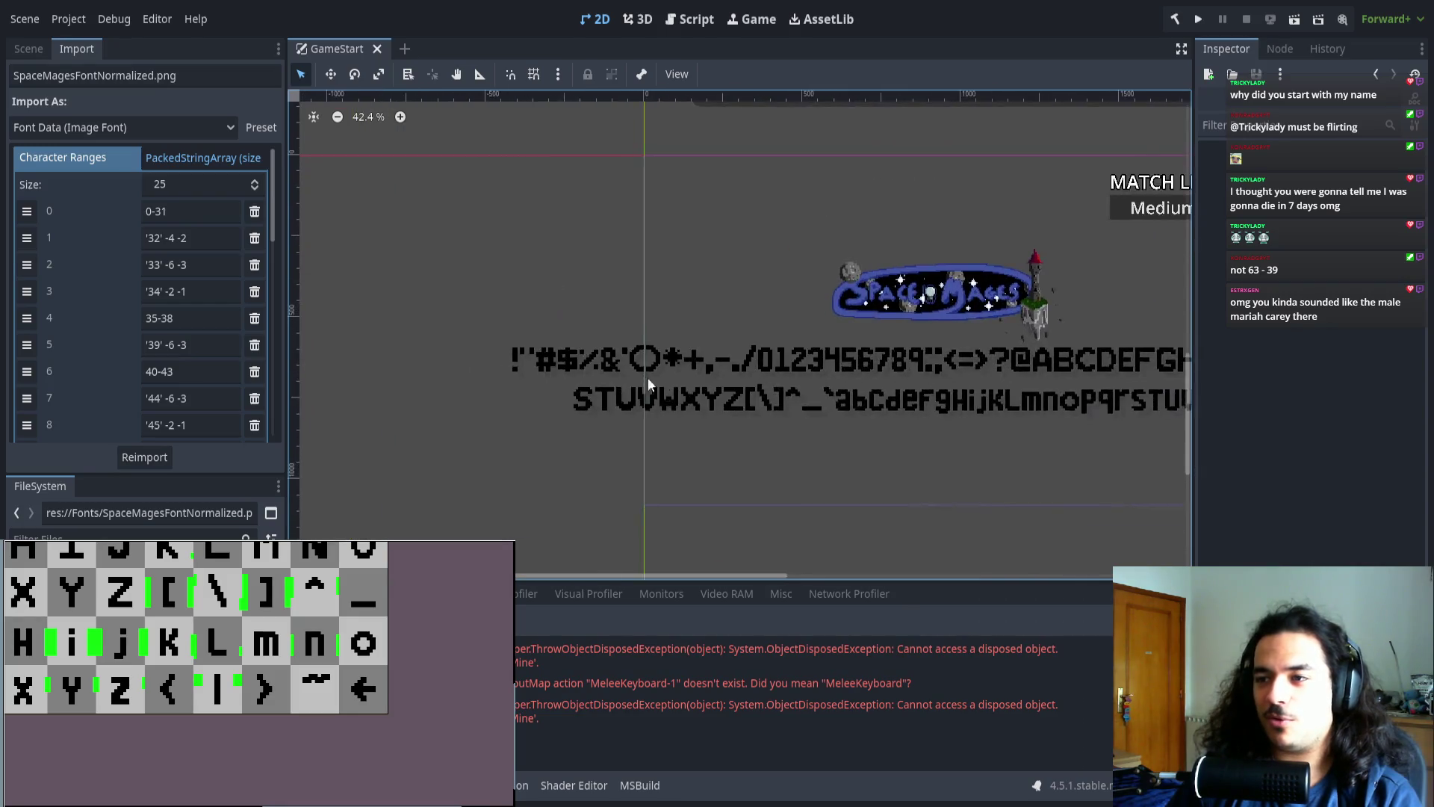
pyautogui.scroll(-7, 649, 321)
pyautogui.scroll(9, 818, 370)
pyautogui.scroll(3, 839, 327)
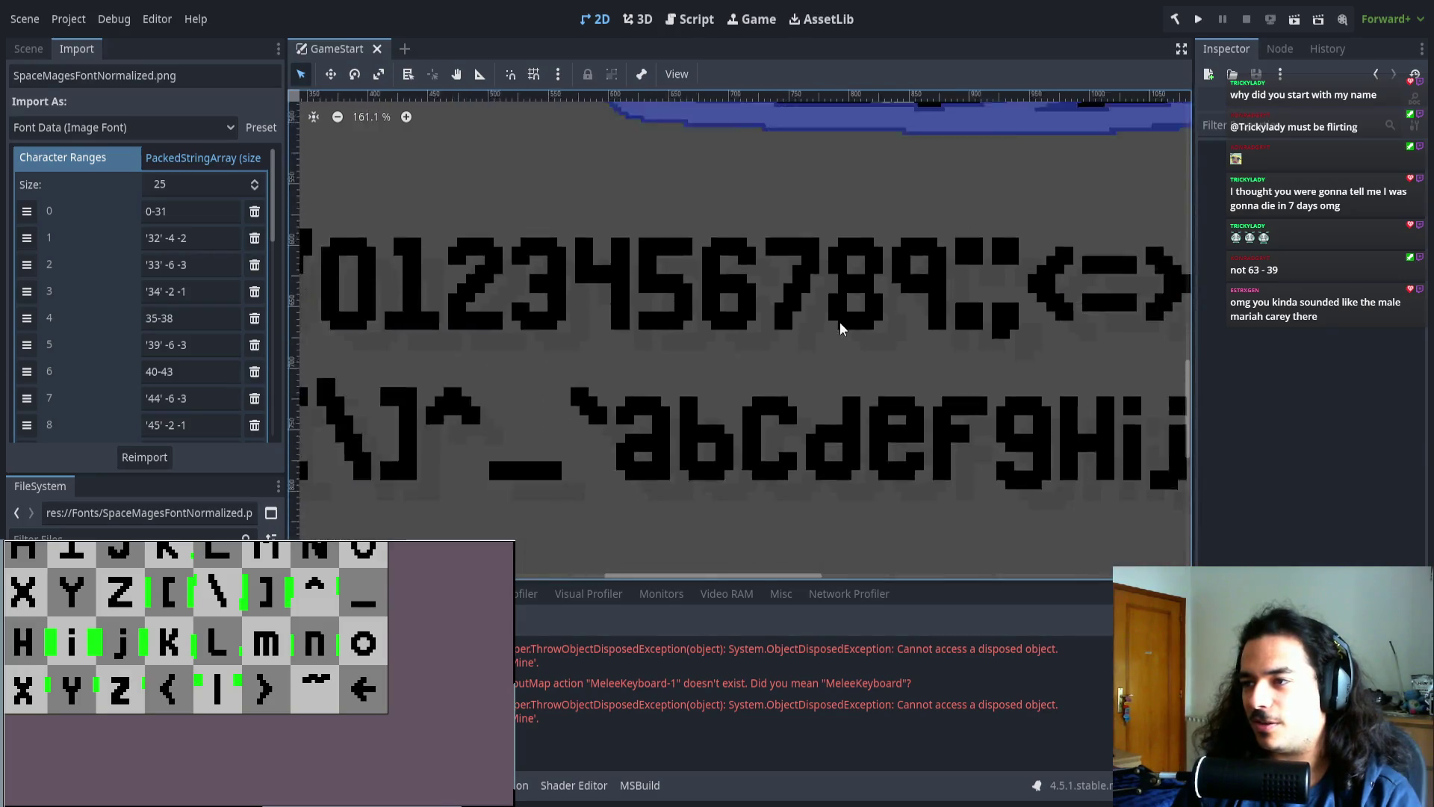
pyautogui.scroll(-6, 807, 326)
pyautogui.scroll(5, 864, 370)
pyautogui.scroll(-8, 862, 377)
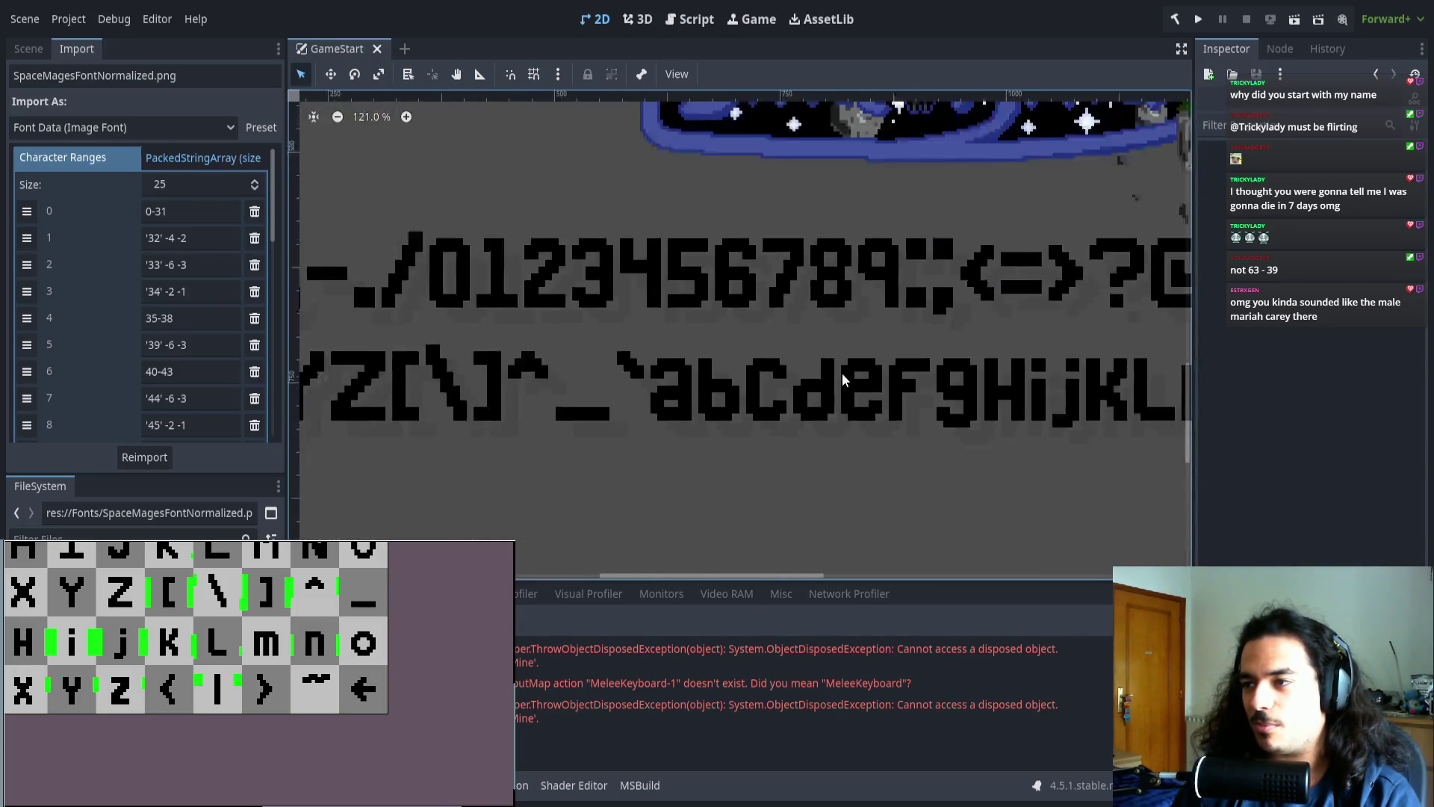
pyautogui.scroll(8, 926, 378)
pyautogui.scroll(-3, 897, 366)
pyautogui.scroll(-2, 661, 260)
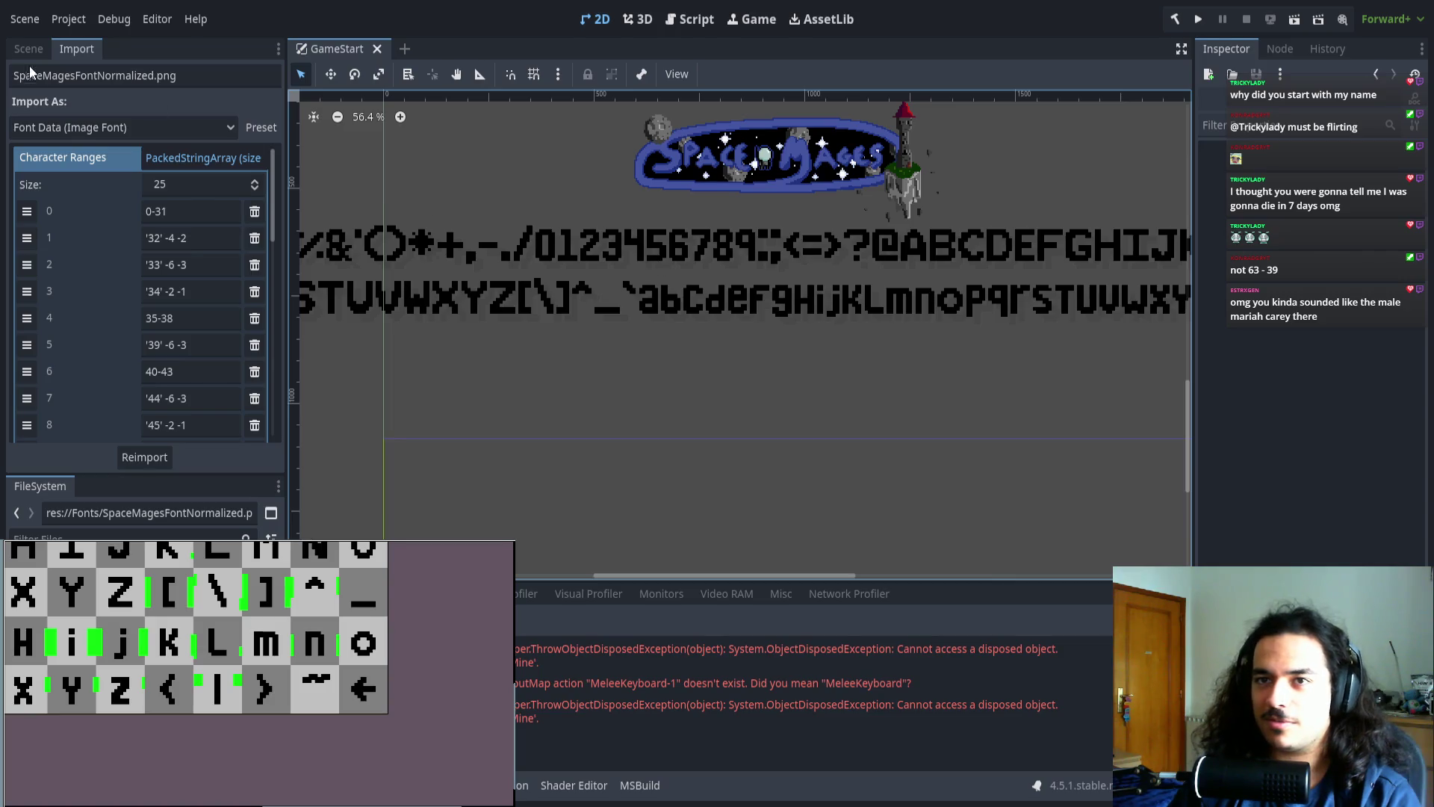
pyautogui.click(330, 282)
pyautogui.click(330, 283)
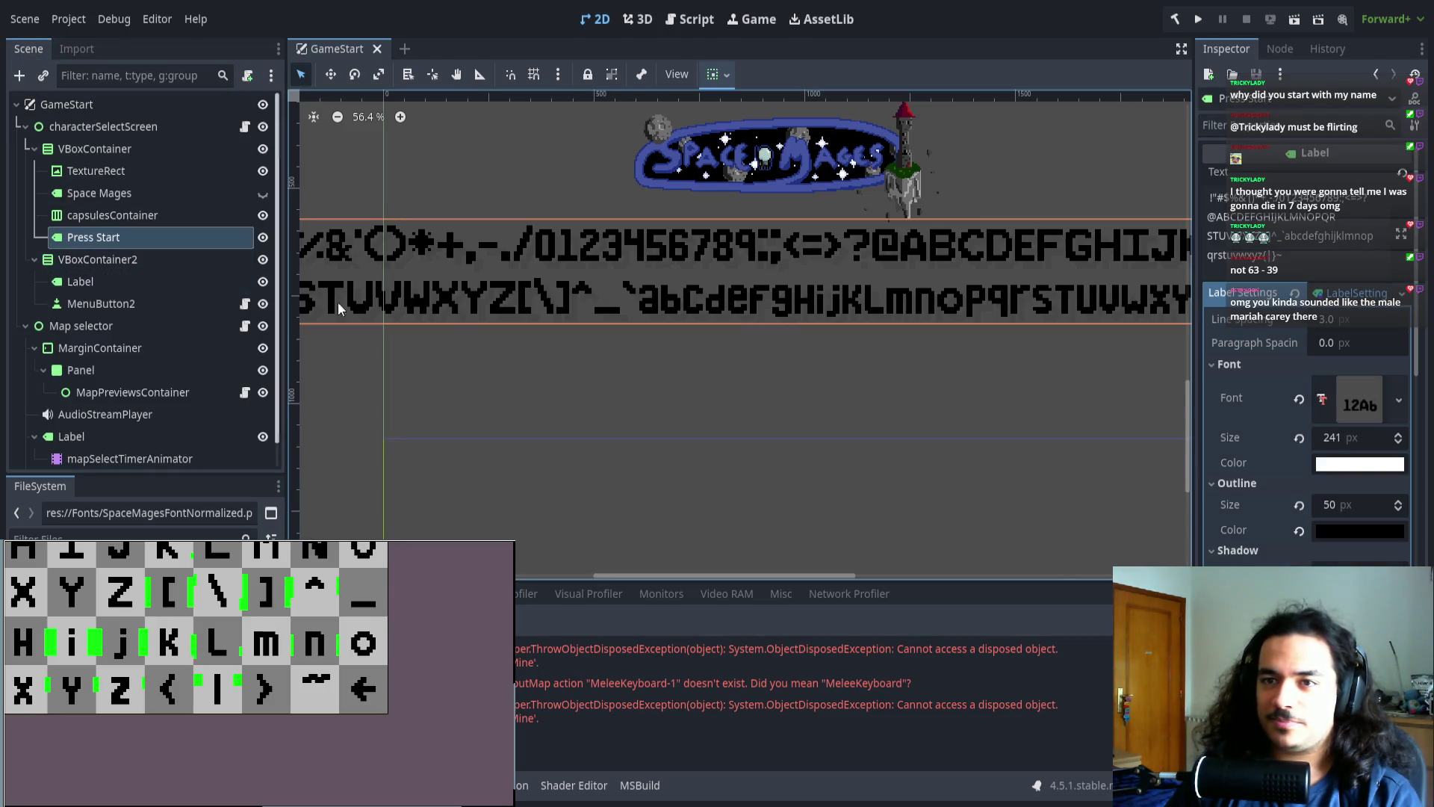
# - Set the Press Start label's Text to 'Press Start'
pyautogui.moveTo(337, 301); pyautogui.dragTo(397, 321)
pyautogui.click(1333, 267)
pyautogui.write('Press Start')
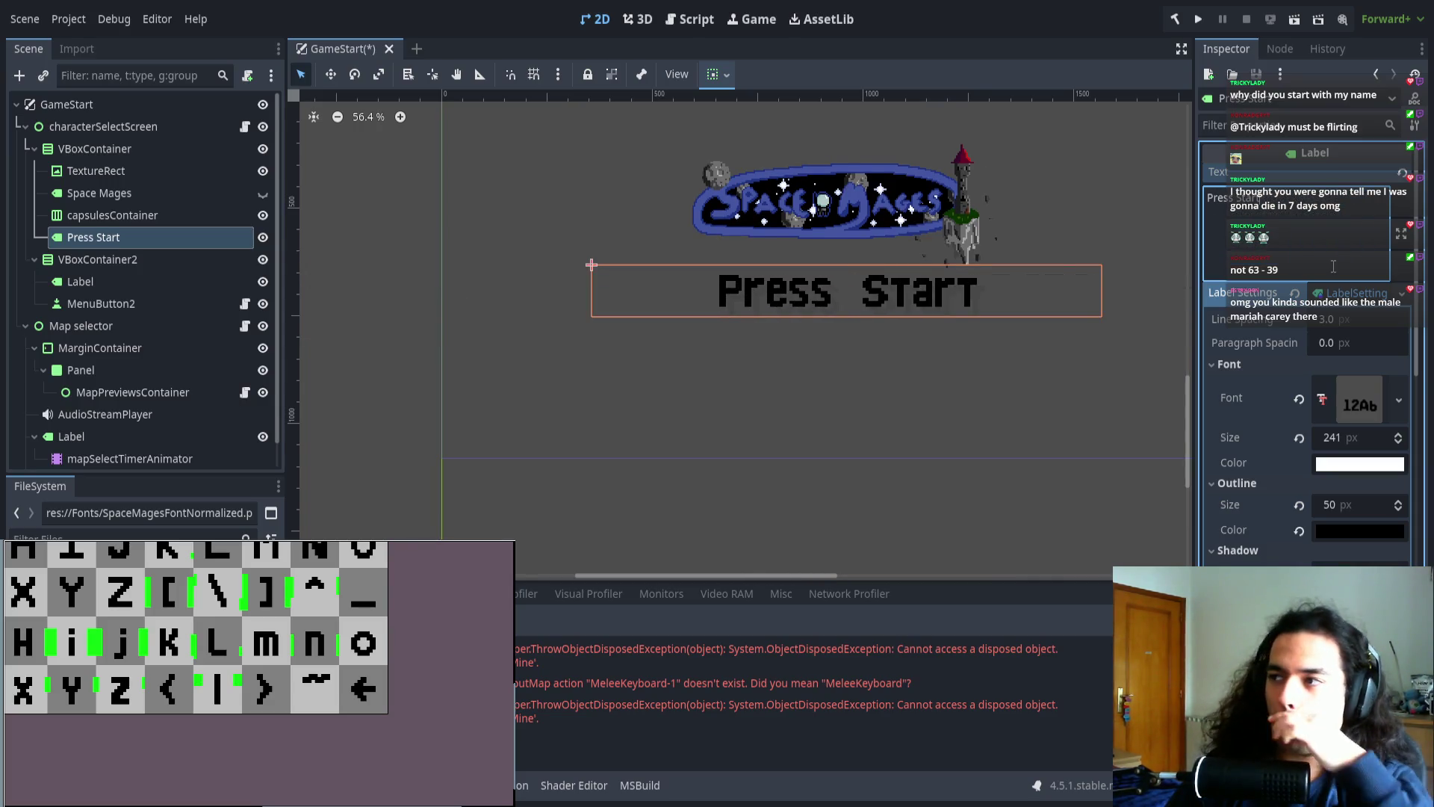
pyautogui.press('Escape')
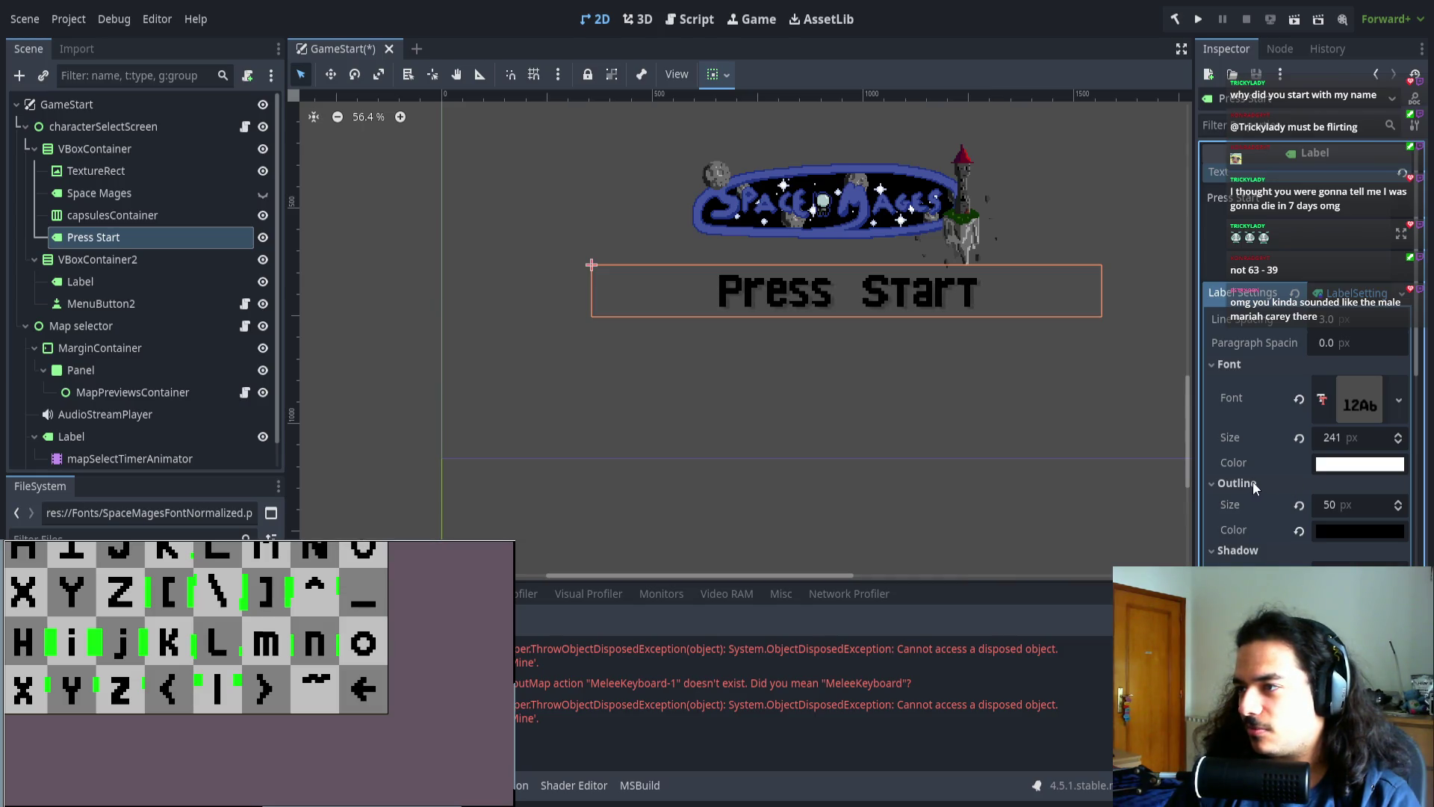
# - Deselect the Press Start label and select the MATCH LENGTH label
pyautogui.hscroll(4, 934, 467)
pyautogui.scroll(2, 933, 467)
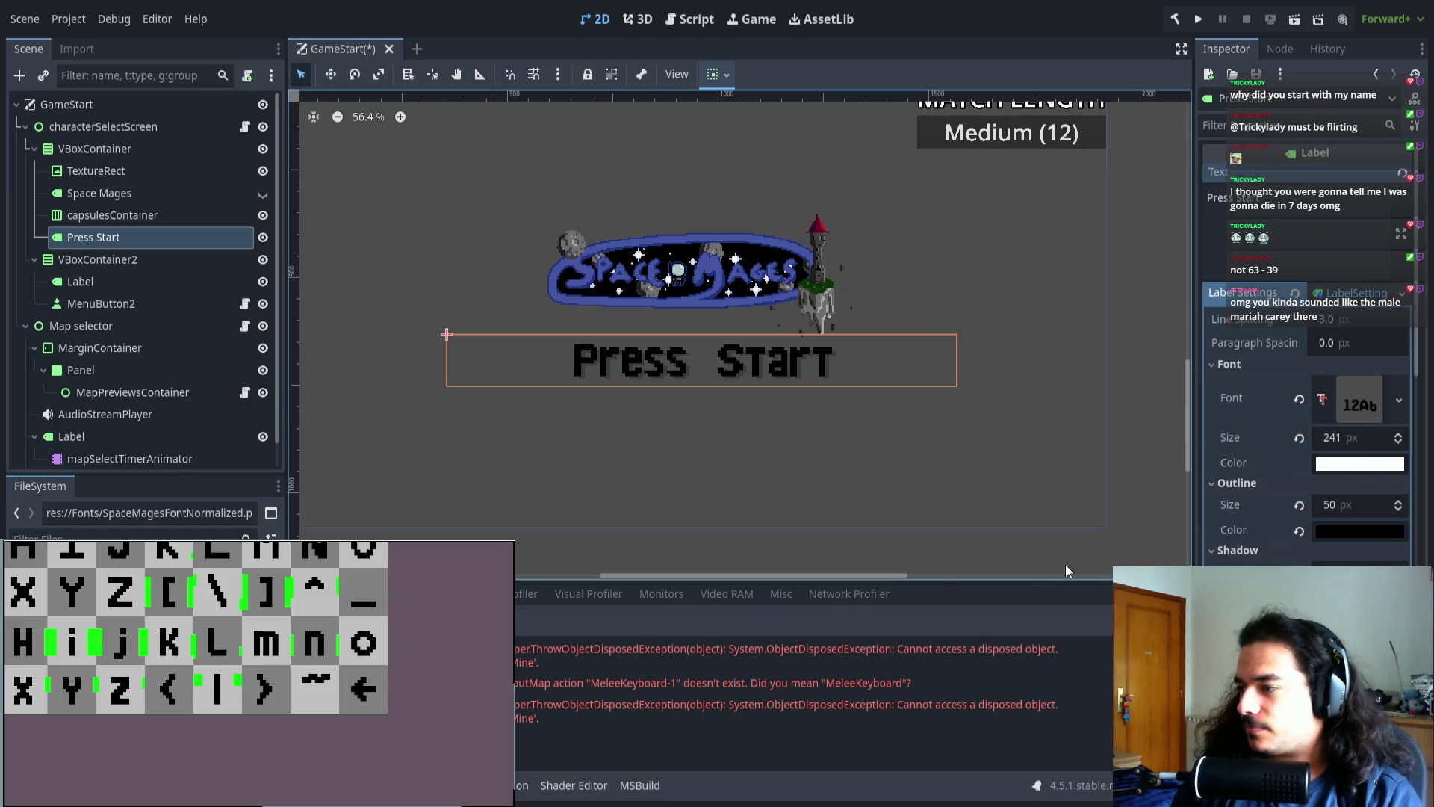
pyautogui.click(846, 563)
pyautogui.hscroll(-3, 702, 485)
pyautogui.scroll(2, 627, 388)
pyautogui.hscroll(3, 701, 359)
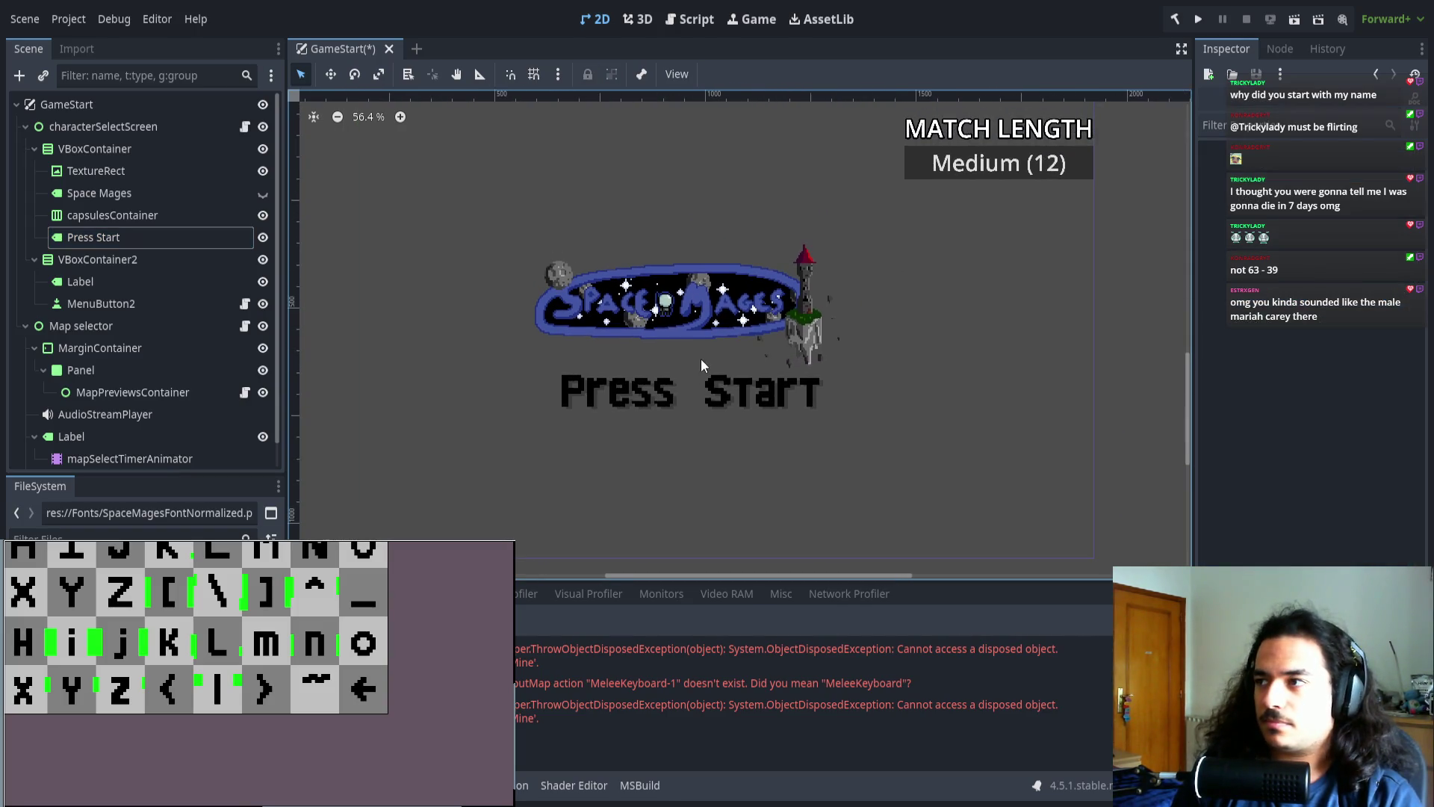
pyautogui.scroll(1, 912, 205)
pyautogui.click(965, 160)
# - Select the characterSelectScreen node and expand its Theme settings in the Inspector
pyautogui.scroll(-8, 1307, 373)
pyautogui.click(1232, 547)
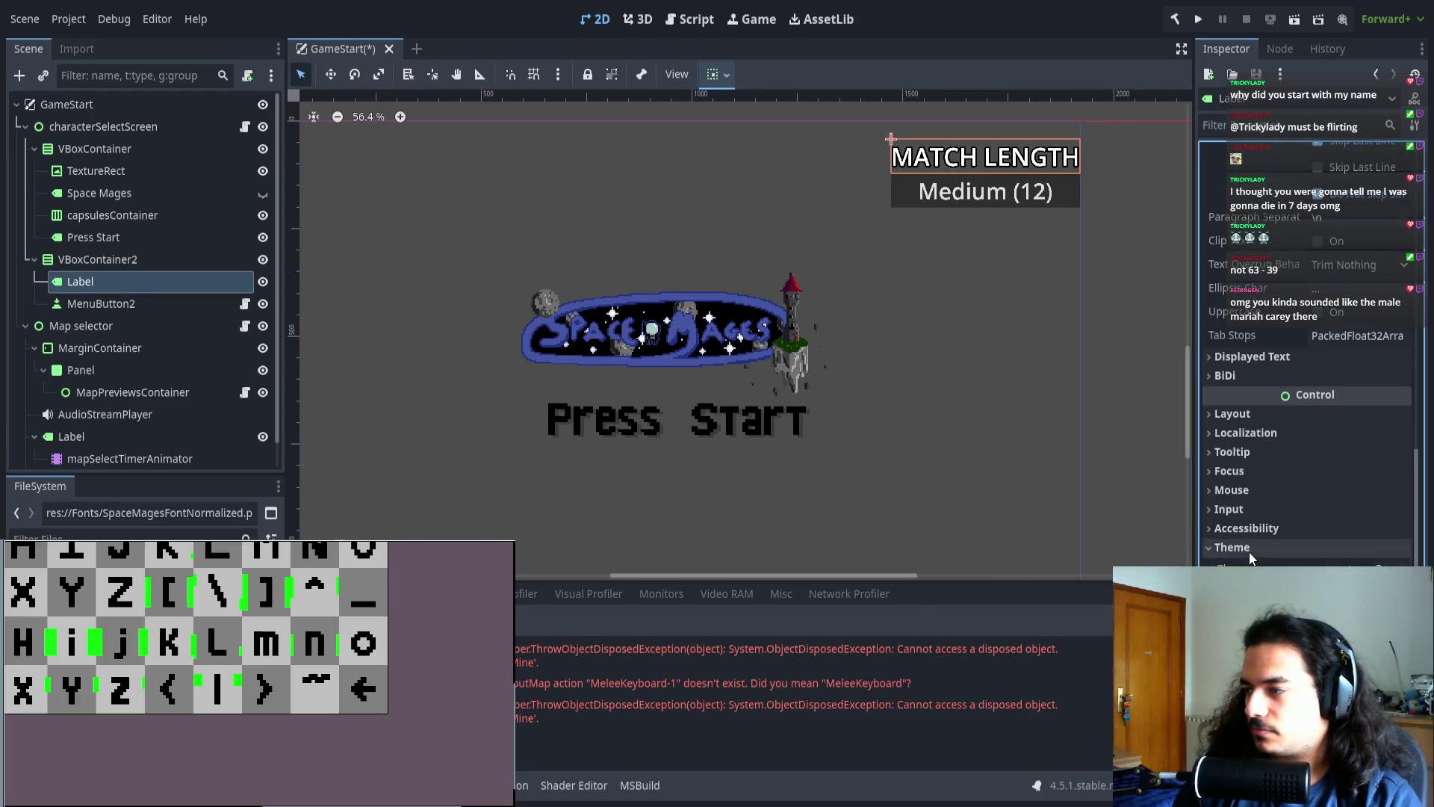
pyautogui.click(103, 127)
pyautogui.scroll(-4, 561, 342)
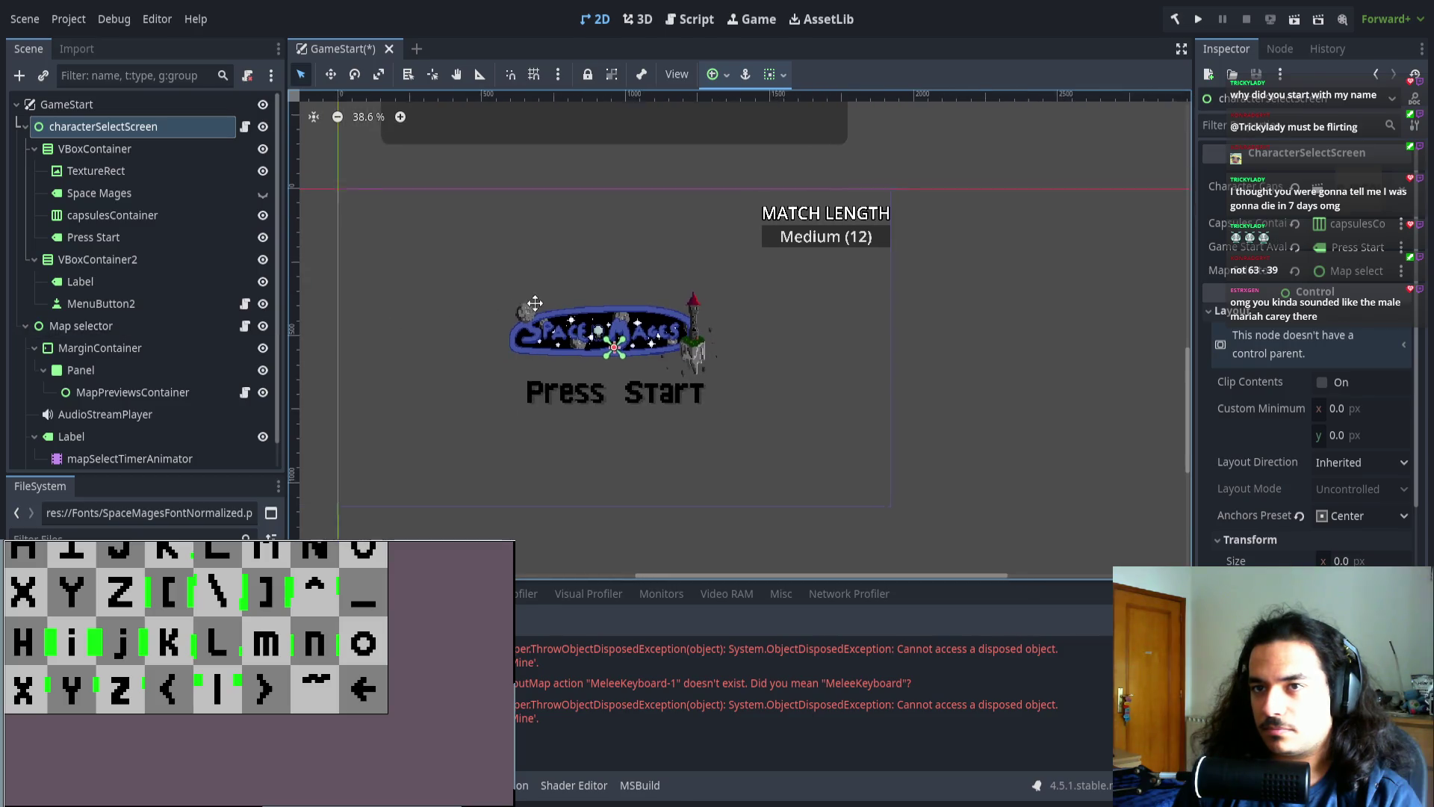
pyautogui.scroll(-4, 561, 342)
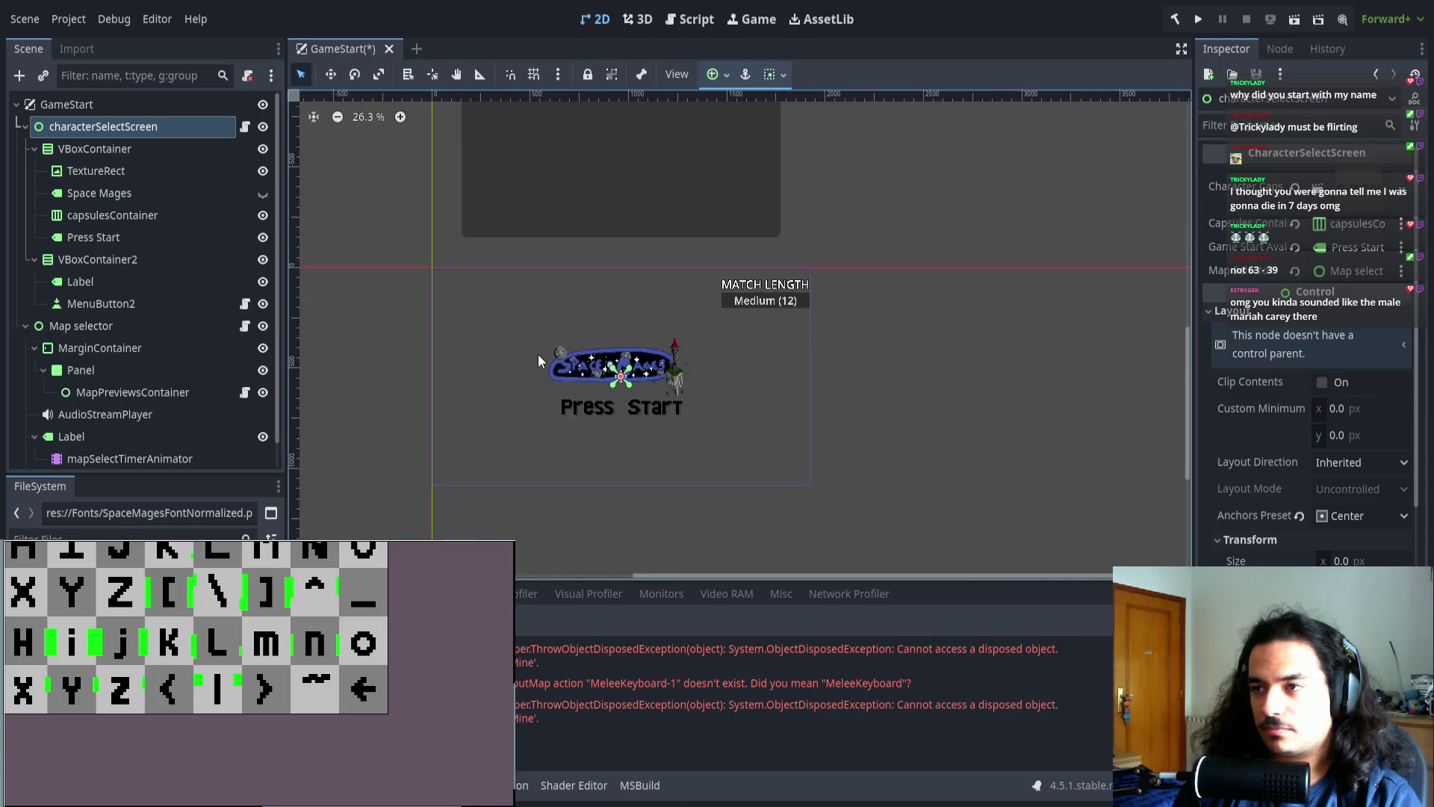
pyautogui.click(122, 104)
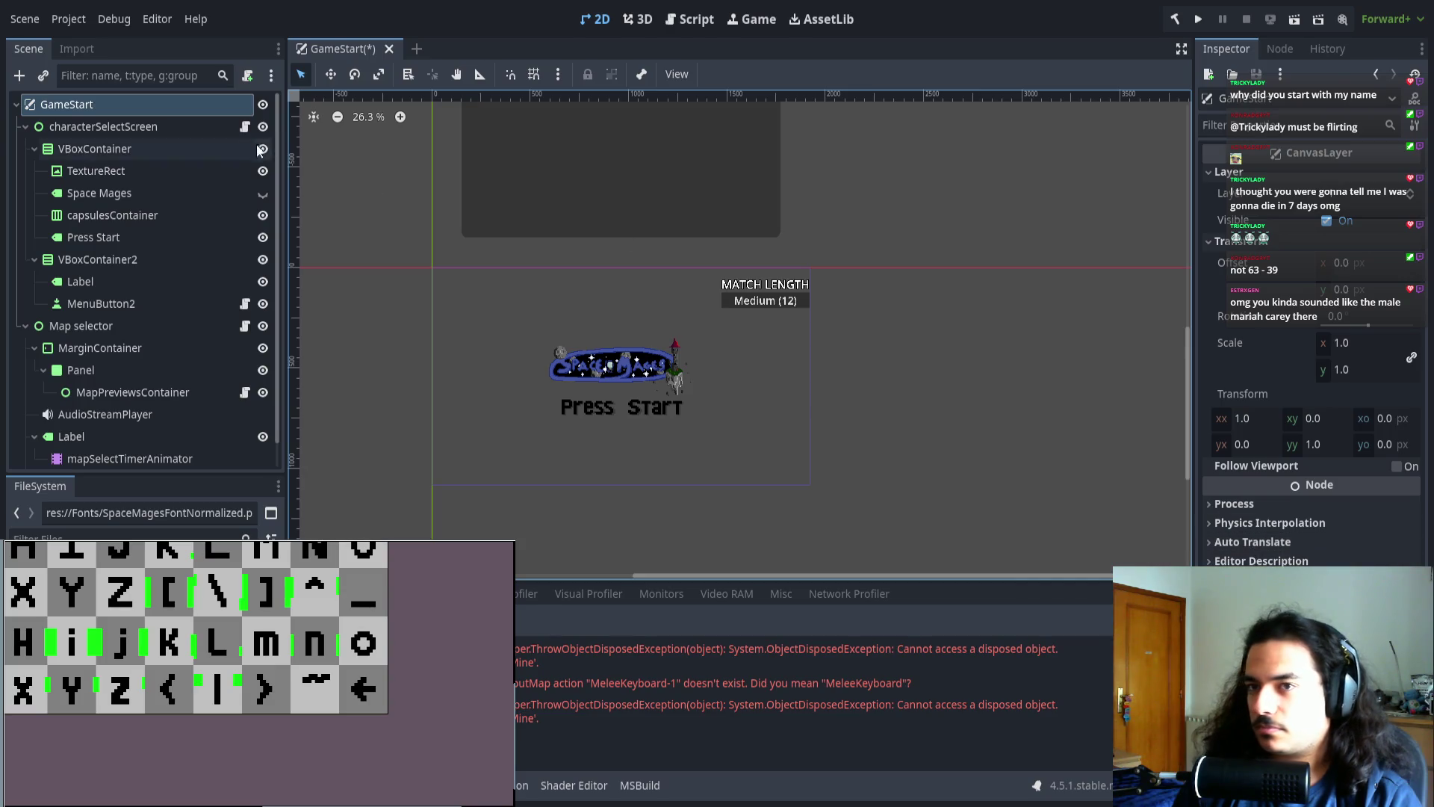
pyautogui.click(165, 127)
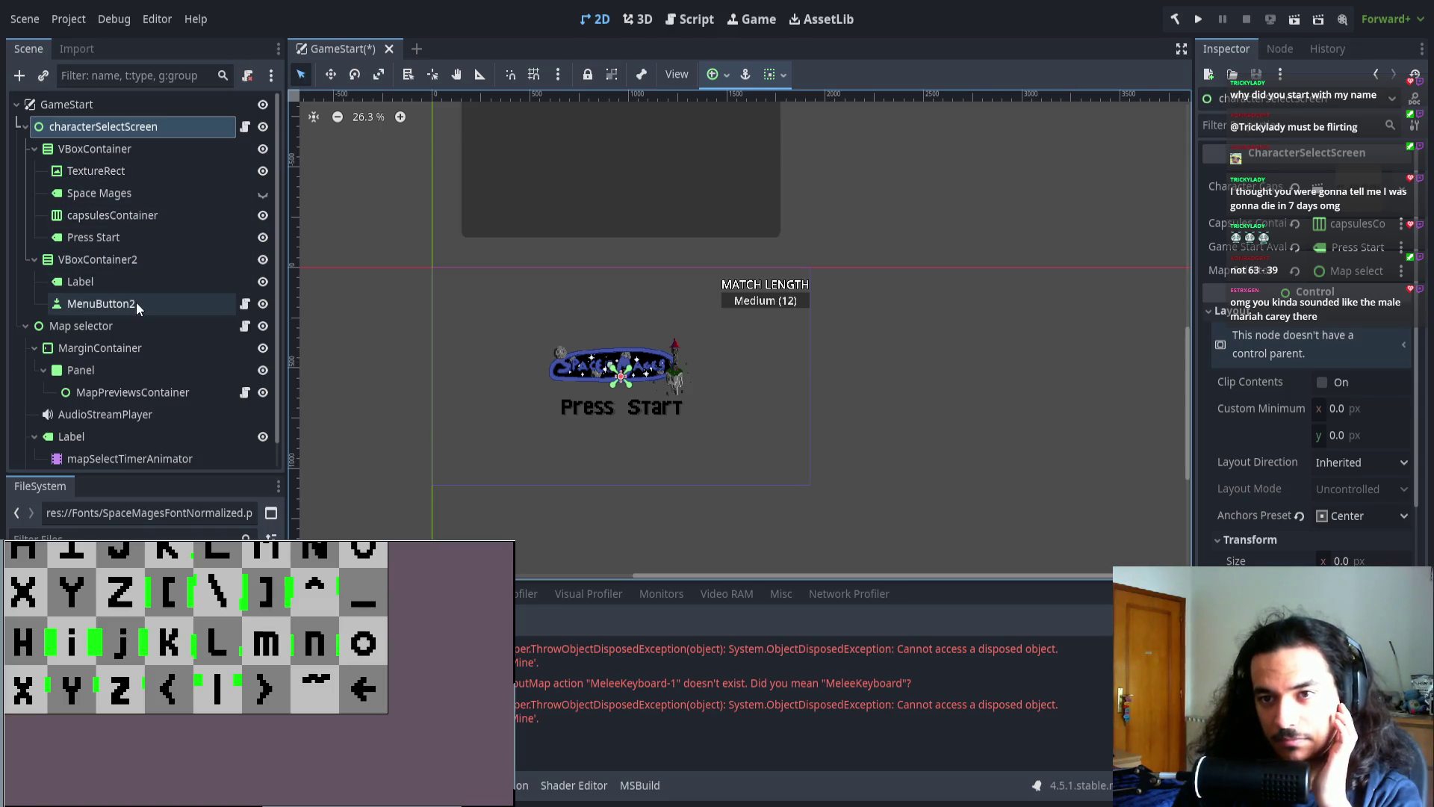
# - Apply the SpaceMages font theme, then save and run the project
pyautogui.scroll(-5, 1307, 374)
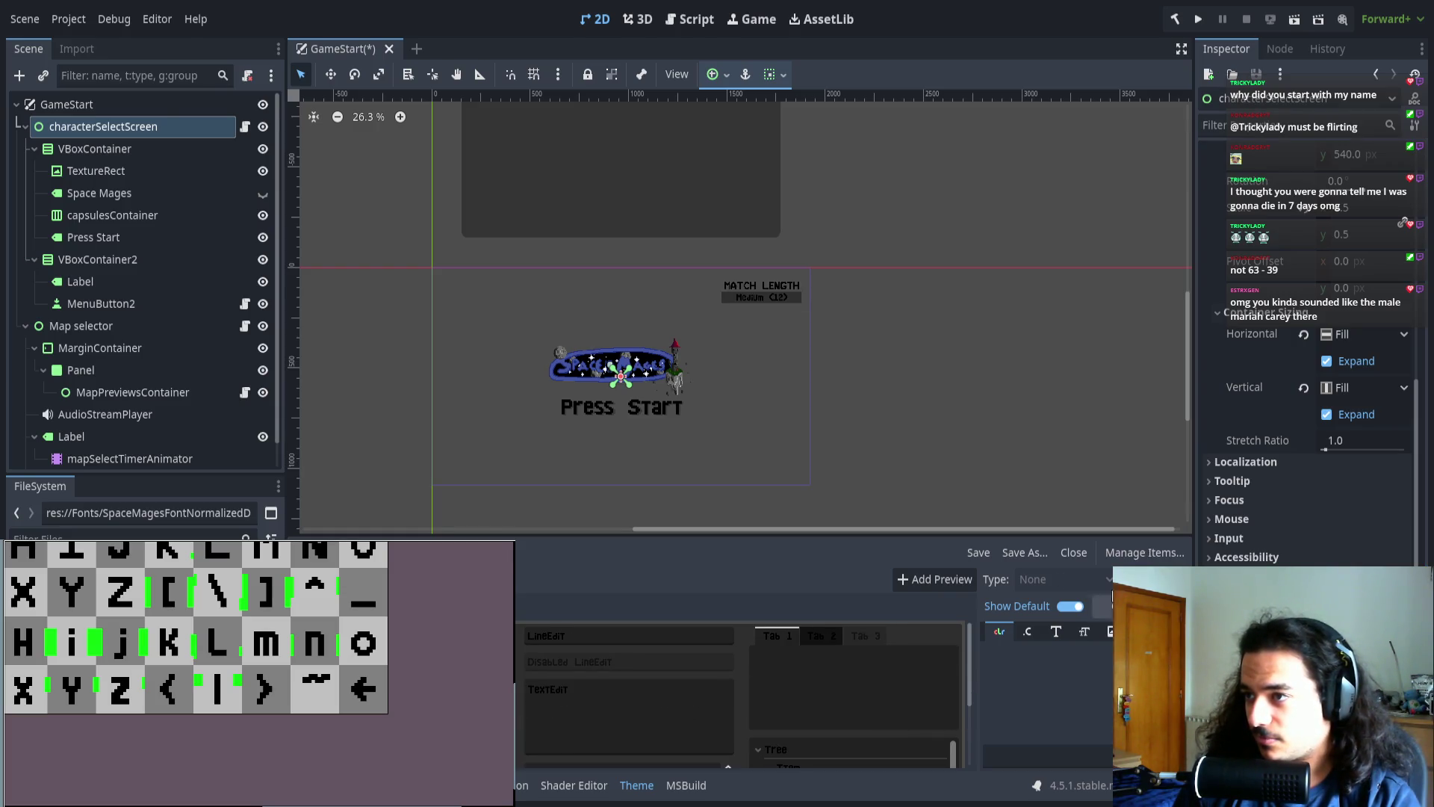
pyautogui.scroll(5, 747, 306)
pyautogui.scroll(5, 757, 292)
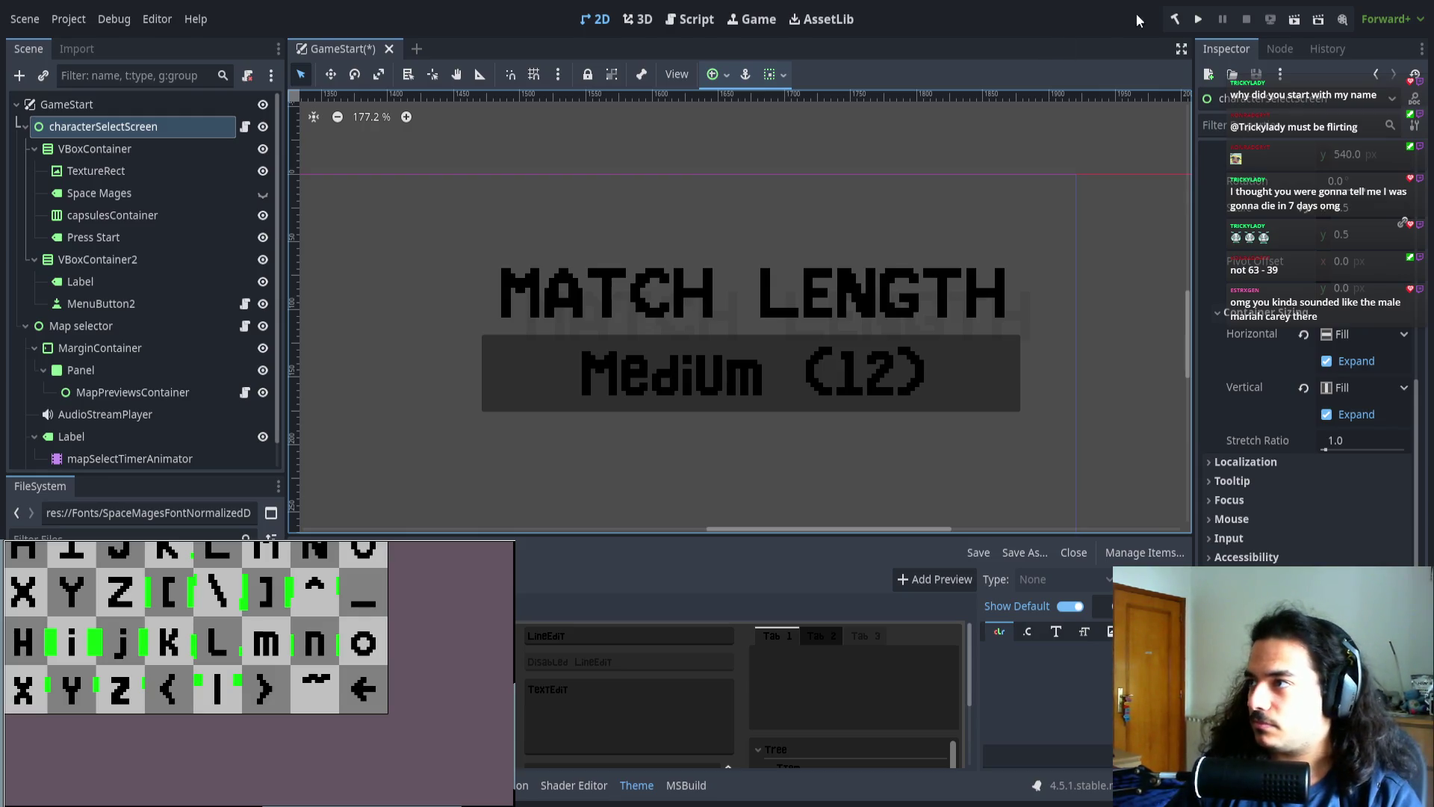
pyautogui.click(1198, 18)
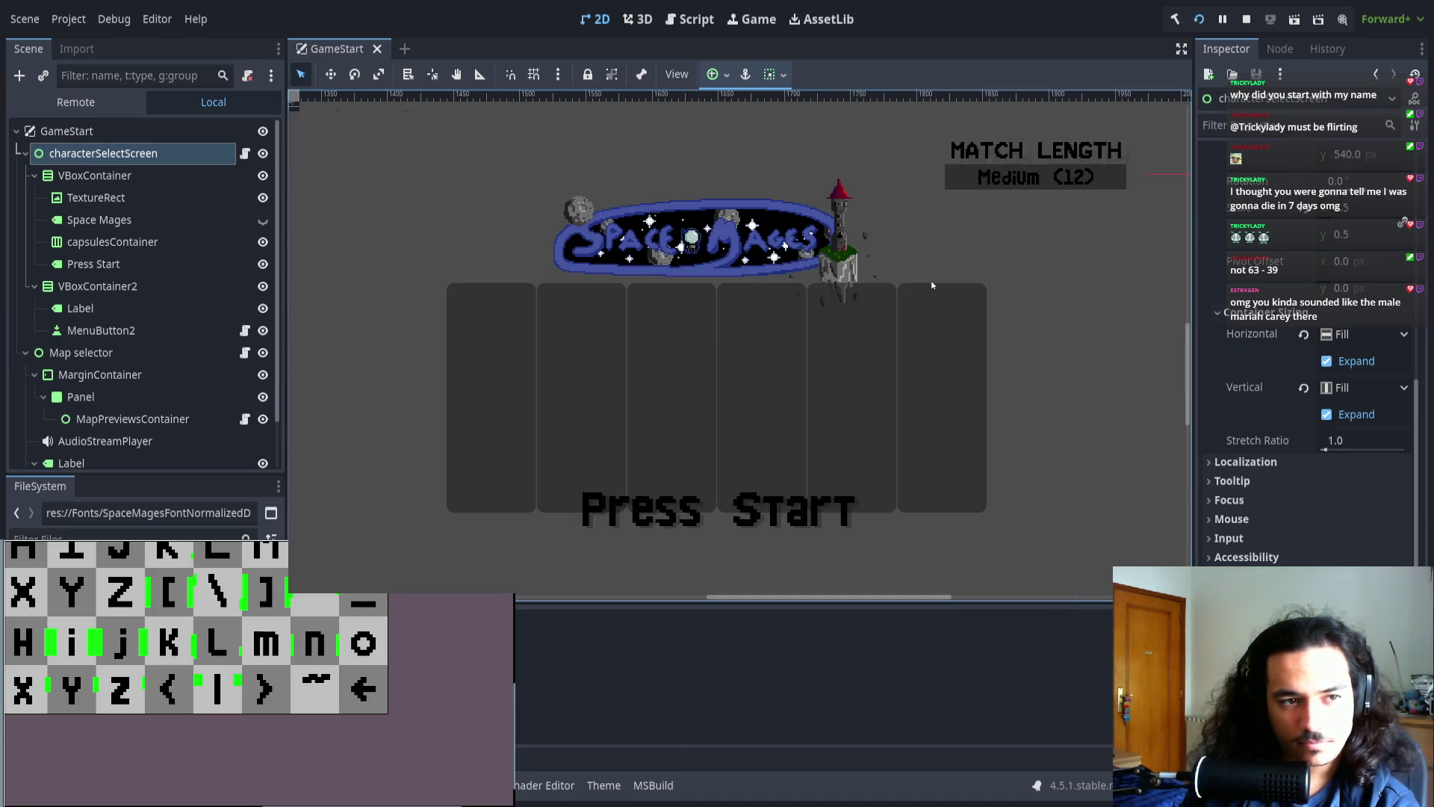
# - Join and stop the test run, filter FileSystem to 'character', and open character_capsule
pyautogui.press('Return')
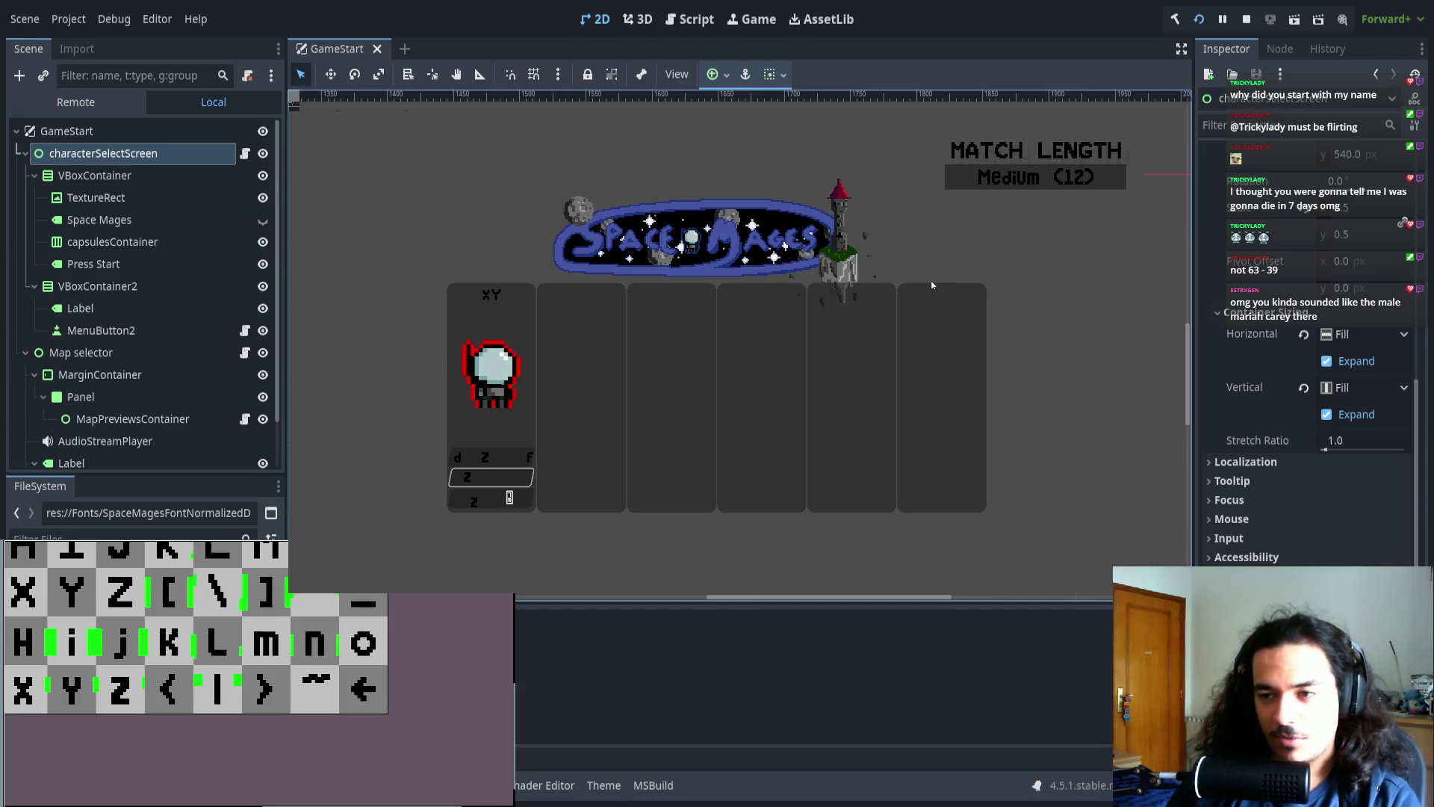
pyautogui.press('F8')
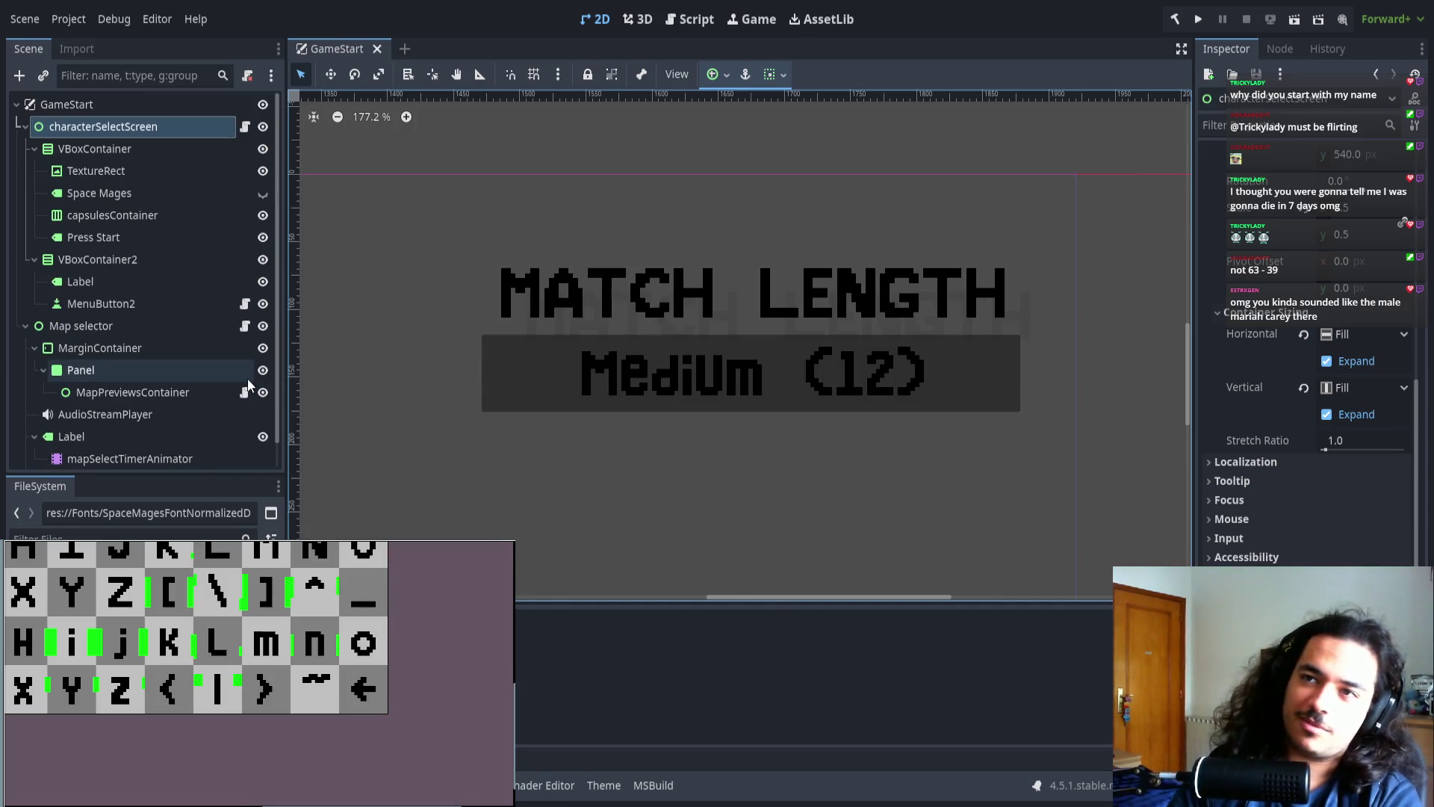
pyautogui.click(135, 537)
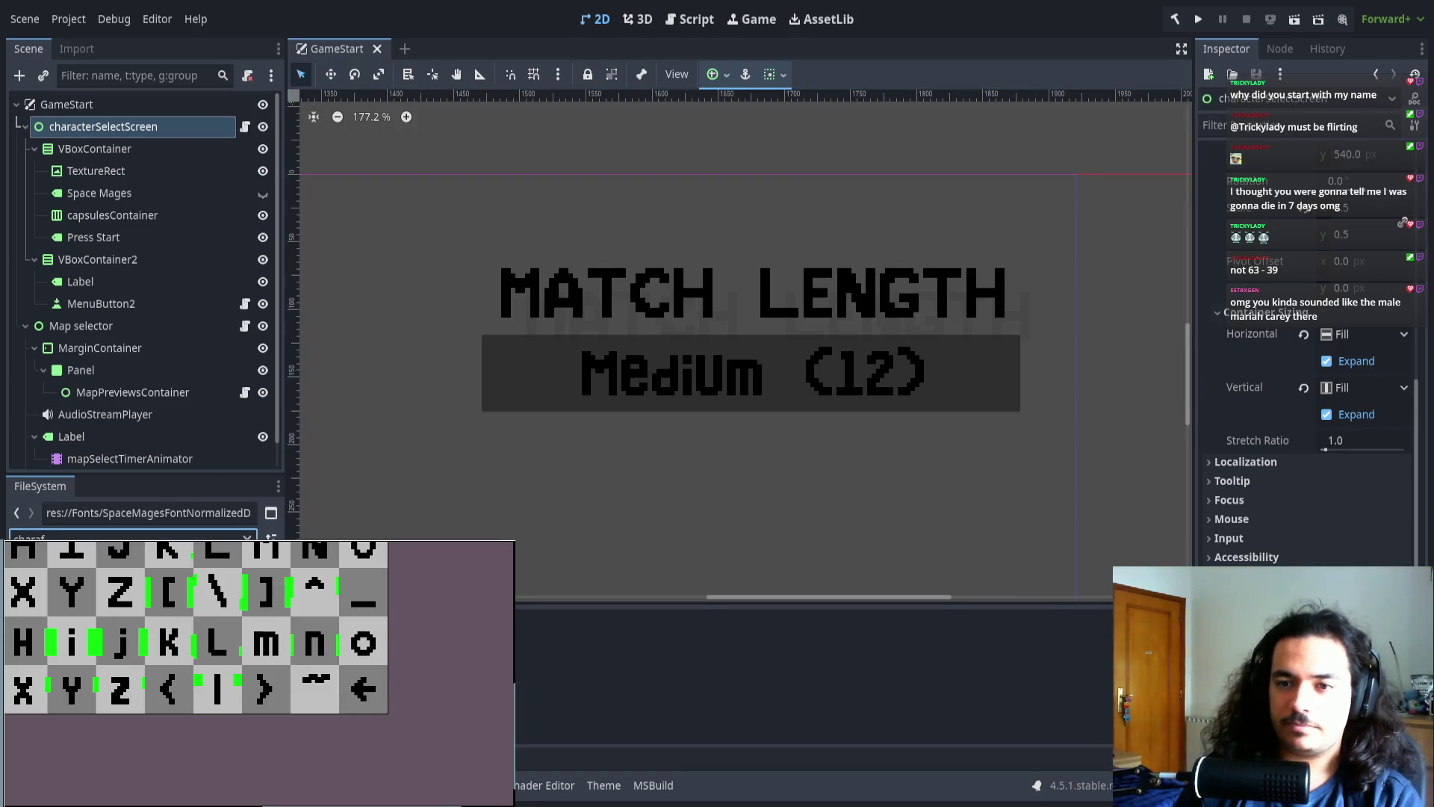
pyautogui.press('BackSpace')
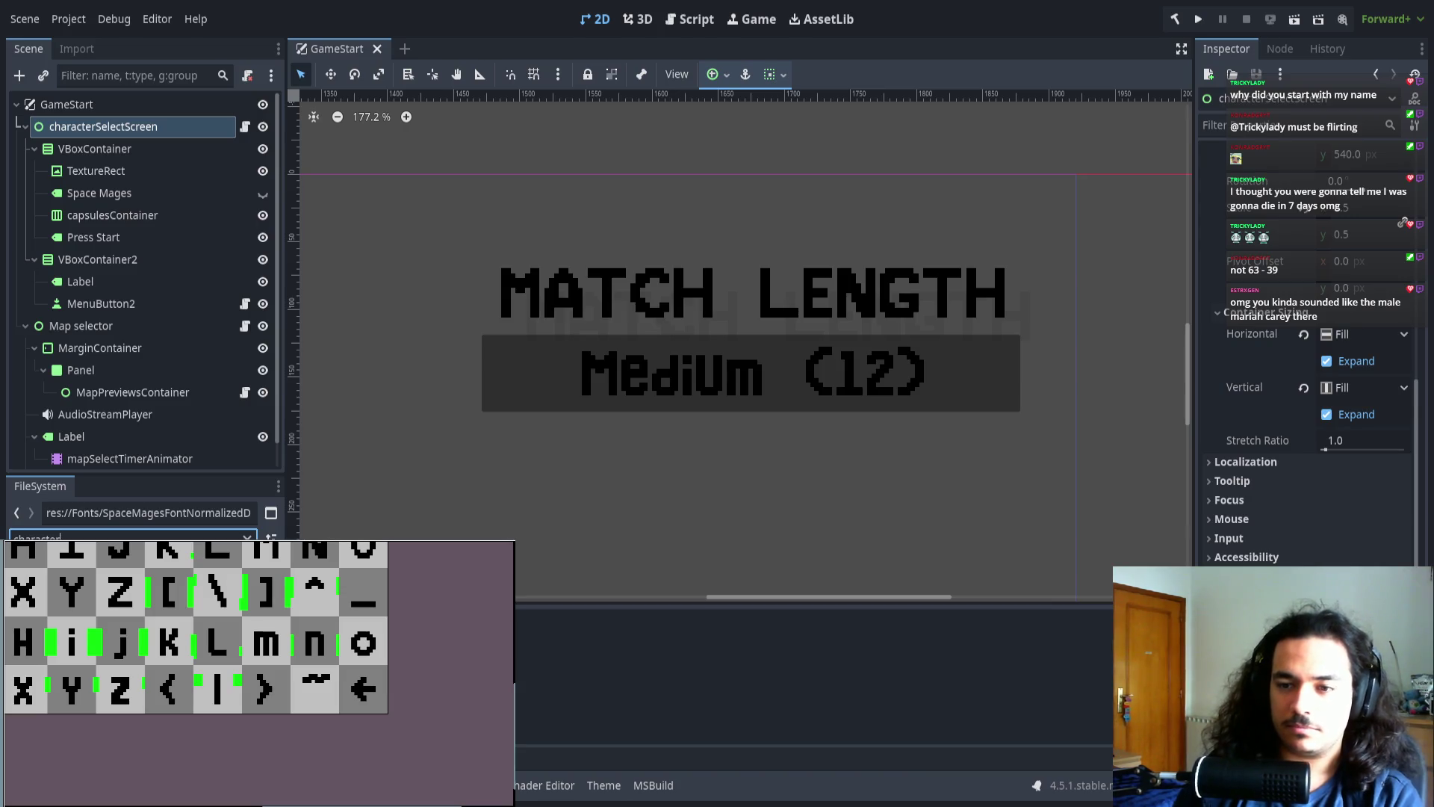
pyautogui.doubleClick(89, 557)
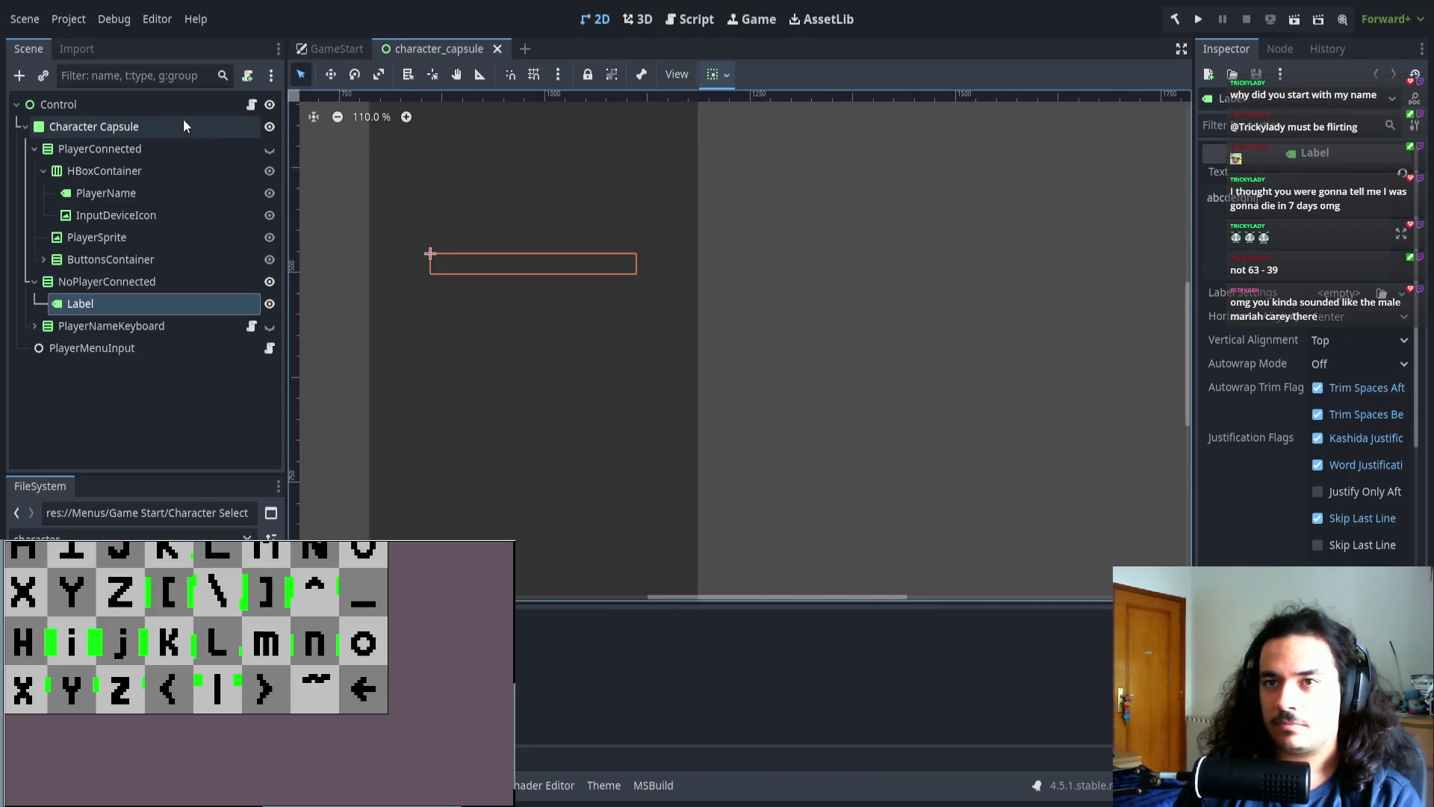
# - Inspect the capsule's HBoxContainer and root Control nodes
pyautogui.scroll(-4, 912, 393)
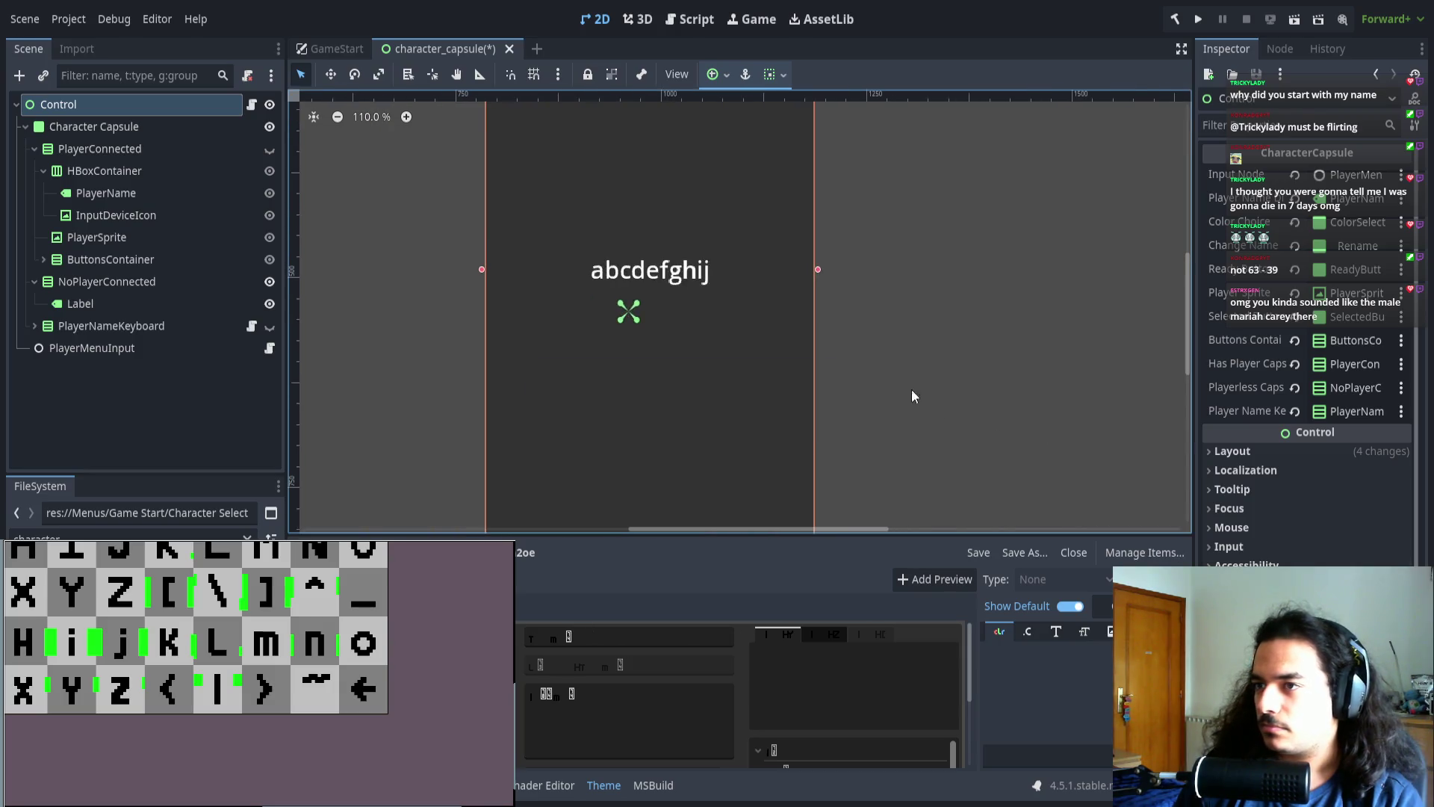
pyautogui.scroll(-1, 825, 336)
pyautogui.click(151, 169)
pyautogui.click(137, 110)
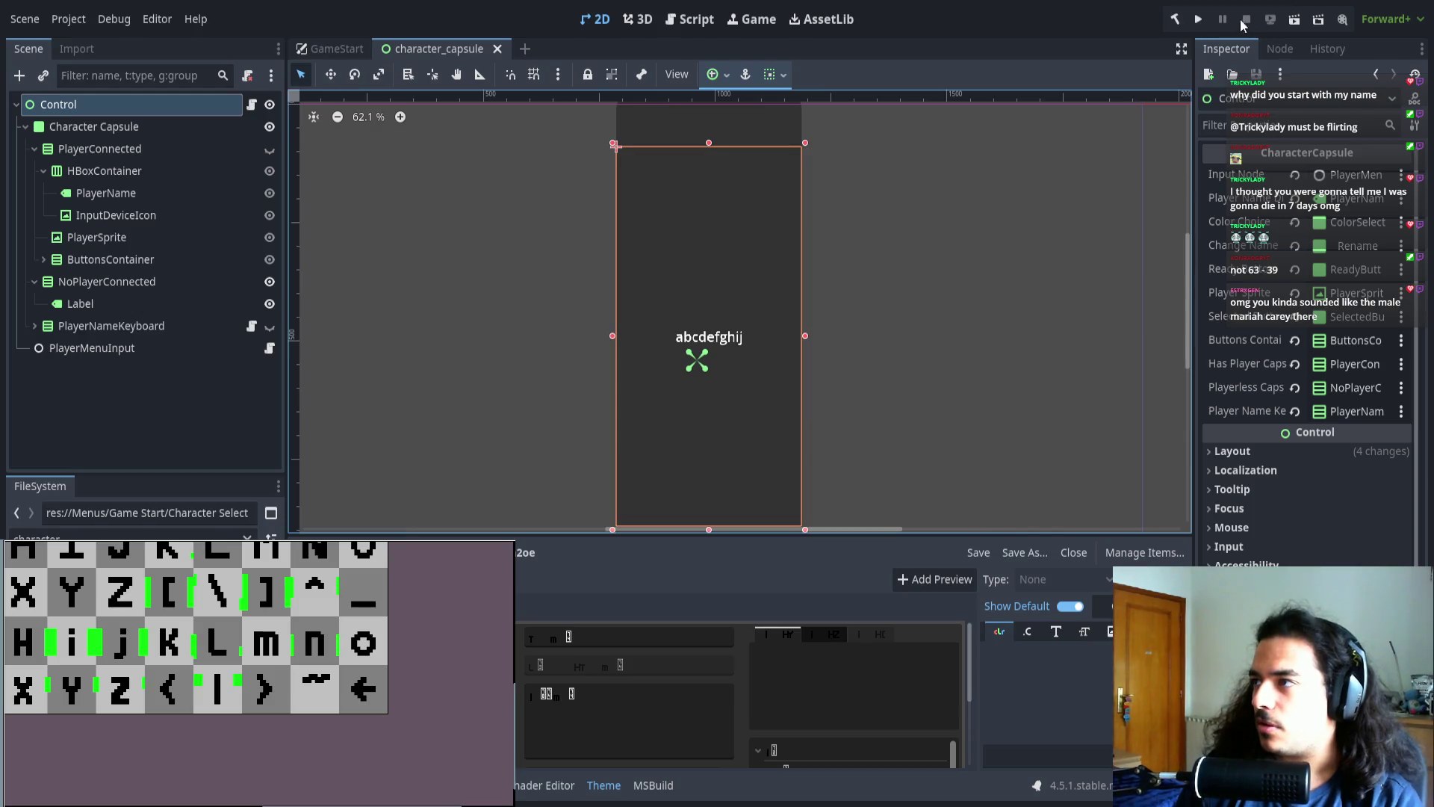
# - Run the game, join as player one, open the Rename name keyboard, then stop
pyautogui.click(1198, 20)
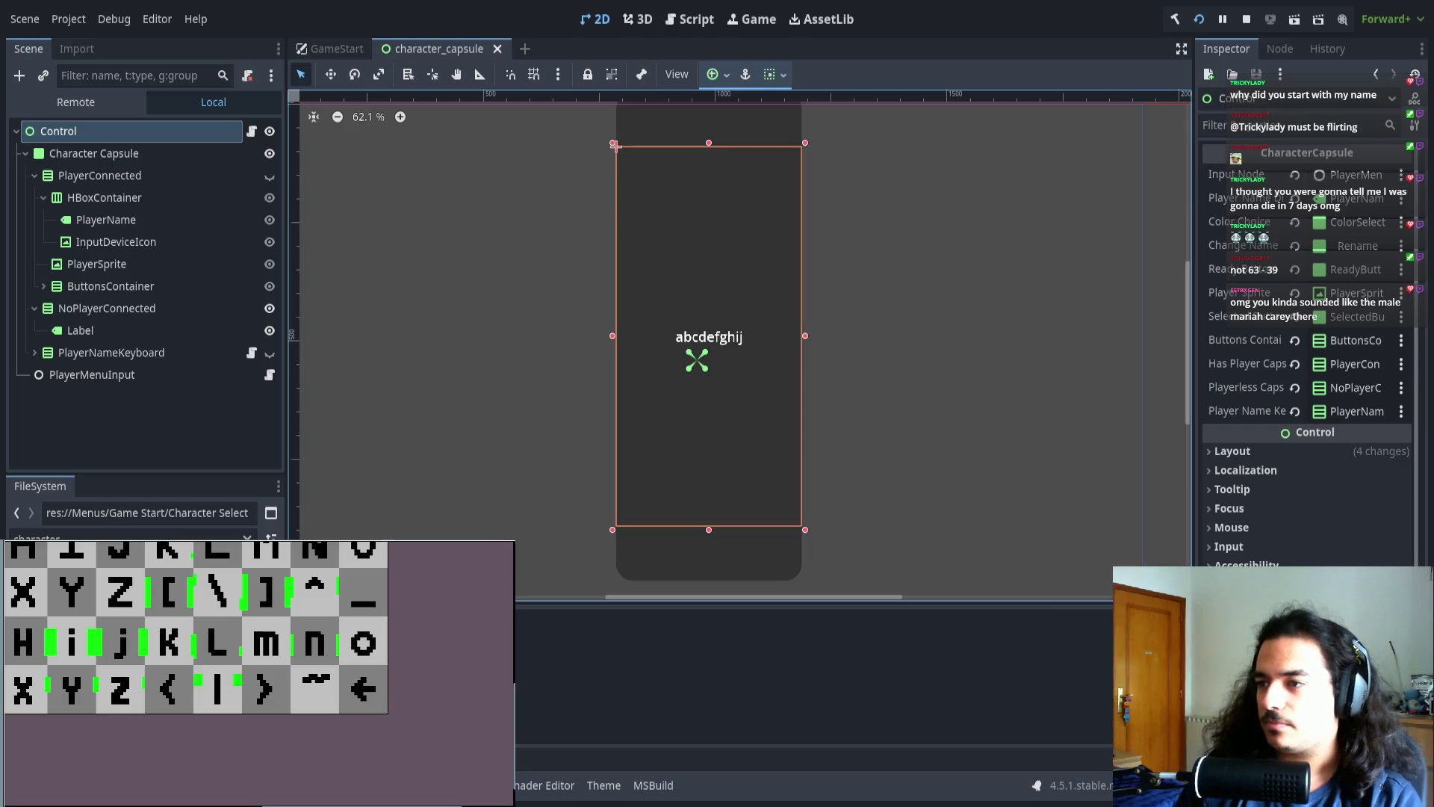
pyautogui.press('Return')
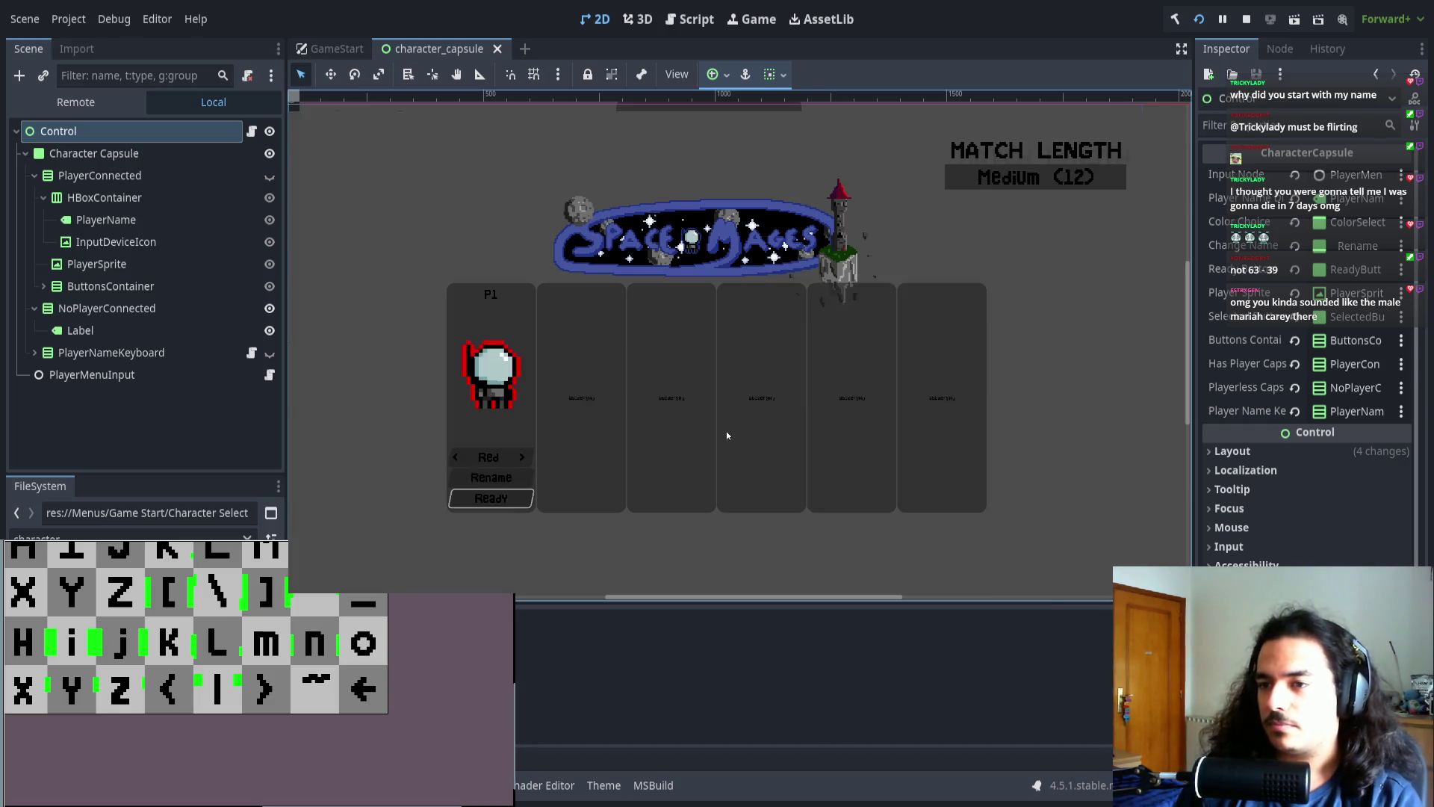
pyautogui.press('Down')
pyautogui.press('Return')
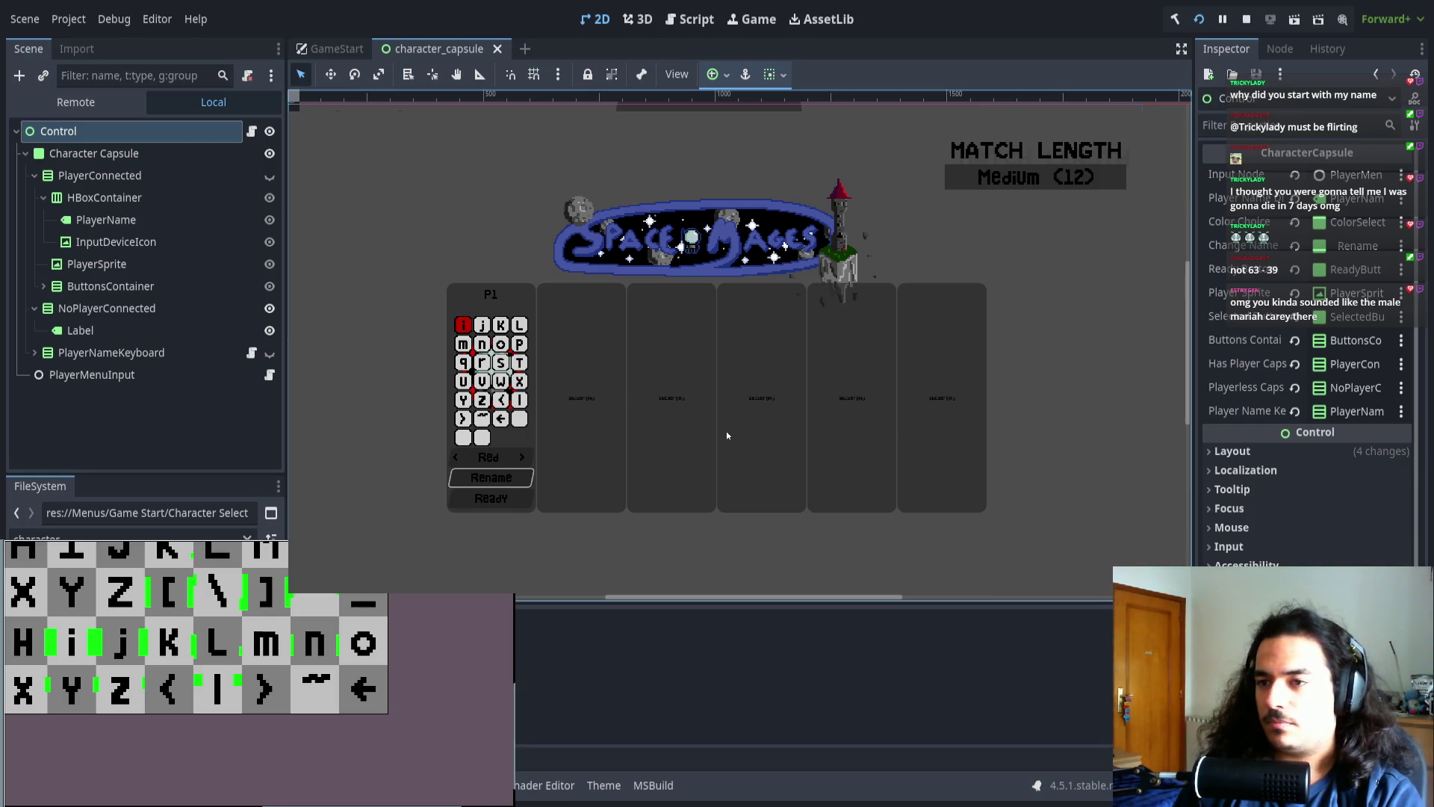
pyautogui.press('F8')
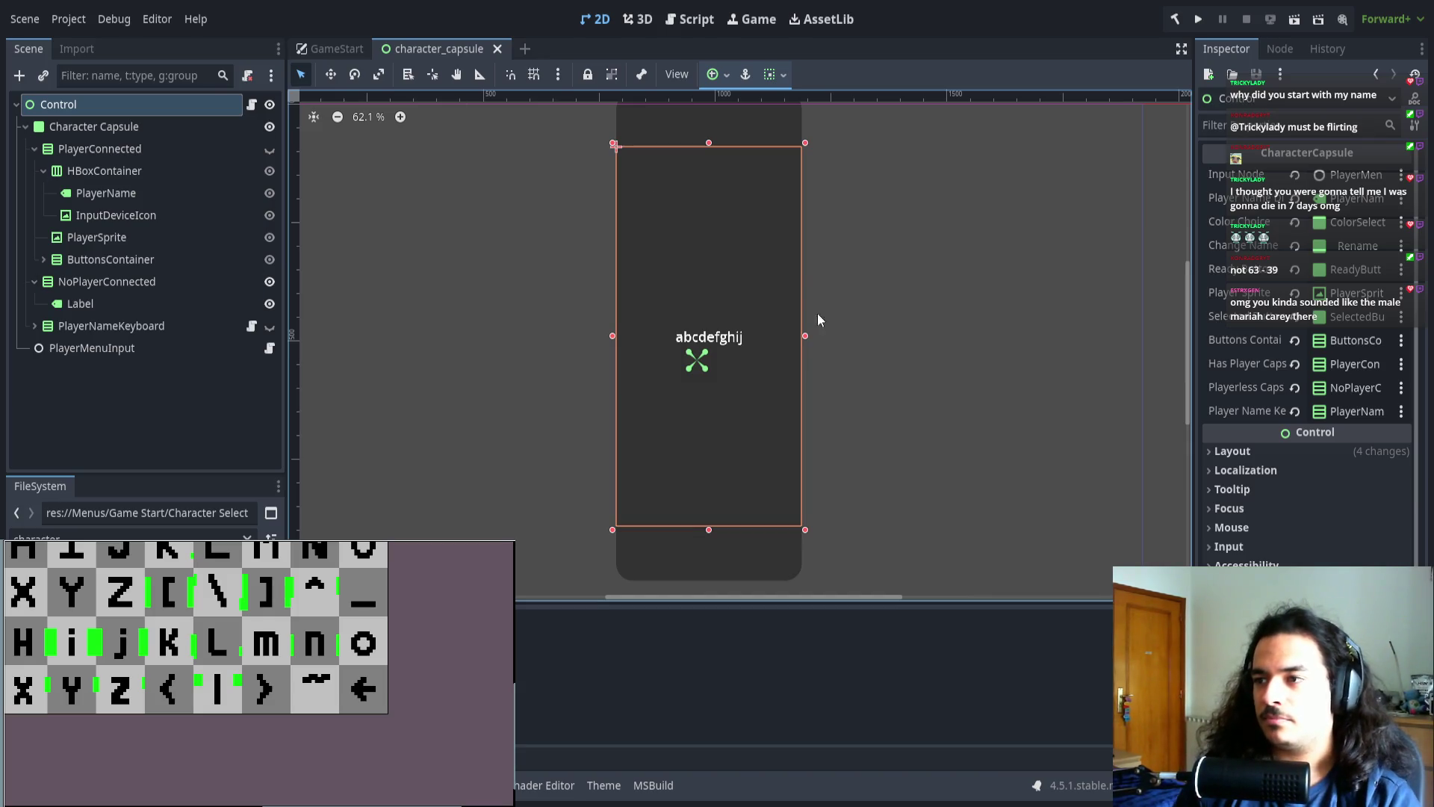
# - Change the NoPlayerConnected Label's Text to 'Press Any Key..'
pyautogui.click(116, 193)
pyautogui.click(116, 215)
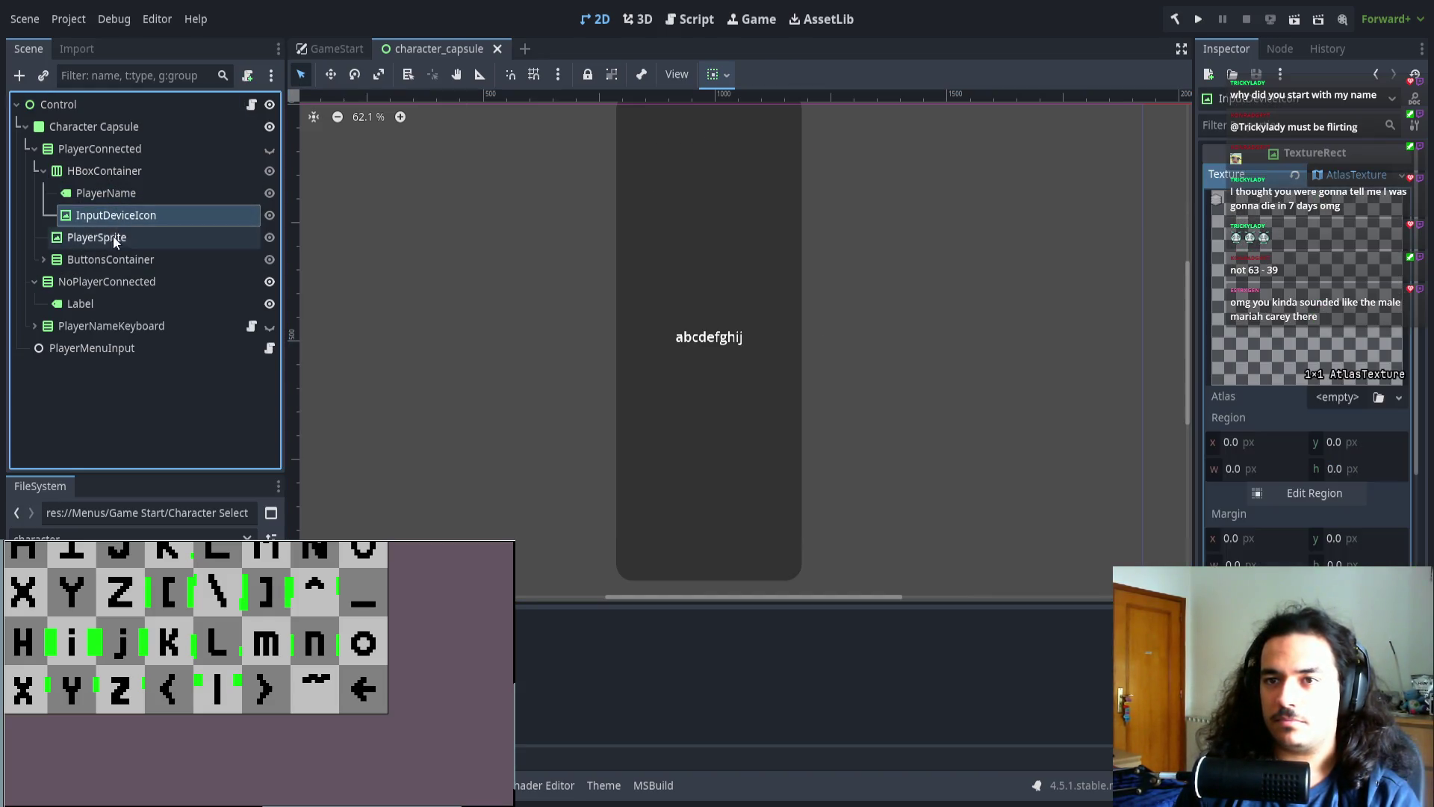
pyautogui.click(120, 196)
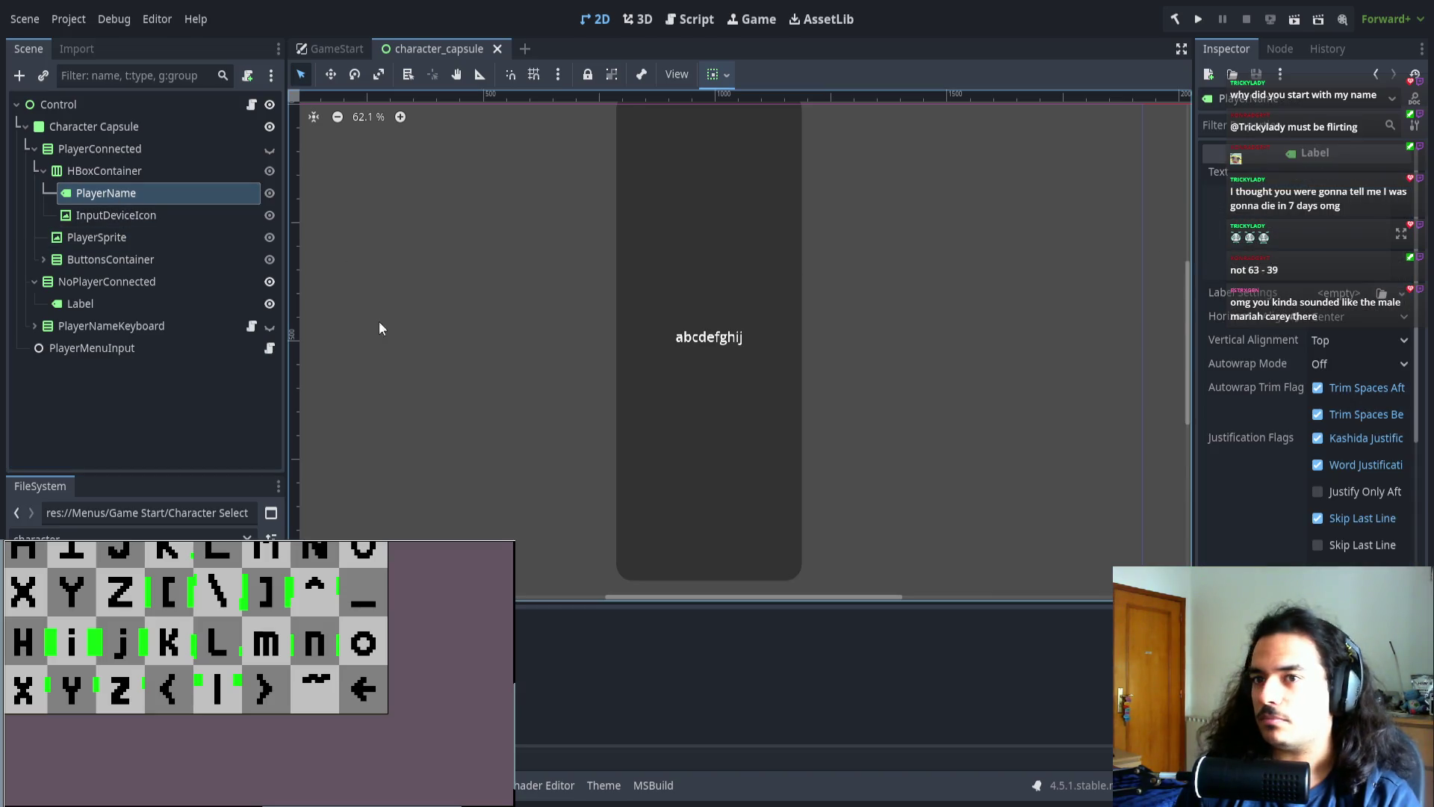
pyautogui.click(105, 303)
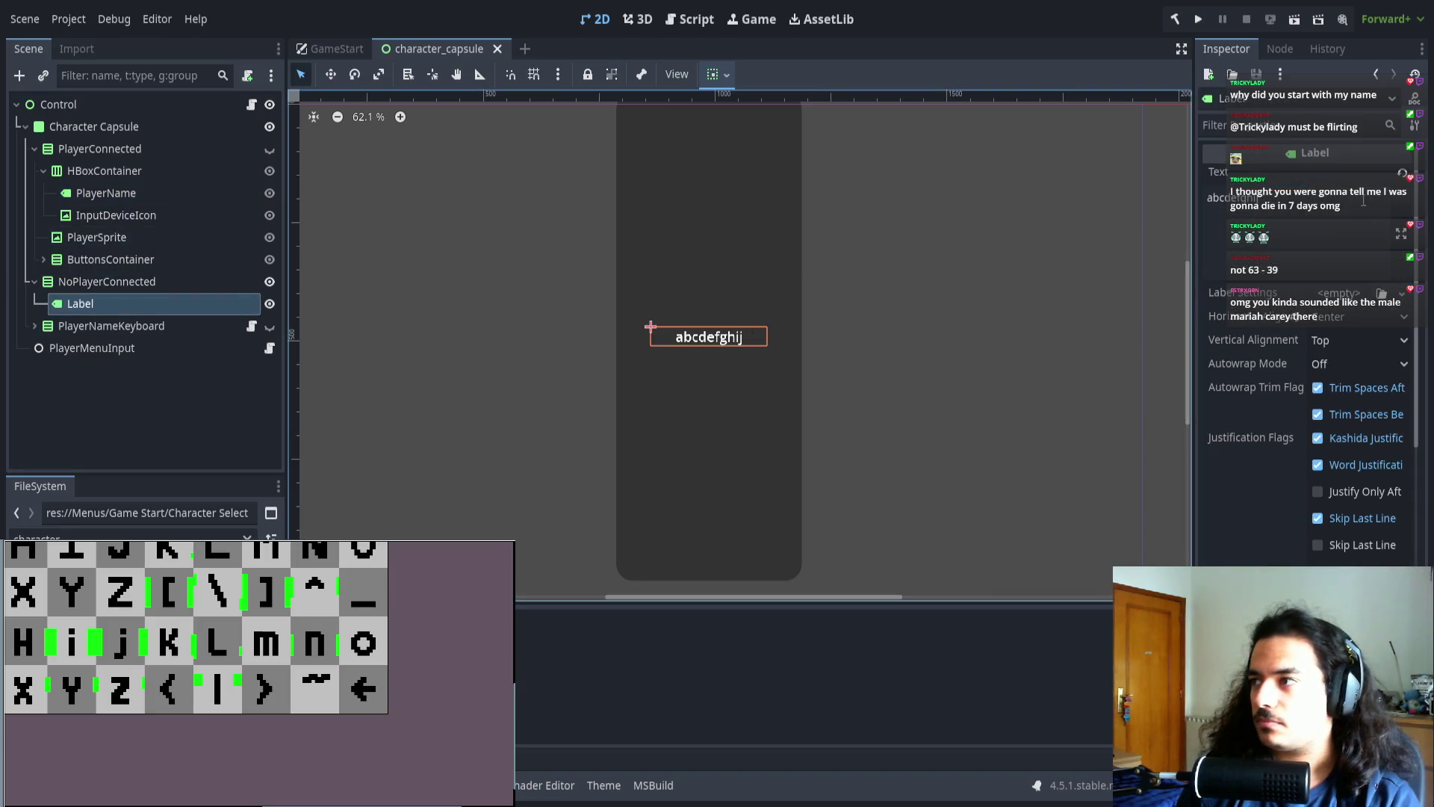
pyautogui.doubleClick(1364, 200)
pyautogui.write('Press Any Key..')
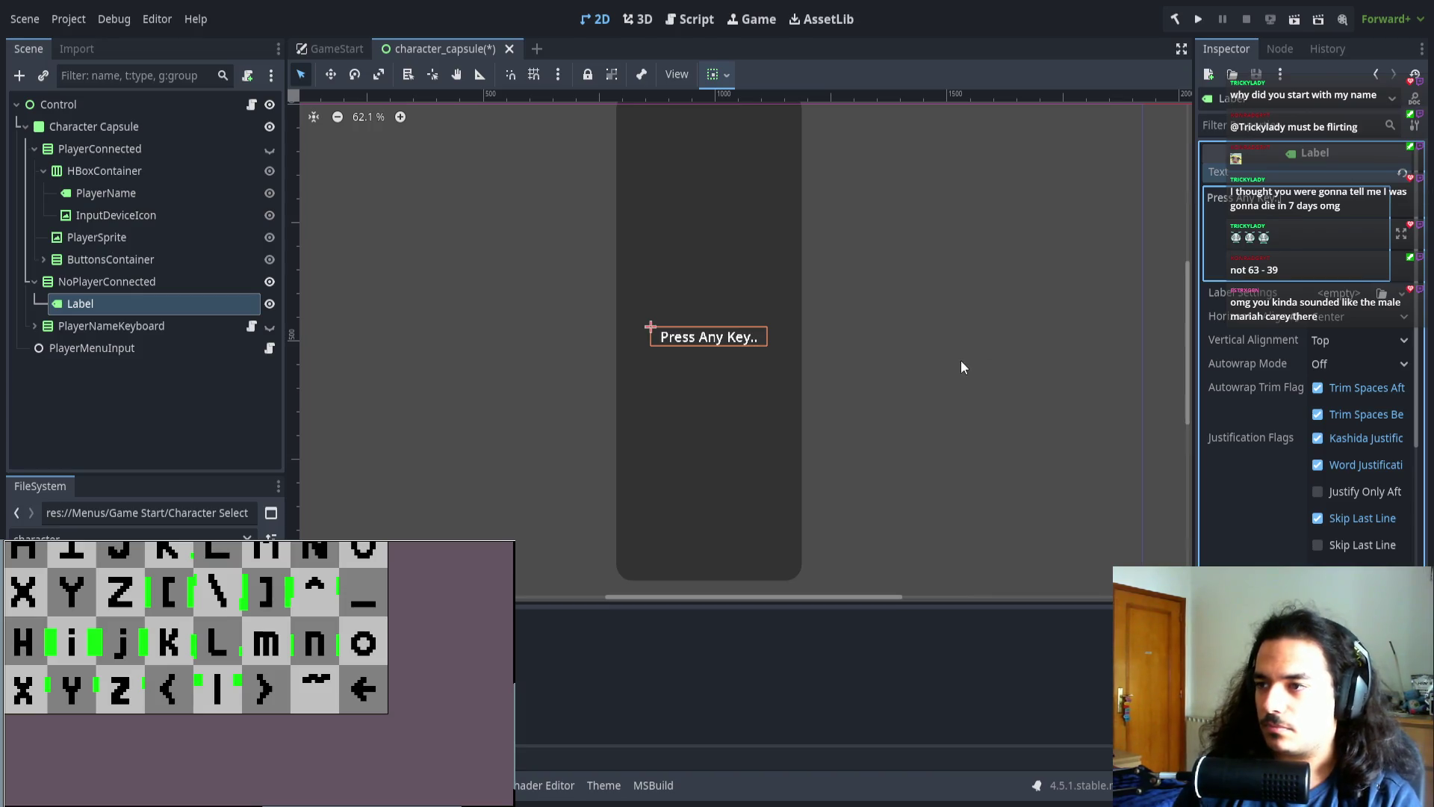
# - Make the PlayerConnected panel visible again
pyautogui.click(961, 366)
pyautogui.scroll(-1, 896, 367)
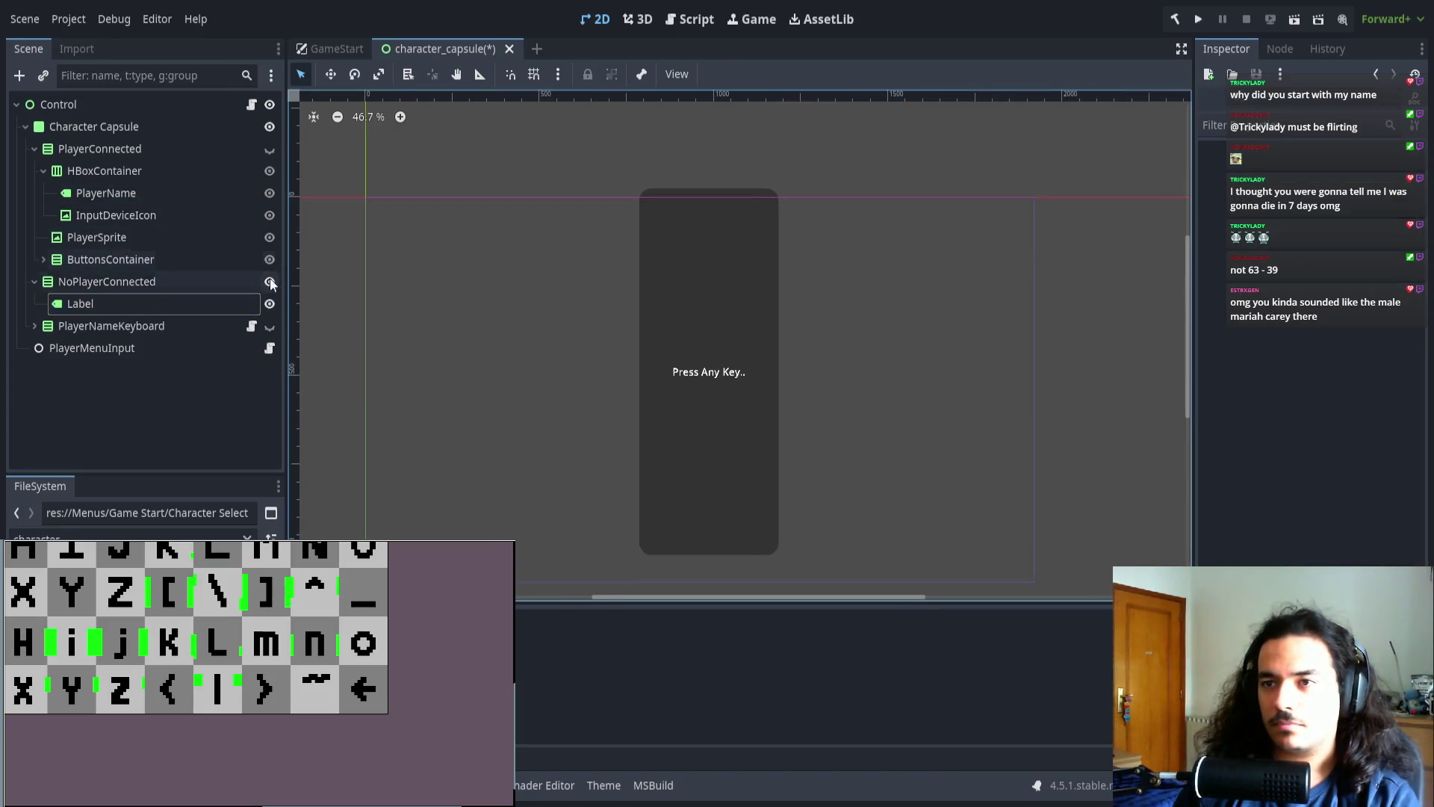
pyautogui.click(268, 150)
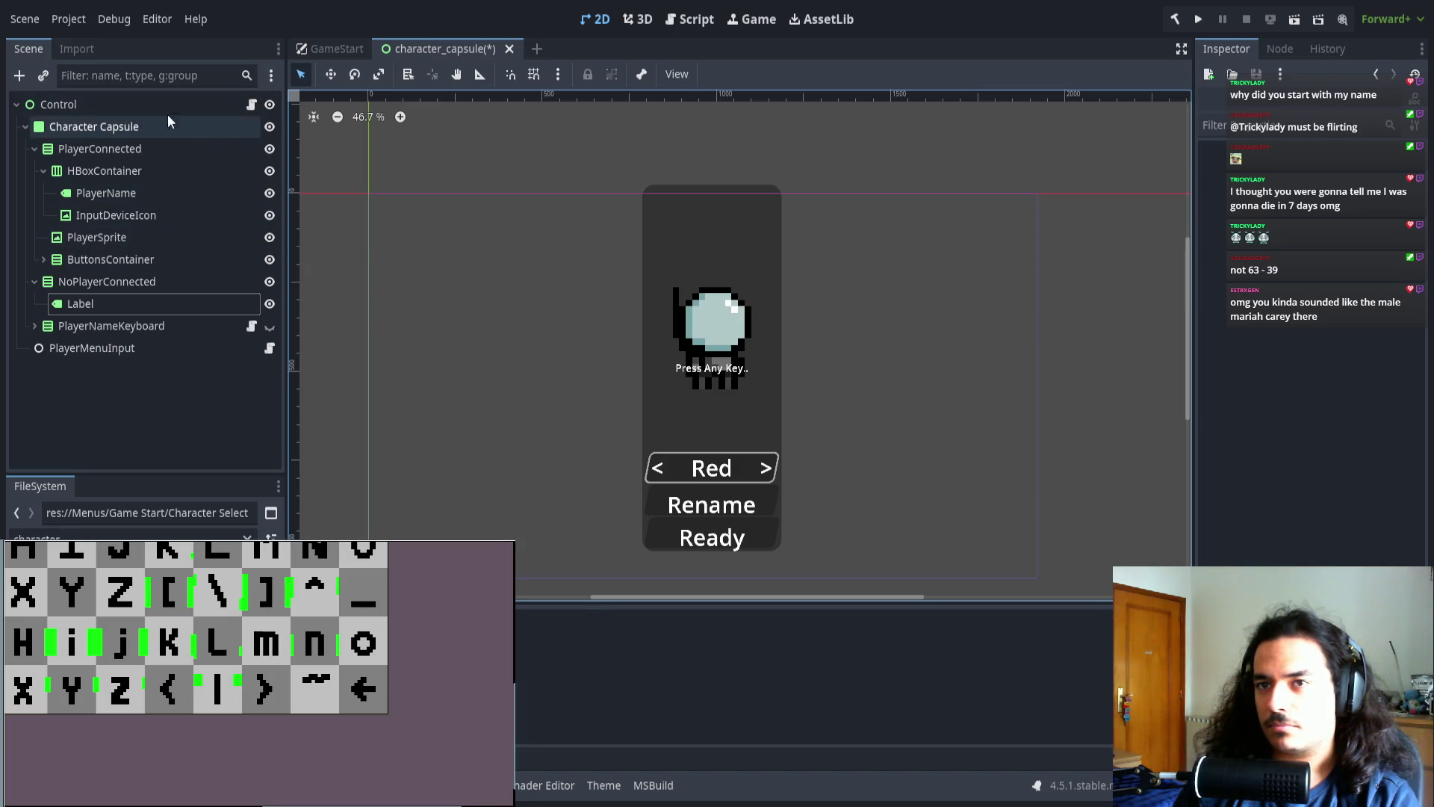
# - Review PlayerName's font and font-size overrides, then save the character_capsule scene
pyautogui.click(120, 193)
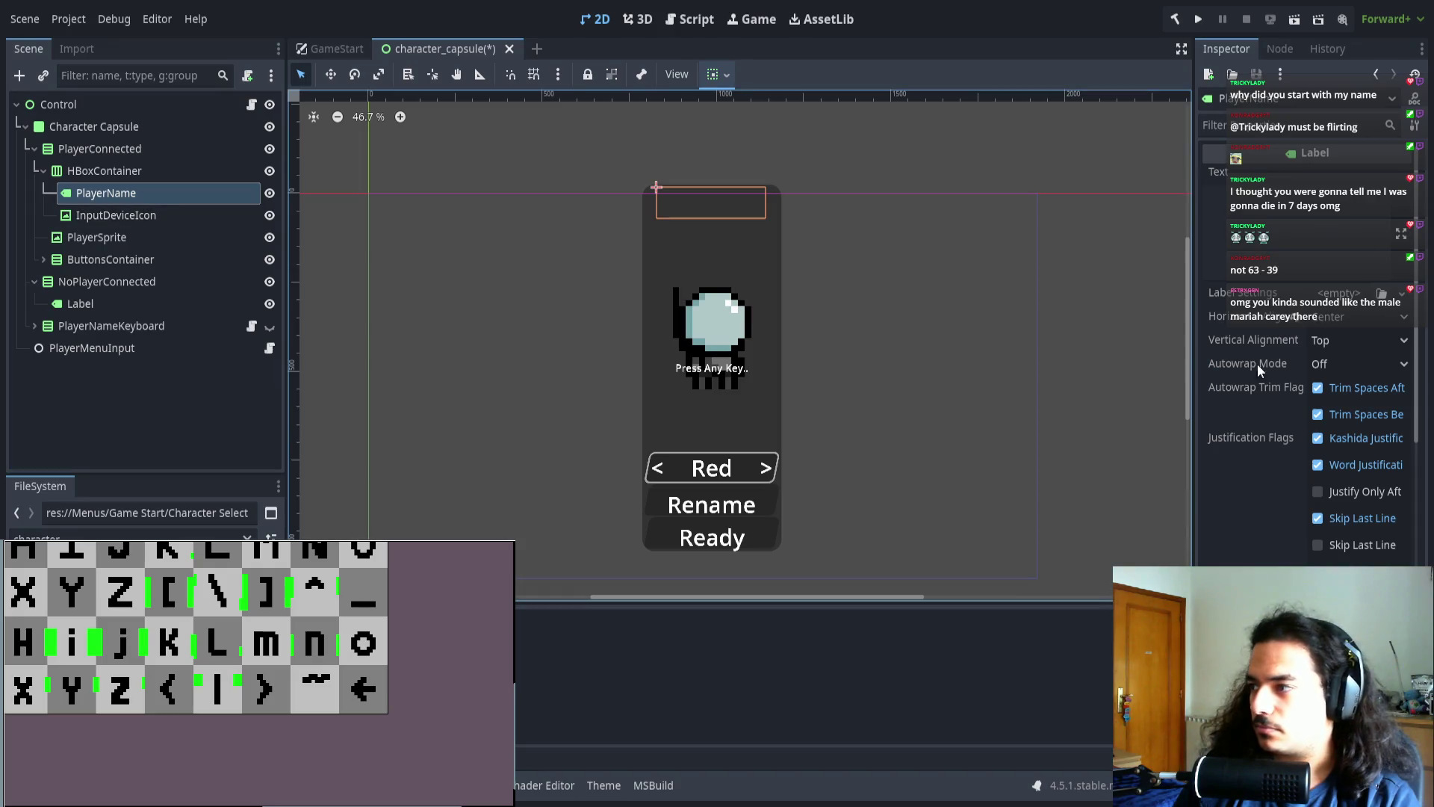
pyautogui.scroll(-8, 1270, 366)
pyautogui.scroll(-4, 1307, 373)
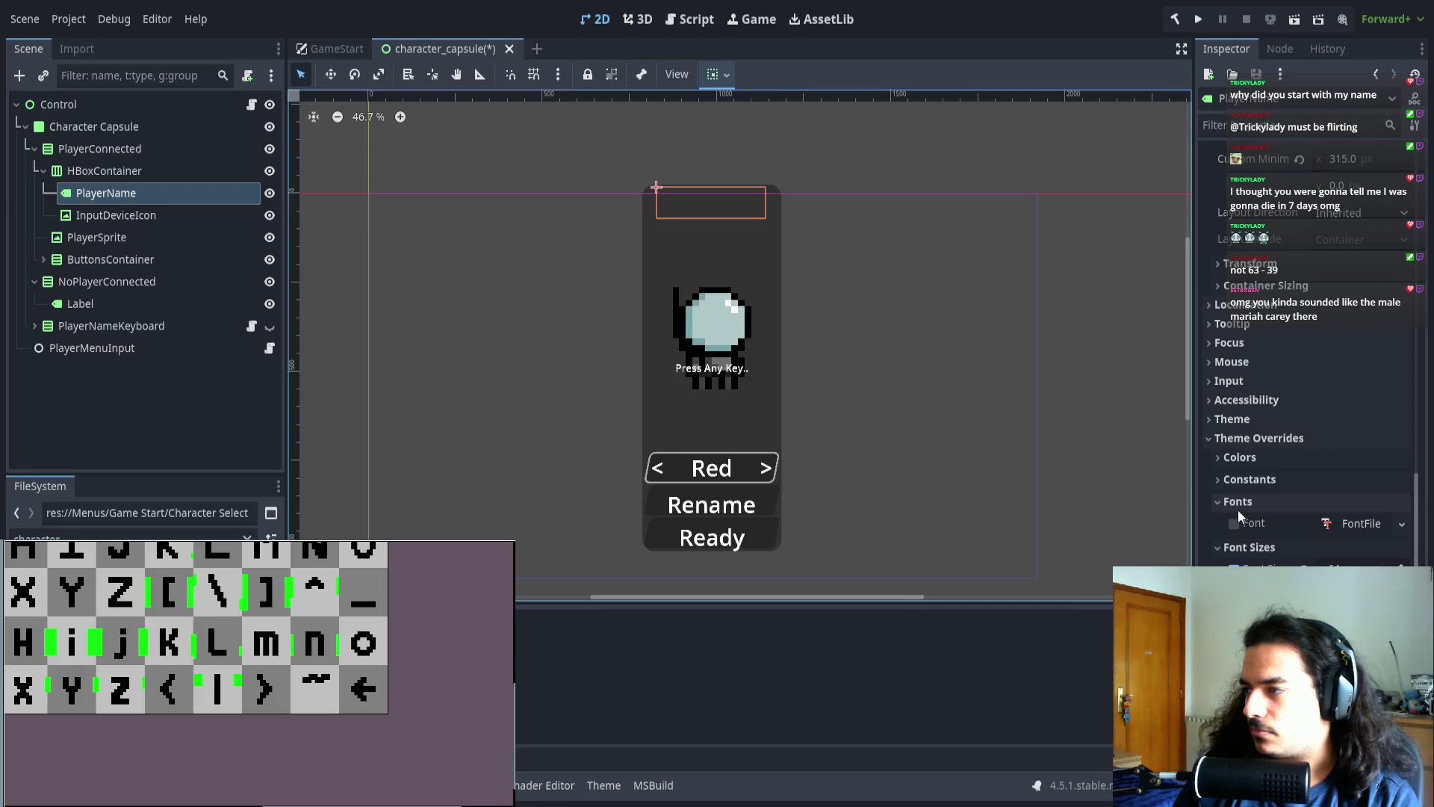
pyautogui.click(1352, 523)
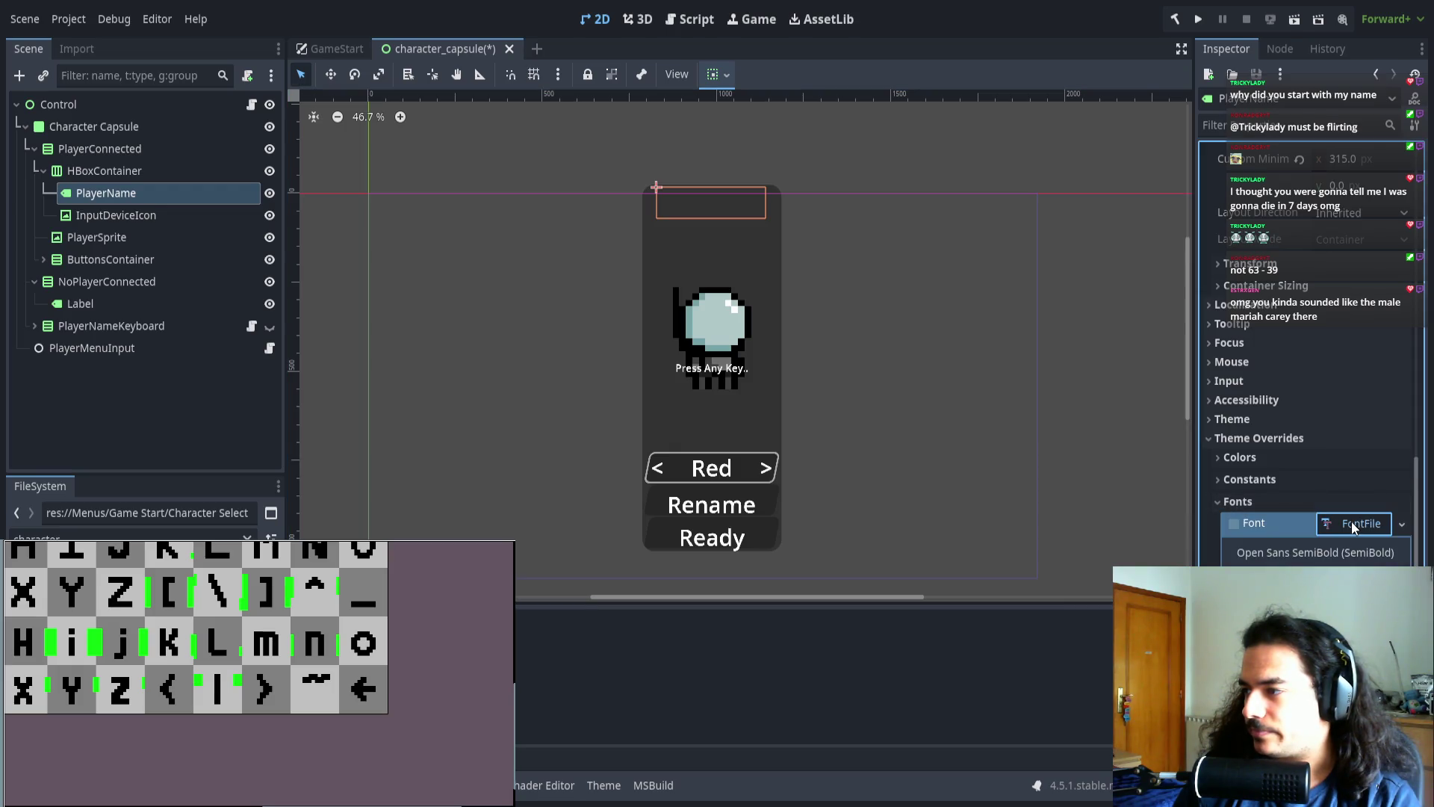
pyautogui.click(1284, 503)
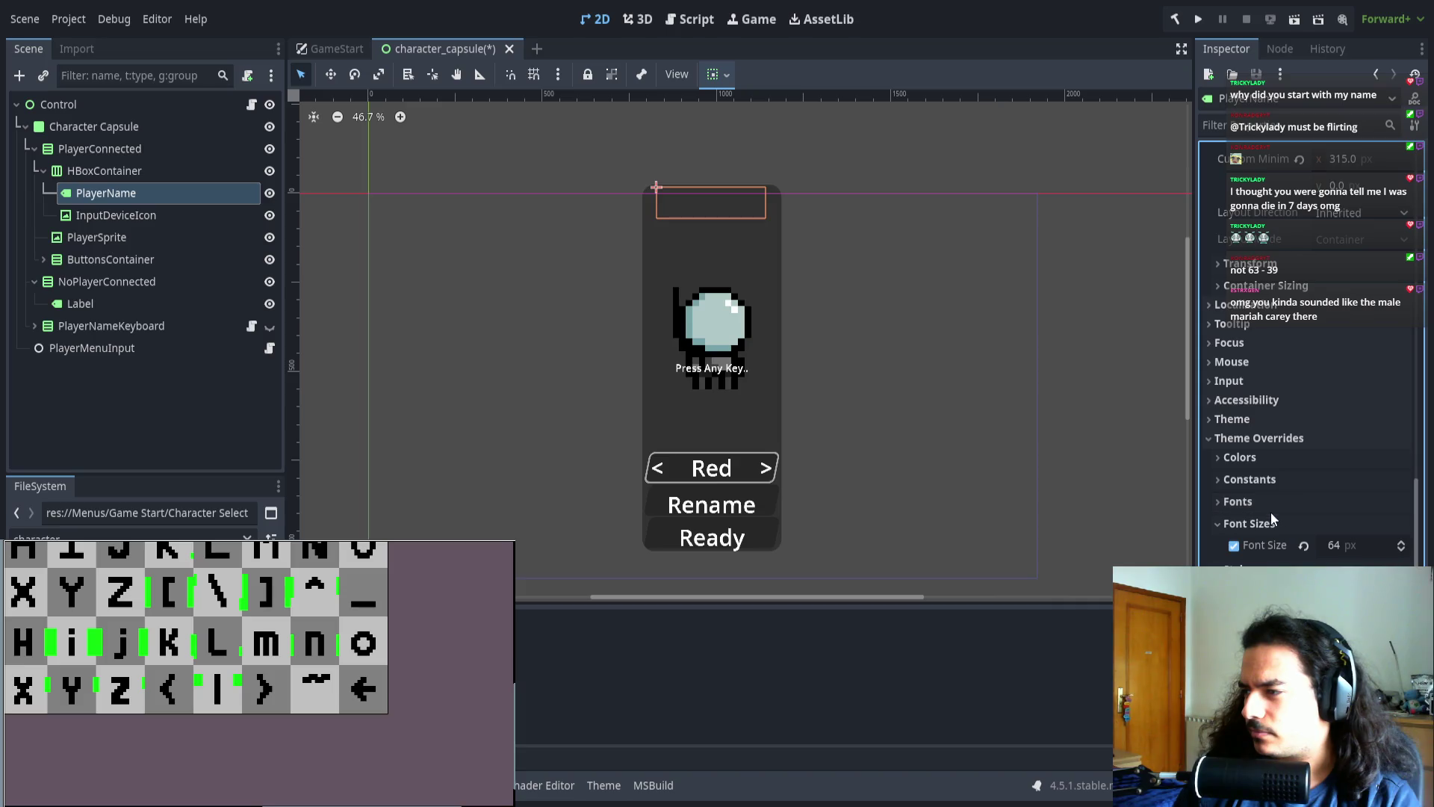
pyautogui.scroll(3, 1258, 530)
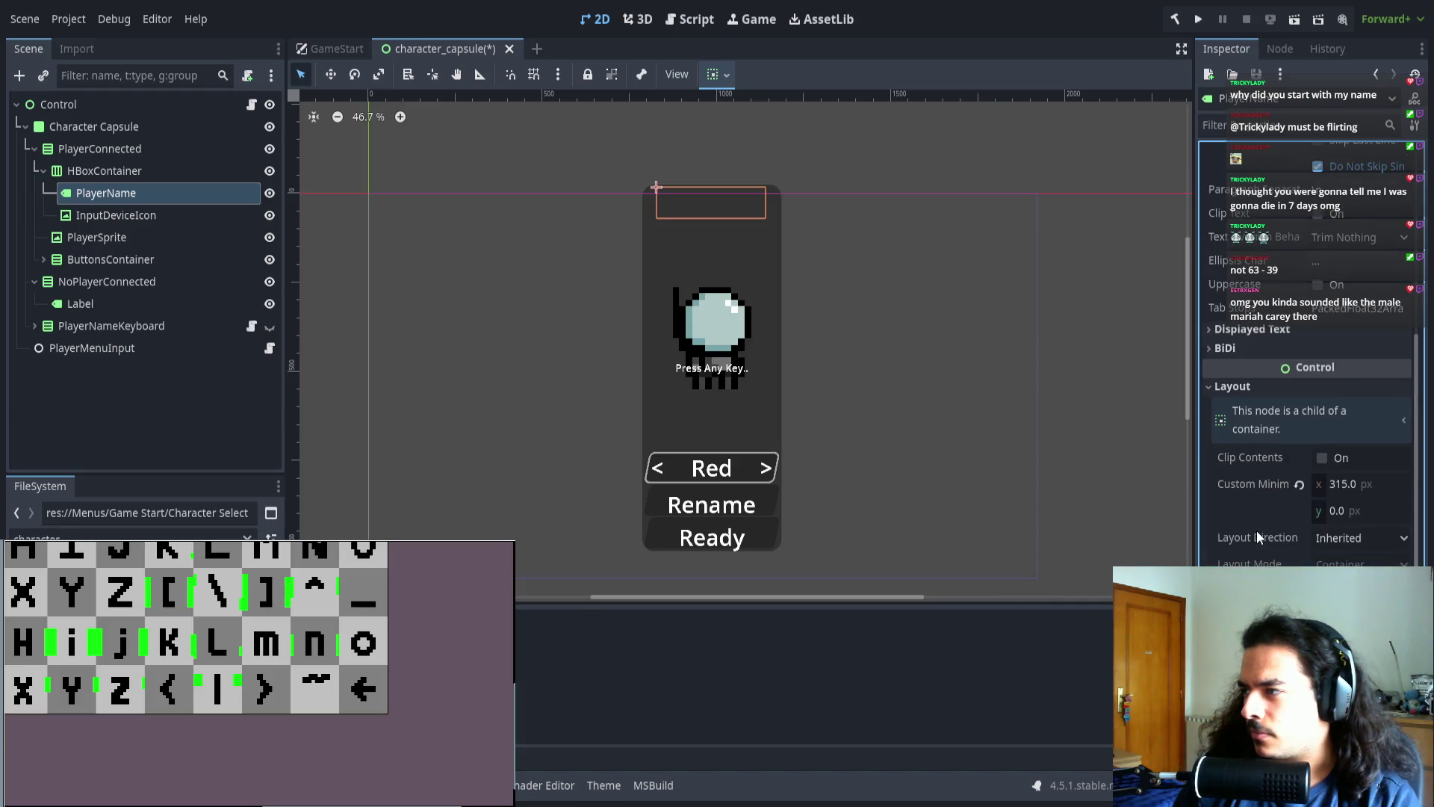
pyautogui.scroll(10, 1259, 521)
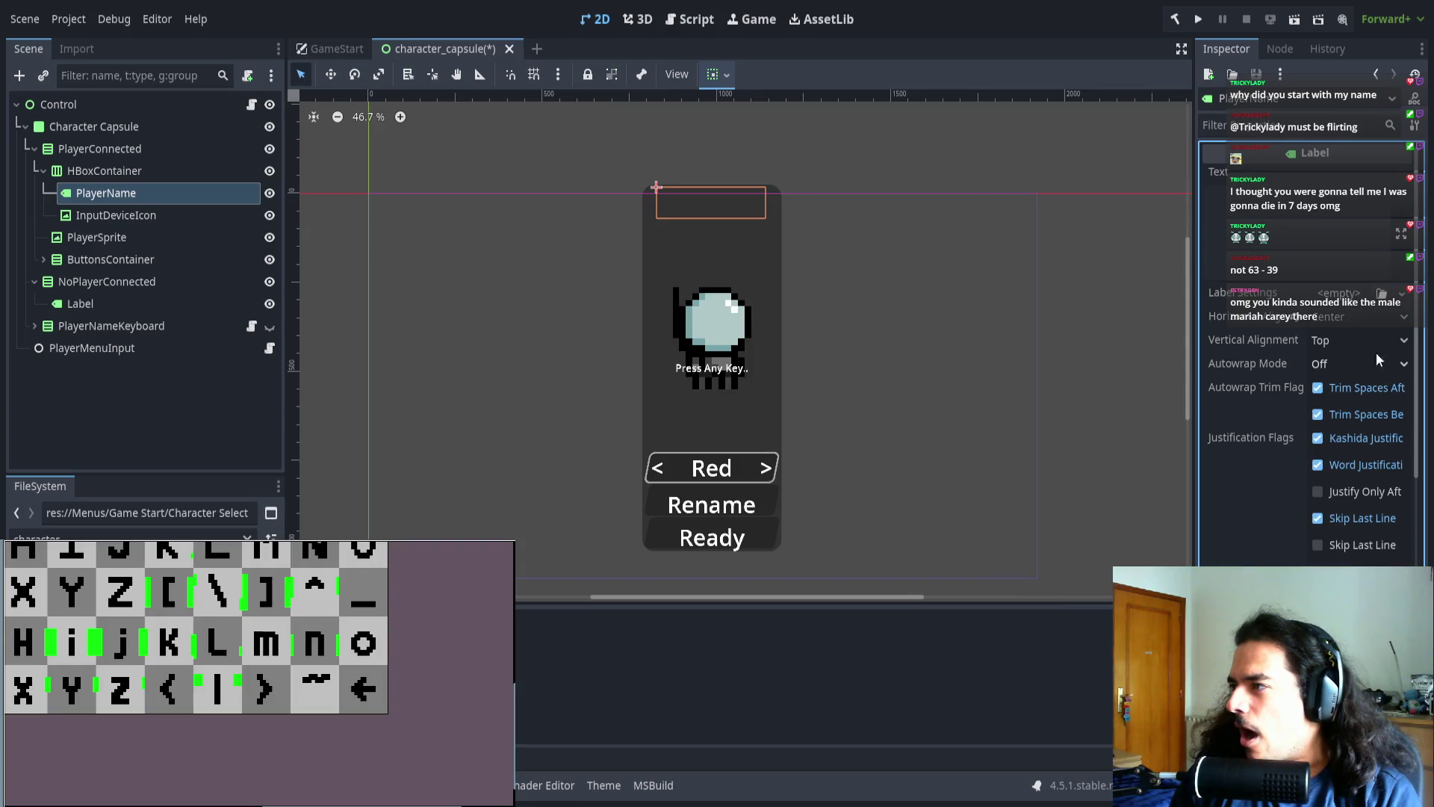
pyautogui.hotkey('ctrl', 's')
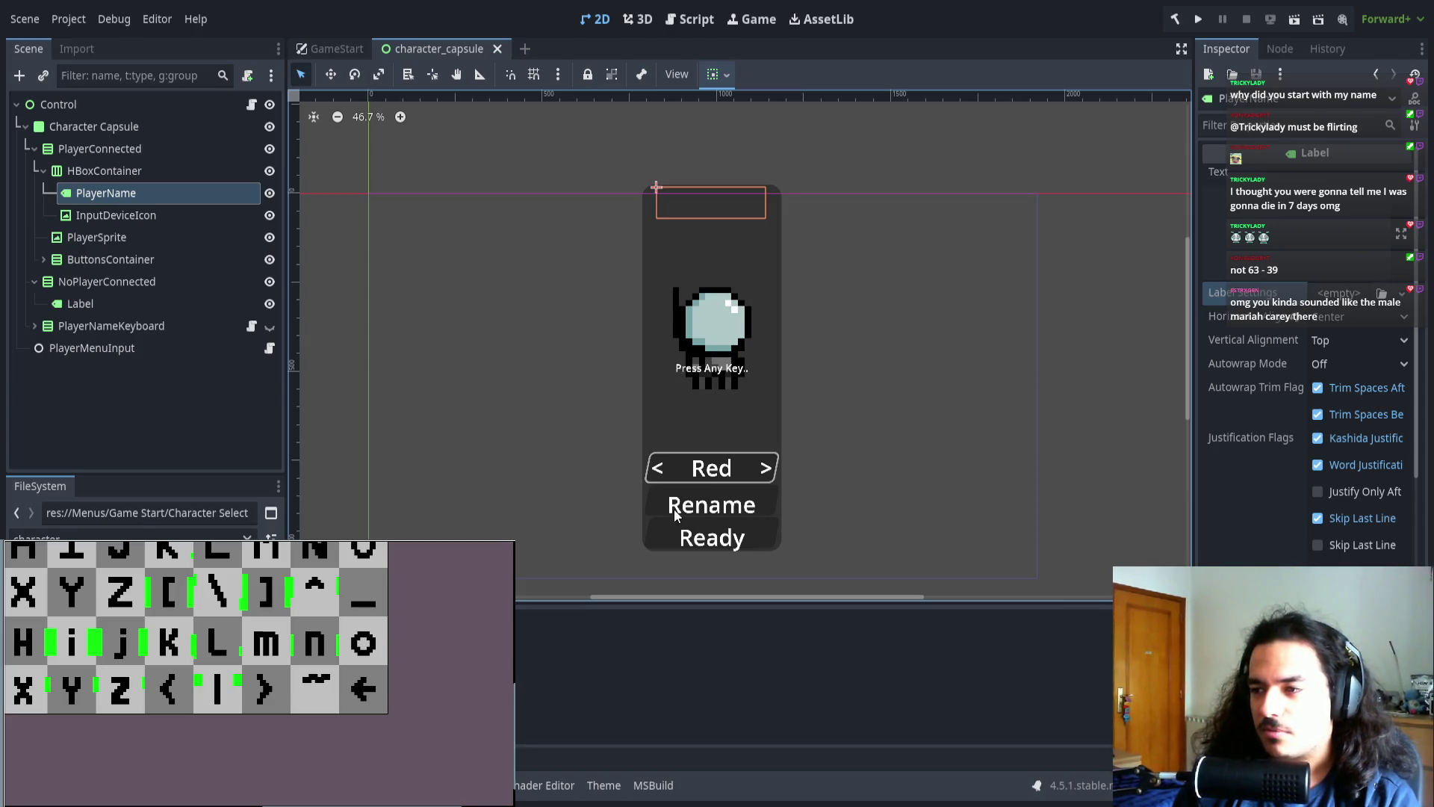
# - Run the game, join as P1, open the Rename keyboard, then stop the game
pyautogui.click(1195, 19)
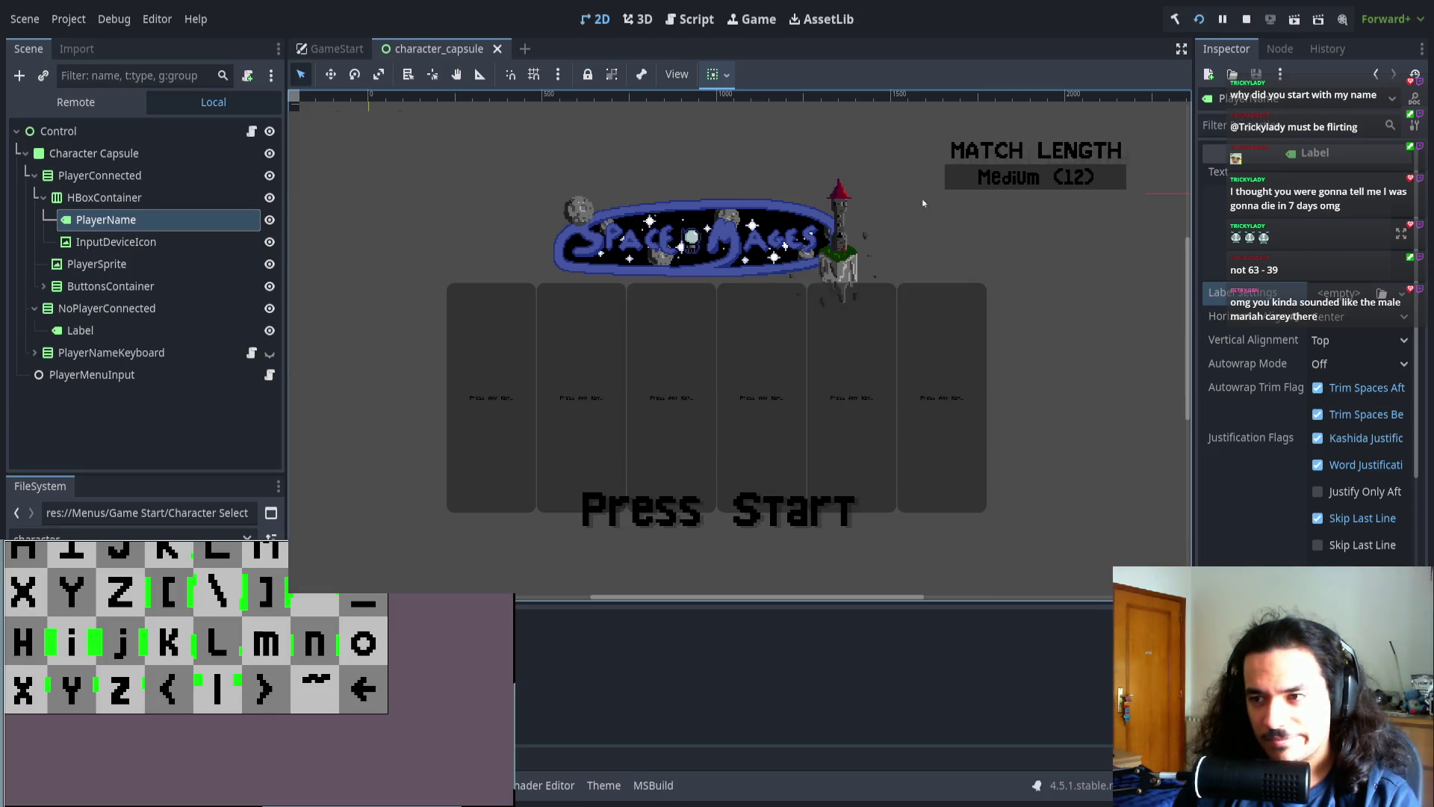
pyautogui.press('Return')
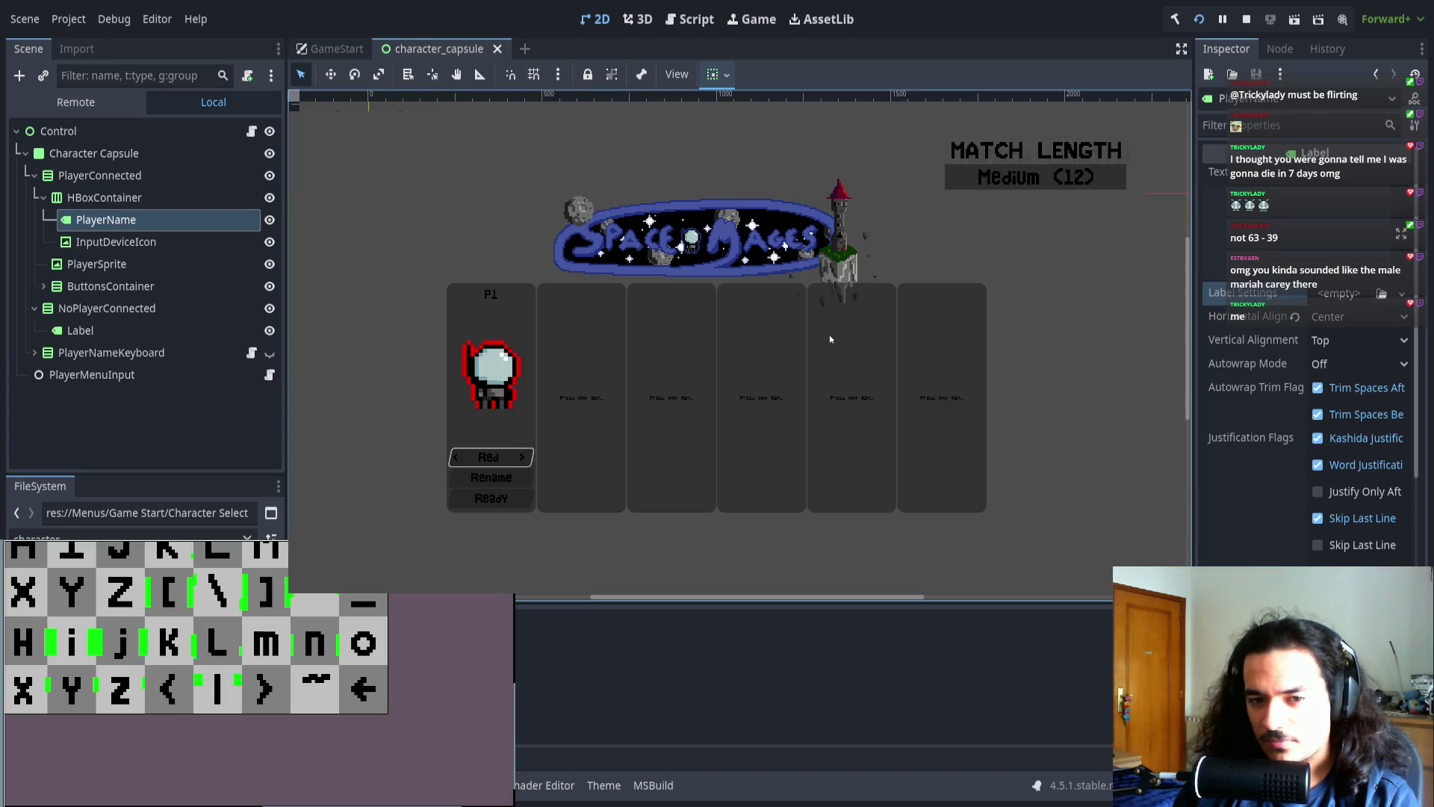
pyautogui.press('Down')
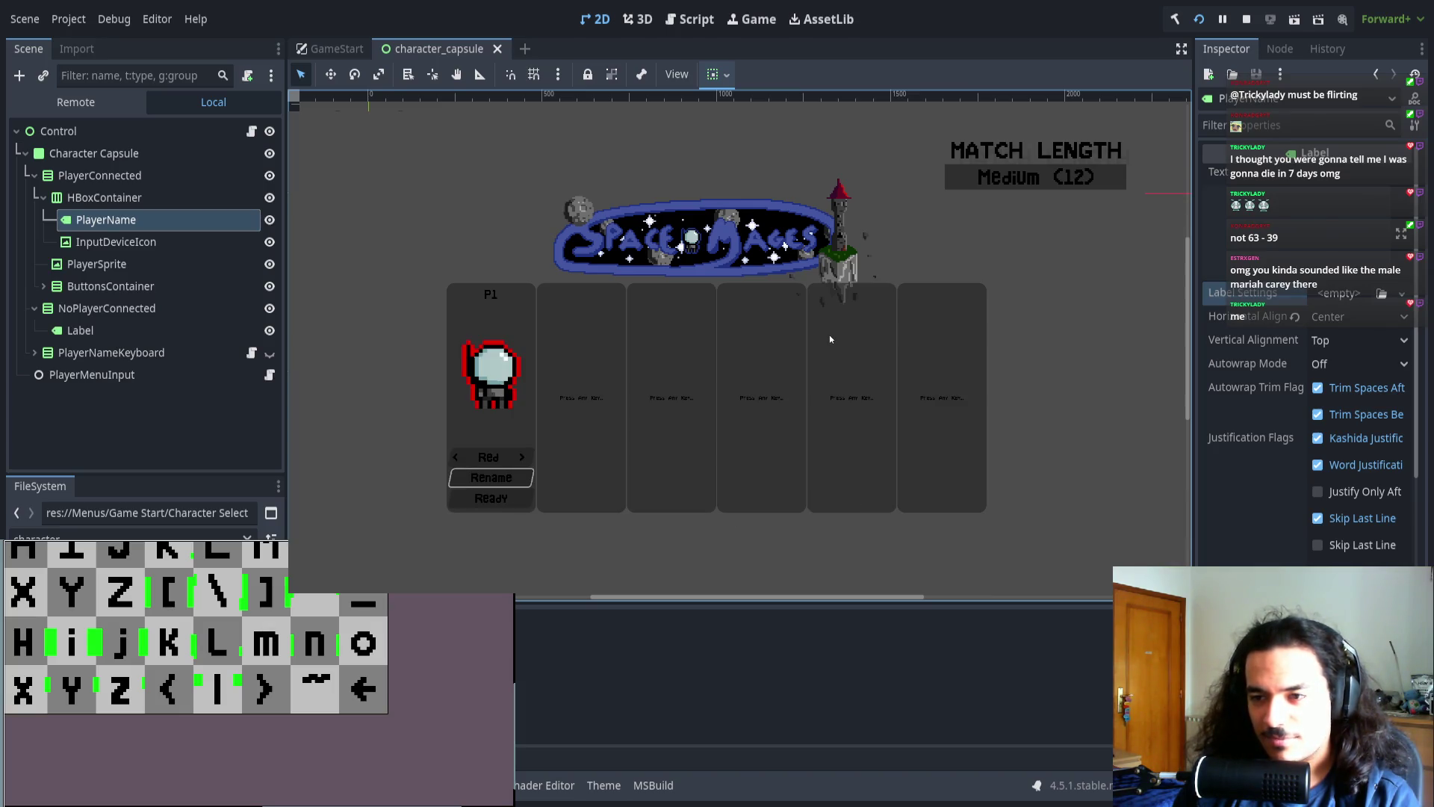
pyautogui.press('Return')
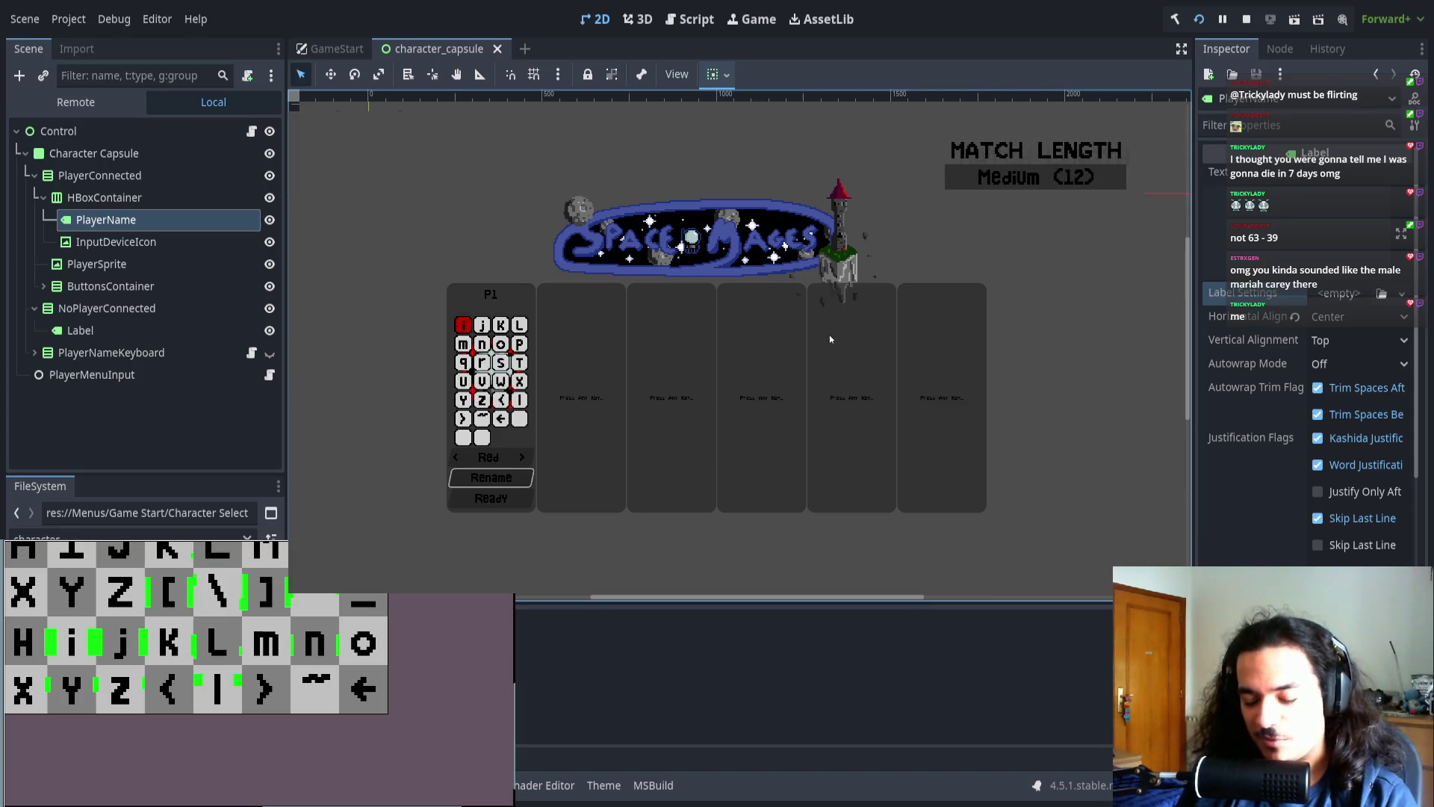
pyautogui.press('F8')
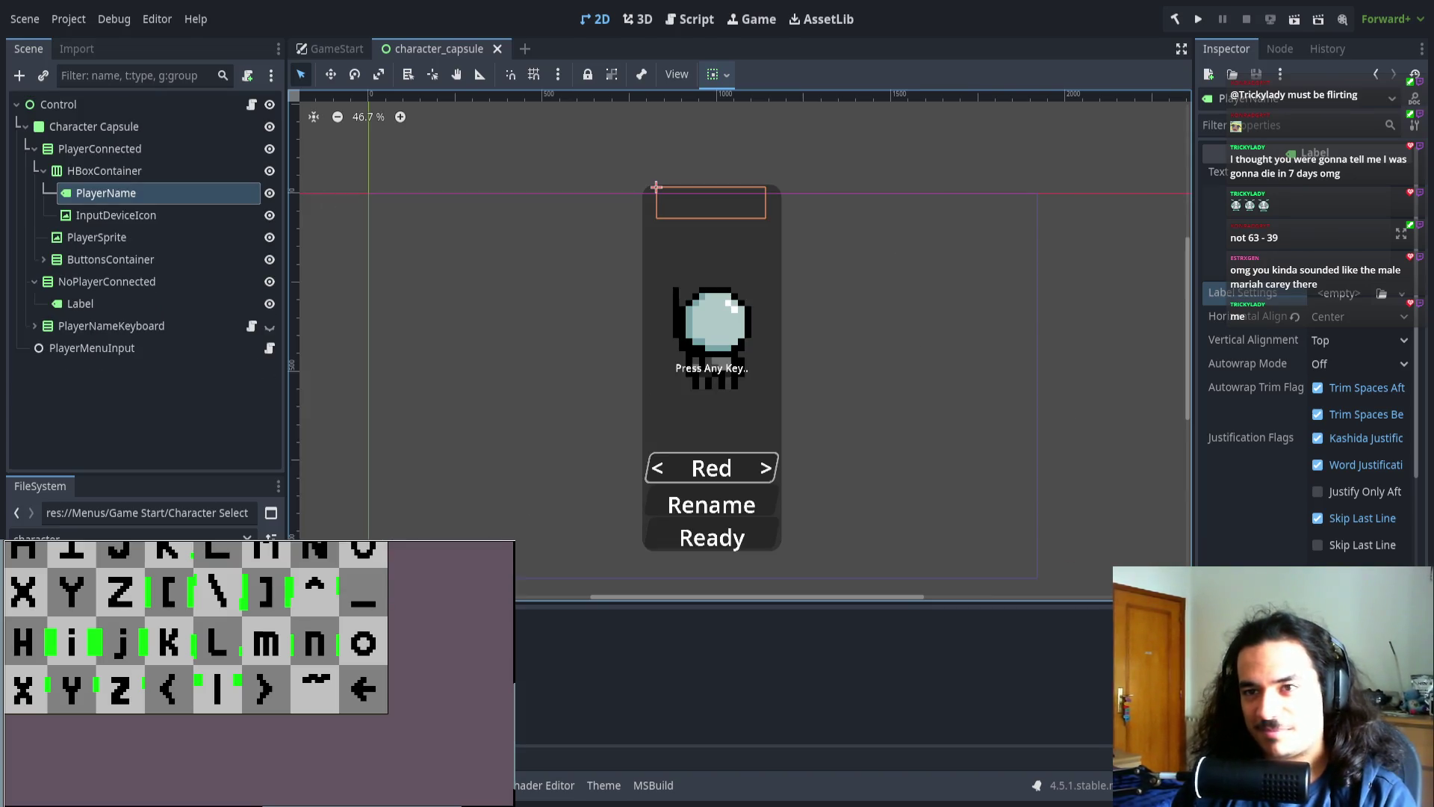
# - Inspect the NoPlayerConnected Label and PlayerNameKeyboard, opening PlayerNameKeyboard.cs in the code editor
pyautogui.click(102, 302)
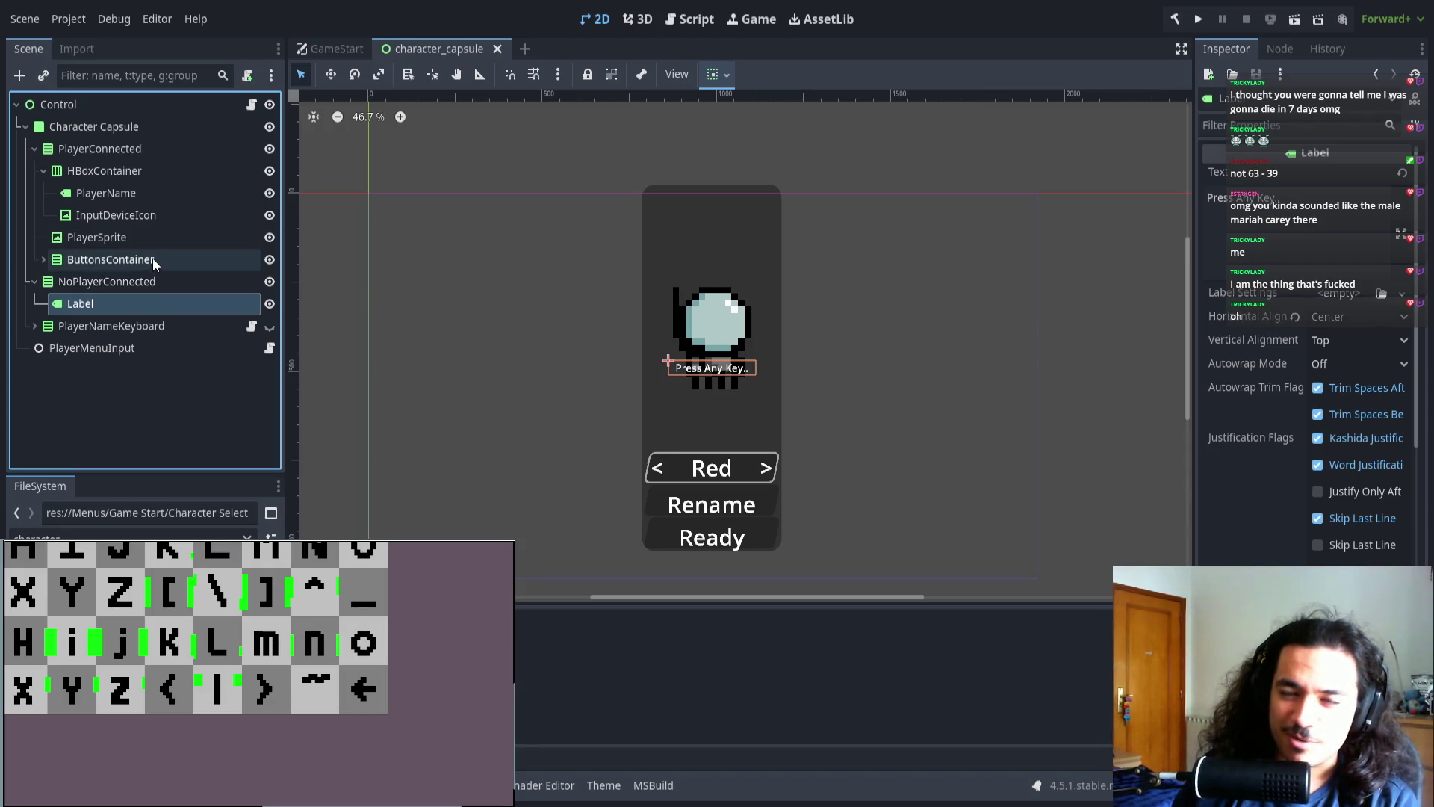
pyautogui.click(145, 284)
pyautogui.click(157, 326)
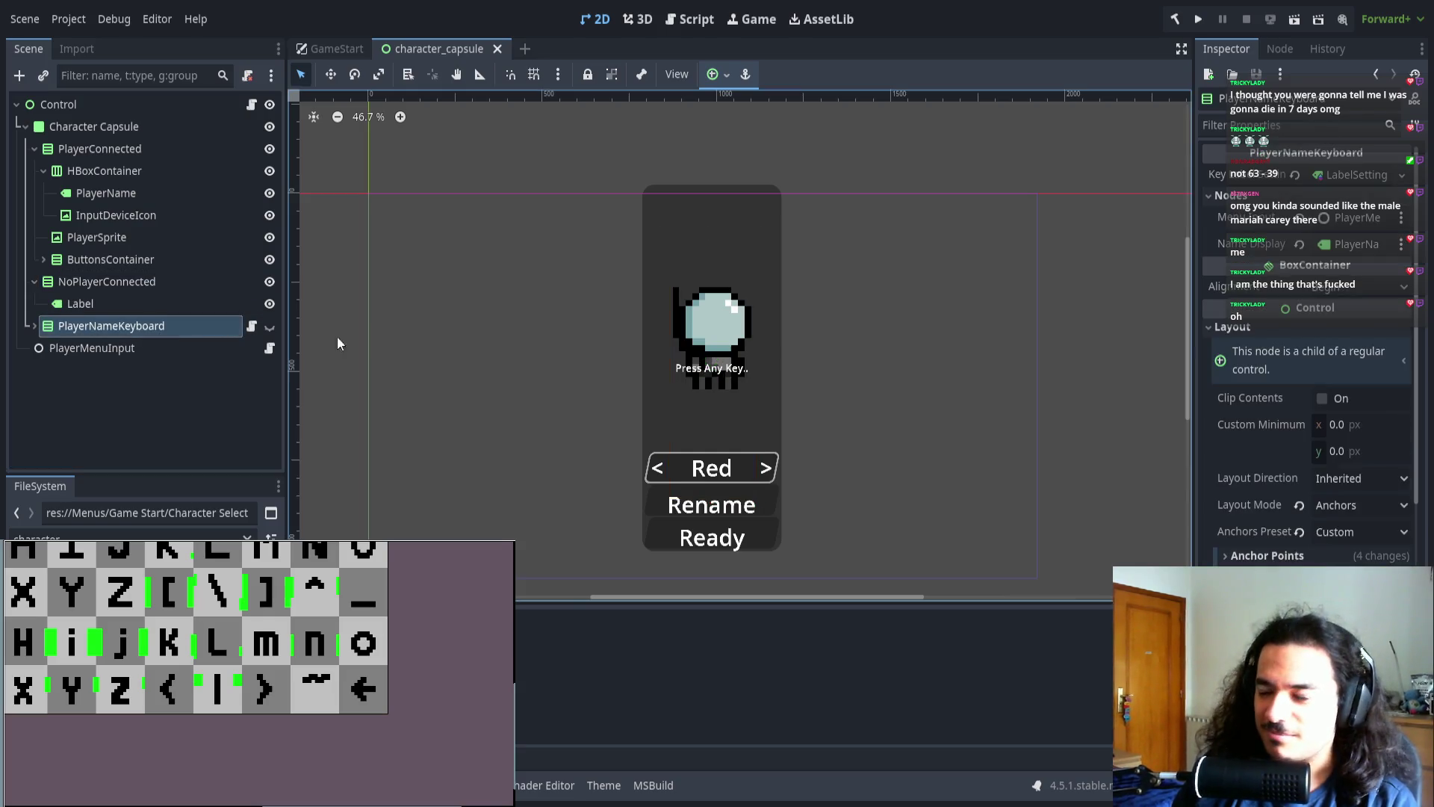
pyautogui.click(246, 321)
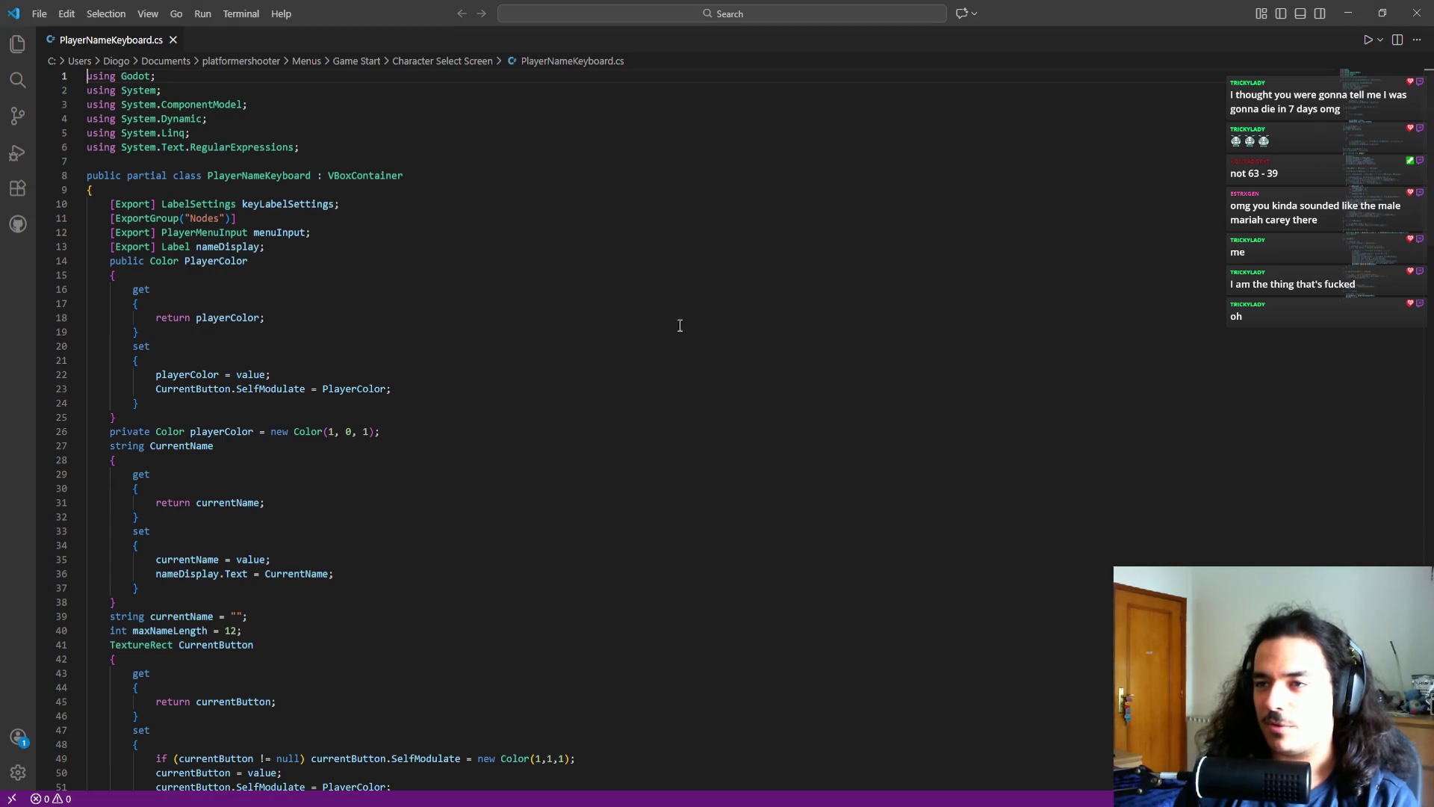
# - Delete the [Export] keyLabelSettings field and save PlayerNameKeyboard.cs
pyautogui.click(343, 257)
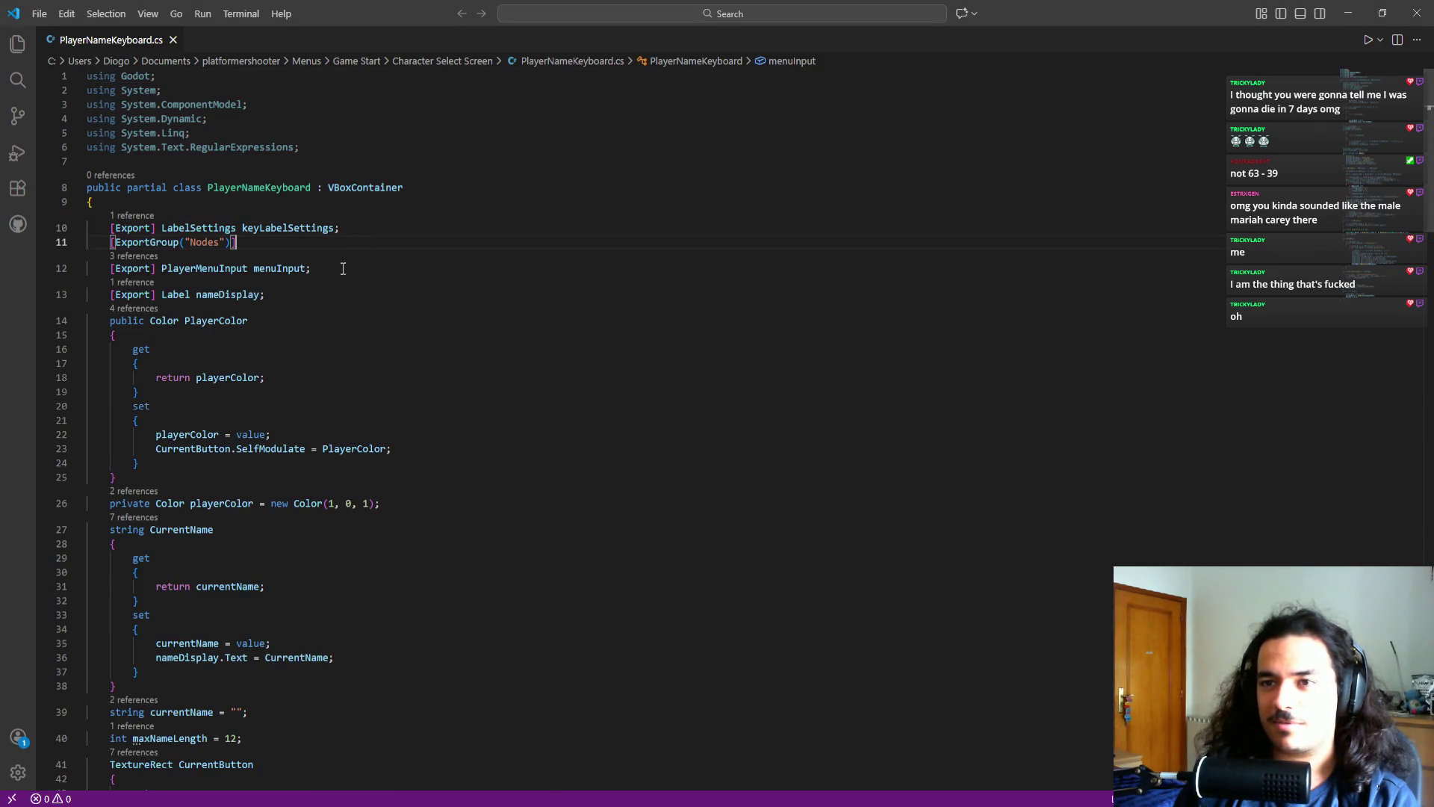
pyautogui.click(17, 43)
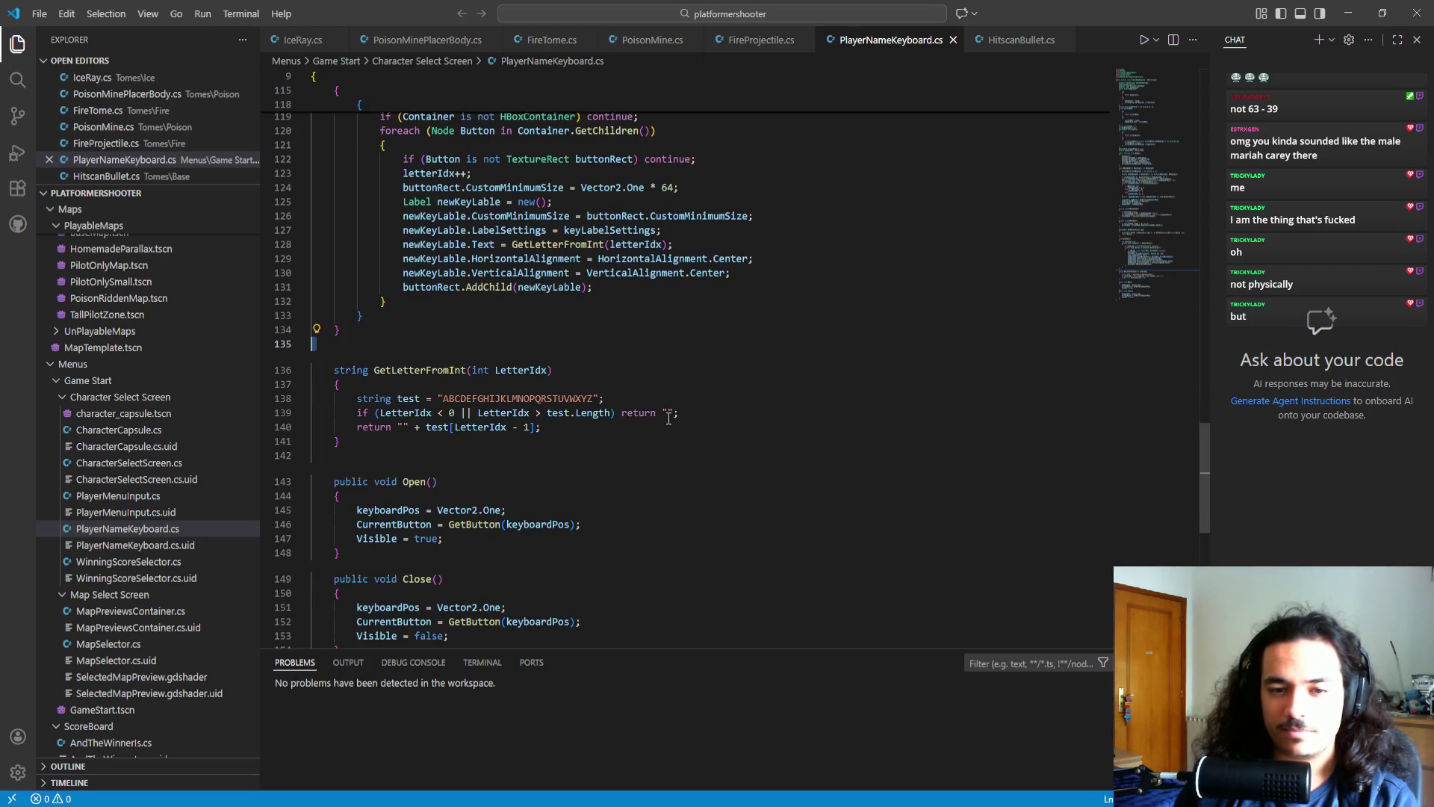
pyautogui.scroll(3, 669, 419)
pyautogui.scroll(15, 669, 419)
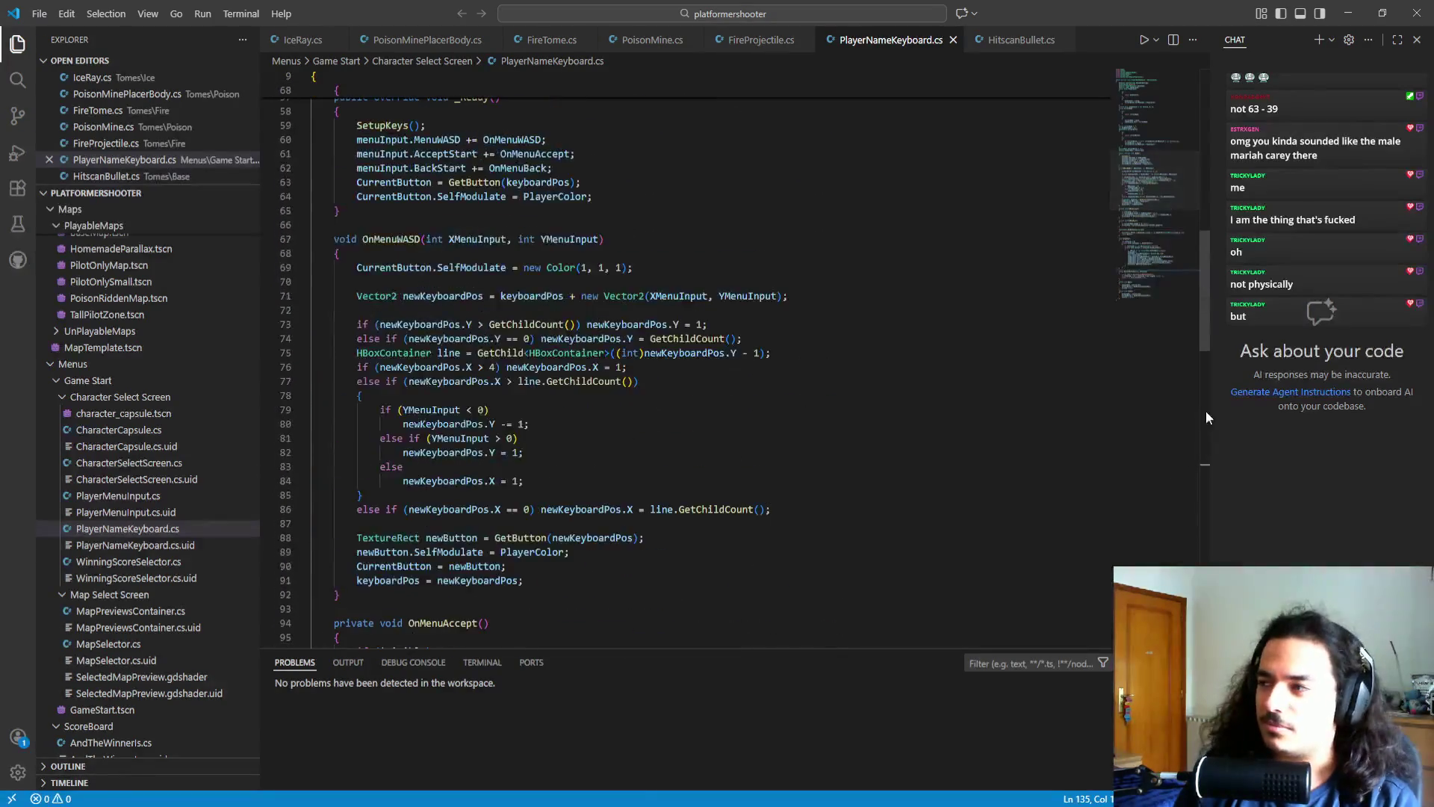
pyautogui.moveTo(1200, 287)
pyautogui.mouseDown()
pyautogui.moveTo(1199, 141)
pyautogui.moveTo(1136, 69)
pyautogui.mouseUp()
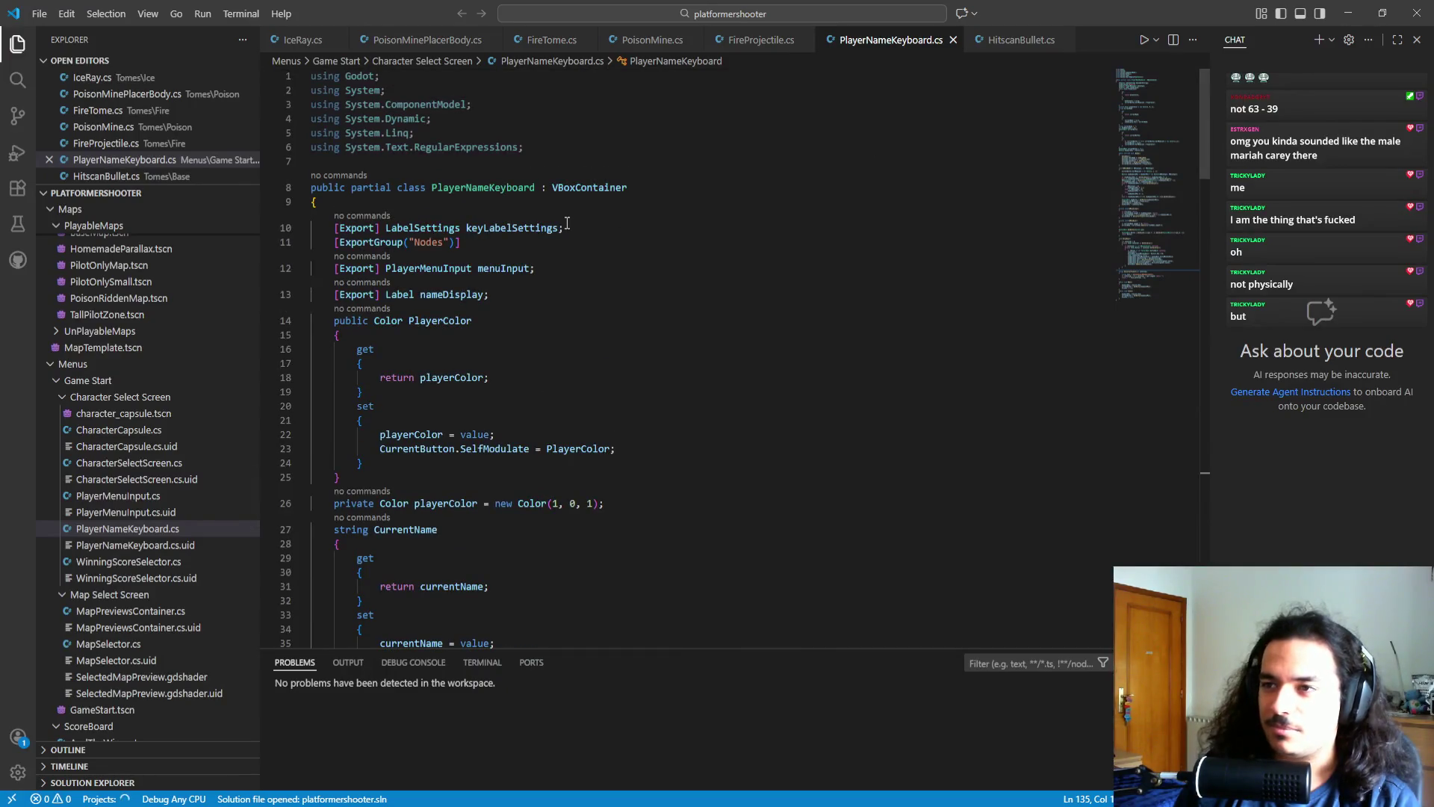
pyautogui.moveTo(565, 228); pyautogui.dragTo(589, 214)
pyautogui.press('BackSpace')
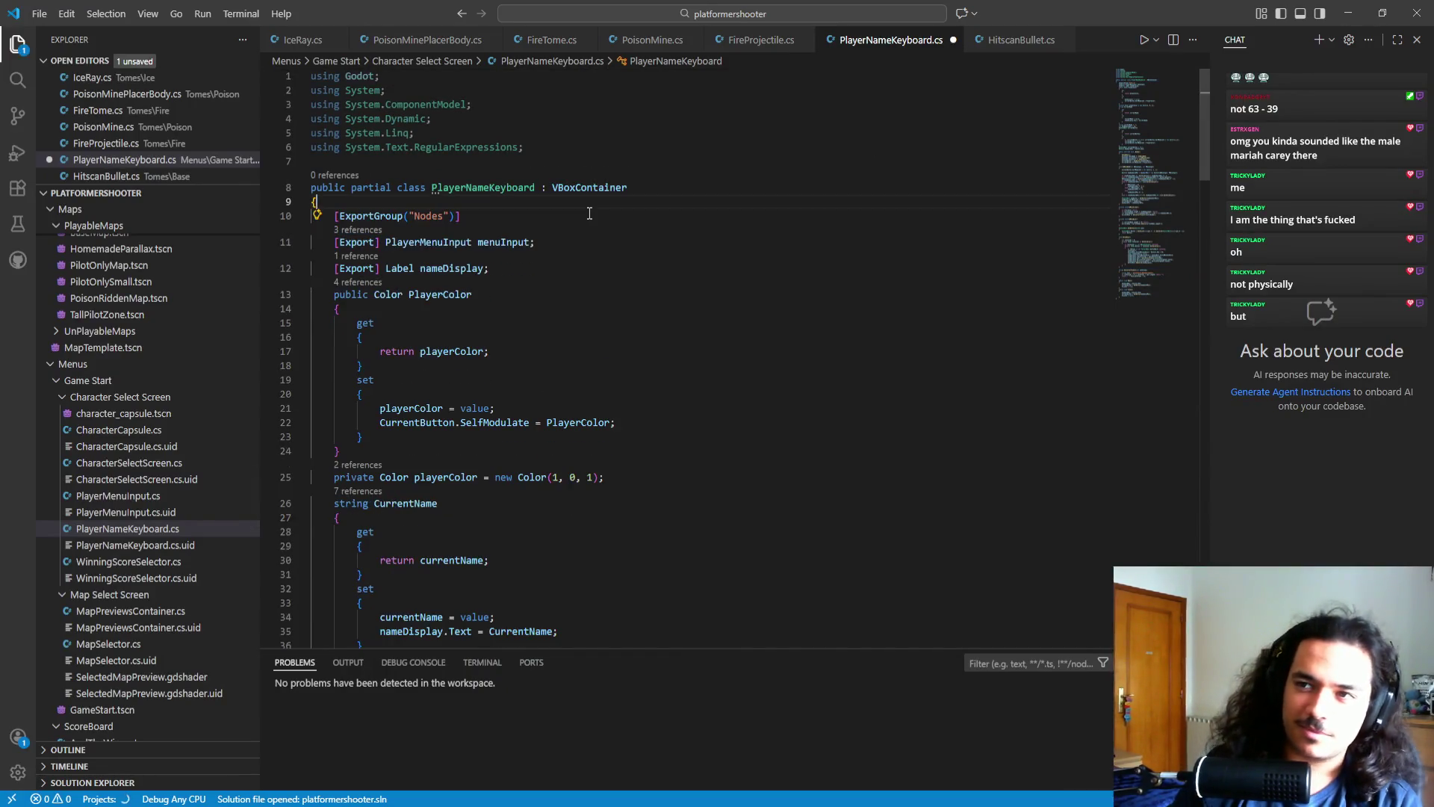
pyautogui.hotkey('ctrl', 's')
# - Delete the keyLabelSettings assignment line flagged in Problems and save again
pyautogui.scroll(-10, 702, 321)
pyautogui.scroll(4, 672, 321)
pyautogui.scroll(-5, 677, 224)
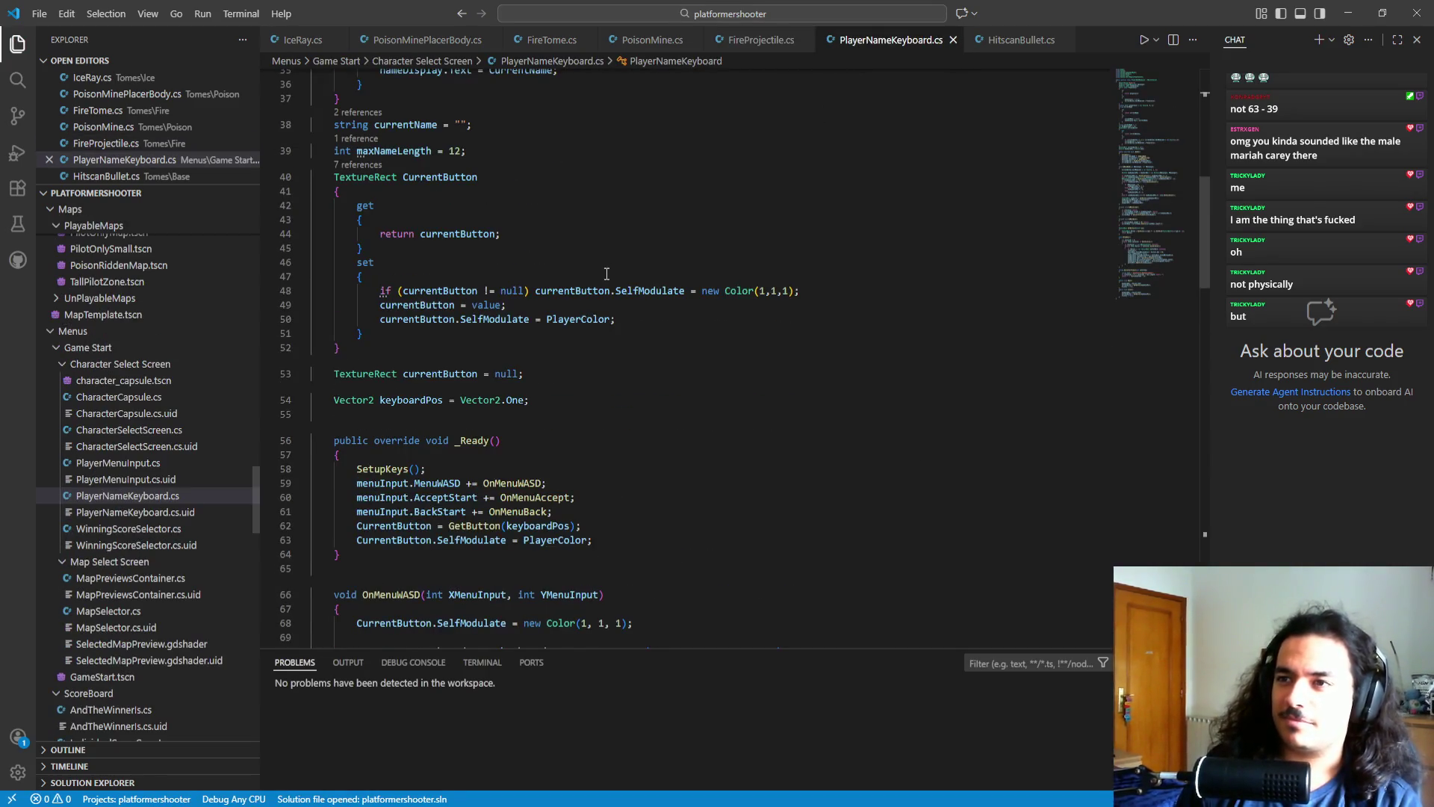
pyautogui.scroll(10, 607, 321)
pyautogui.scroll(2, 605, 361)
pyautogui.click(527, 701)
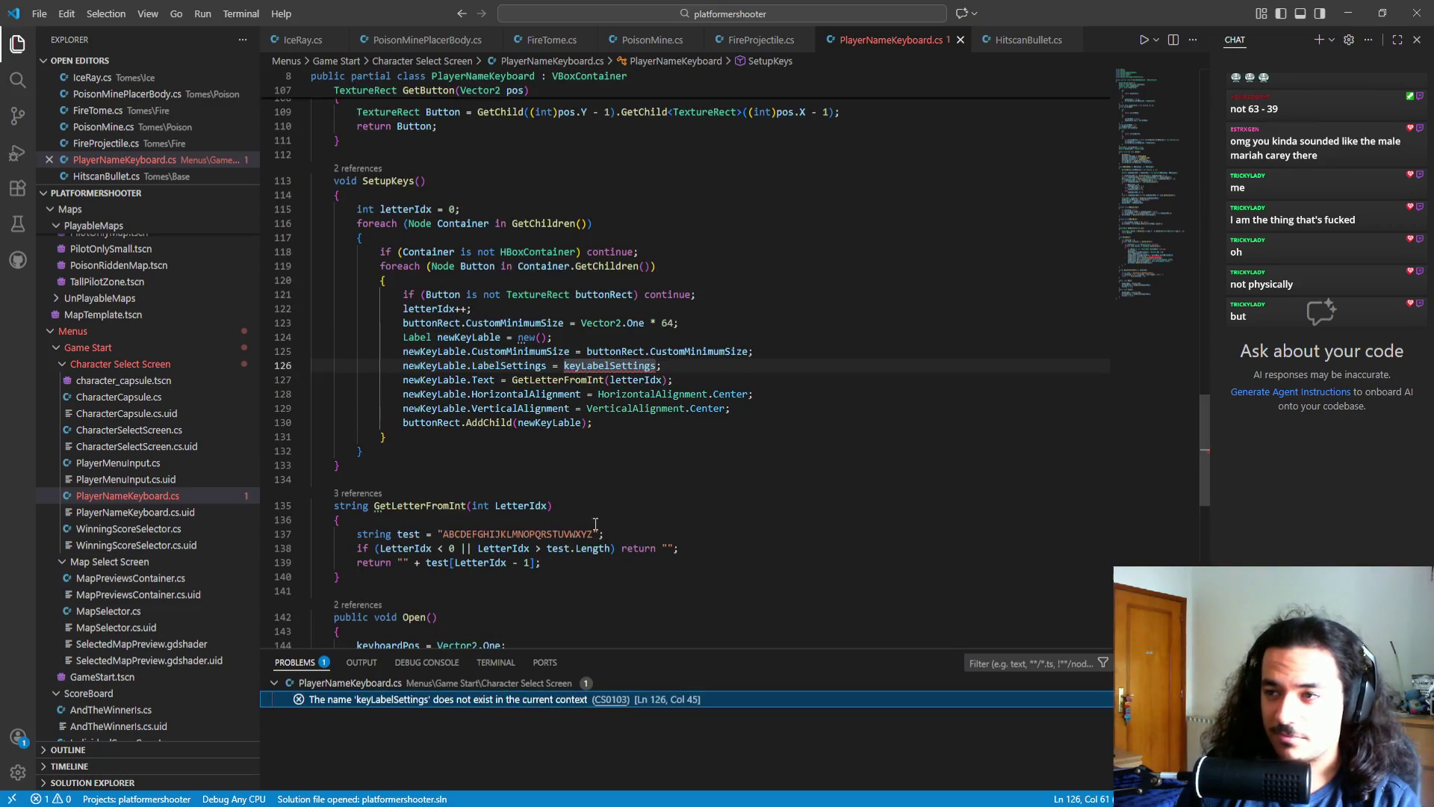
pyautogui.moveTo(758, 366); pyautogui.dragTo(755, 351)
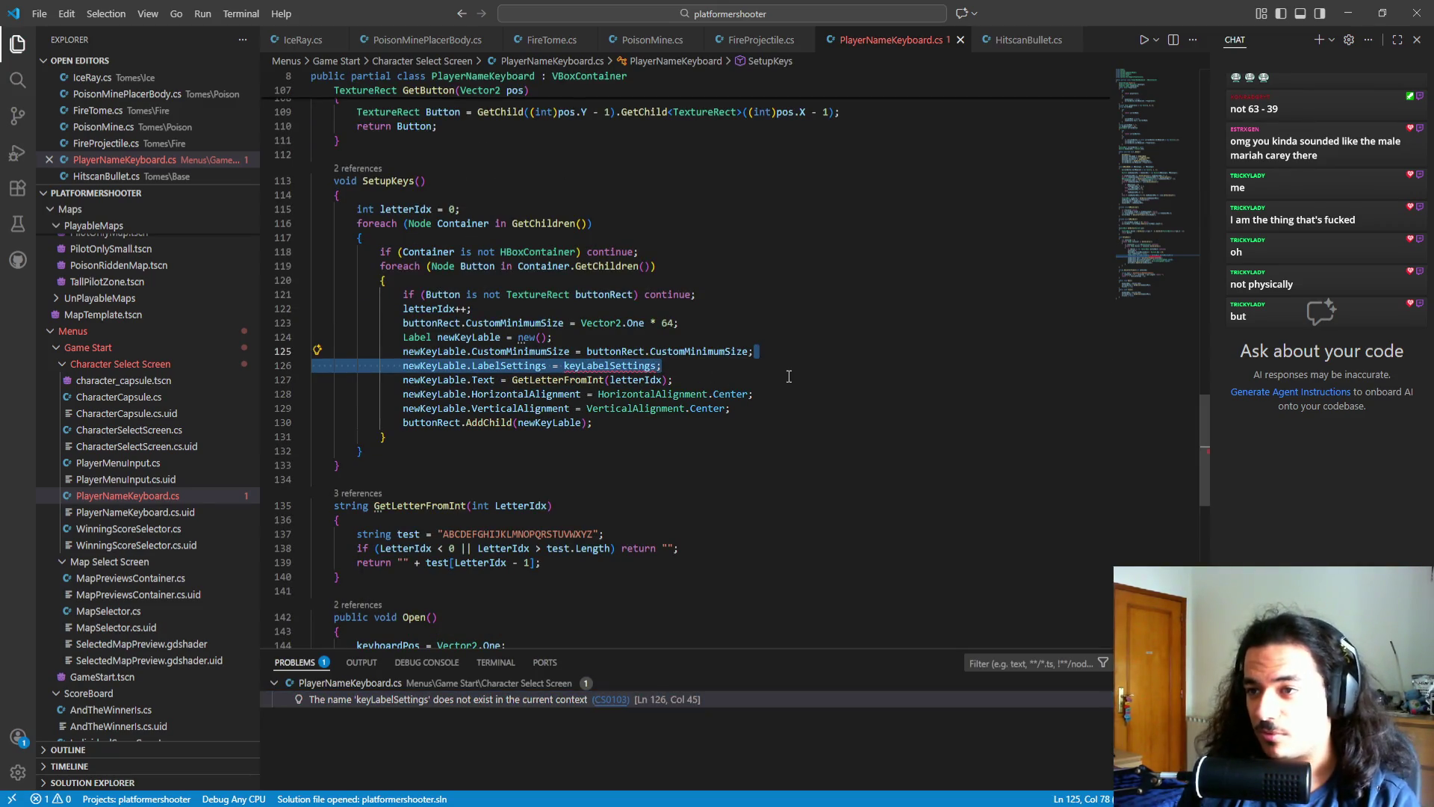
pyautogui.press('BackSpace')
pyautogui.hotkey('ctrl', 's')
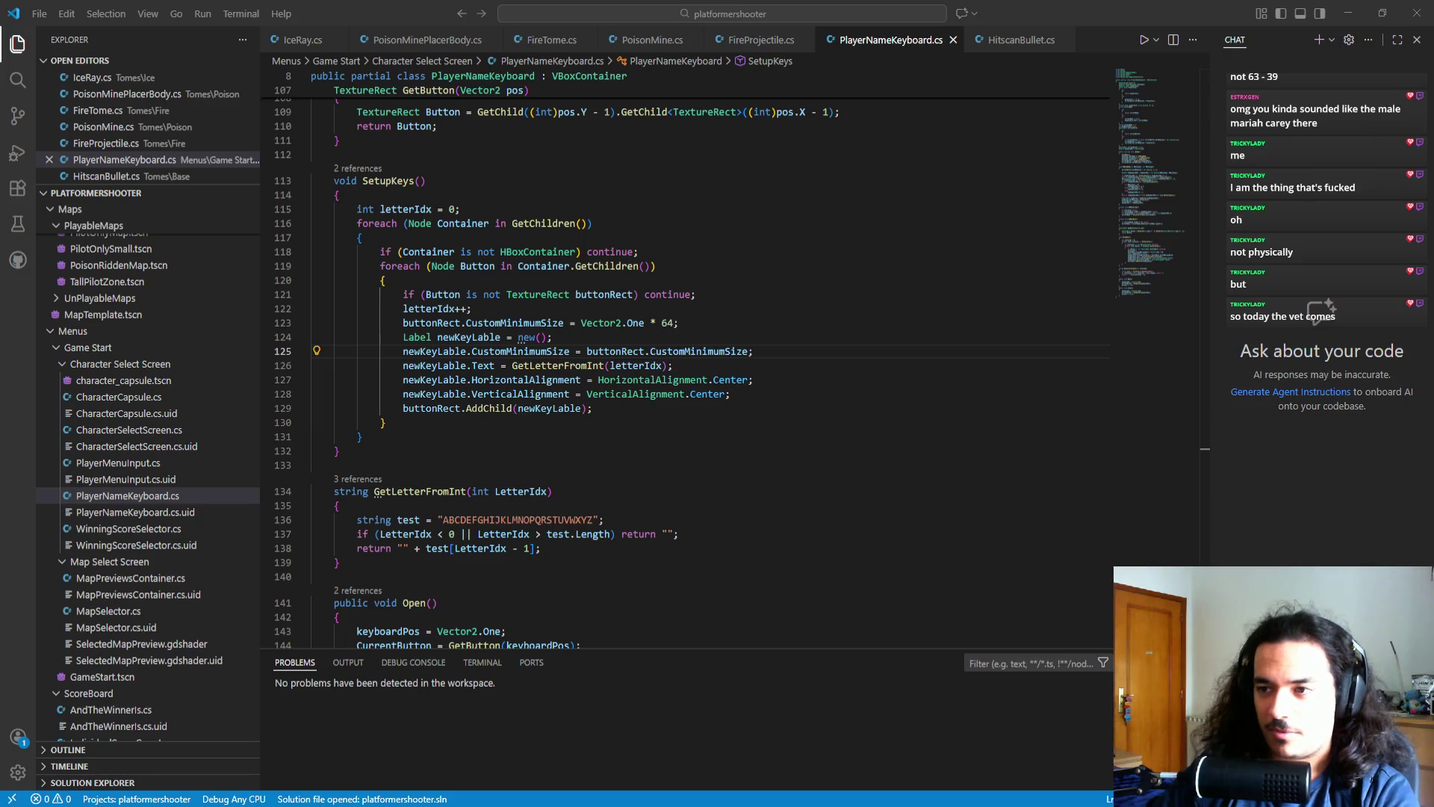
pyautogui.press('Up')
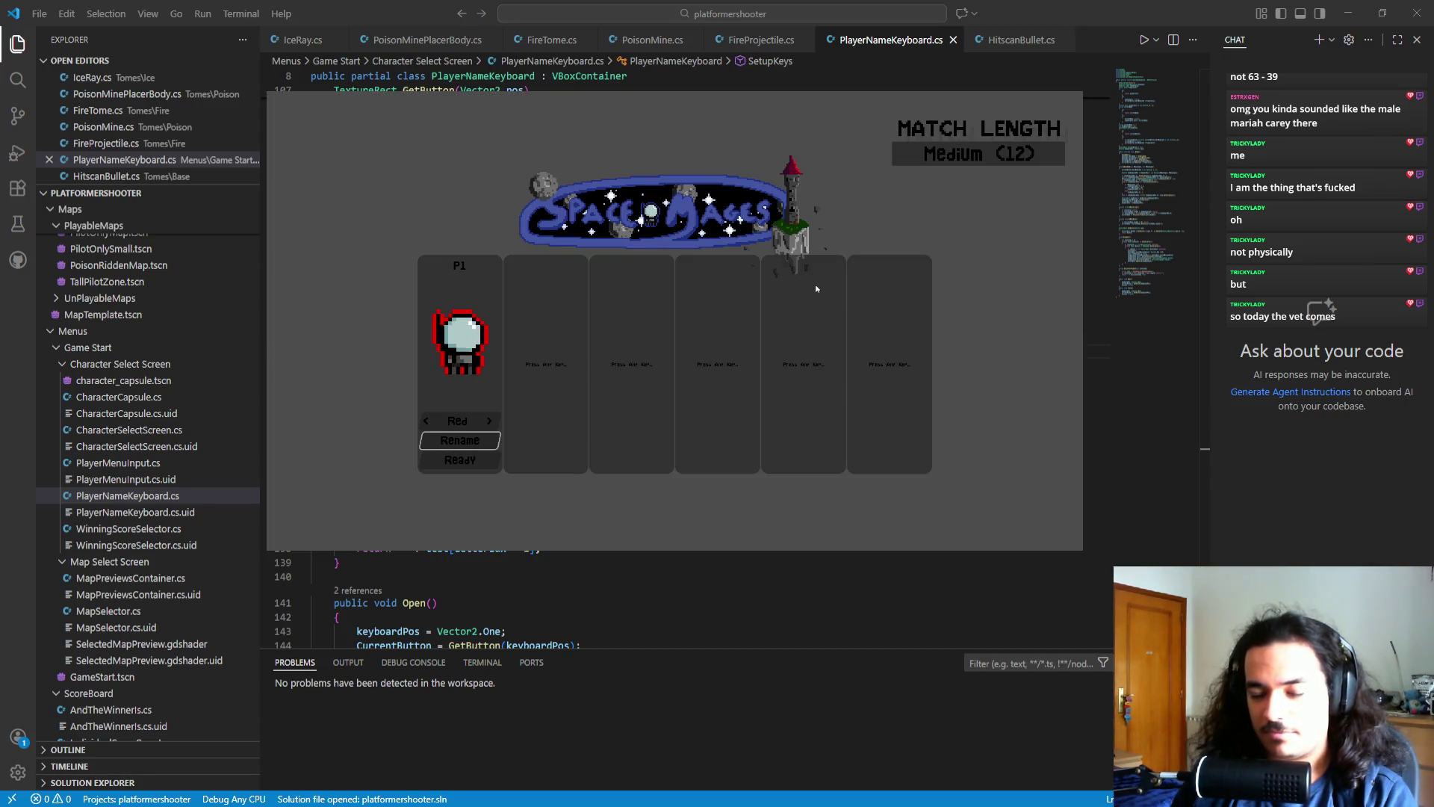
pyautogui.press('Return')
pyautogui.press('Right')
pyautogui.press('Right')
pyautogui.press('Right')
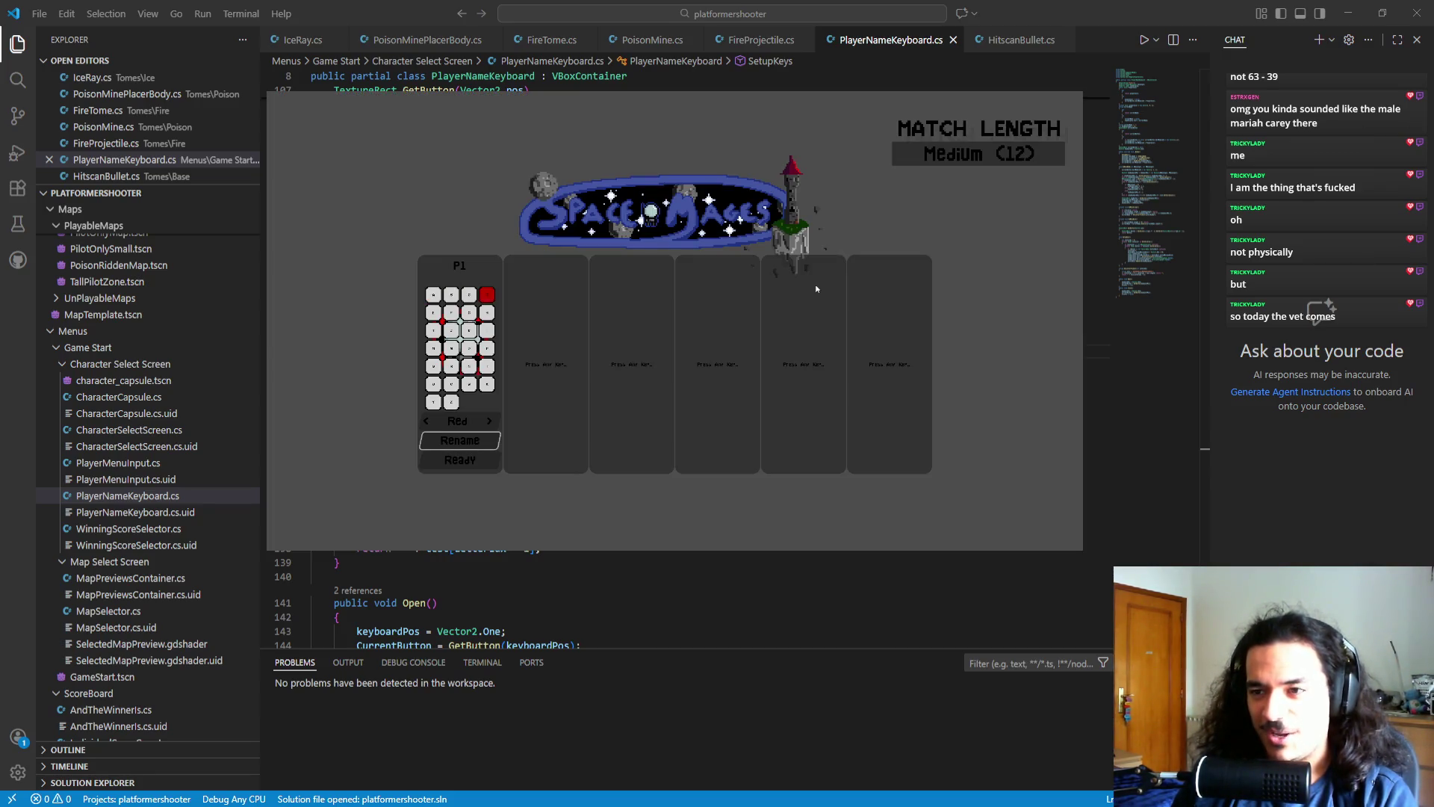
pyautogui.press('Right')
pyautogui.press('Down')
pyautogui.press('Down')
pyautogui.press('Right')
pyautogui.press('Right')
pyautogui.press('Right')
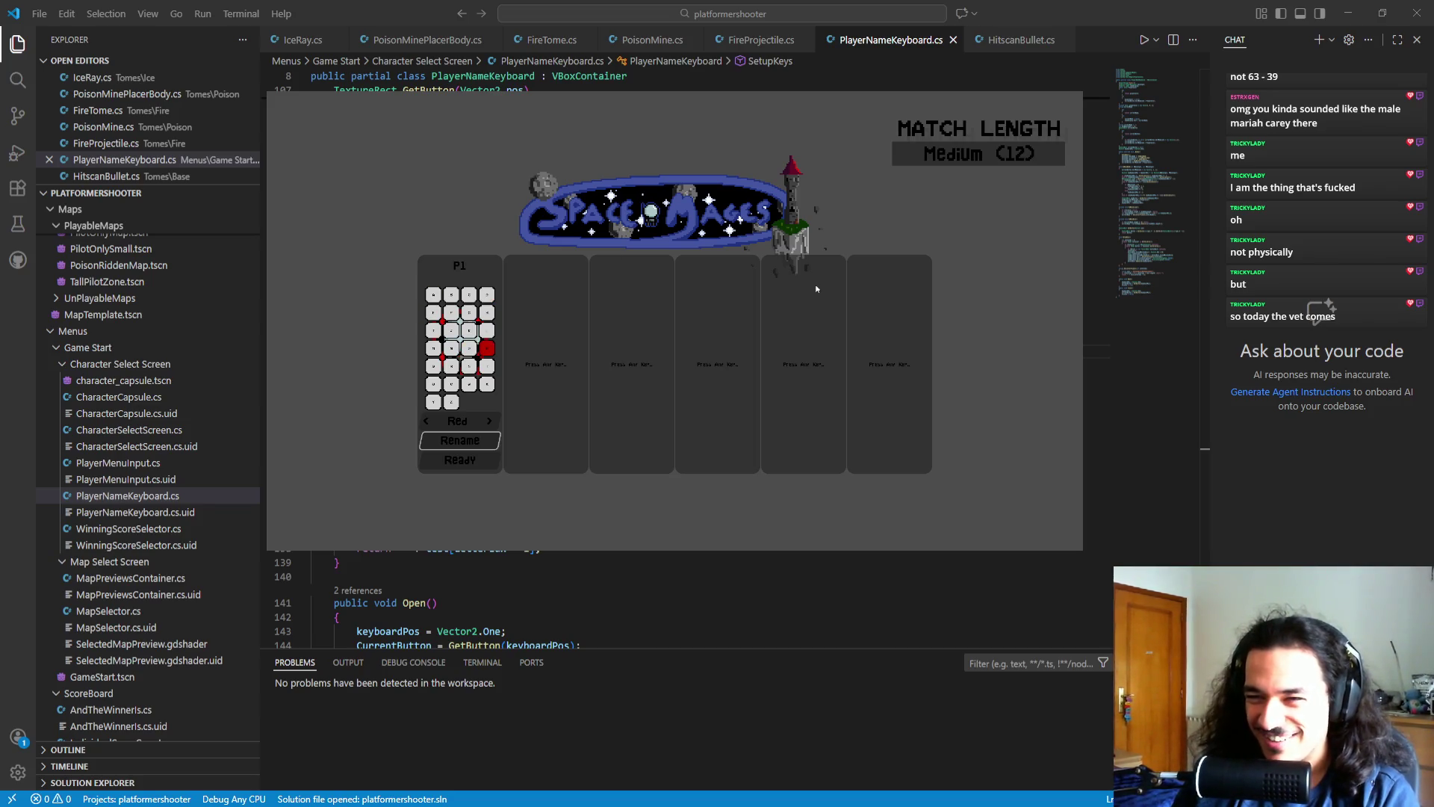
pyautogui.press('Right')
pyautogui.press('Right')
pyautogui.press('Right')
pyautogui.press('Down')
pyautogui.press('Right')
pyautogui.press('Down')
pyautogui.press('Up')
pyautogui.press('Down')
pyautogui.press('Right')
pyautogui.press('Left')
pyautogui.press('Up')
pyautogui.press('Up')
pyautogui.press('Right')
pyautogui.press('Down')
pyautogui.press('Left')
pyautogui.press('Up')
pyautogui.press('Right')
pyautogui.press('Down')
pyautogui.press('Up')
pyautogui.press('Right')
pyautogui.press('Right')
pyautogui.press('Right')
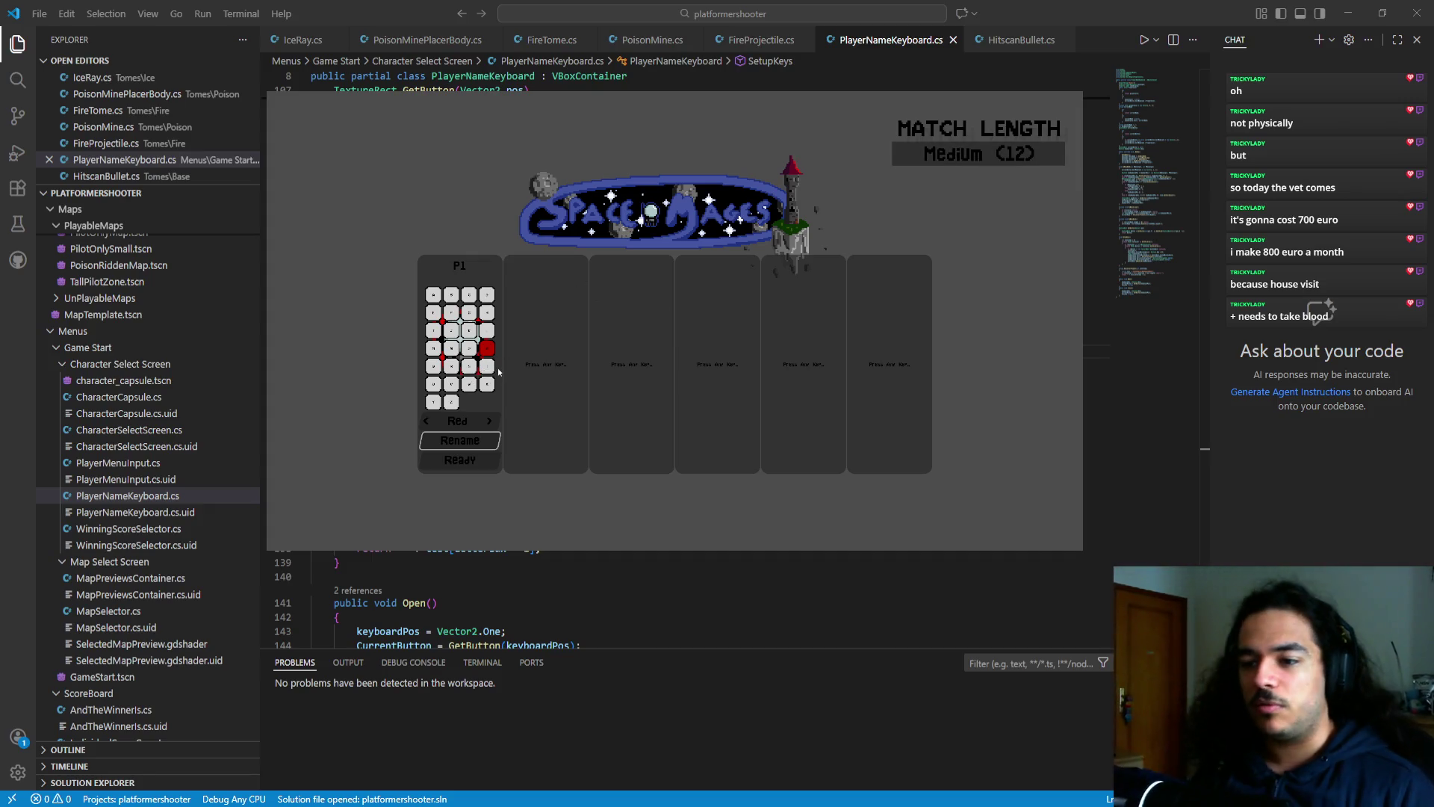
pyautogui.hotkey('alt', 'F4')
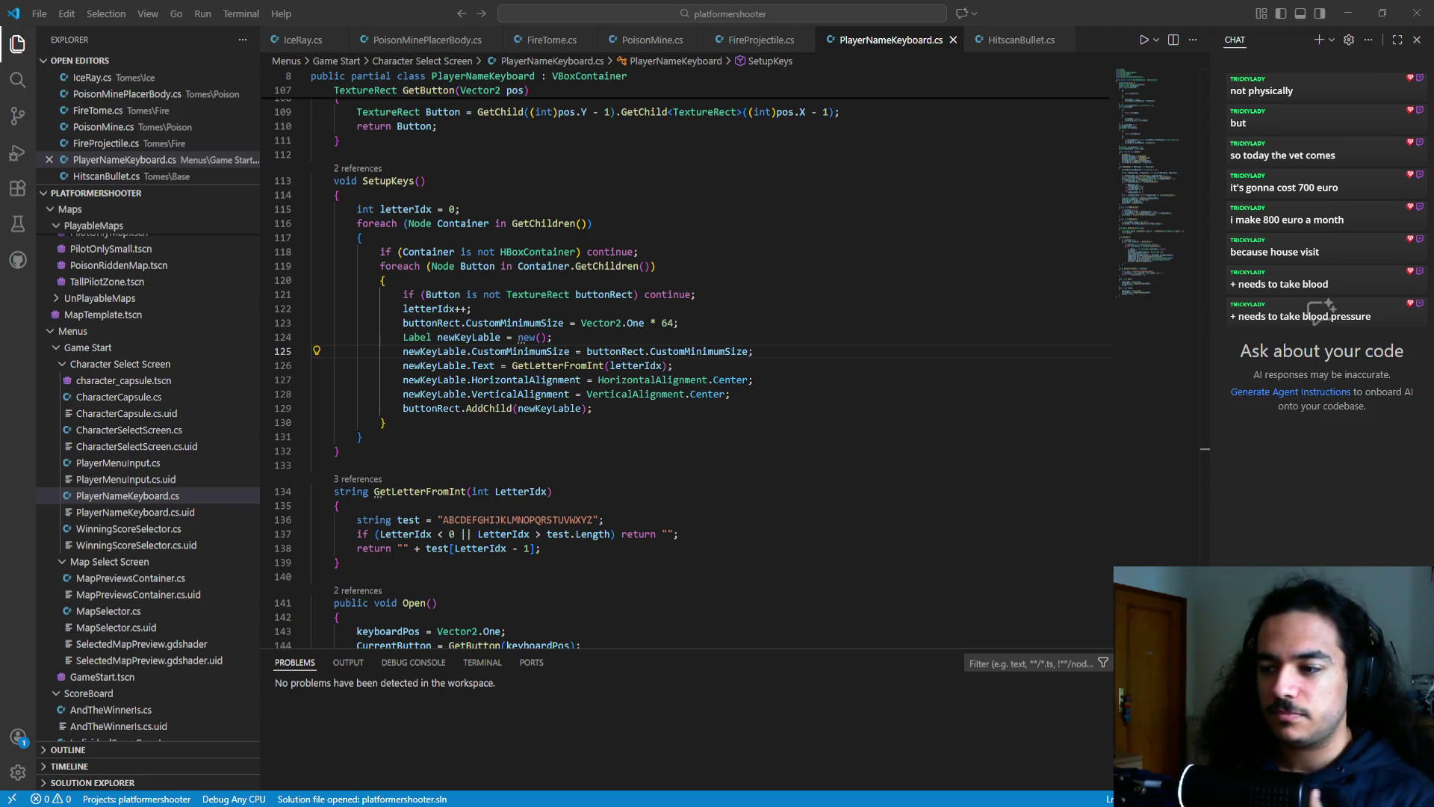
pyautogui.click(514, 377)
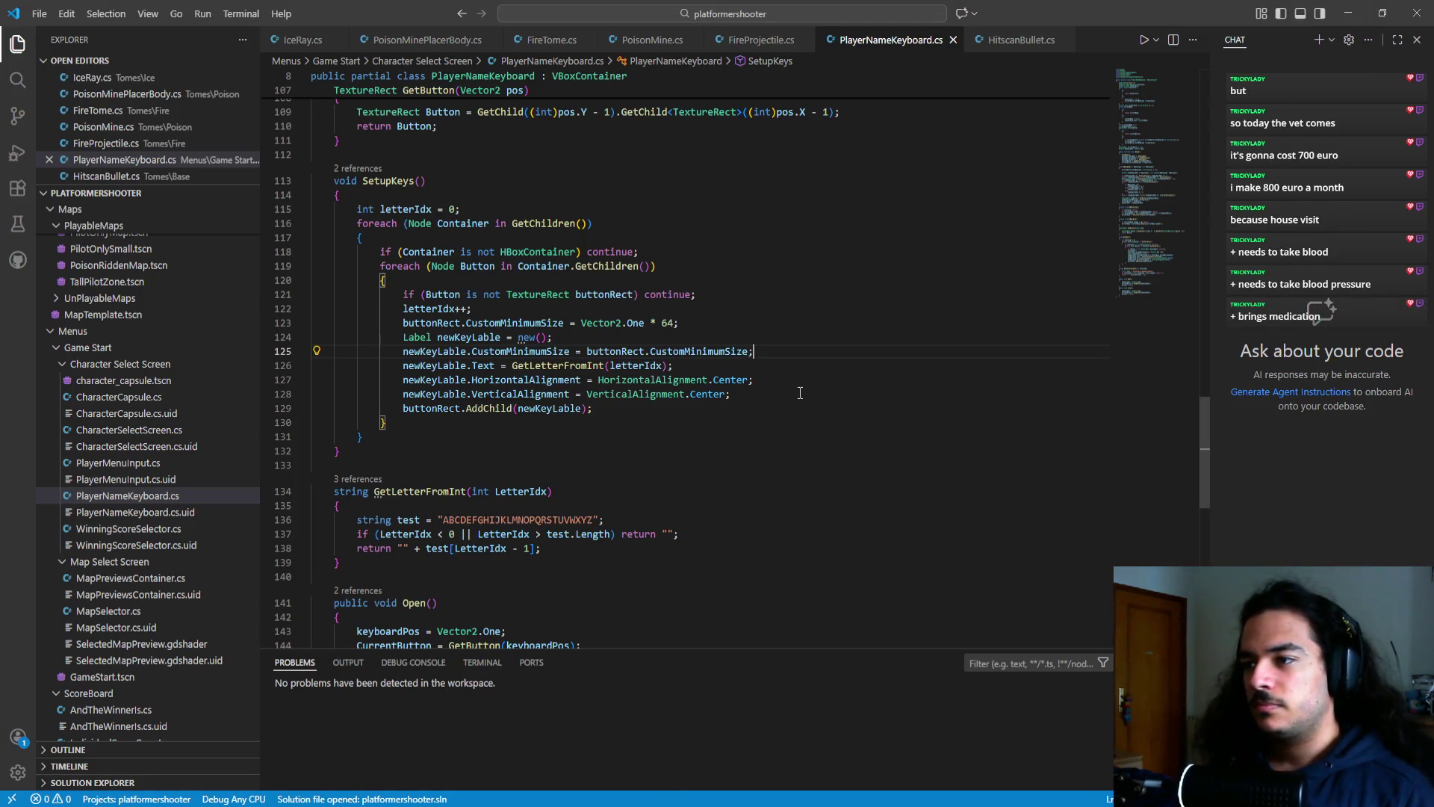
# - Add a new line after CustomMinimumSize starting a newKeyLable theme-override call
pyautogui.press('Return')
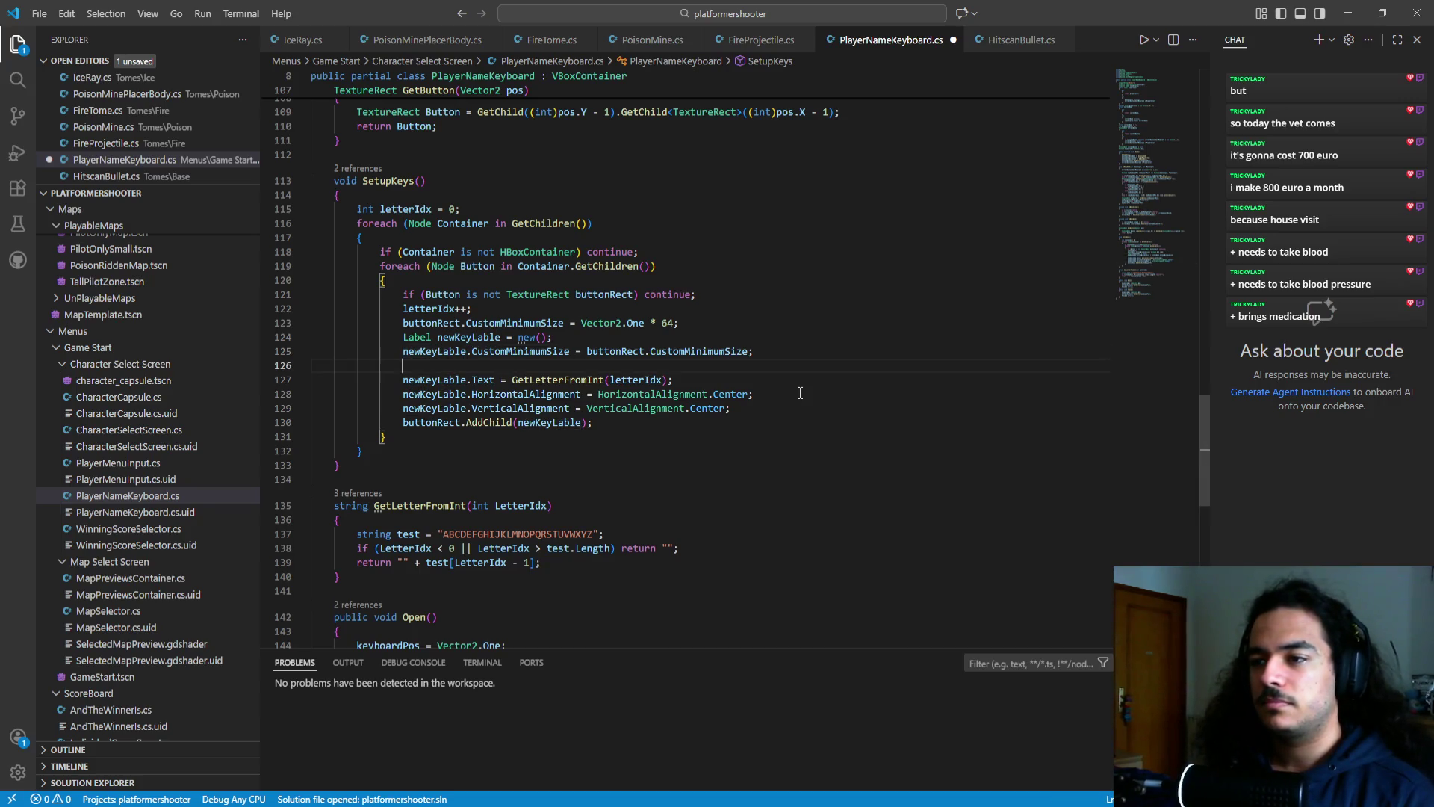
pyautogui.write('newKeyLable-')
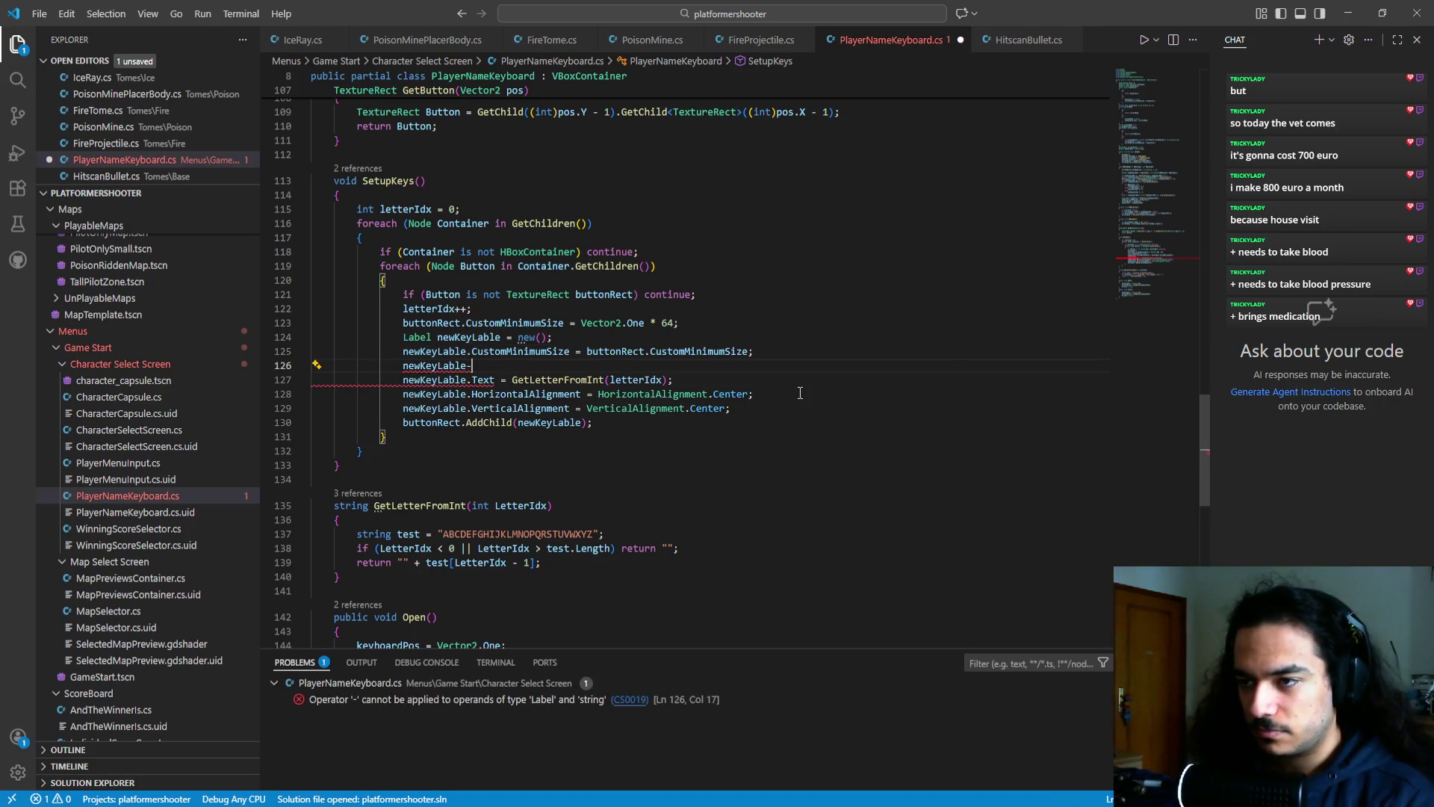
pyautogui.press('BackSpace')
pyautogui.write('.the')
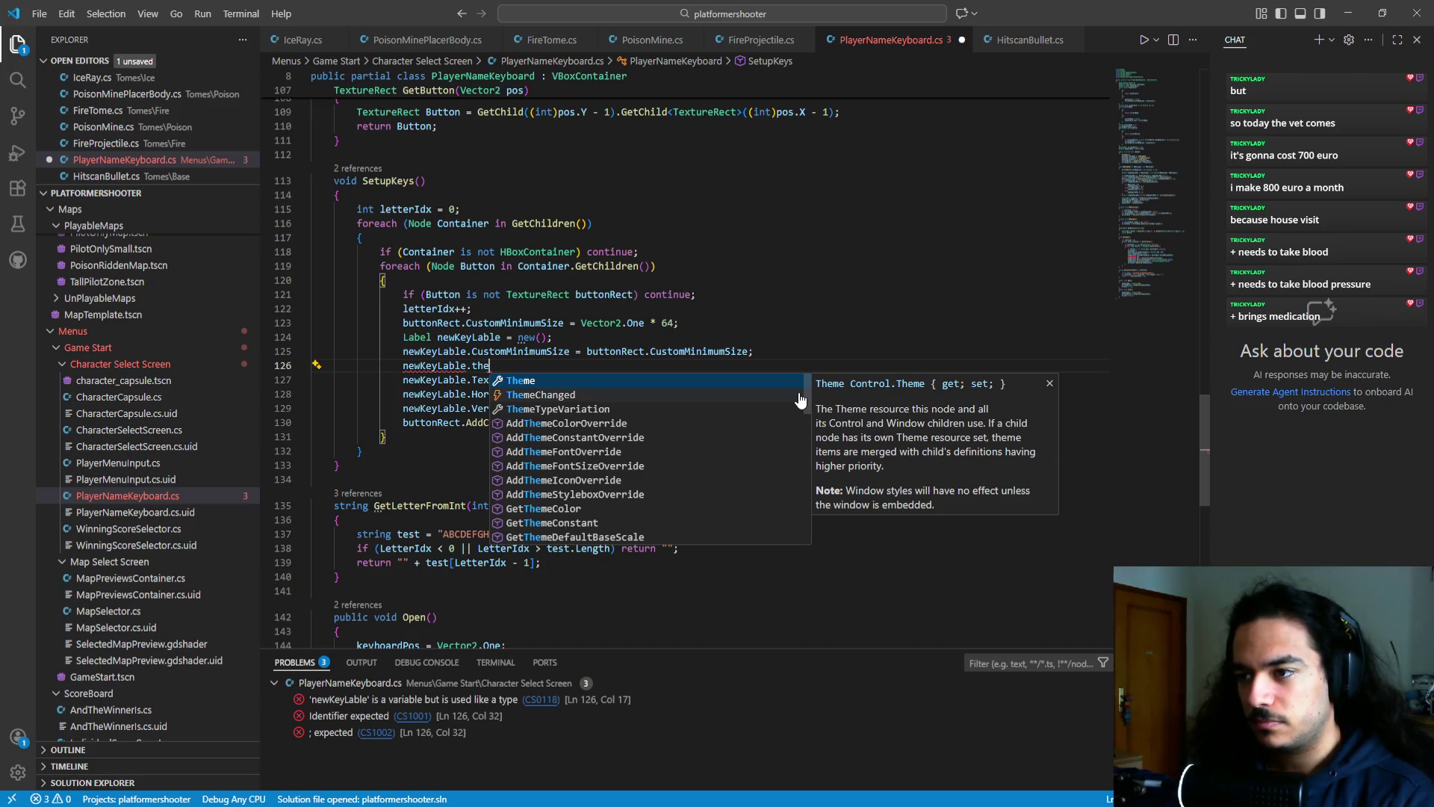
pyautogui.write('meover')
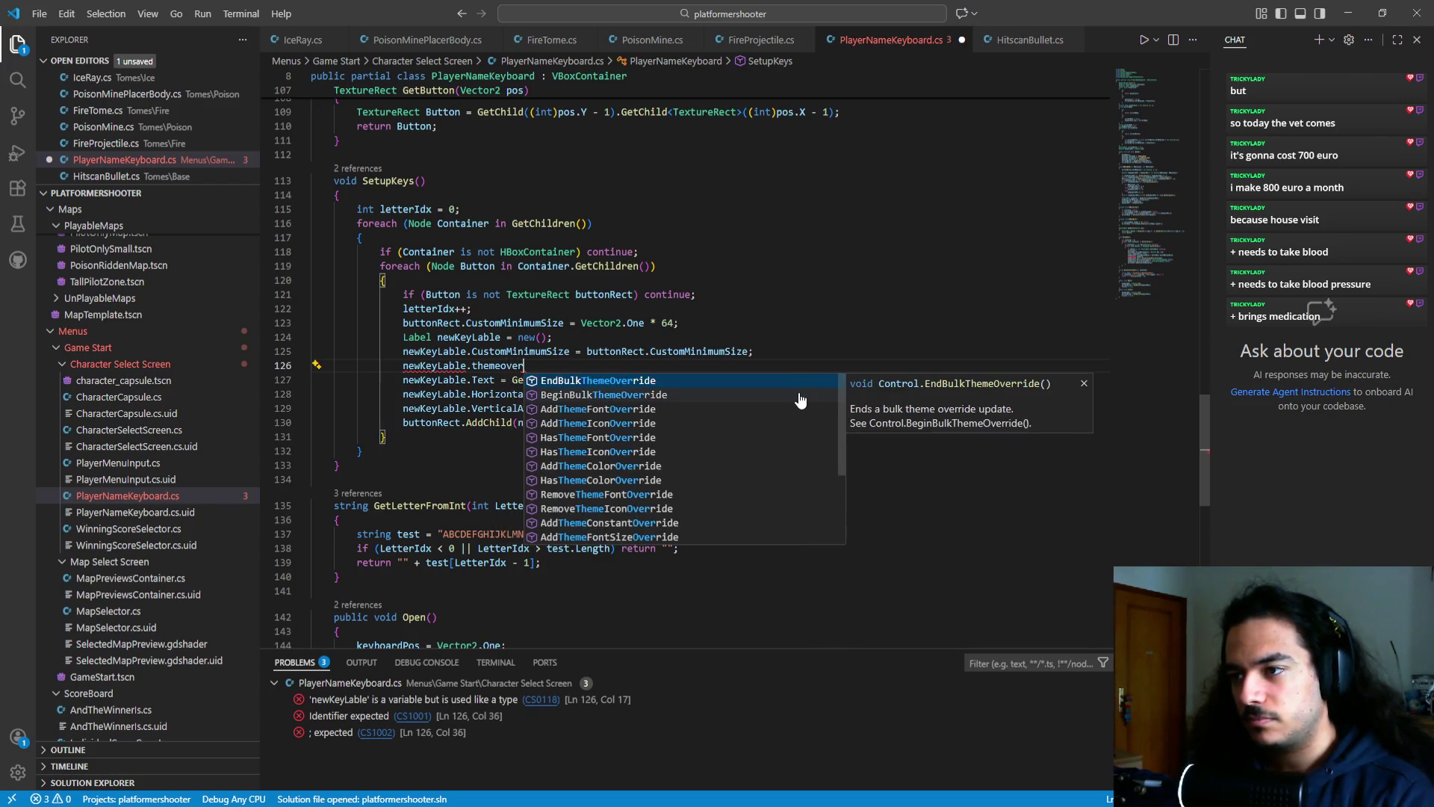
pyautogui.press('Down')
pyautogui.press('Down')
pyautogui.press('Down')
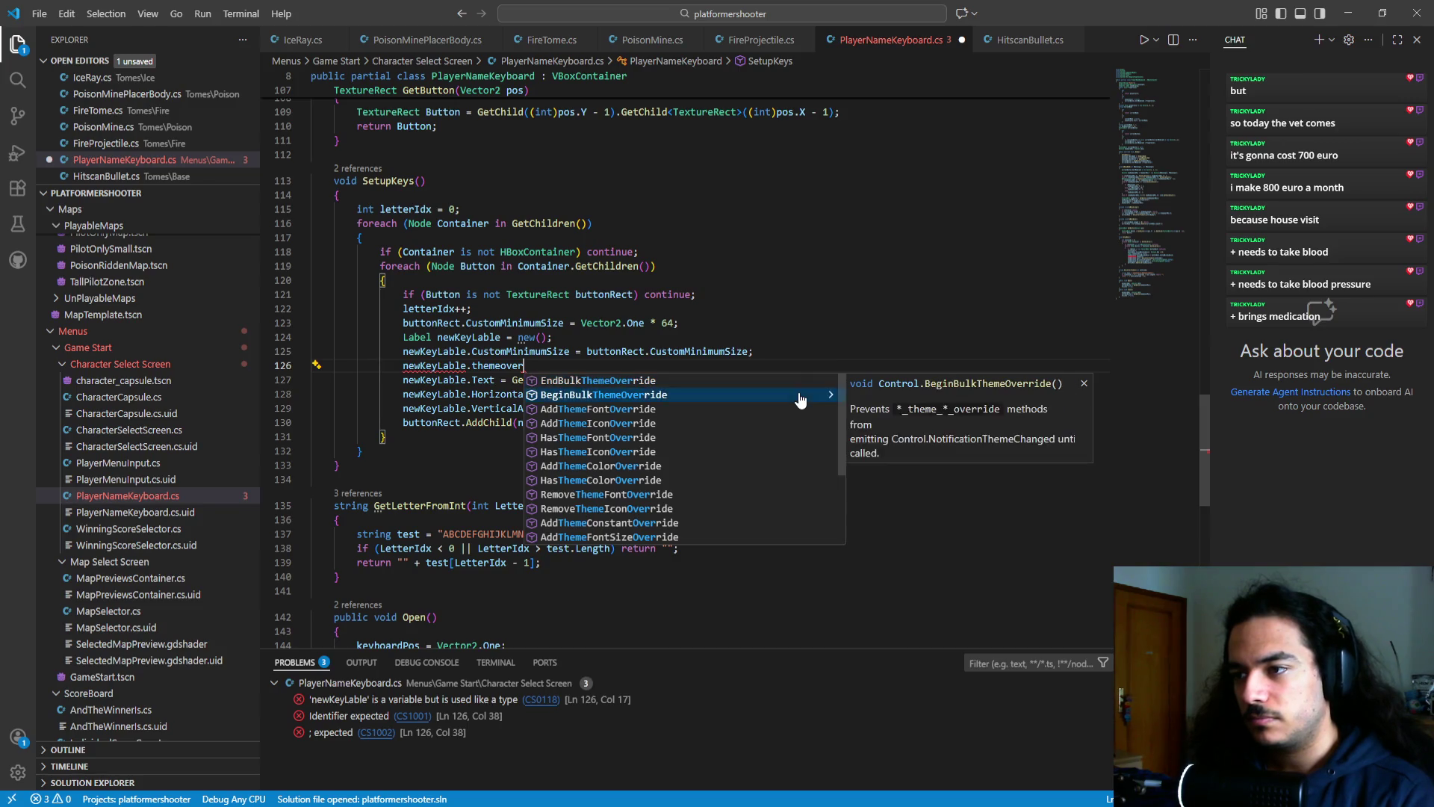
pyautogui.press('Up')
pyautogui.press('Up')
pyautogui.press('Up')
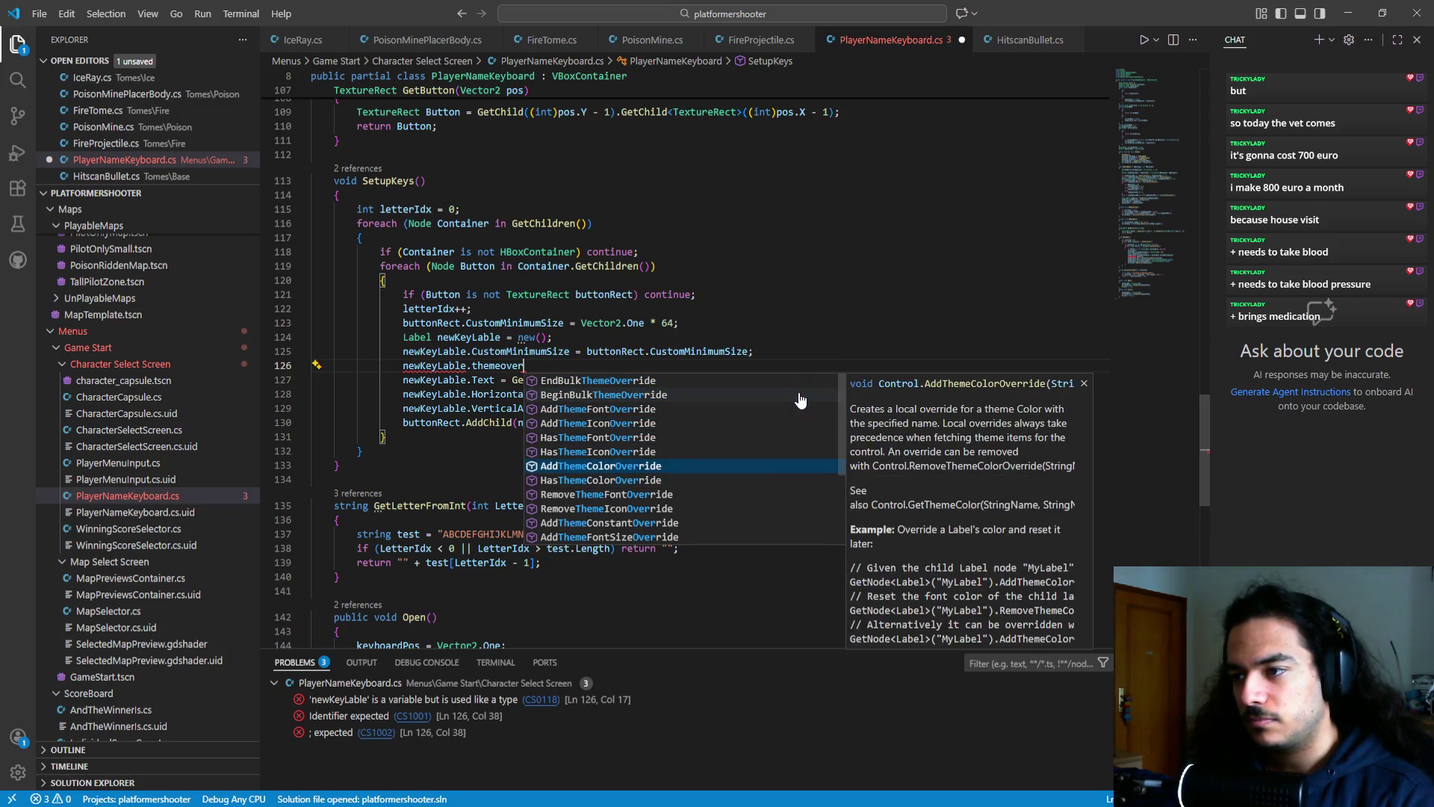
pyautogui.hotkey('ctrl', 'shift', 'Left')
pyautogui.write('size')
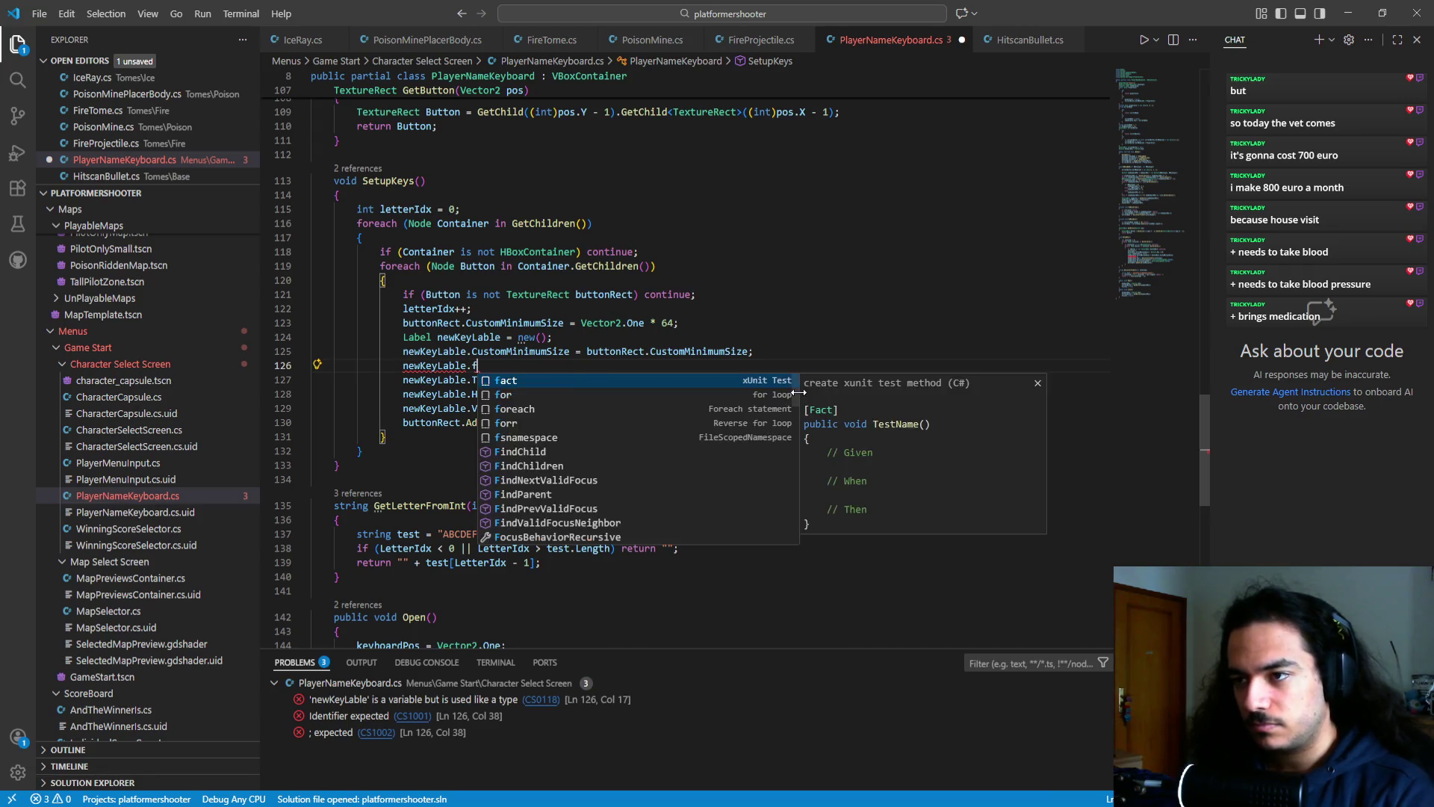
pyautogui.press('Down')
pyautogui.press('Down')
pyautogui.press('Down')
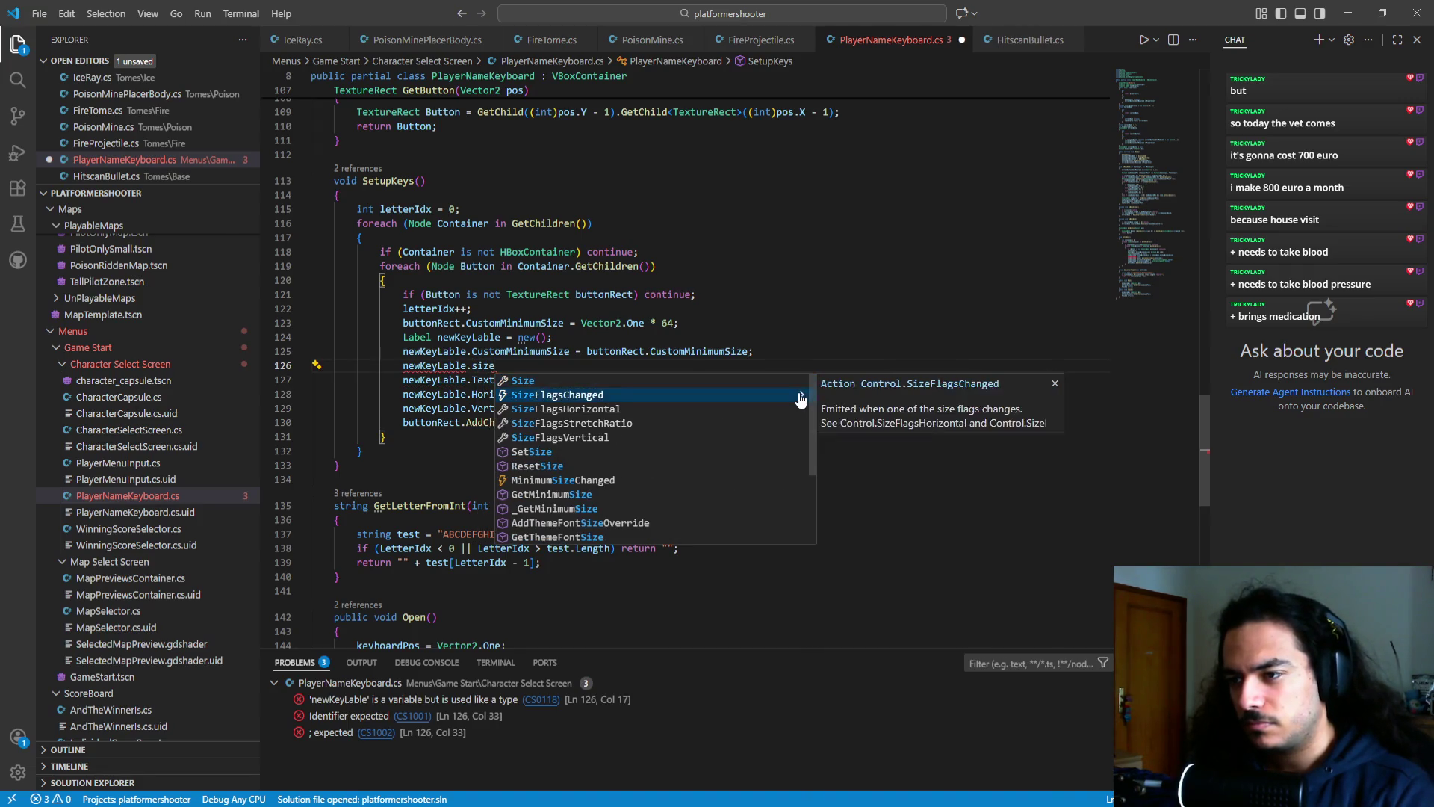
pyautogui.press('Down')
pyautogui.press('Down')
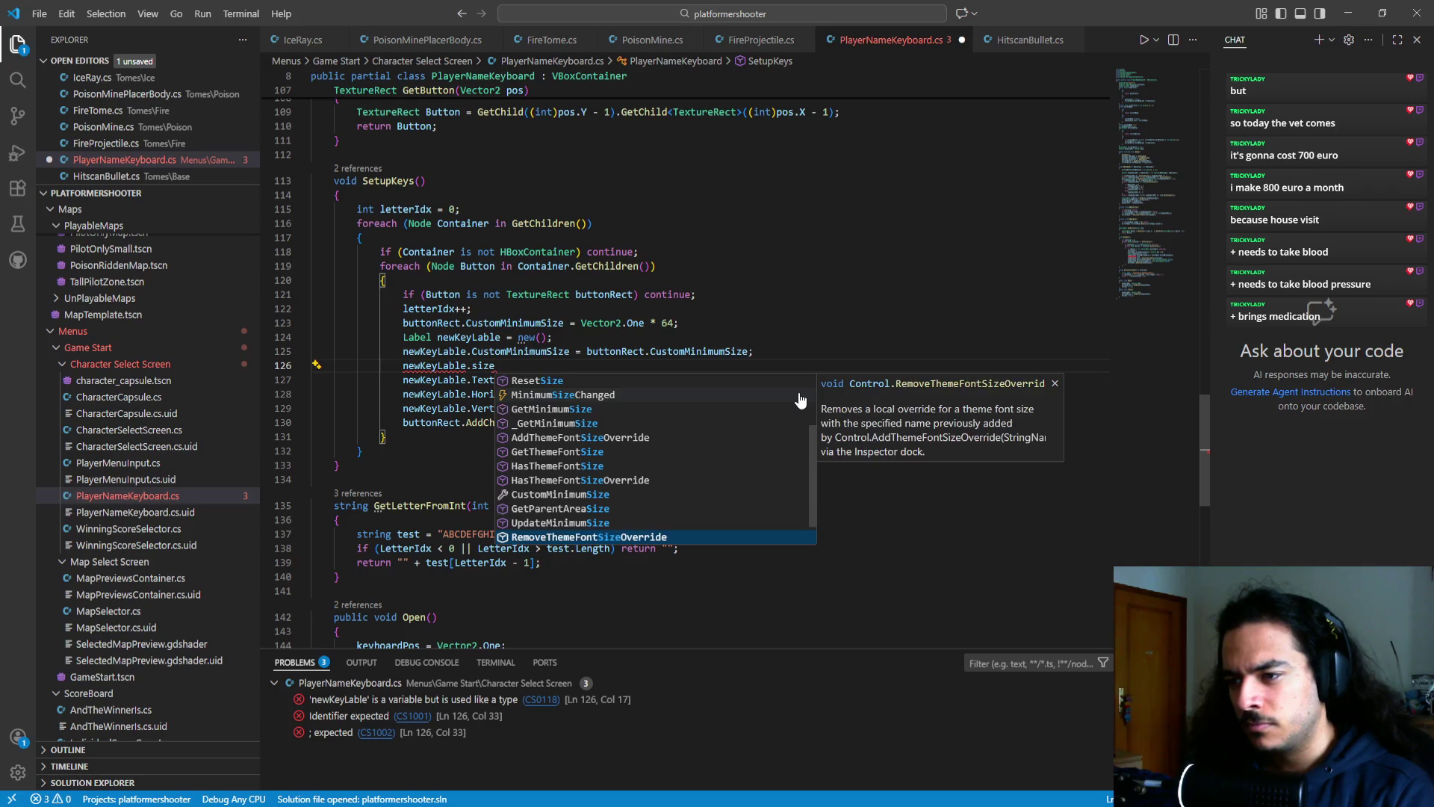
pyautogui.press('Escape')
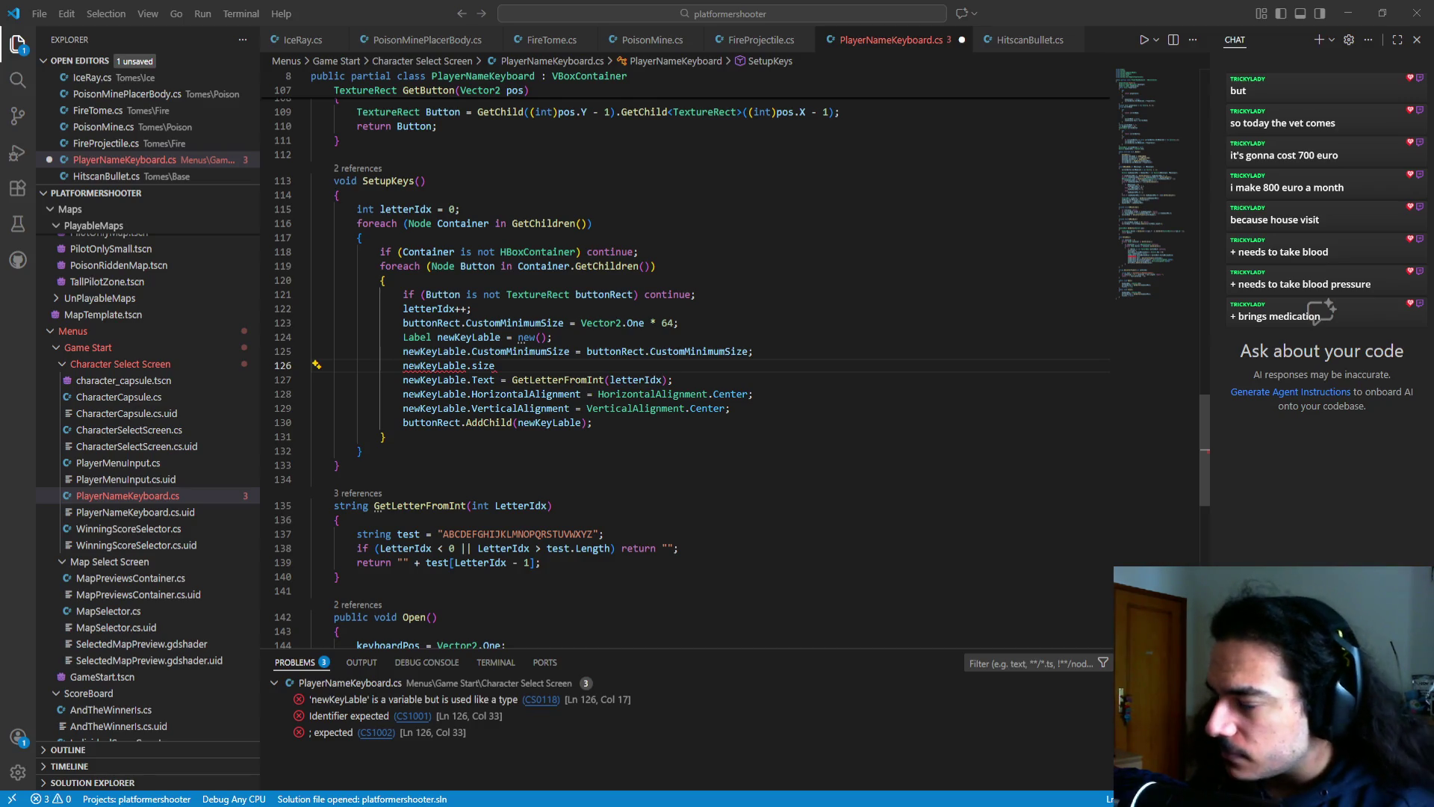
# - Insert newKeyLable.AddThemeFontSizeOverride from the IntelliSense suggestions
pyautogui.doubleClick(551, 365)
pyautogui.write('themeoveri')
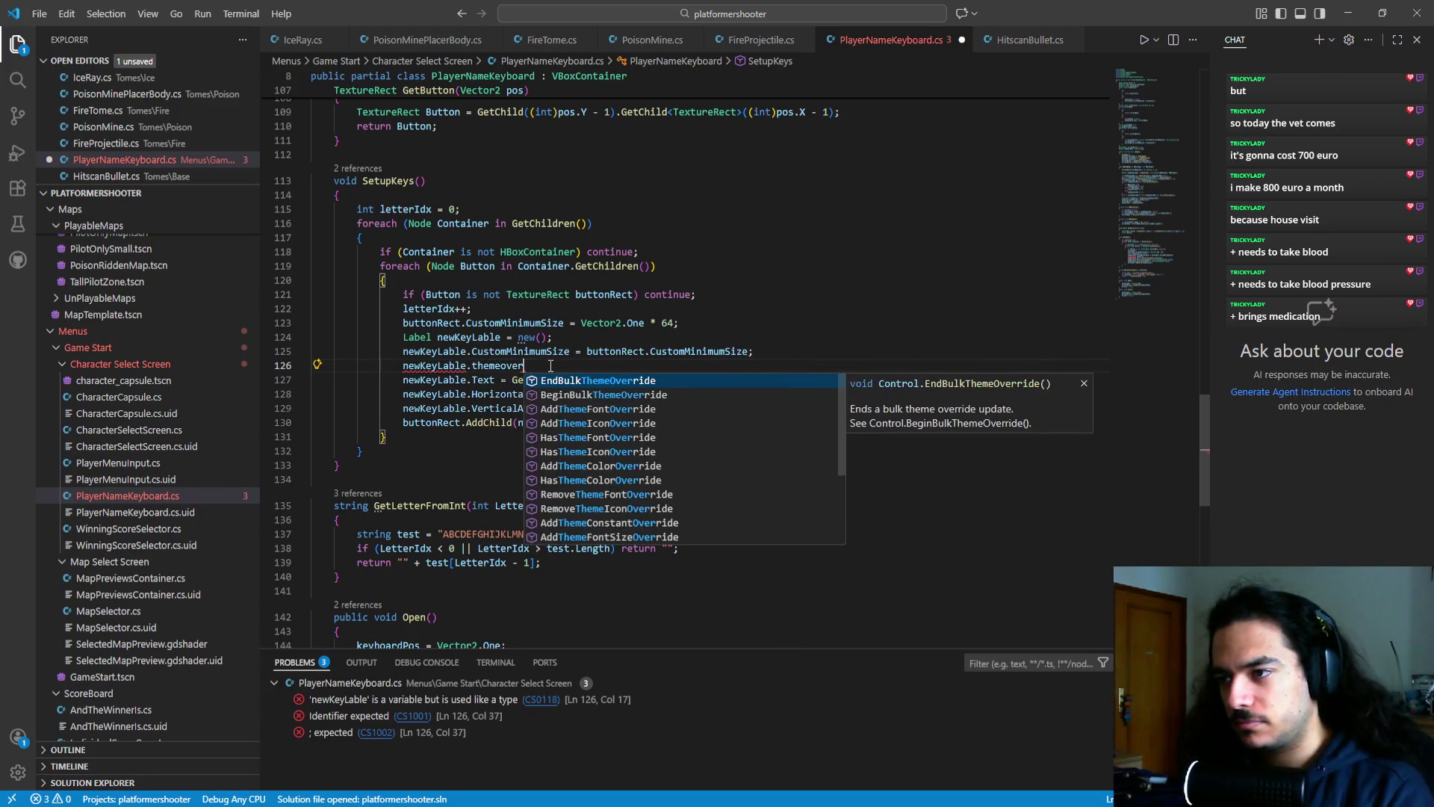
pyautogui.press('BackSpace')
pyautogui.write('ride')
pyautogui.press('Down')
pyautogui.press('Down')
pyautogui.press('Down')
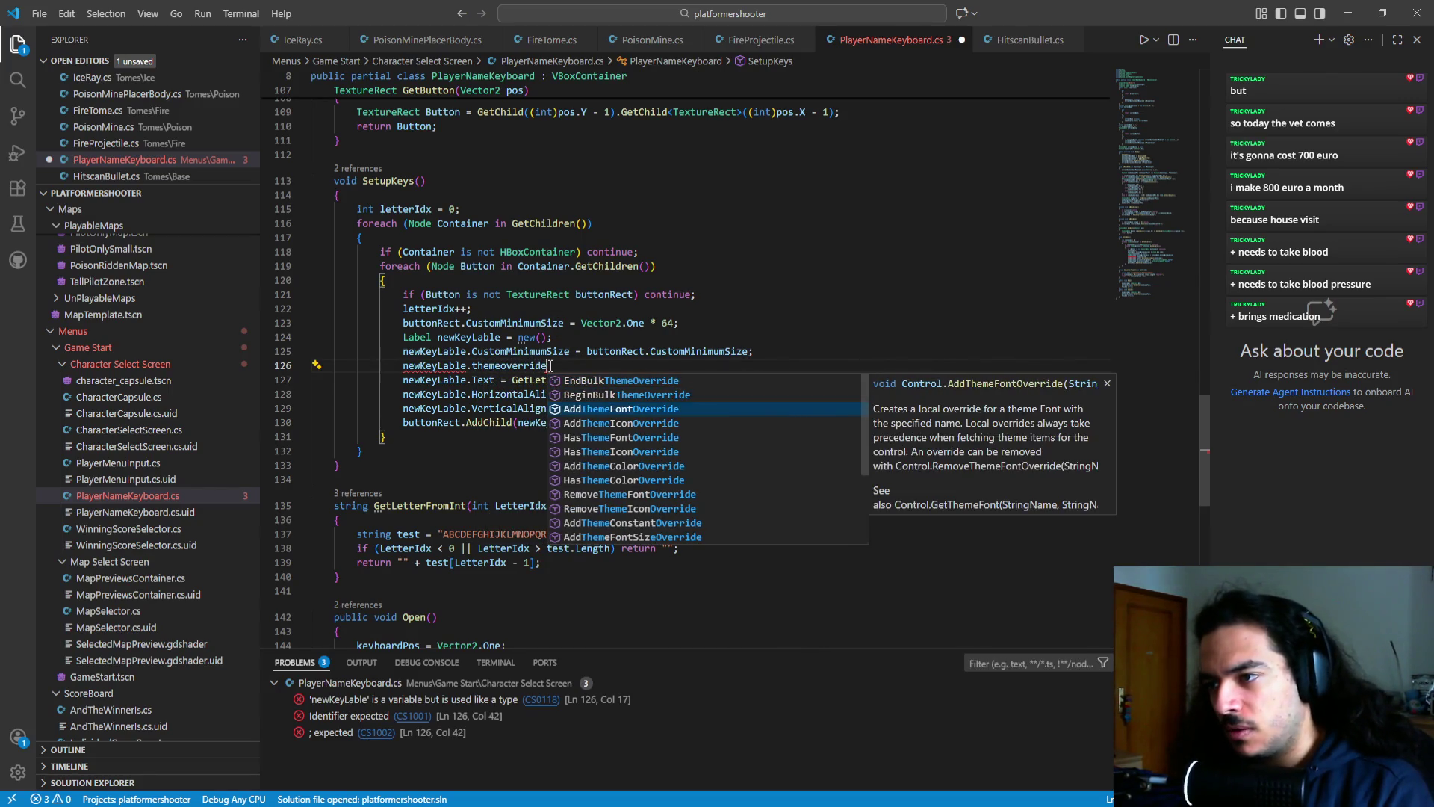
pyautogui.press('Down')
pyautogui.press('Down')
pyautogui.press('Up')
pyautogui.press('Up')
pyautogui.press('Up')
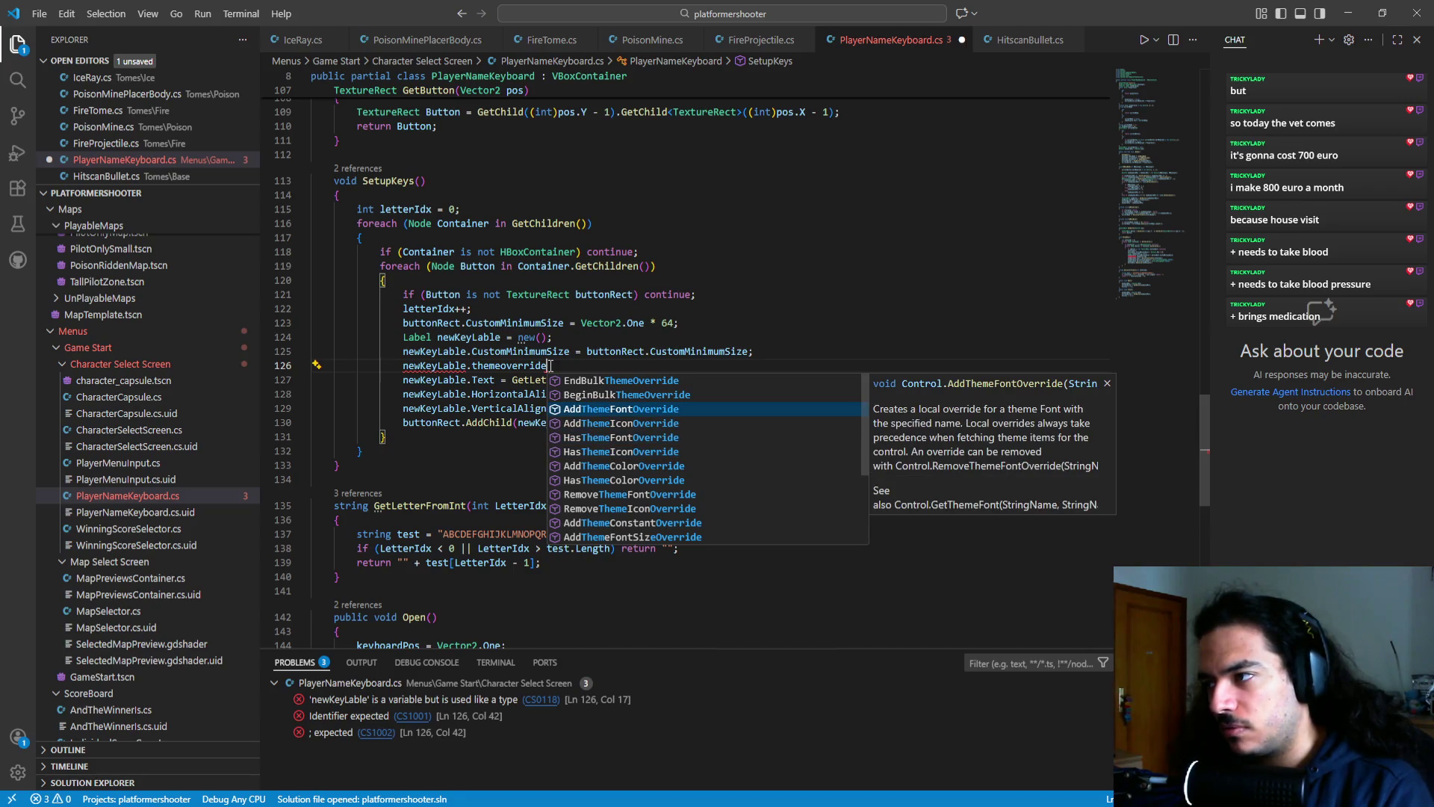
pyautogui.press('Down')
pyautogui.press('Down')
pyautogui.press('Up')
pyautogui.press('Up')
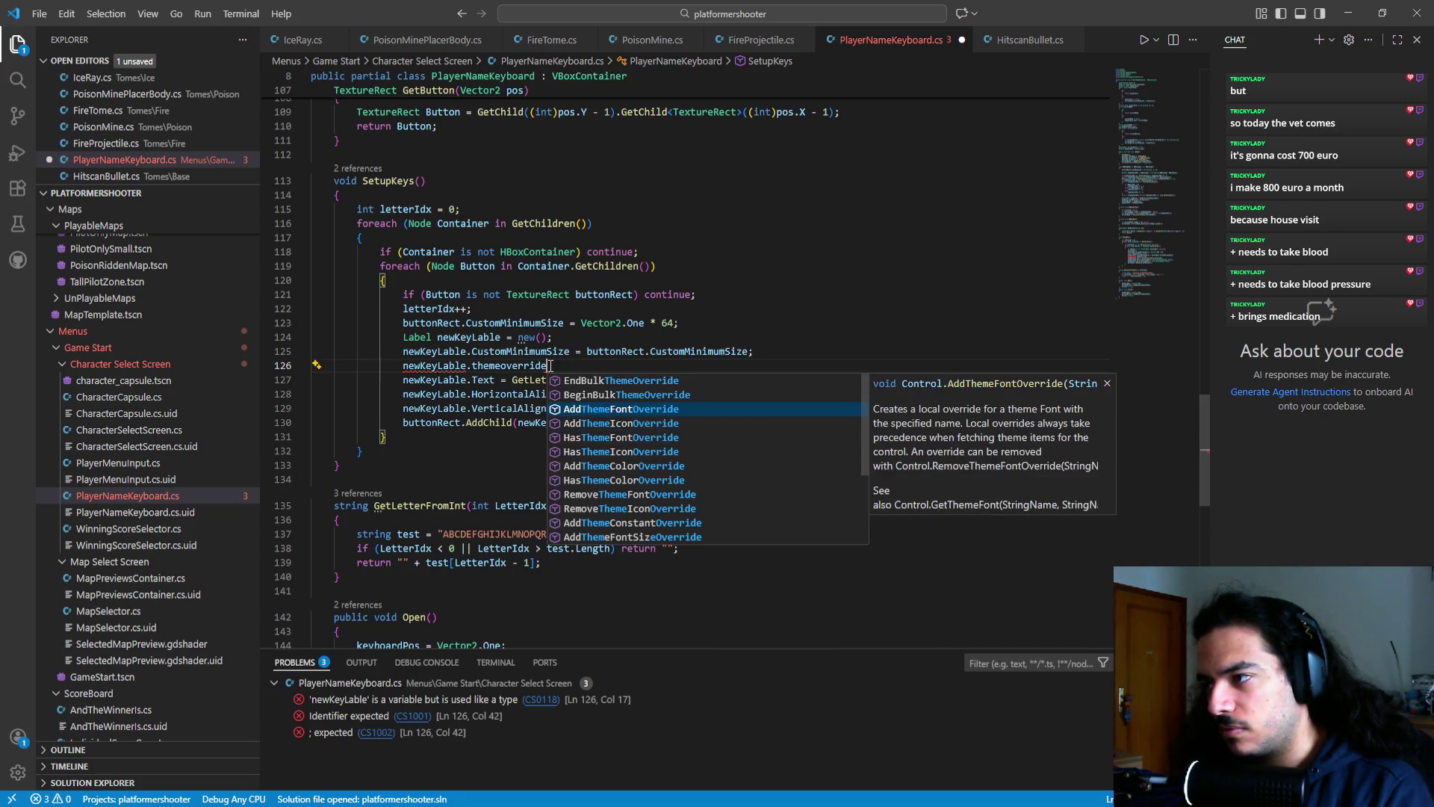
pyautogui.press('Down')
pyautogui.press('Down')
pyautogui.press('Down')
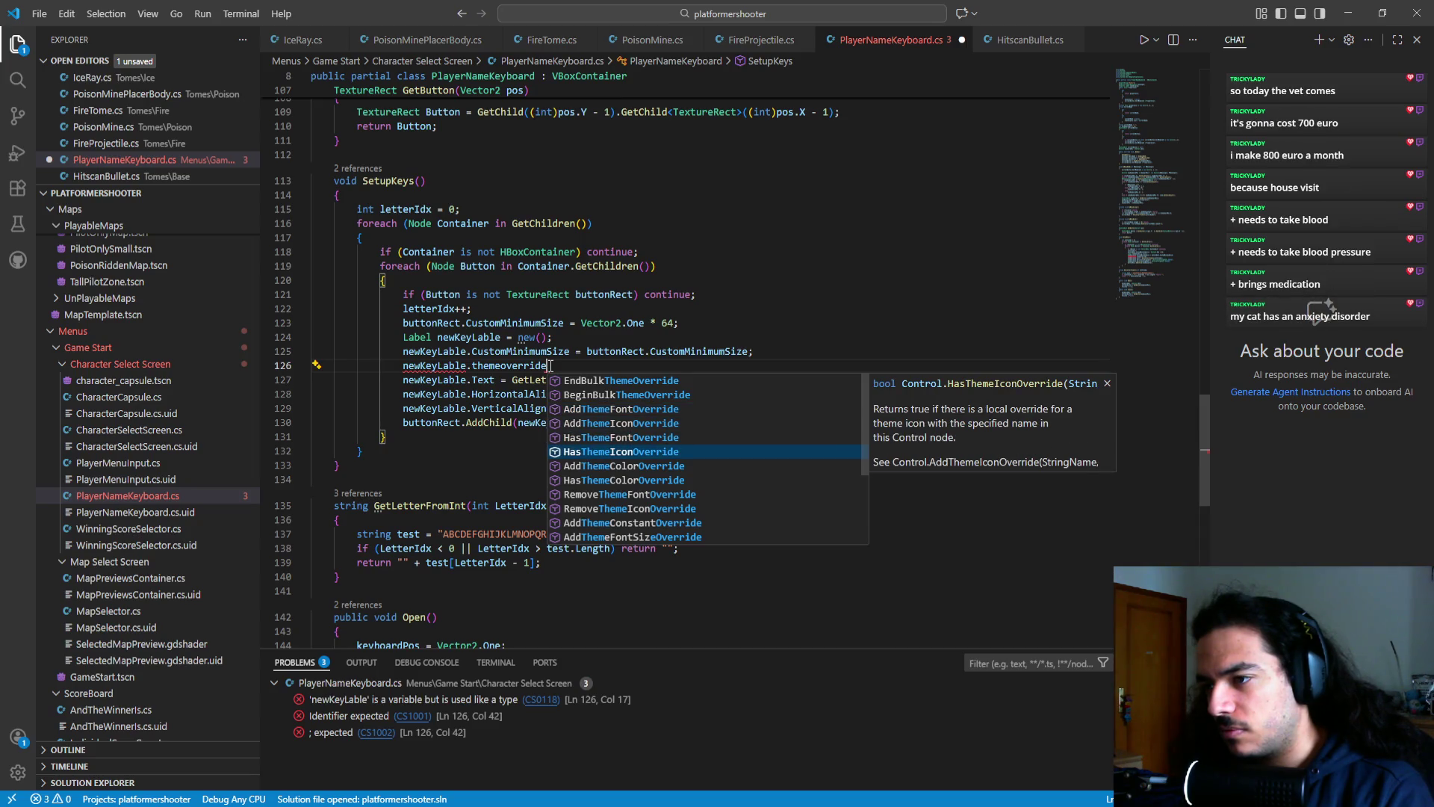
pyautogui.press('Down')
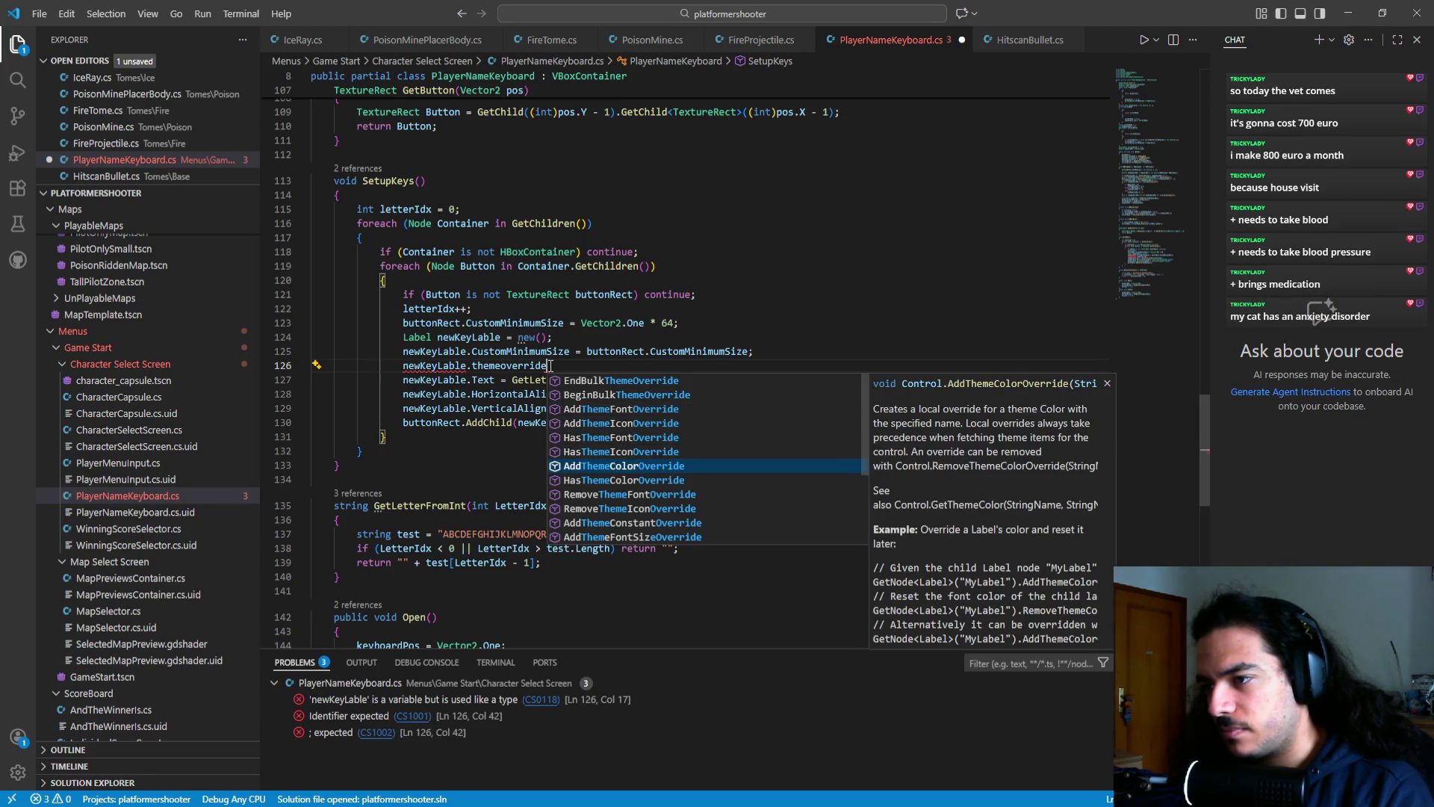
pyautogui.press('Down')
pyautogui.press('Down')
pyautogui.press('Down')
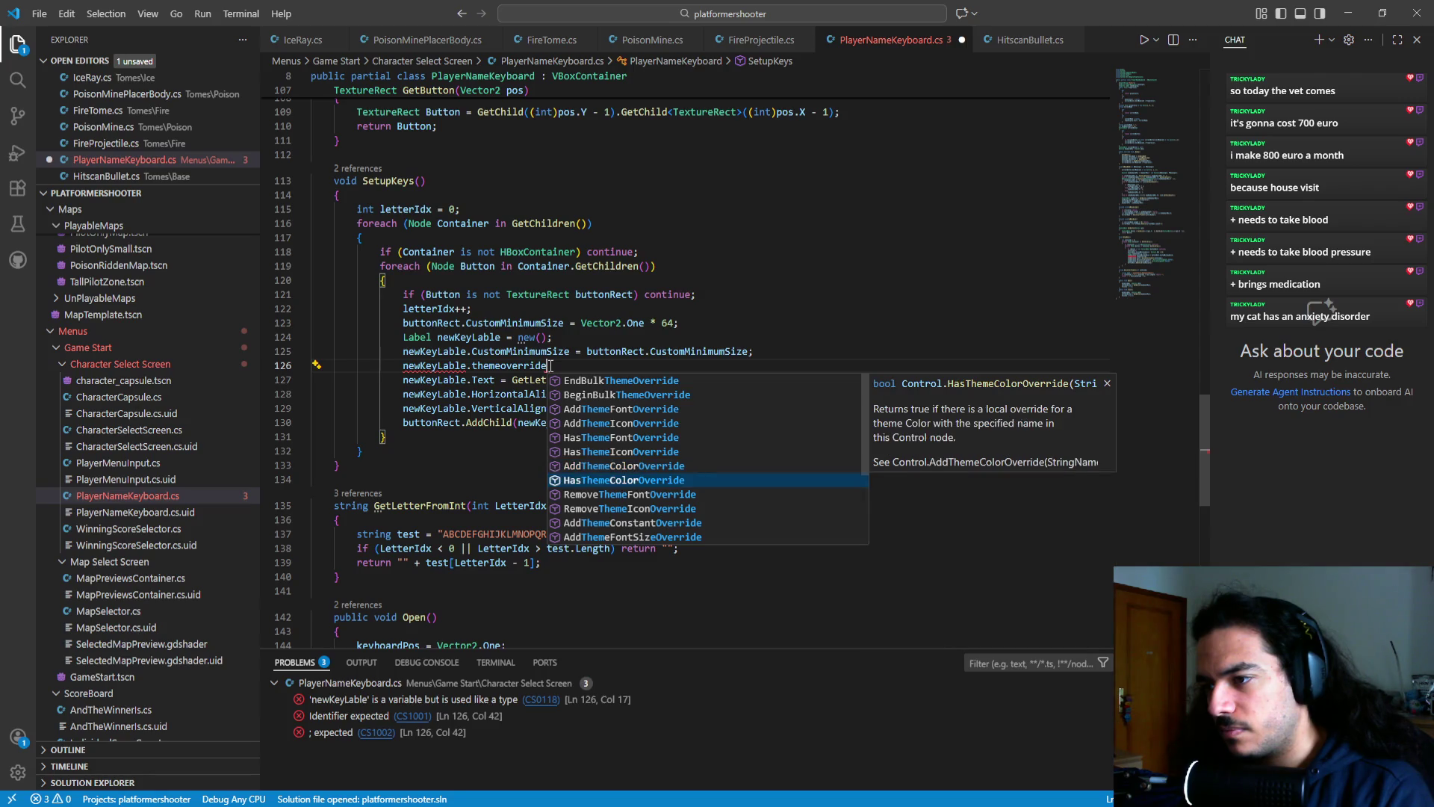
pyautogui.press('Up')
pyautogui.press('Return')
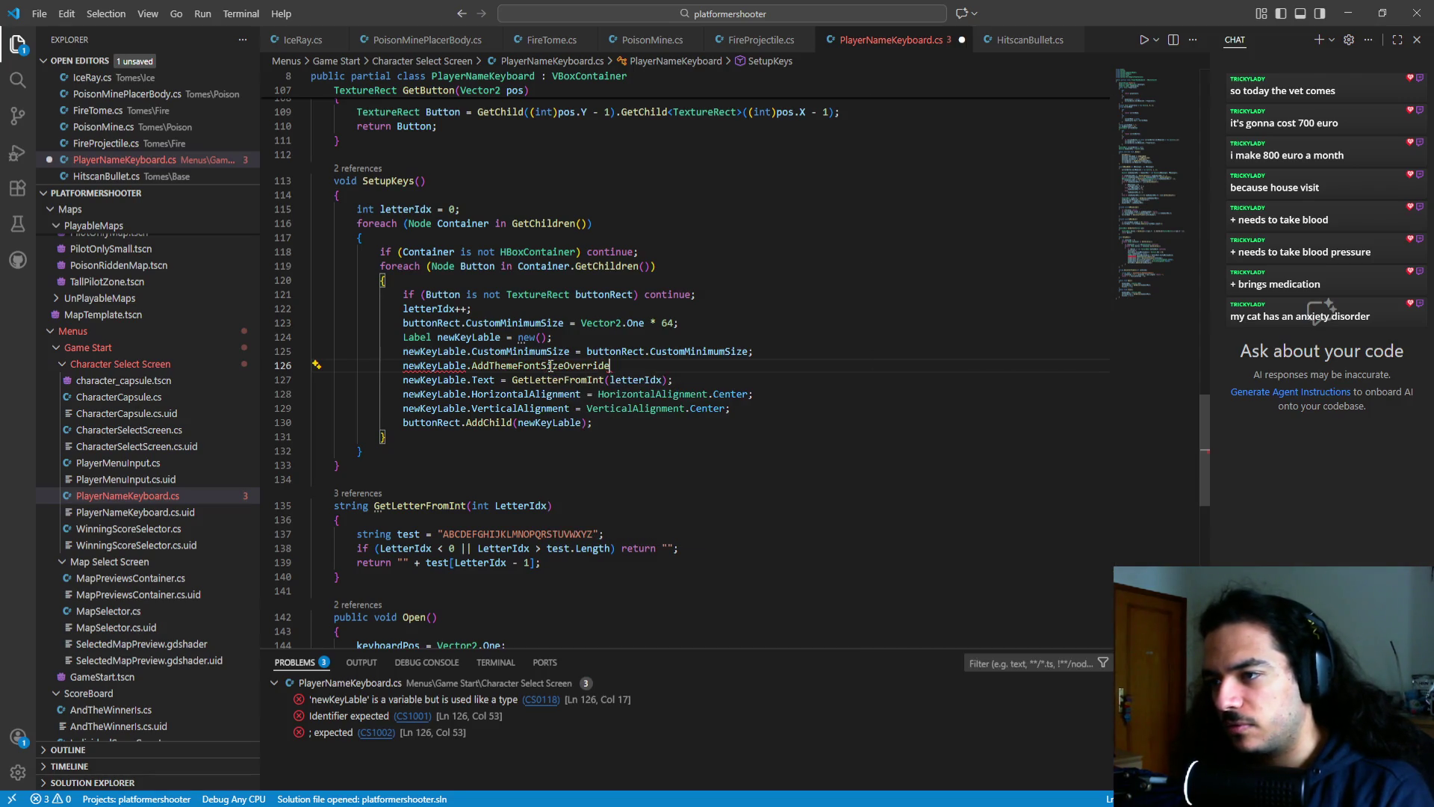
# - Fill in the call's arguments with name "default" and font size 44
pyautogui.write('(')
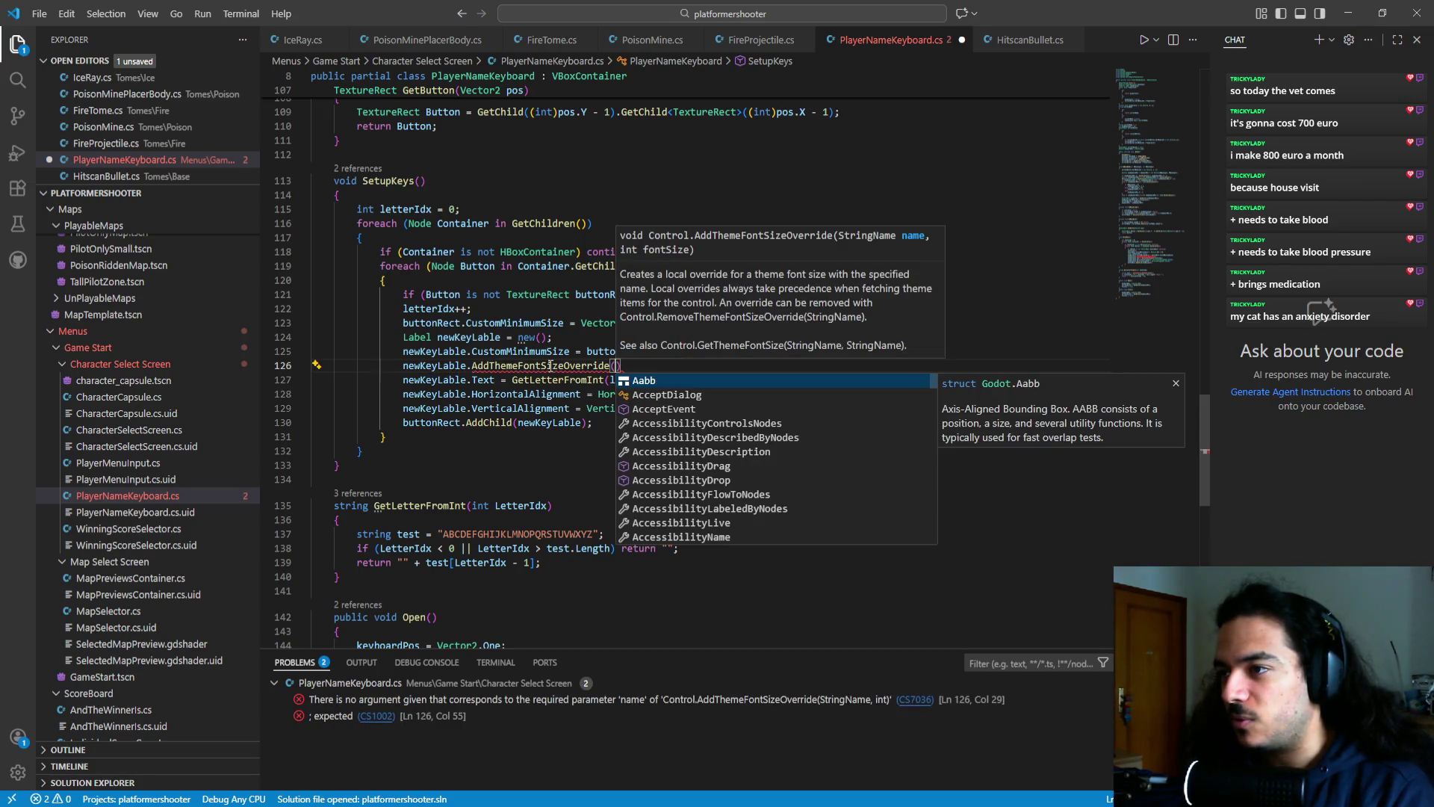
pyautogui.press('Escape')
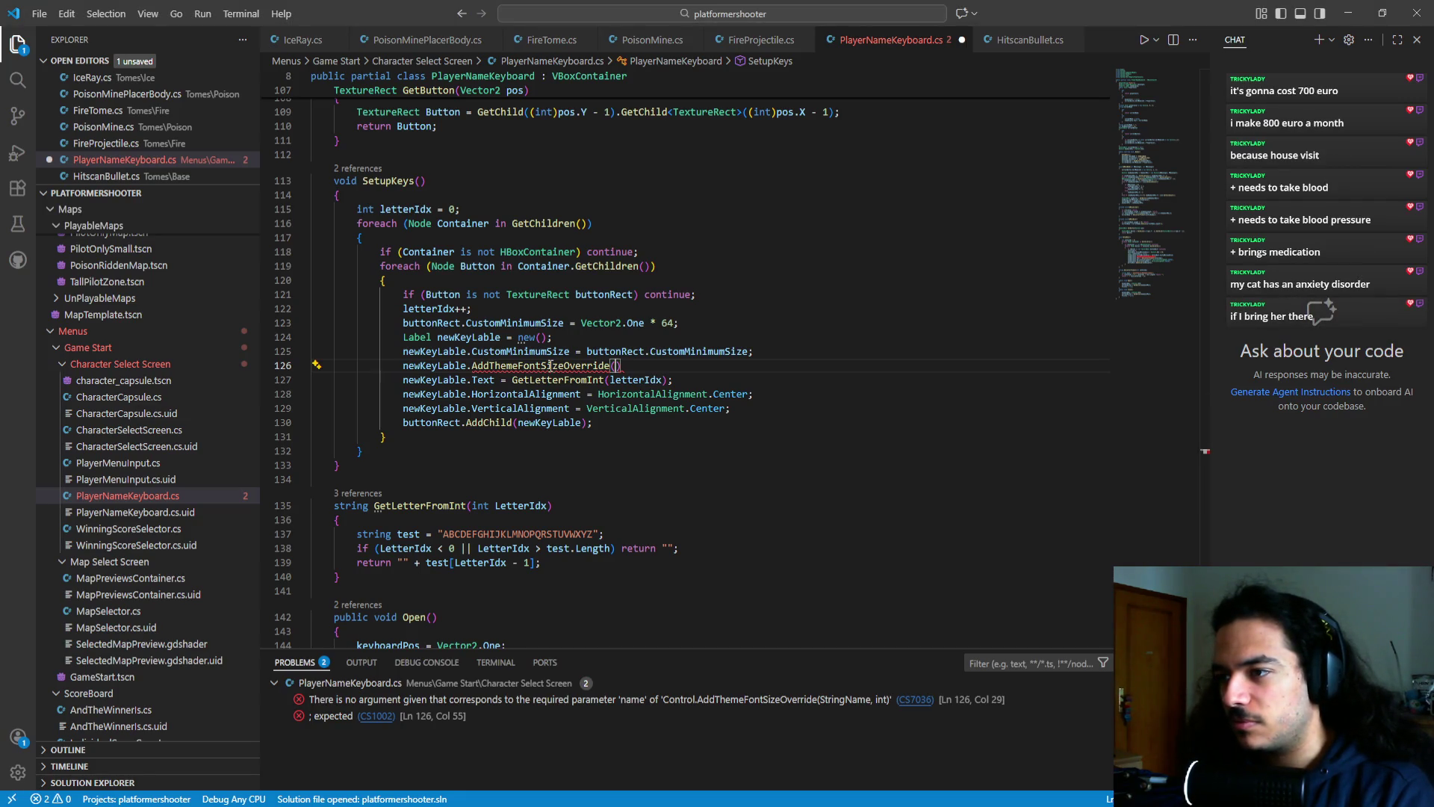
pyautogui.write(';')
pyautogui.write('",')
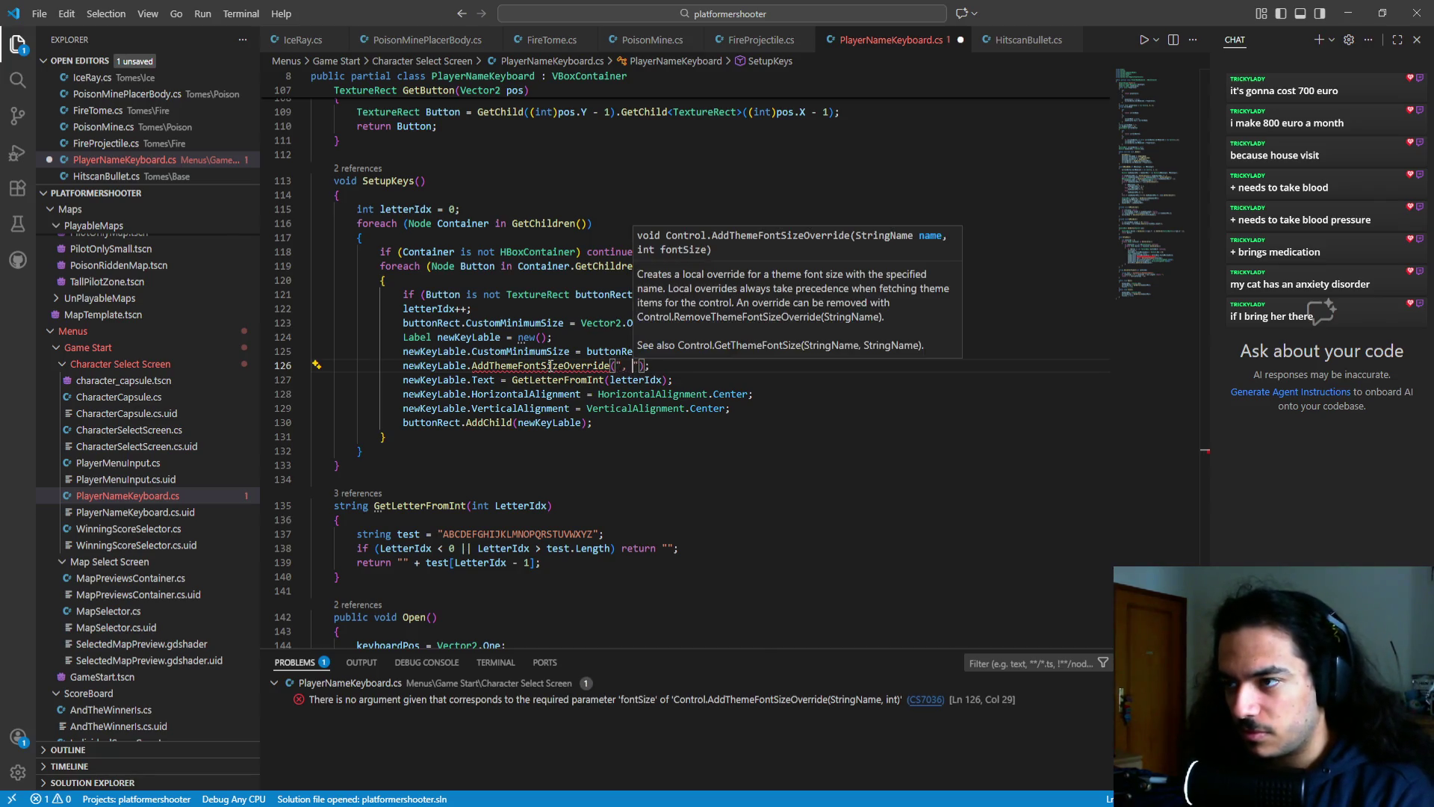
pyautogui.press('BackSpace')
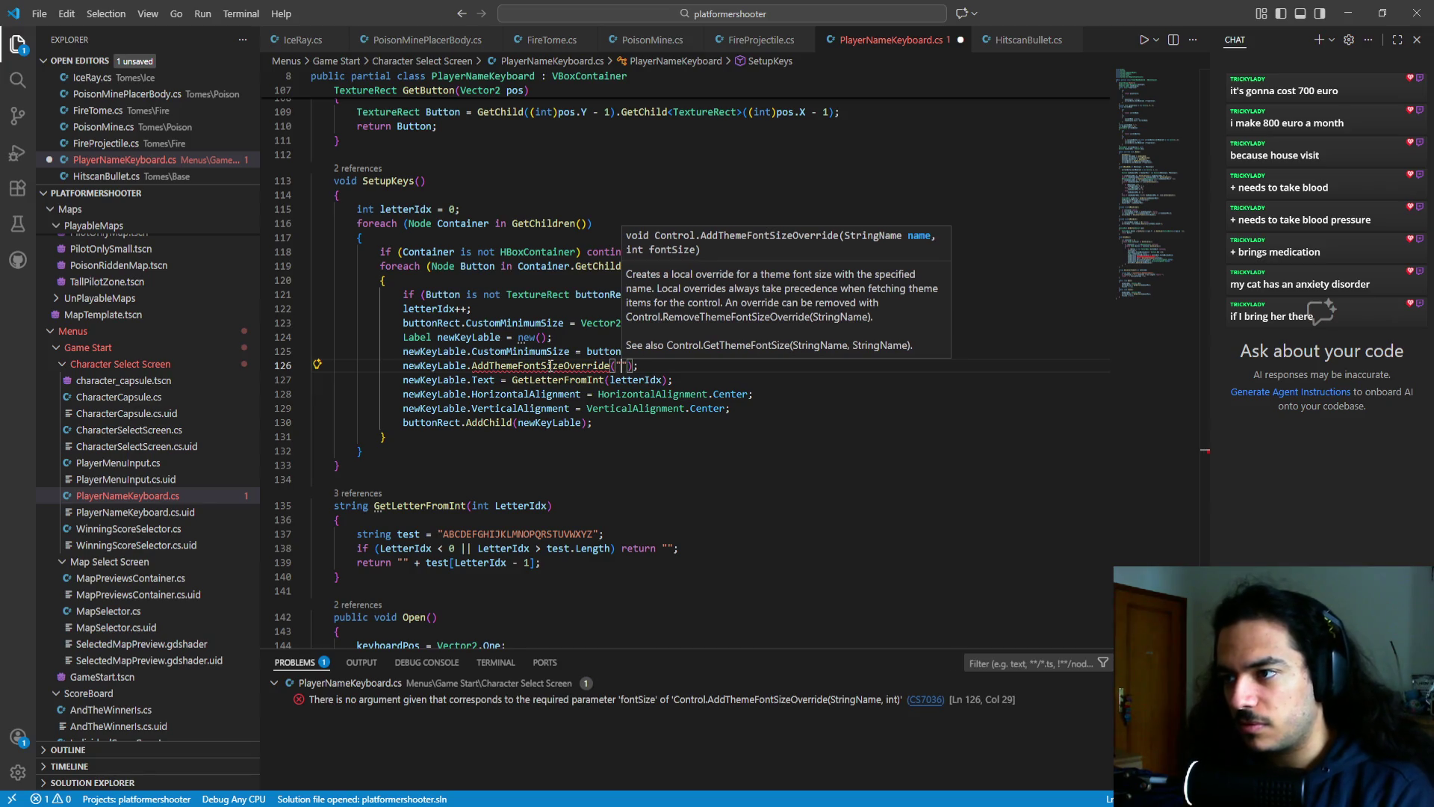
pyautogui.write('", ')
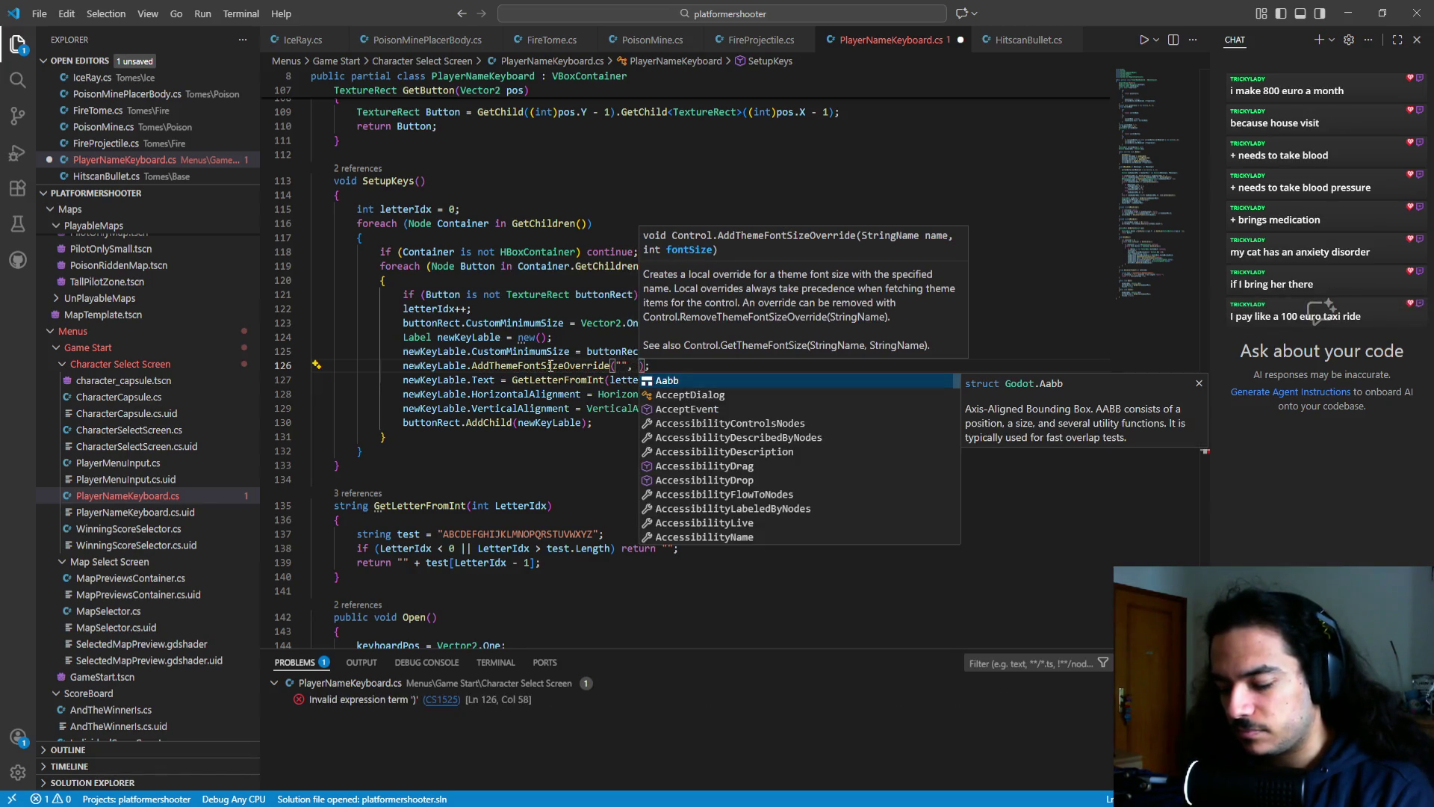
pyautogui.write('4')
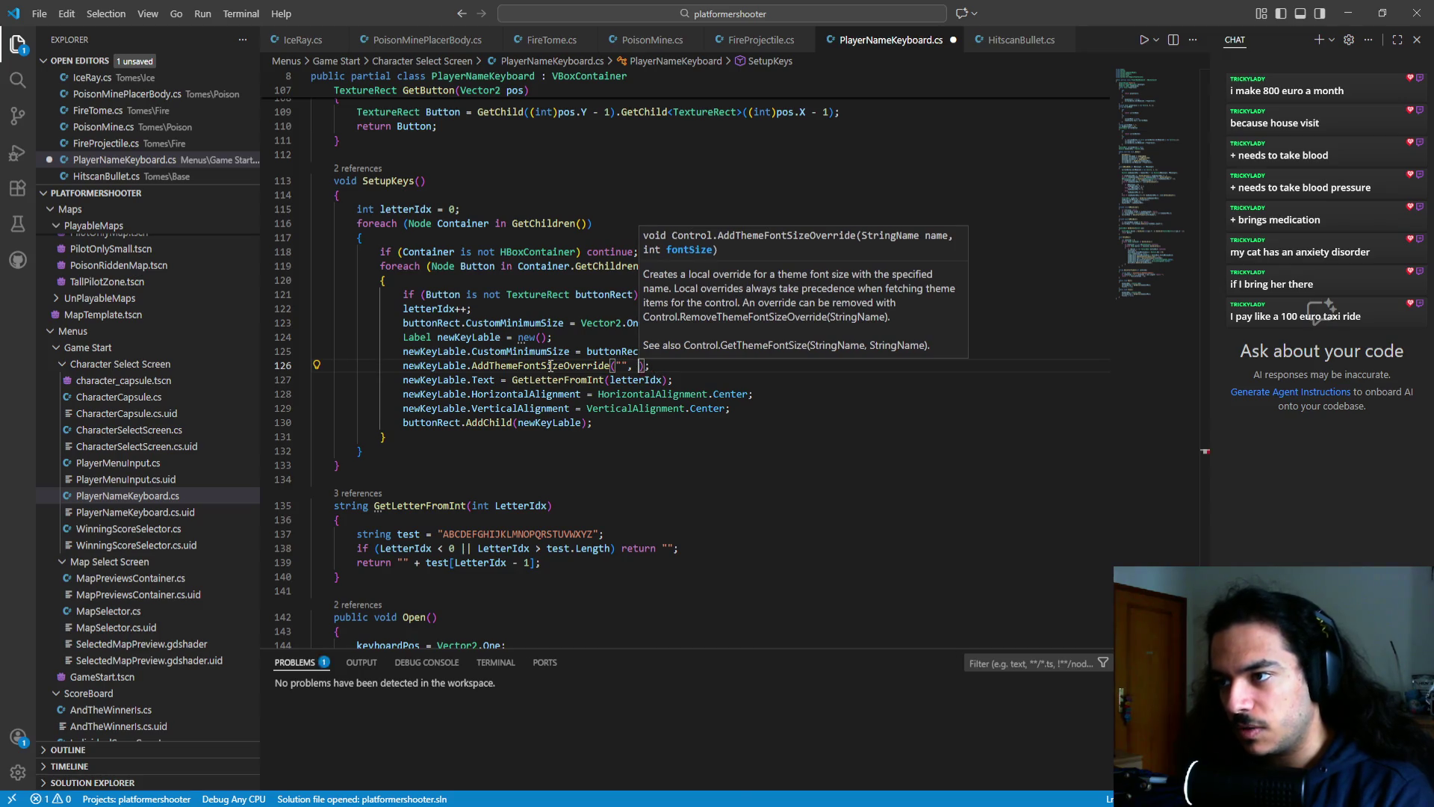
pyautogui.write('4')
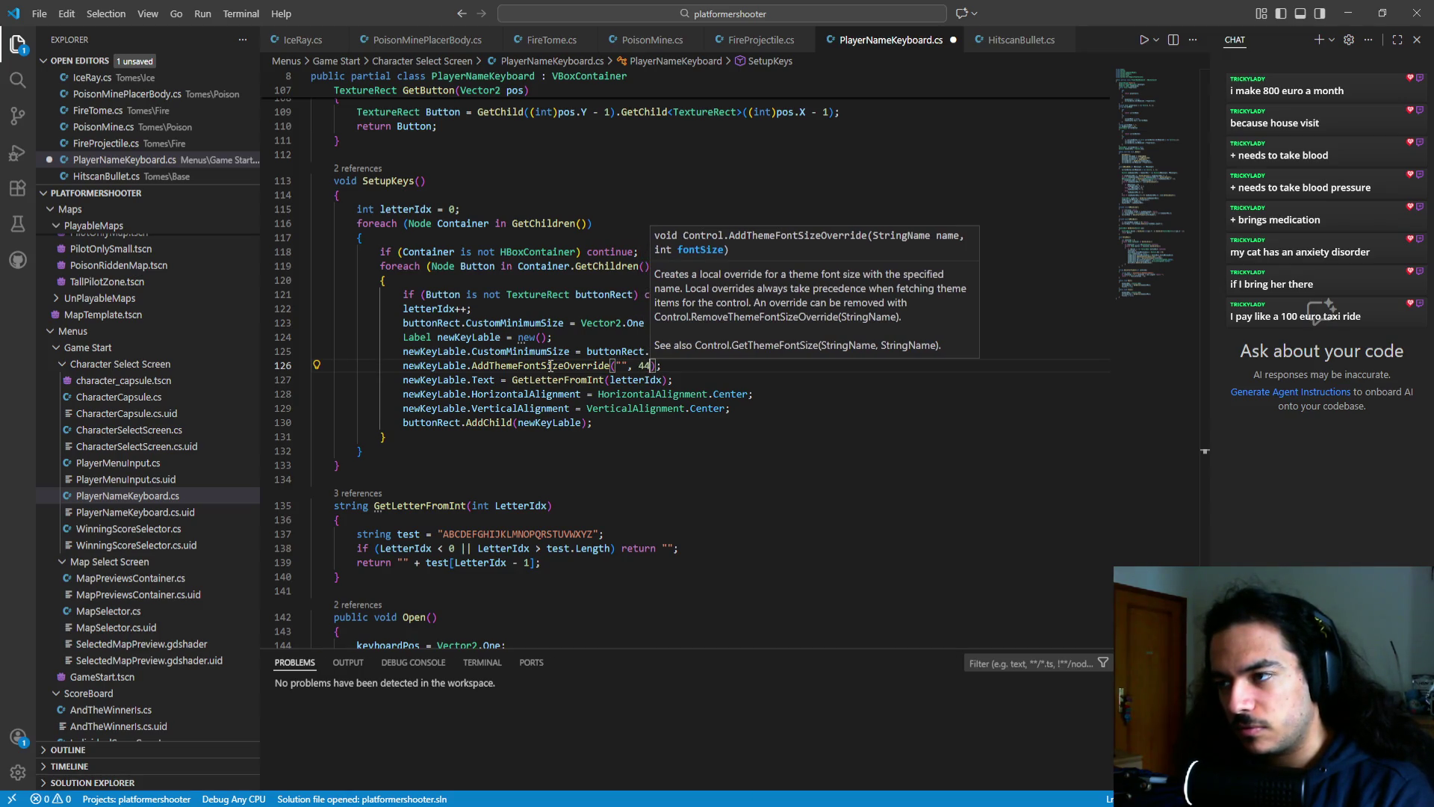
pyautogui.press('Left')
pyautogui.press('Left')
pyautogui.press('Left')
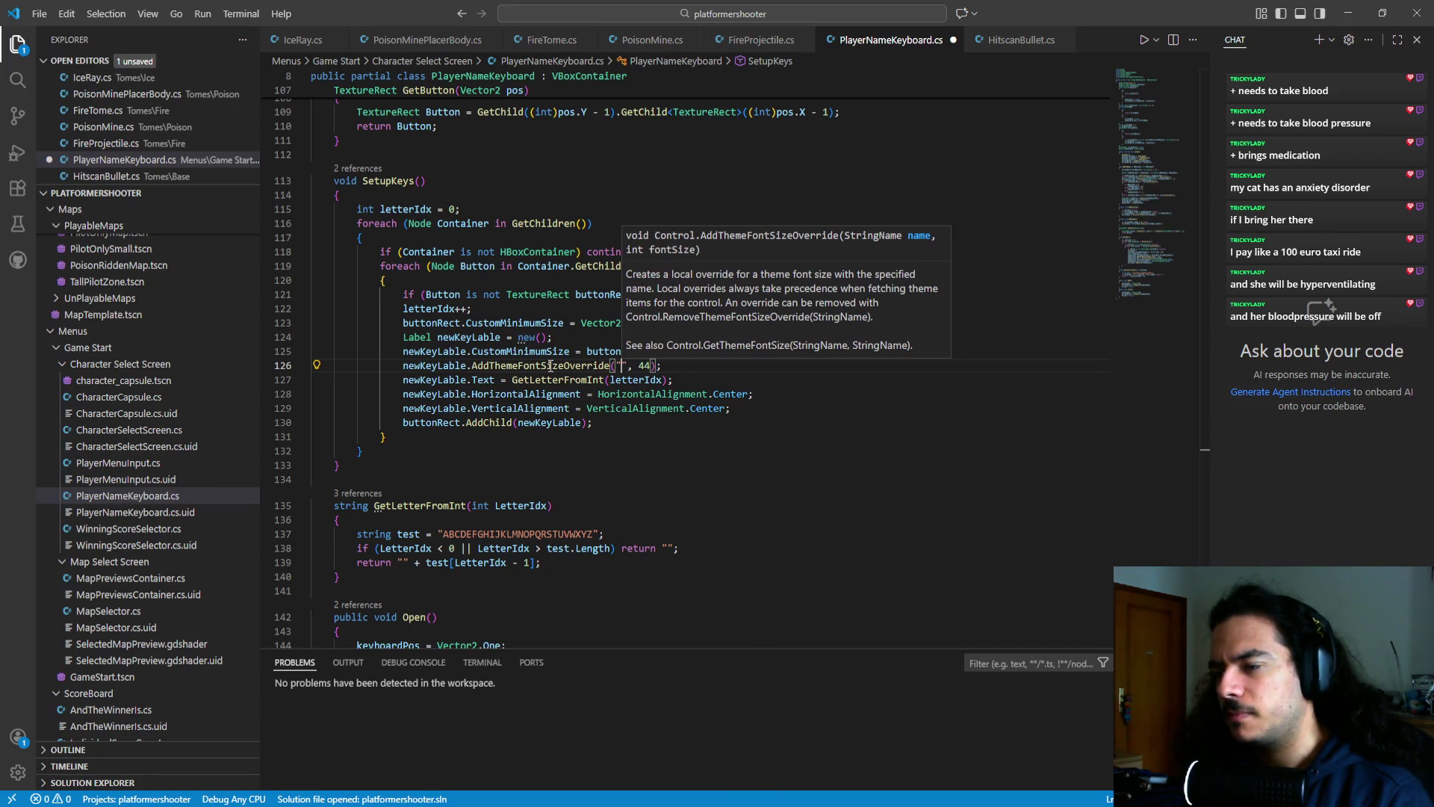
pyautogui.write('defa')
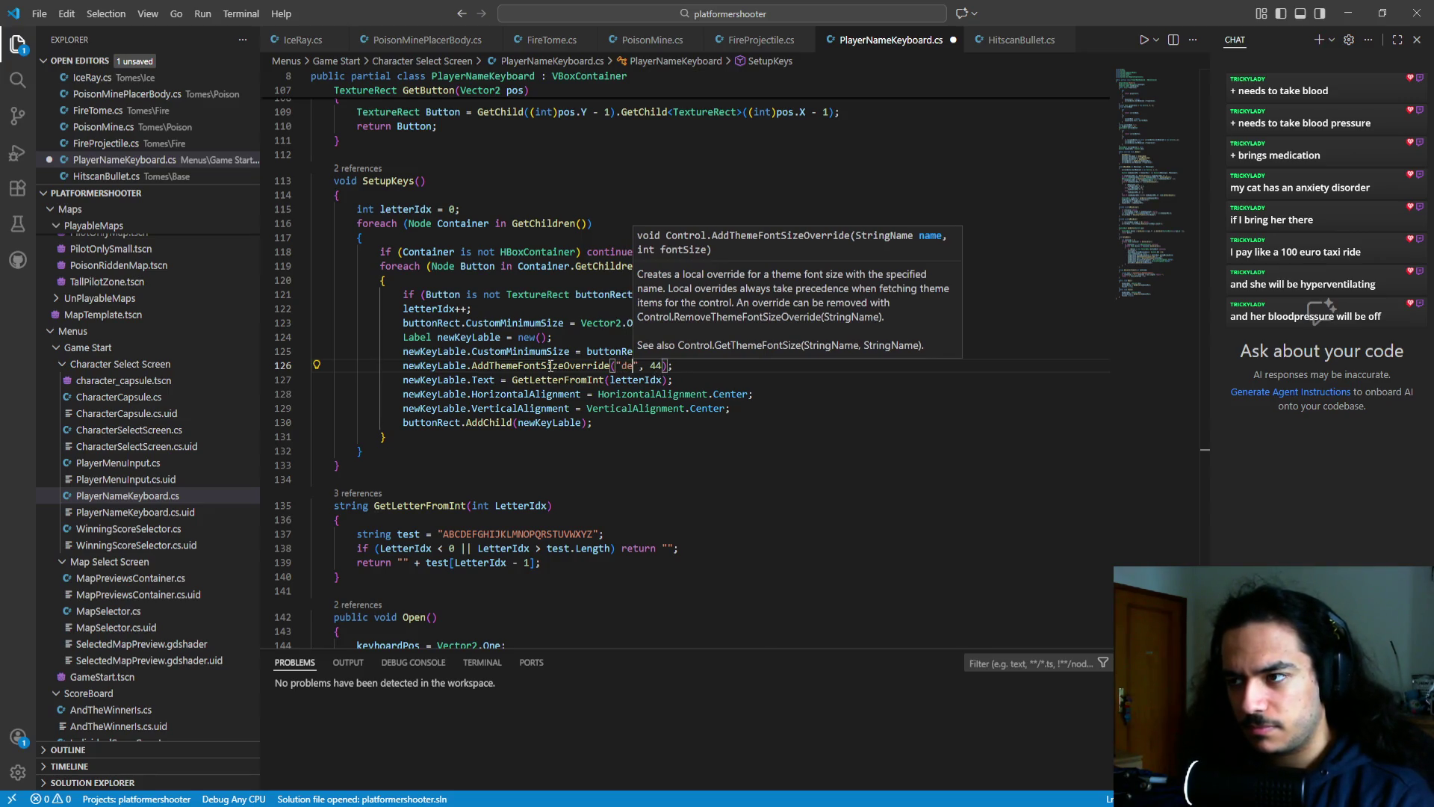
pyautogui.write('ult')
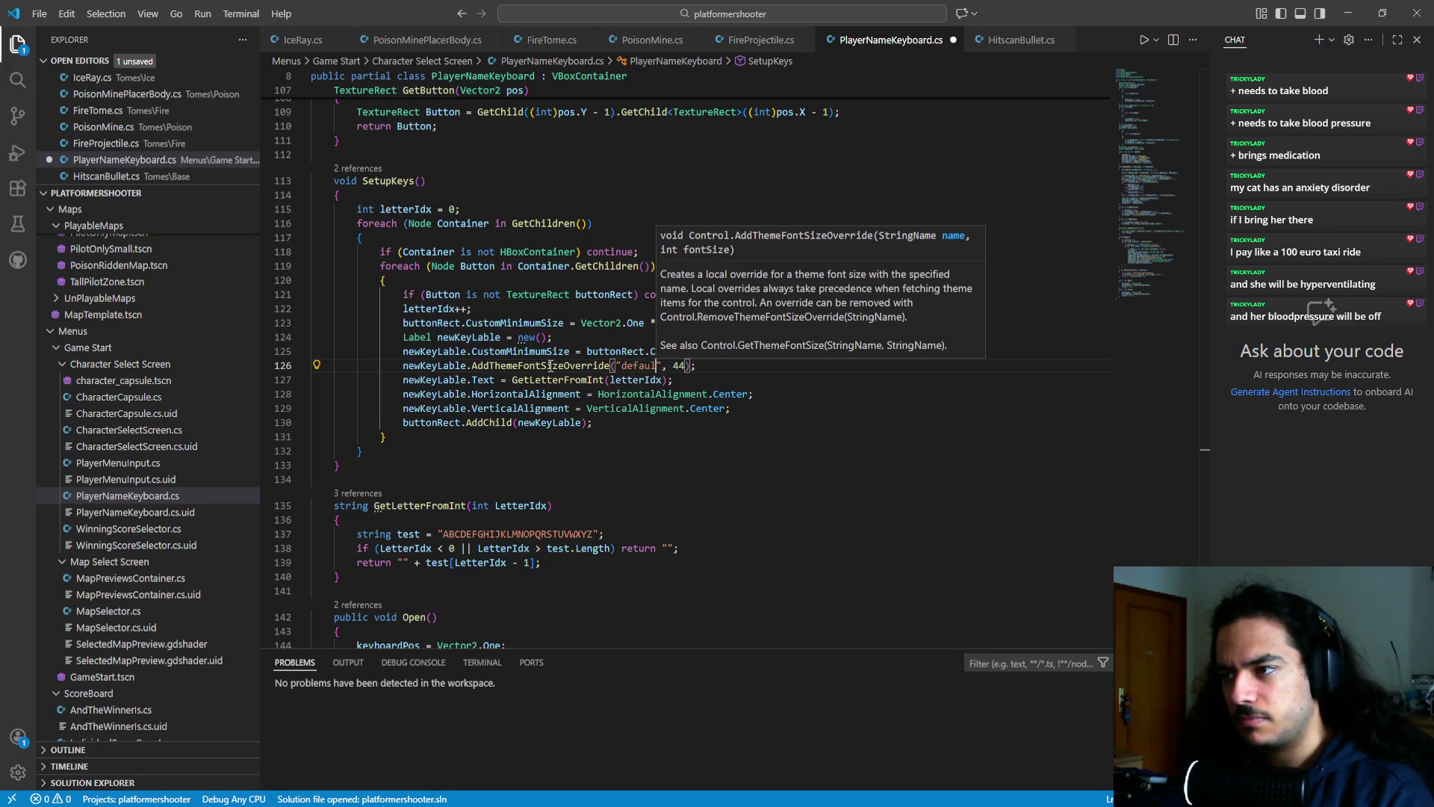